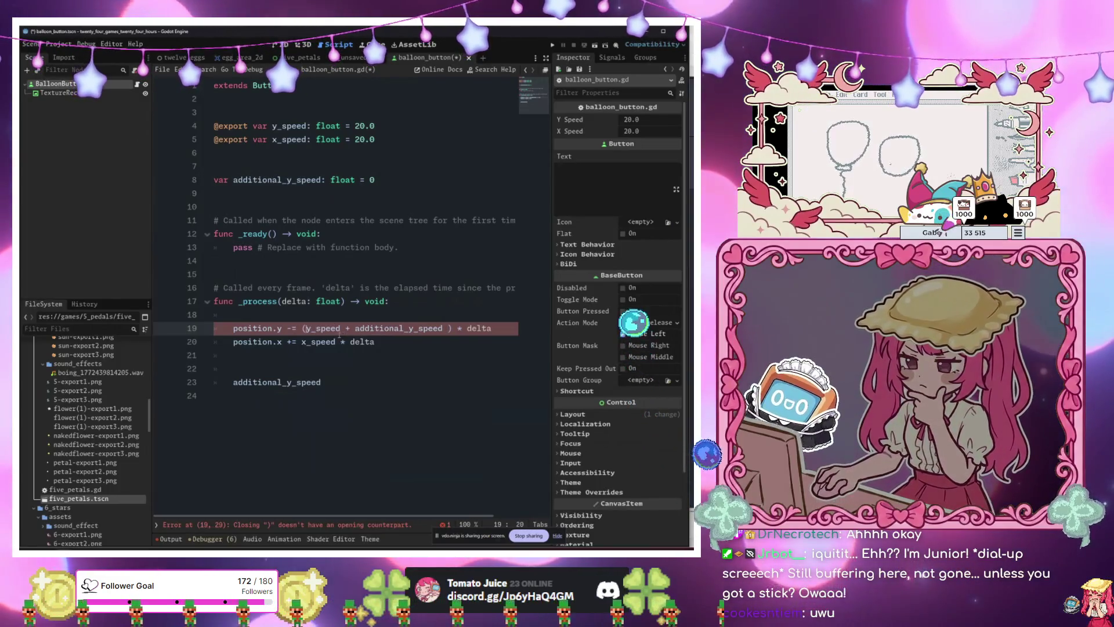
- Add '(' before y_speed on line 19 and complete line 23 as 'additional_y_speed += 0.1 * delta'
text(()
key(Escape)
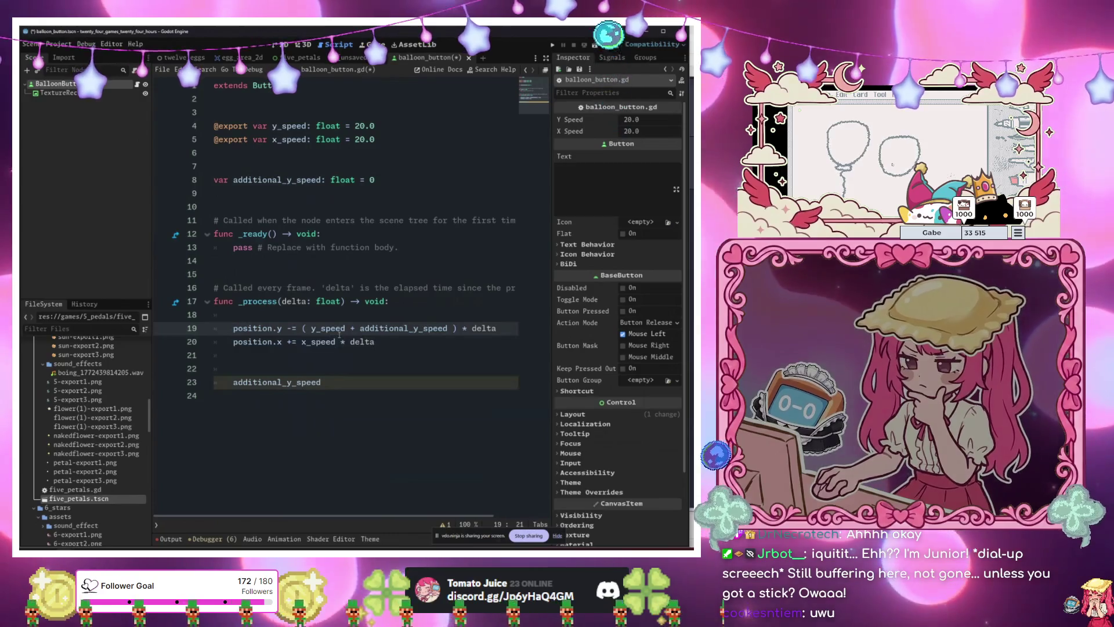
click(359, 382)
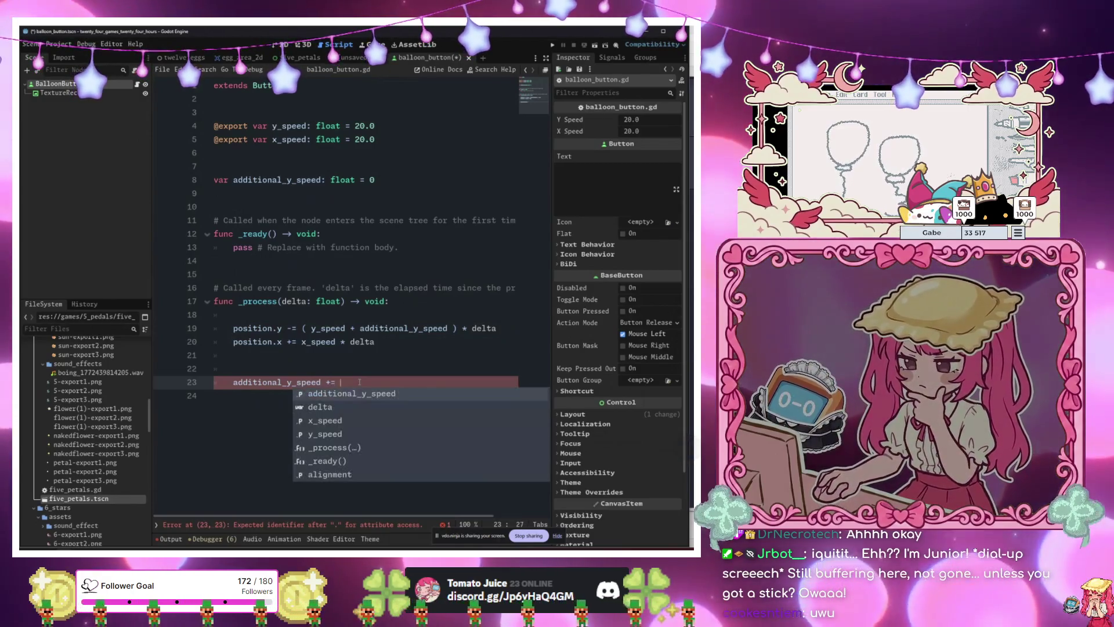
text(0.1 *)
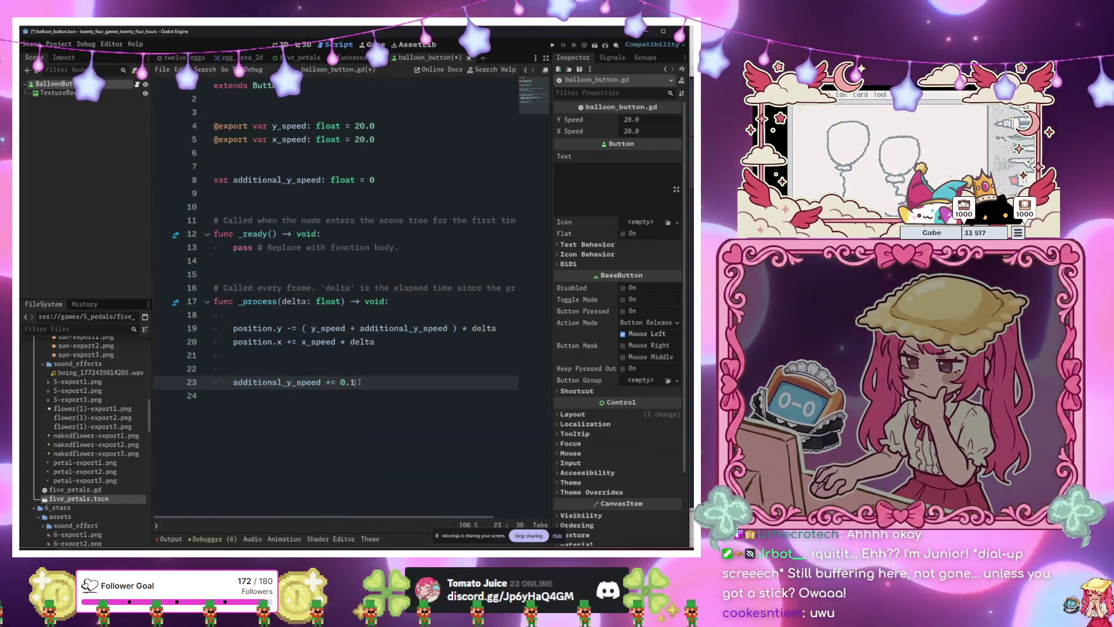
text( delta)
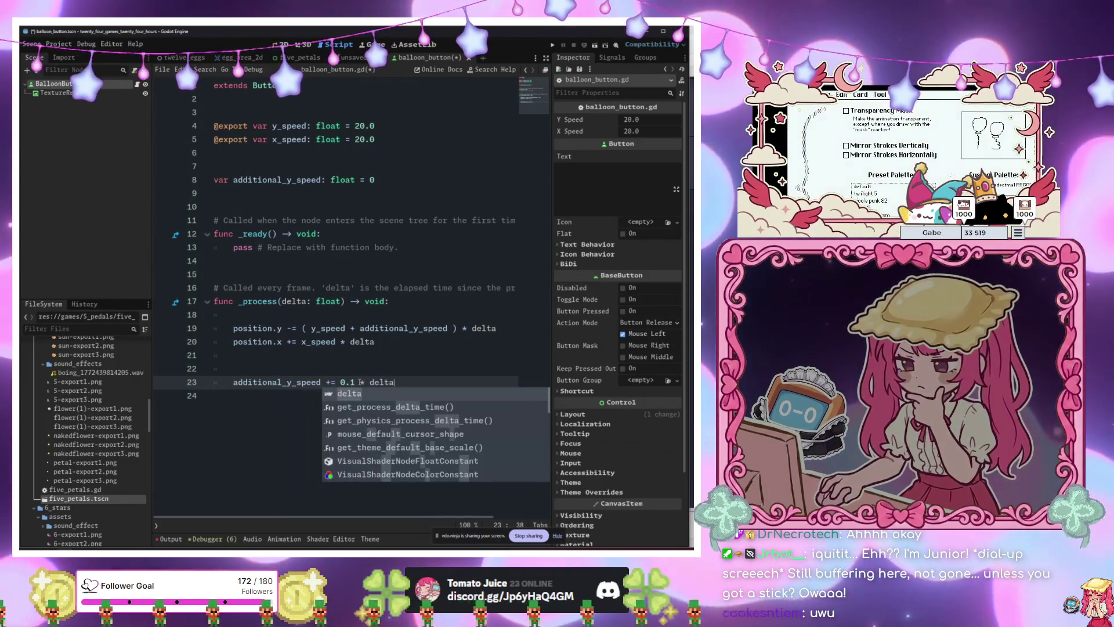
click(373, 382)
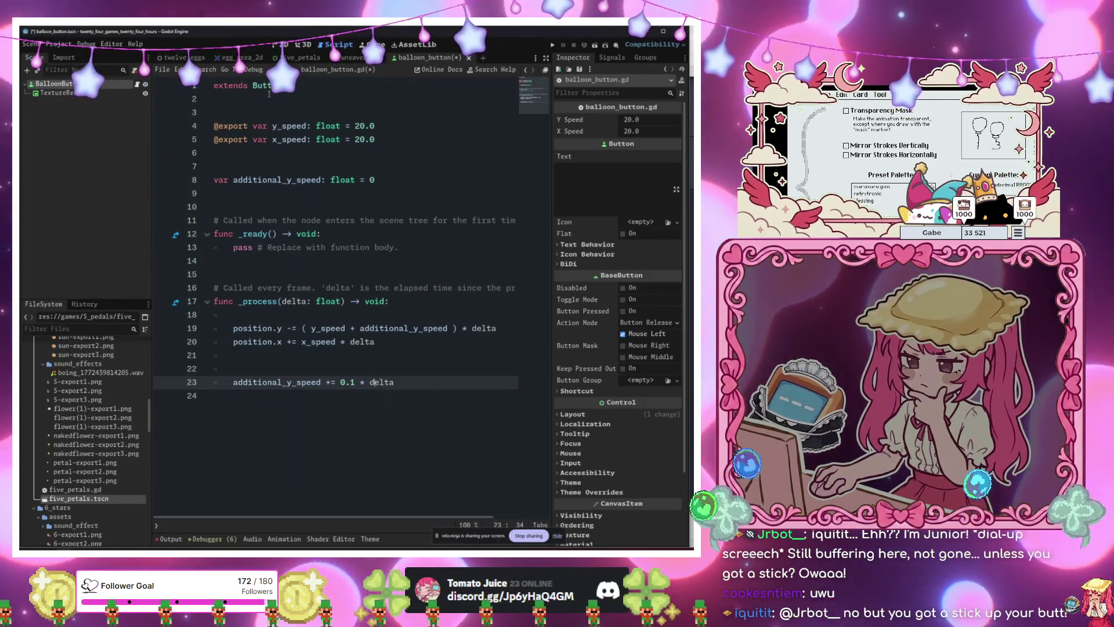
- Name the new scene's root node ThirdteenBalloons and save it as thirdteen_balloons.tscn in res://games/13_balloons/scenes
click(355, 57)
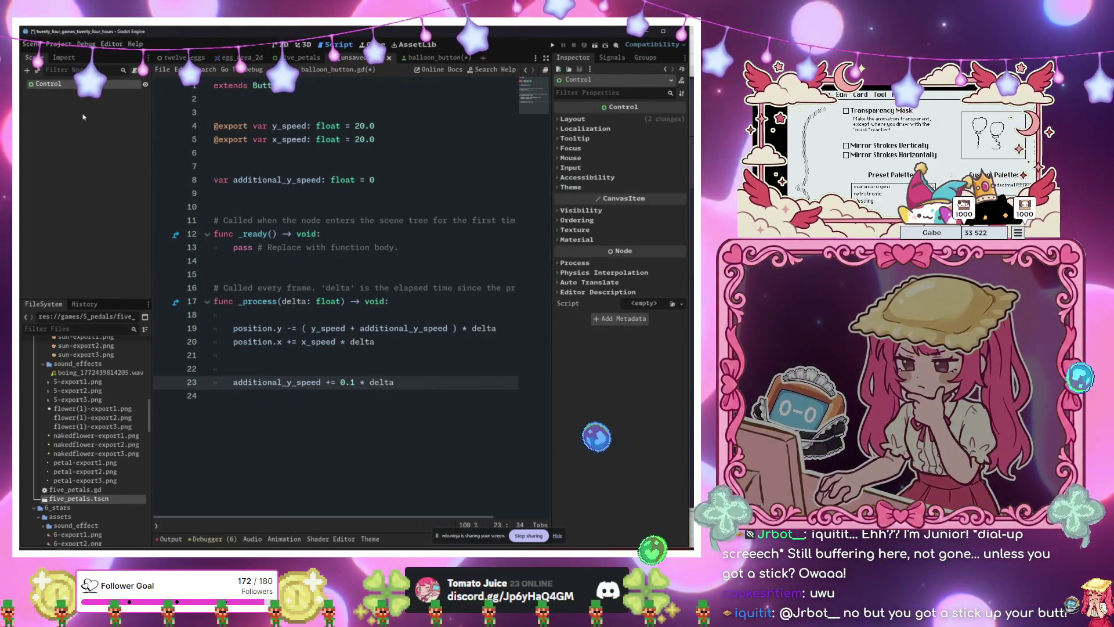
text(Thirdtee)
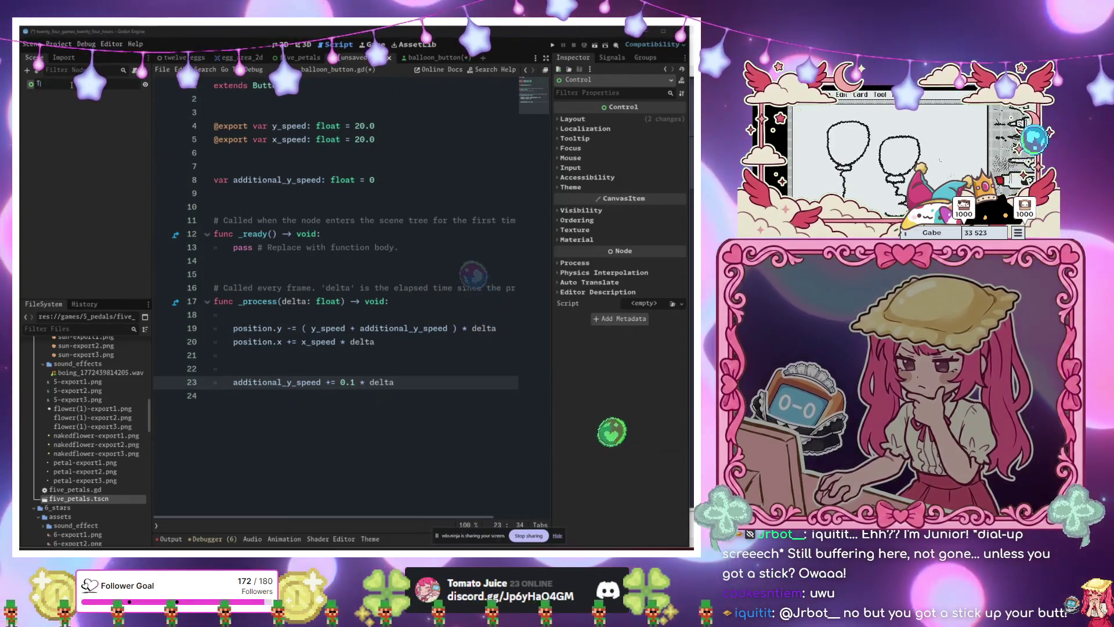
text(nBalloons)
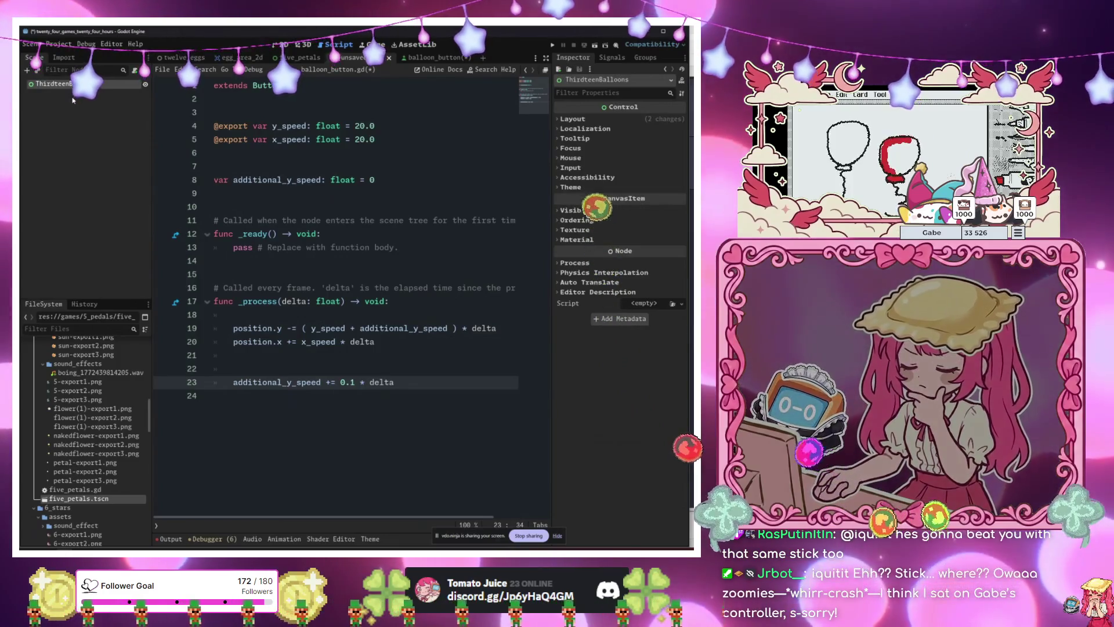
key(ctrl+a)
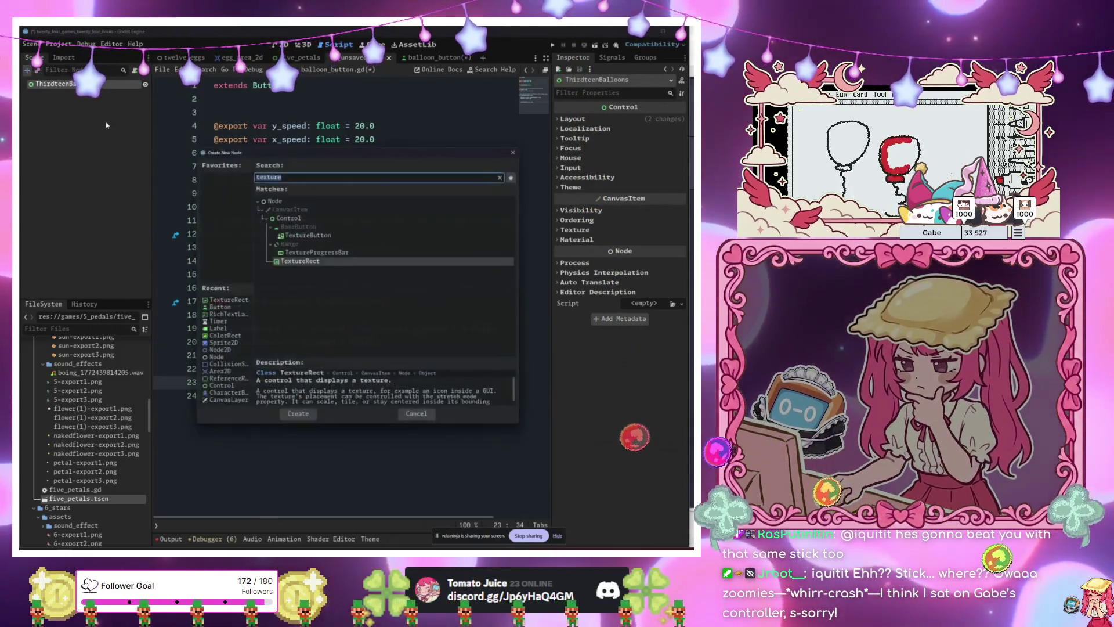
click(521, 147)
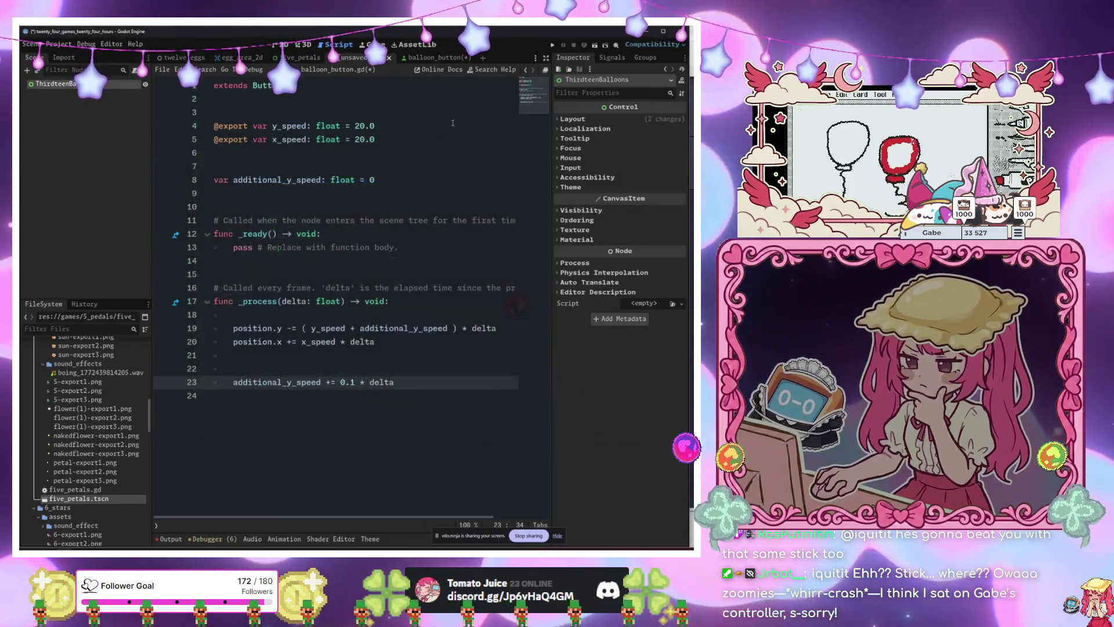
key(ctrl+s)
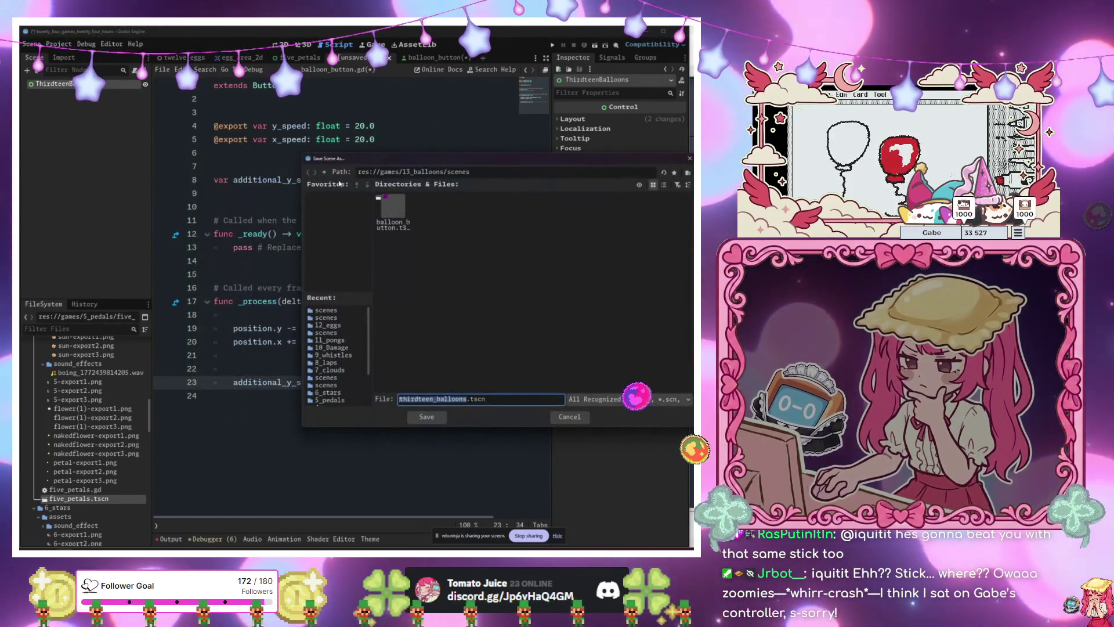
key(Return)
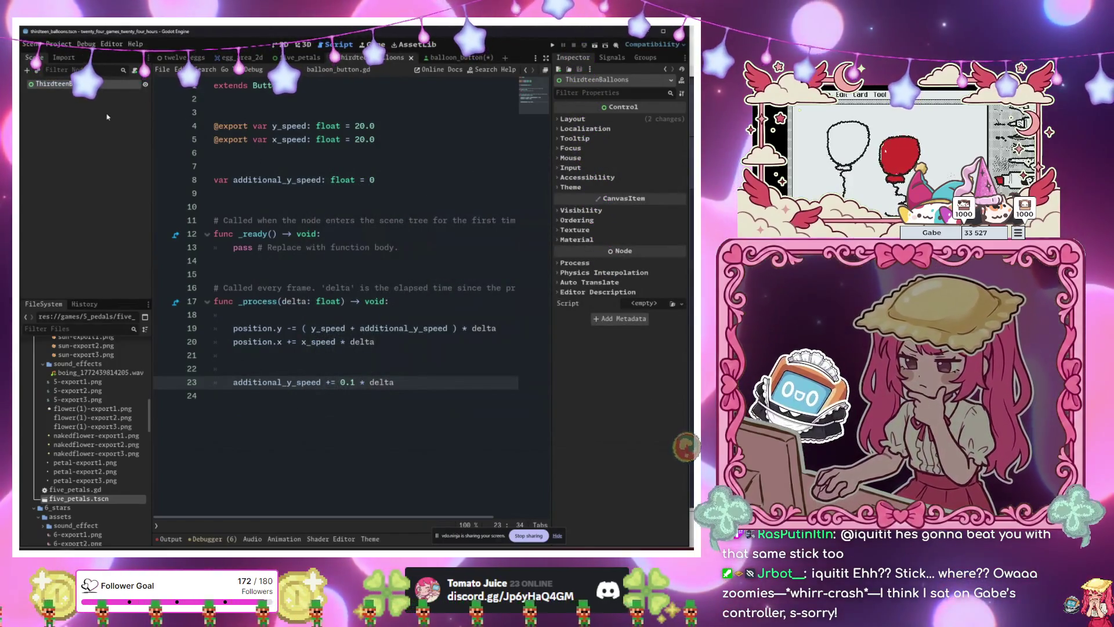
- Attach a new thirdteen_balloons.gd script to the ThirdteenBalloons root node
click(135, 70)
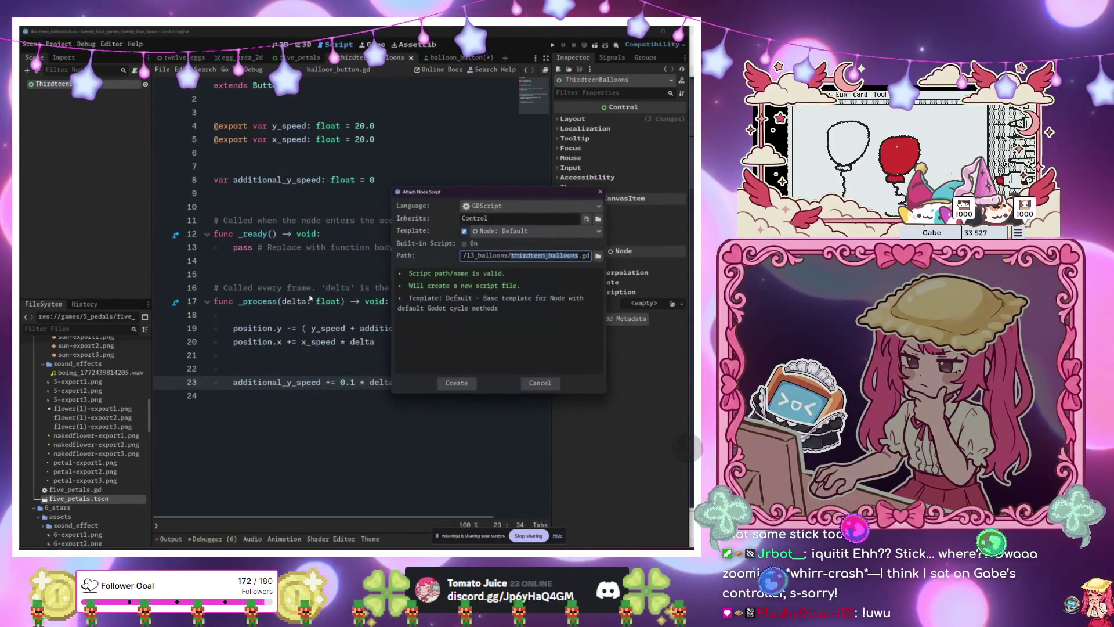
click(456, 383)
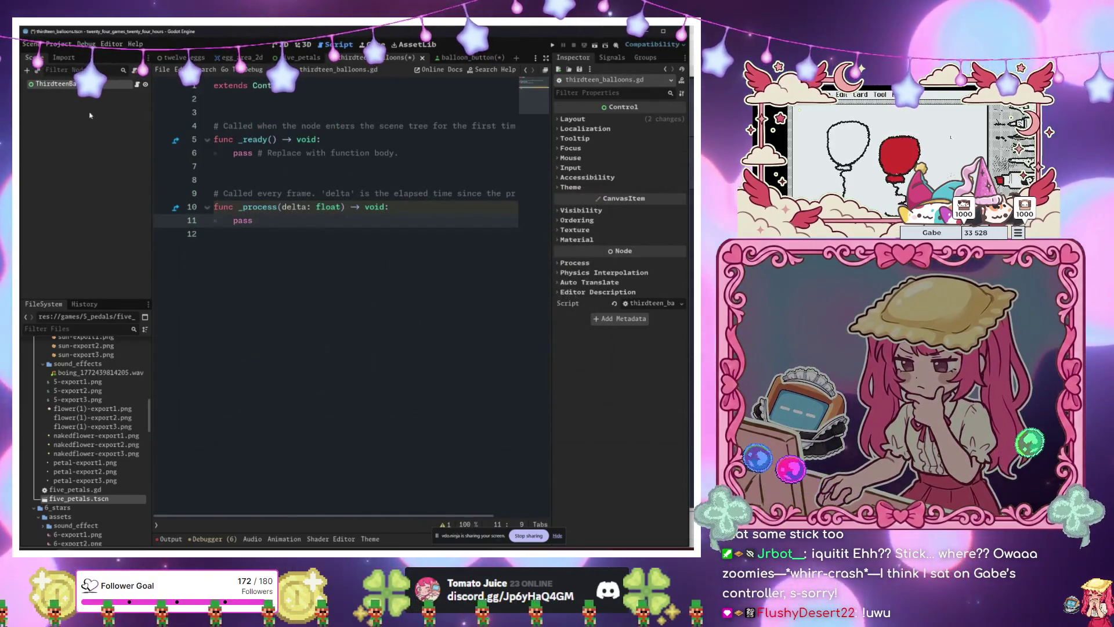
click(316, 208)
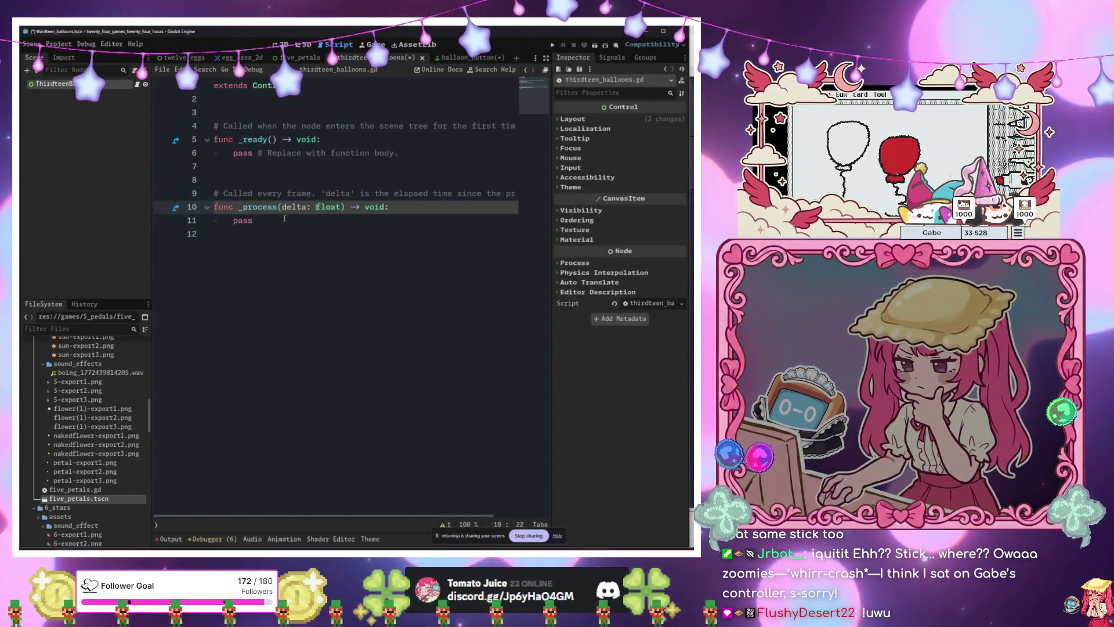
- Instance balloon_button.tscn as a child of ThirdteenBalloons
click(39, 71)
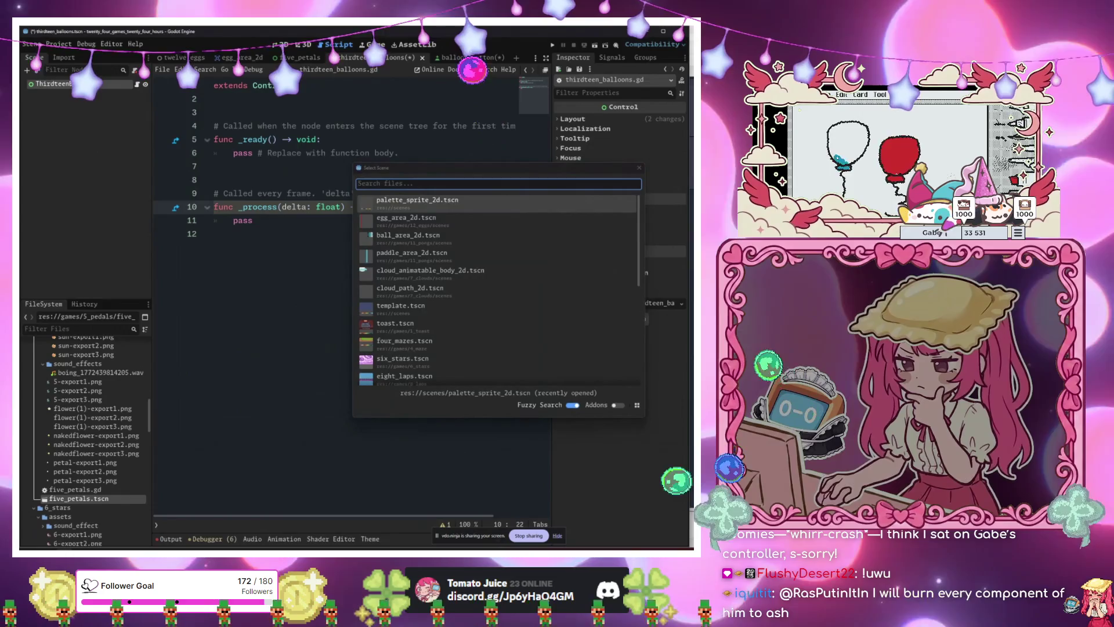
click(638, 169)
click(459, 58)
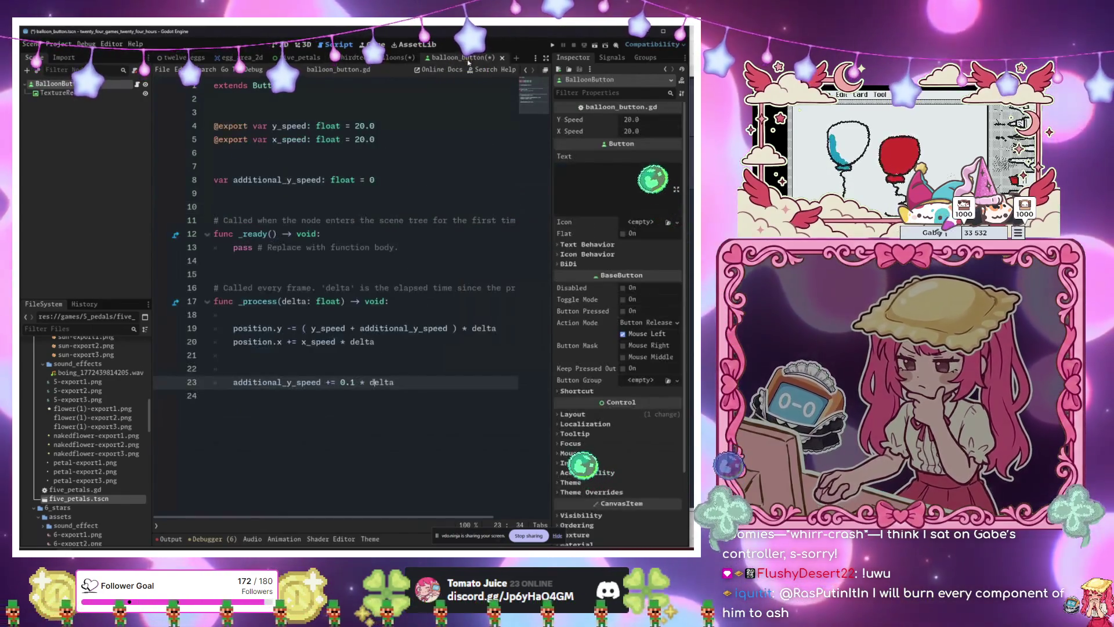
click(353, 56)
click(39, 70)
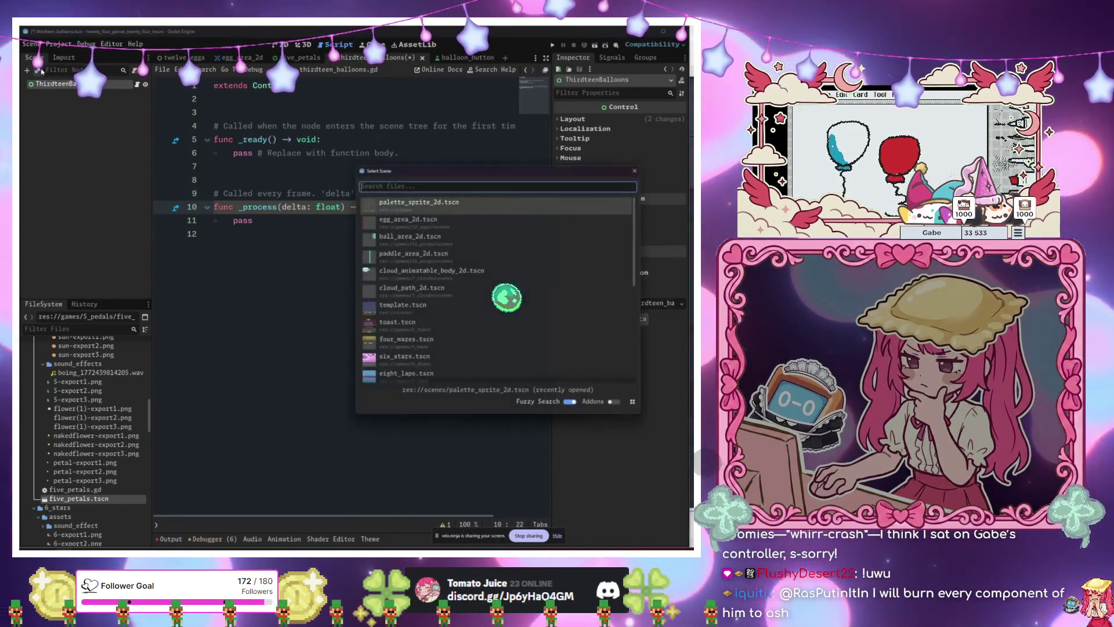
text(ball)
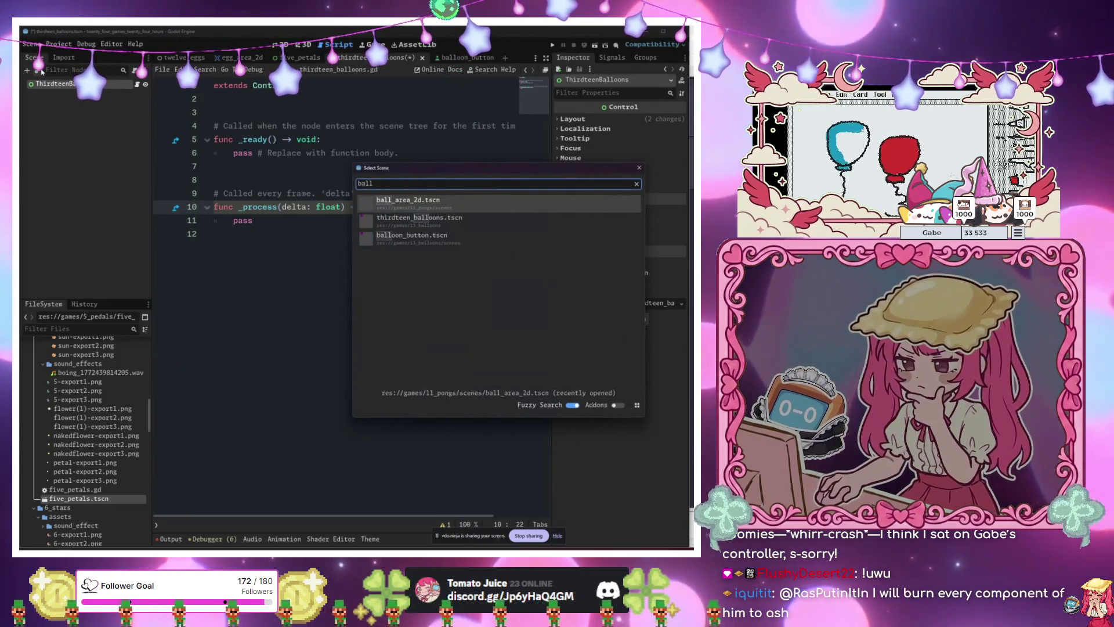
key(Down)
key(Down)
key(Return)
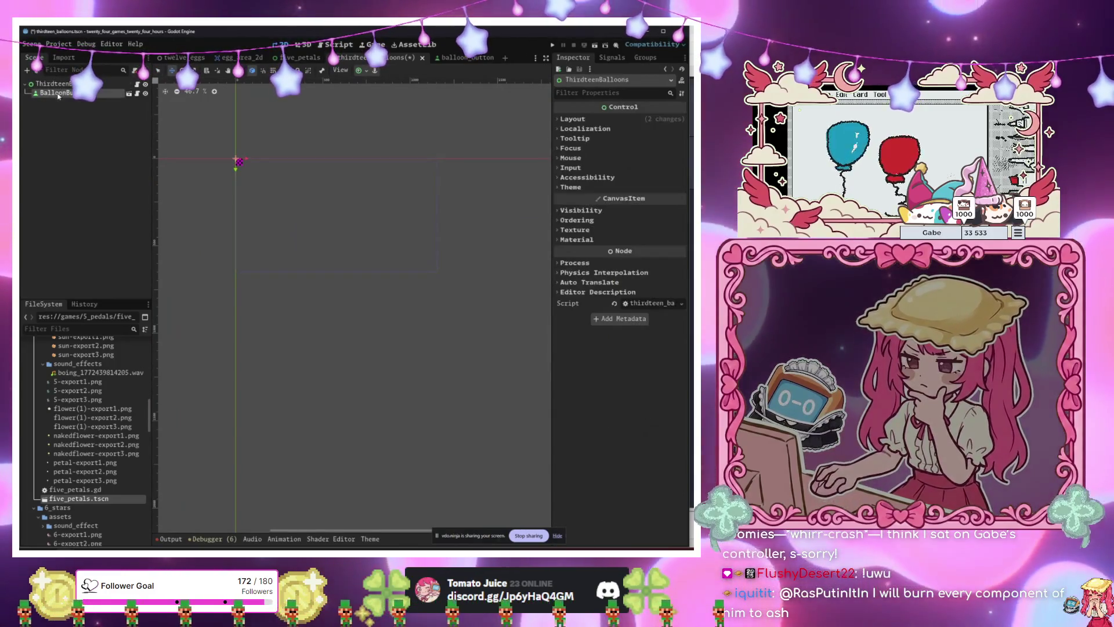
- Drag the BalloonButton to near the middle of the canvas
drag(243, 230, 293, 266)
drag(358, 346, 361, 343)
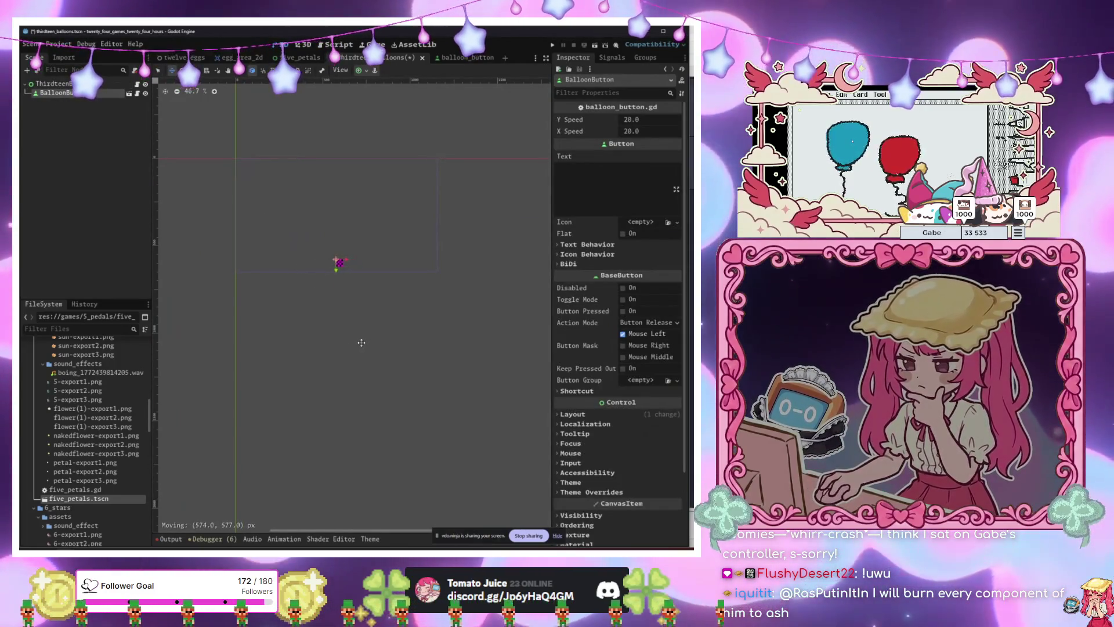
key(F6)
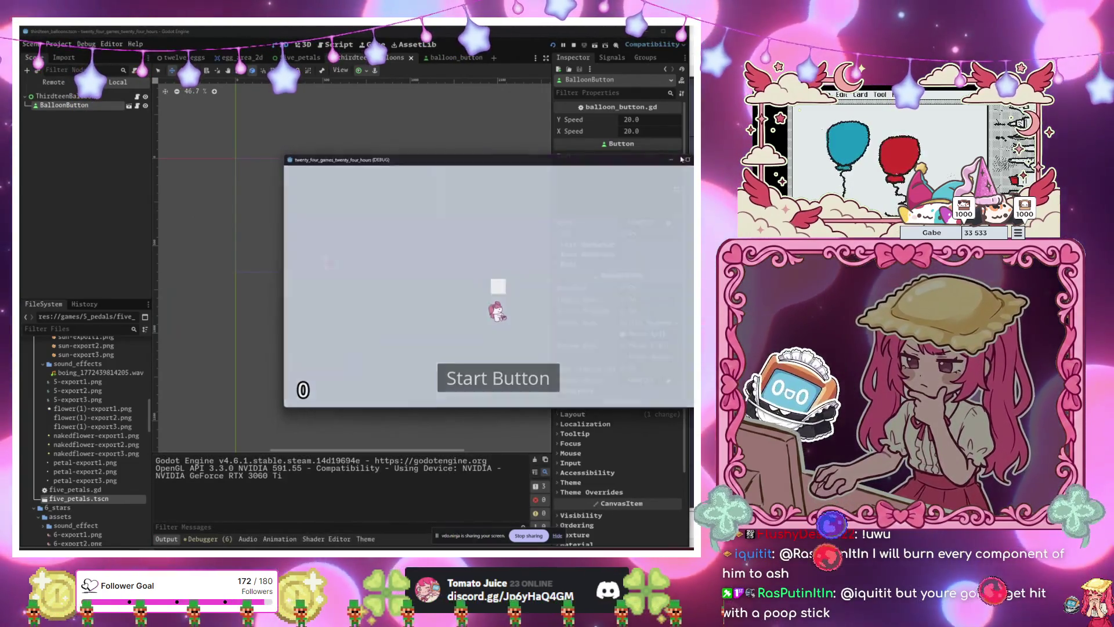
key(F8)
- Run only the thirdteen_balloons scene and open its thirdteen_balloons.gd script
right_click(371, 58)
click(394, 104)
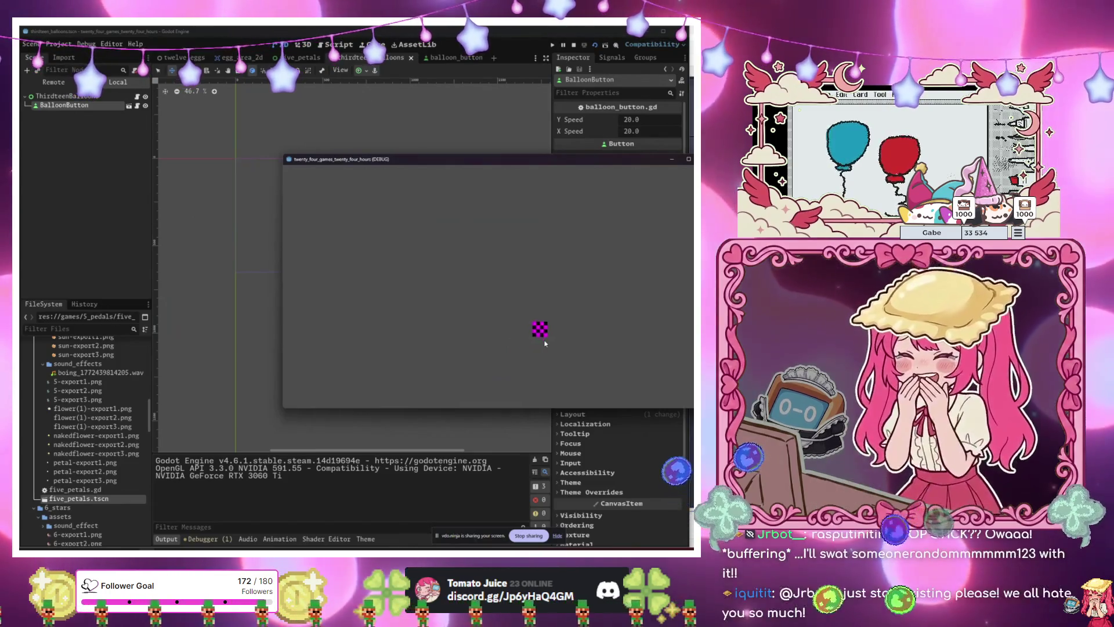
click(138, 97)
drag(330, 163, 495, 221)
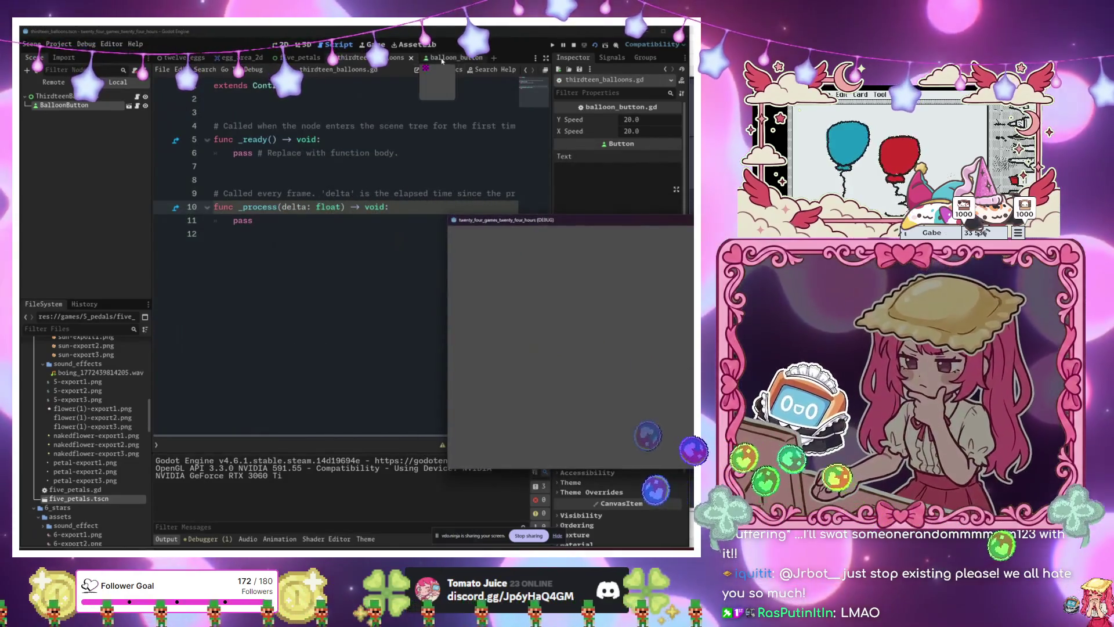
- Change y_speed to 30.0 in balloon_button.gd and rerun the game
click(443, 60)
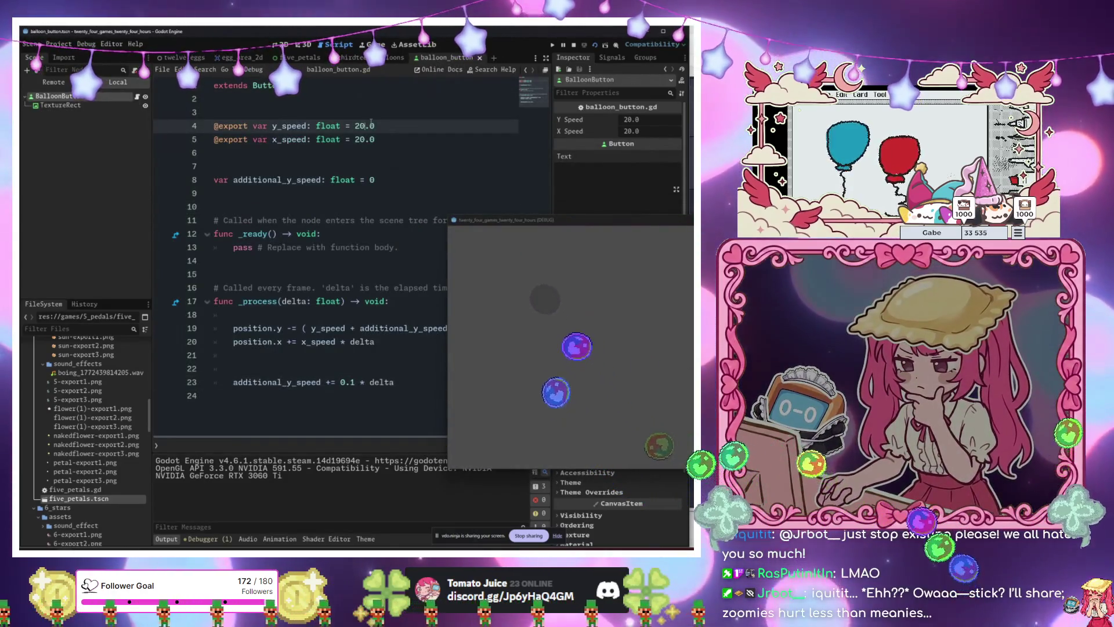
key(Left)
key(BackSpace)
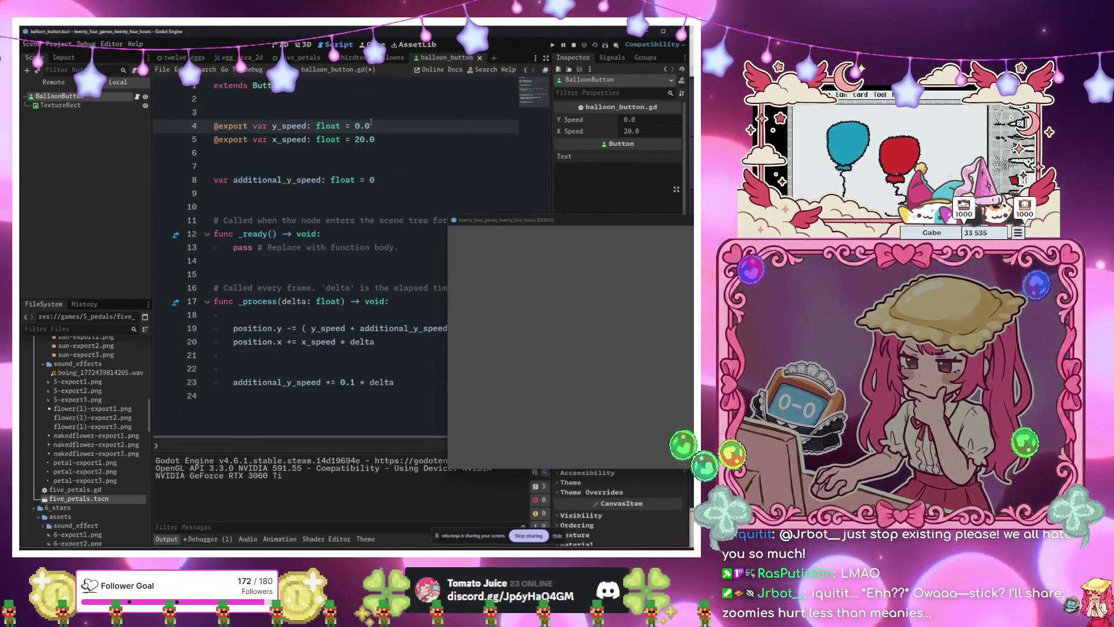
key(Down)
key(Down)
key(Down)
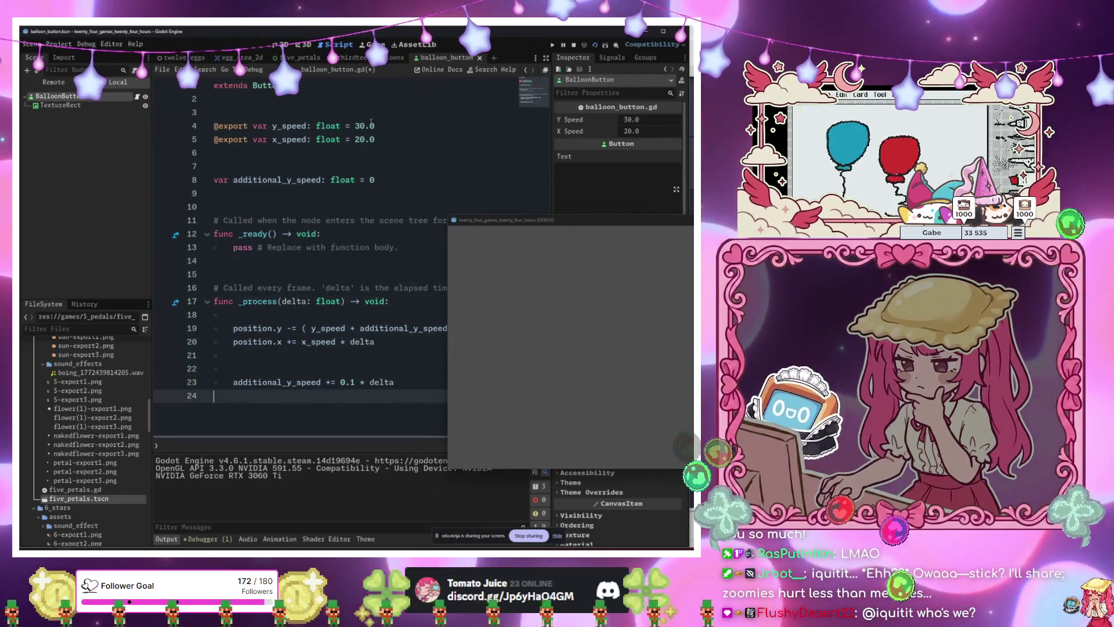
key(Up)
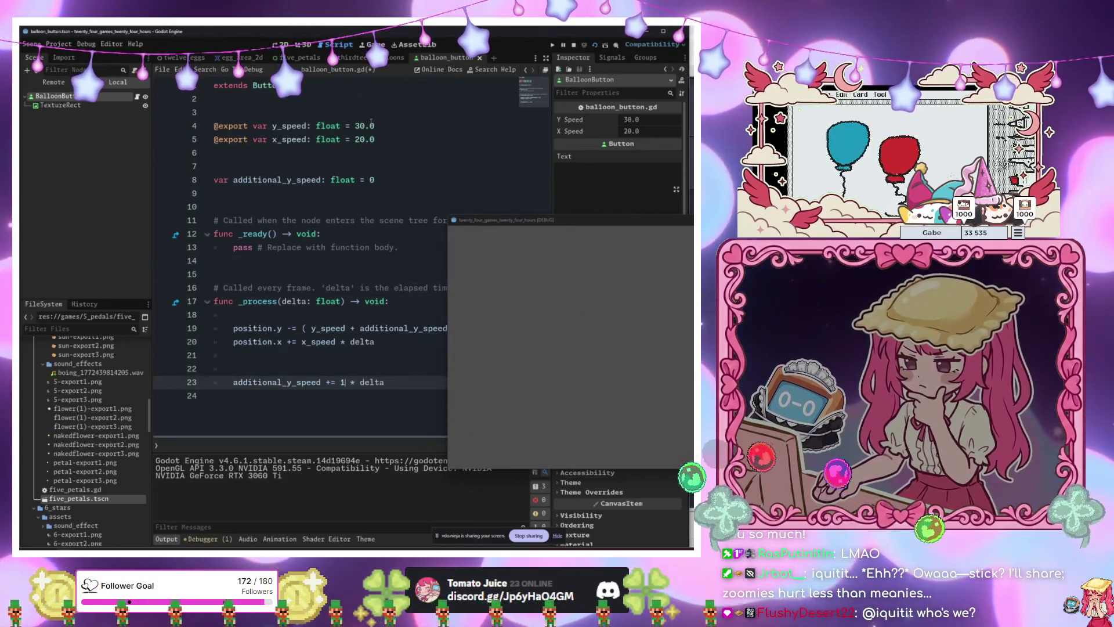
click(409, 132)
key(F5)
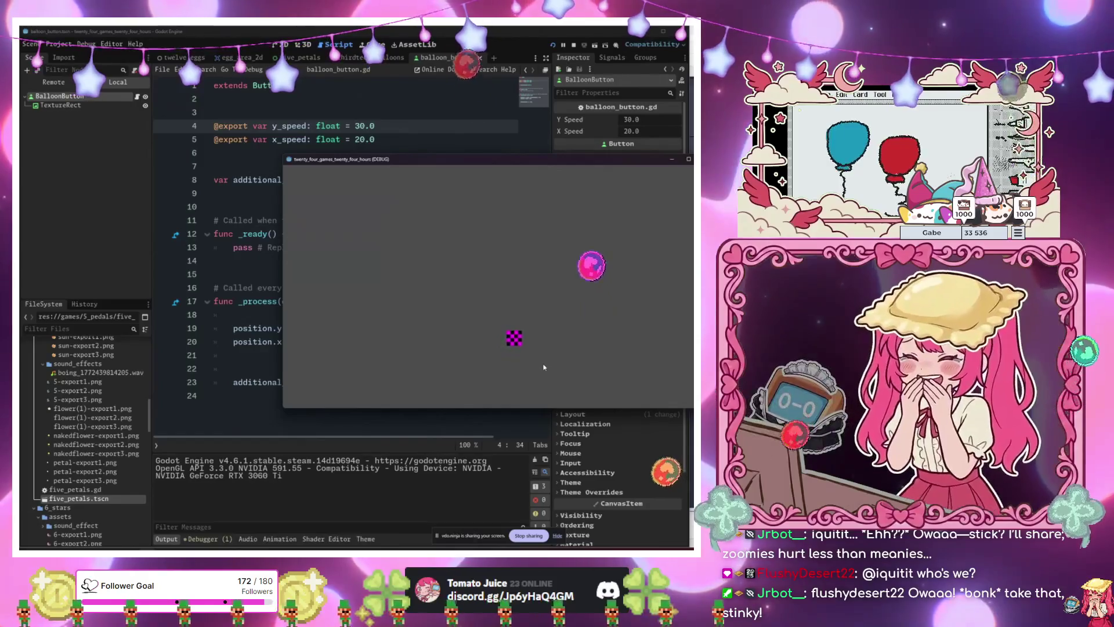
mouse_move(456, 161)
mouse_down()
mouse_move(505, 127)
mouse_move(601, 128)
mouse_up()
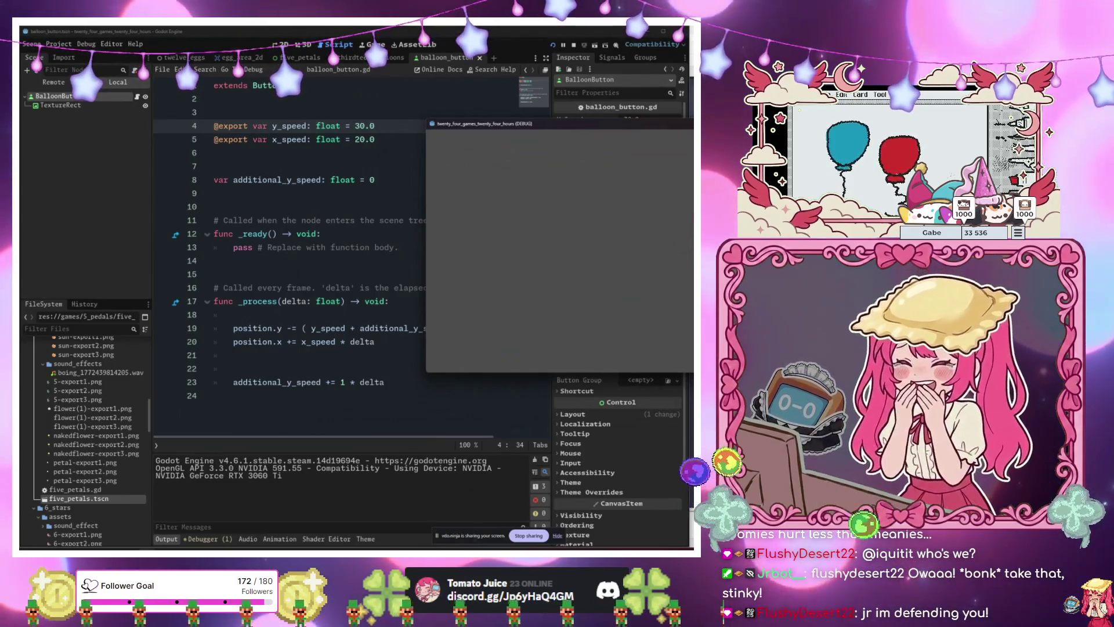
mouse_move(589, 133)
mouse_down()
mouse_move(655, 224)
mouse_move(632, 243)
mouse_up()
- Make line 23 'additional_y_speed += 10.0 * delta', save the script, and run the game
click(371, 359)
click(346, 382)
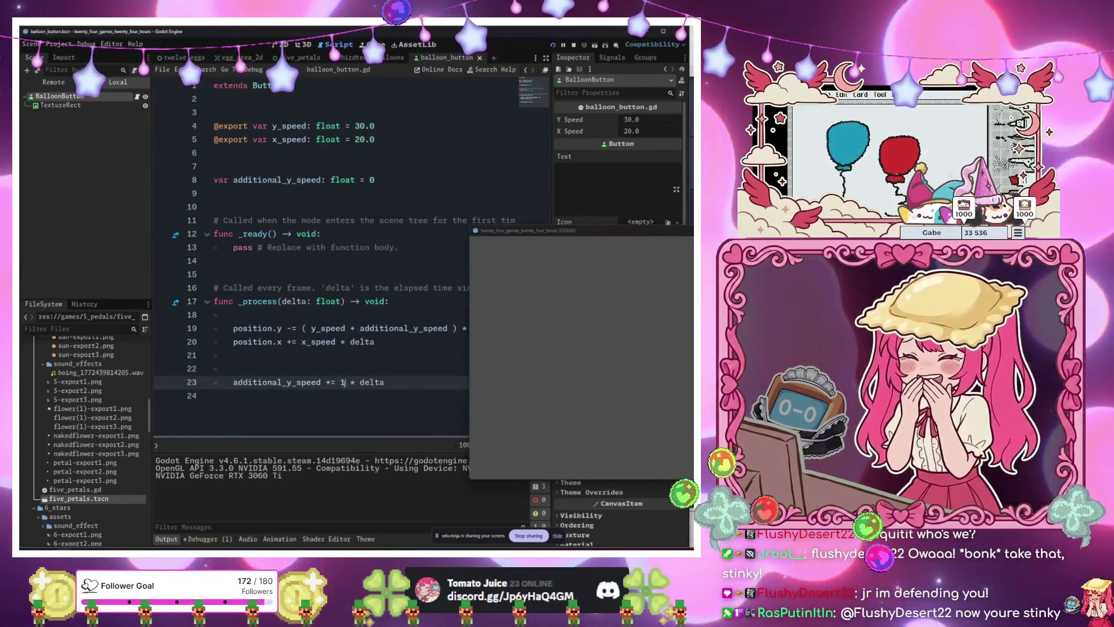
text(.0)
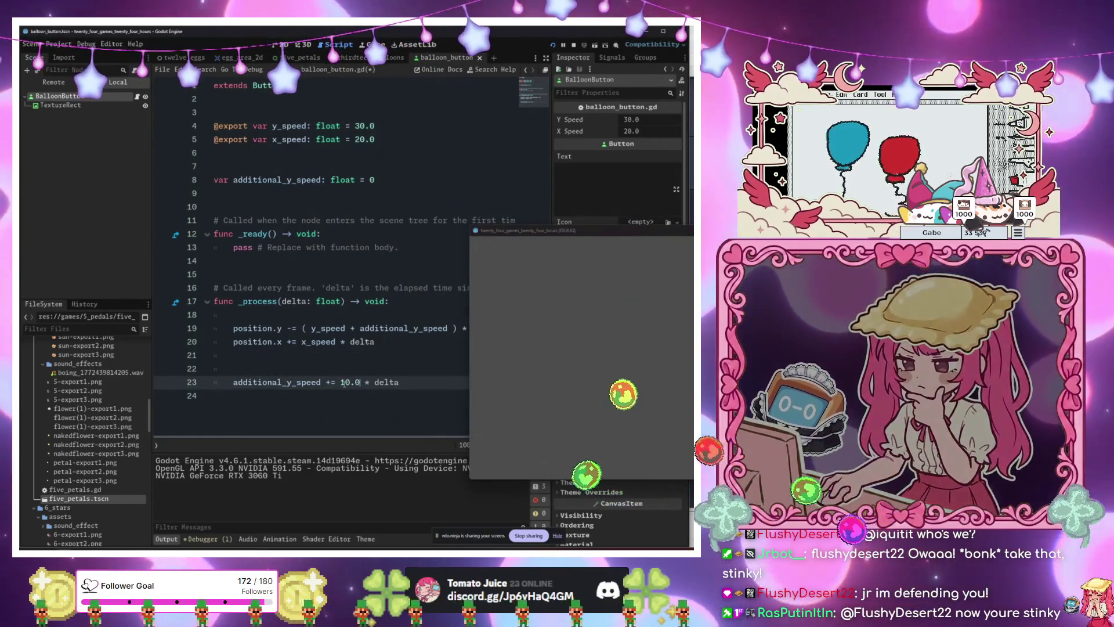
key(ctrl+s)
click(382, 250)
key(F6)
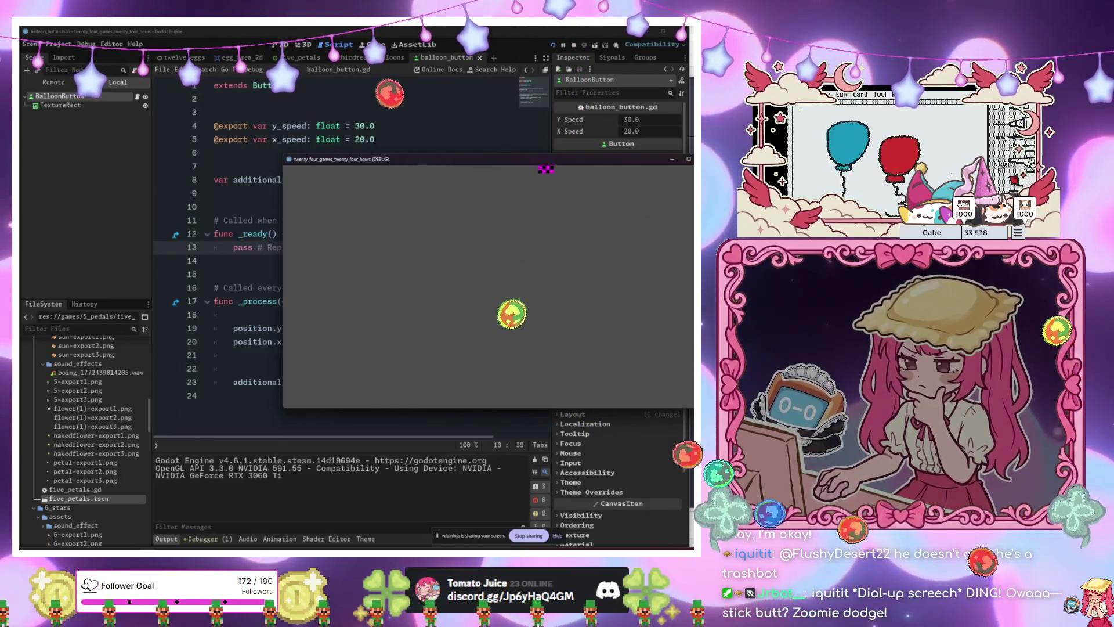
- Close the test game and change the line 23 increment from 10.0 to 12.0
click(574, 44)
click(349, 382)
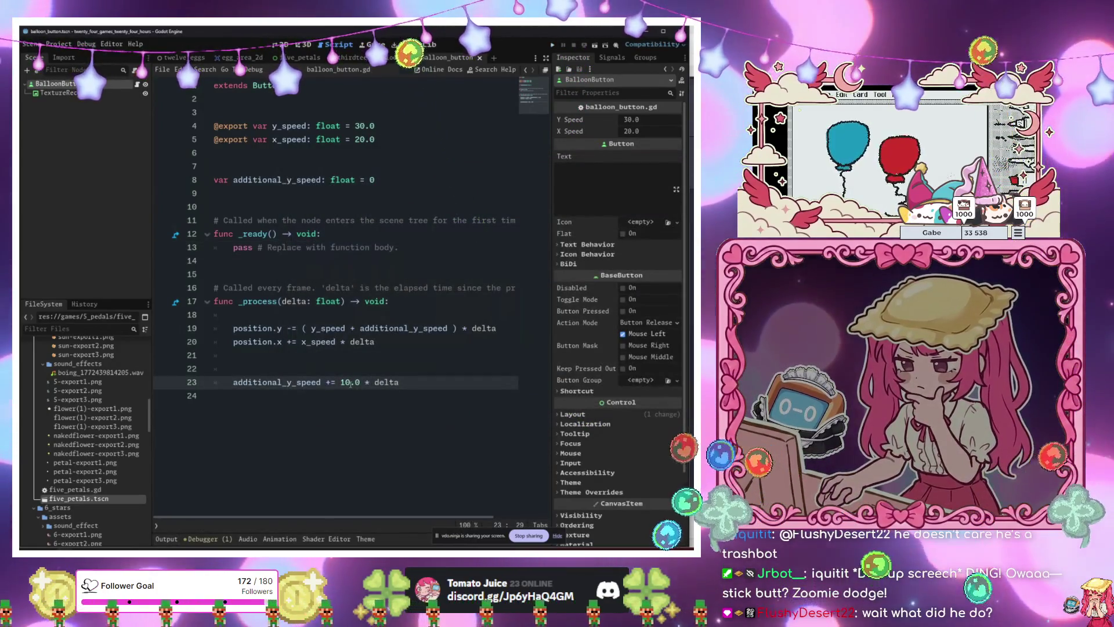
key(BackSpace)
text(2)
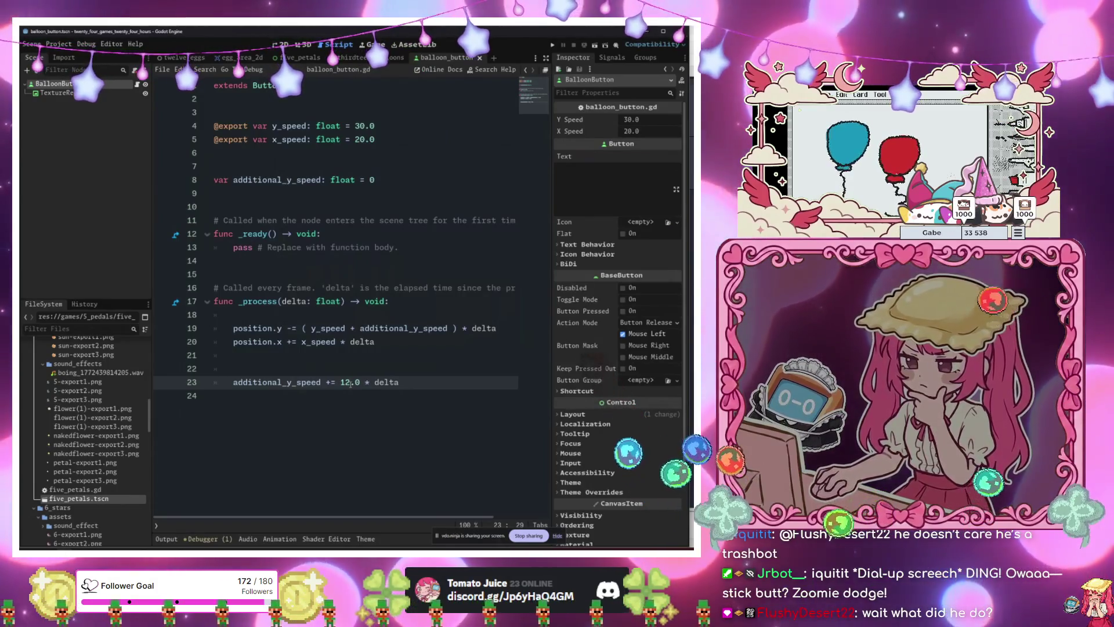
click(400, 279)
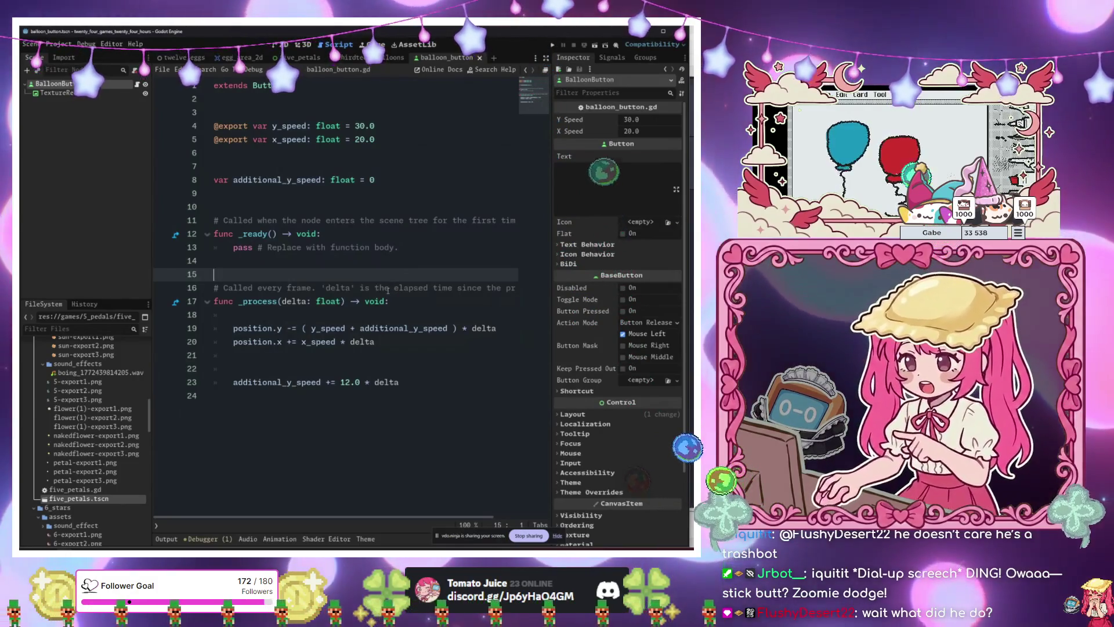
key(Down)
key(Down)
key(Down)
key(Up)
key(Up)
key(Up)
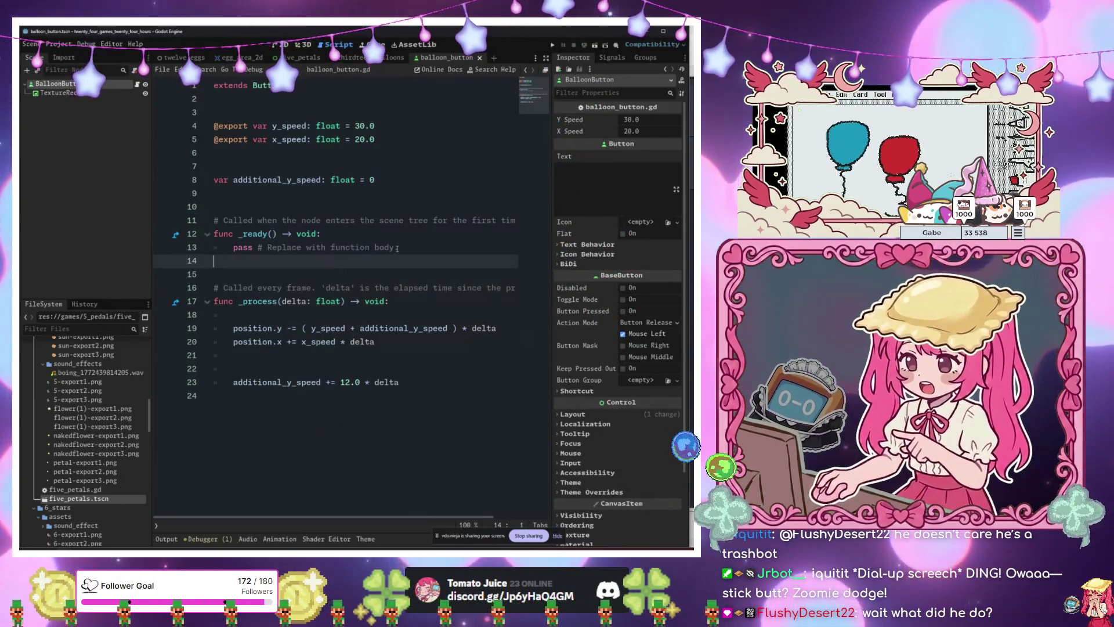
click(278, 180)
click(215, 87)
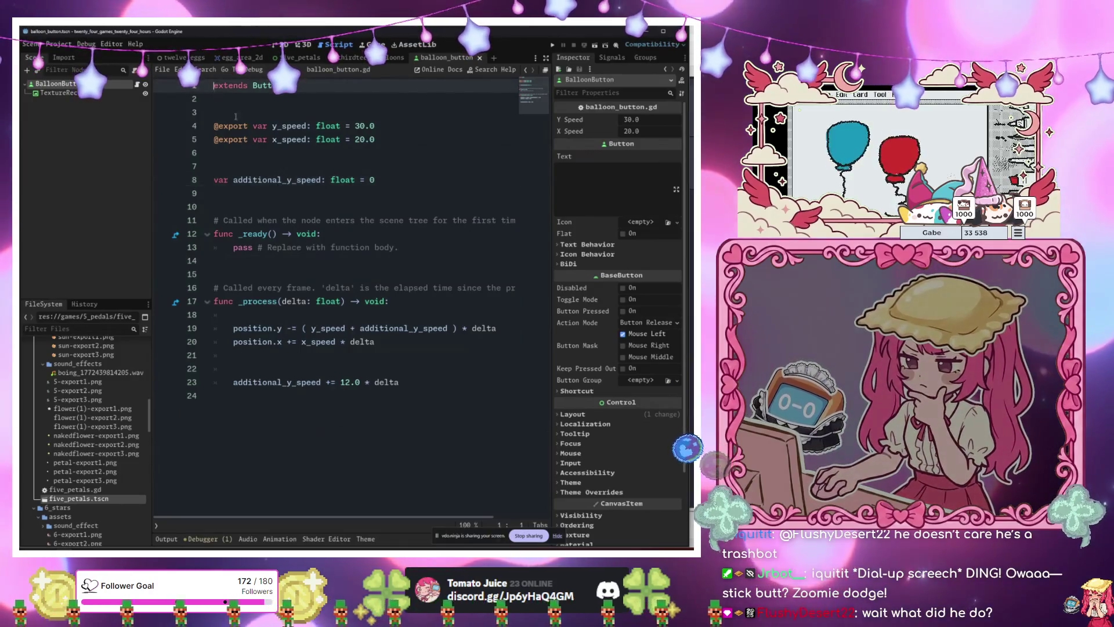
- Open the thirdteen_balloons scene and its script, then switch to GitHub Desktop
click(360, 60)
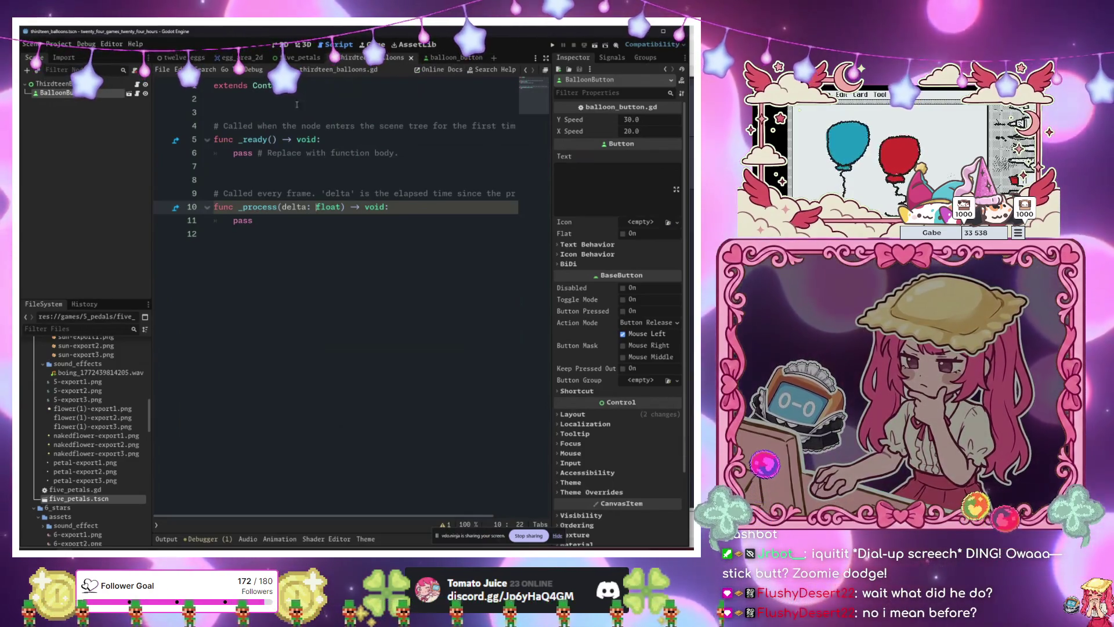
click(290, 140)
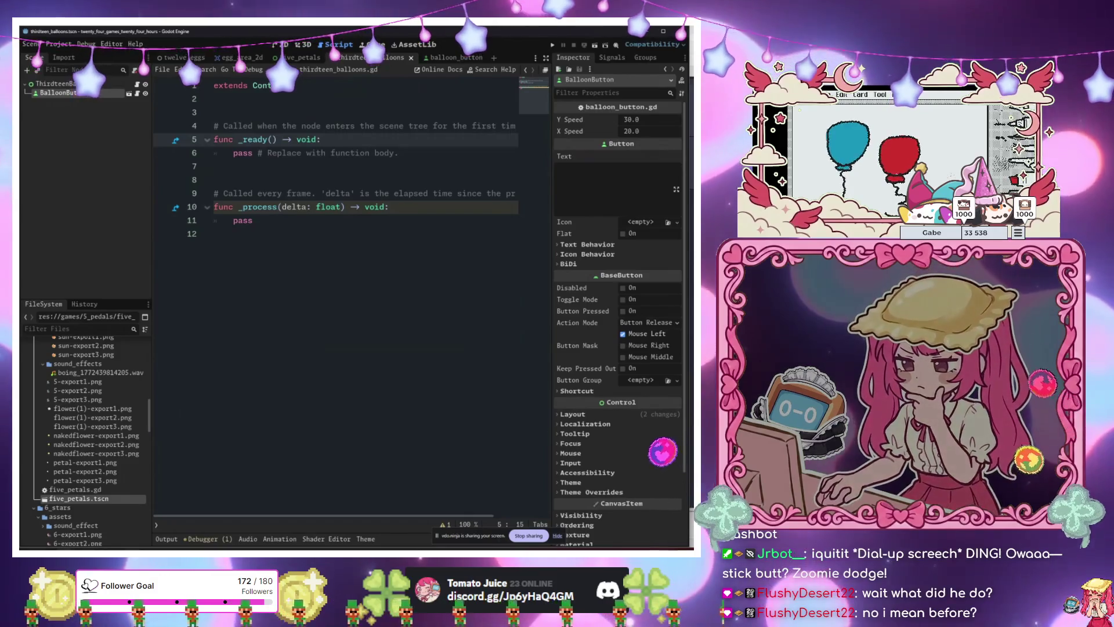
key(alt+Tab)
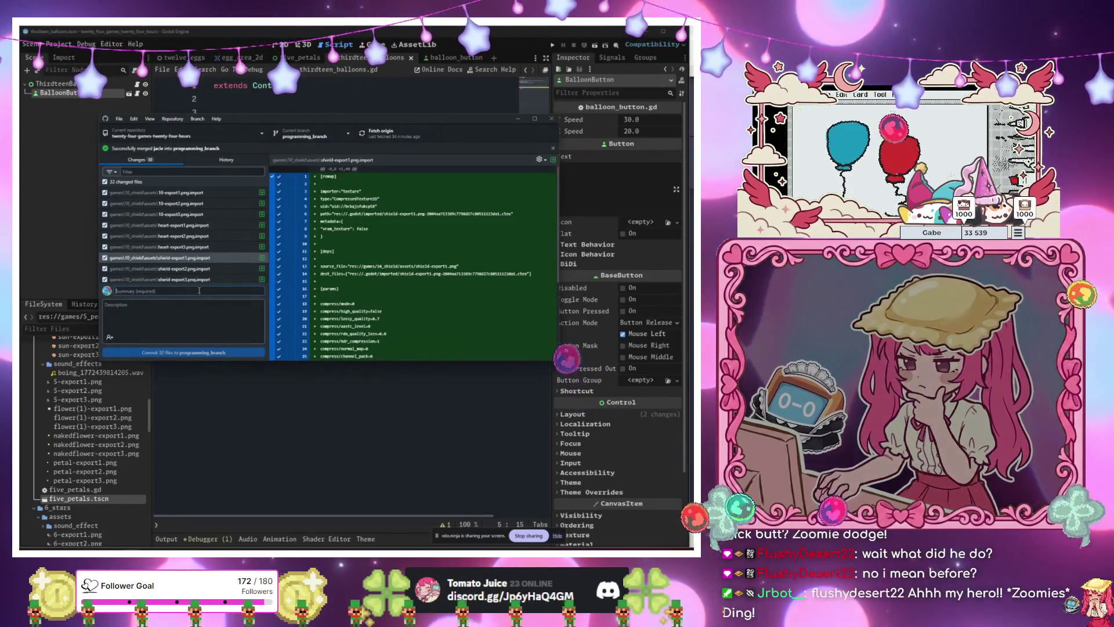
- Commit the 32 files with summary '12', merge jacie into programming_branch, and fetch origin
text(12 games)
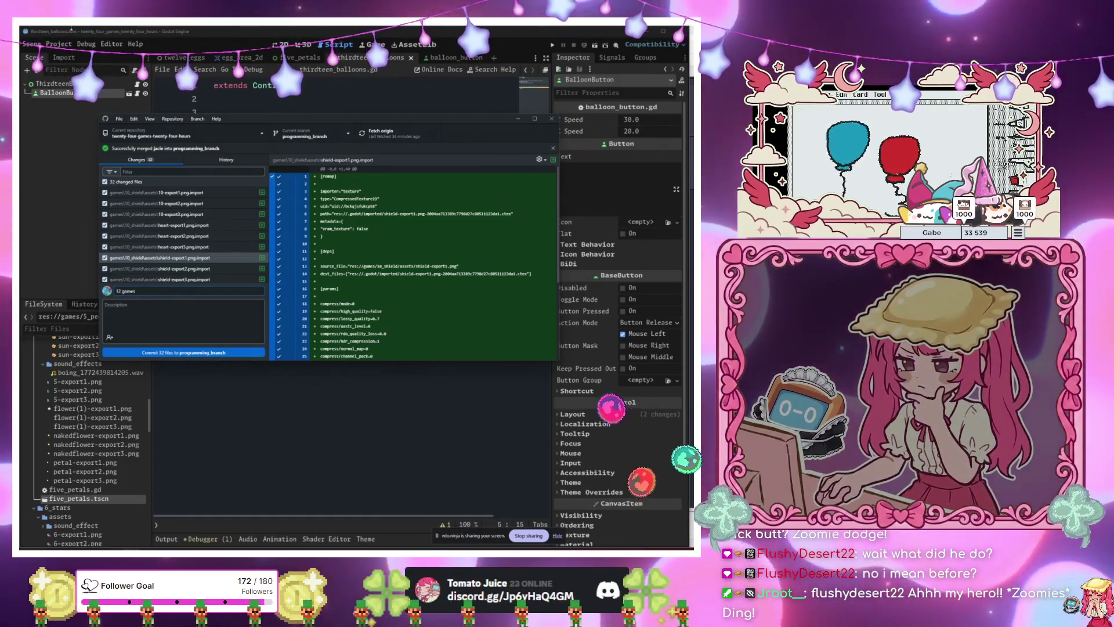
key(ctrl+Return)
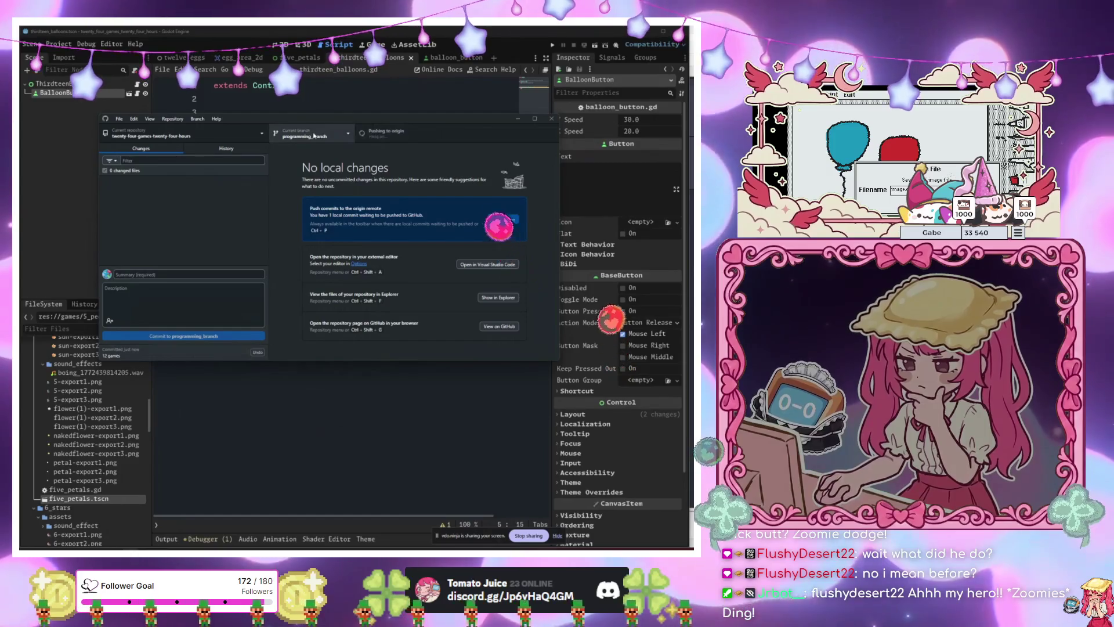
click(318, 138)
click(337, 352)
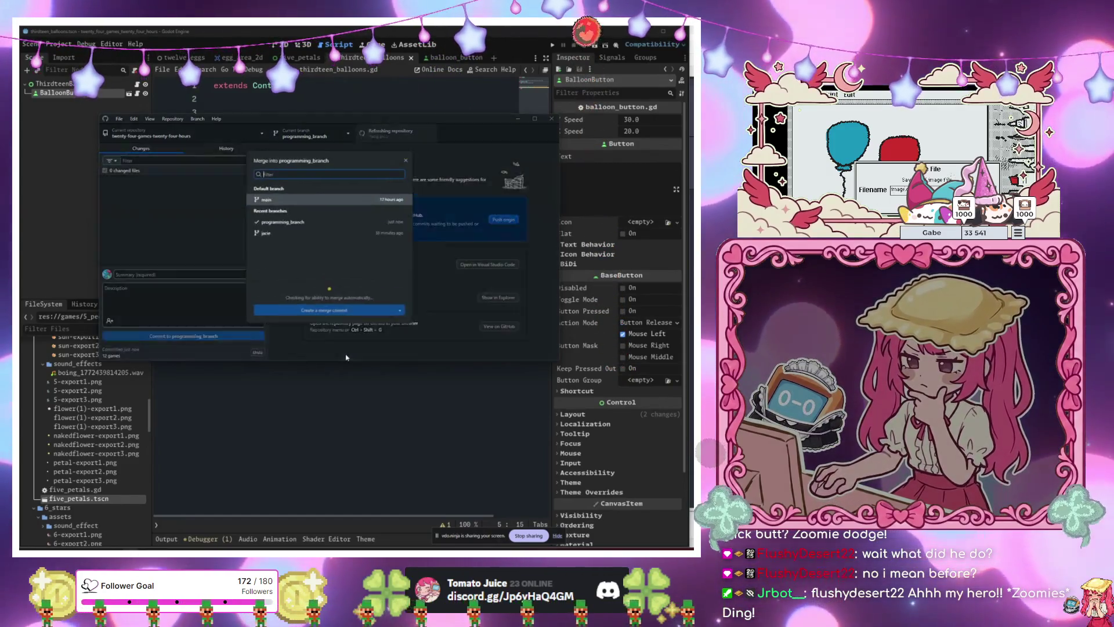
click(313, 233)
click(329, 311)
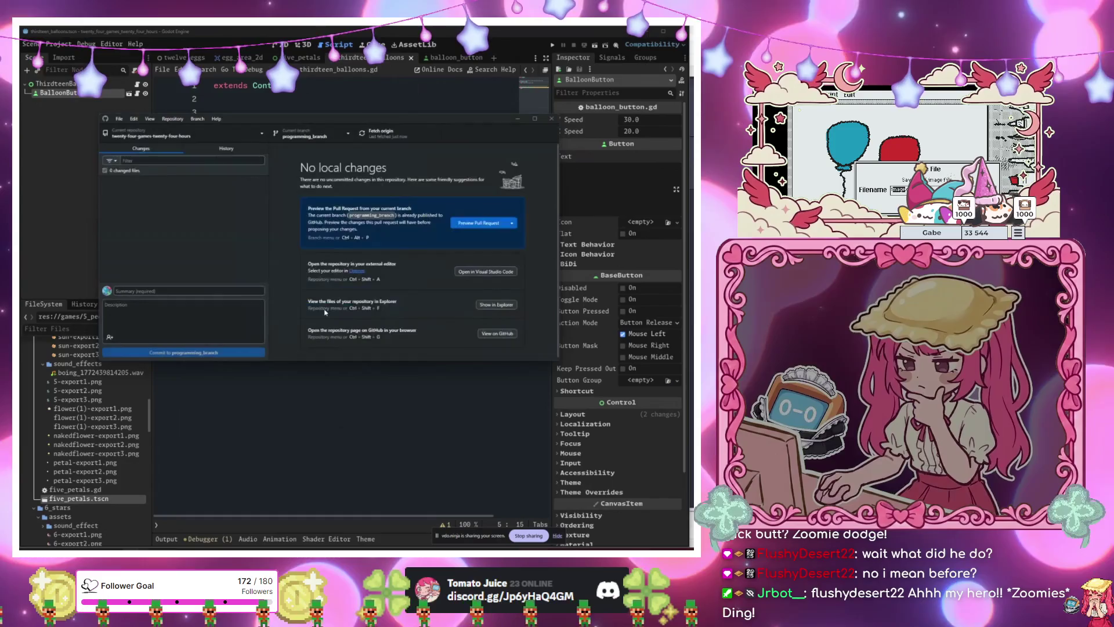
click(390, 137)
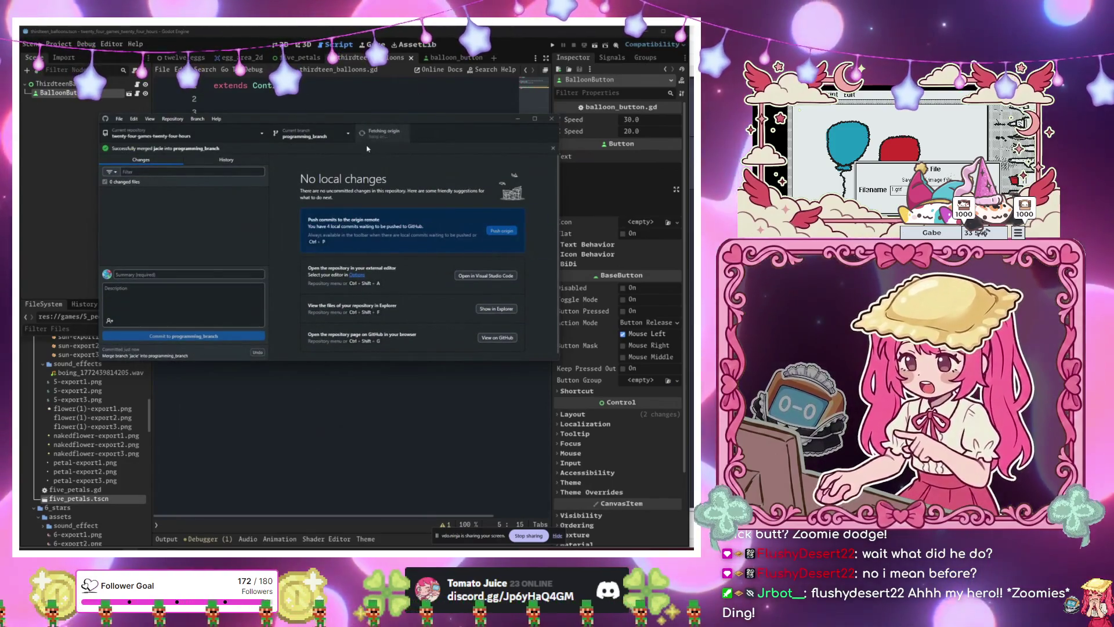
- Back in Godot, expand the res://games/13_balloons assets folder and open the balloon_button scene
key(alt+Tab)
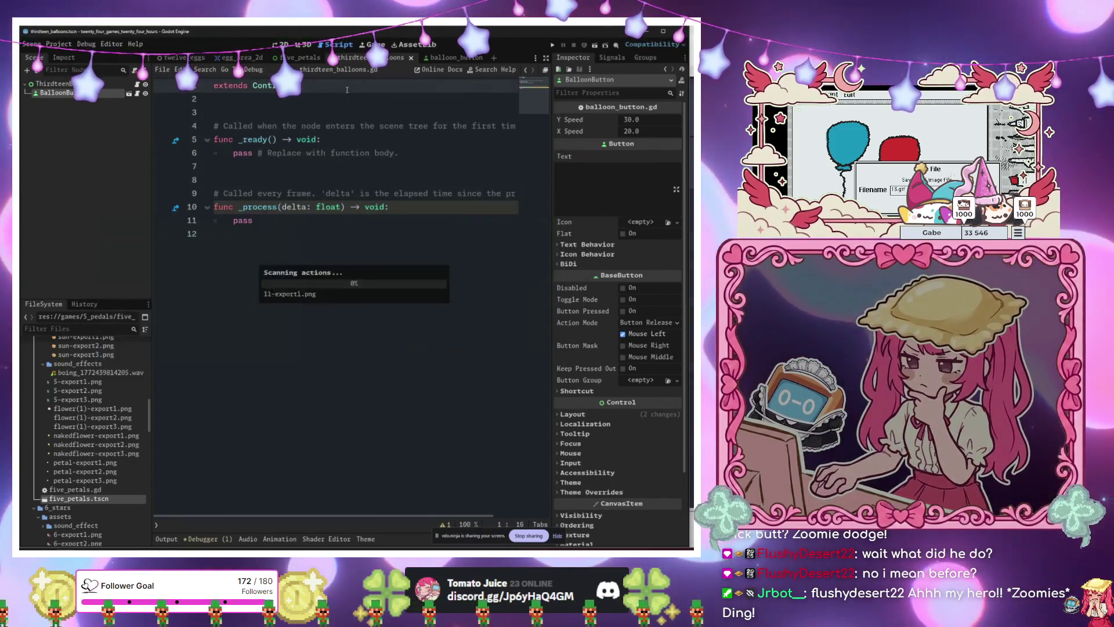
click(316, 194)
click(284, 244)
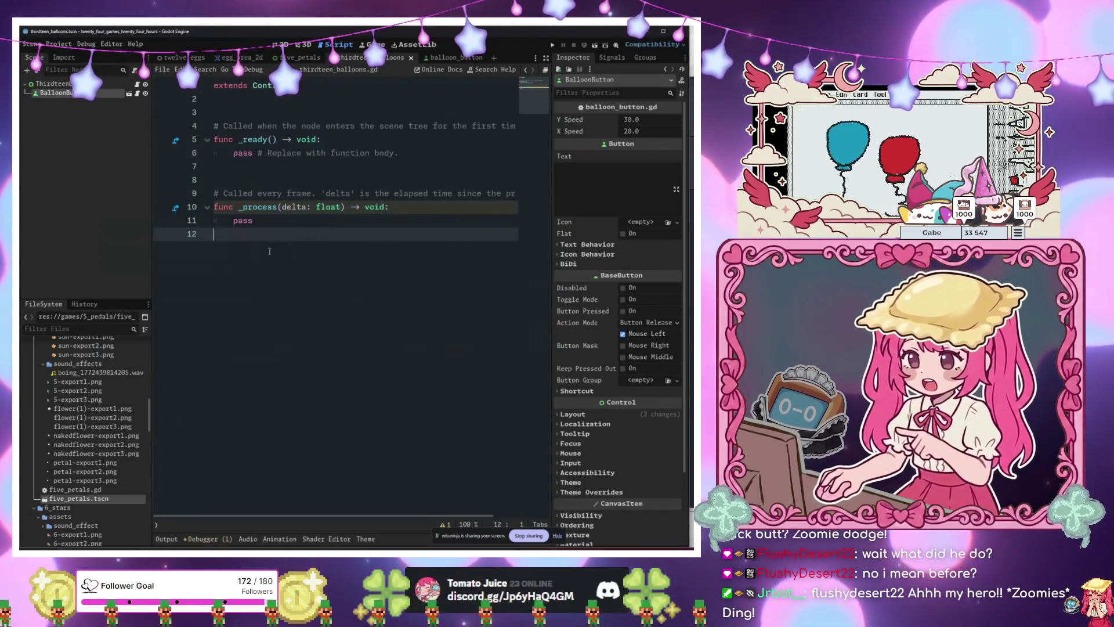
scroll(81, 441, down, 20)
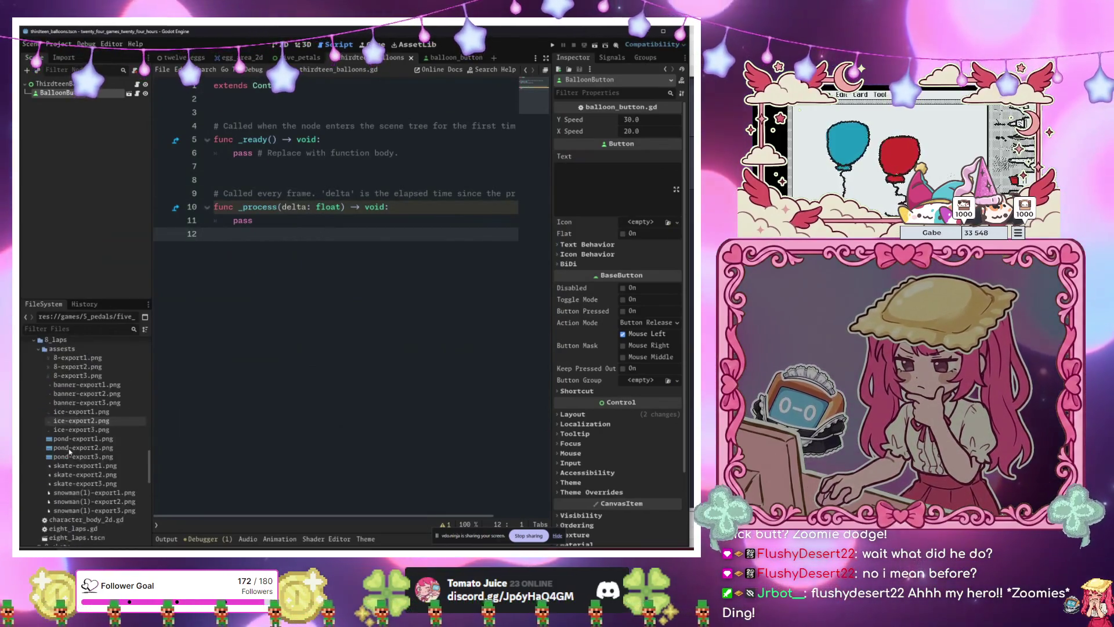
scroll(69, 451, down, 5)
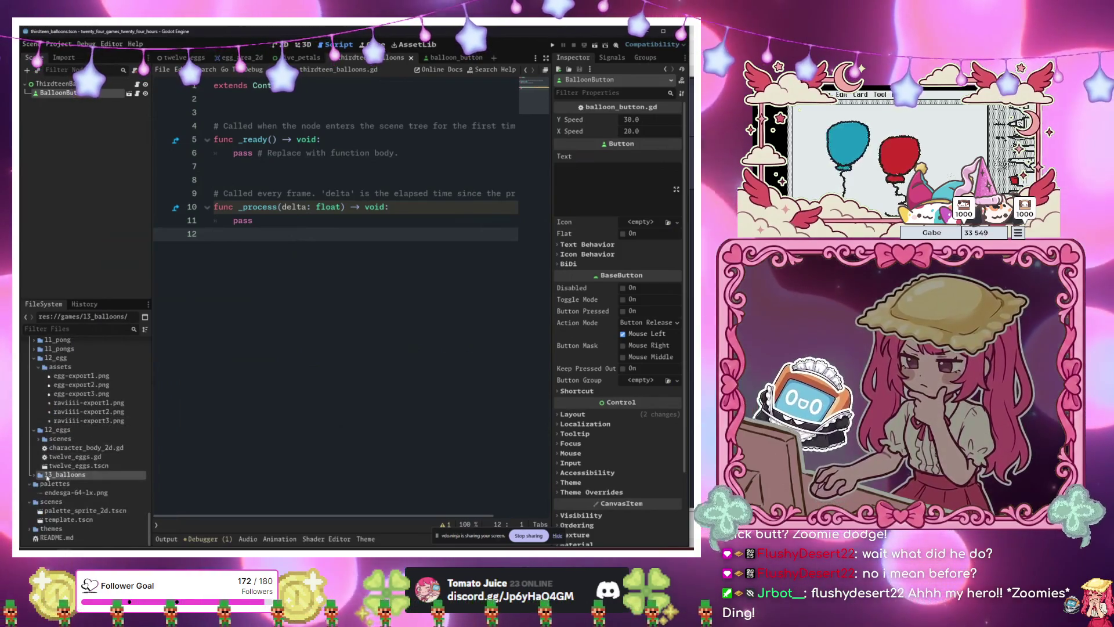
click(37, 476)
click(40, 485)
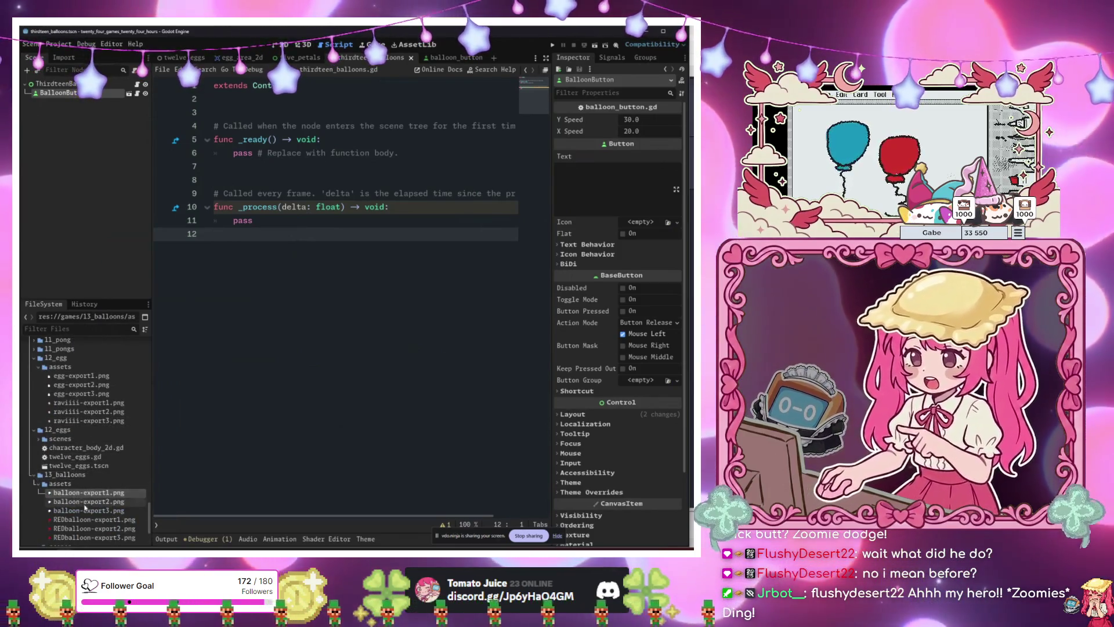
scroll(87, 464, down, 2)
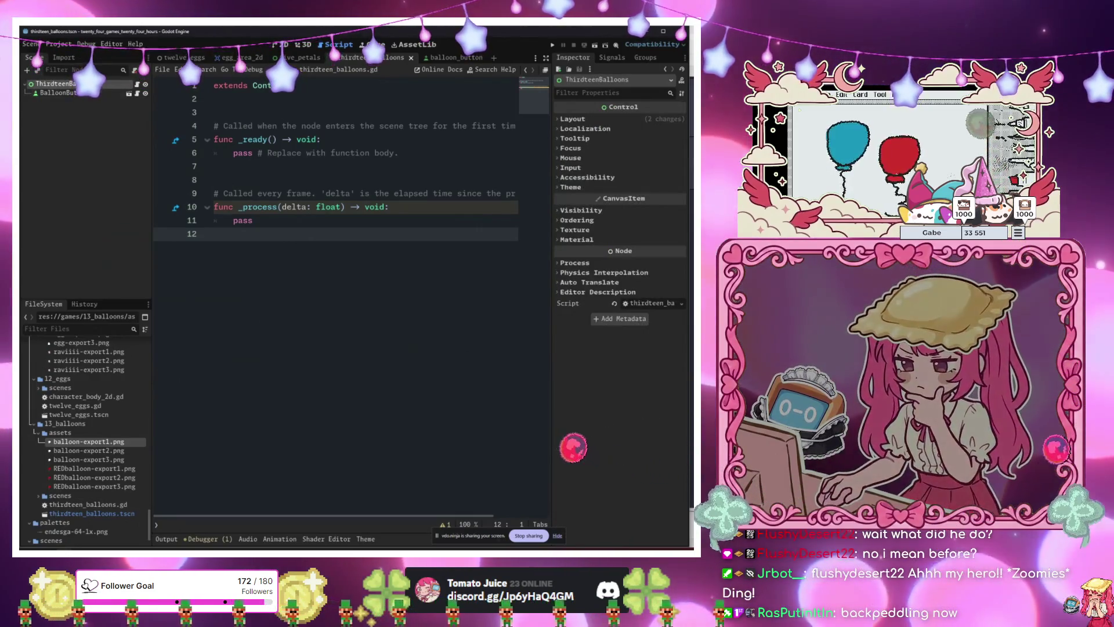
click(450, 58)
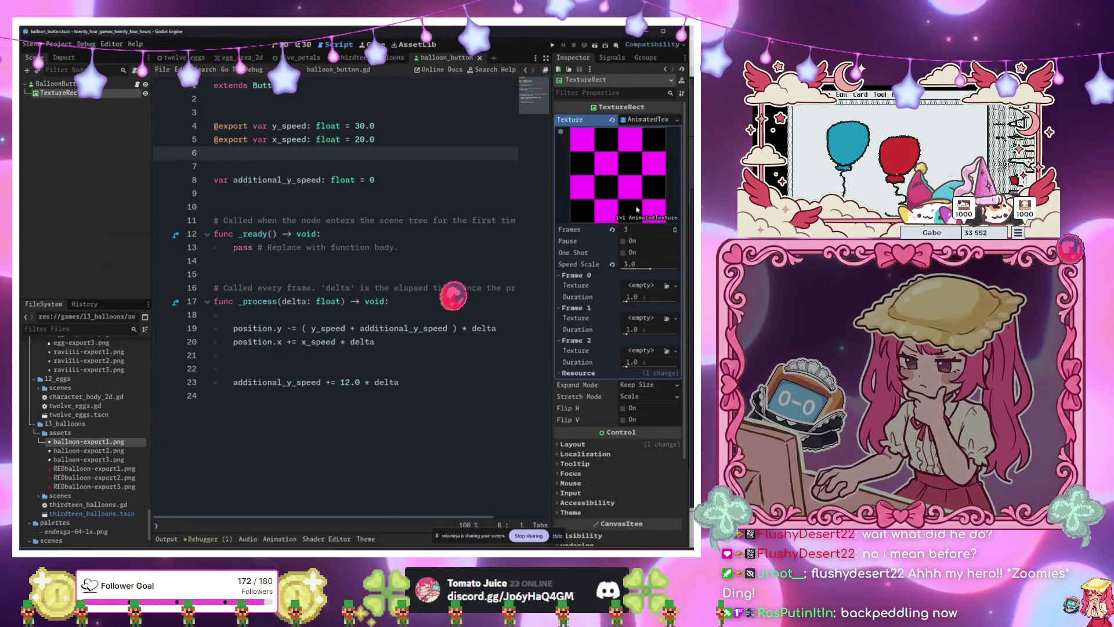
- Put balloon-export1.png and balloon-export3.png into the AnimatedTexture frames and set Mouse Filter to Ignore
mouse_move(87, 442)
mouse_down()
mouse_move(650, 292)
mouse_move(99, 451)
mouse_move(644, 336)
mouse_up()
mouse_move(87, 459)
mouse_down()
mouse_move(348, 396)
mouse_move(648, 378)
mouse_up()
click(283, 44)
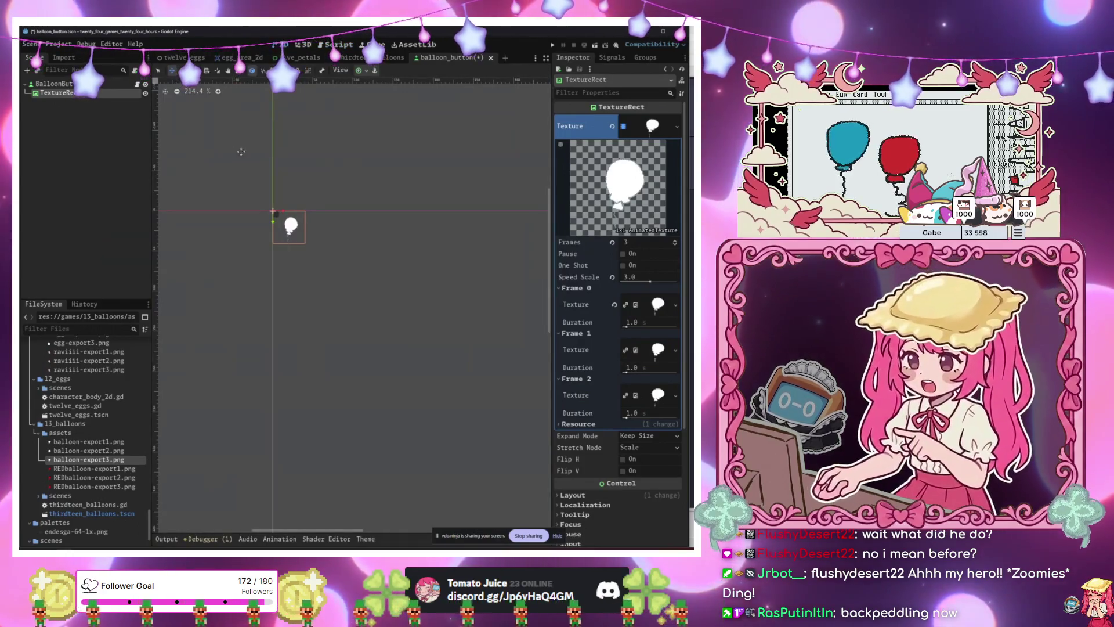
scroll(298, 218, up, 2)
scroll(611, 389, down, 5)
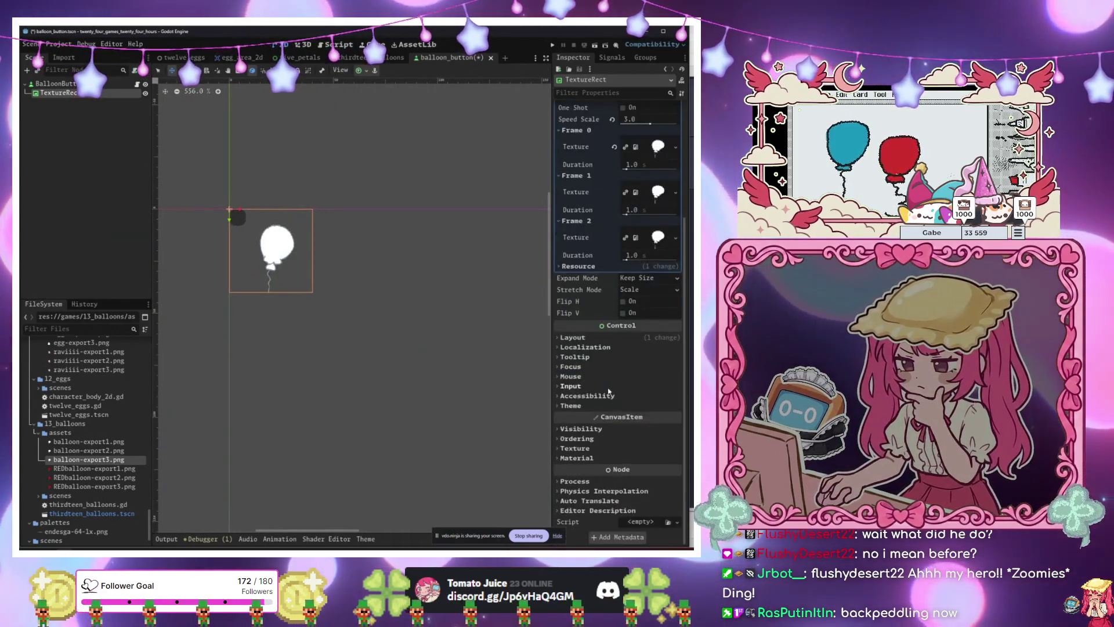
click(570, 376)
scroll(584, 385, down, 2)
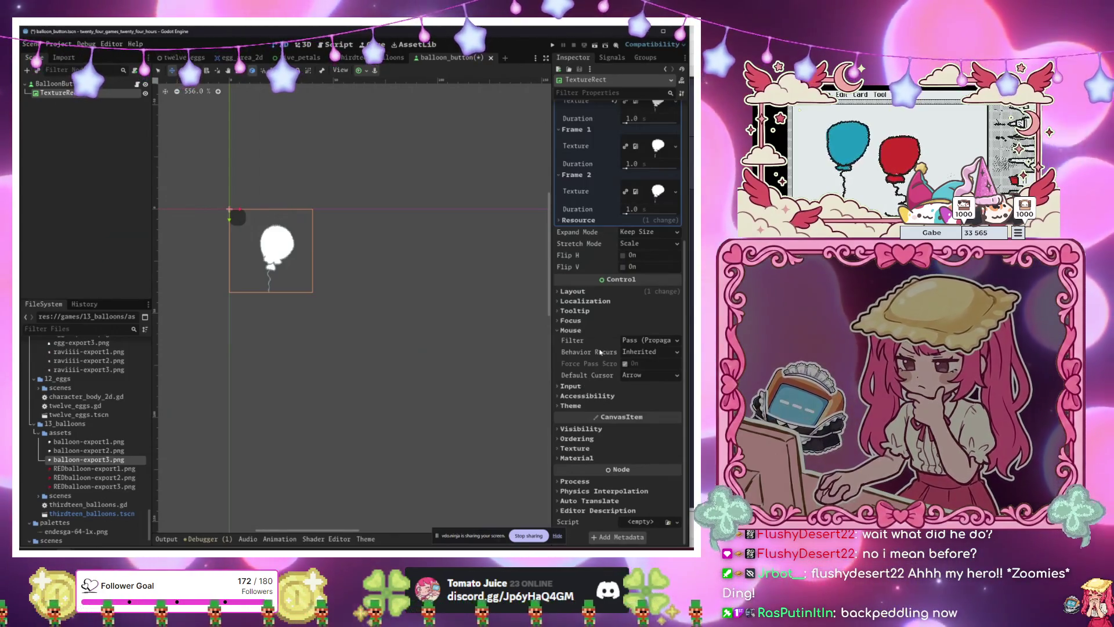
mouse_move(568, 340)
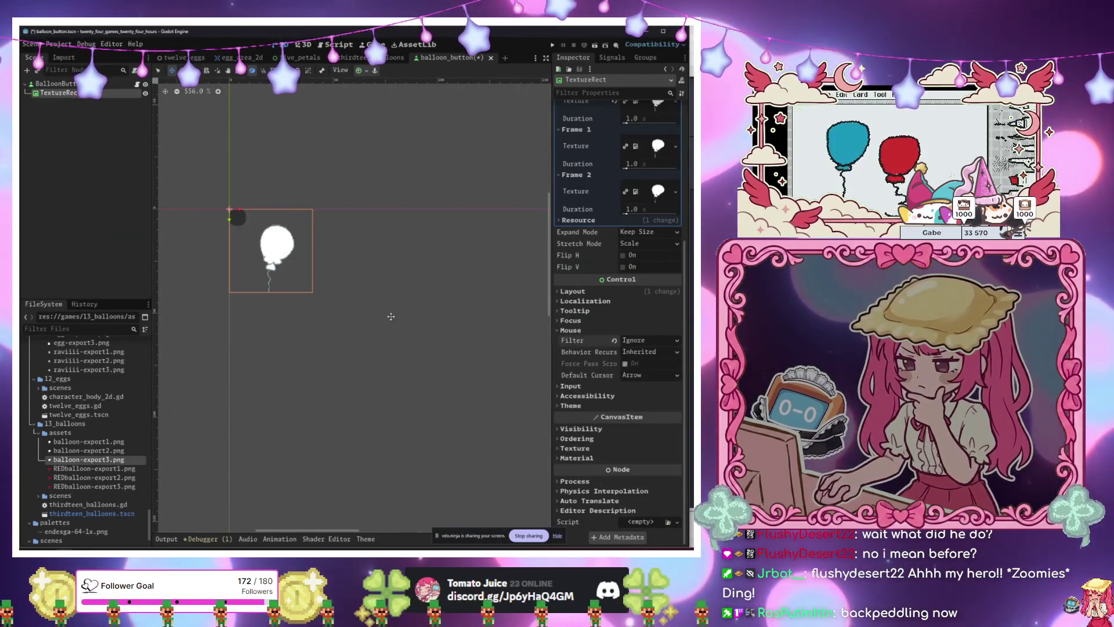
- Make the BalloonButton flat, nudge the balloon image up-left, then save and run the game
click(62, 83)
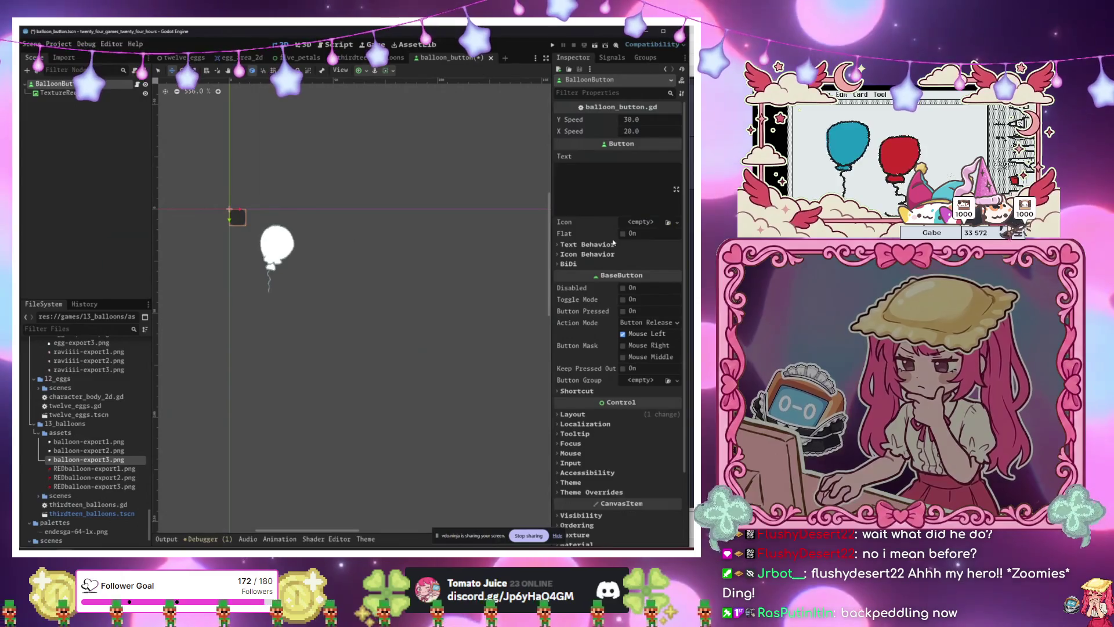
click(632, 235)
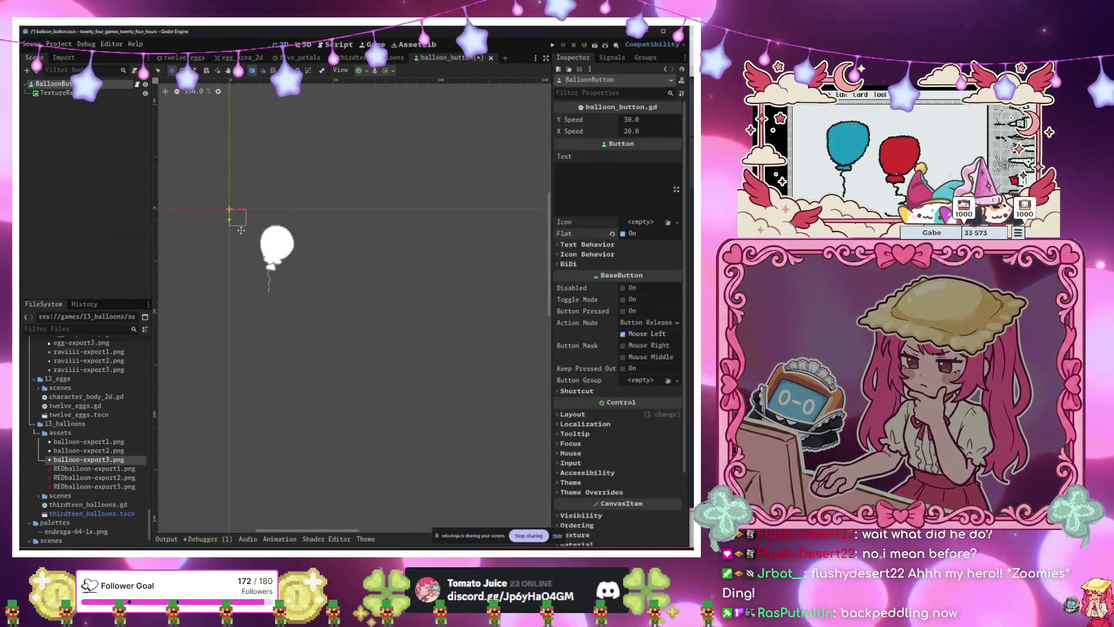
click(48, 93)
drag(290, 268, 258, 246)
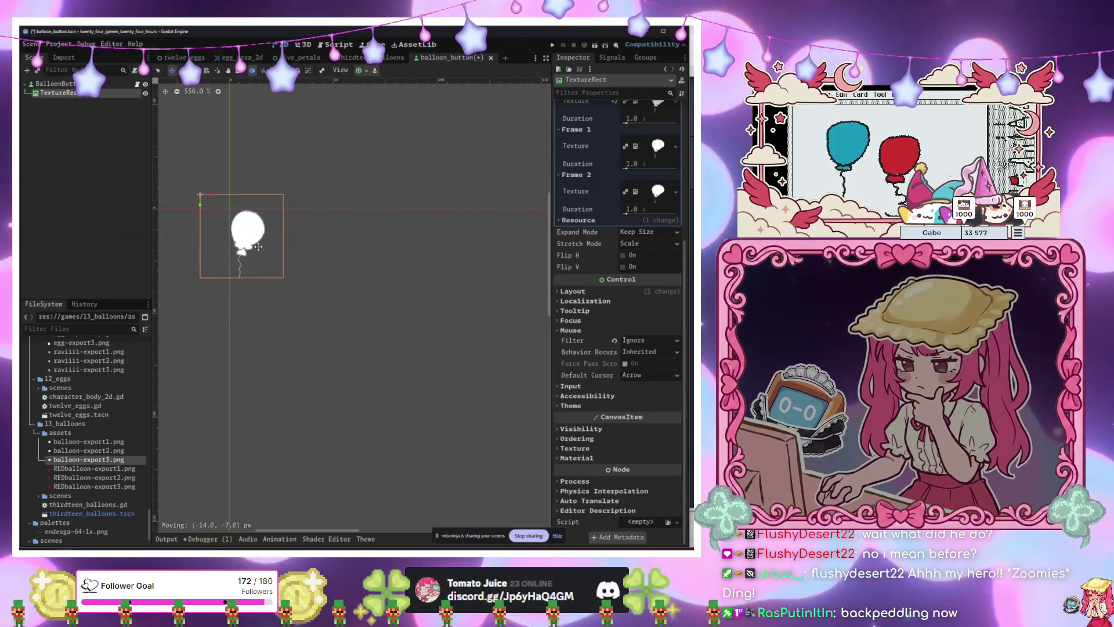
key(Up)
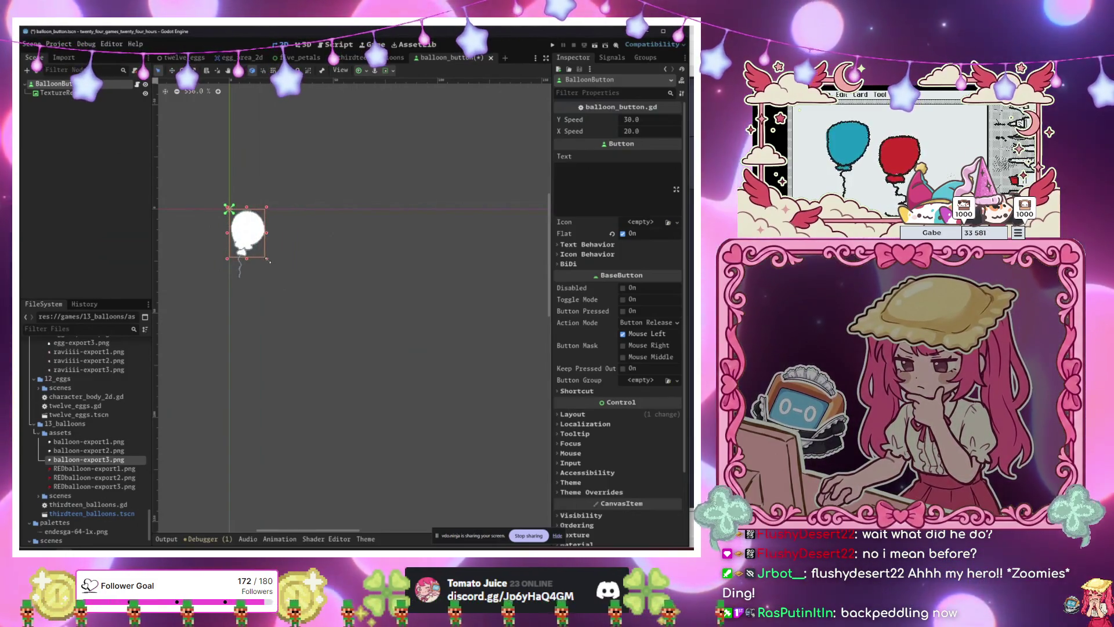
click(311, 270)
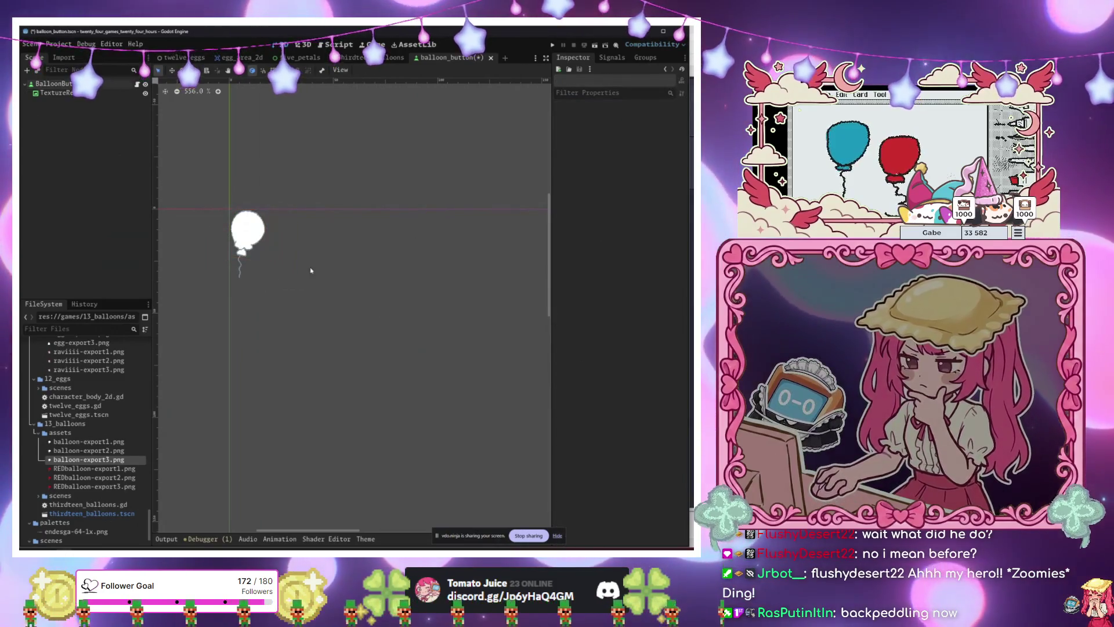
key(F5)
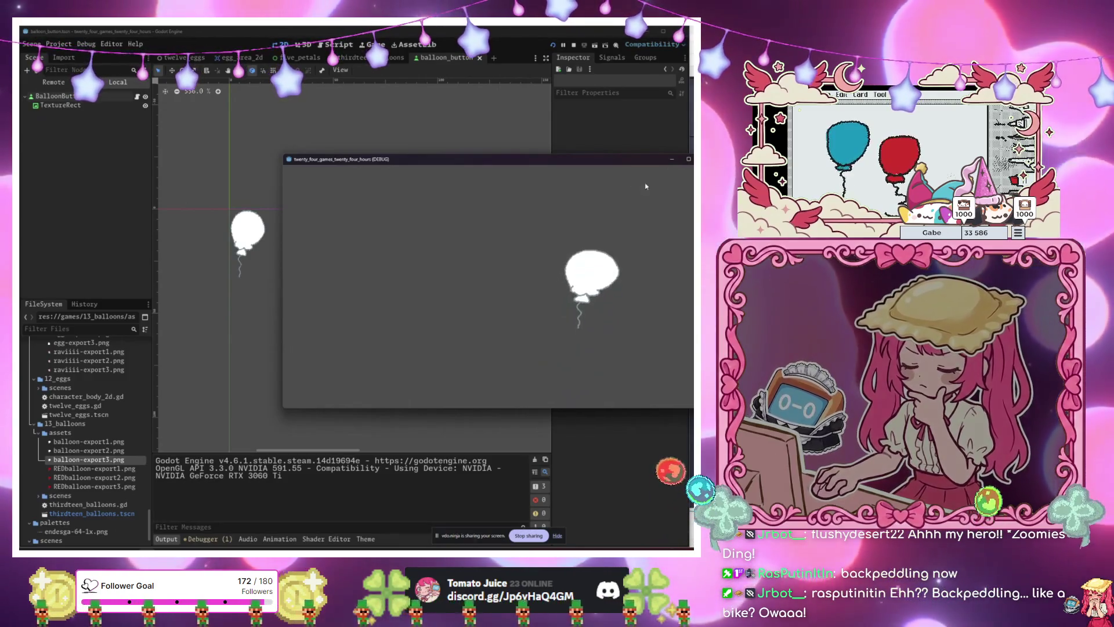
- Set the balloon TextureRect's Stretch Mode to Keep Aspect Centered, then reselect the BalloonButton root
click(236, 316)
click(246, 232)
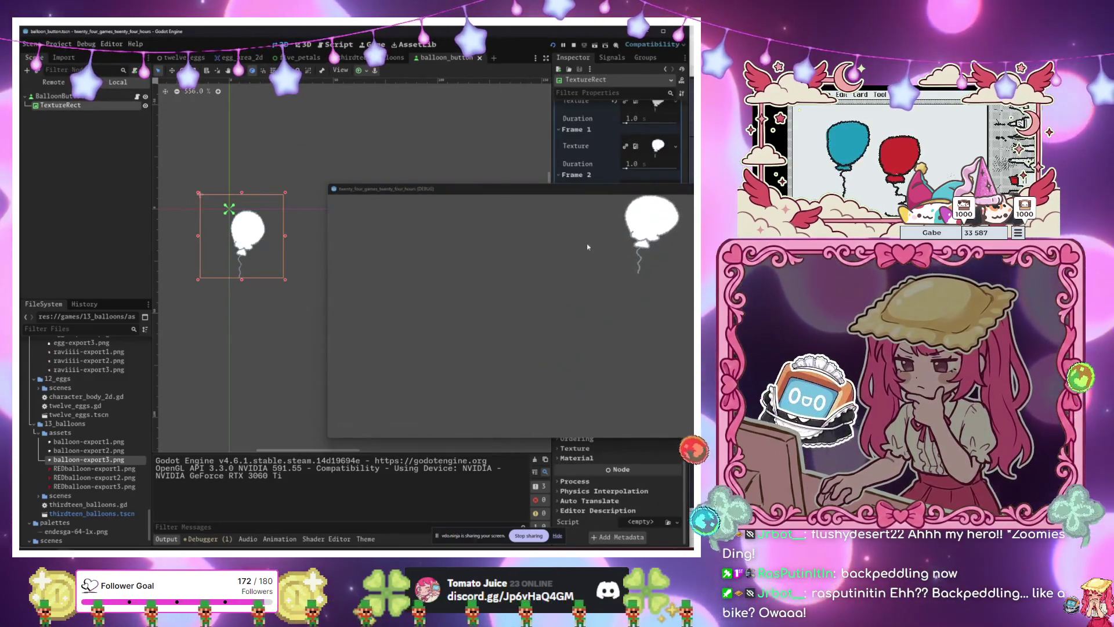
drag(643, 191, 454, 347)
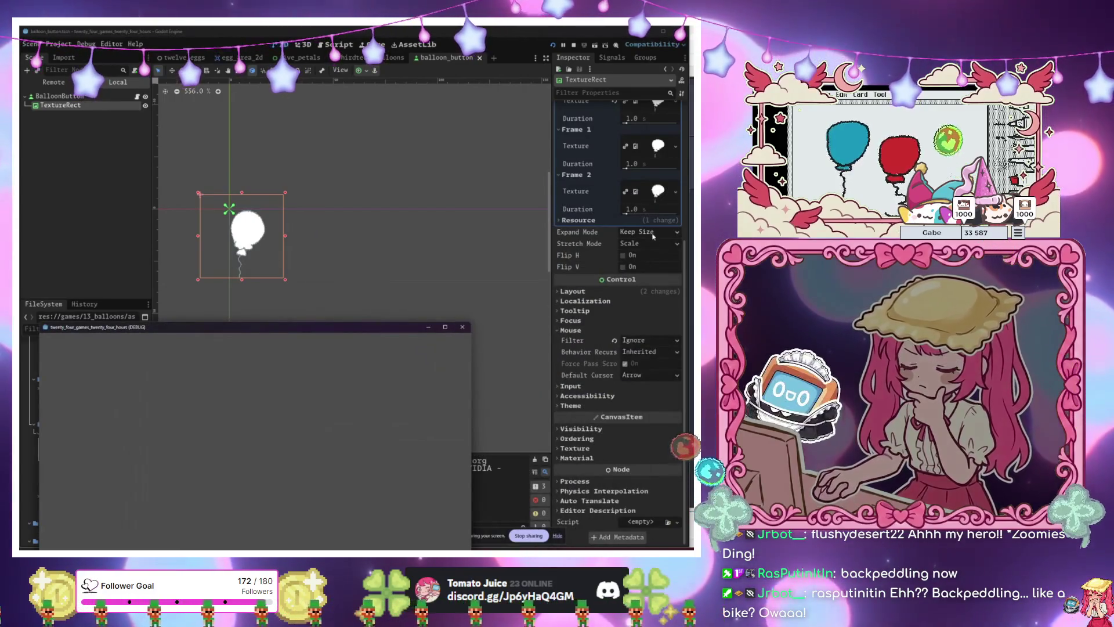
click(648, 244)
click(670, 295)
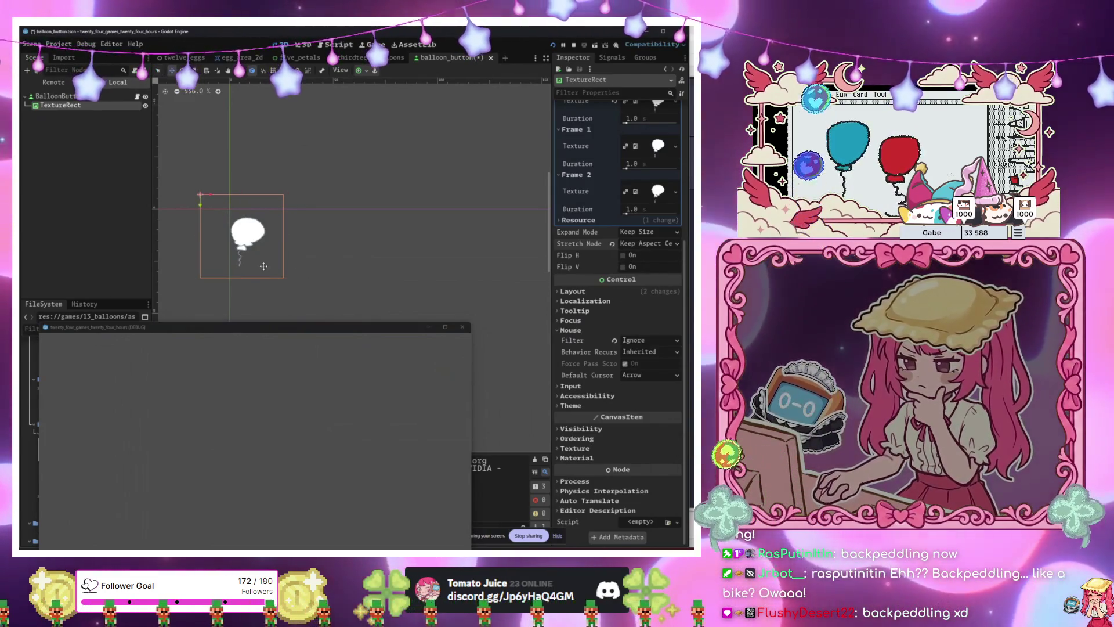
key(w)
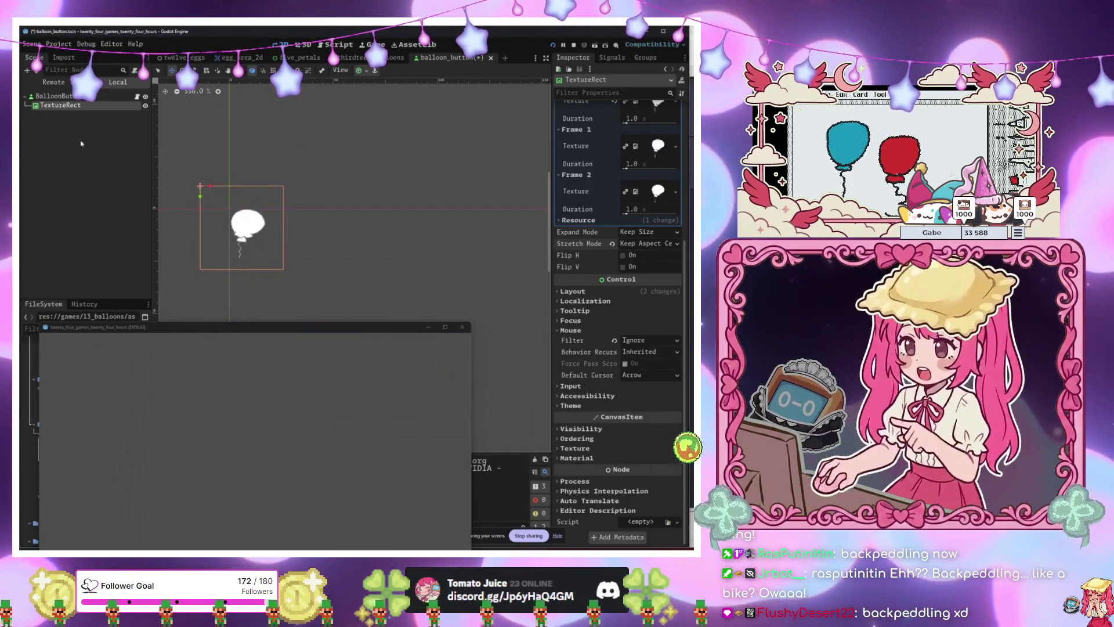
click(71, 97)
key(q)
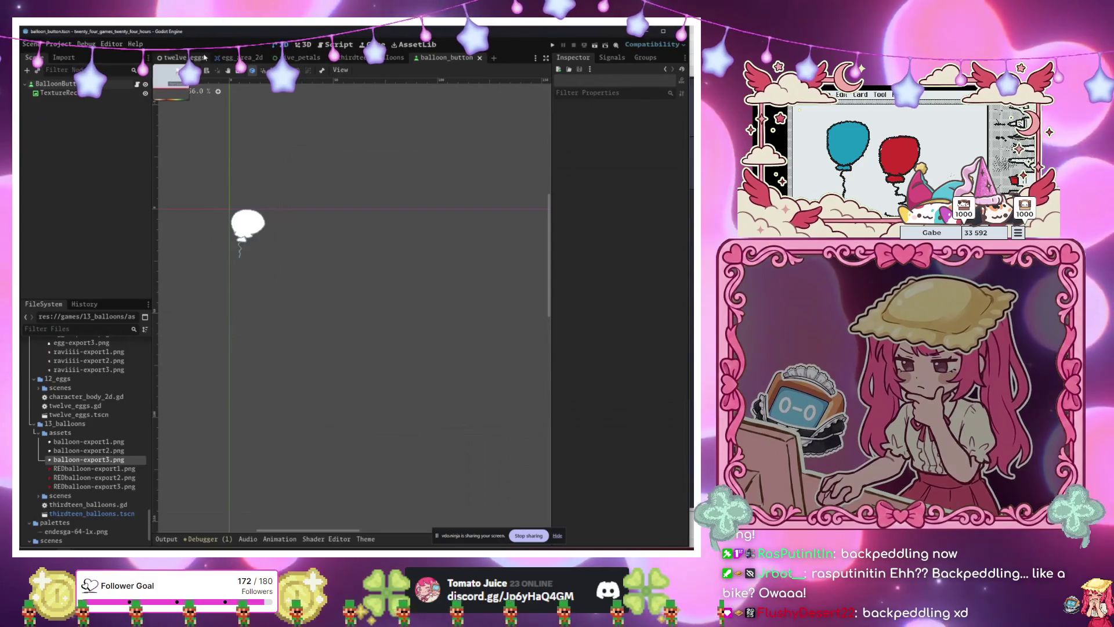
- Delete the empty line 22 in balloon_button.gd and switch to the thirdteen_balloons scene
click(138, 85)
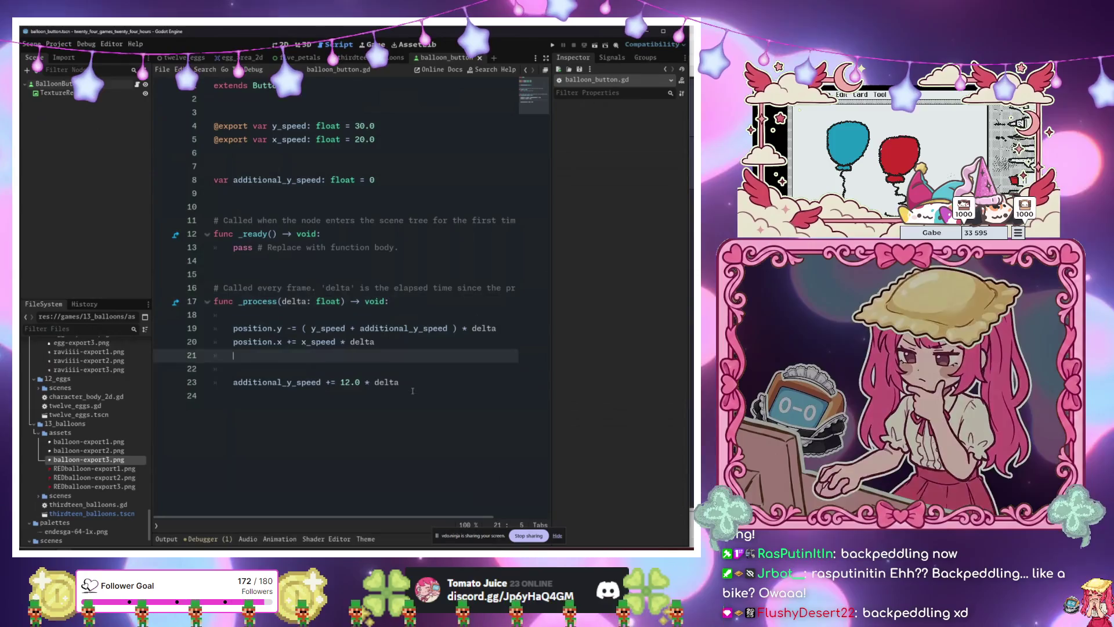
click(444, 388)
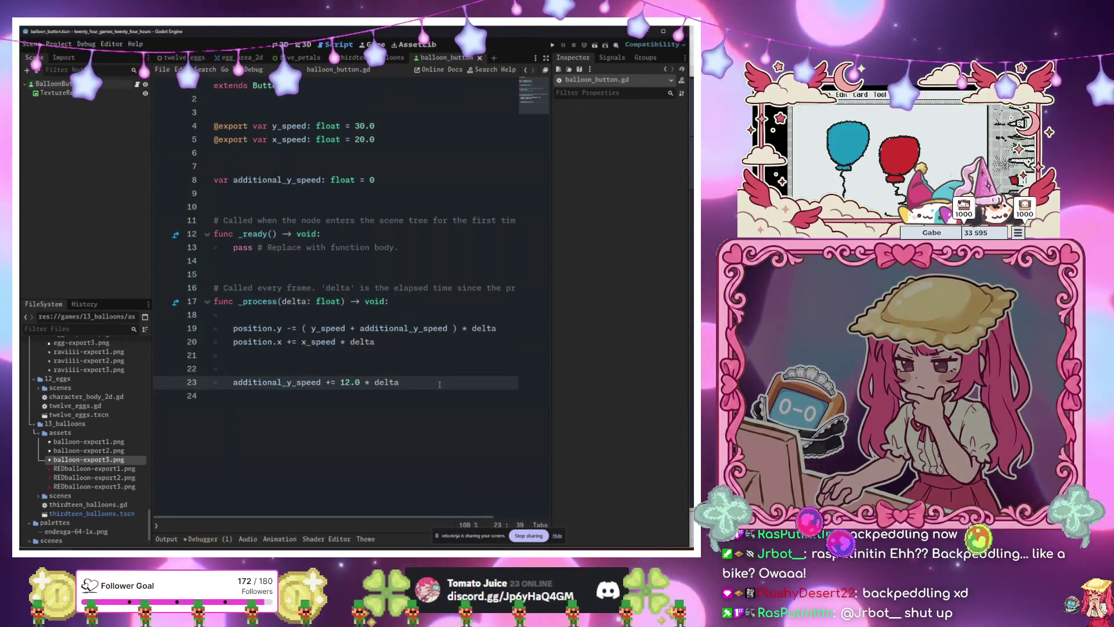
click(465, 354)
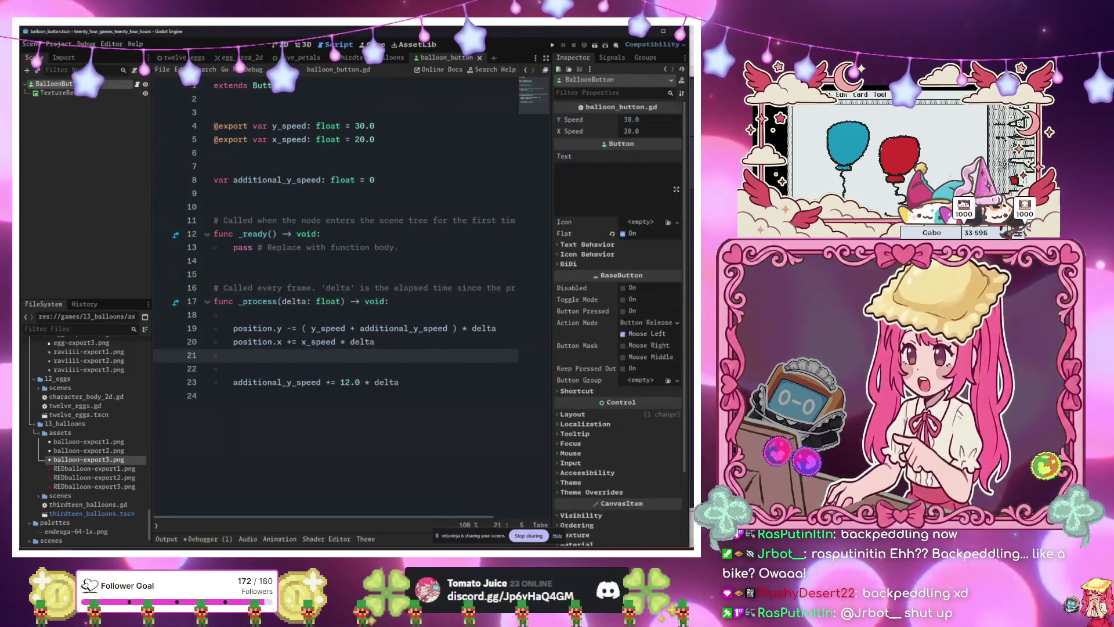
click(340, 220)
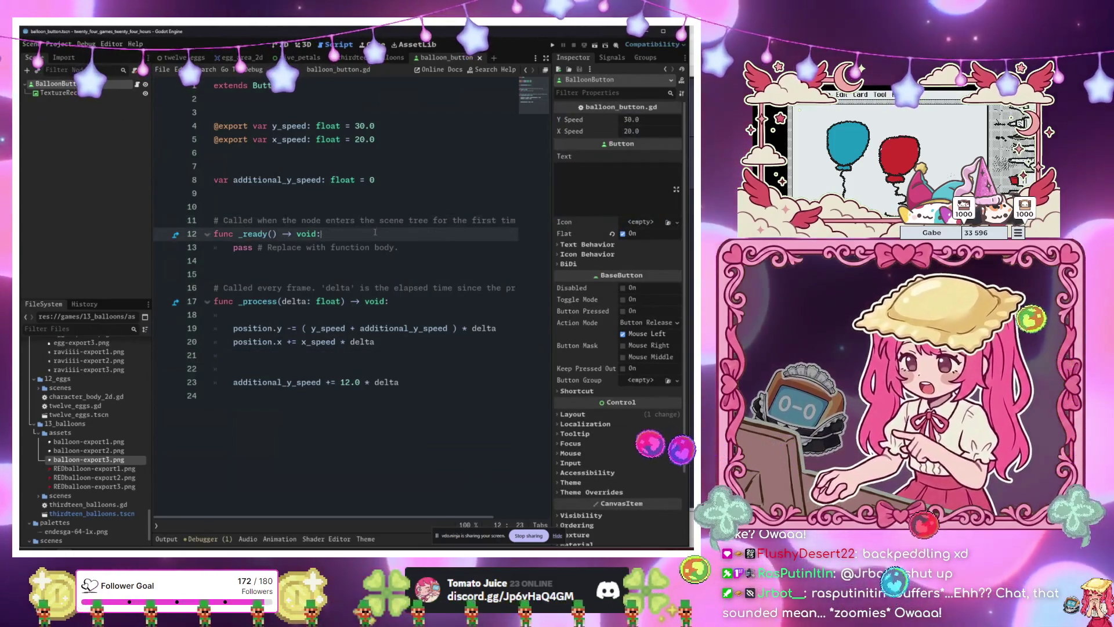
click(368, 235)
click(368, 246)
click(304, 288)
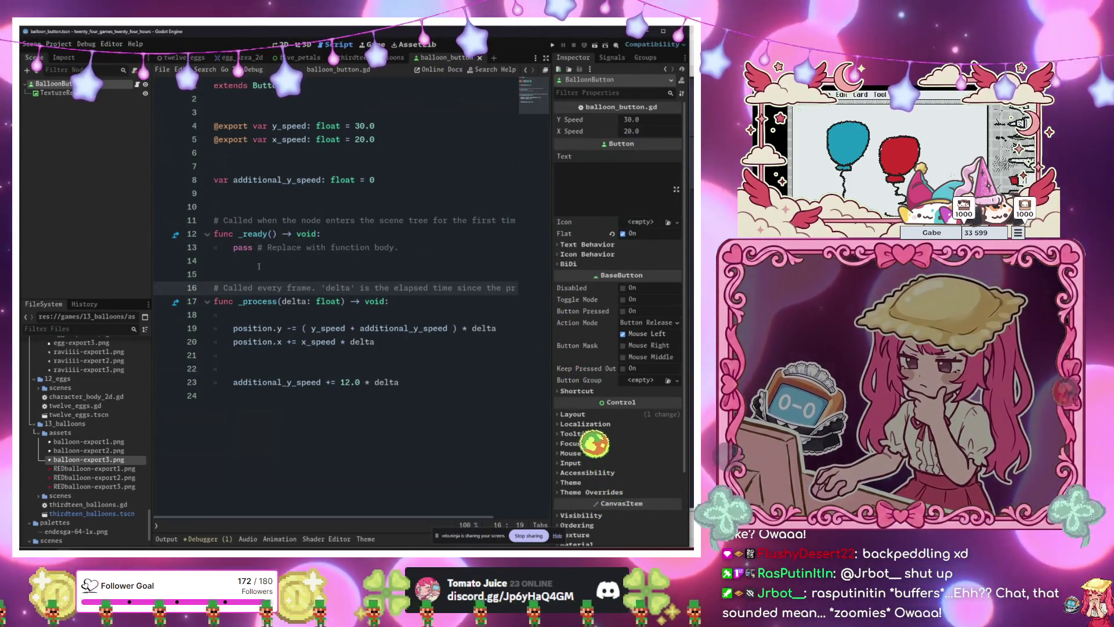
click(325, 397)
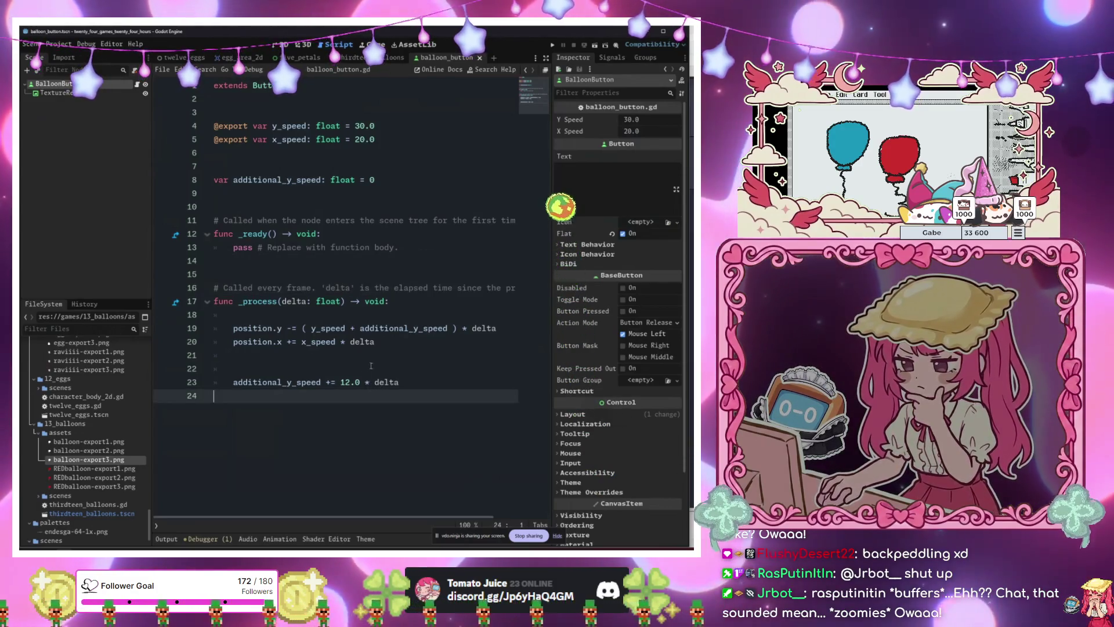
click(370, 369)
key(Delete)
click(369, 369)
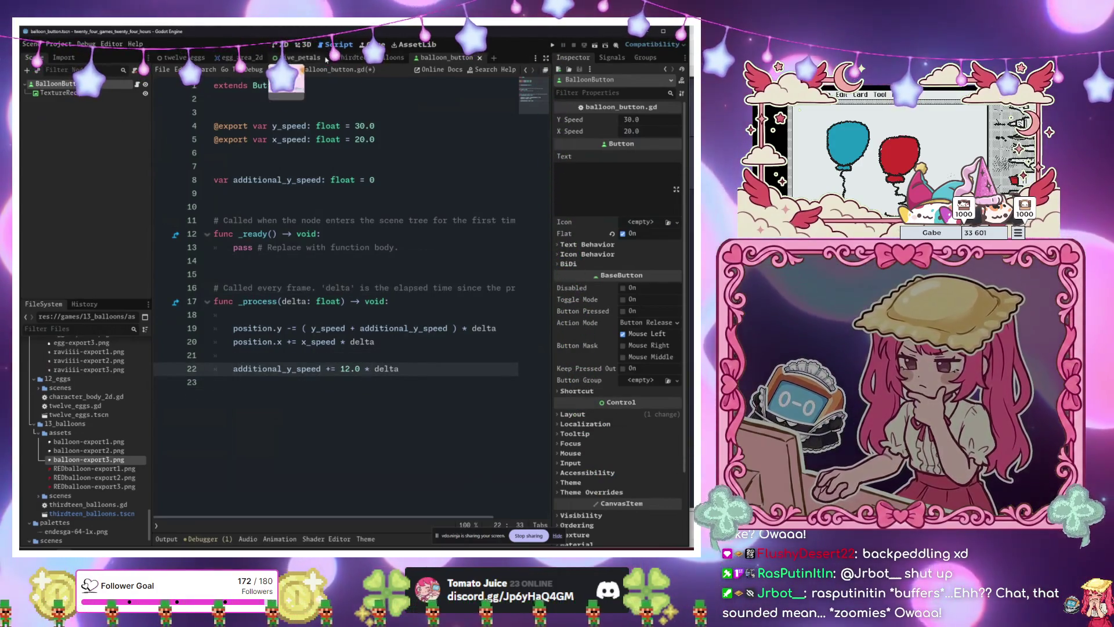
click(329, 59)
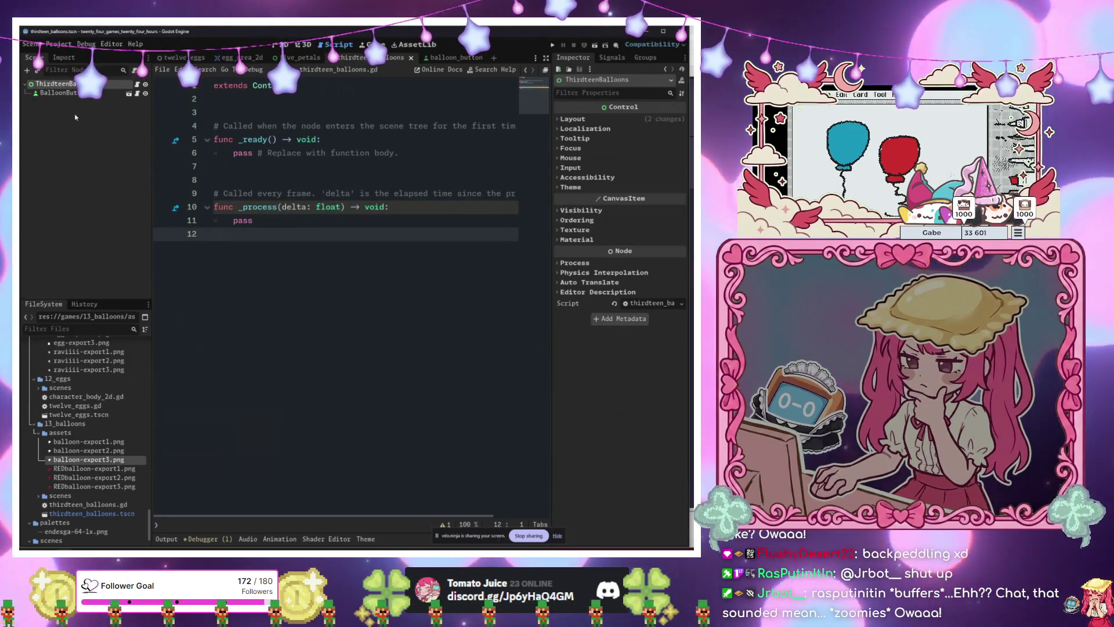
- Add a spawn_balloon() -> void function with a pass body to thirdteen_balloons.gd
key(Return)
key(Return)
key(Return)
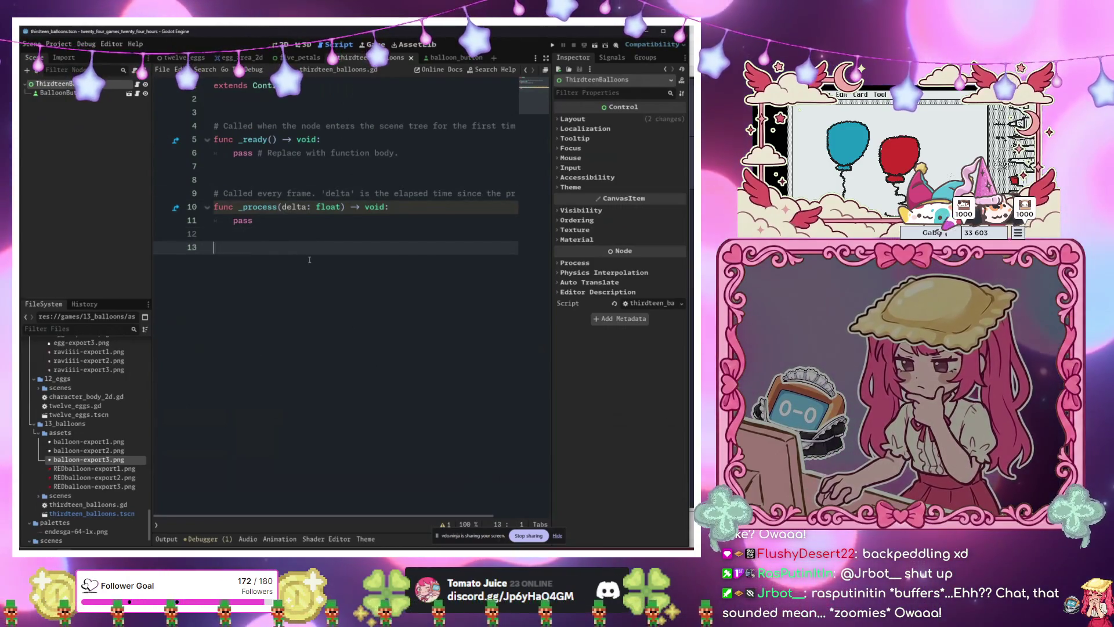
text(func)
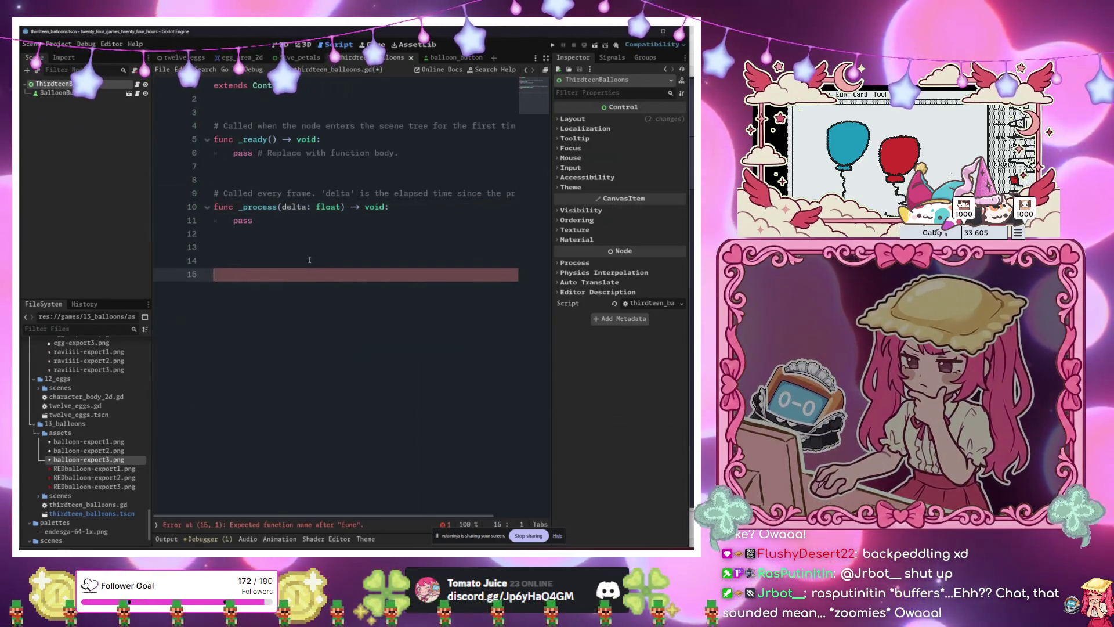
text(funn)
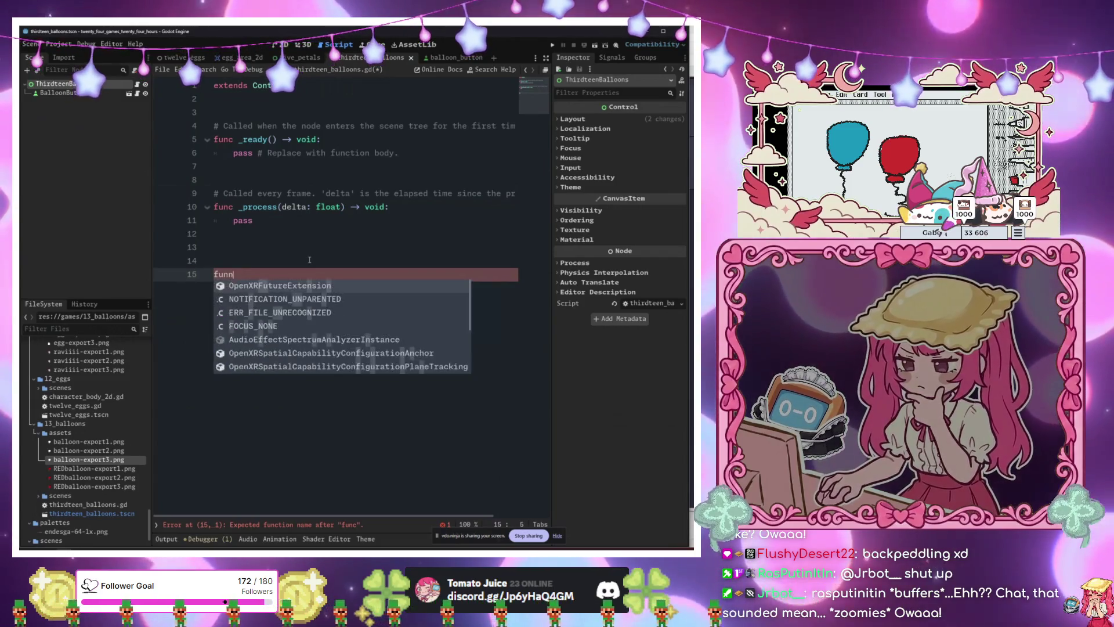
key(BackSpace)
text(c spawn_bal)
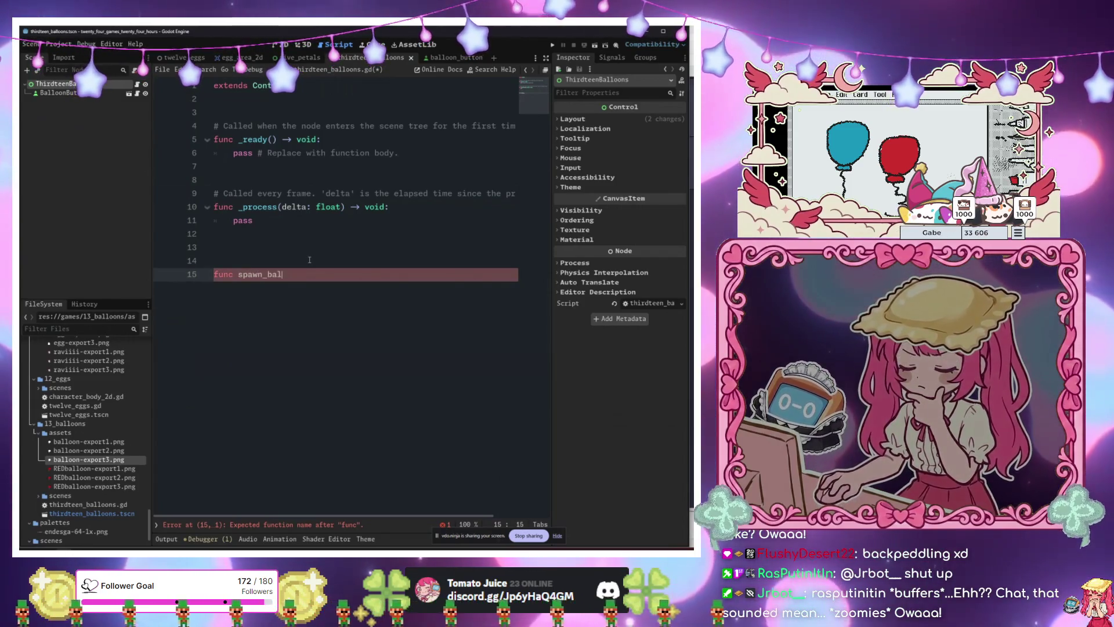
text(loon() -> v)
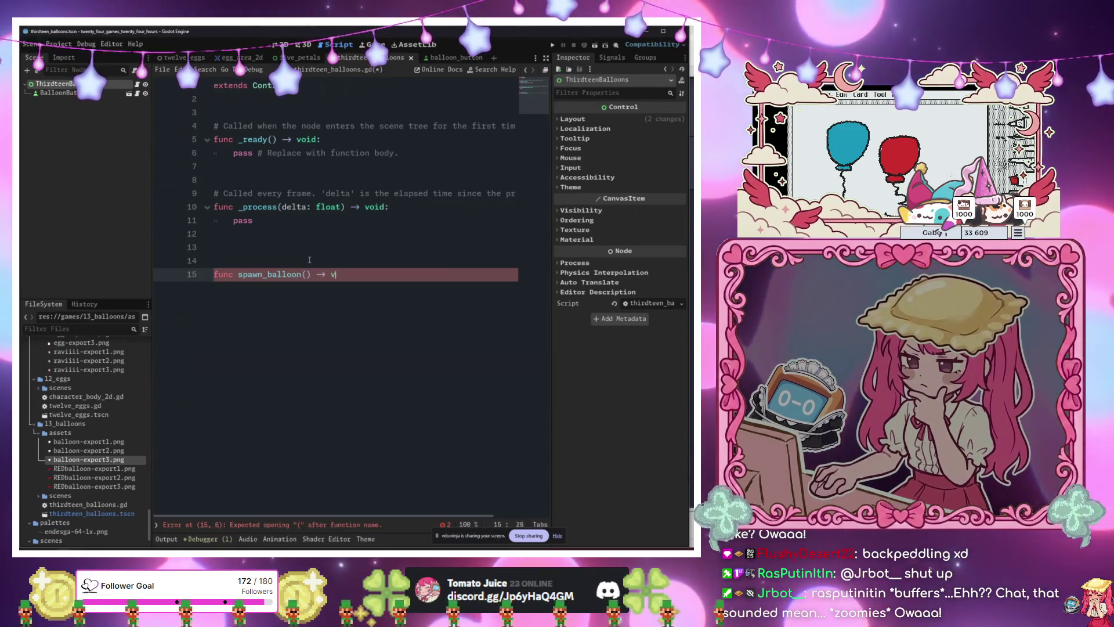
text(oid:)
key(Return)
text(p)
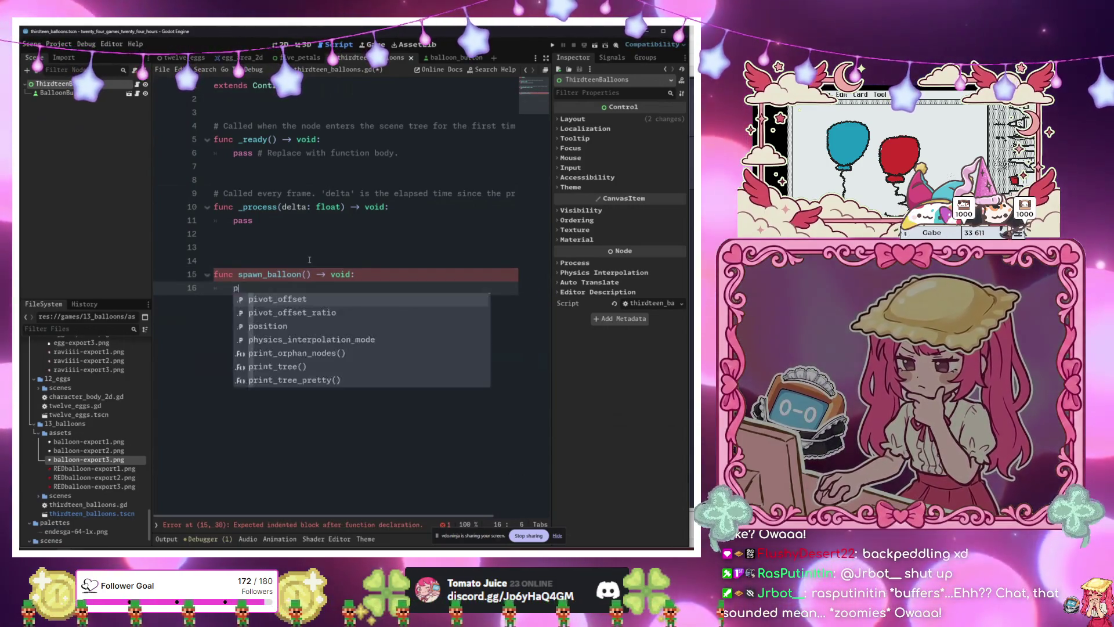
text(ass)
- Declare the exported balloon_button_scene PackedScene and assign balloon_button.tscn to it in the Inspector
click(89, 444)
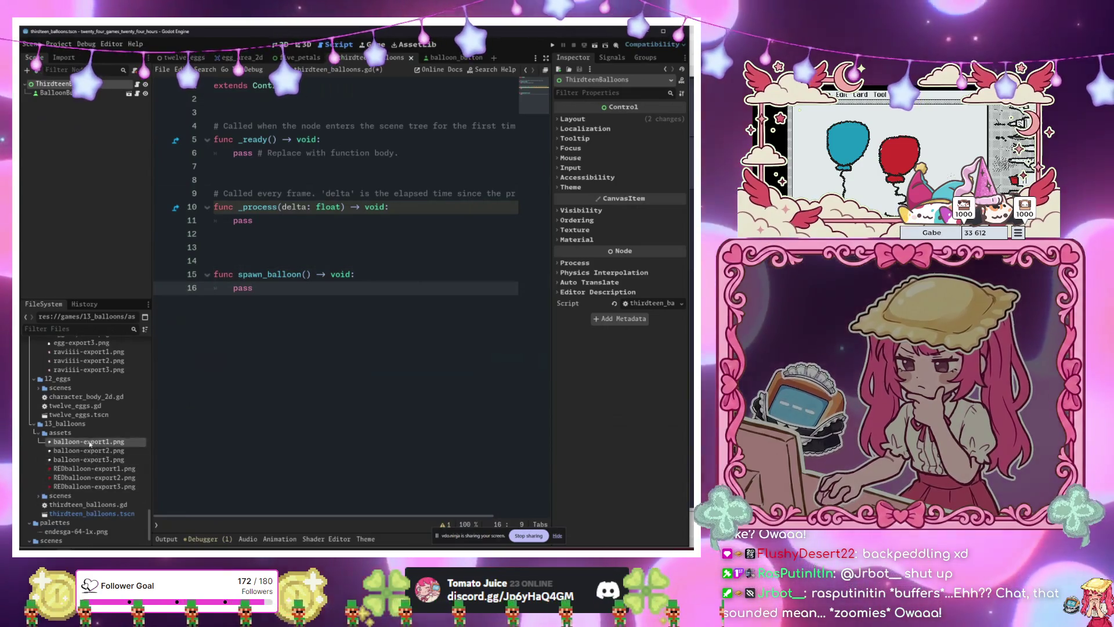
click(88, 487)
click(39, 496)
mouse_move(87, 512)
mouse_down()
mouse_move(273, 236)
mouse_move(249, 113)
mouse_up()
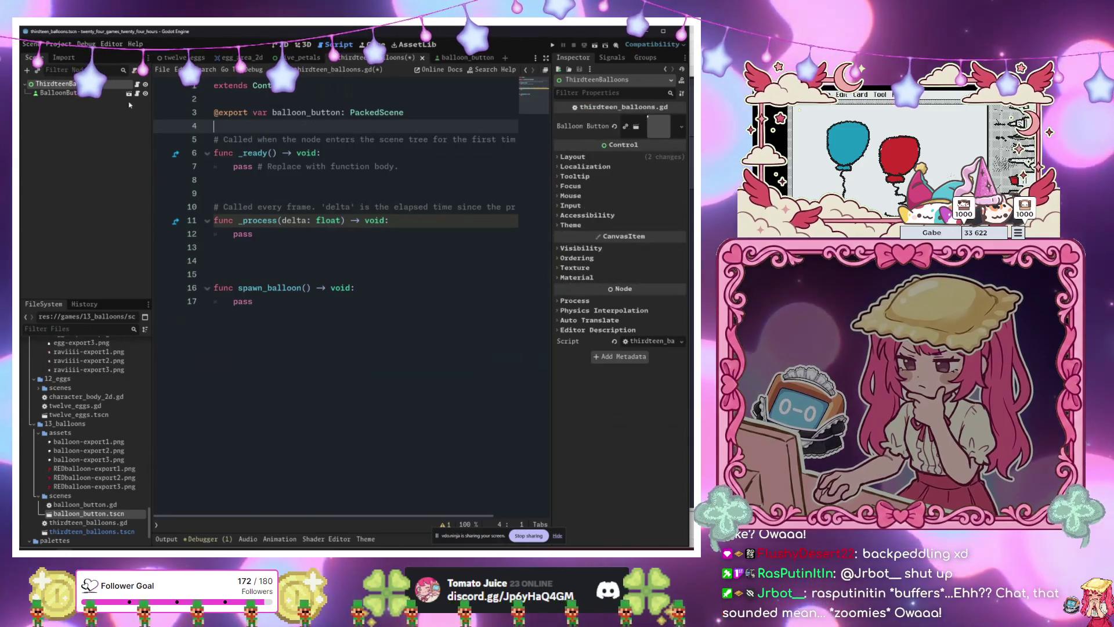
click(342, 112)
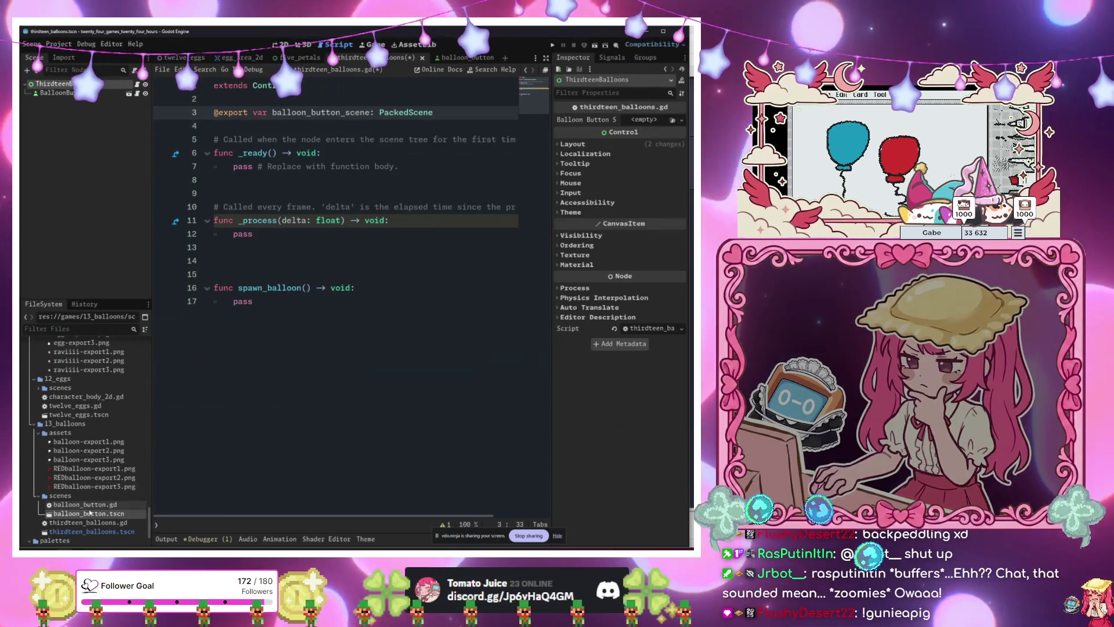
mouse_move(90, 513)
mouse_down()
mouse_move(360, 207)
mouse_move(659, 123)
mouse_up()
- Replace pass in spawn_balloon with the start of a 'var balloon:' declaration
click(404, 329)
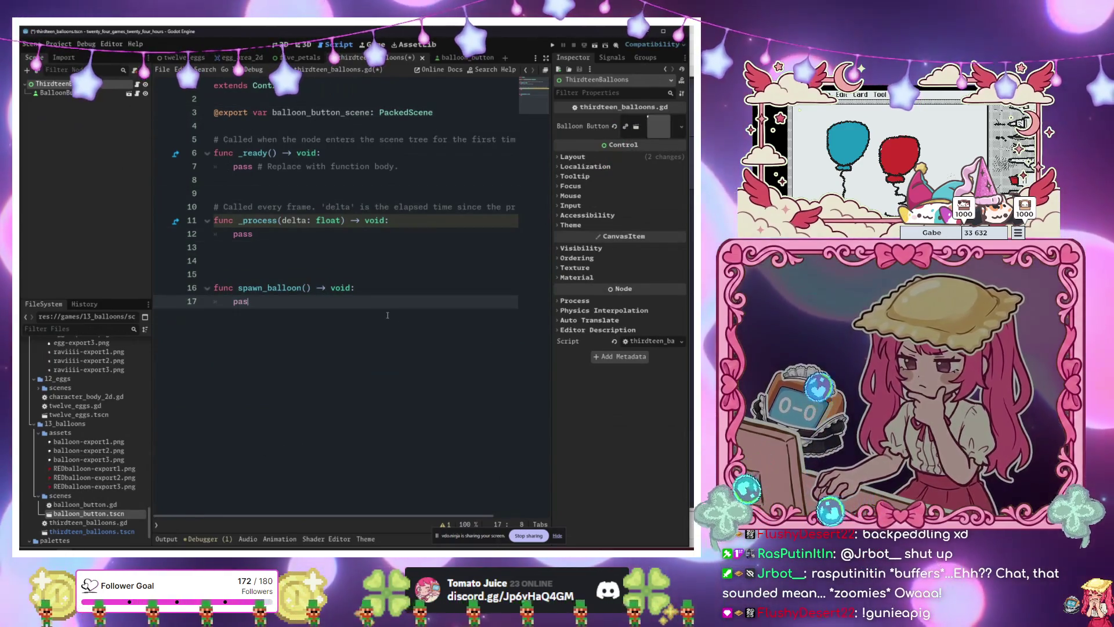
key(BackSpace)
text(var balloo)
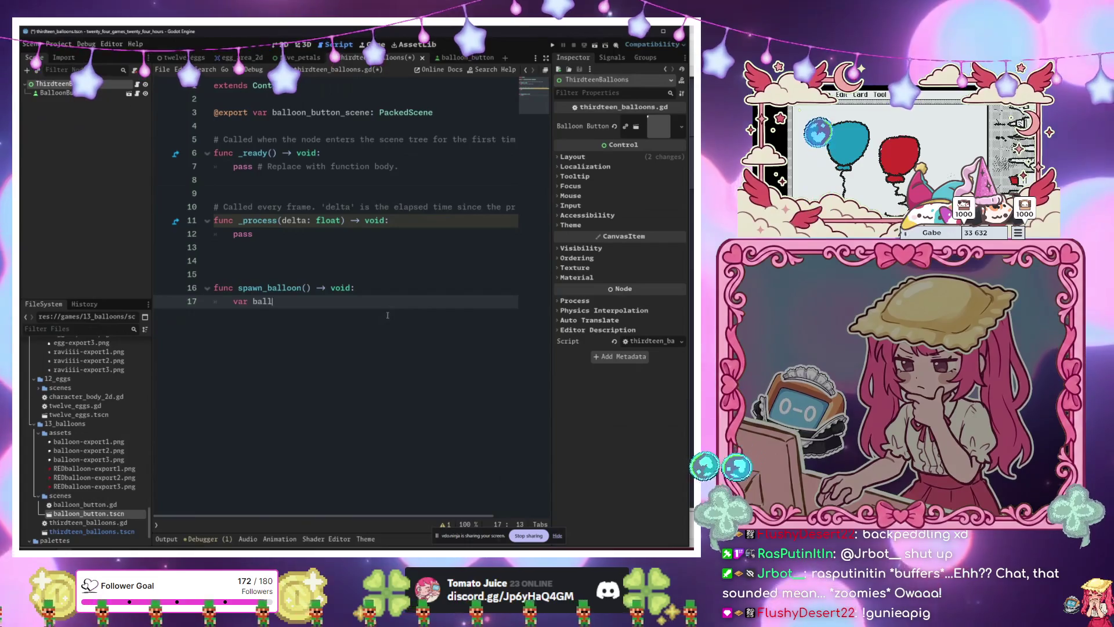
text(n:)
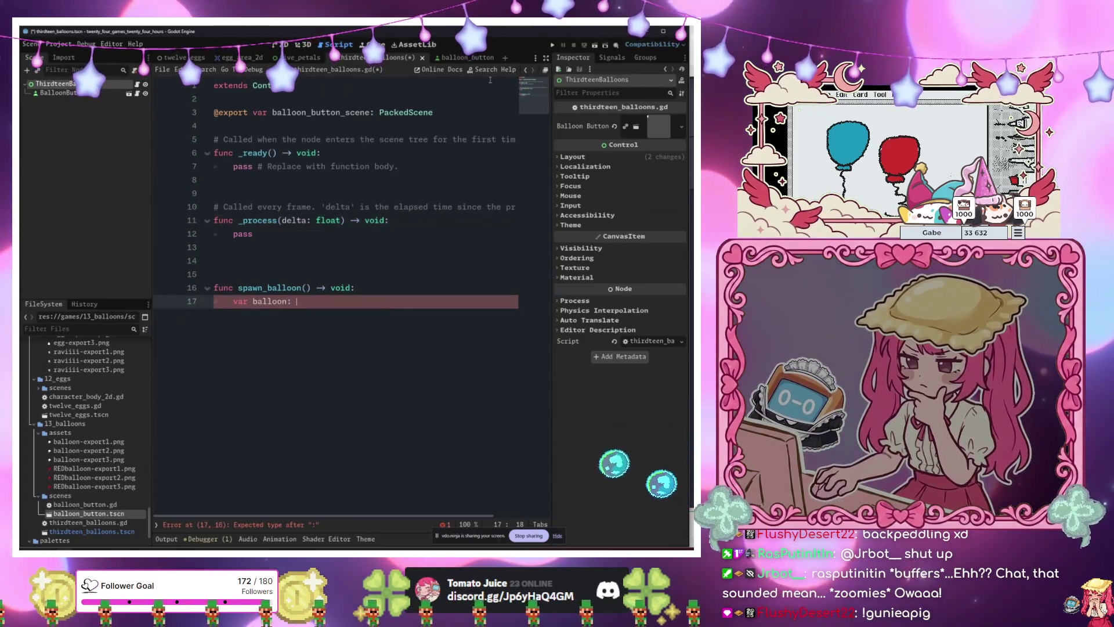
click(467, 57)
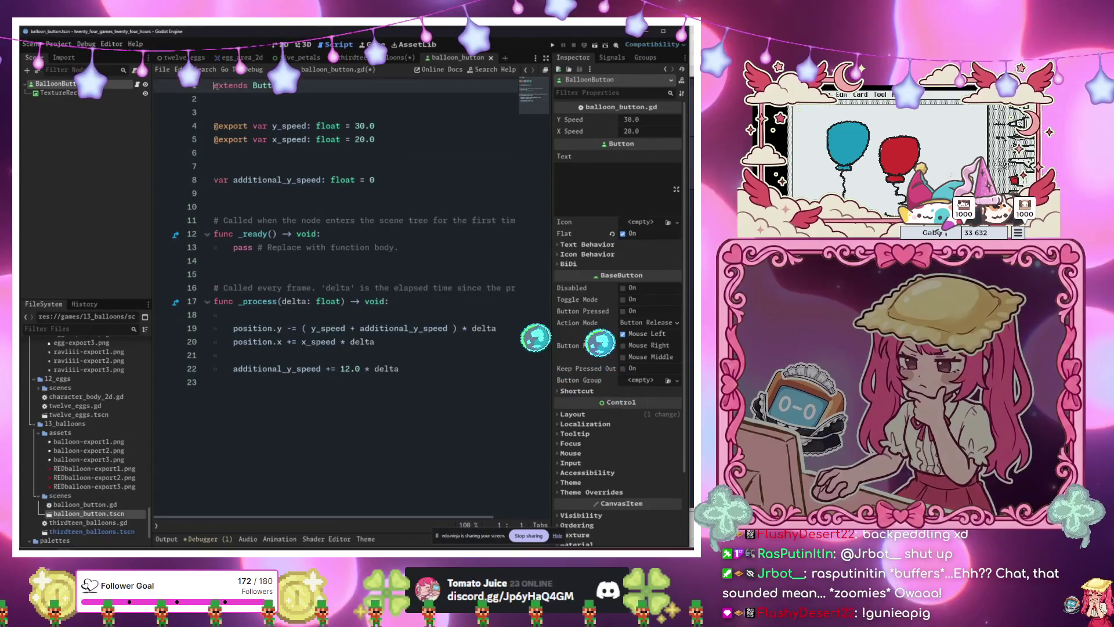
- Add a class_name declaration at the top of balloon_button.gd
key(Return)
key(Up)
text(class_)
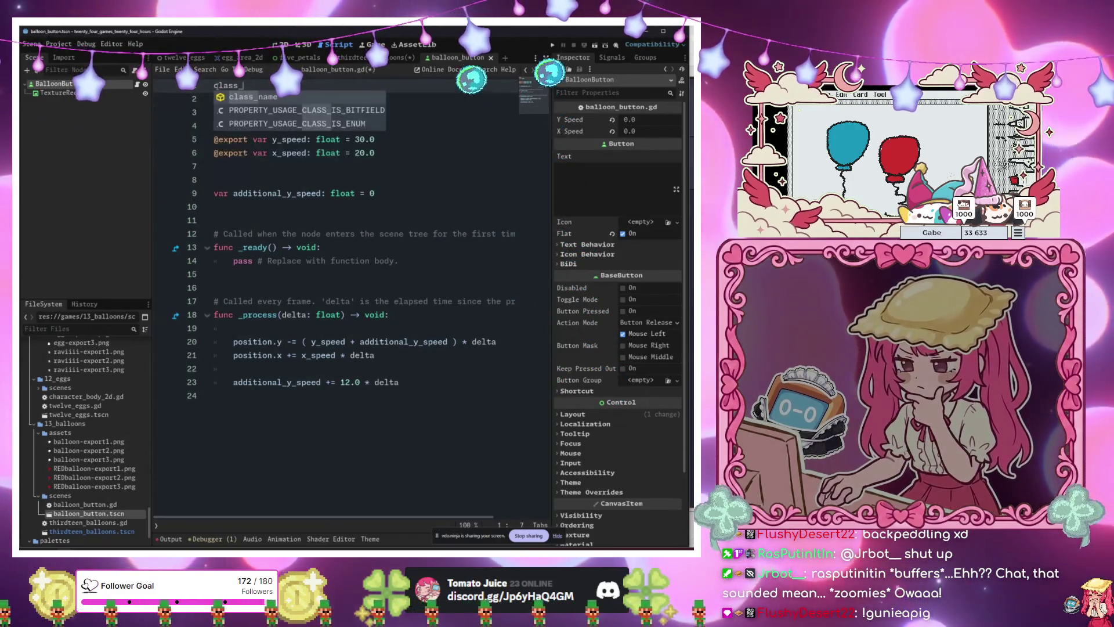
key(Return)
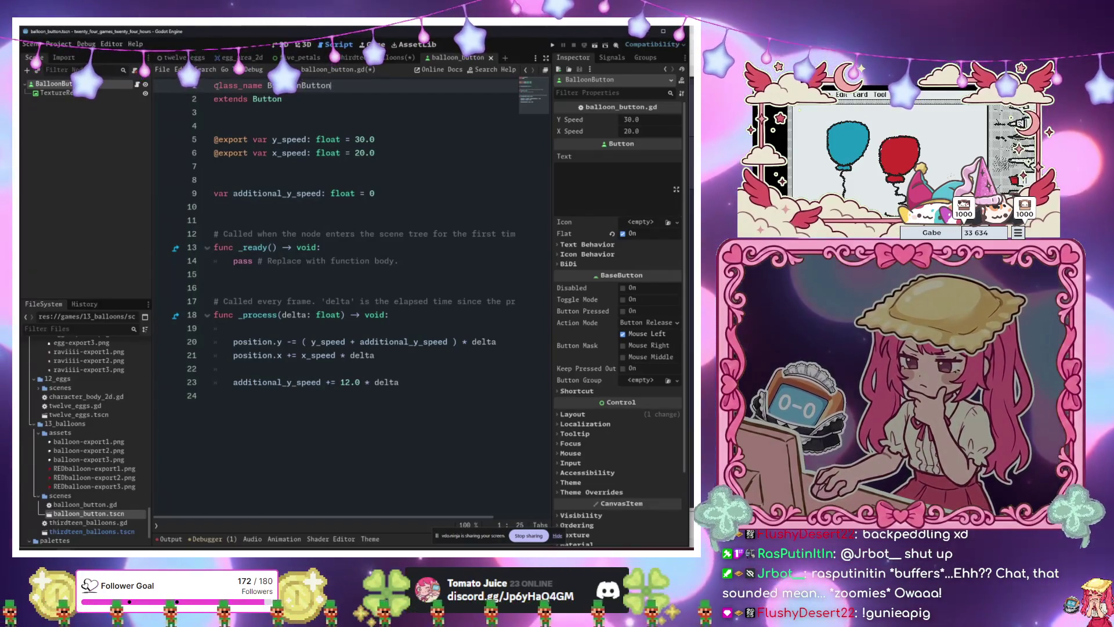
click(371, 58)
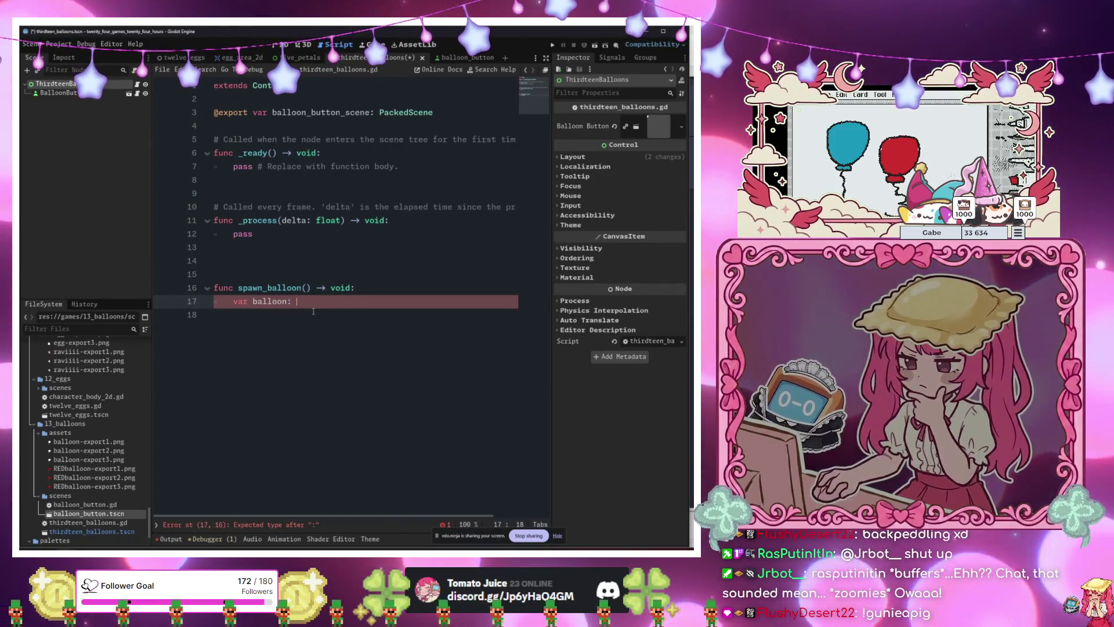
click(461, 57)
click(371, 57)
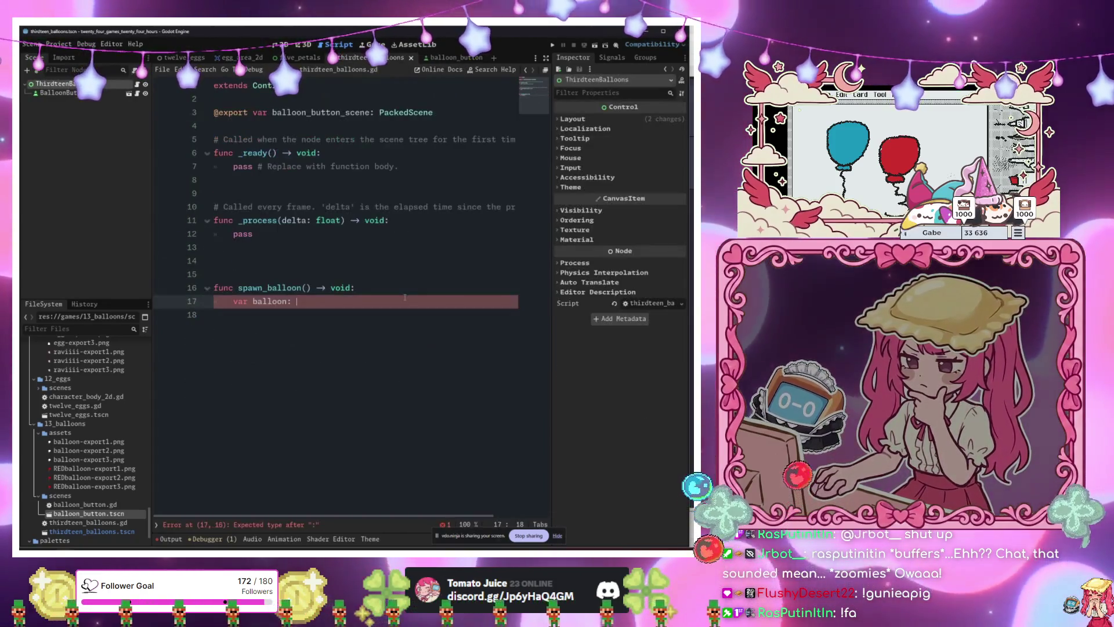
- Complete the line as var balloon: BalloonButton = balloon_button_scene.instantiate() using autocomplete
text(Bal)
key(Return)
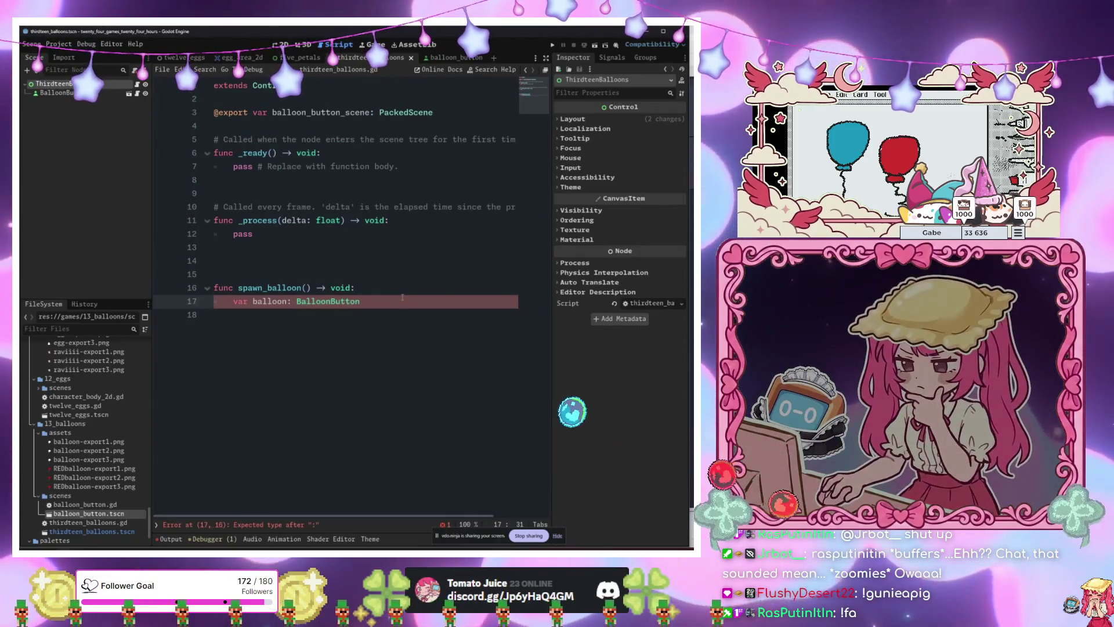
text(= bal)
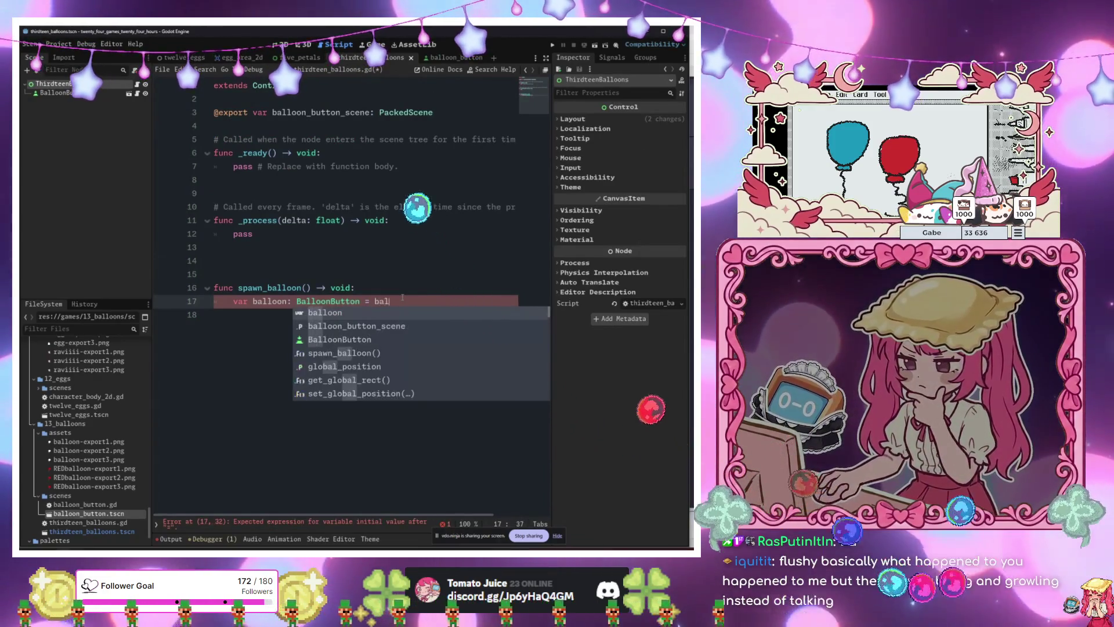
key(Down)
key(Return)
text(.instantiate()
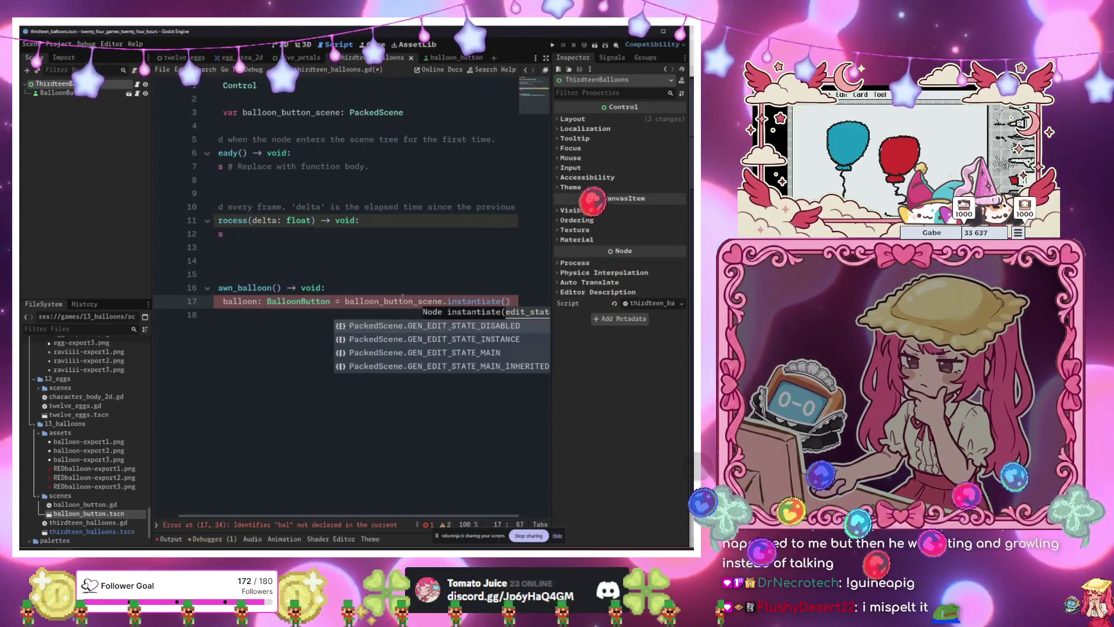
key(Return)
key(Return)
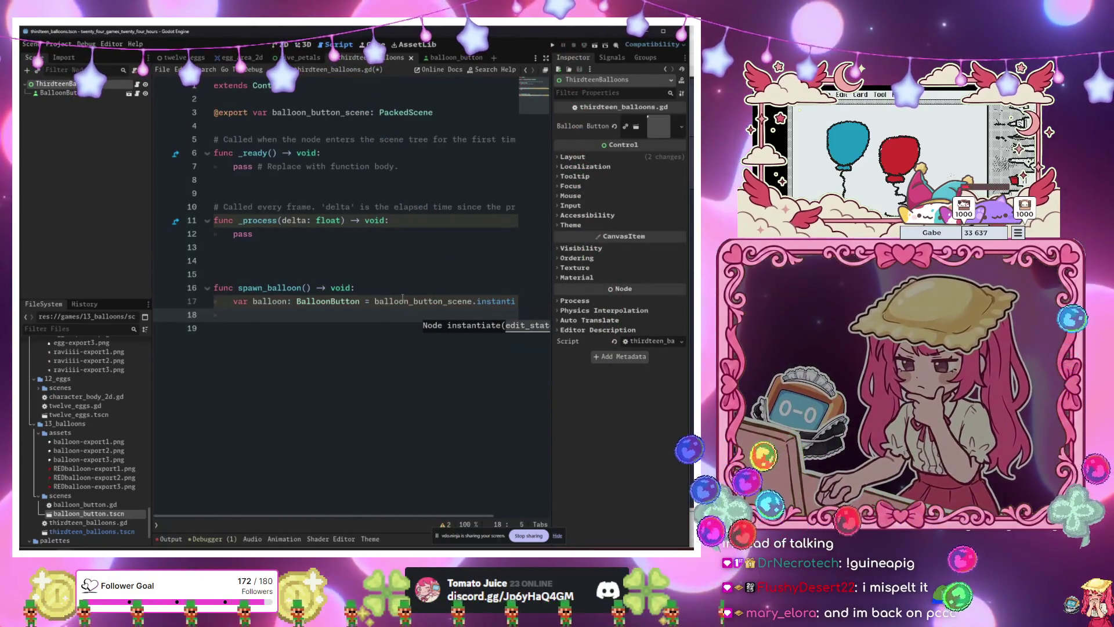
text(b)
key(BackSpace)
key(Return)
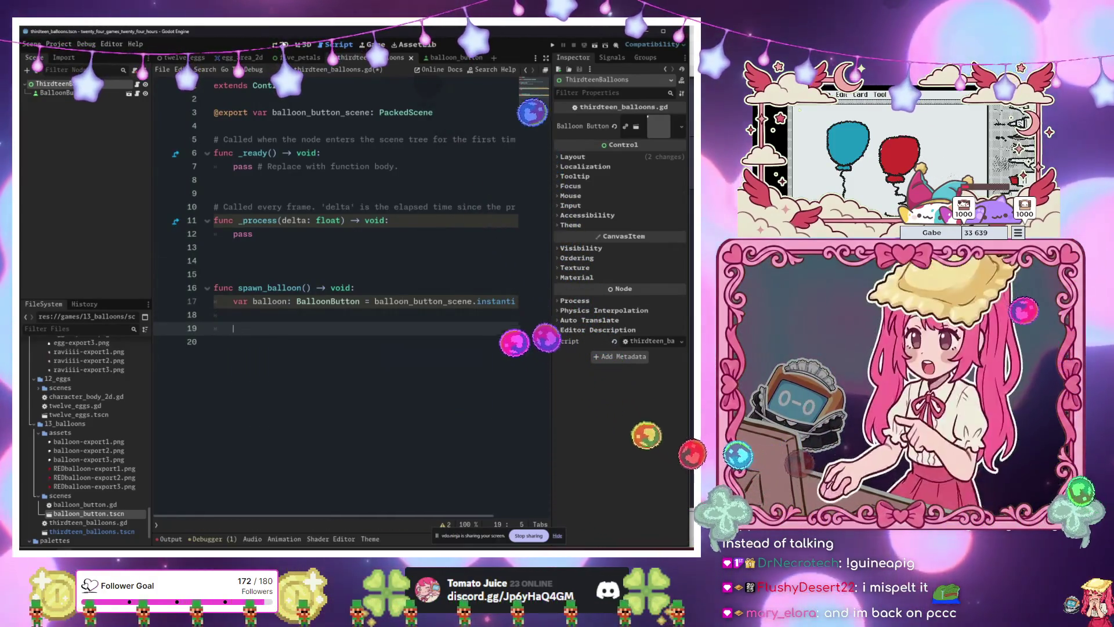
key(ctrl+F1)
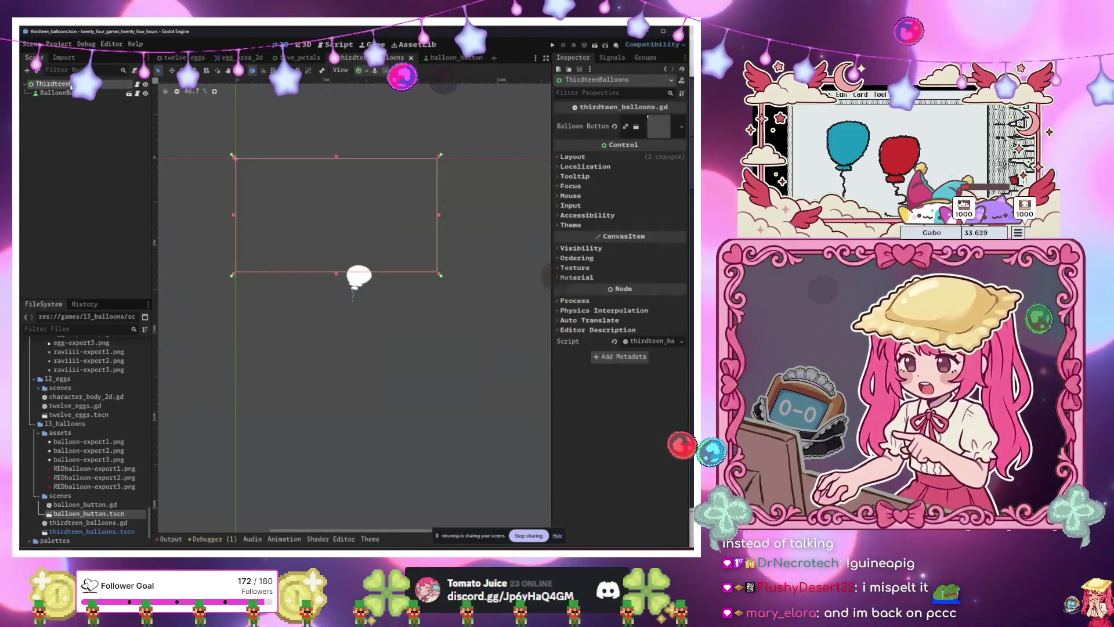
key(ctrl+a)
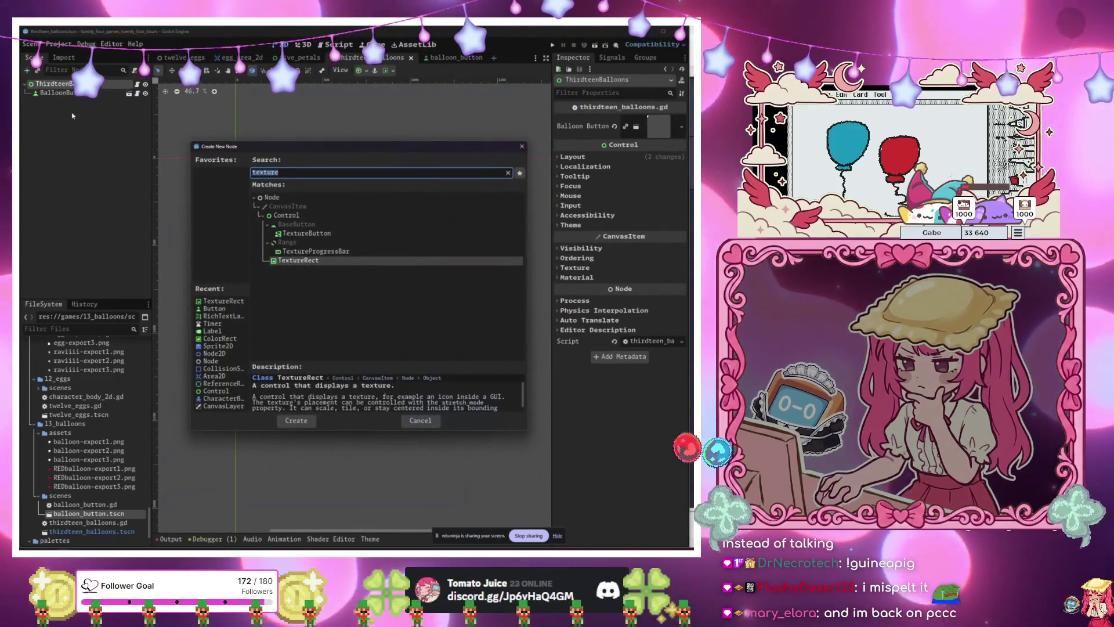
text(refe)
key(BackSpace)
key(BackSpace)
key(BackSpace)
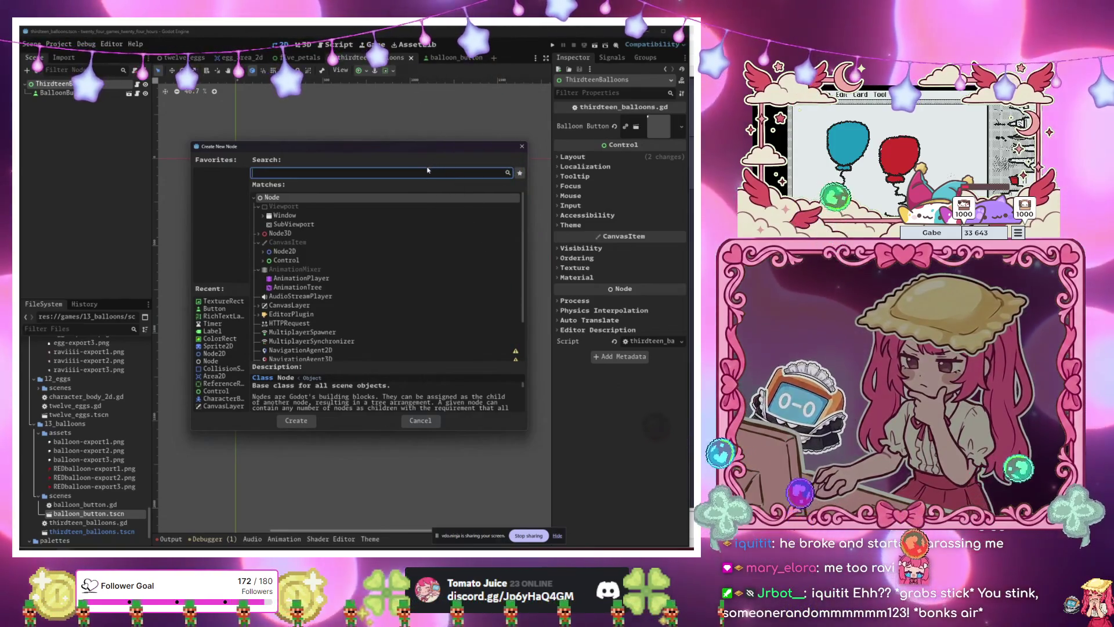
click(522, 147)
click(358, 282)
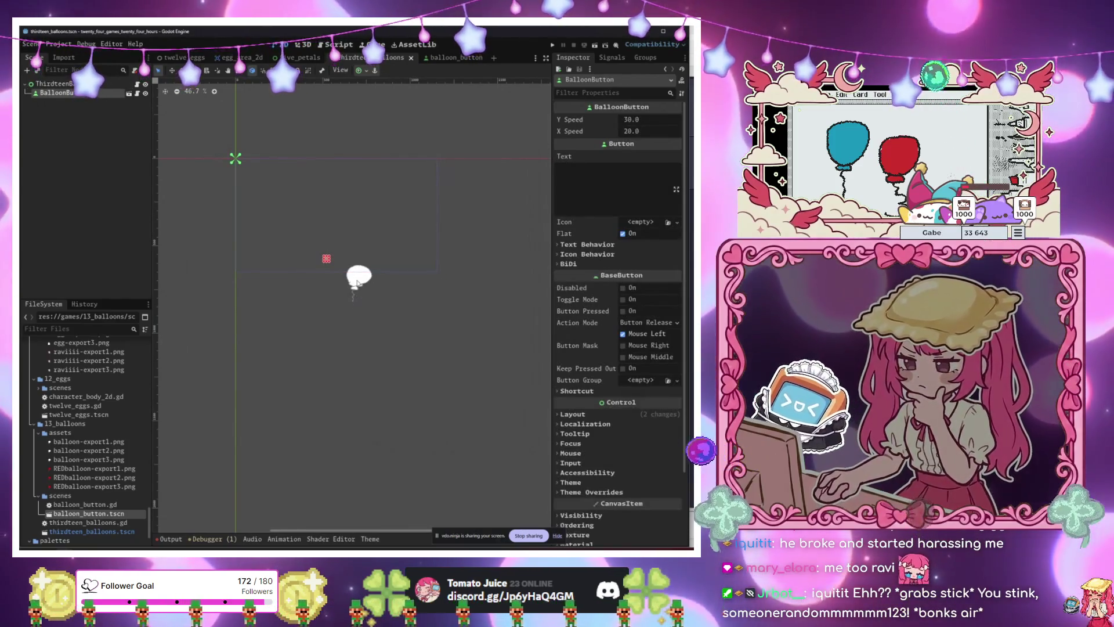
- Delete BalloonButton from the main scene and instance balloon_button.tscn again
scroll(351, 282, up, 5)
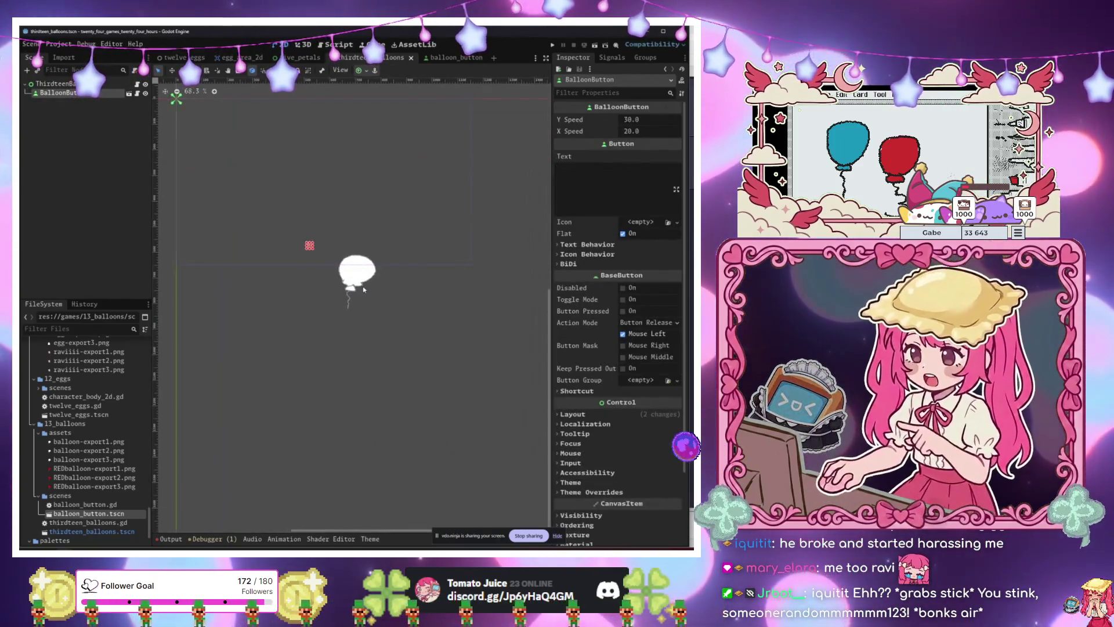
scroll(279, 232, up, 8)
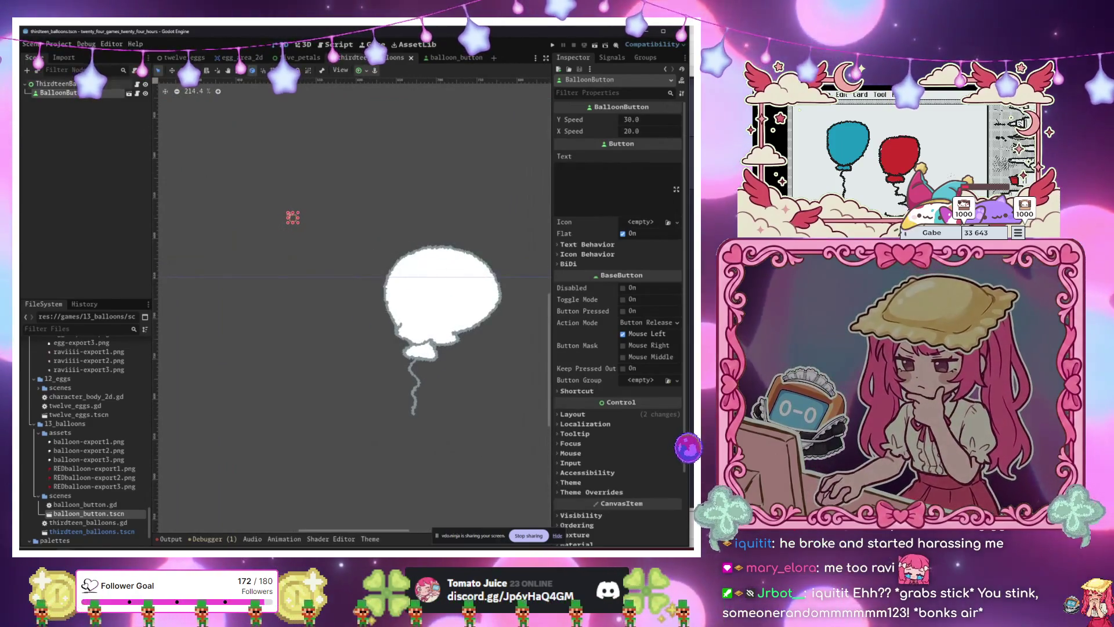
key(Delete)
click(468, 298)
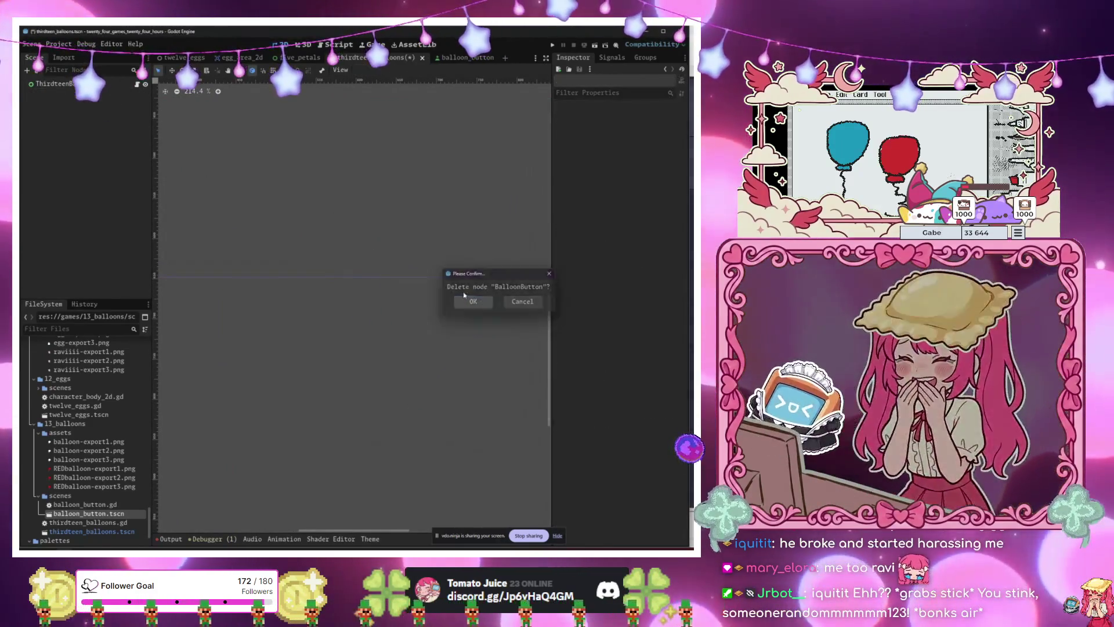
click(37, 70)
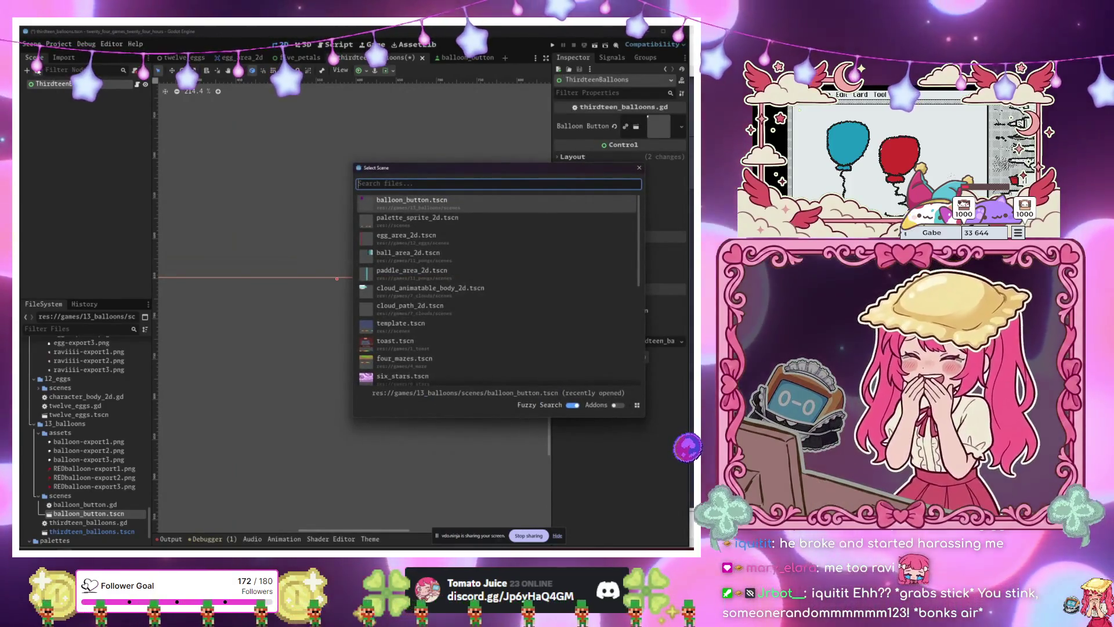
text(bal)
key(Down)
key(Down)
key(Return)
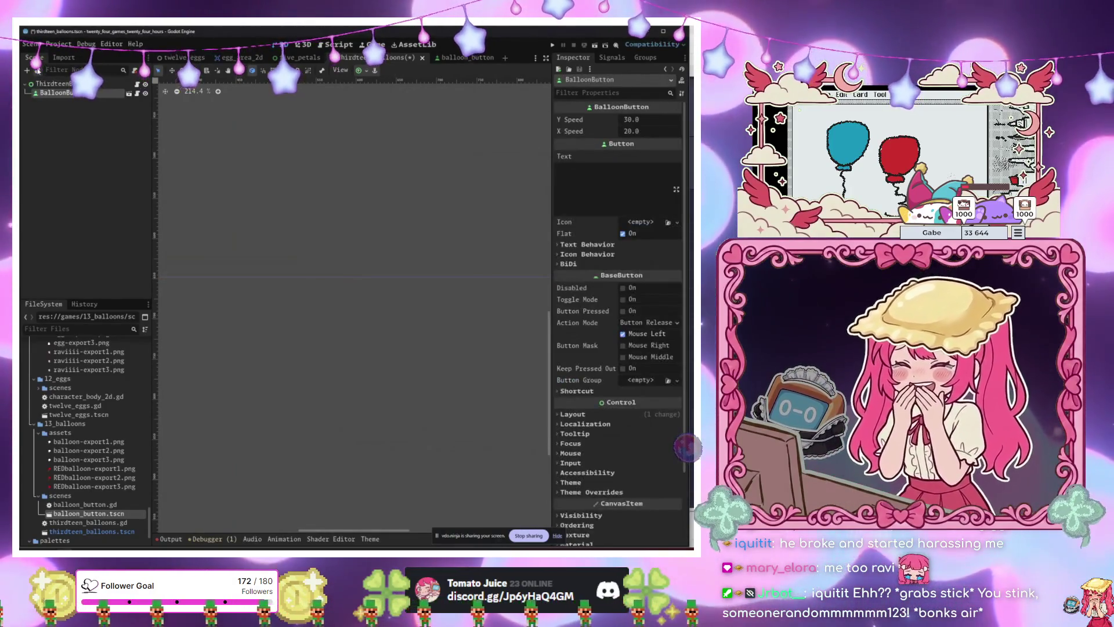
- In the balloon_button scene, shift the balloon image up-left and resize the button to cover it
scroll(300, 203, down, 4)
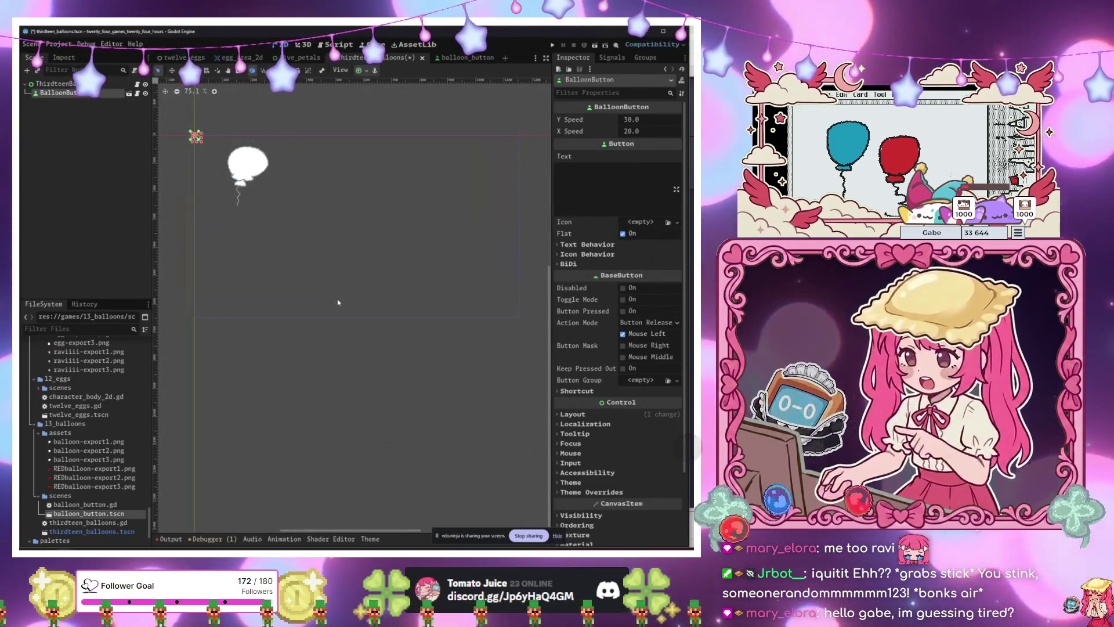
click(457, 58)
scroll(357, 272, down, 10)
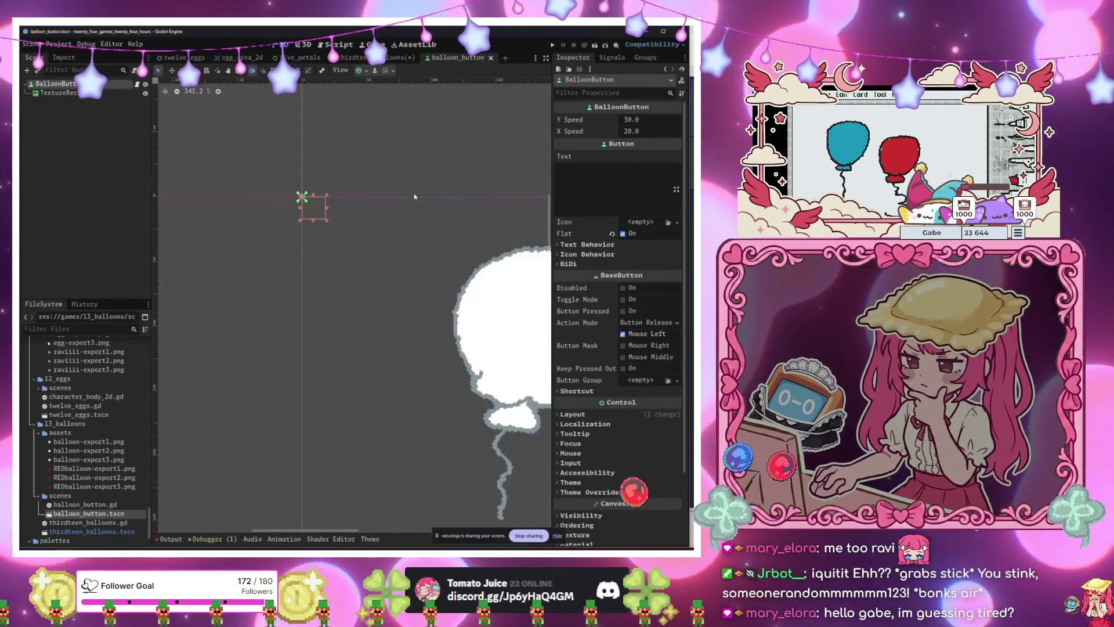
mouse_move(356, 272)
mouse_down()
mouse_move(319, 271)
mouse_move(312, 259)
mouse_up()
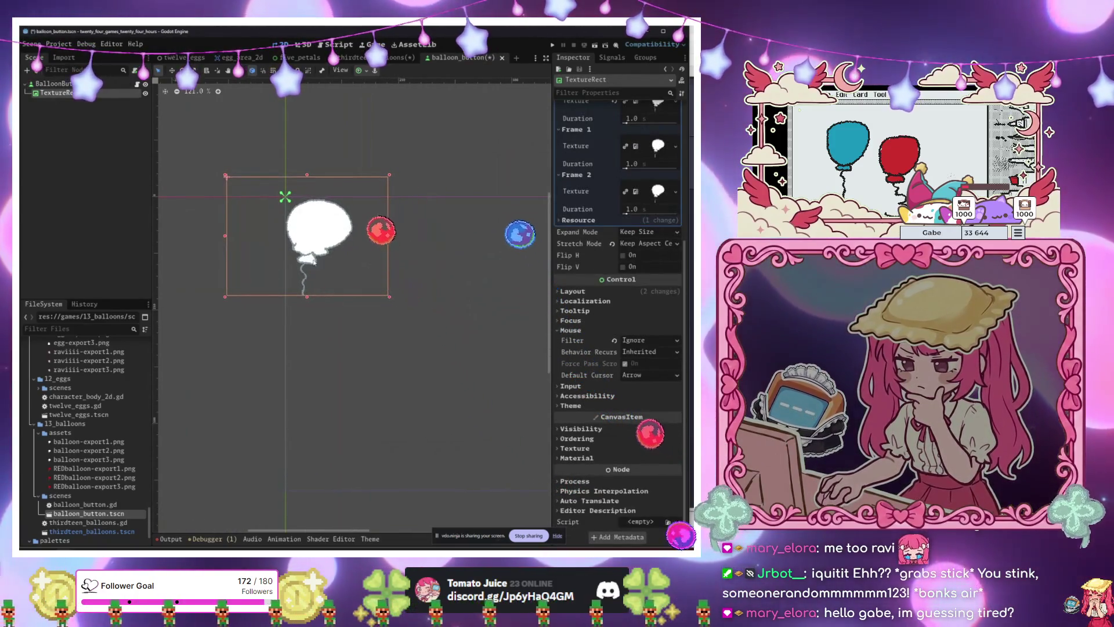
click(297, 210)
drag(297, 210, 357, 268)
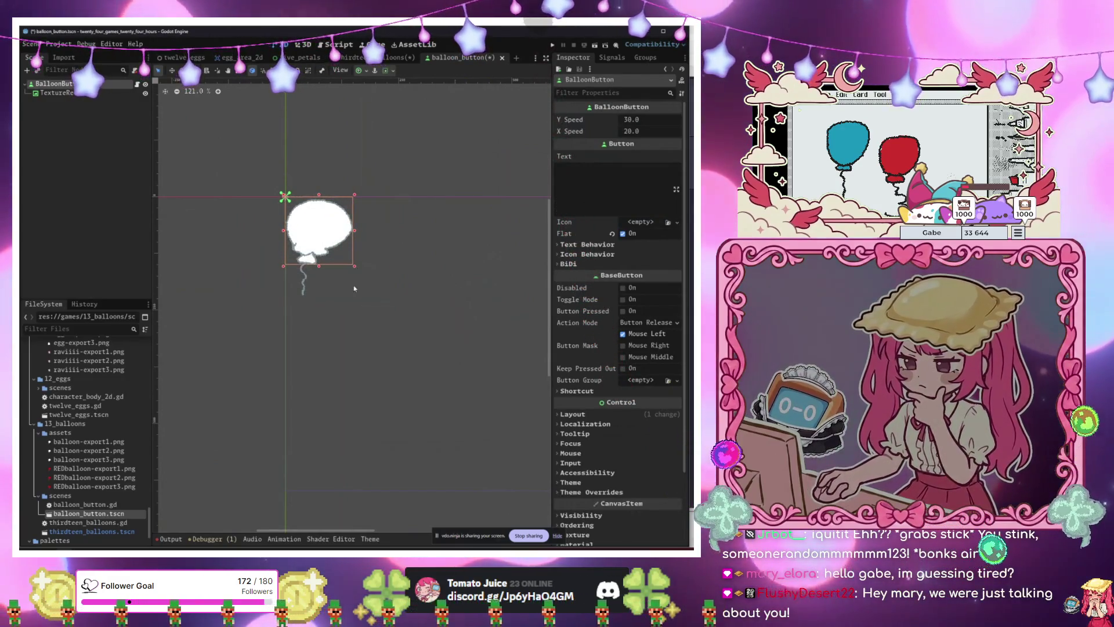
click(354, 288)
scroll(345, 336, down, 3)
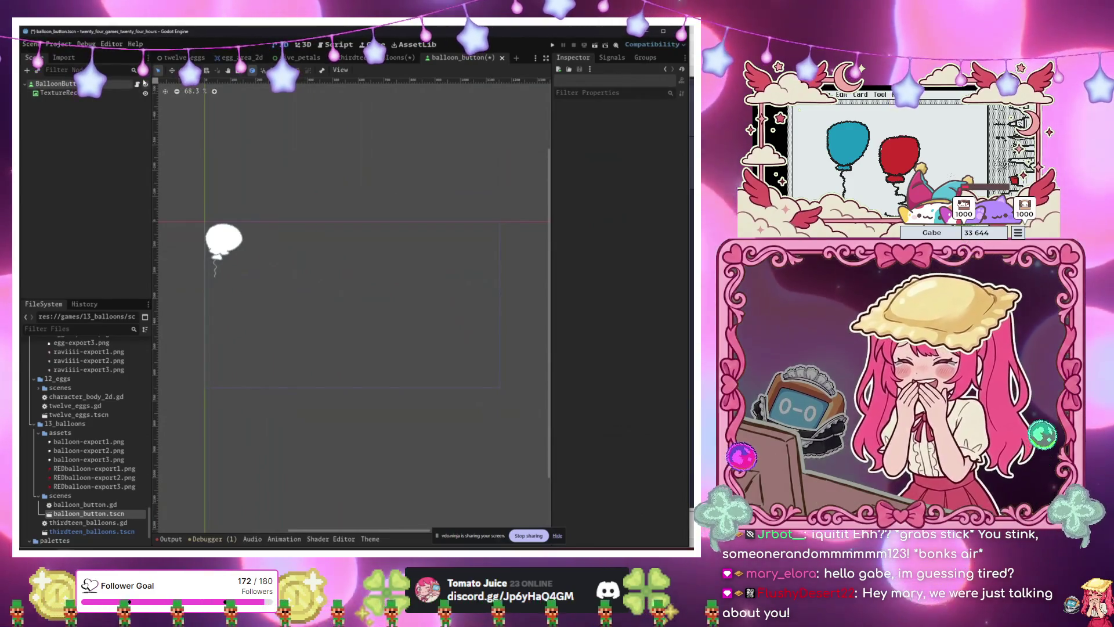
click(138, 84)
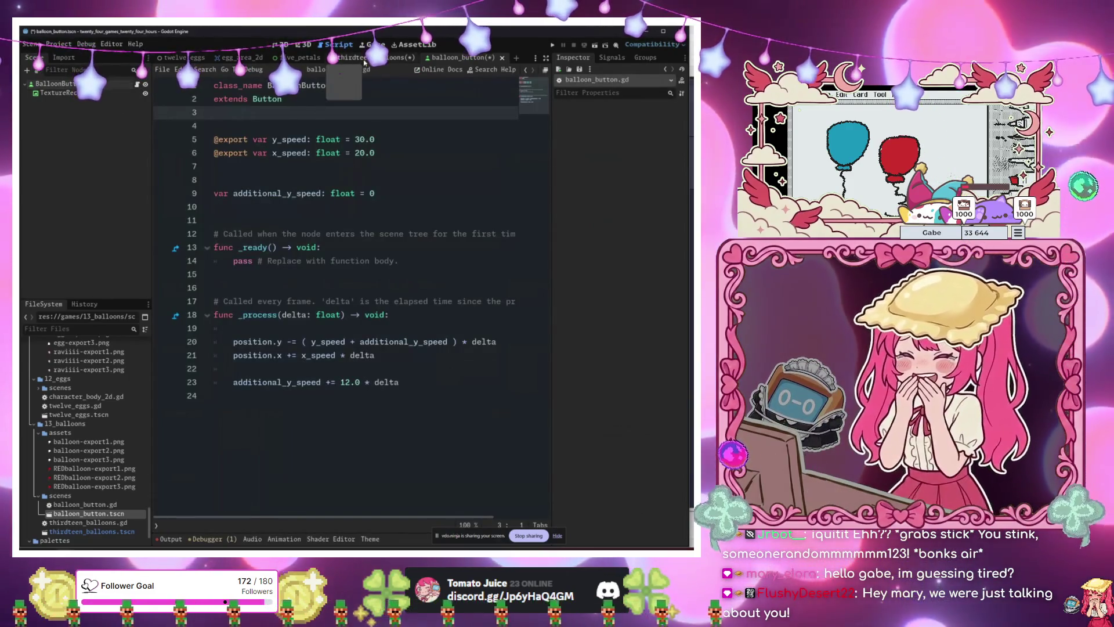
- Adjust the blank lines around line 10 of balloon_button.gd
key(ctrl+shift+Tab)
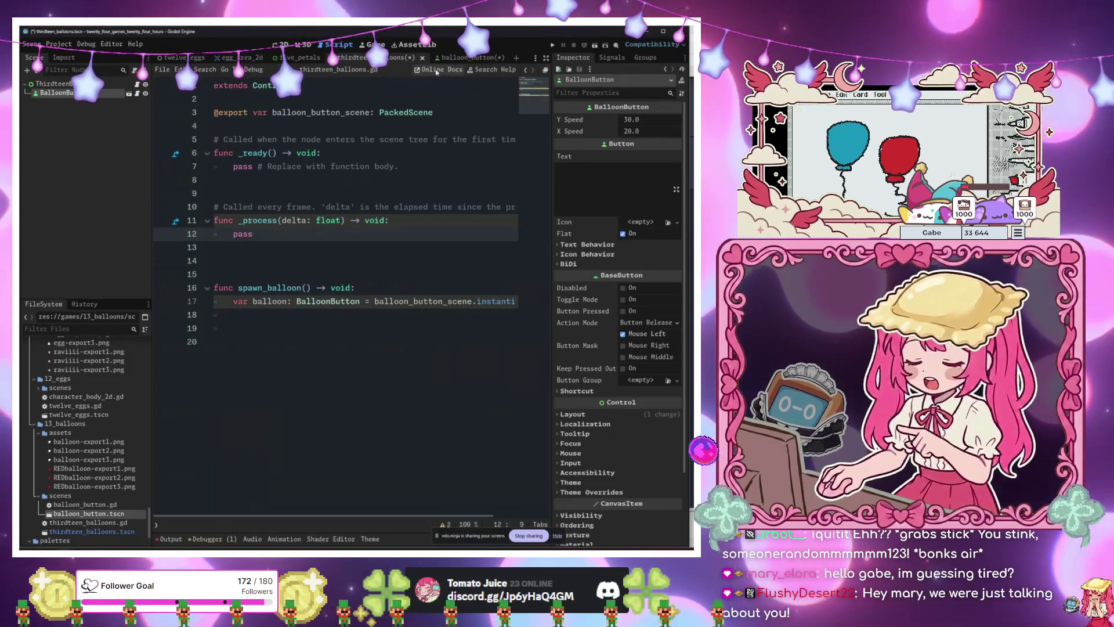
click(444, 58)
click(403, 301)
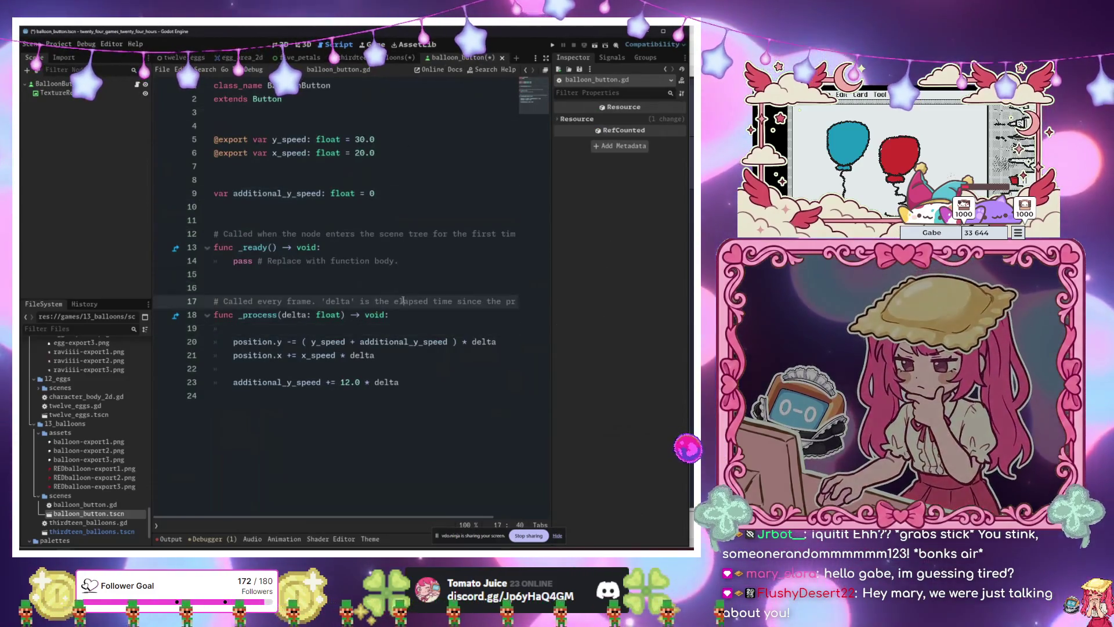
click(367, 195)
click(365, 209)
key(Return)
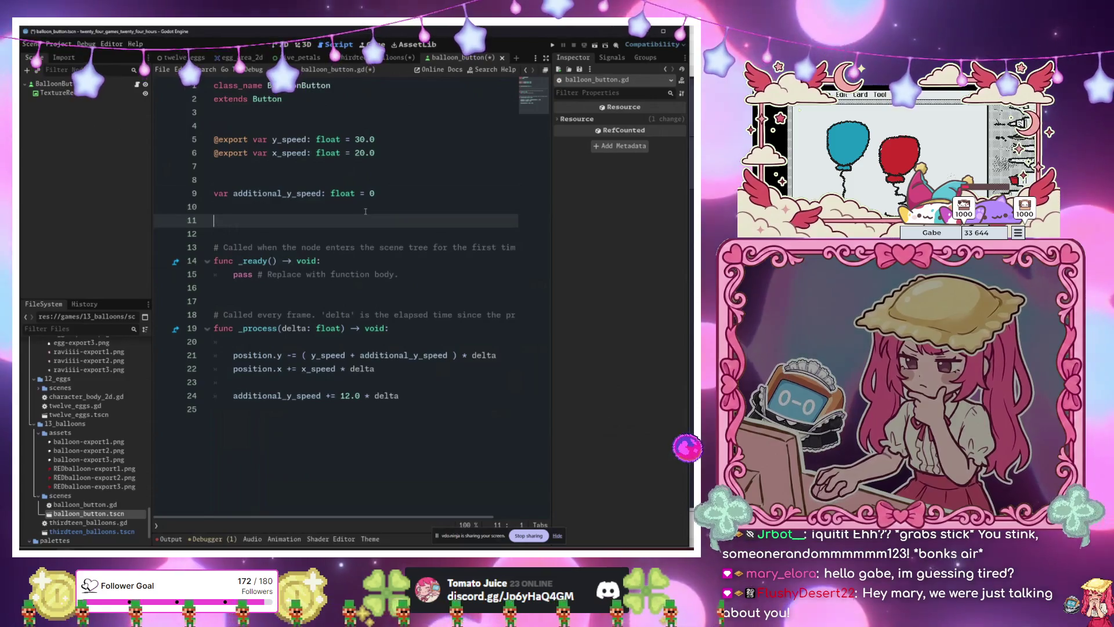
key(BackSpace)
key(BackSpace)
click(430, 369)
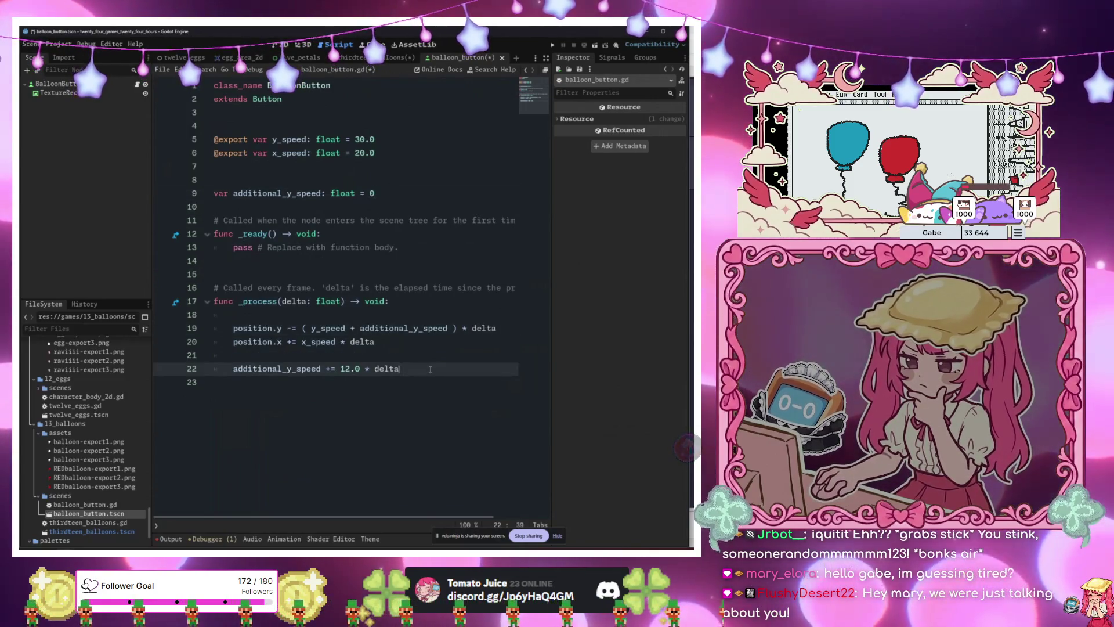
- Add a Timer child node under BalloonButton
click(55, 83)
key(ctrl+a)
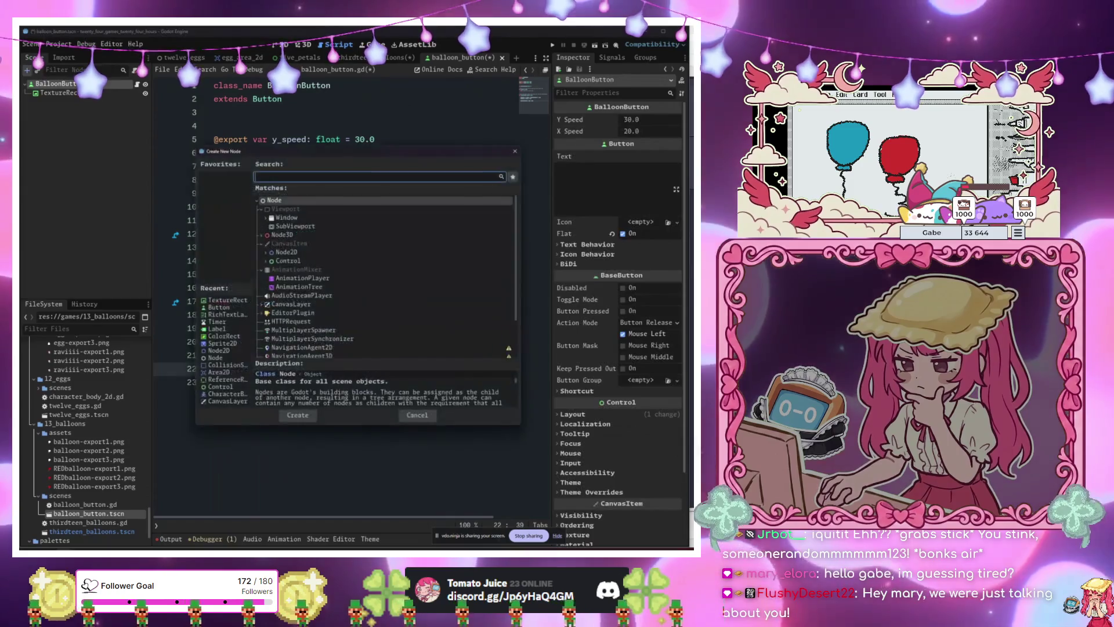
text(timer)
key(Return)
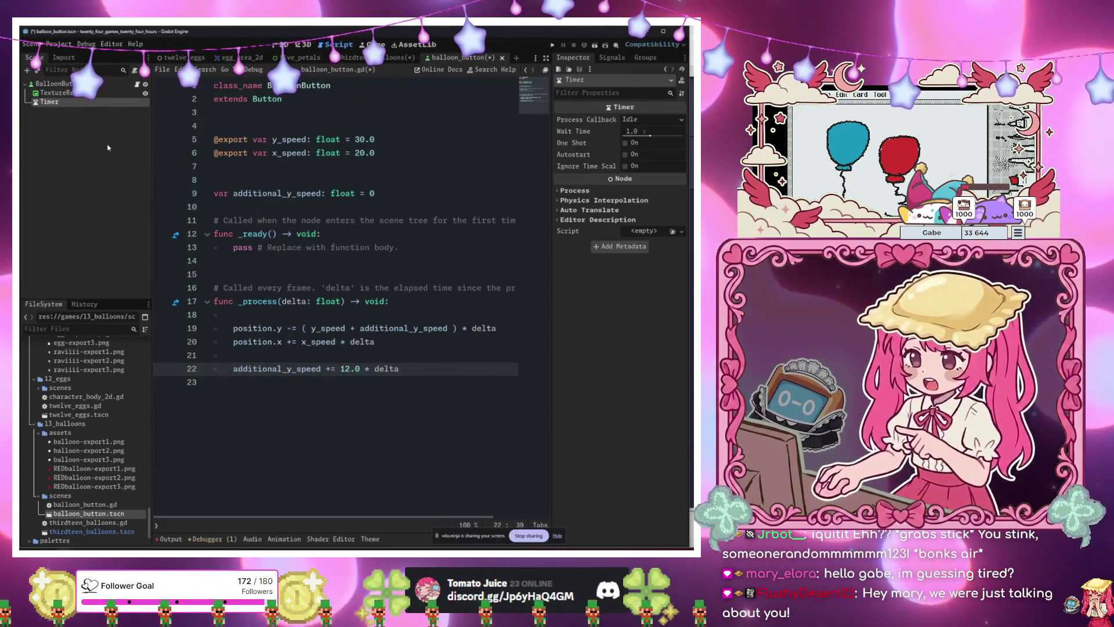
- Insert an empty line after line 10 in the script and save with Ctrl+S
click(341, 288)
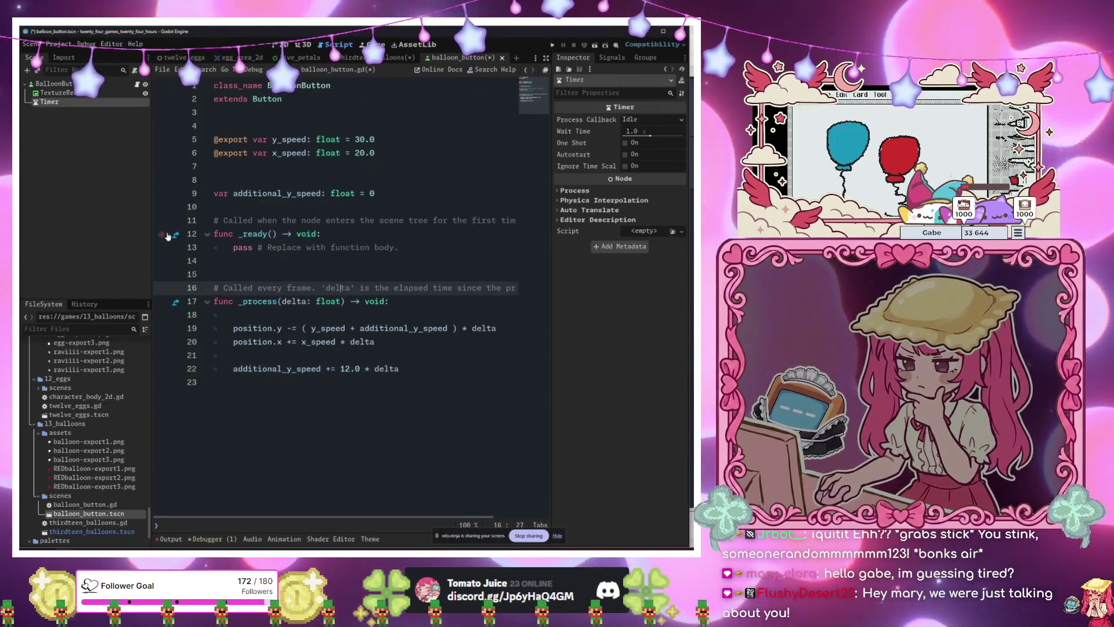
key(Up)
key(Up)
key(Up)
key(Return)
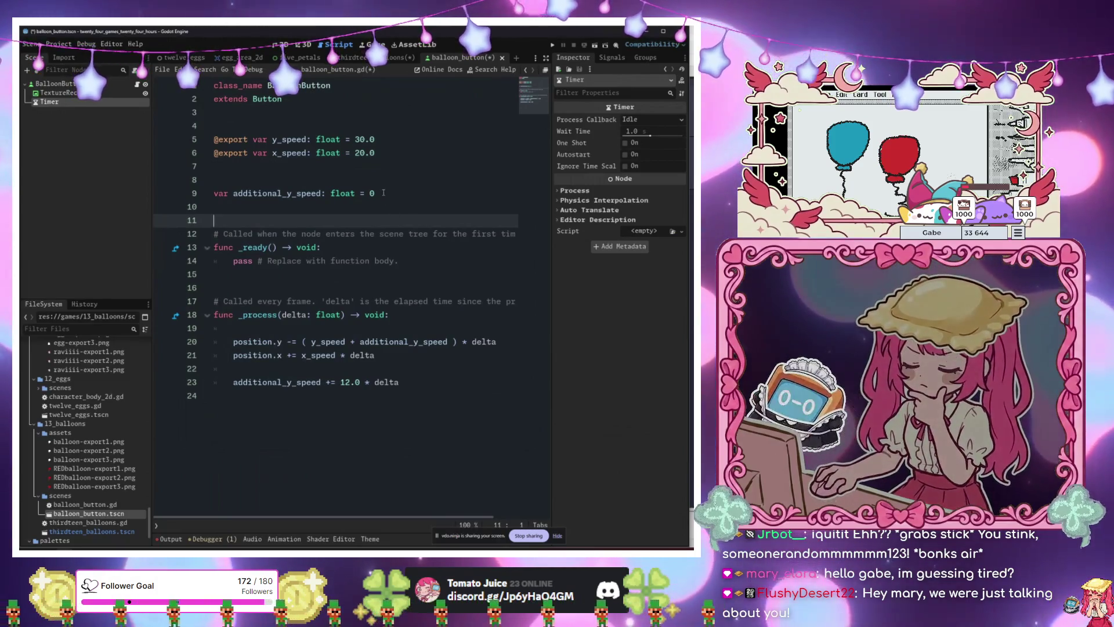
click(374, 232)
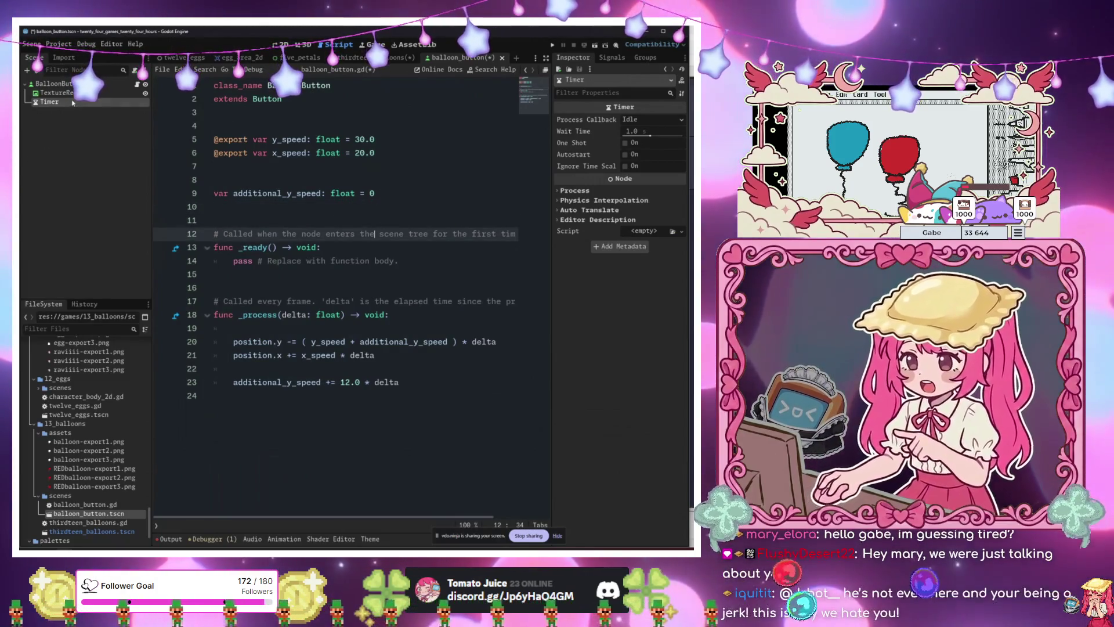
click(73, 102)
key(ctrl+s)
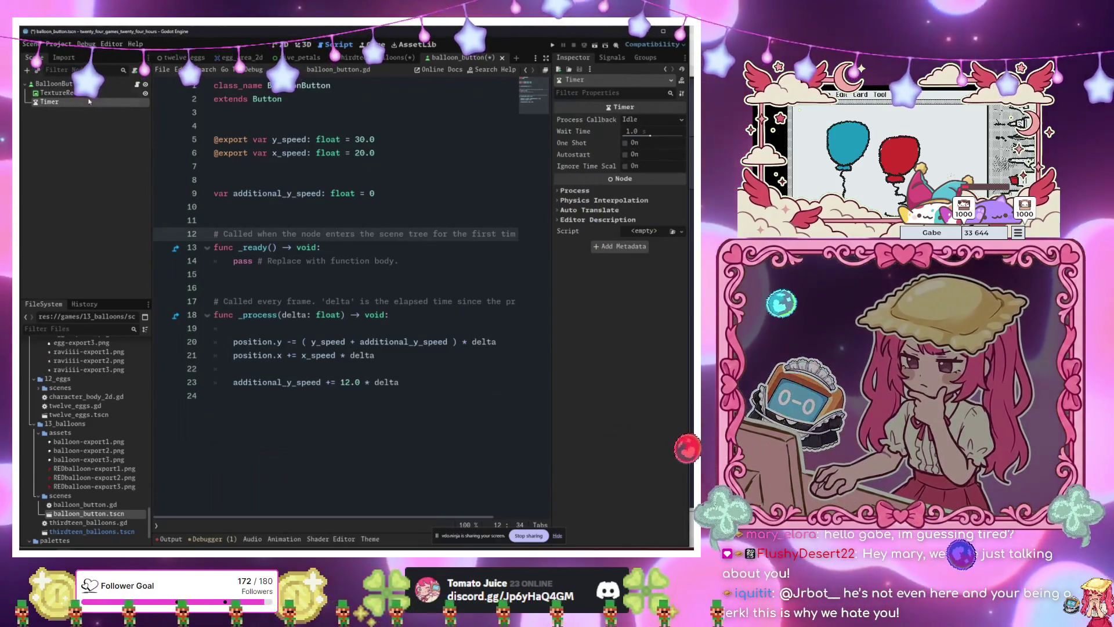
- Connect the Timer's timeout signal to a new _on_timer_timeout() handler in balloon_button.gd
click(612, 58)
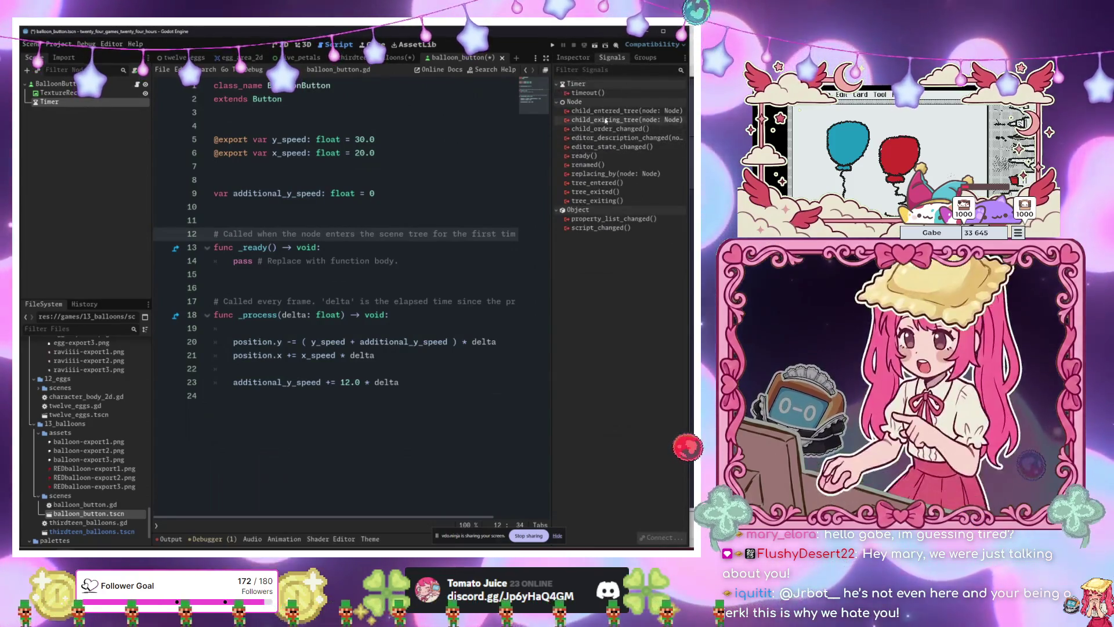
double_click(588, 93)
click(463, 382)
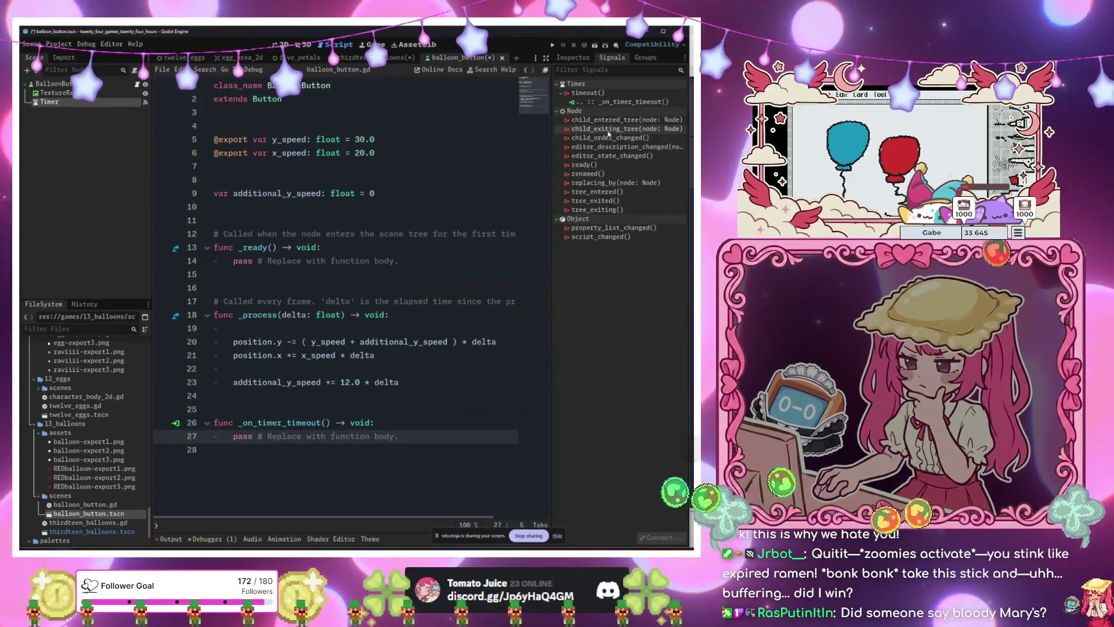
click(398, 435)
key(shift+Home)
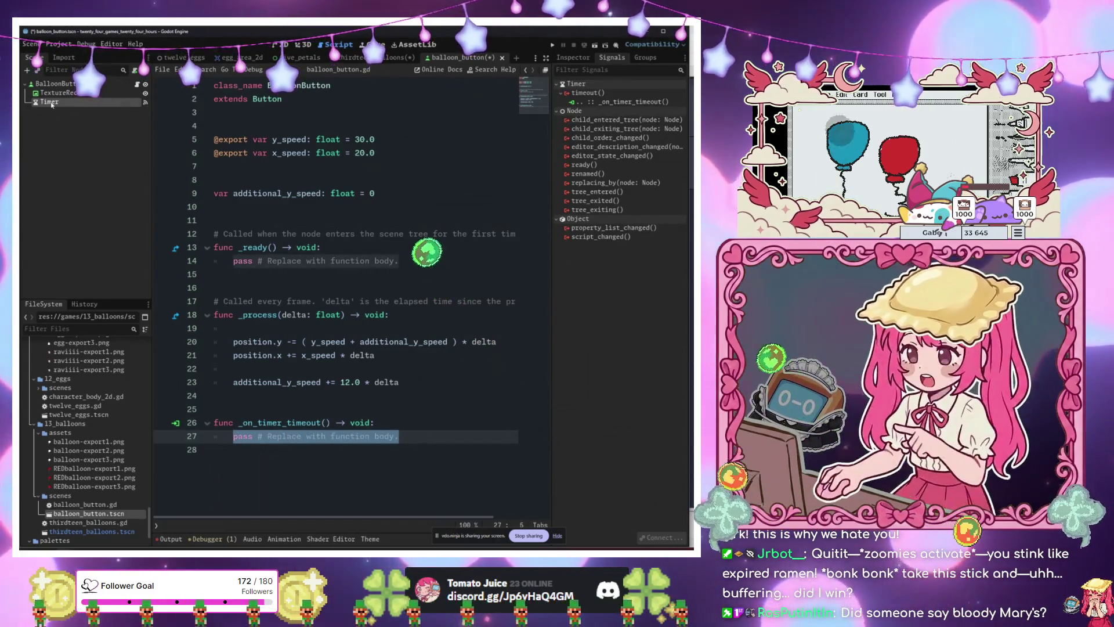
- Turn on the Timer's Autostart and select the handler's pass line
click(577, 58)
click(625, 155)
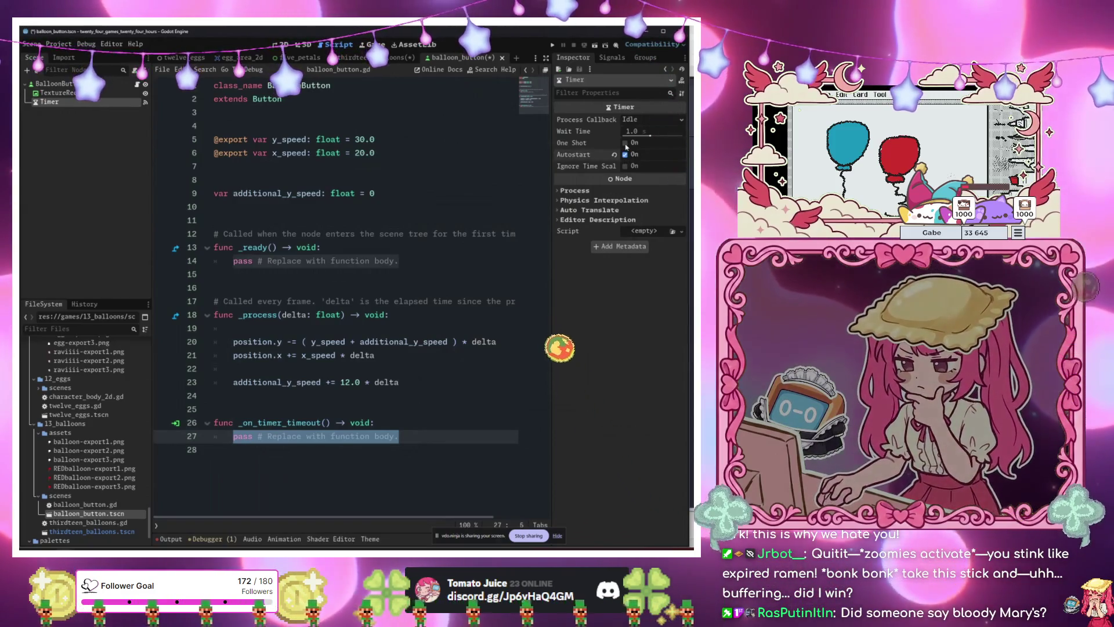
click(432, 369)
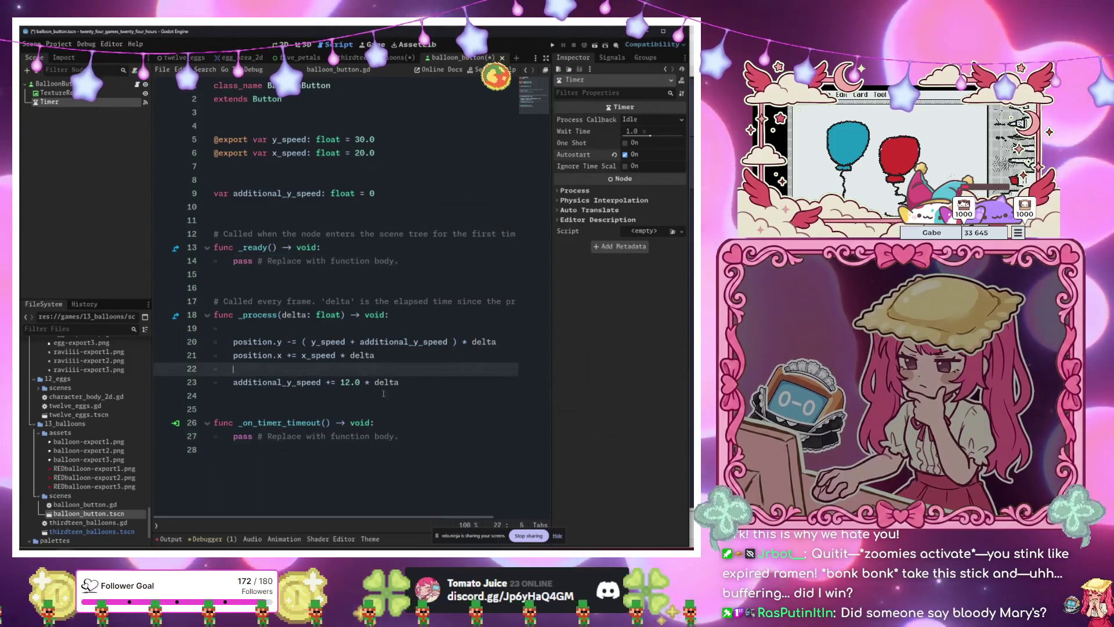
click(409, 423)
click(380, 465)
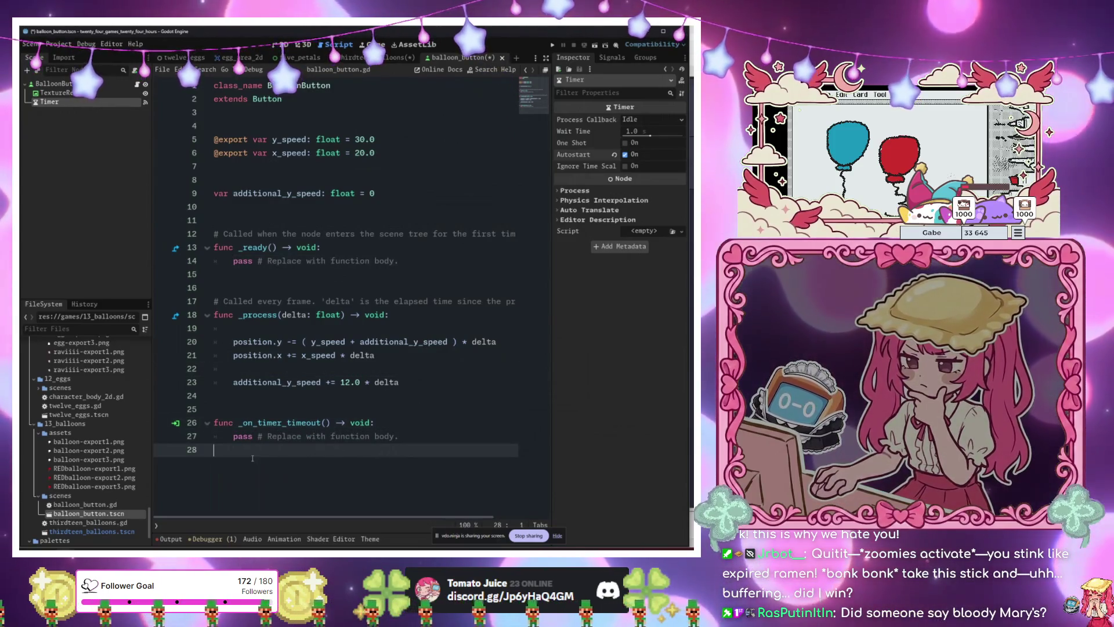
drag(252, 458, 241, 441)
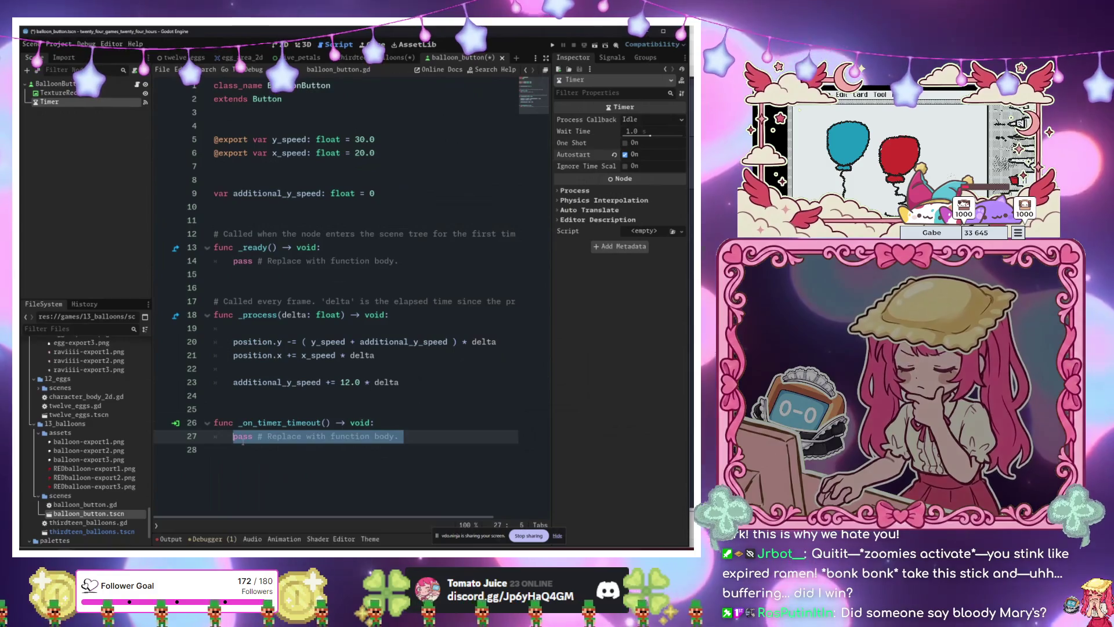
- Declare var colors: Array[Color] below the exported speed variables, brackets on separate lines
click(309, 126)
key(Down)
key(Down)
key(Down)
key(Down)
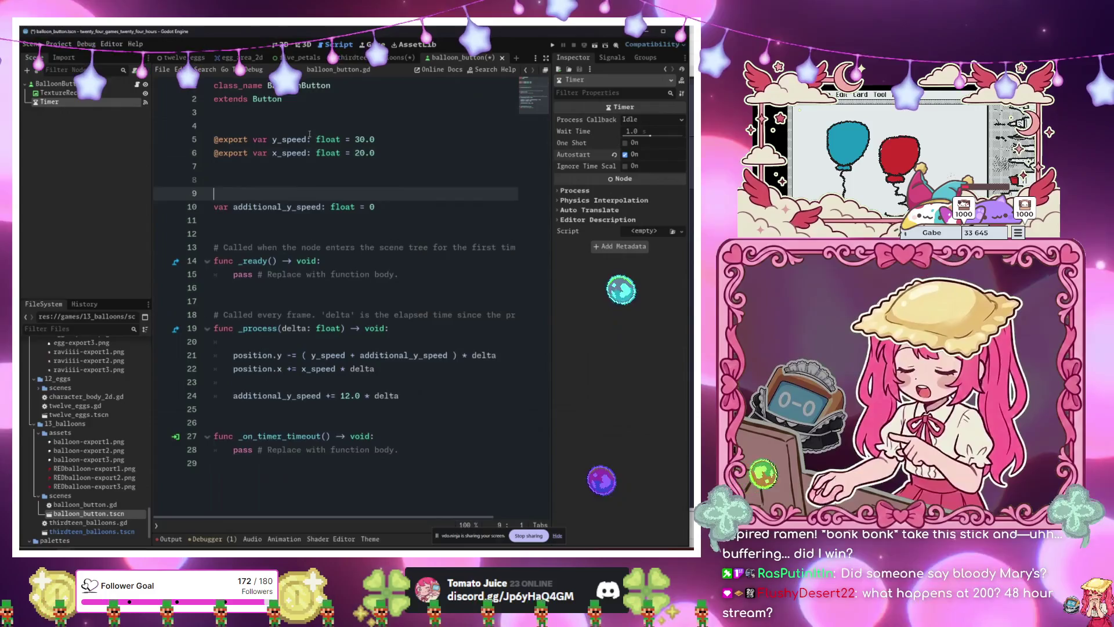
key(Return)
key(Return)
key(Return)
key(Up)
key(Up)
key(Up)
text(var colors)
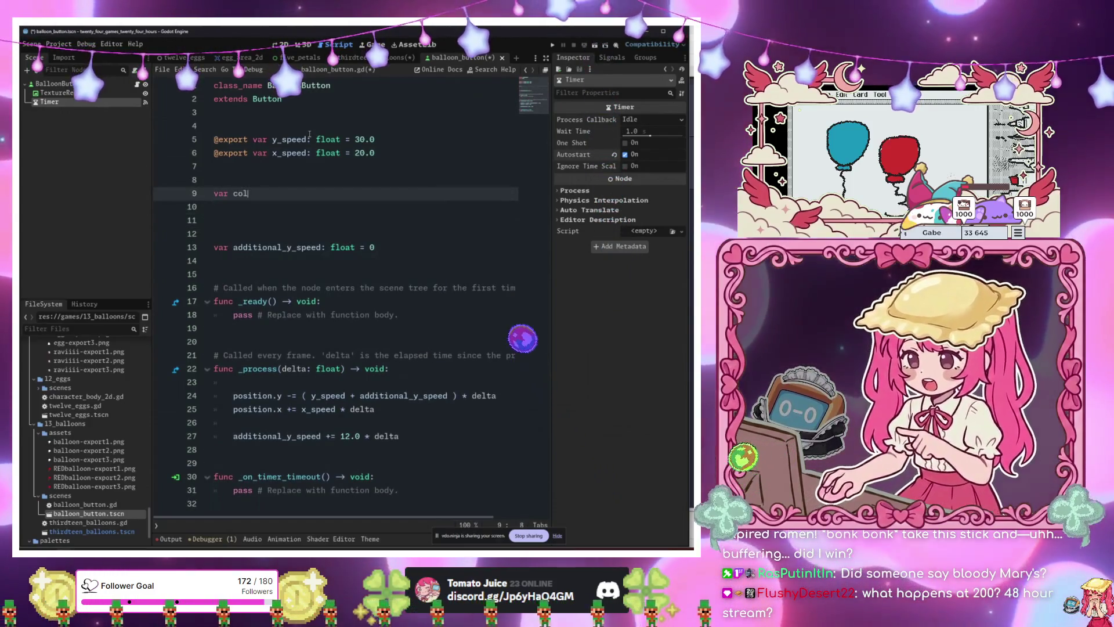
text([)
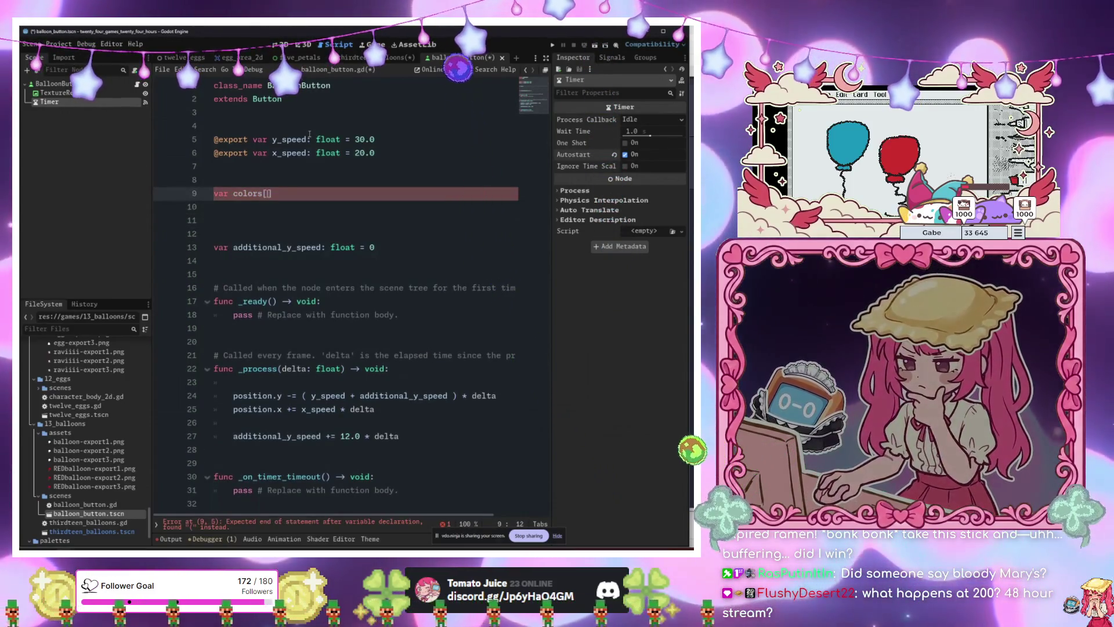
text(Array[Co)
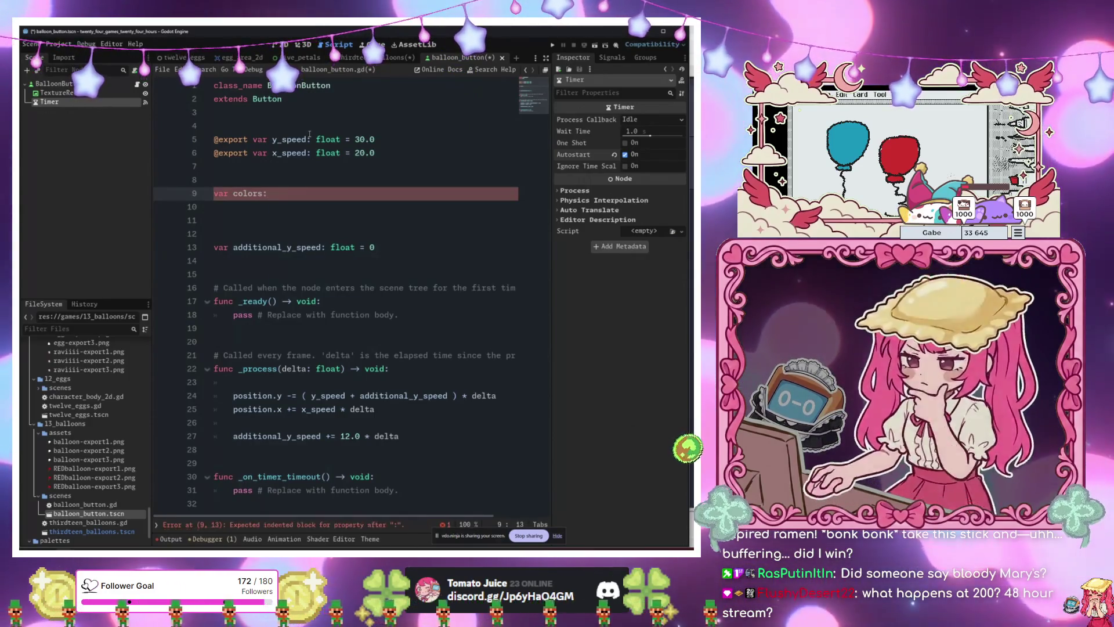
text(lor] = )
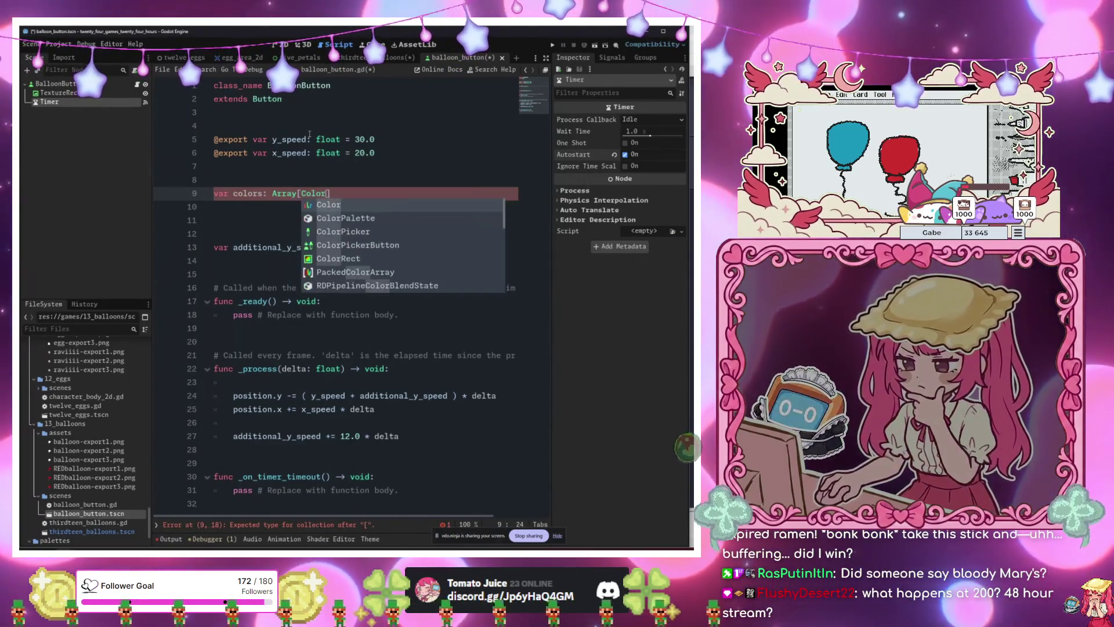
text({)
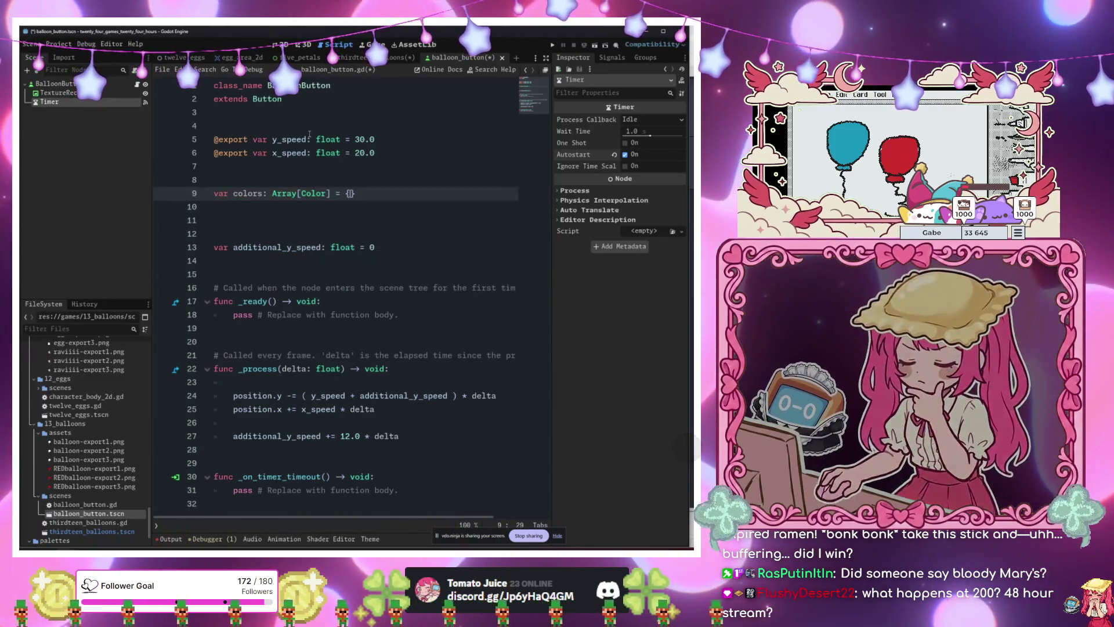
key(Return)
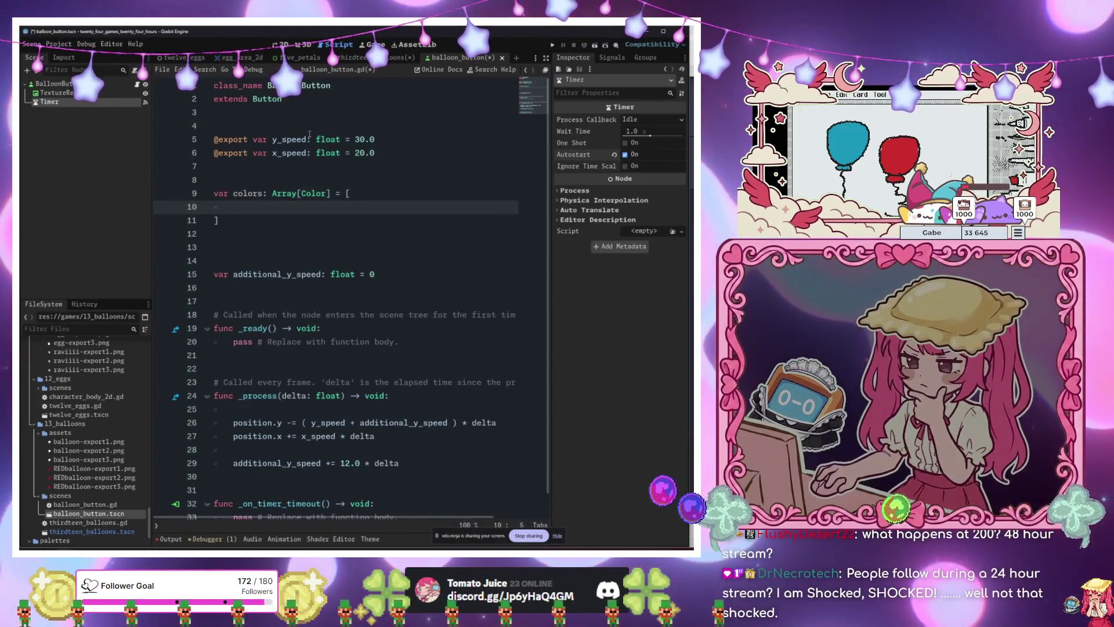
- Fill the colors array with Color.AQUA and Color.CHARTREUSE
text(Colo)
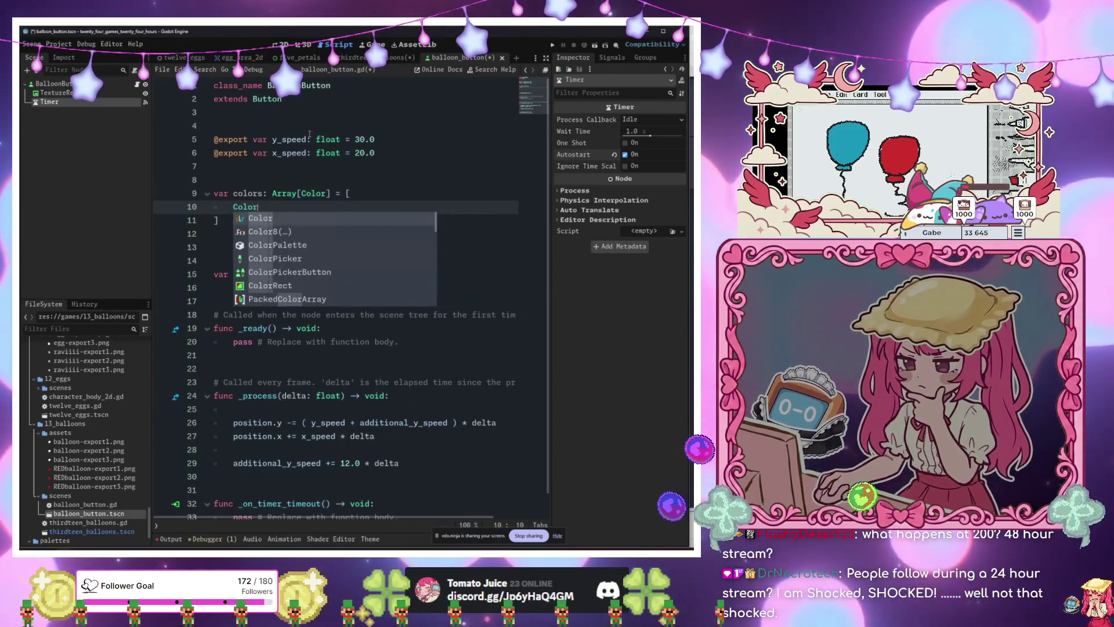
text(r)
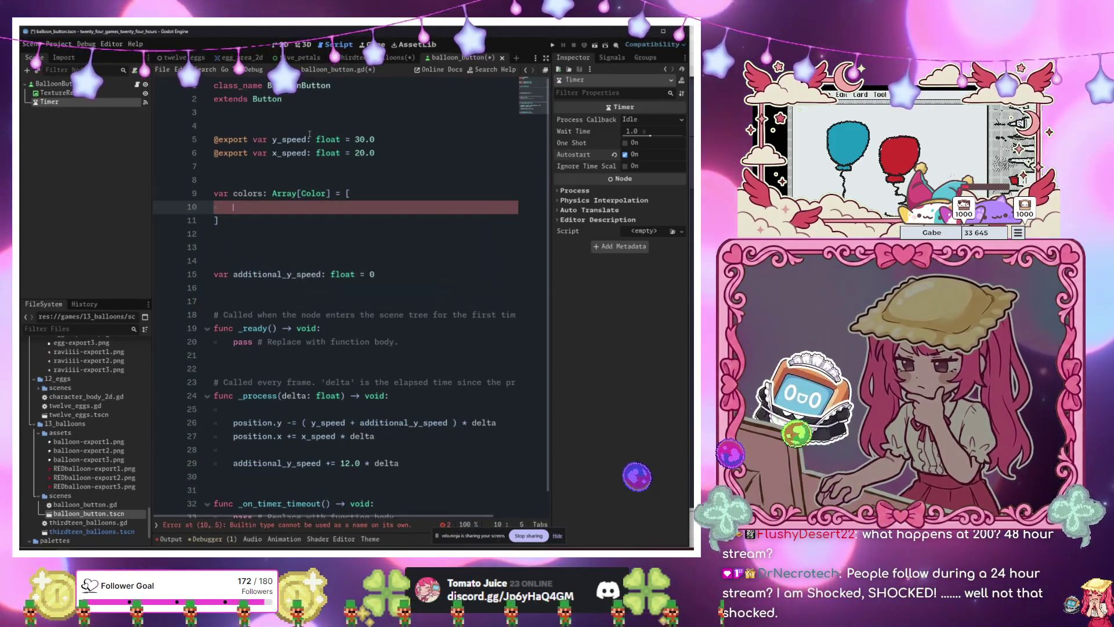
text(.)
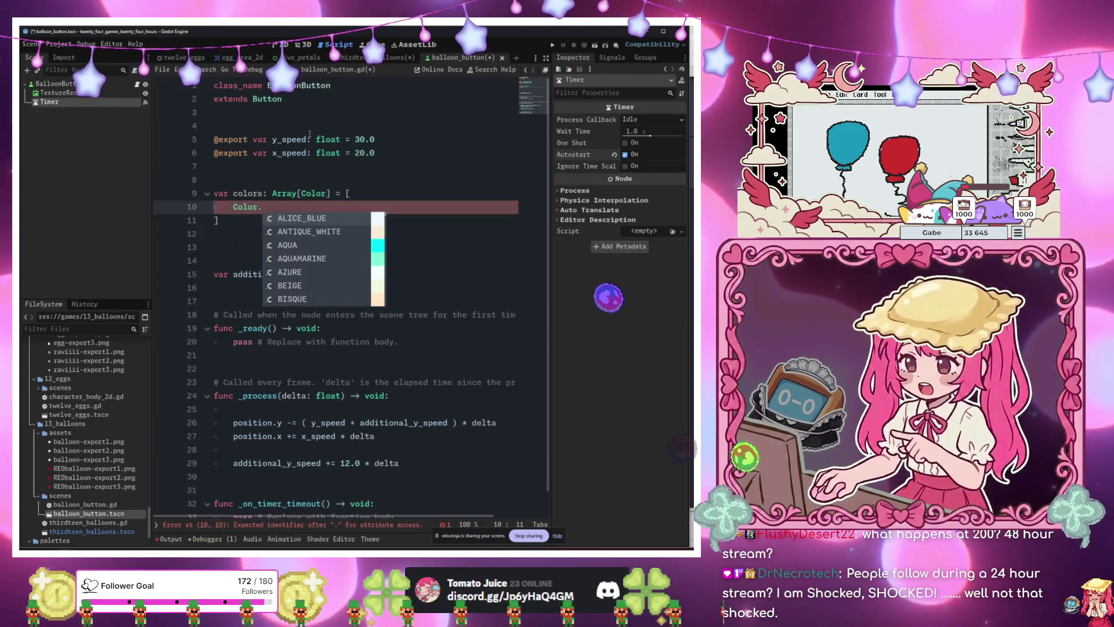
text(AQUAm,)
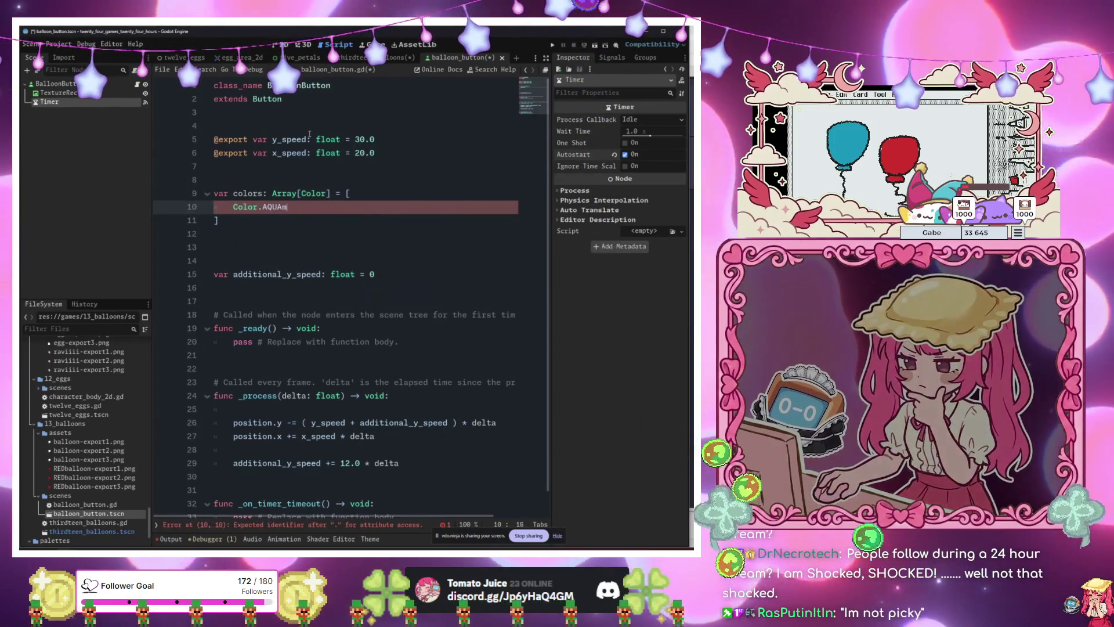
key(Return)
text(Color.)
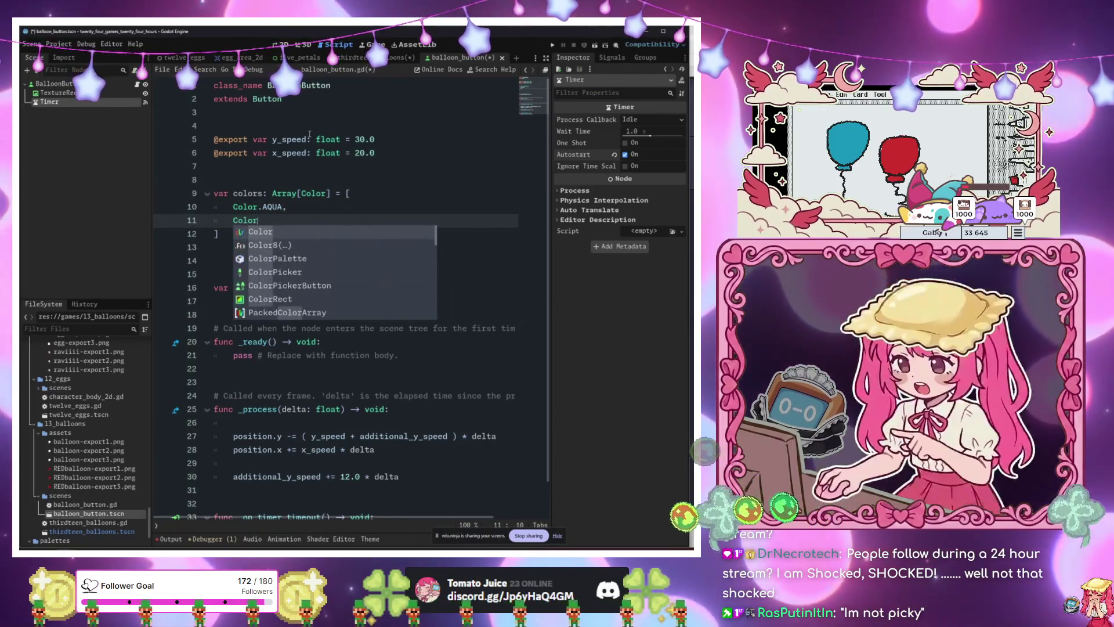
key(Down)
key(Down)
key(Down)
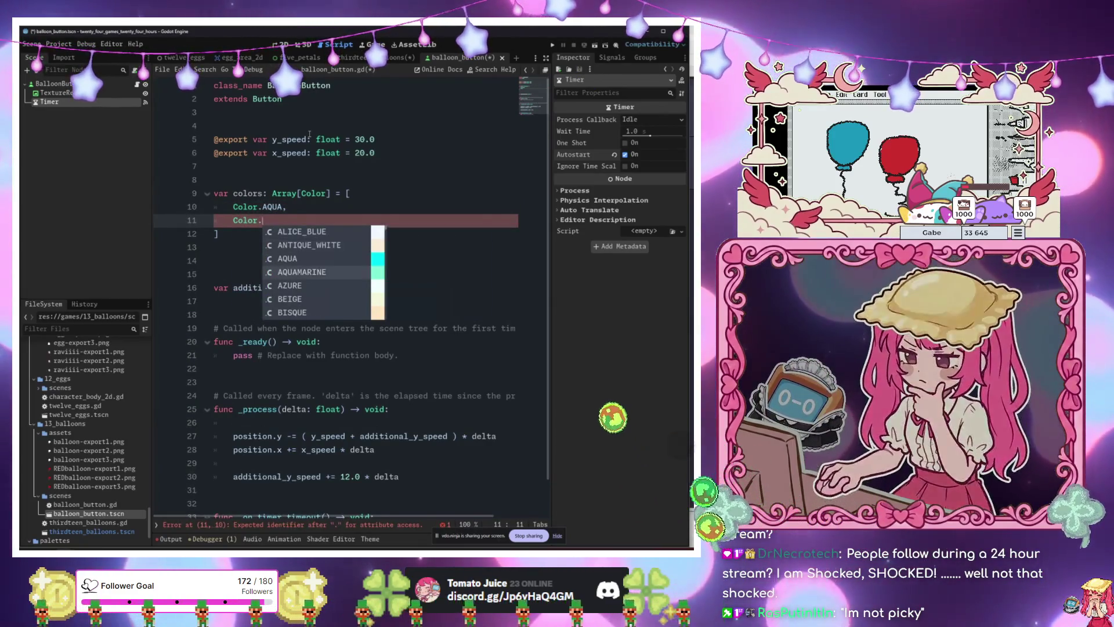
key(Down)
key(Down)
key(Down)
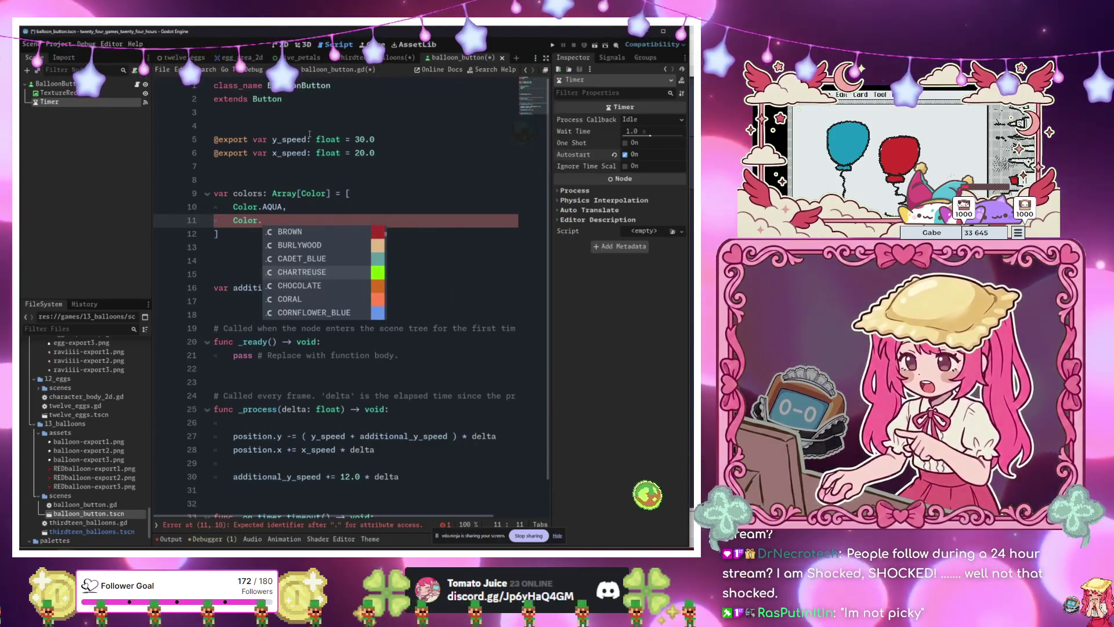
key(Escape)
text(c)
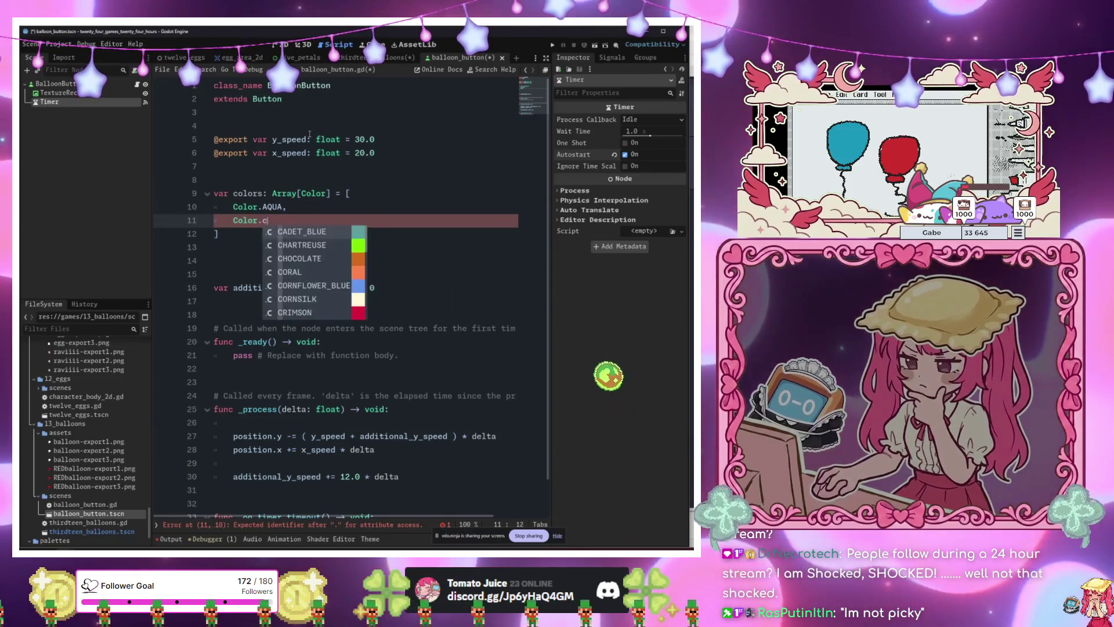
key(Down)
key(Return)
- Add Color.CRIMSON as a new entry in the colors array
text(,)
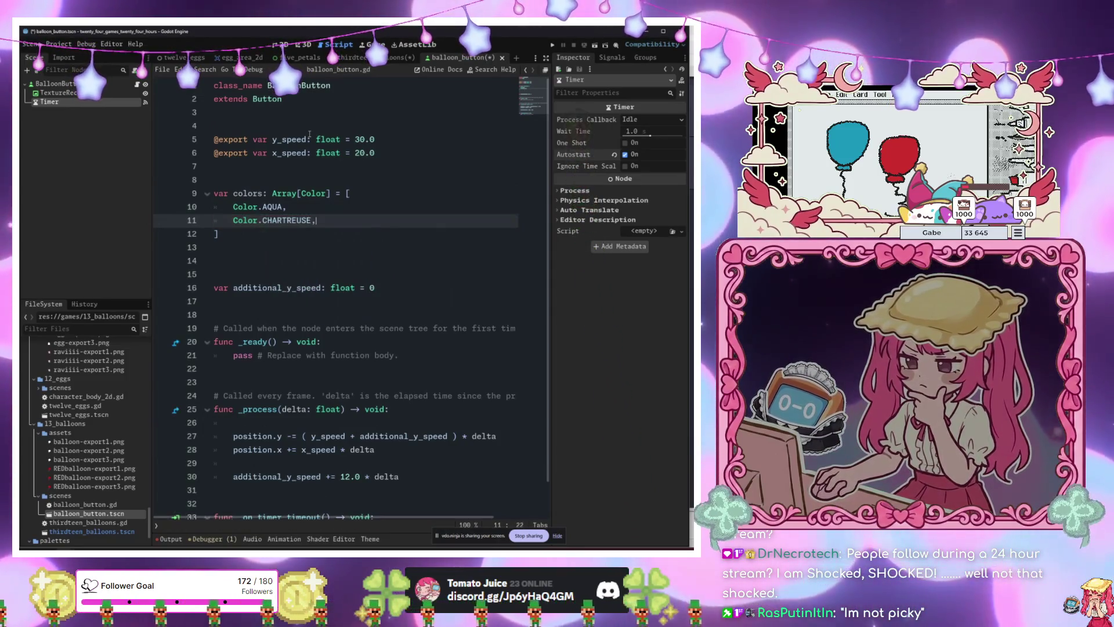
key(Return)
text(Color.R)
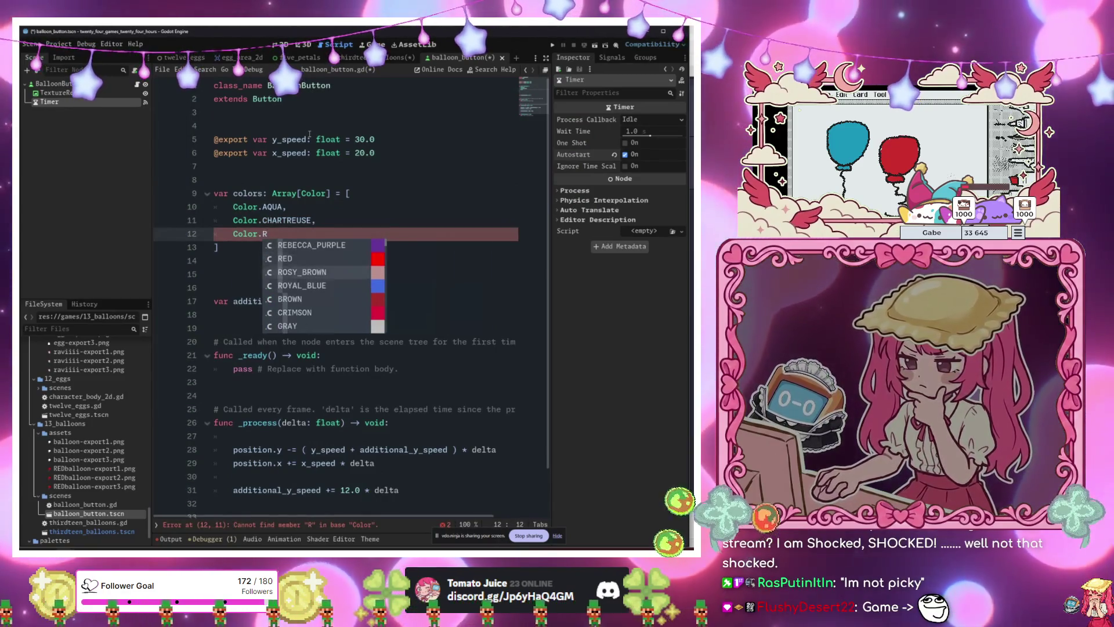
key(Return)
- Add Color.FUCHSIA on the next line of the colors array
text(,)
key(Return)
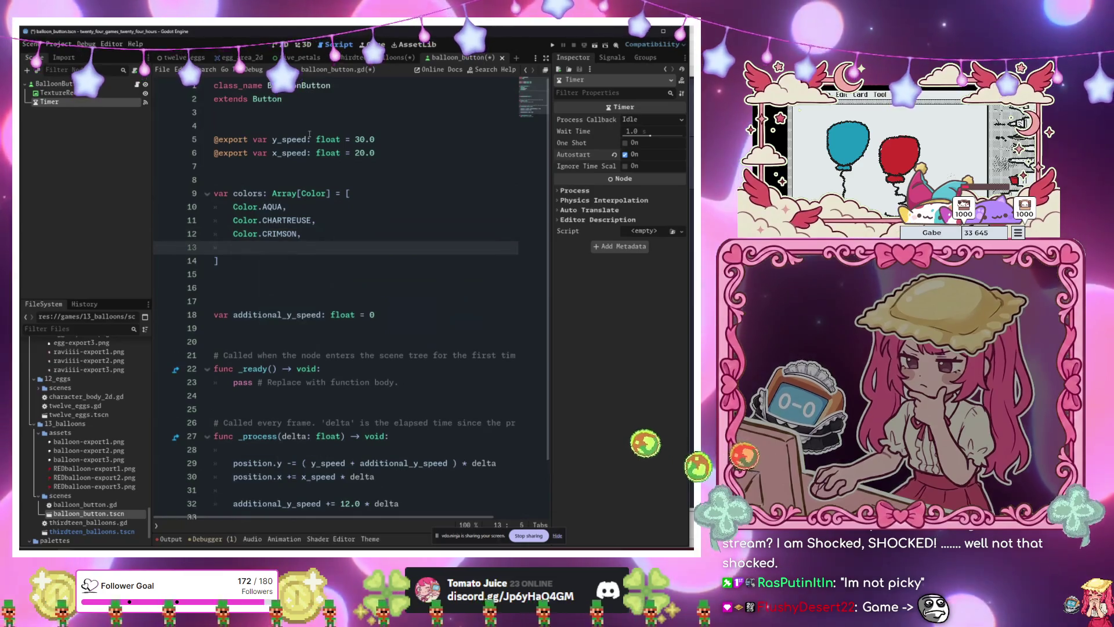
text(Color.)
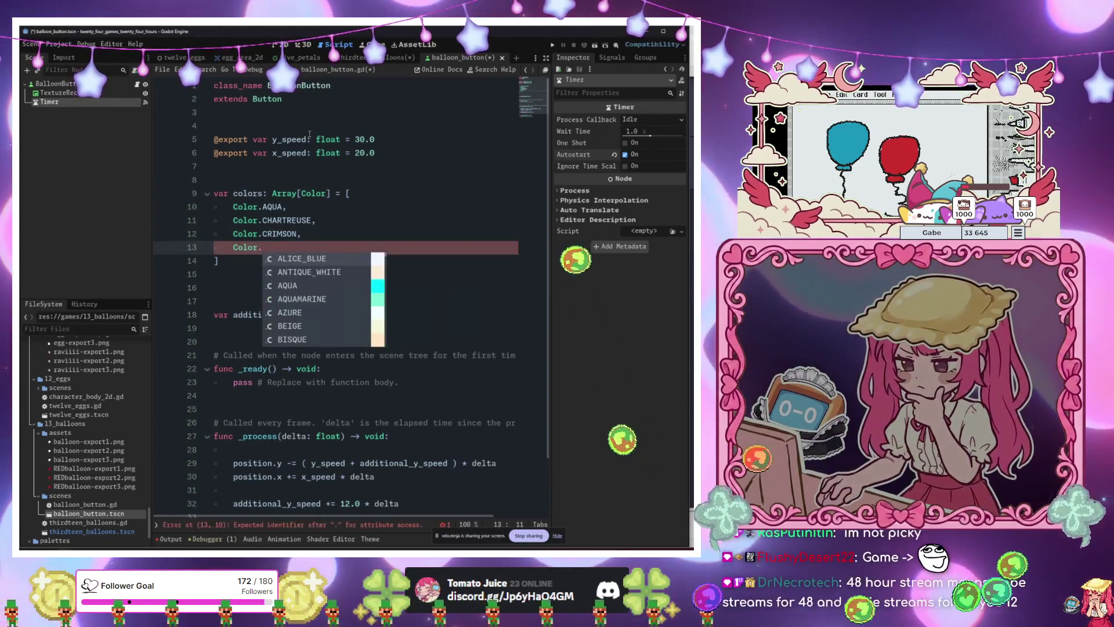
key(Down)
key(Down)
key(Down)
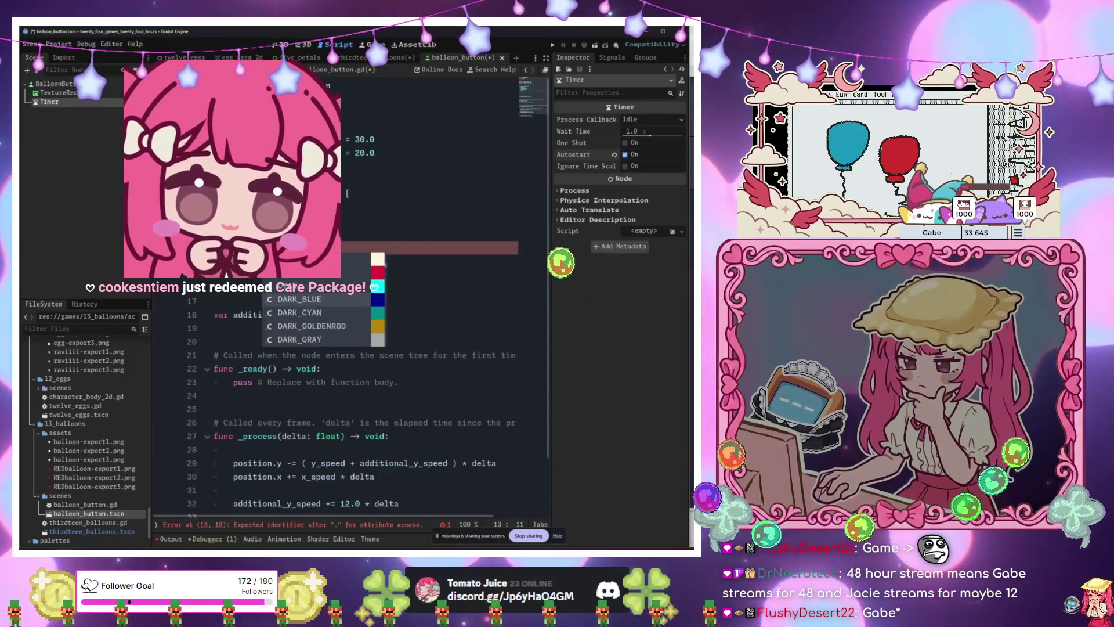
key(Down)
key(Down)
key(Down)
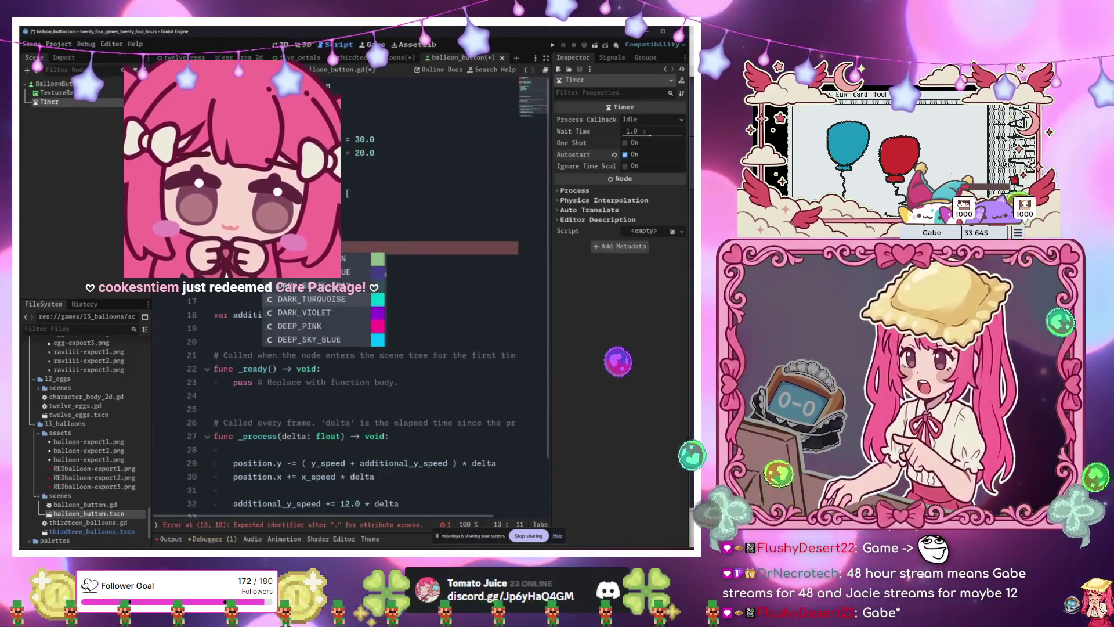
key(Down)
key(Down)
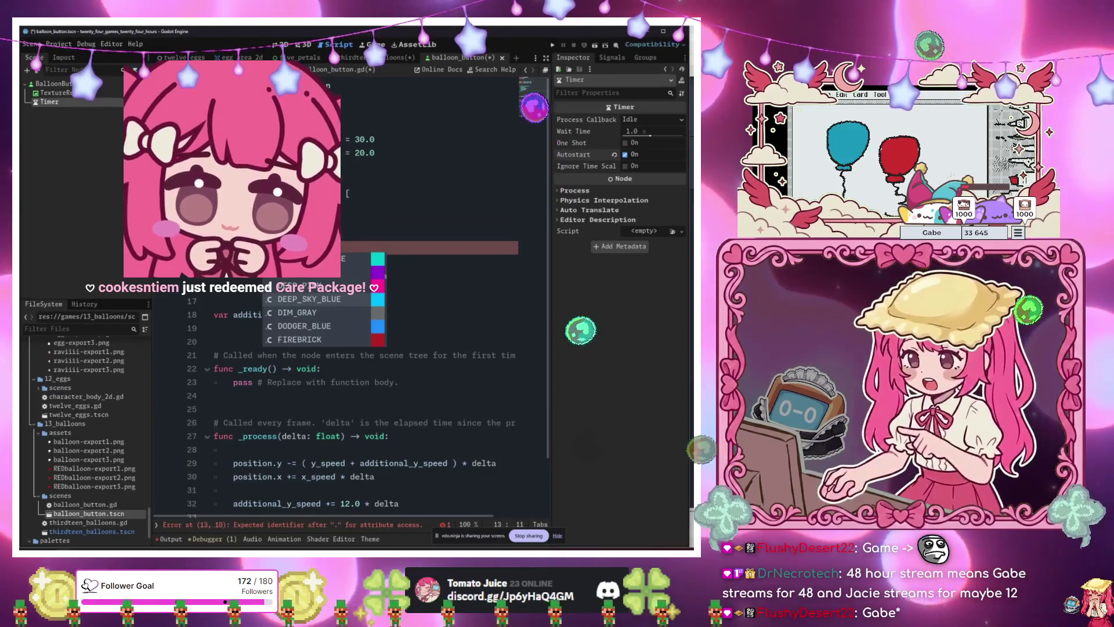
key(Down)
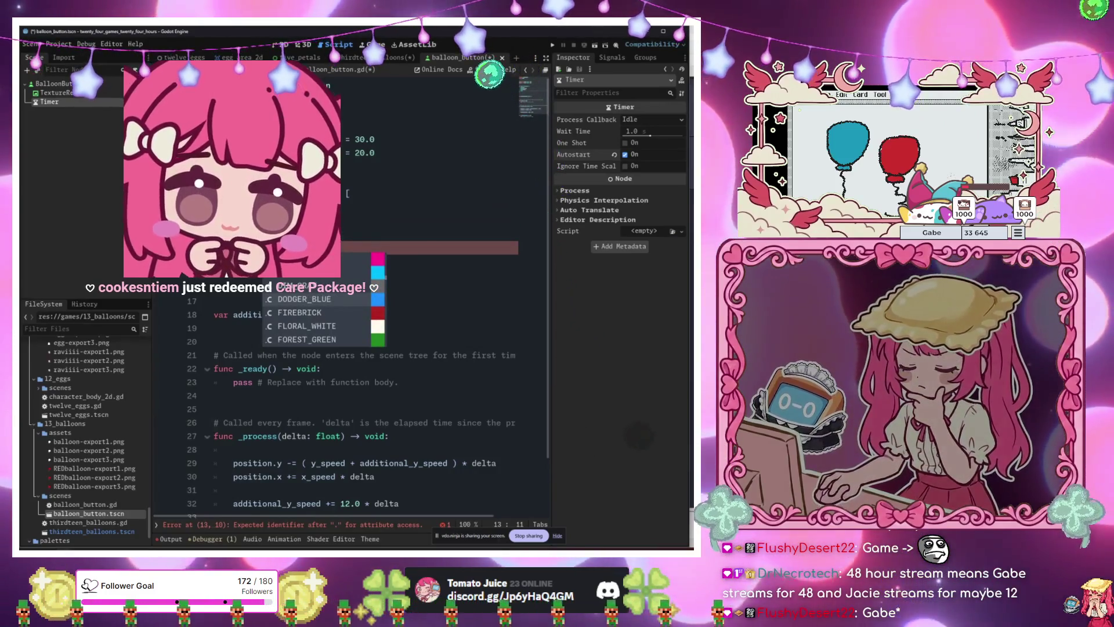
key(Down)
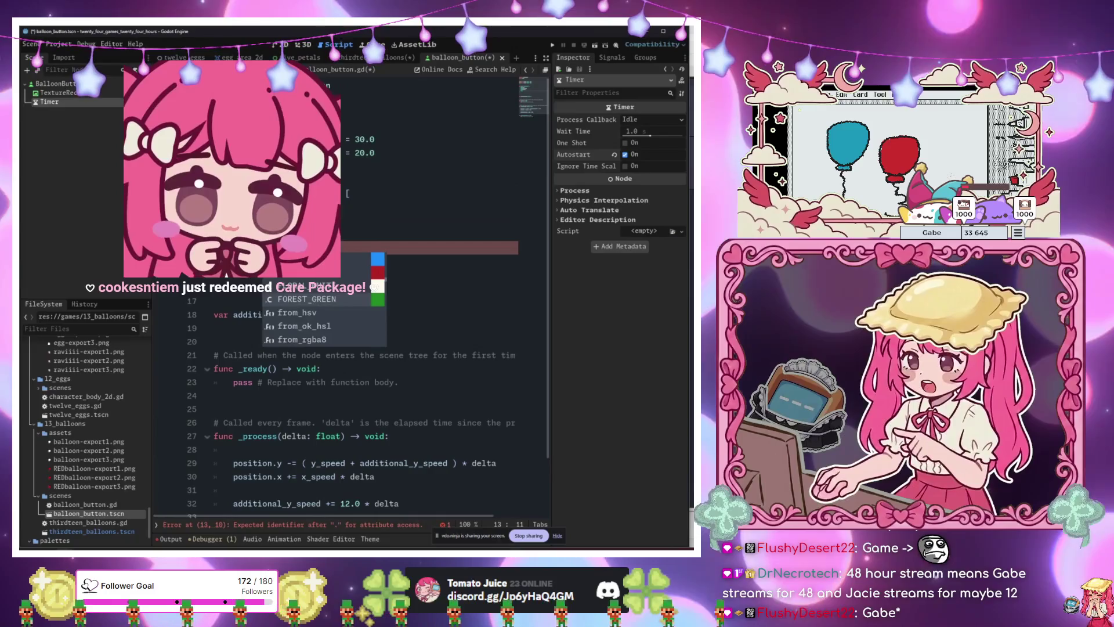
key(Down)
key(Down)
key(Down)
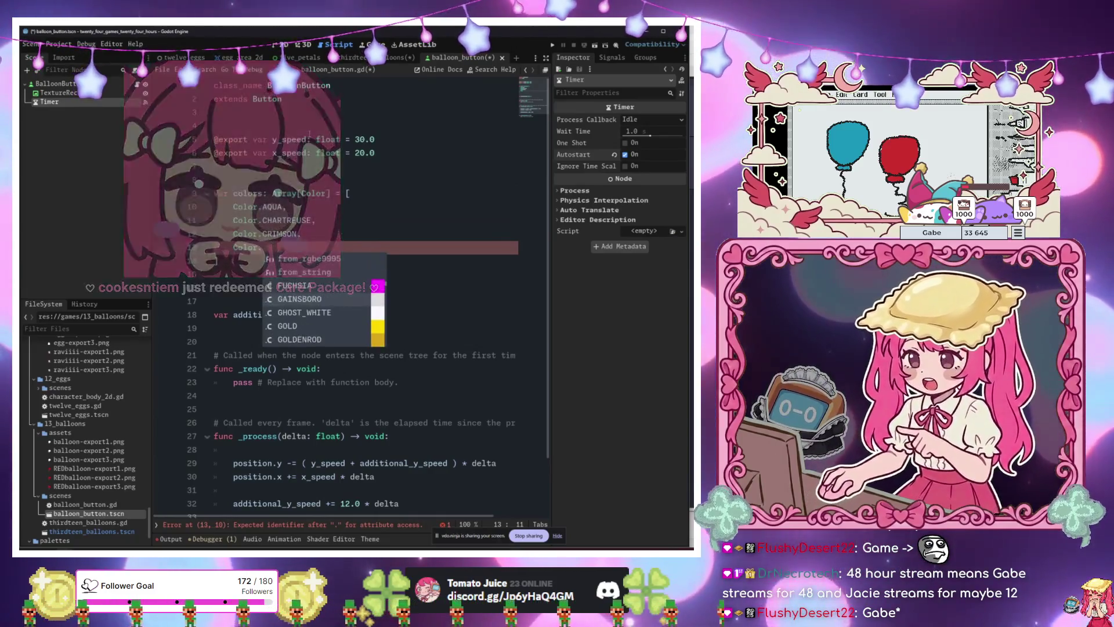
key(BackSpace)
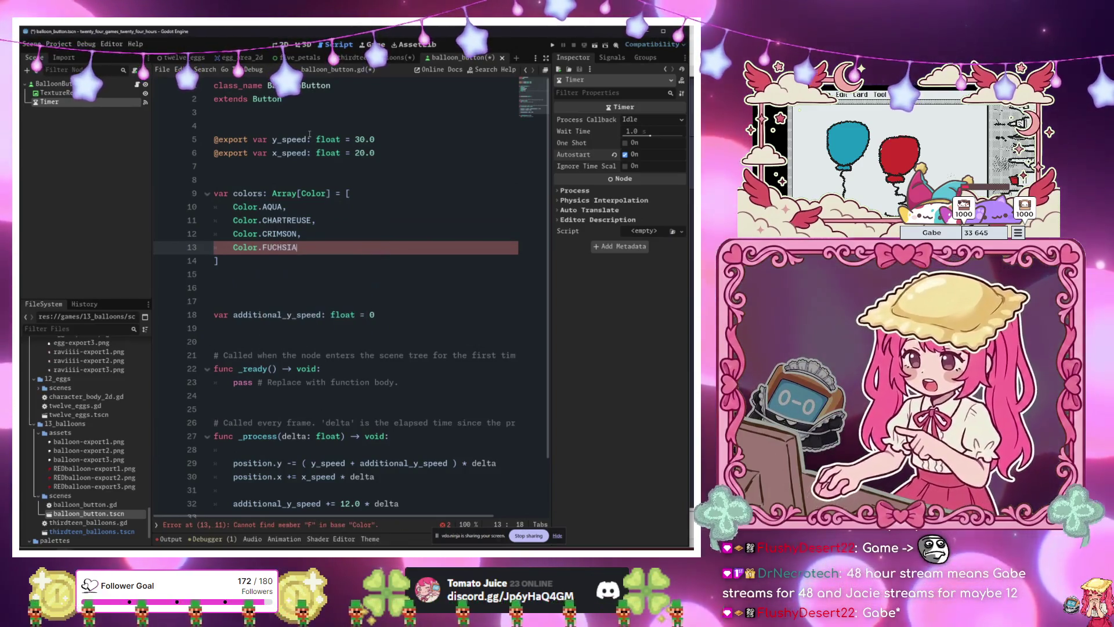
- Add Color.WEB_PURPLE to the colors array
key(Return)
text(Color.)
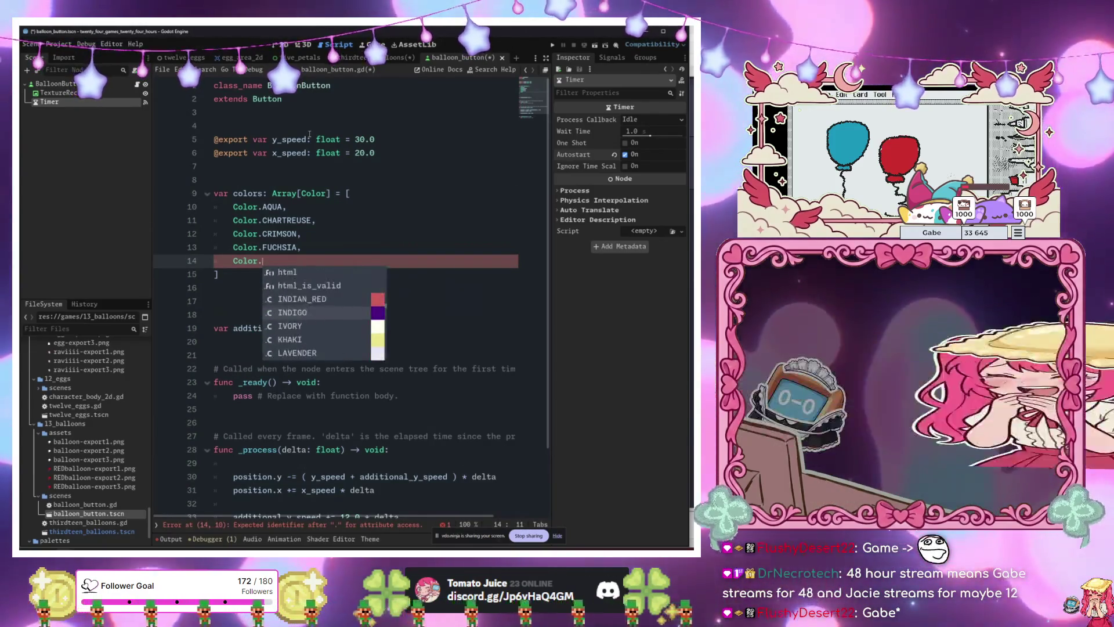
key(Down)
key(Down)
key(Down)
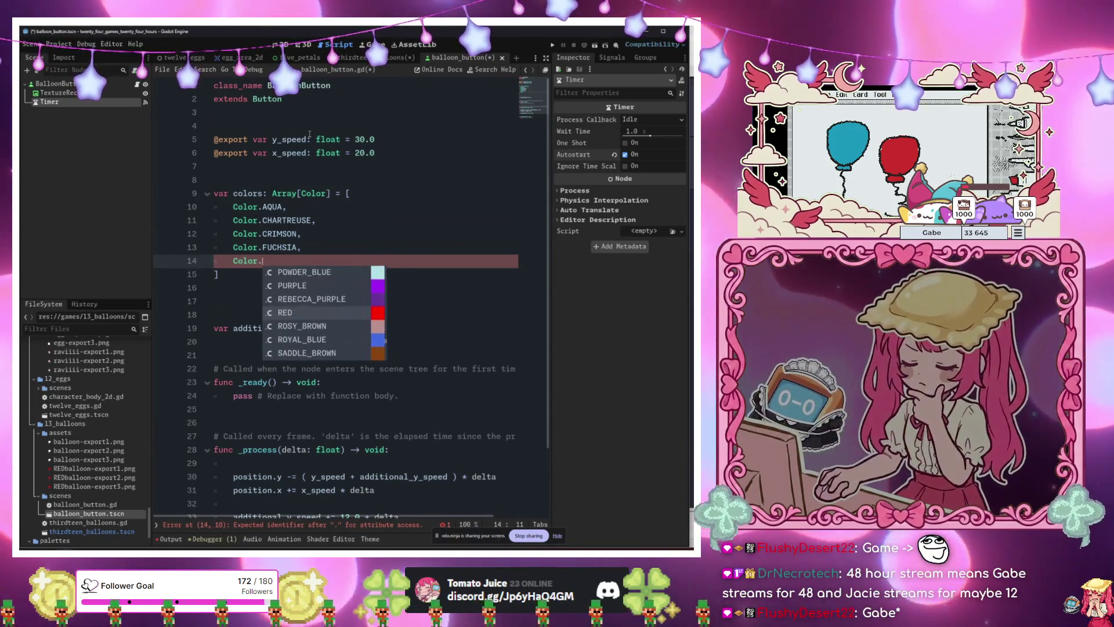
key(Down)
key(Down)
key(Down)
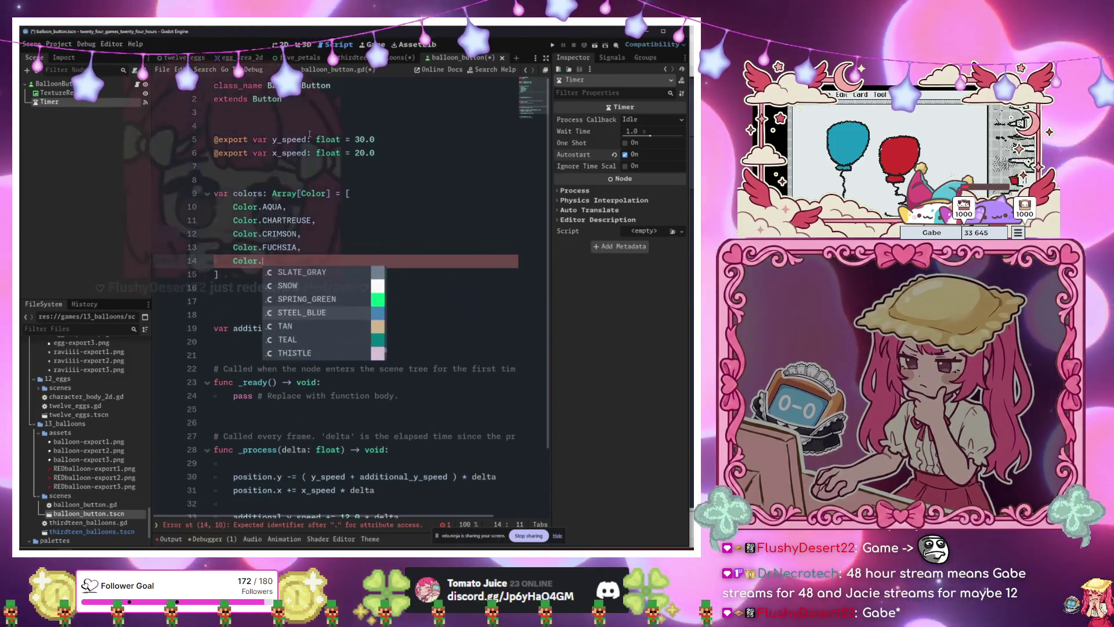
key(Down)
key(Down)
key(Down)
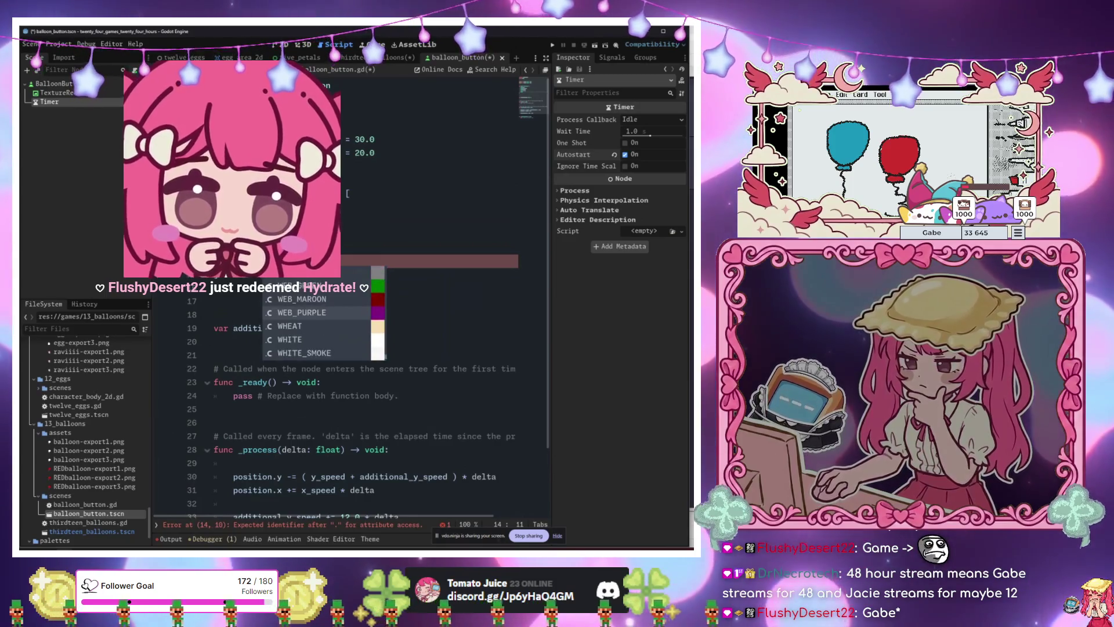
key(Return)
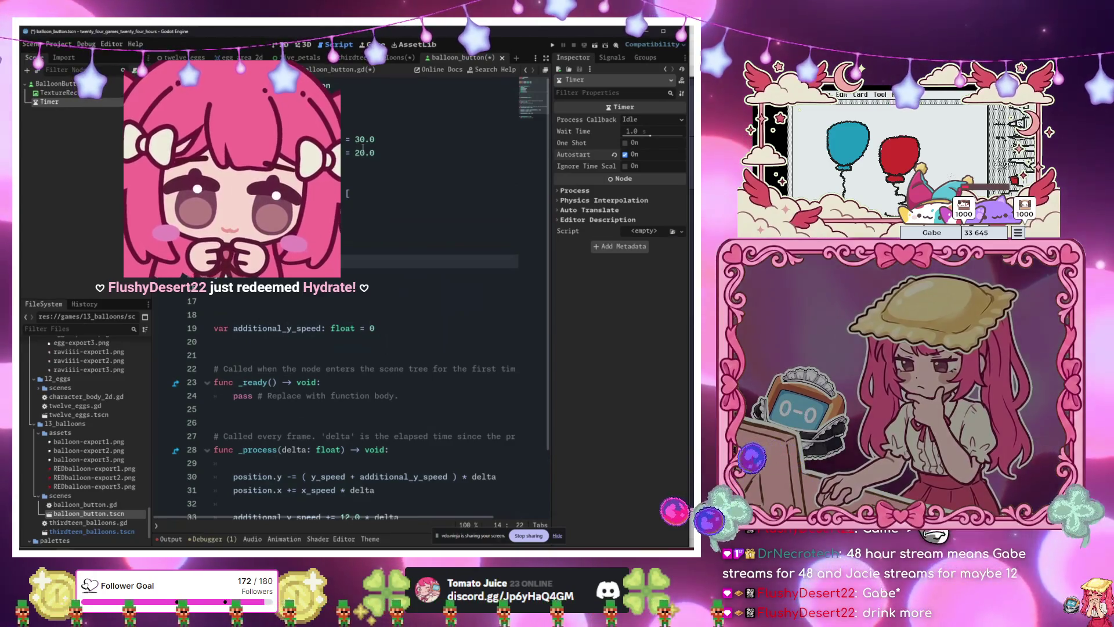
- Add Color.ORANGE and Color.YELLOW to complete the seven-colour array
key(Return)
text(Color.O)
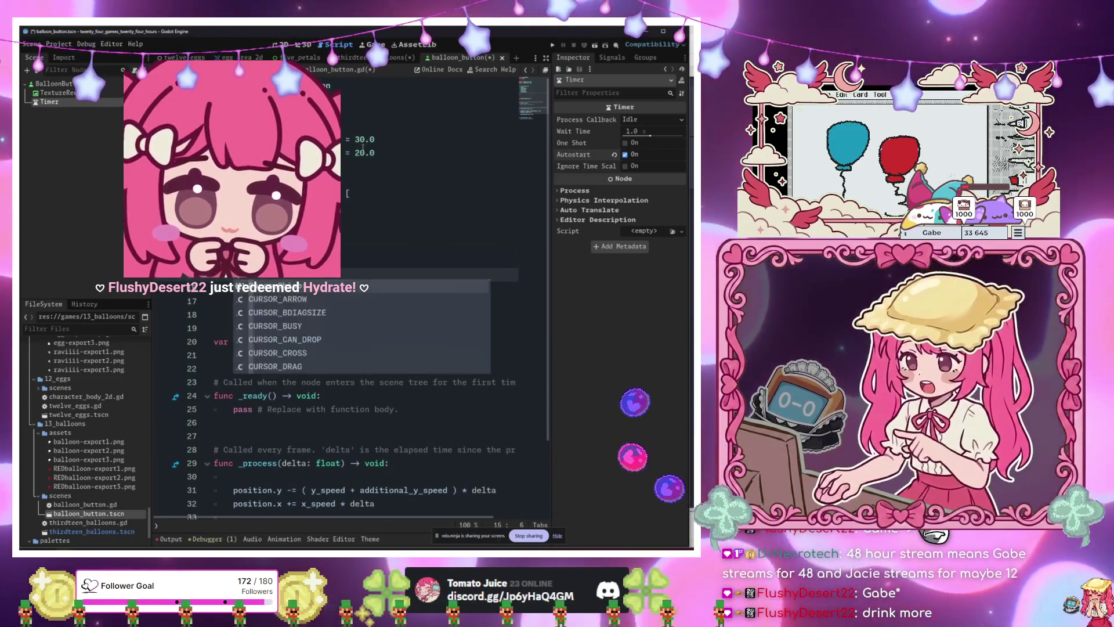
text(r)
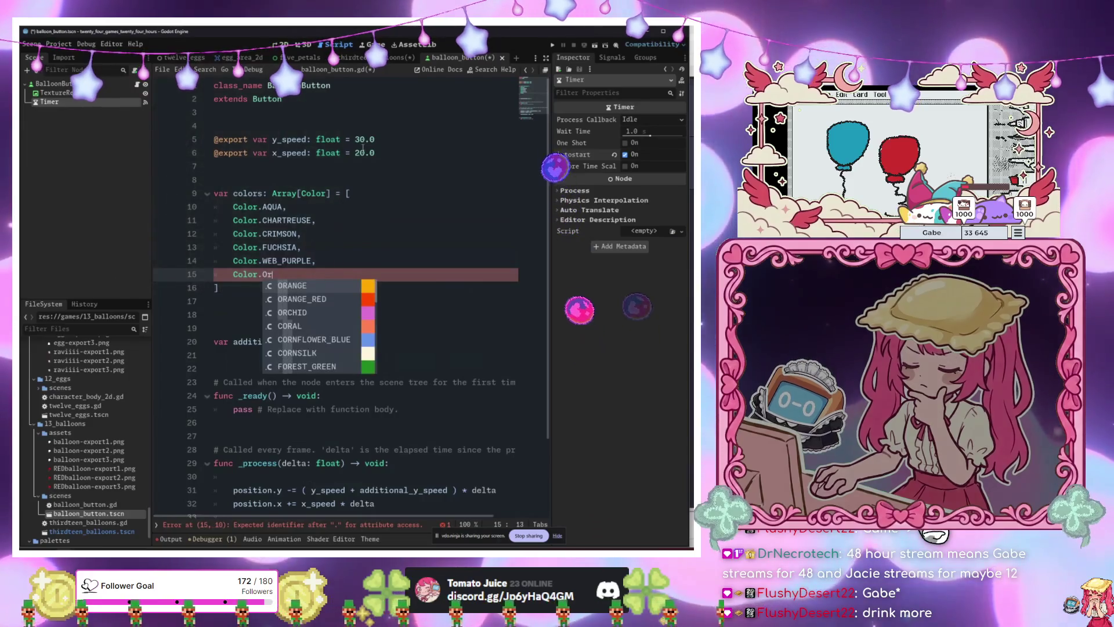
key(Return)
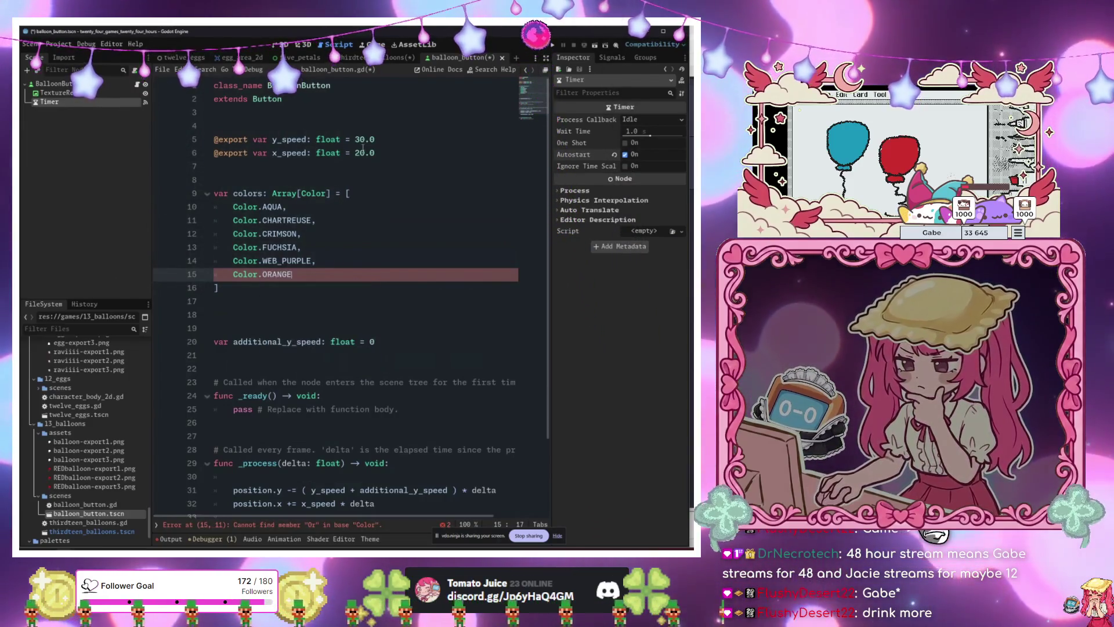
text(,)
key(Return)
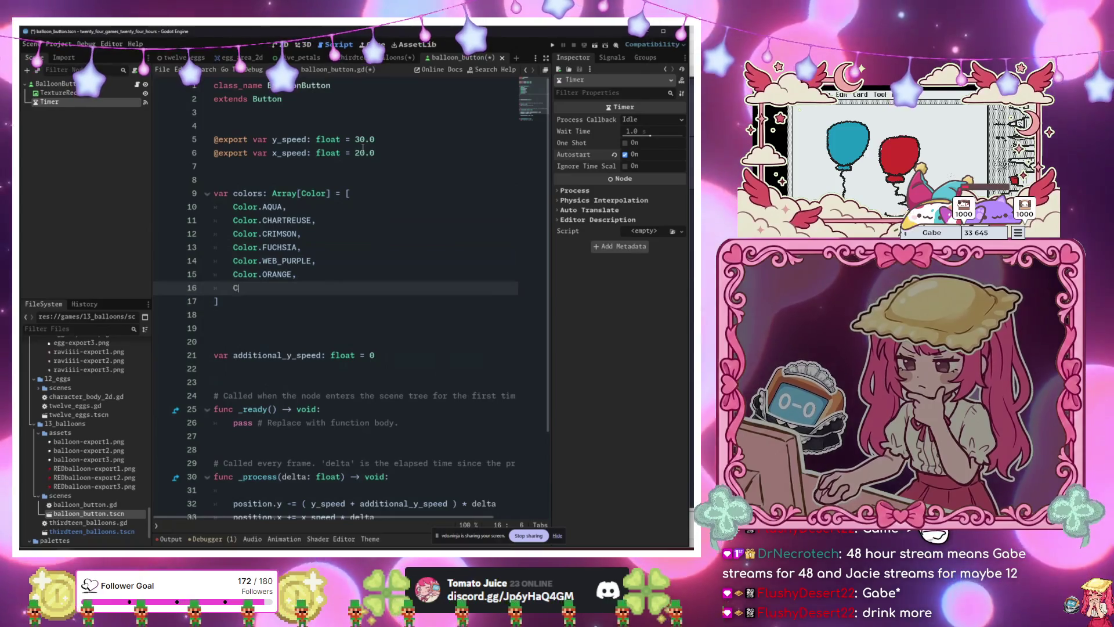
text(olor.Tel)
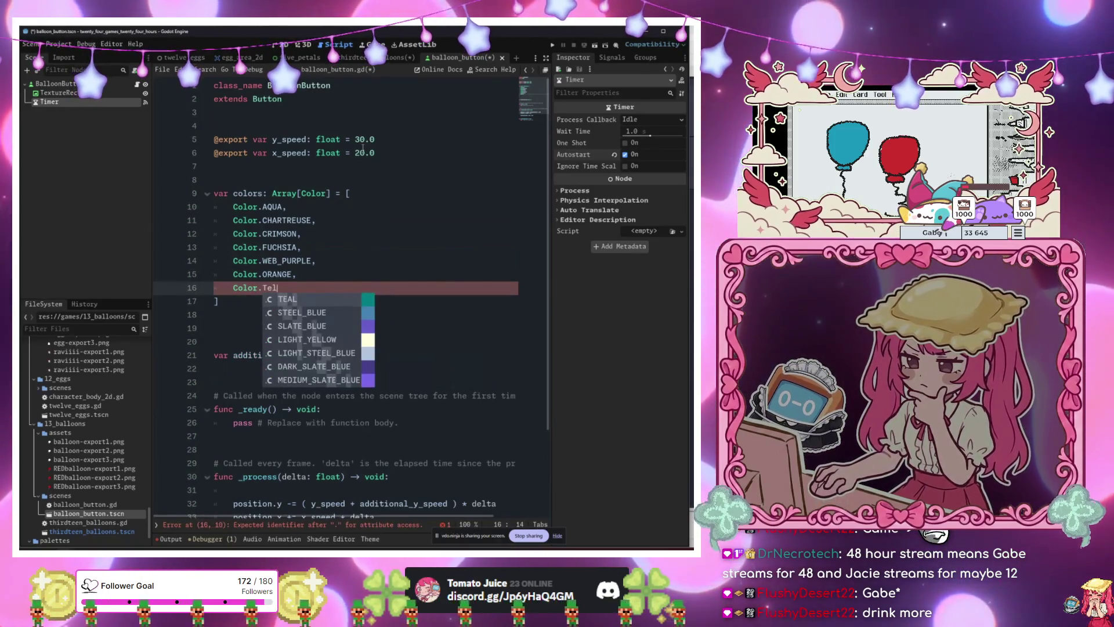
key(BackSpace)
key(BackSpace)
key(BackSpace)
text(Yel)
key(Return)
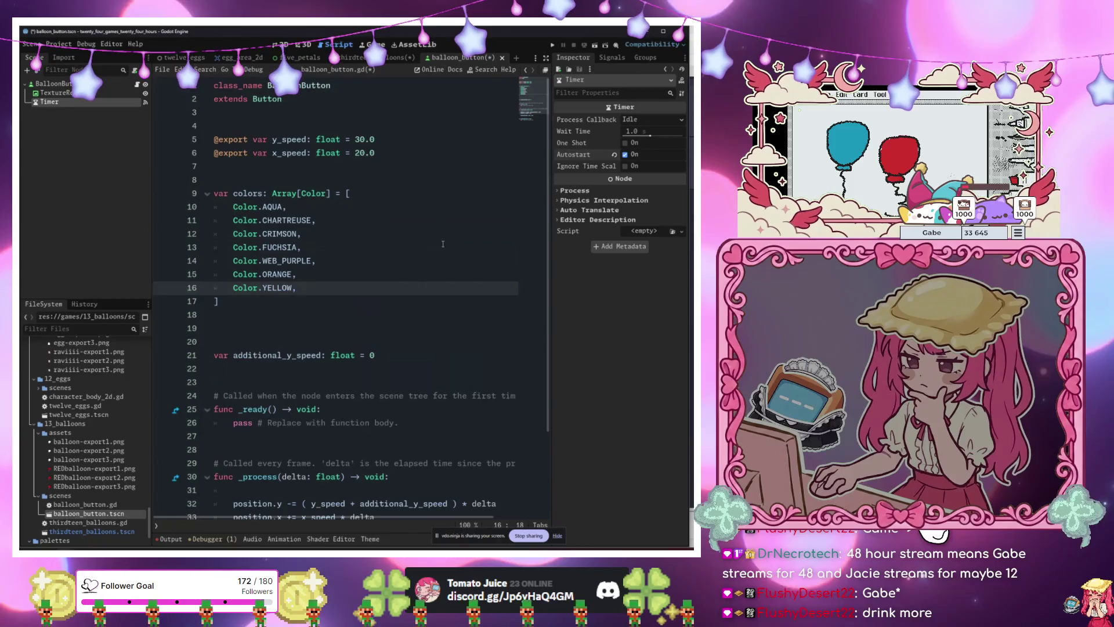
click(220, 328)
- Remove the extra blank line and the pass placeholder in _on_timer_timeout()
key(BackSpace)
scroll(348, 348, down, 3)
drag(216, 466, 360, 480)
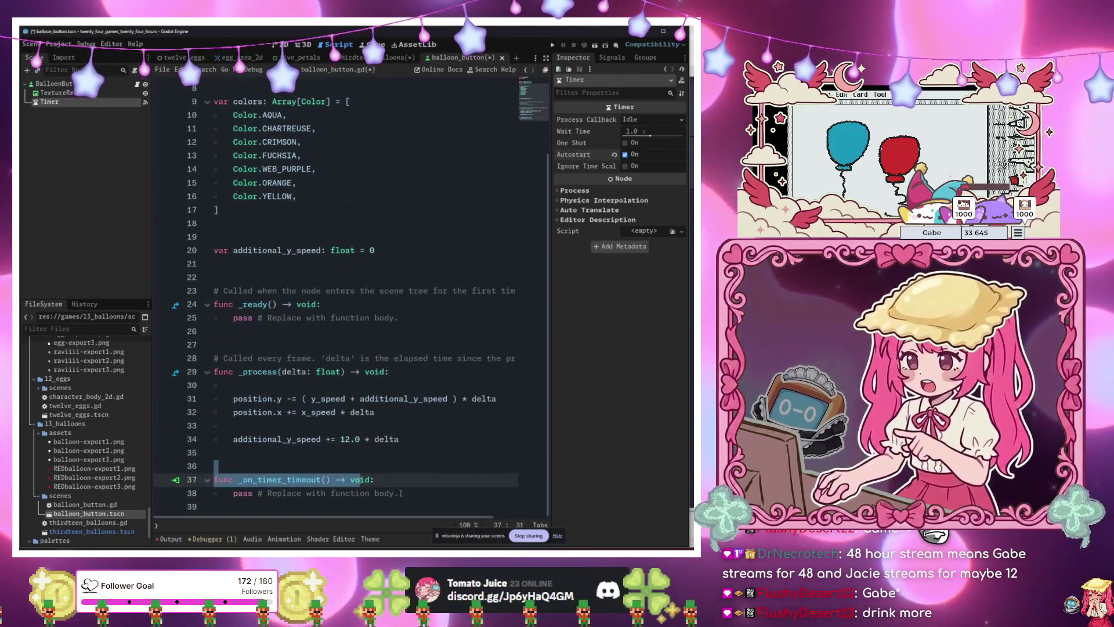
click(401, 493)
key(shift+Home)
key(BackSpace)
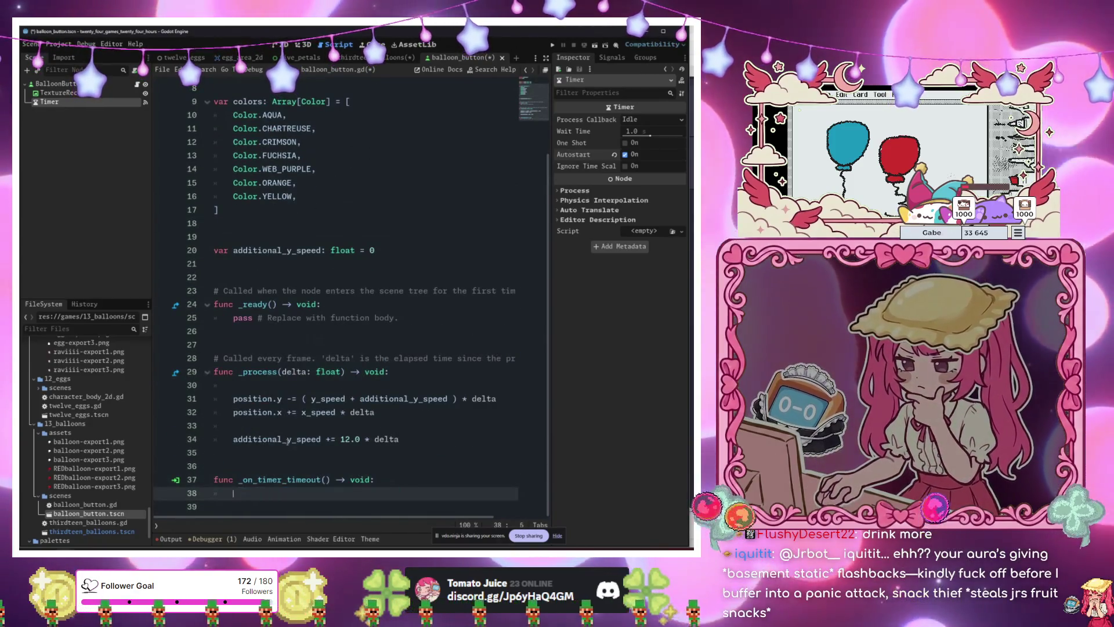
- Write modulate = colors.pick_random() in the timer timeout handler
scroll(289, 441, up, 2)
scroll(301, 430, down, 2)
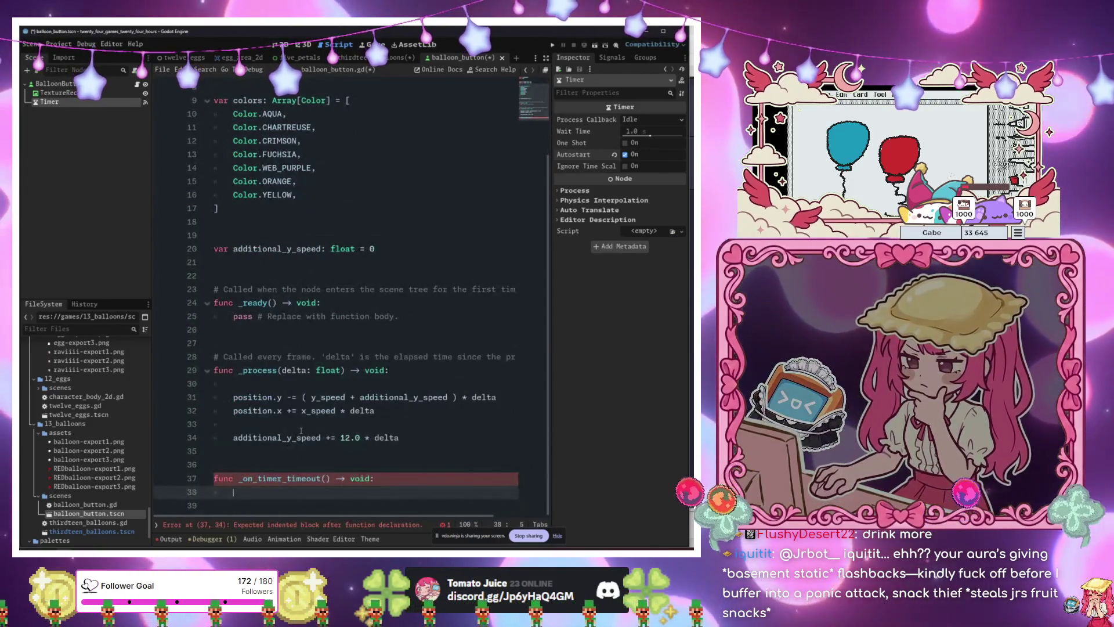
text(modul)
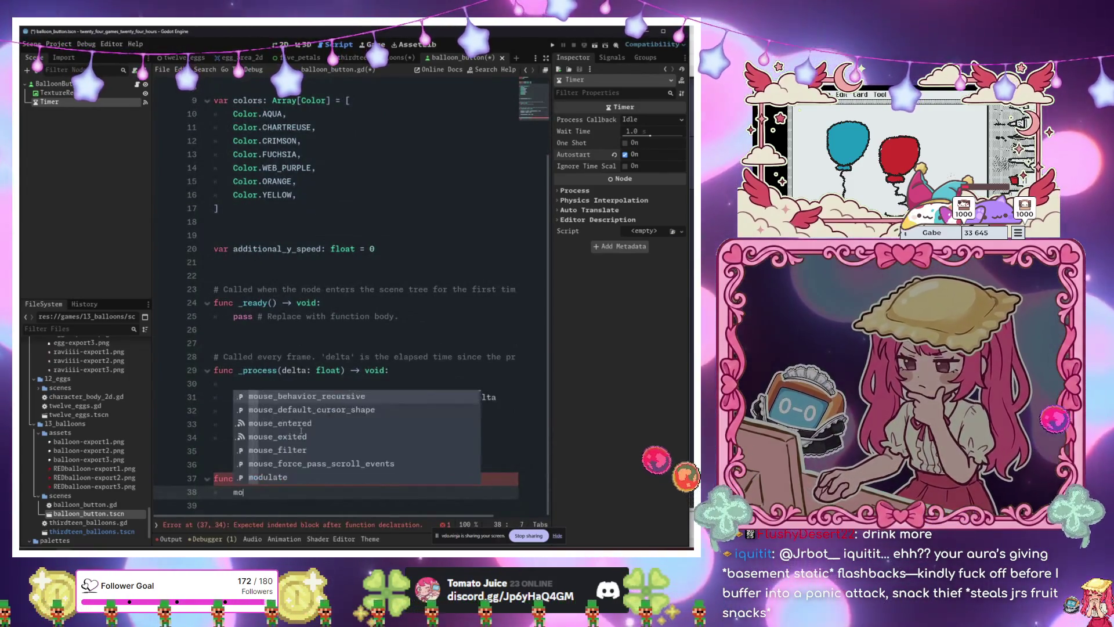
key(Return)
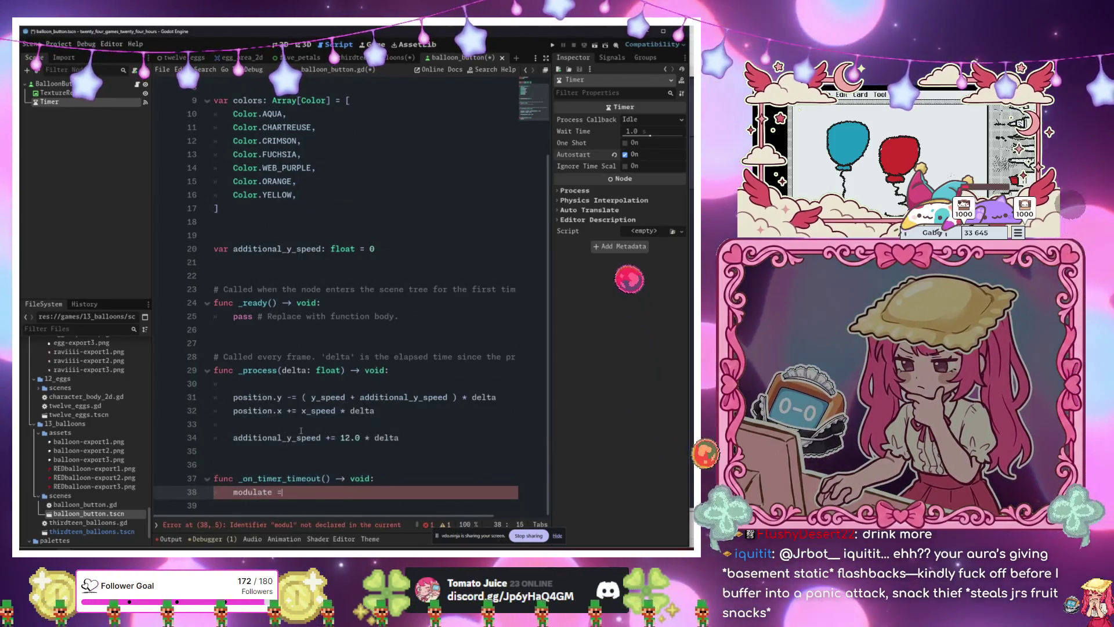
text(= colors.pi)
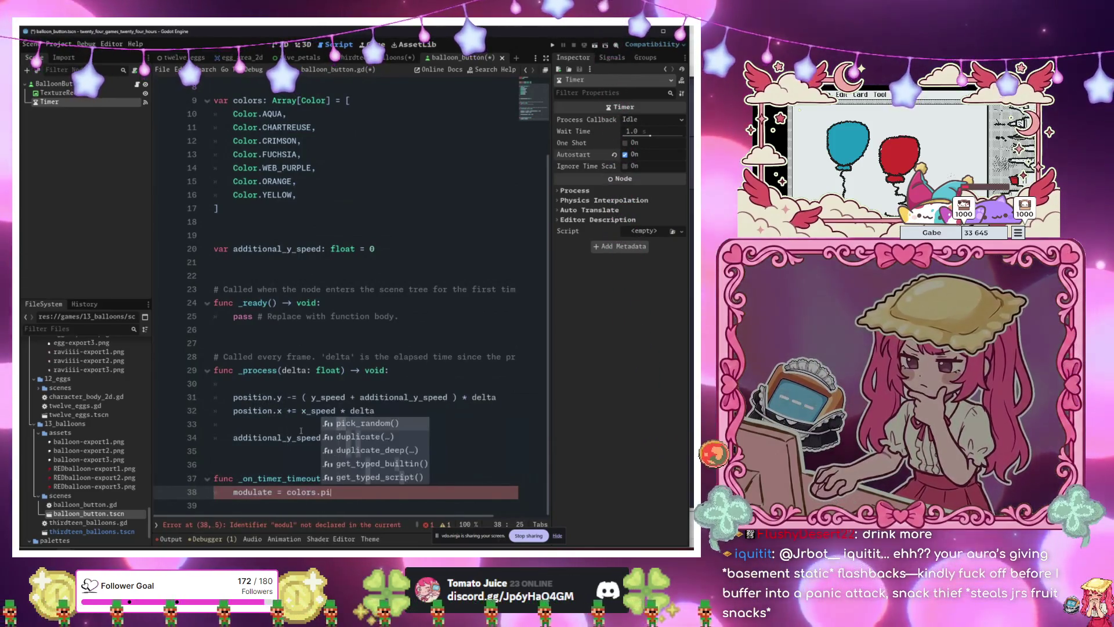
key(Return)
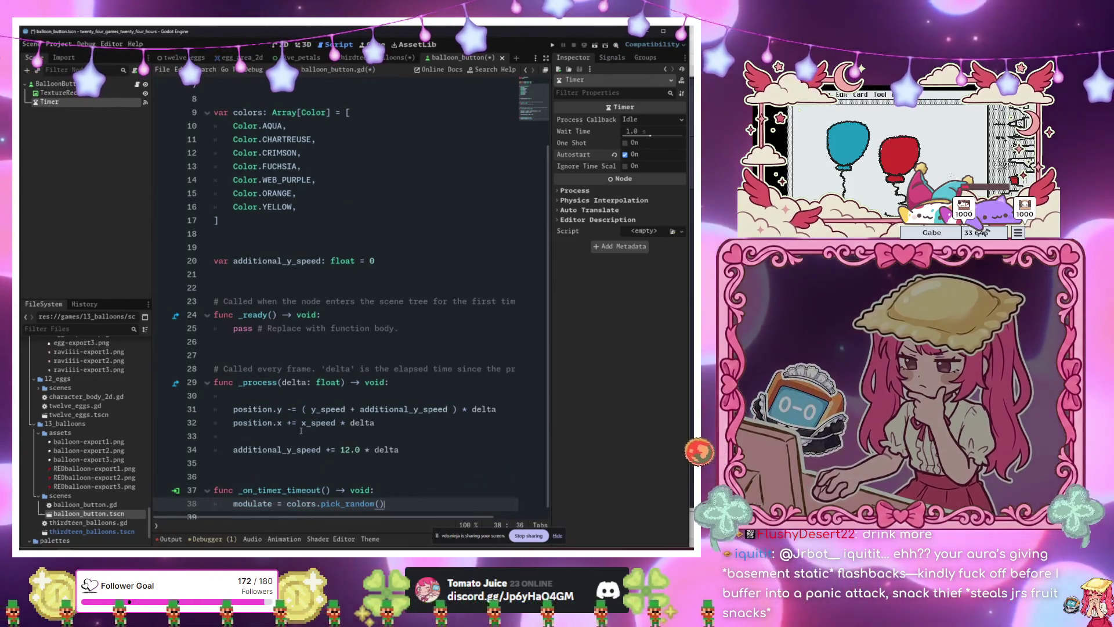
click(364, 410)
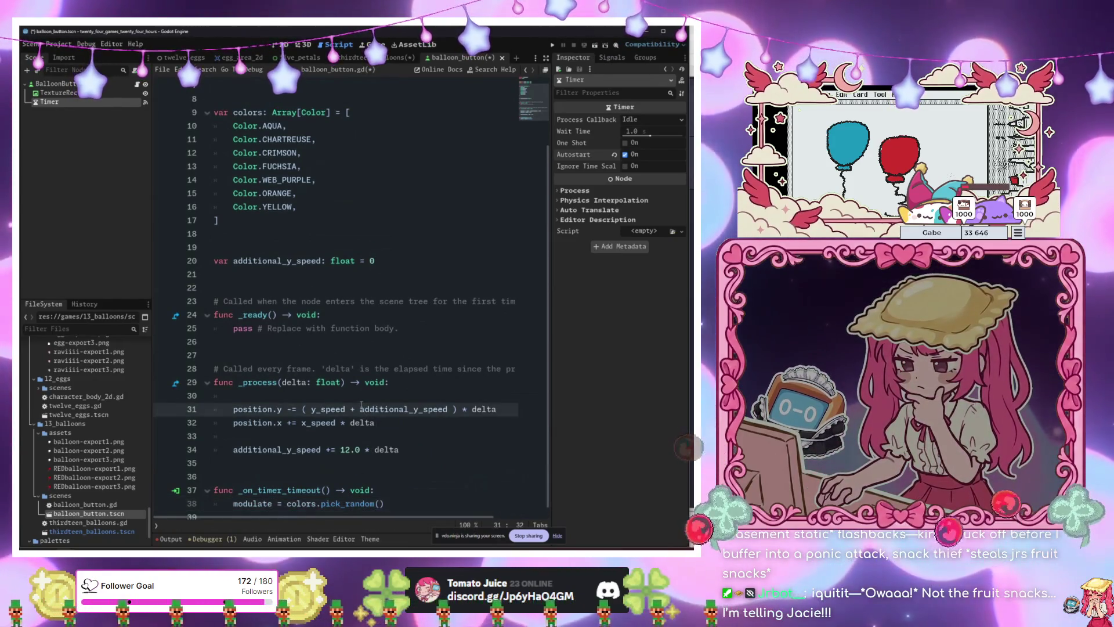
scroll(361, 405, up, 2)
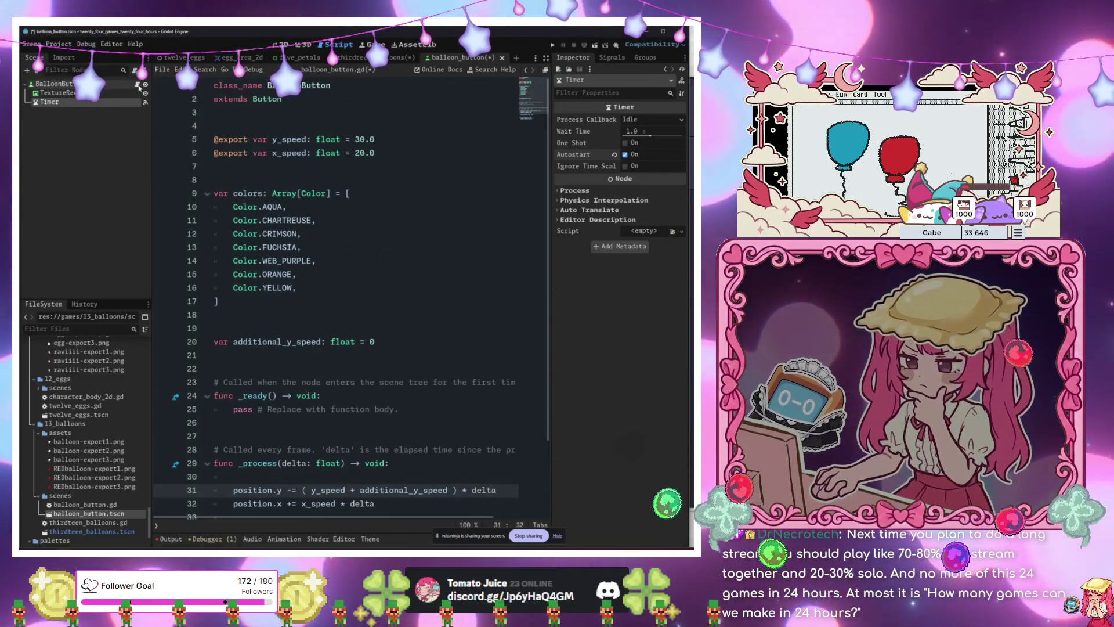
scroll(326, 277, down, 2)
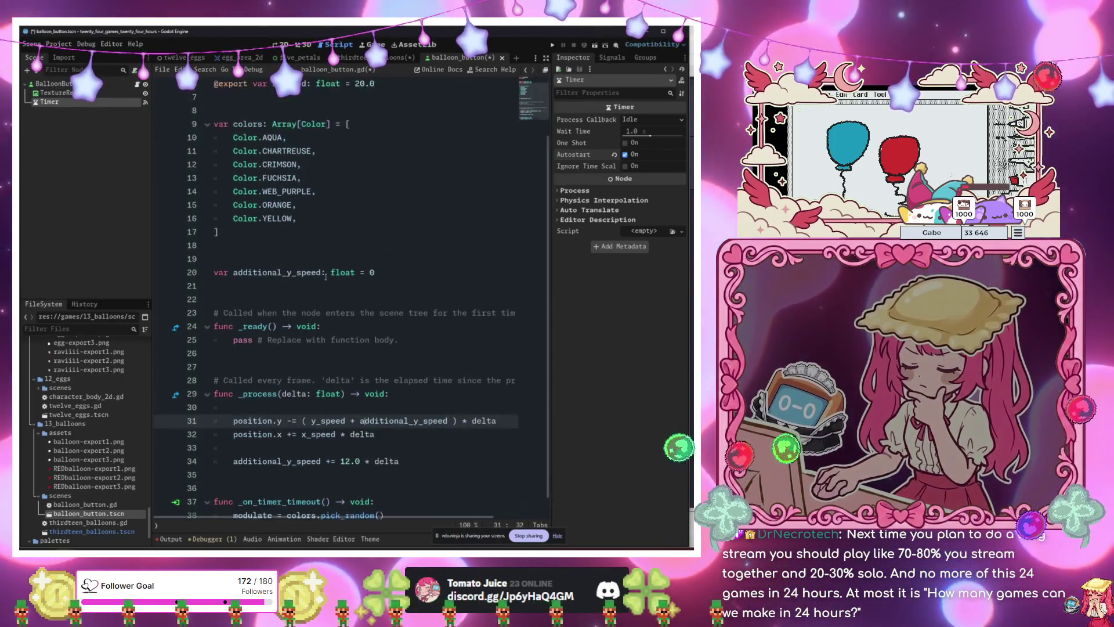
scroll(326, 277, up, 2)
- Discard a trial signal line, then save and run the scene with F6 to test colours
click(269, 124)
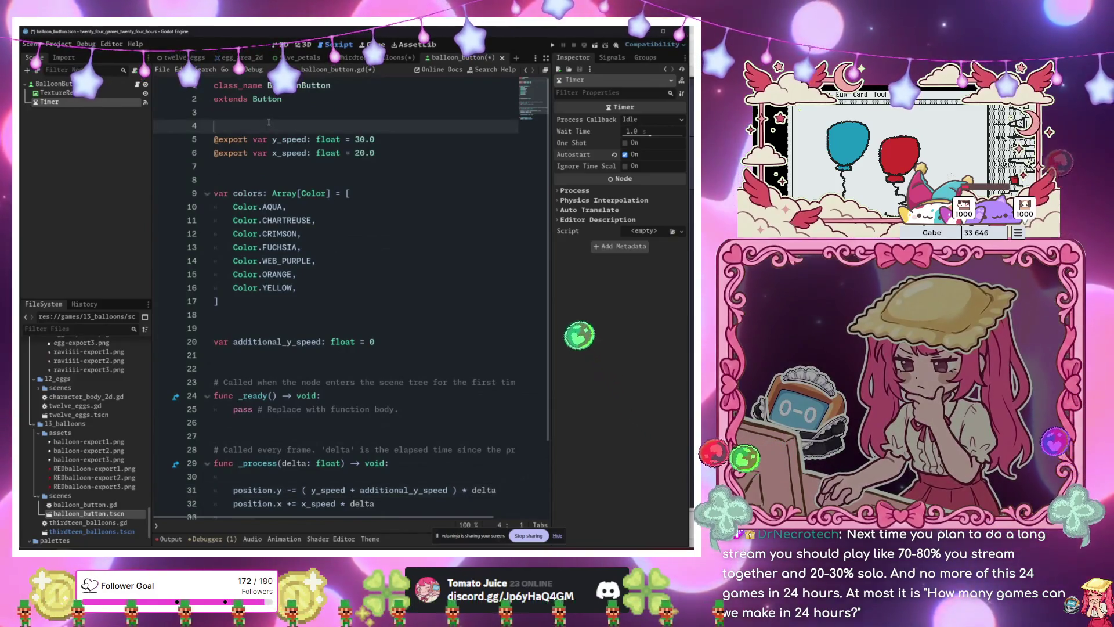
key(Return)
key(Return)
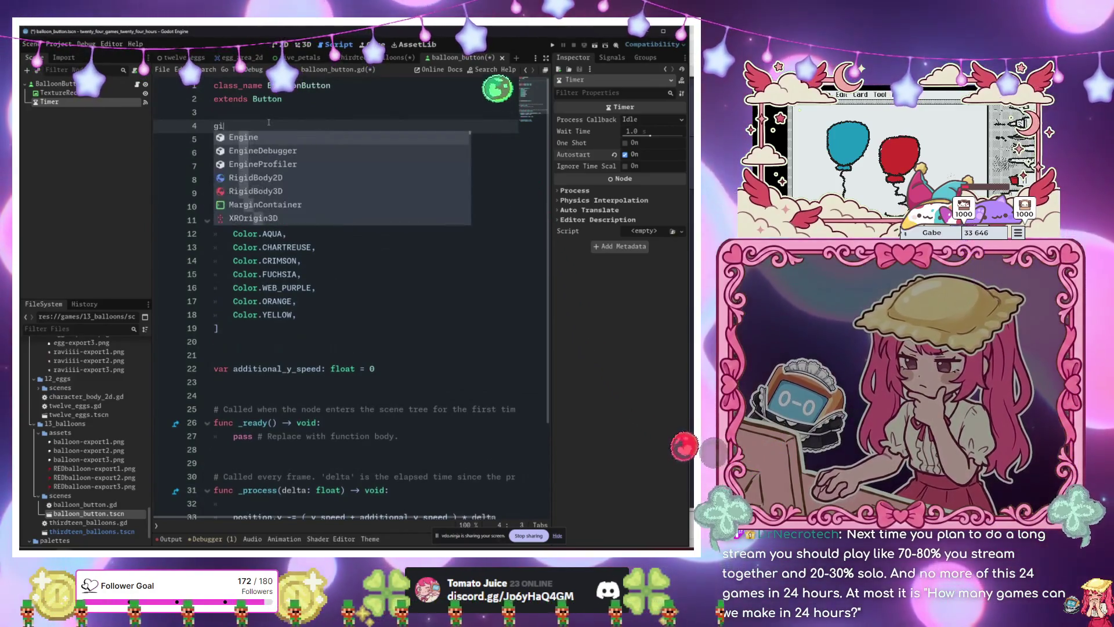
text(signal)
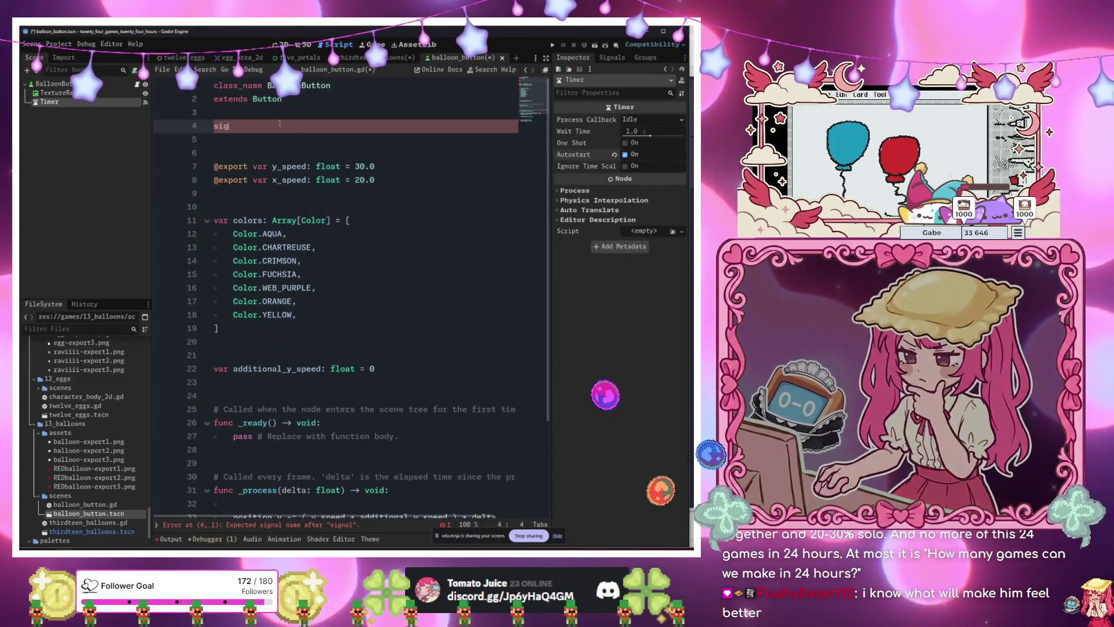
key(BackSpace)
key(BackSpace)
key(BackSpace)
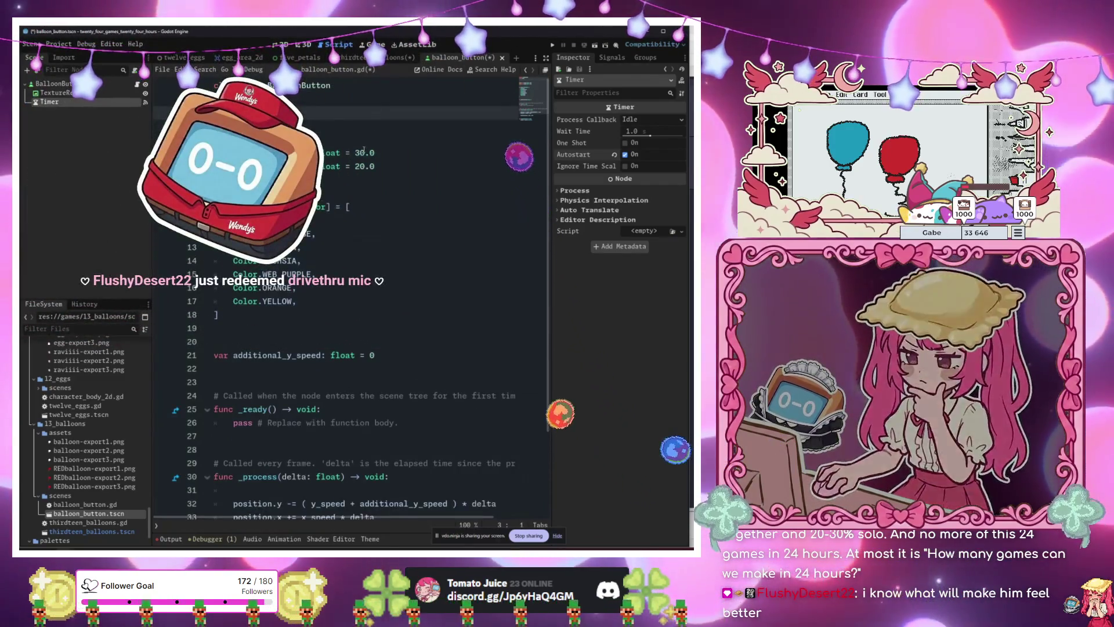
scroll(364, 152, down, 3)
click(348, 198)
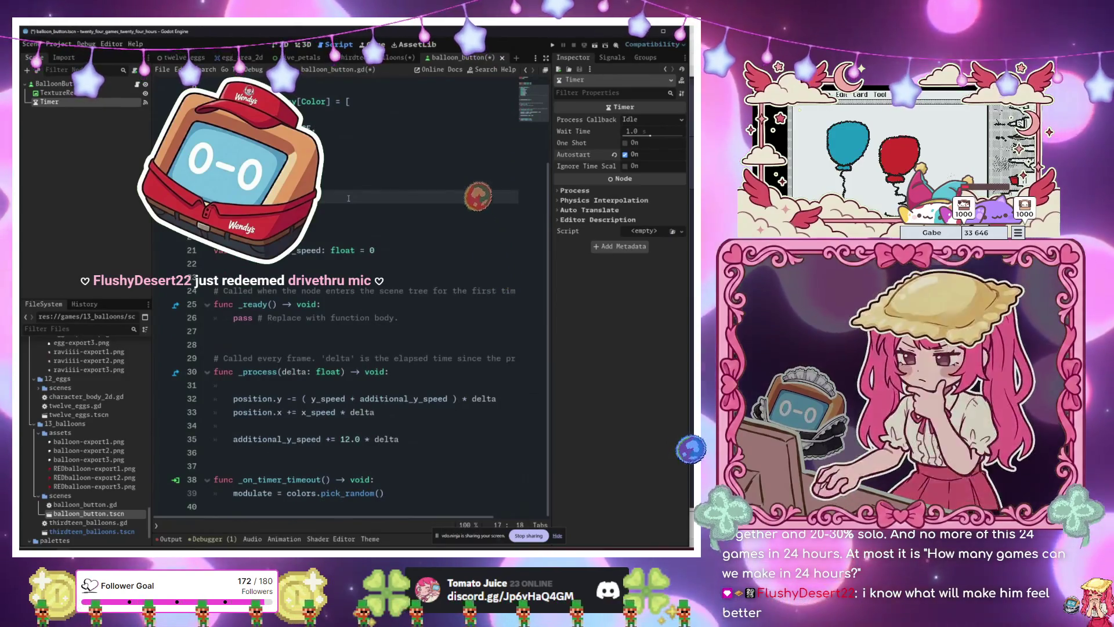
key(F6)
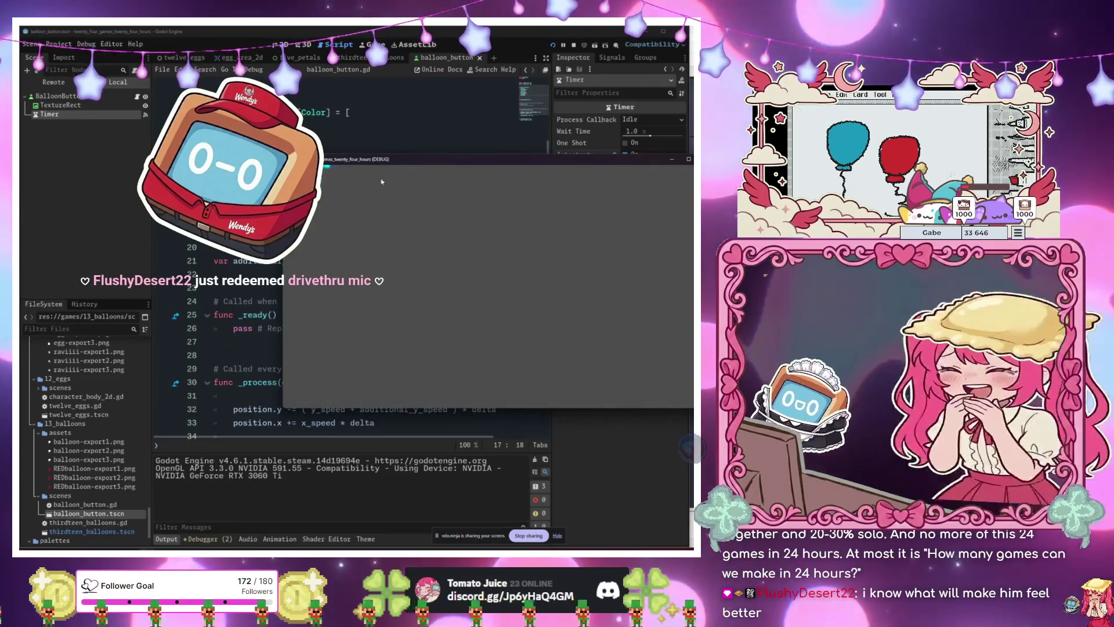
- Move the BalloonButton down to about (177, 718), then switch to the thirdteen_balloons scene
click(415, 127)
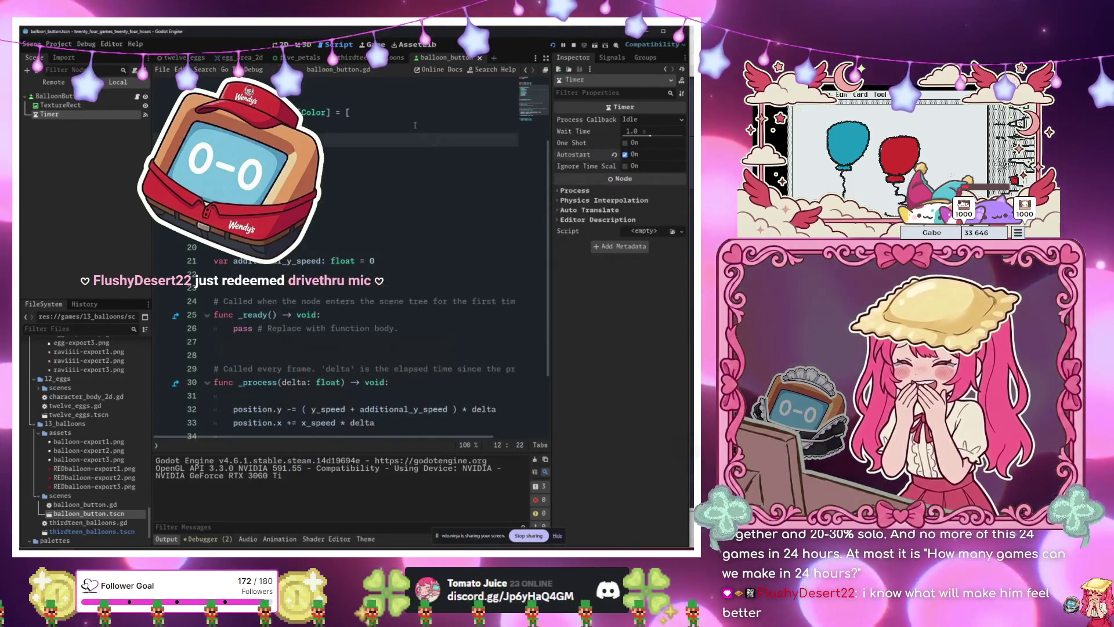
click(280, 44)
click(60, 105)
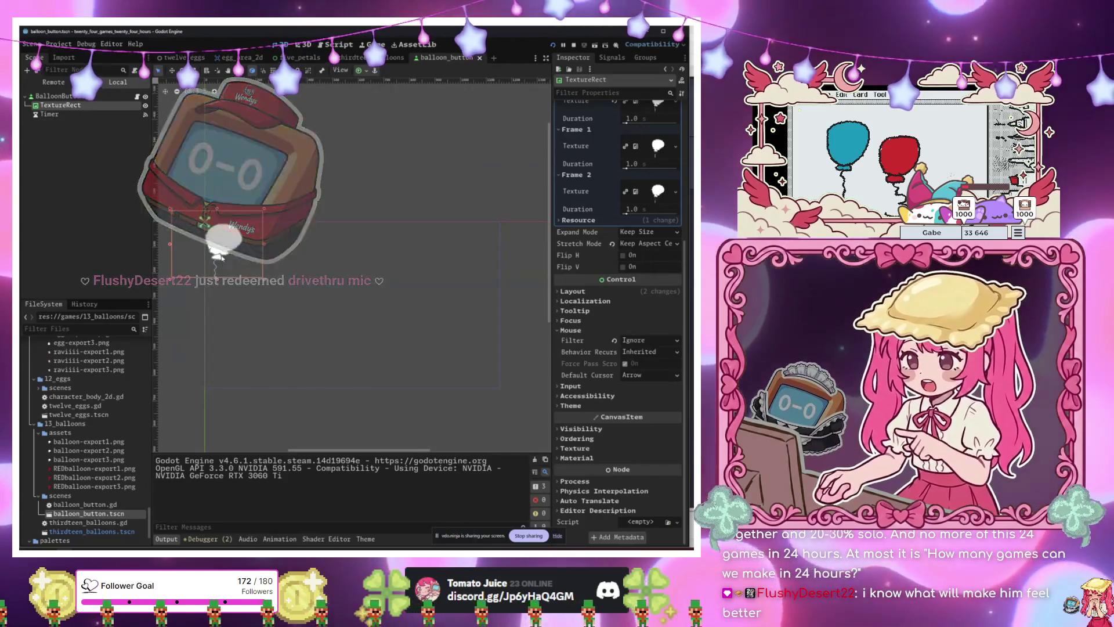
click(58, 96)
key(w)
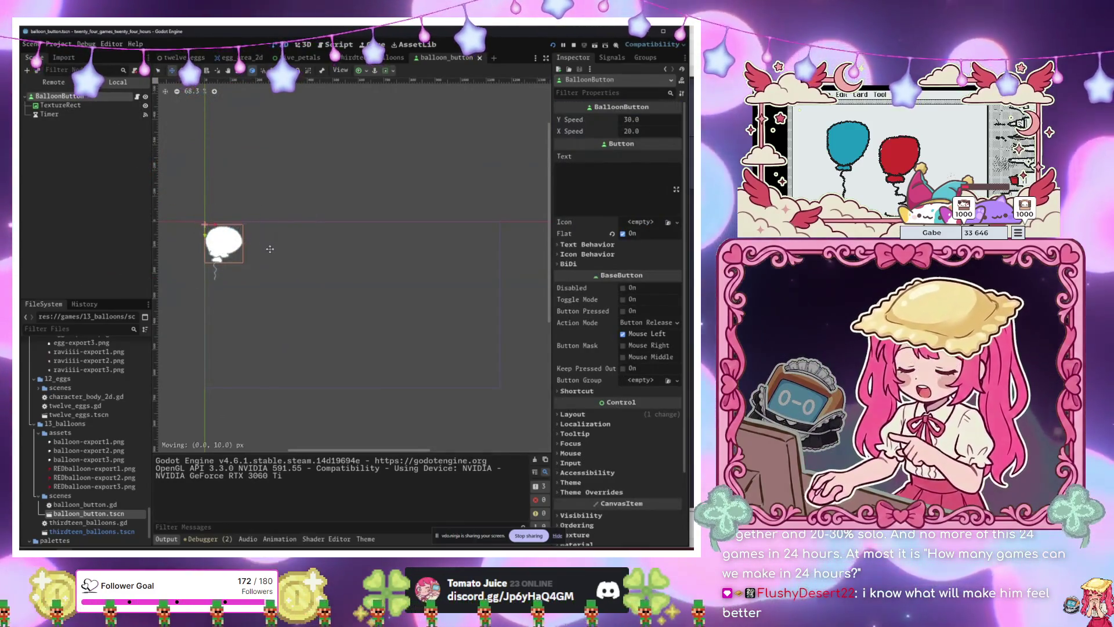
drag(270, 248, 309, 435)
mouse_move(328, 364)
mouse_down()
mouse_move(389, 301)
mouse_move(339, 301)
mouse_up()
drag(266, 361, 277, 354)
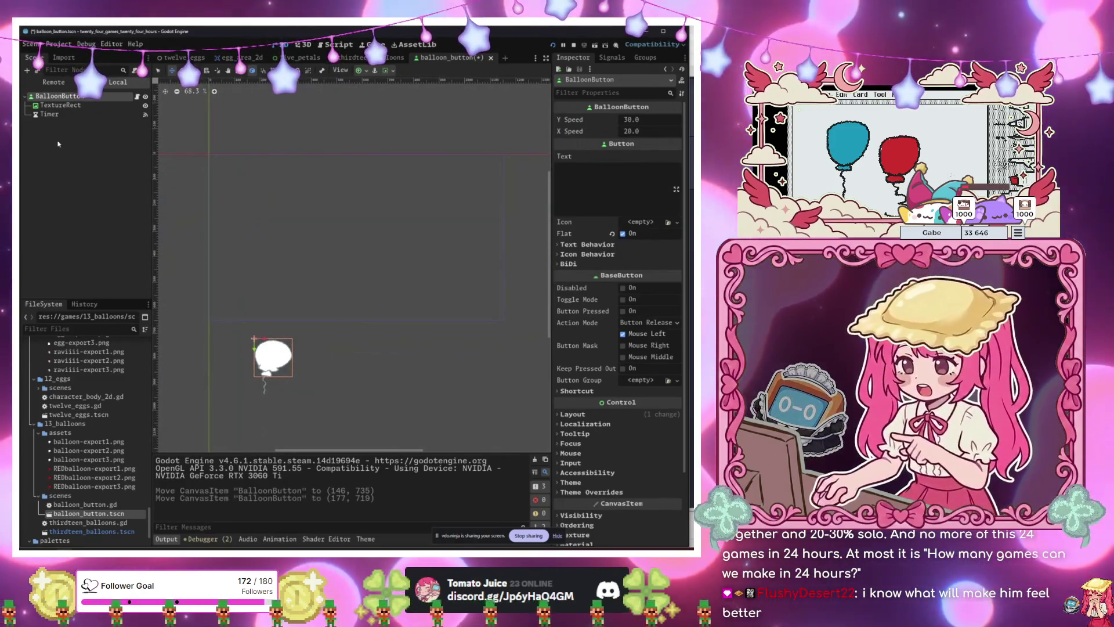
click(75, 97)
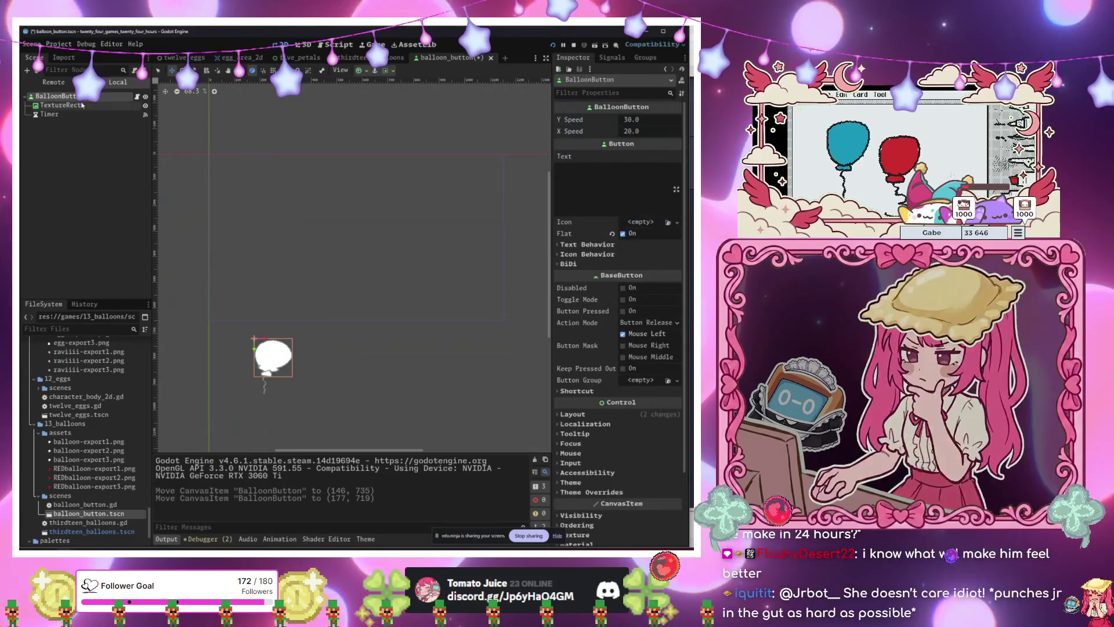
click(361, 61)
- Add a Path2D child node under the ThirdteenBalloons root
click(81, 97)
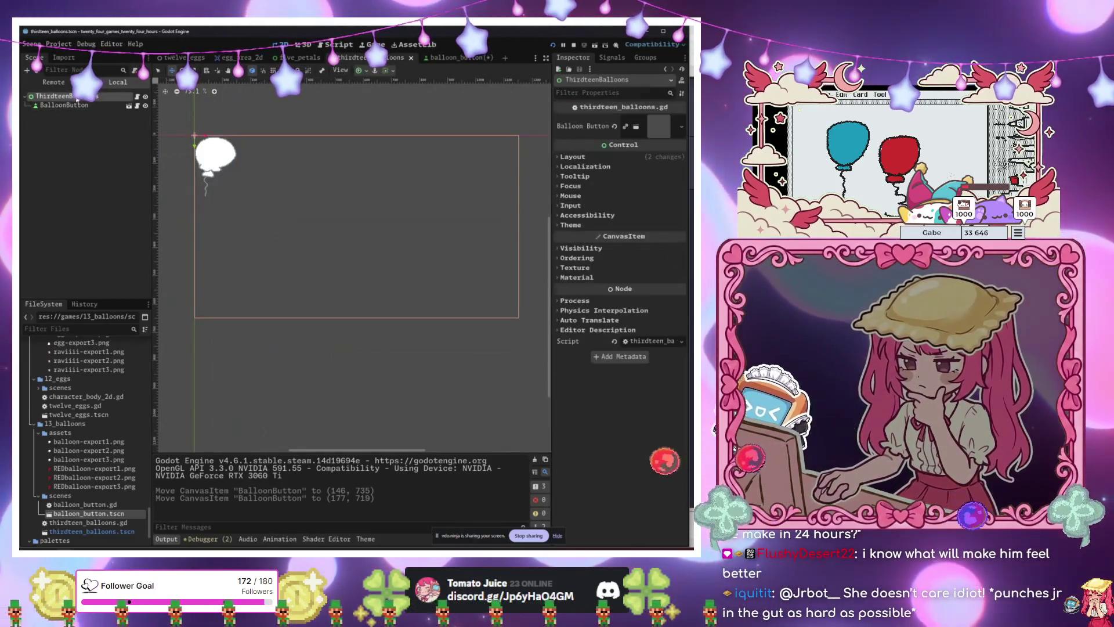
key(ctrl+a)
text(spa)
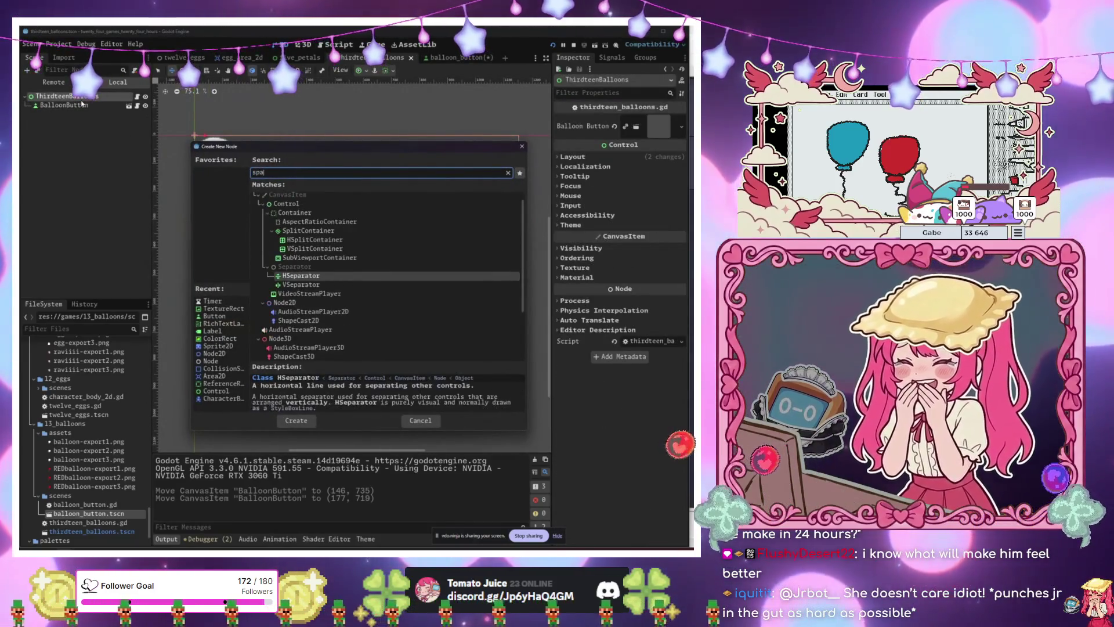
key(BackSpace)
key(BackSpace)
key(BackSpace)
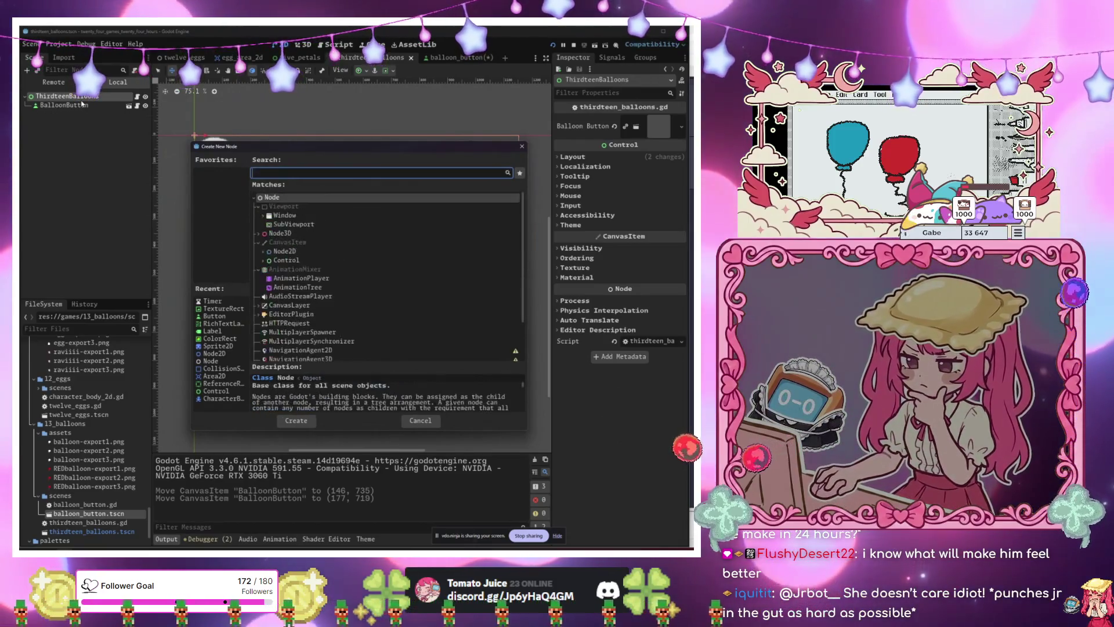
text(path)
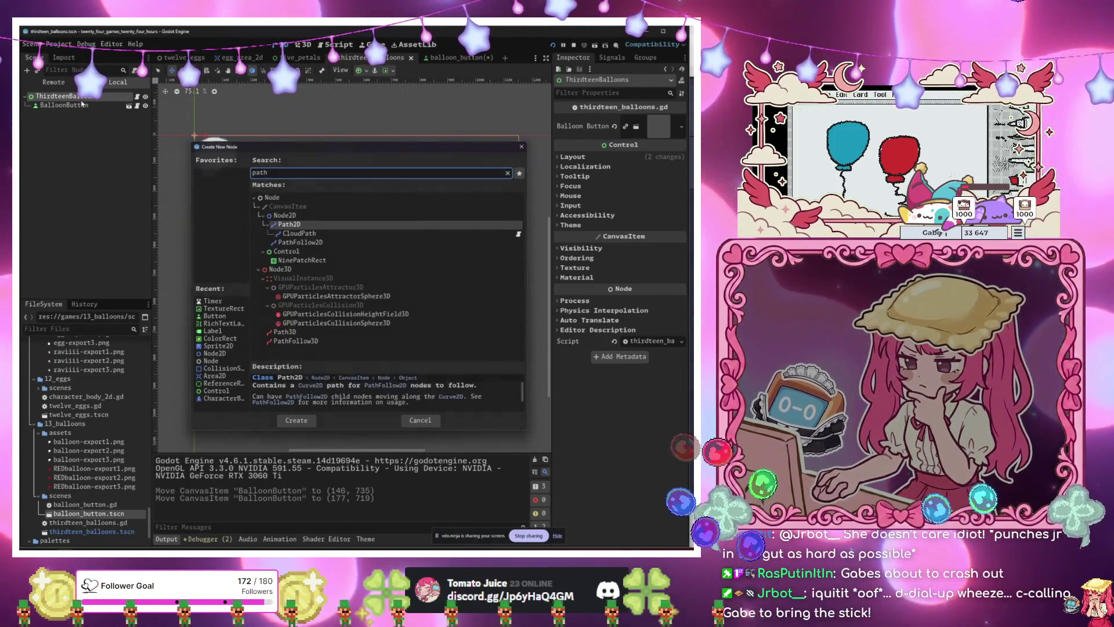
key(Return)
- Add a PathFollow2D node as a child of the Path2D
key(ctrl+a)
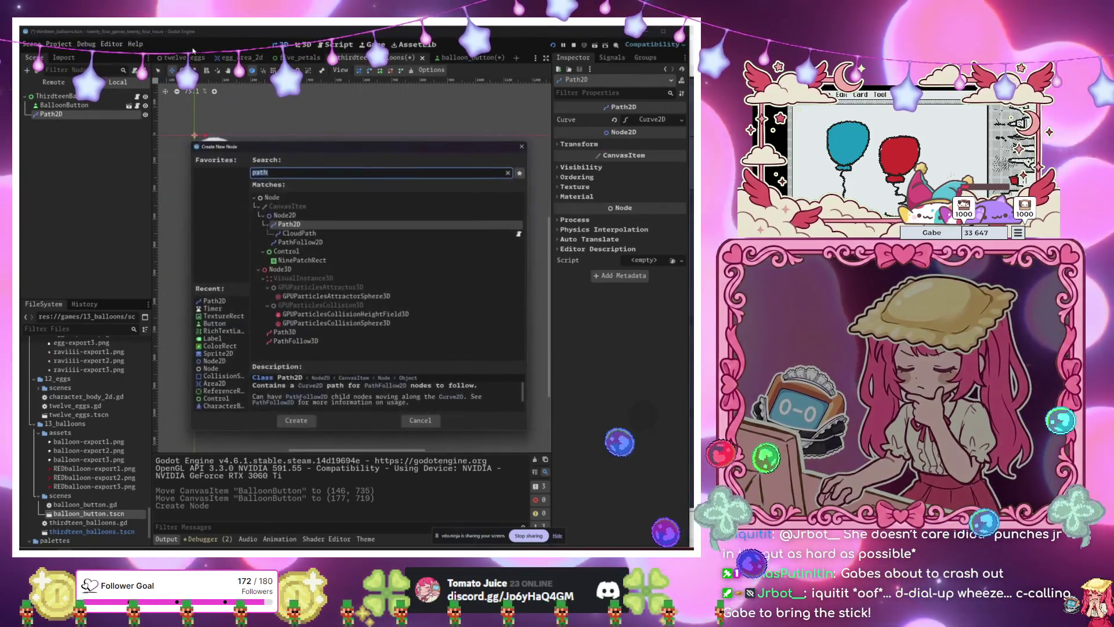
key(Down)
key(Down)
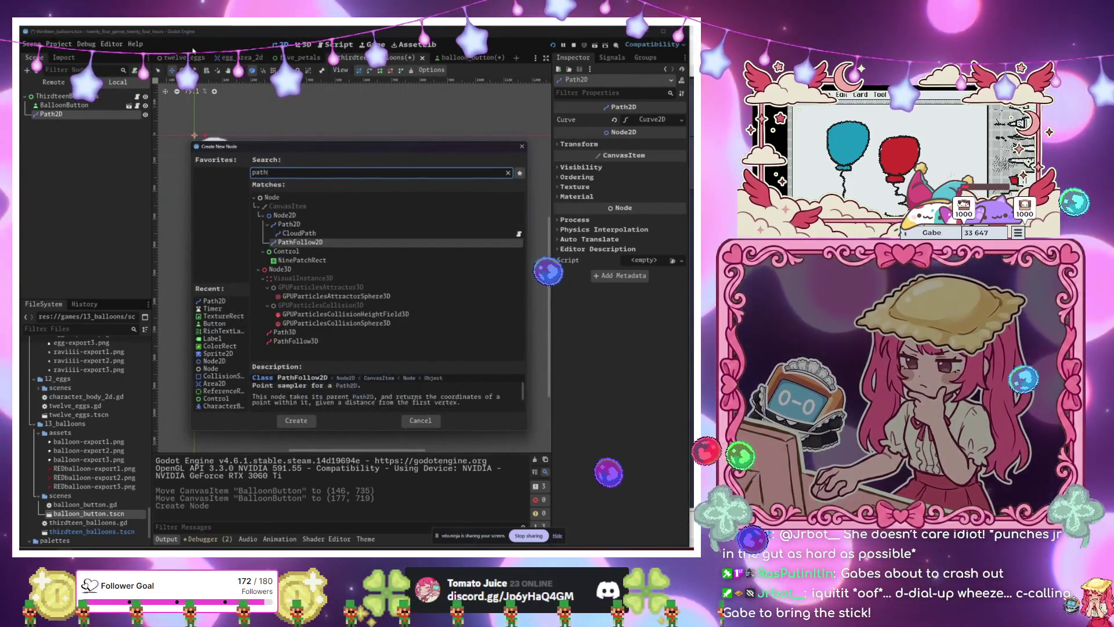
key(Return)
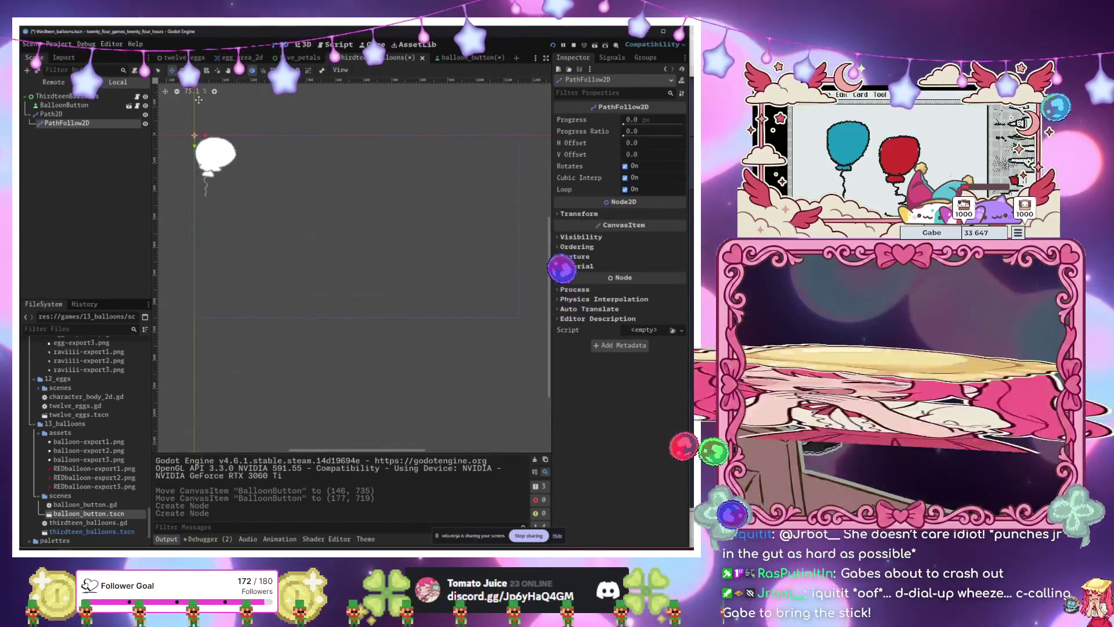
scroll(271, 151, down, 4)
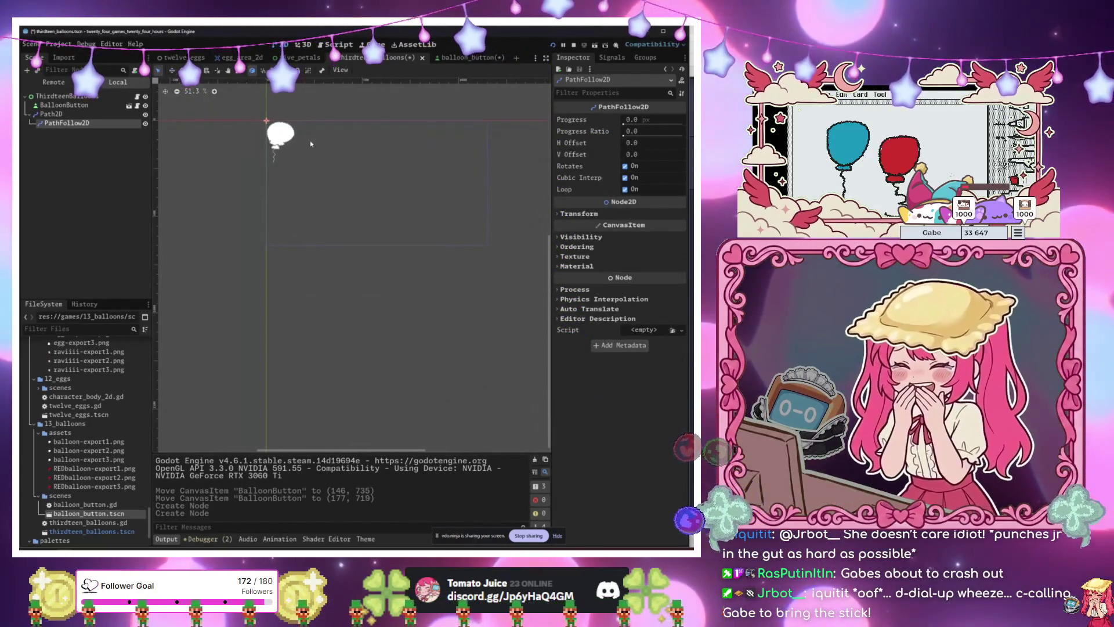
scroll(287, 220, down, 1)
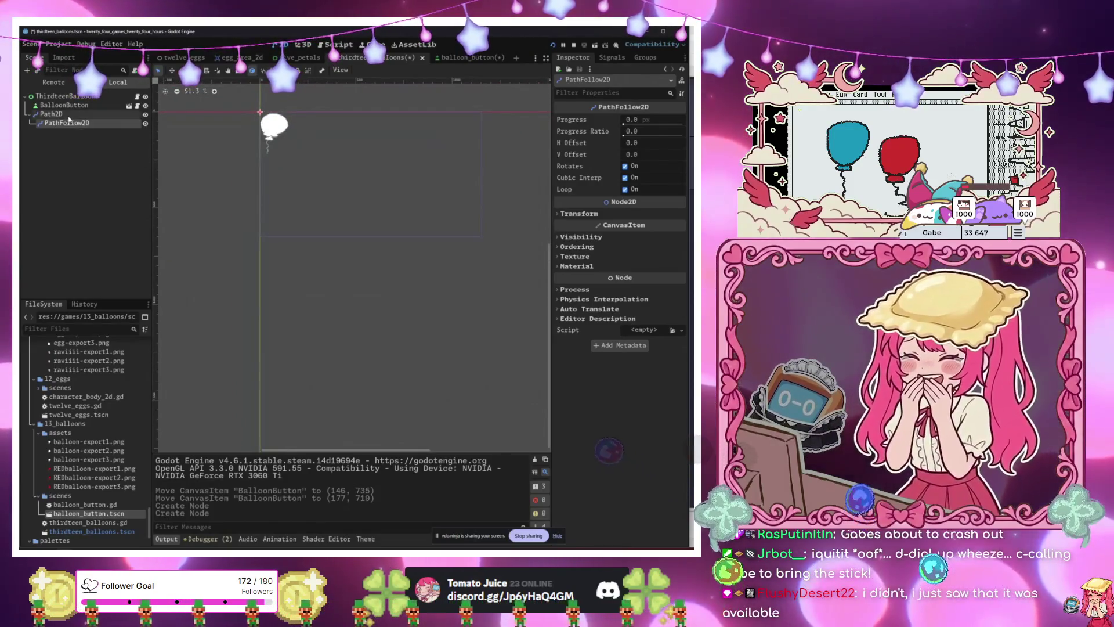
- Draw a two-point horizontal Path2D curve, undo stray points, and drag it to (-94, 23)
click(58, 114)
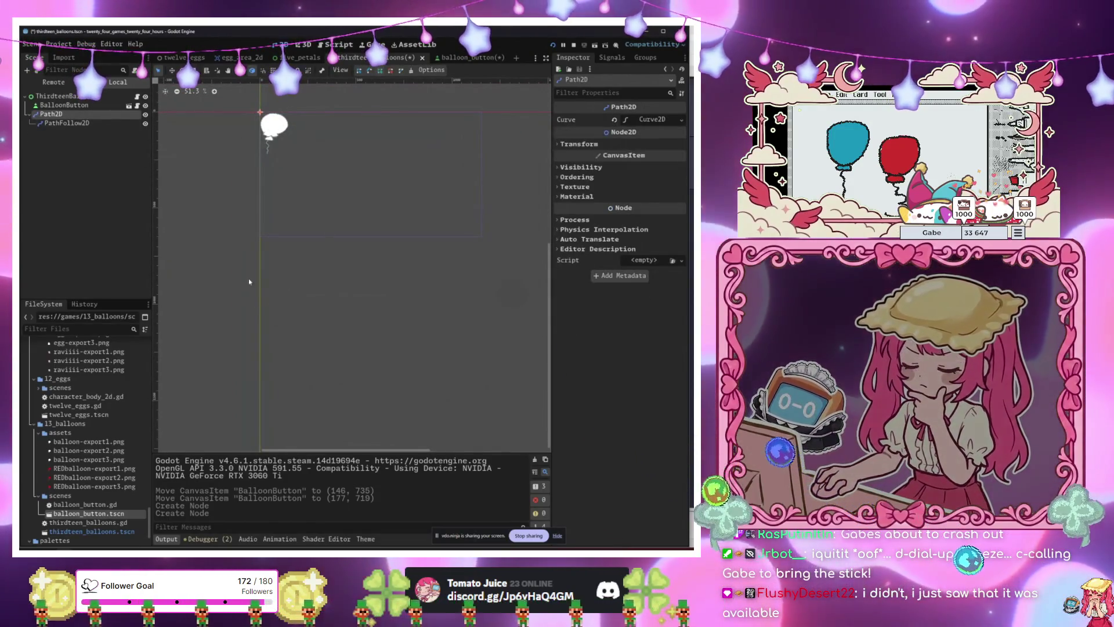
click(243, 250)
click(486, 251)
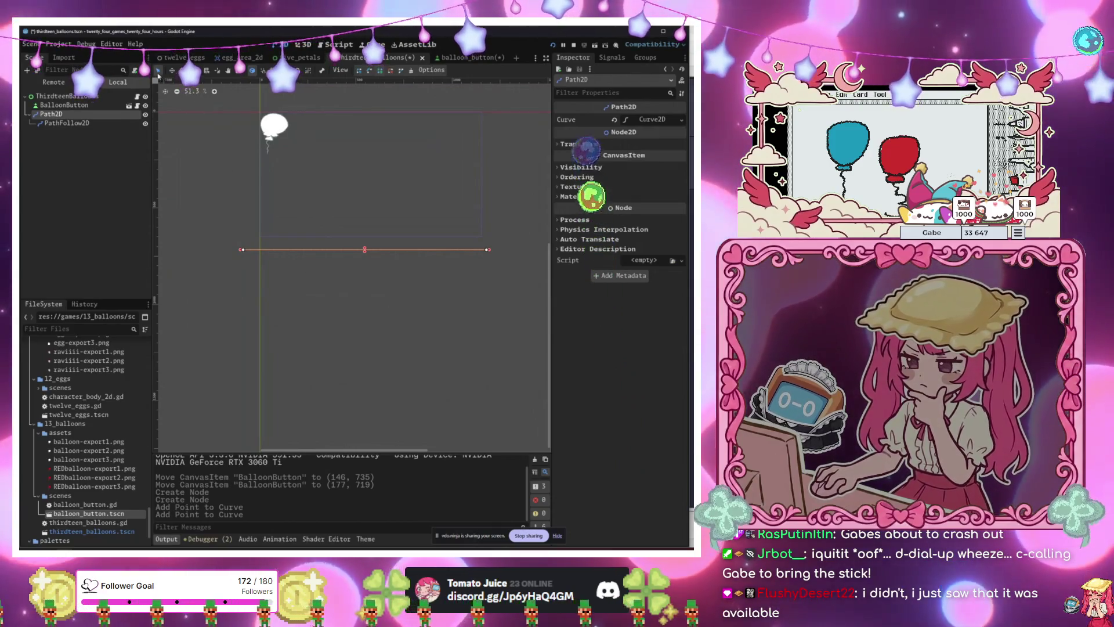
click(104, 124)
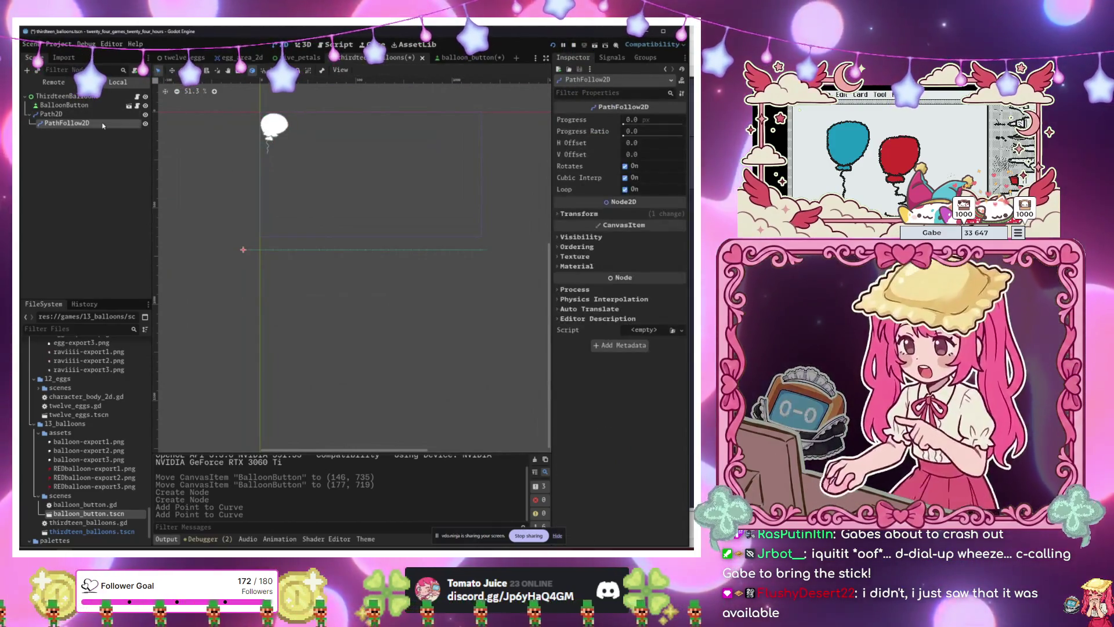
click(286, 298)
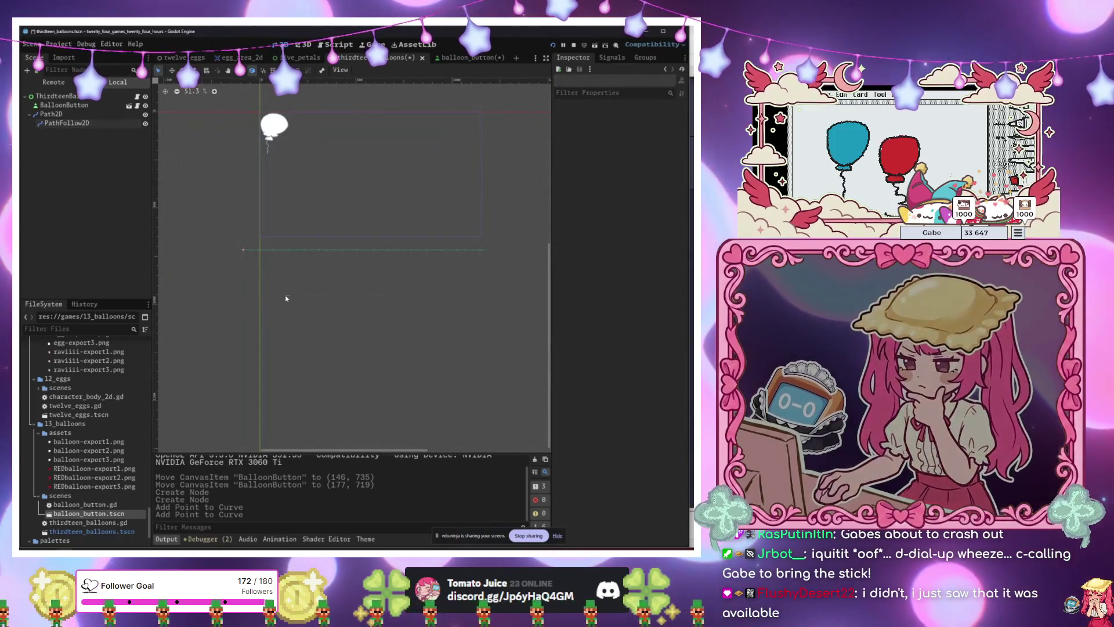
click(244, 250)
click(282, 294)
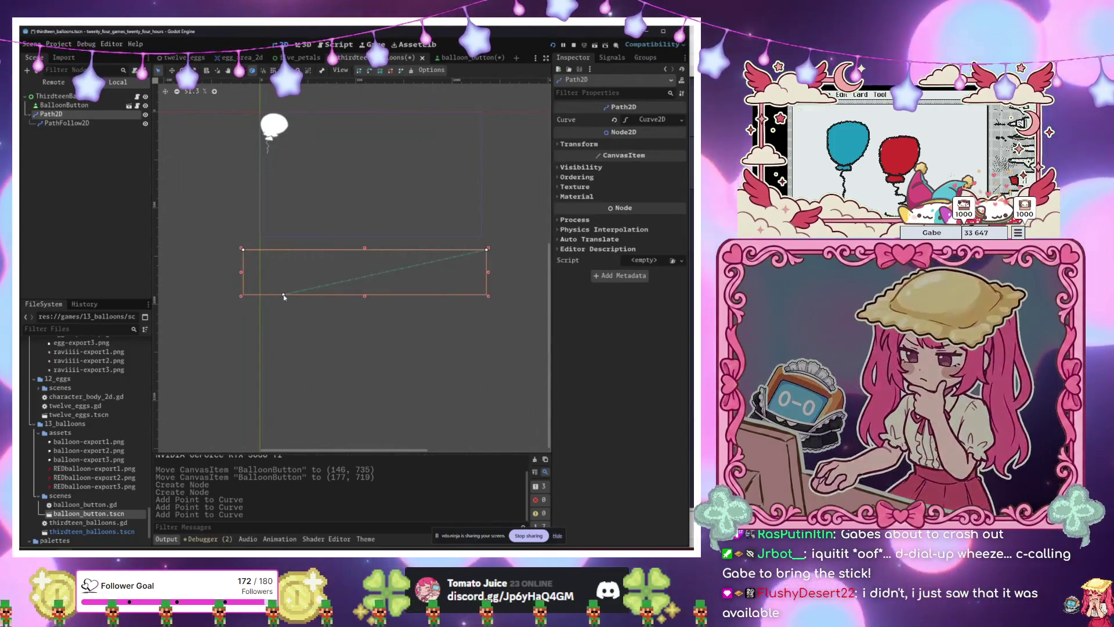
key(ctrl+z)
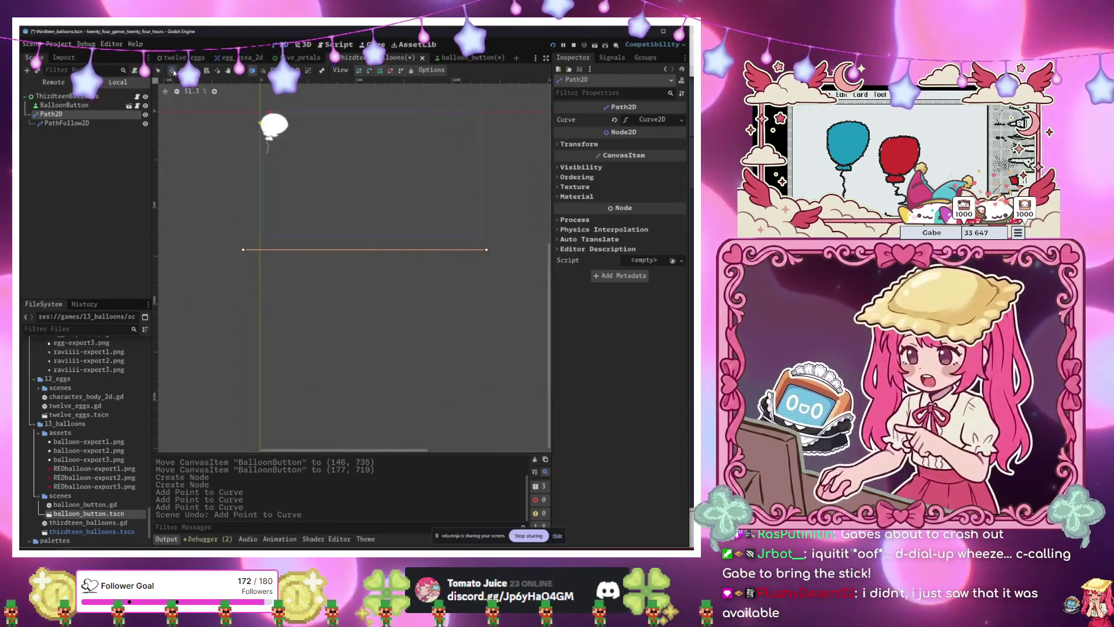
key(ctrl+z)
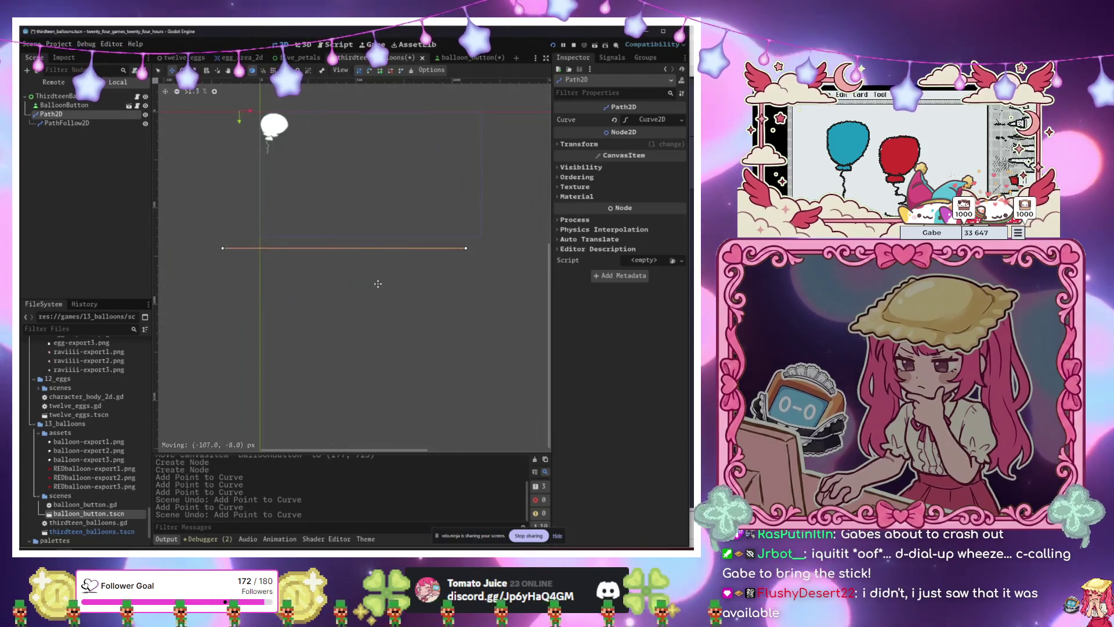
drag(378, 283, 380, 290)
- Rename the PathFollow2D node to SpawnPathFollow2D
click(58, 124)
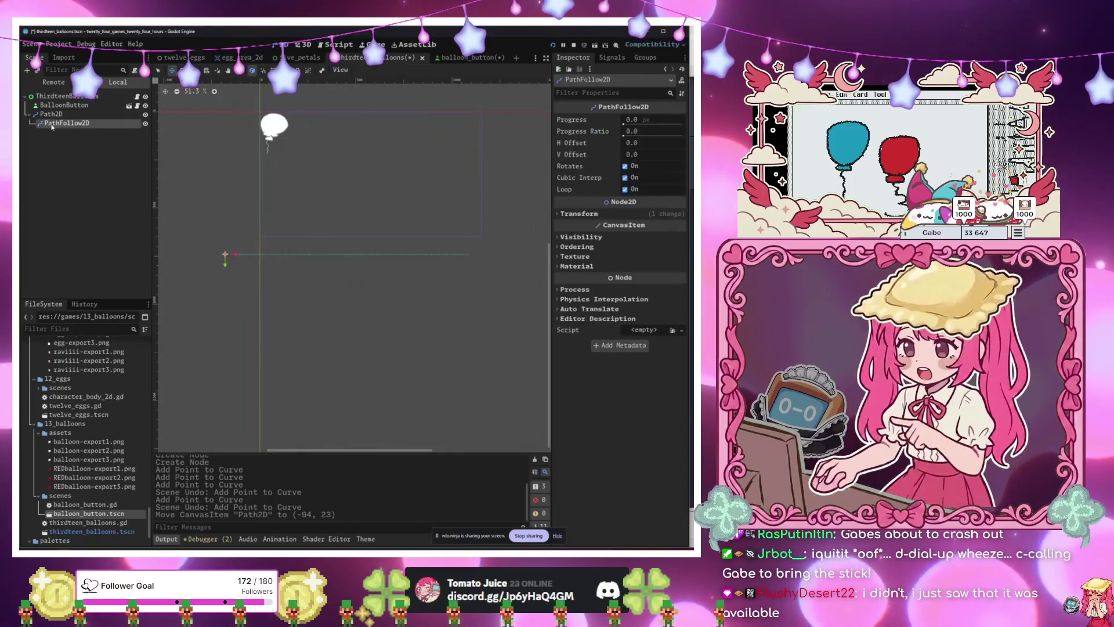
key(F2)
key(Home)
text(Spawn)
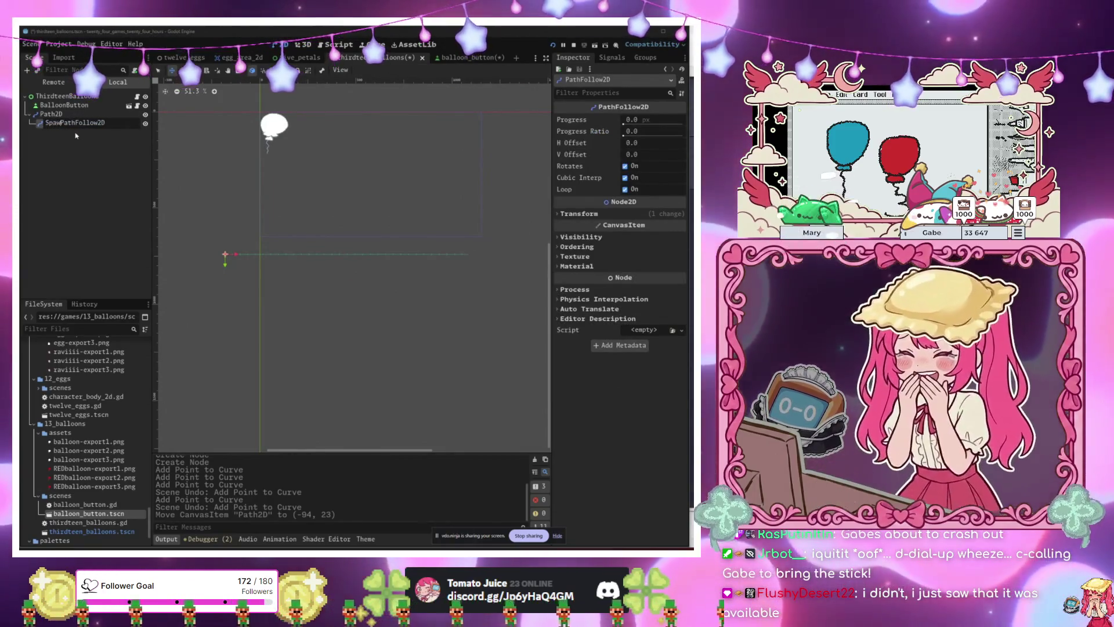
key(Return)
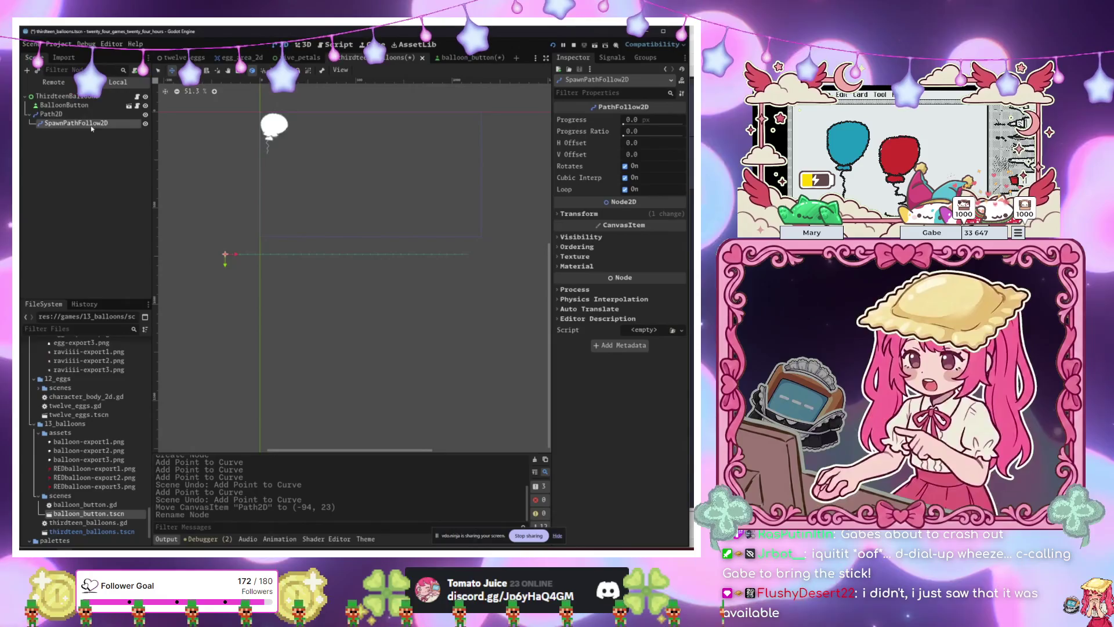
- Rename Path2D to SpawnPath2D and reopen the thirdteen_balloons.gd script
click(51, 113)
click(76, 123)
click(42, 115)
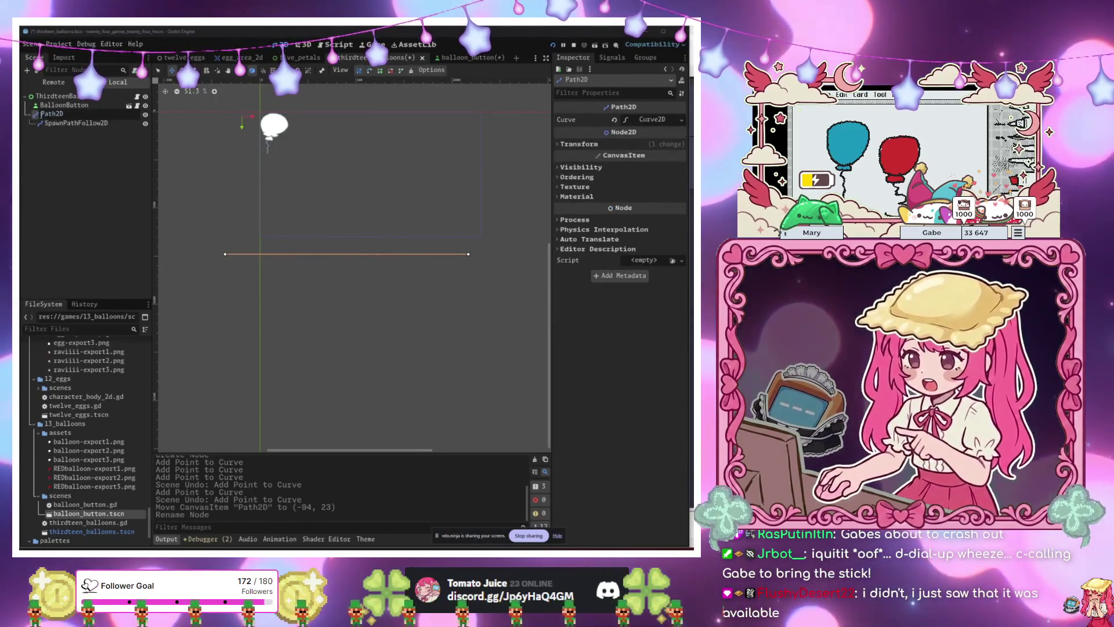
text(Spawn)
key(Return)
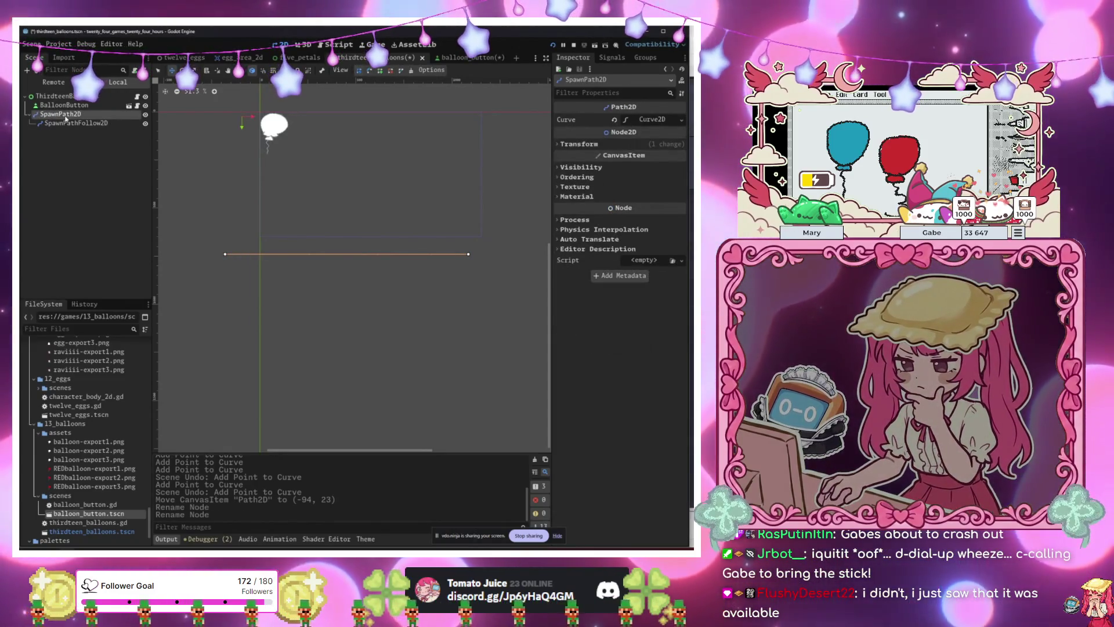
click(138, 96)
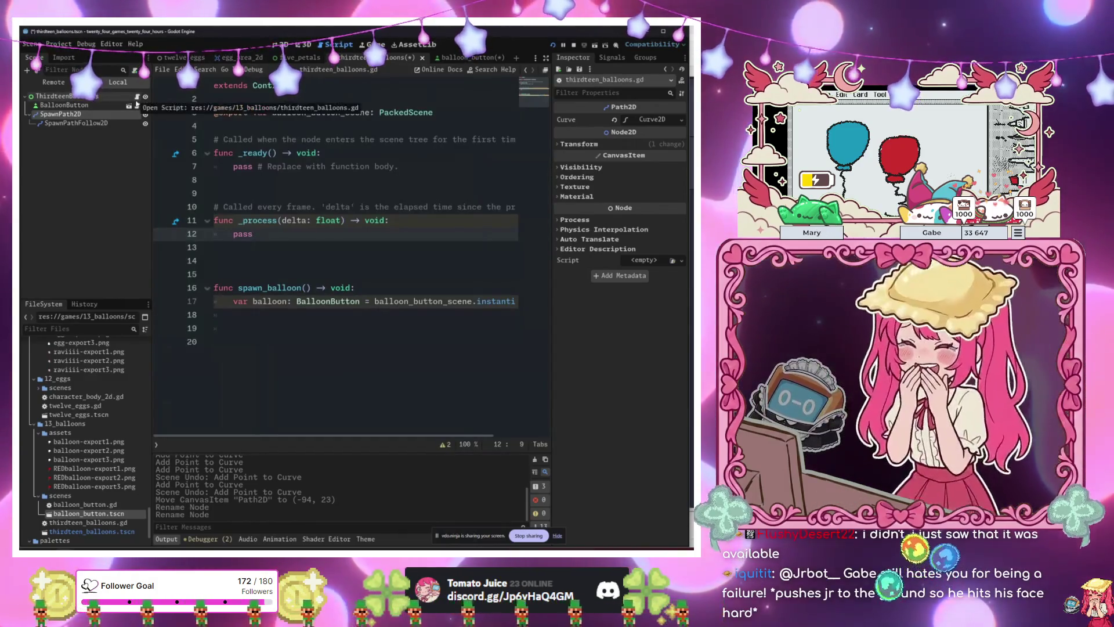
- Export spawn_path_2d and spawn_path_follow_2d variables linked to the path nodes, and save
click(88, 123)
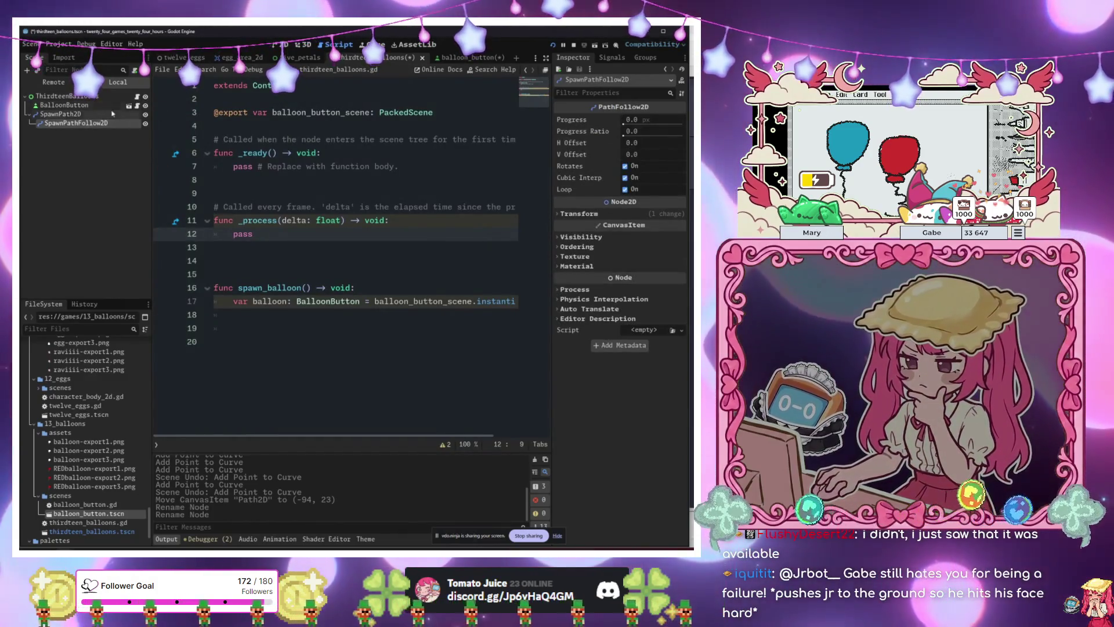
drag(75, 115, 220, 126)
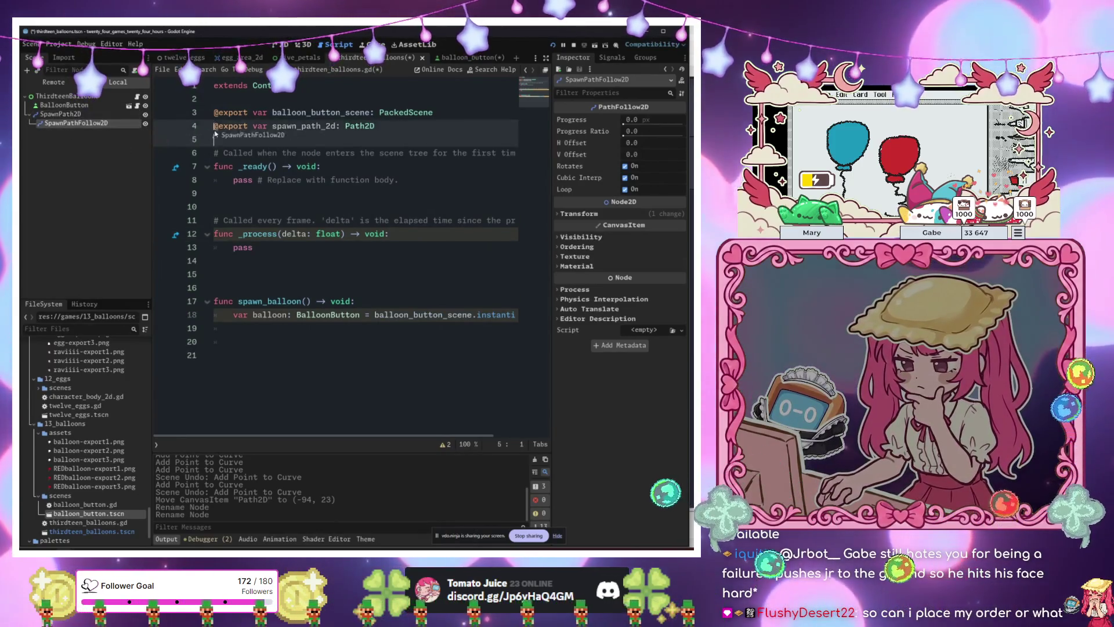
drag(75, 124, 243, 142)
key(Down)
key(Down)
key(Down)
key(ctrl+s)
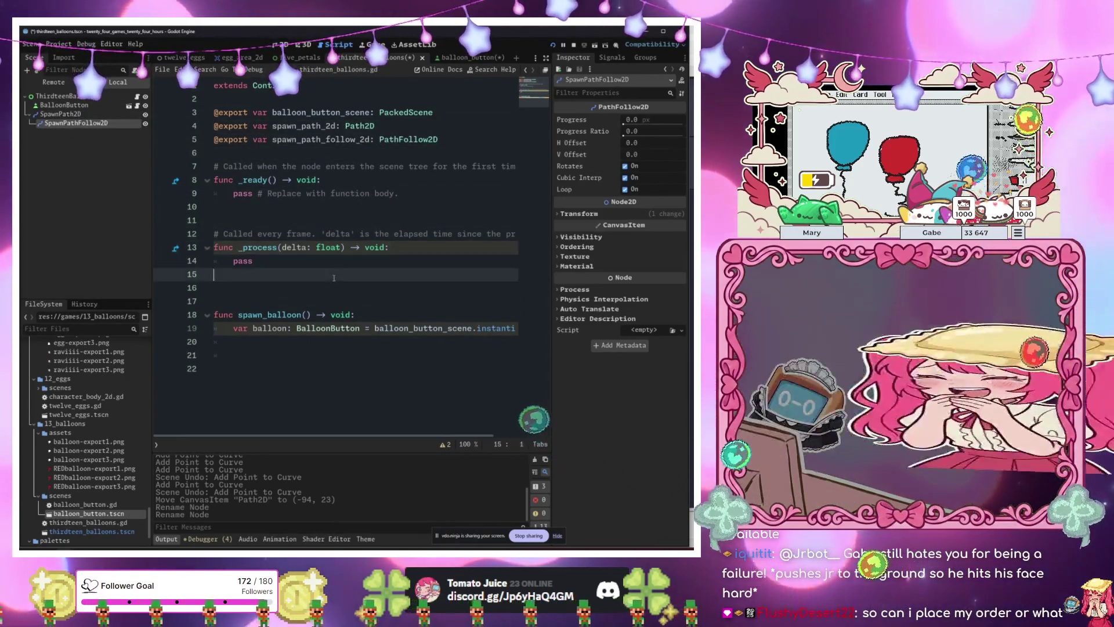
- In spawn_balloon(), set spawn_path_follow_2d.progress_ratio = randf()
click(319, 343)
click(373, 316)
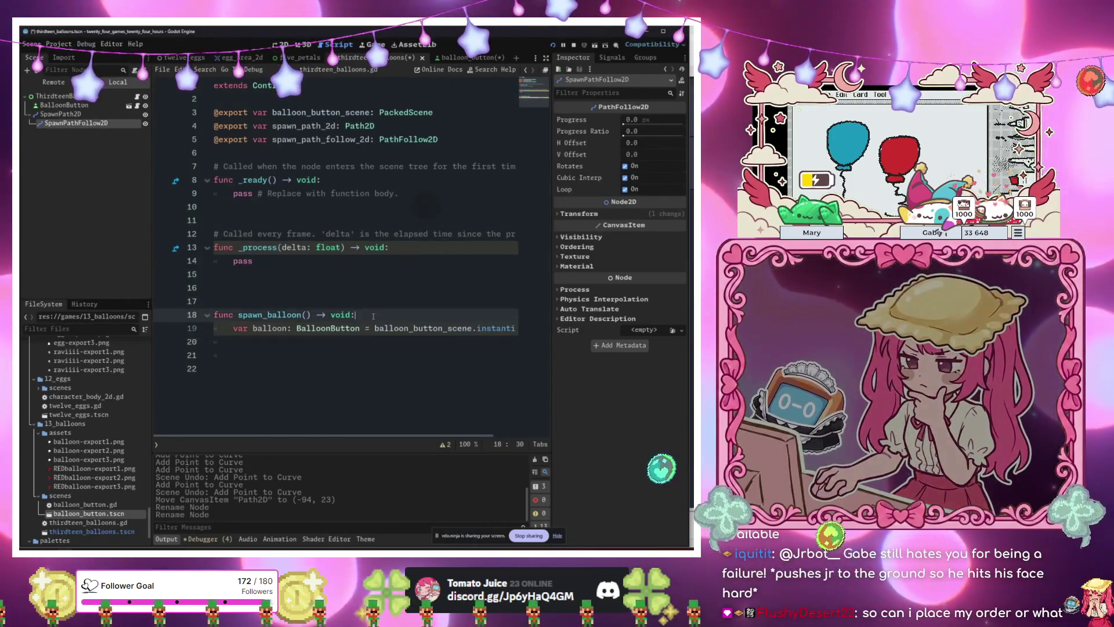
key(Return)
key(Return)
key(Up)
text(spaw)
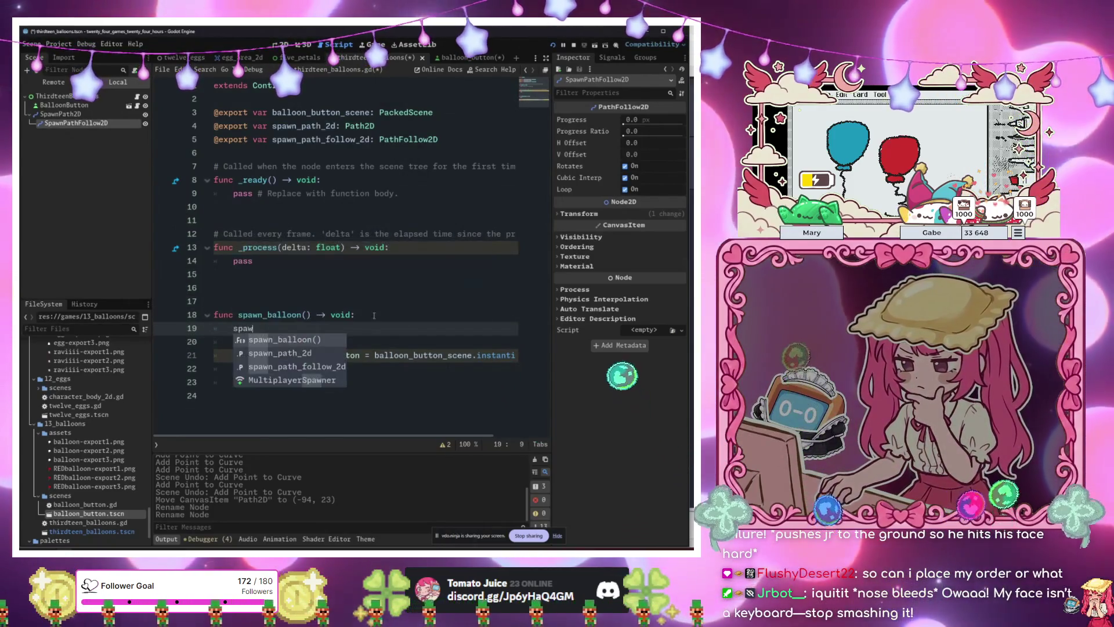
text(n_path_follow_2d.p)
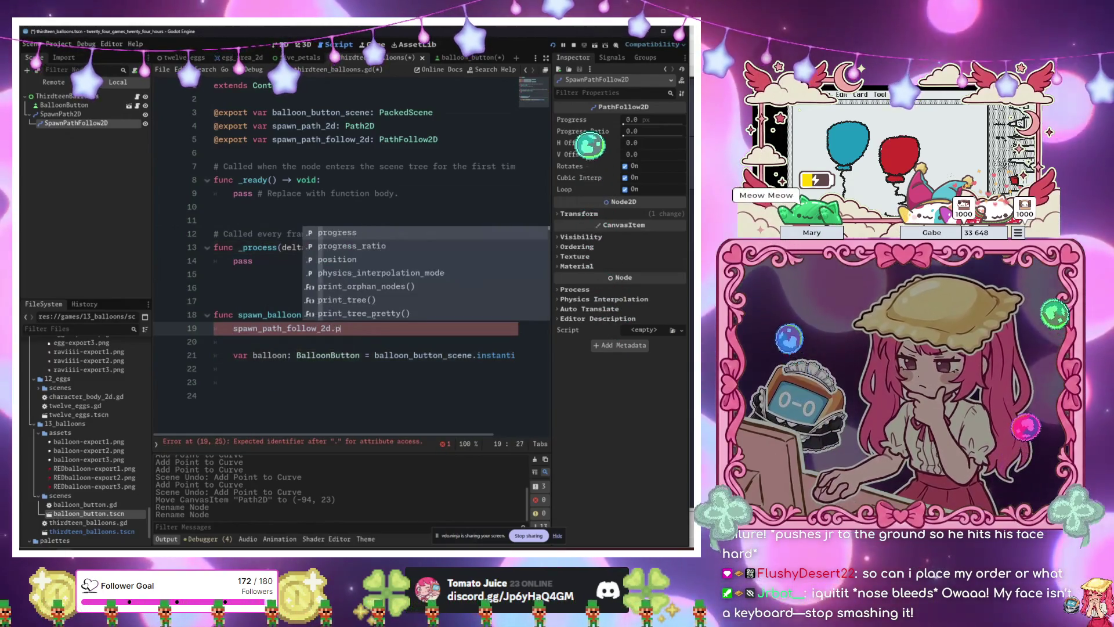
key(Down)
key(Return)
text(= ran)
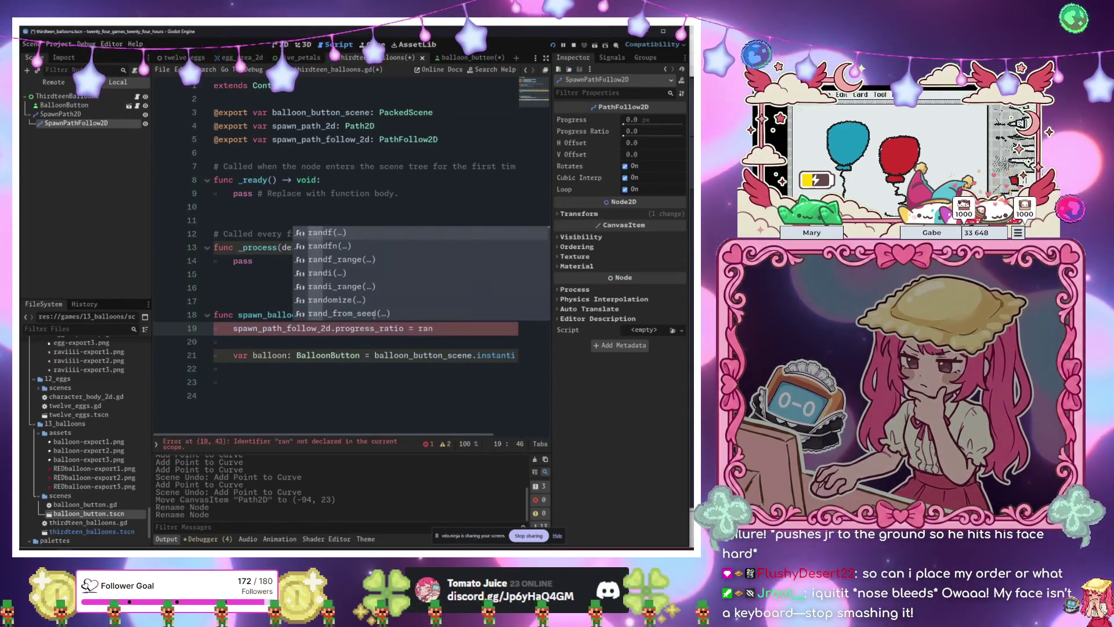
key(Return)
key(Down)
key(Down)
key(Down)
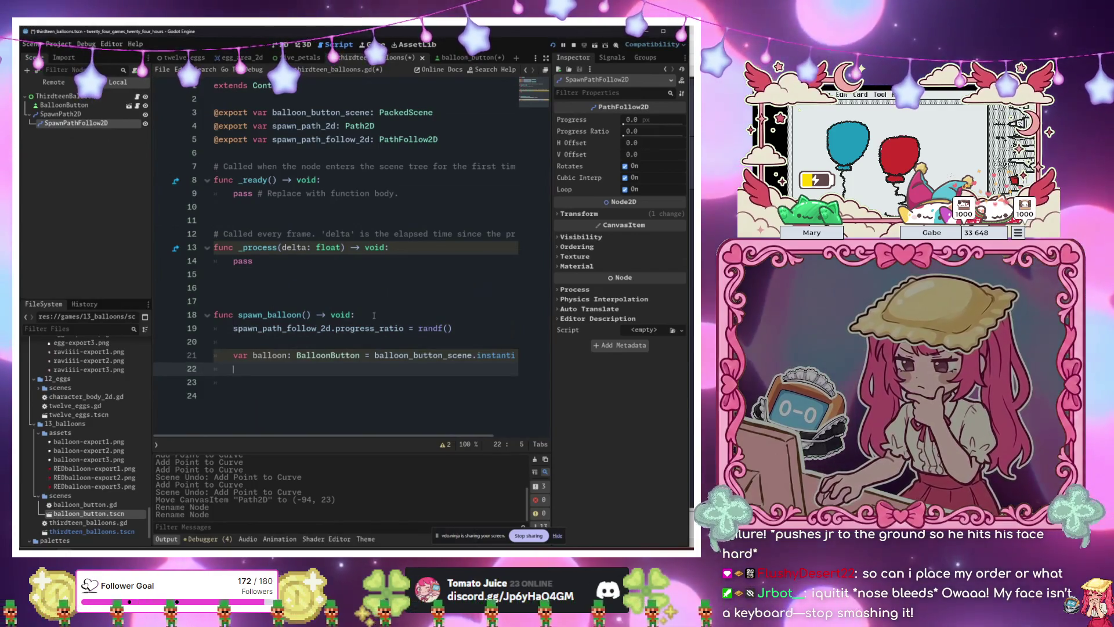
click(87, 97)
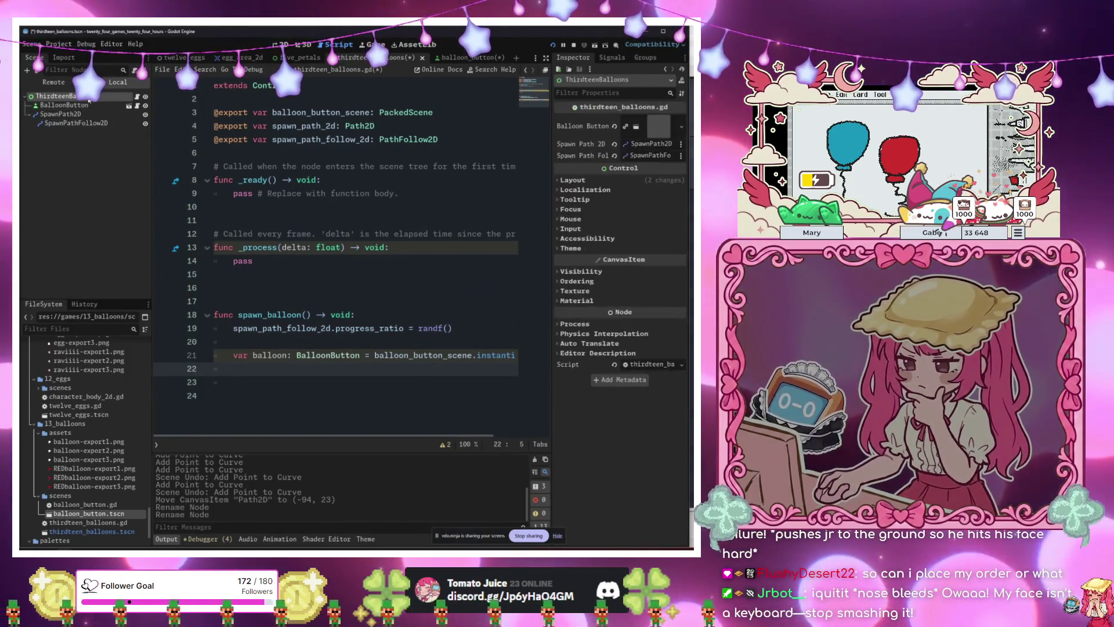
- Add a Control child named BalloonButtonControl and drag it into the script as an export
key(ctrl+a)
text(control)
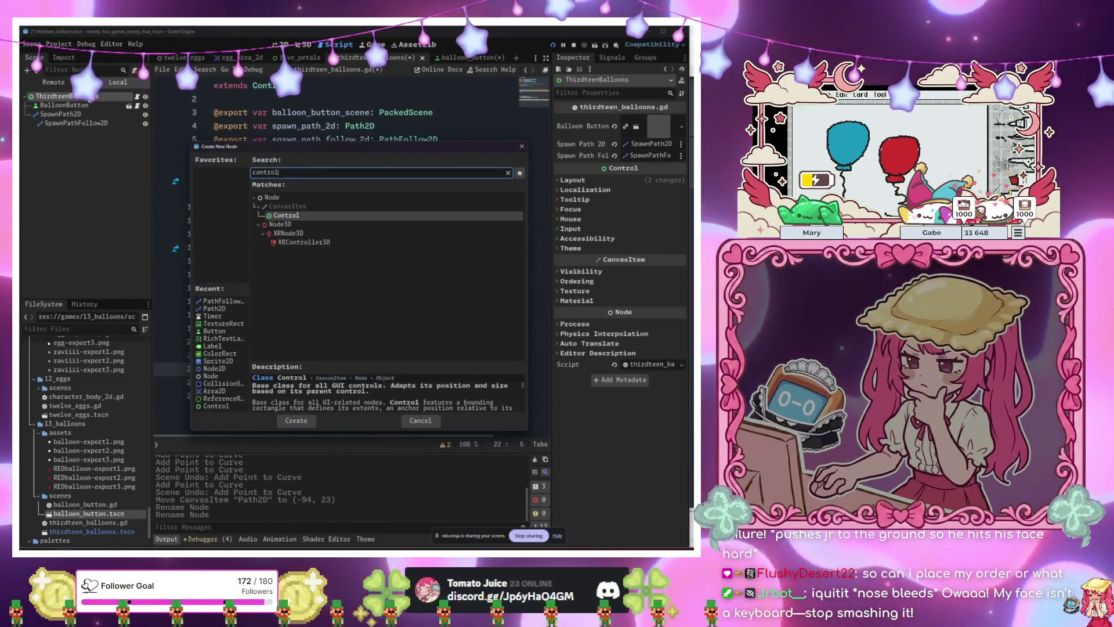
key(Return)
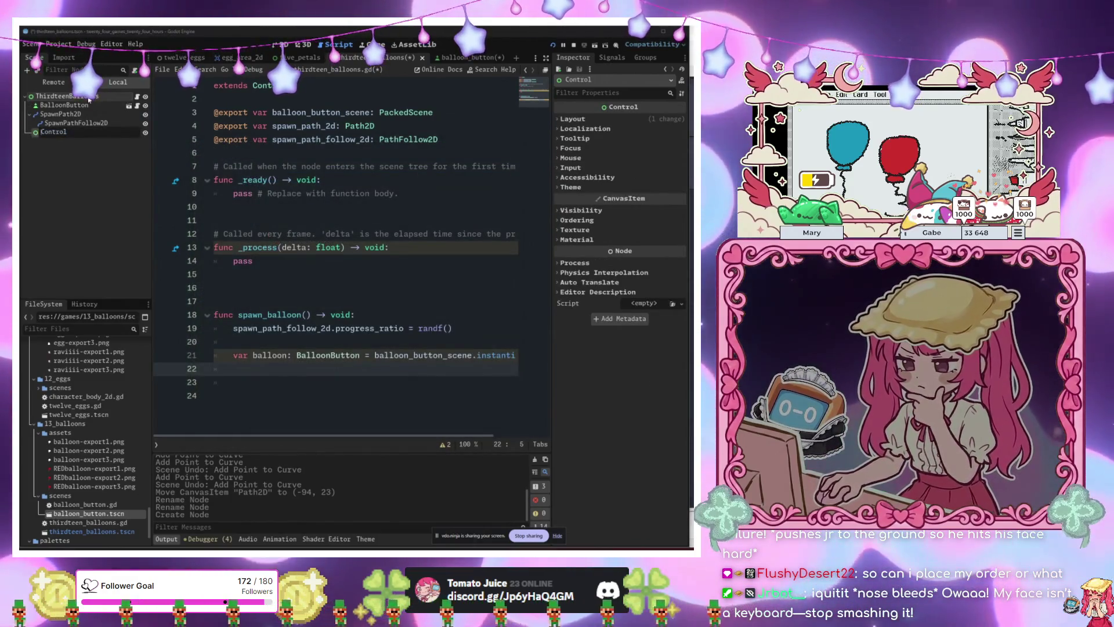
text(nButton)
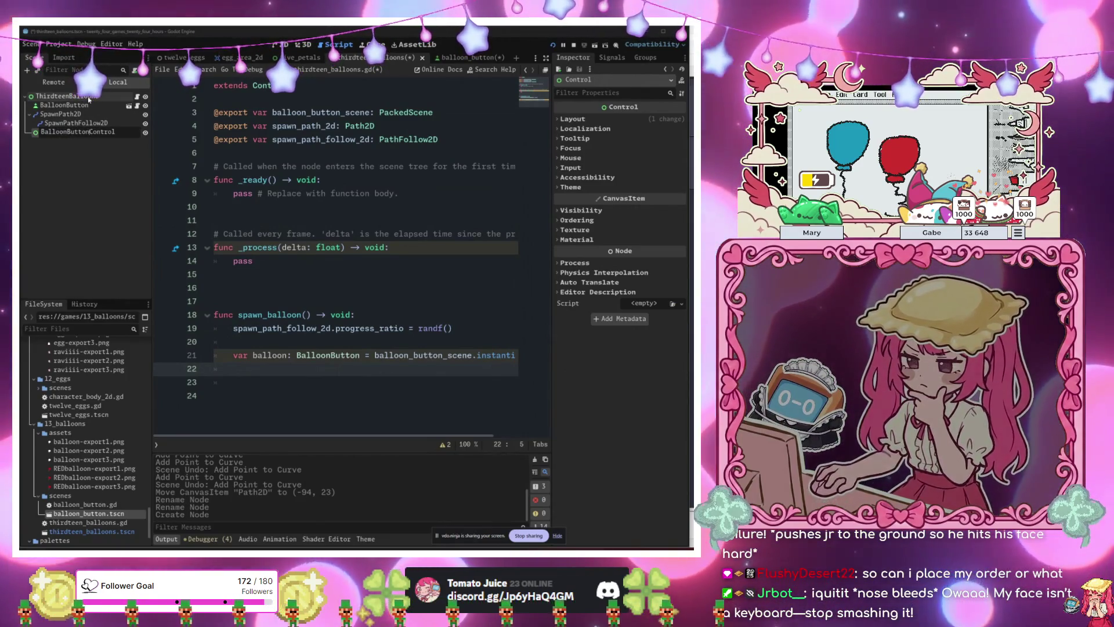
key(Return)
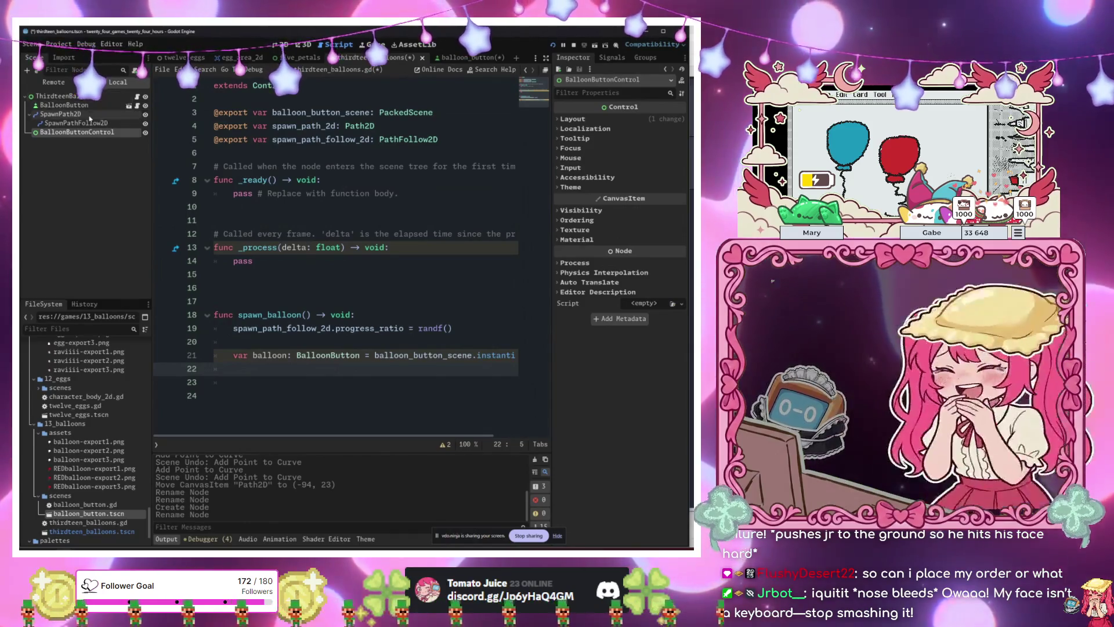
drag(77, 132, 243, 154)
click(333, 393)
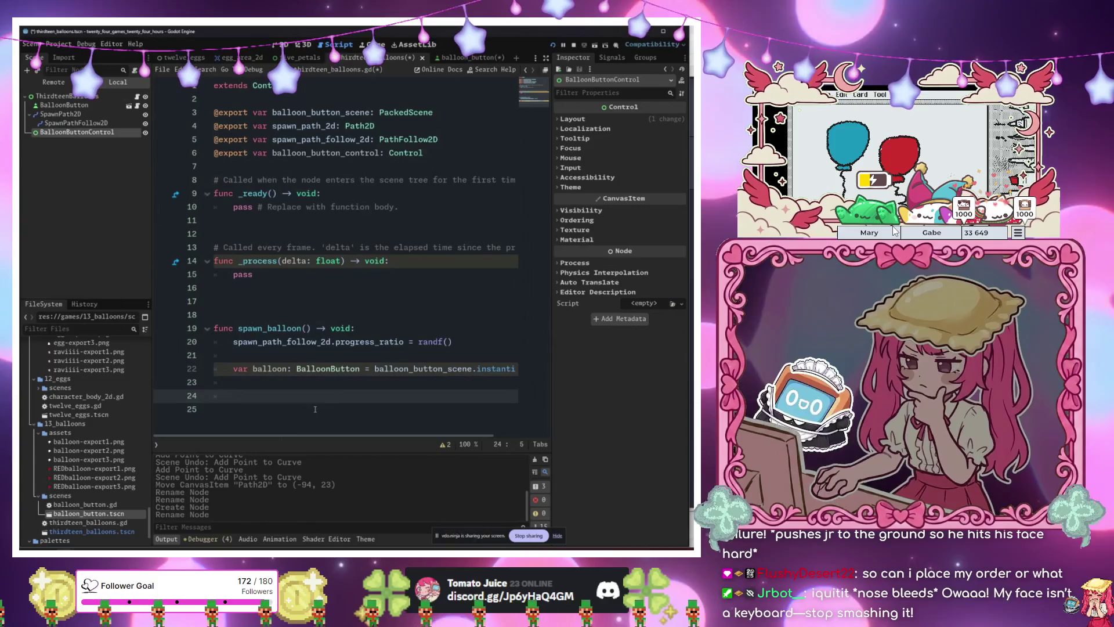
- Finish the balloon_button_control: Control export line and save the scene and script
key(Up)
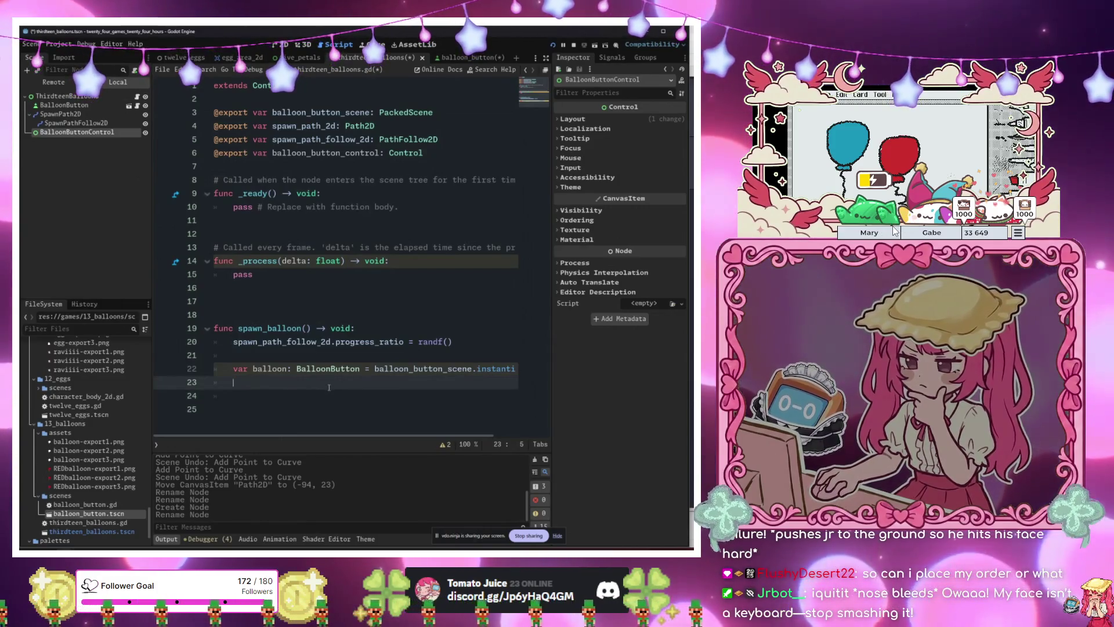
click(305, 412)
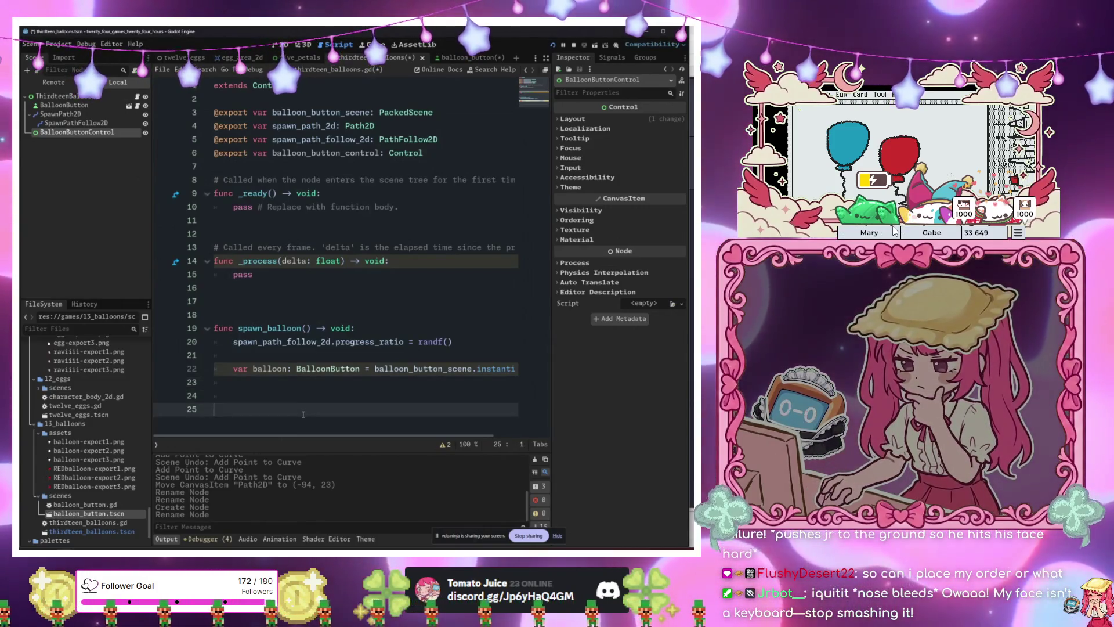
click(314, 395)
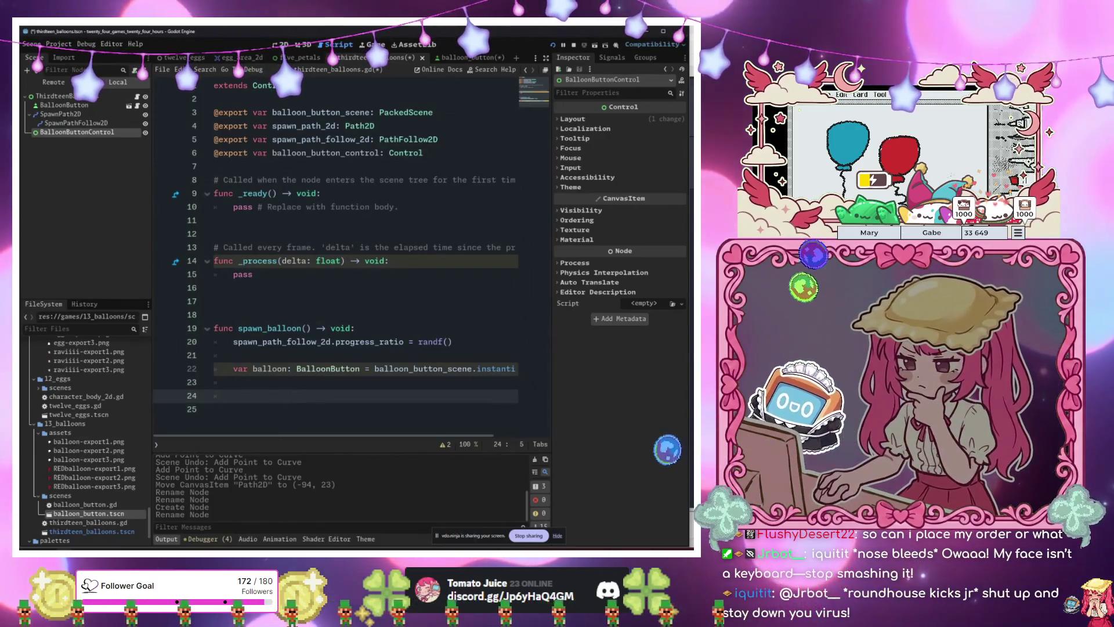
key(ctrl+s)
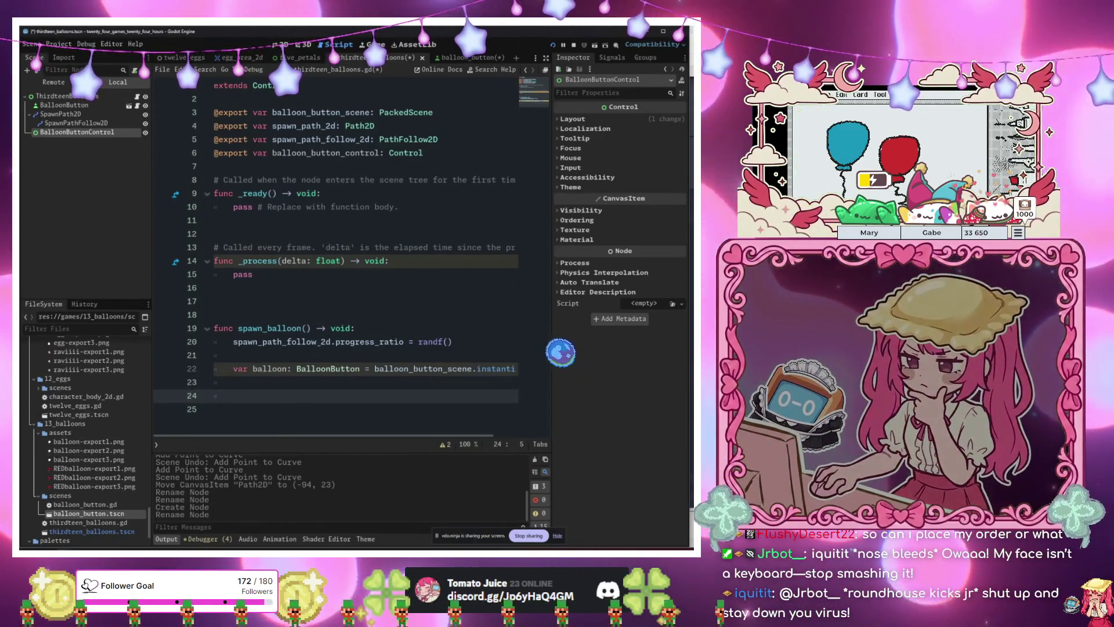
key(ctrl+s)
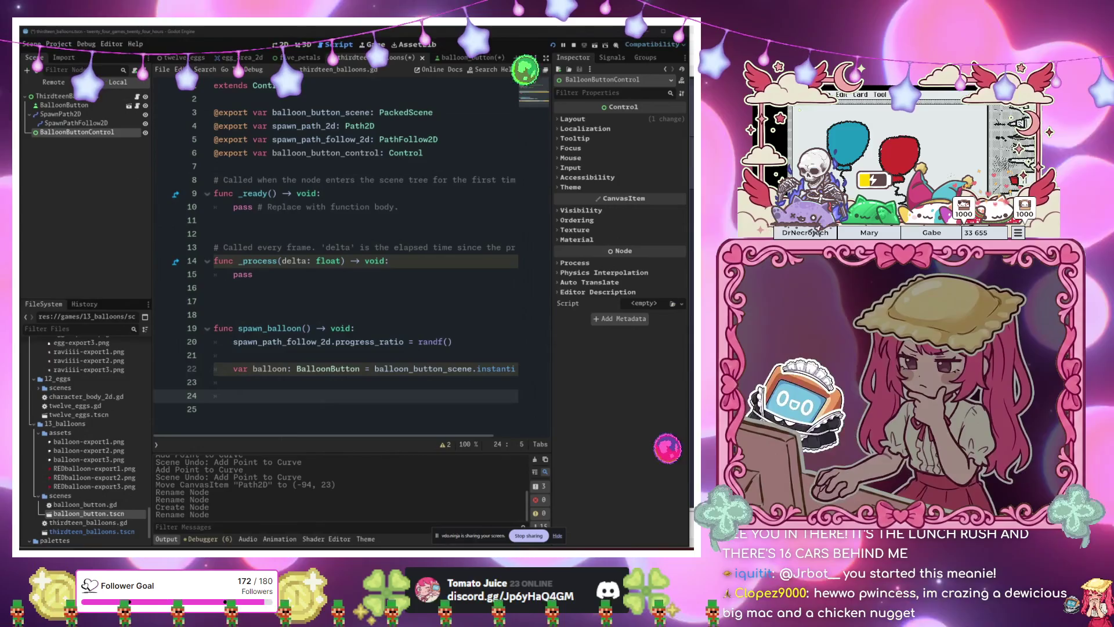
- Start a new spawn_balloon() line with balloon_button_control.show() below the instantiate line
click(286, 314)
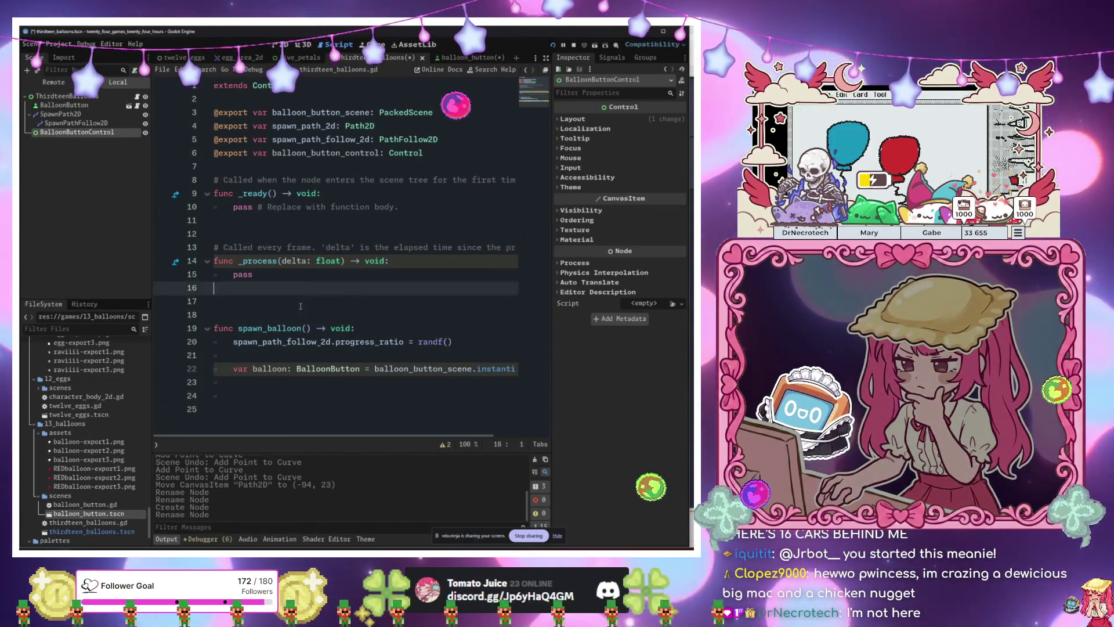
click(323, 383)
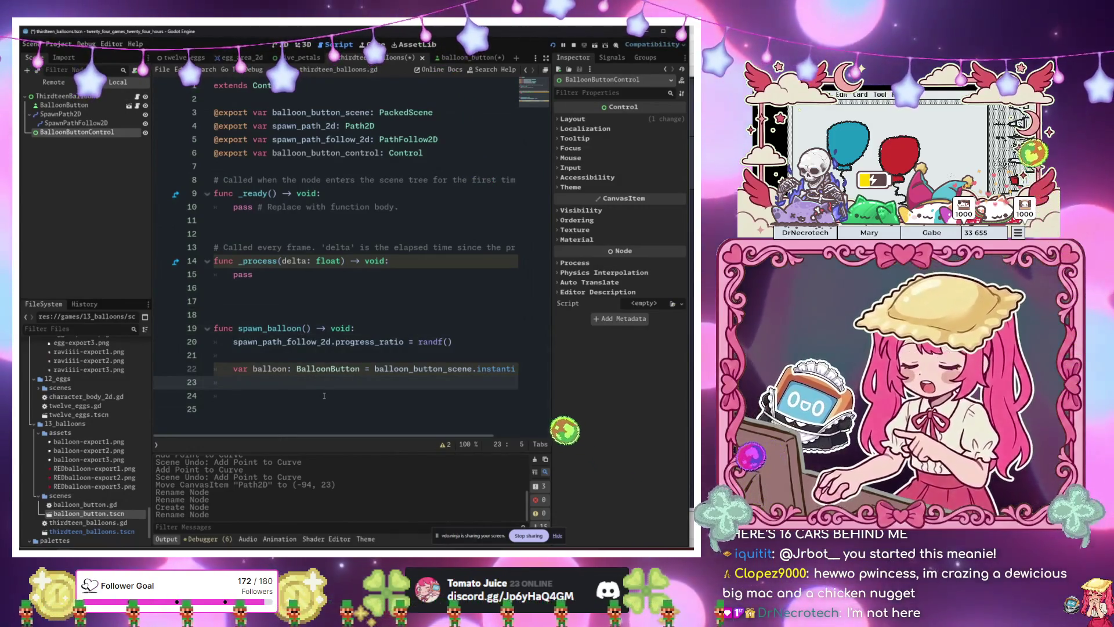
key(Return)
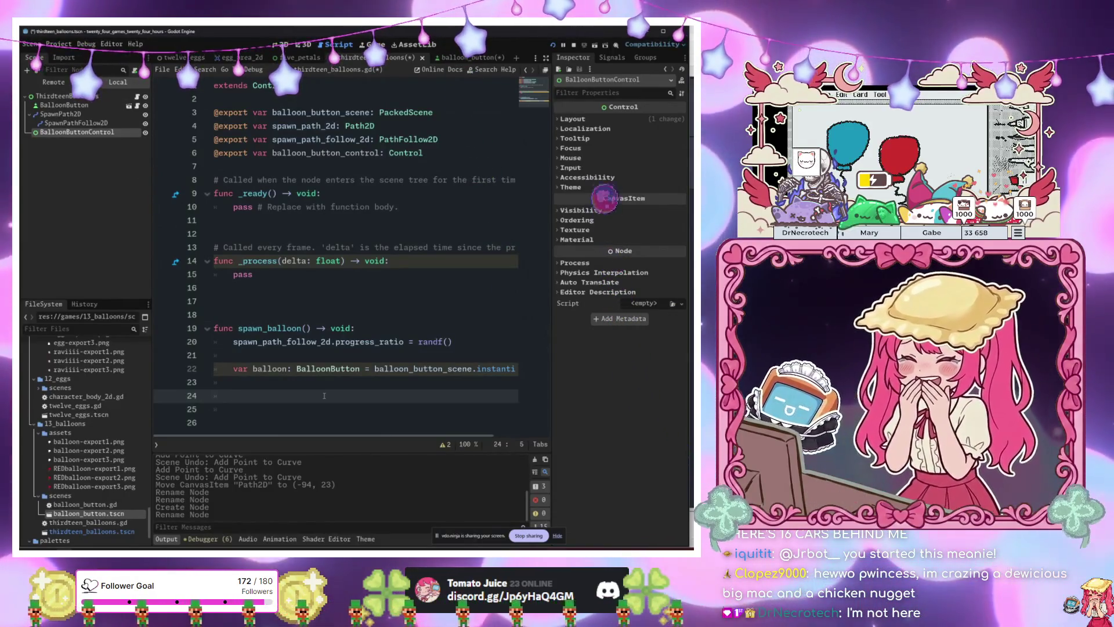
text(balloon_button_control.)
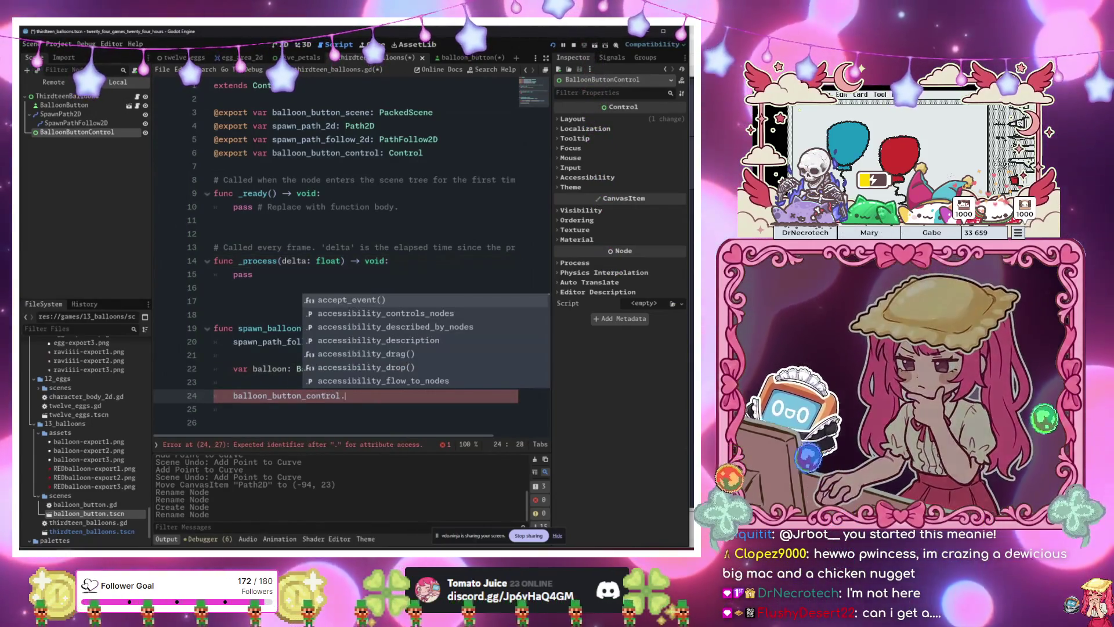
text(show())
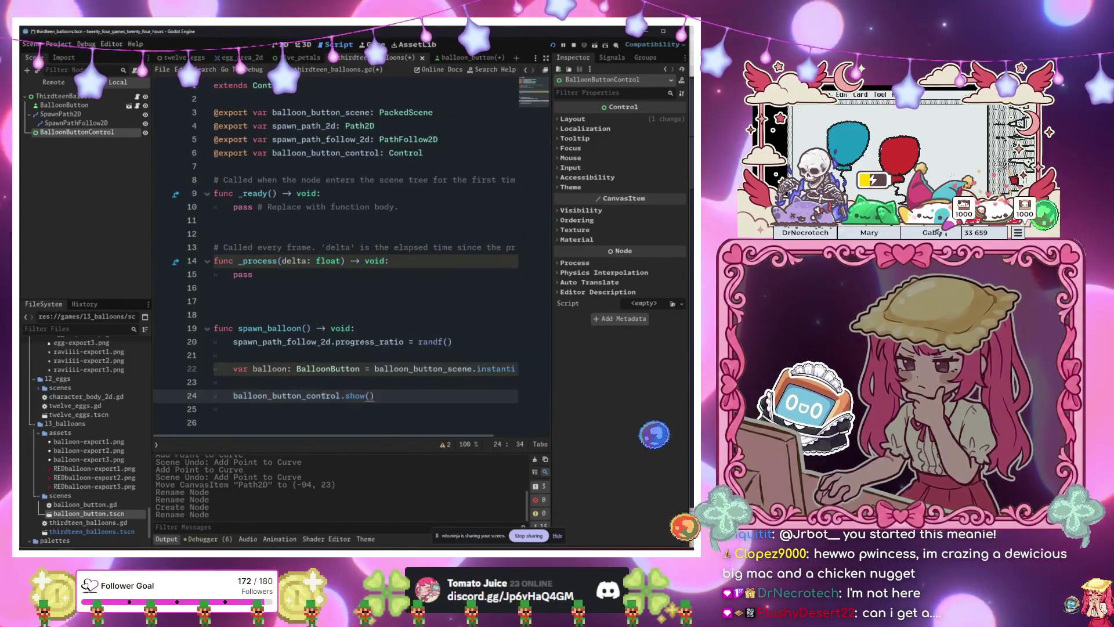
- Replace line 24 with 'balloon_button_control.add_child(balloon)' and start 'balloon.position =' on line 26
key(BackSpace)
key(BackSpace)
key(BackSpace)
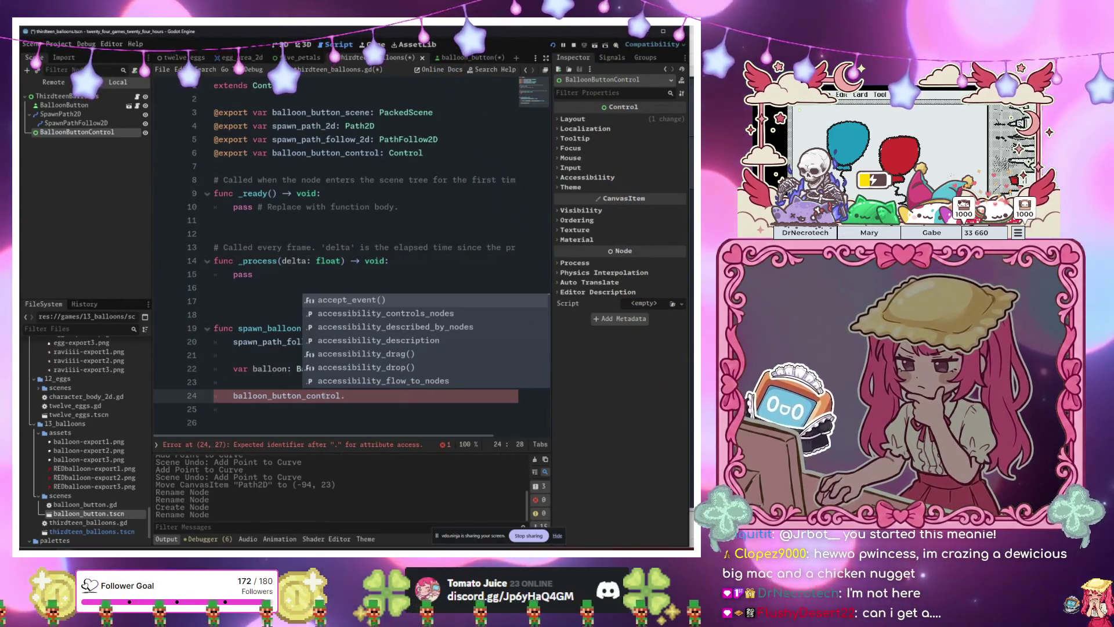
mouse_move(324, 397)
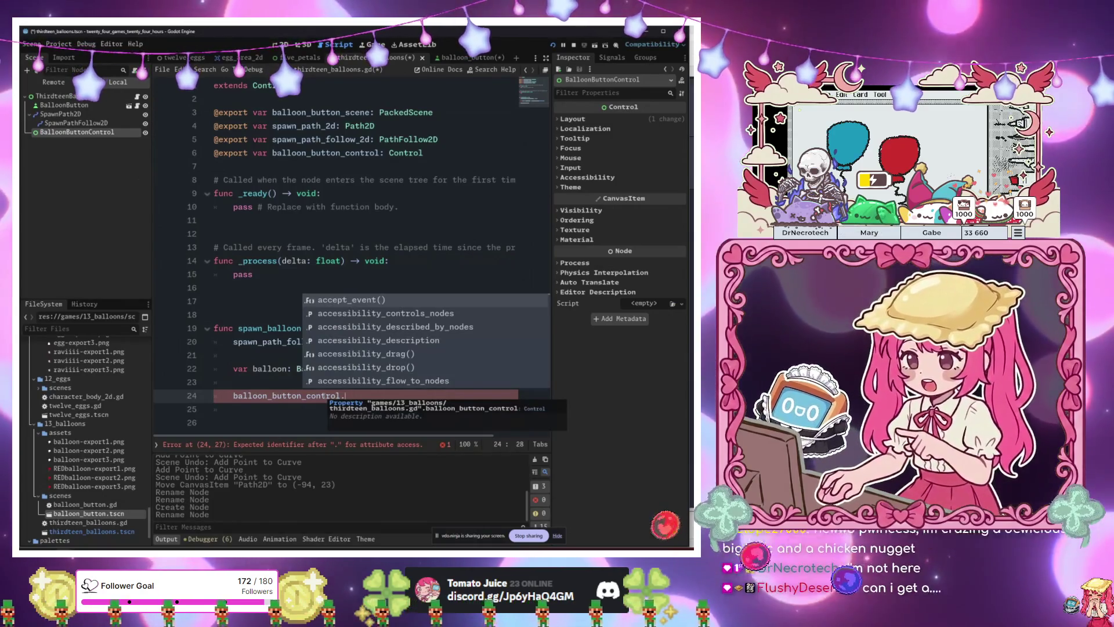
text(add_ch)
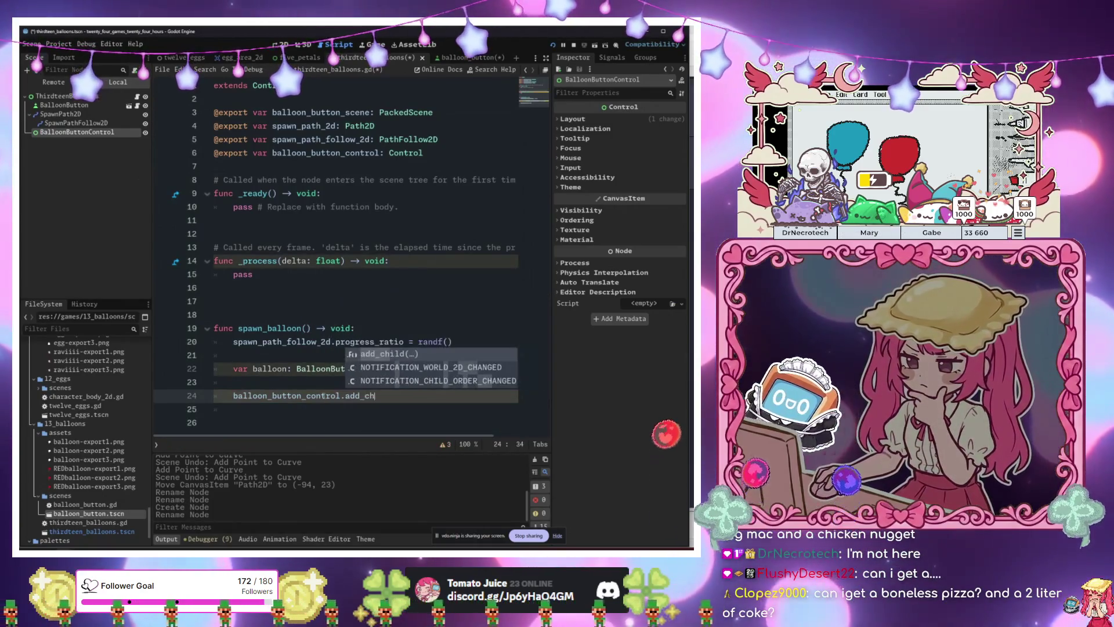
key(Return)
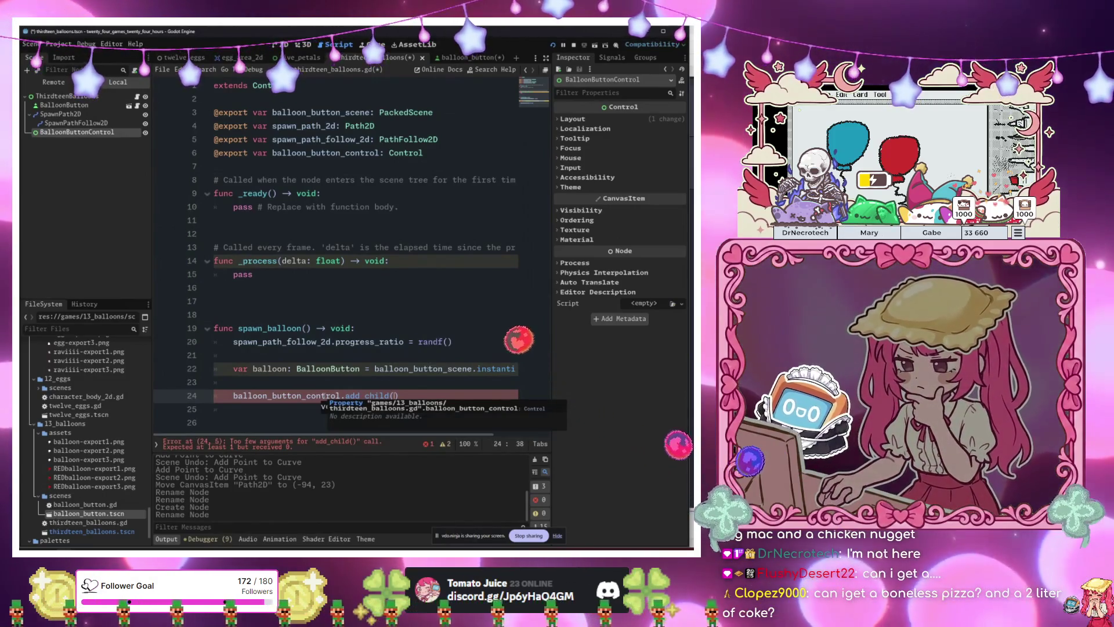
text(balloon)
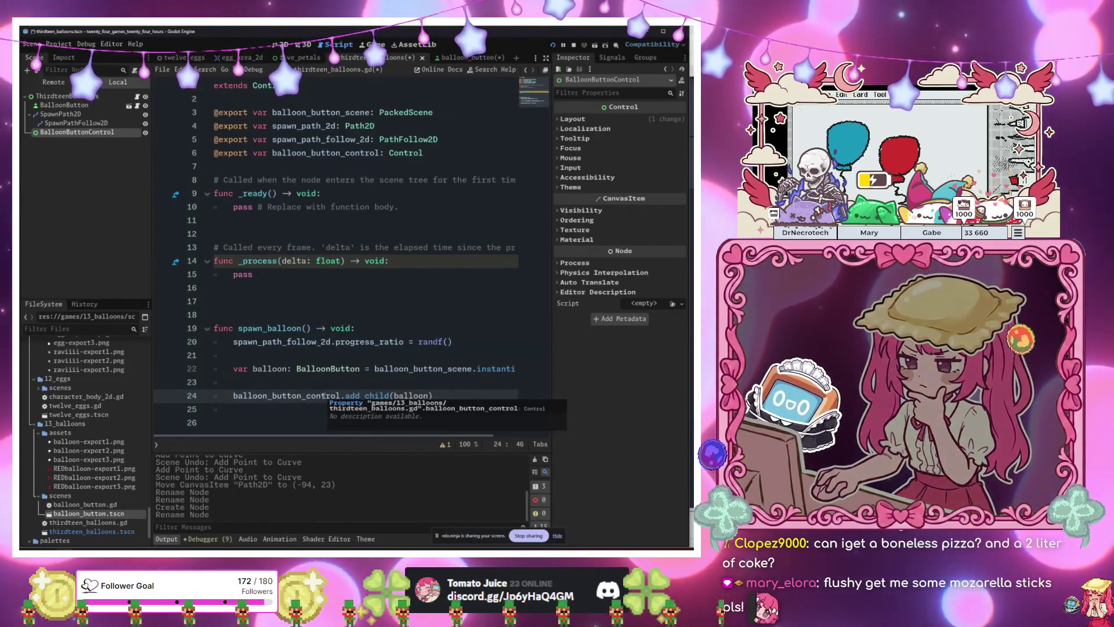
key(Return)
key(Return)
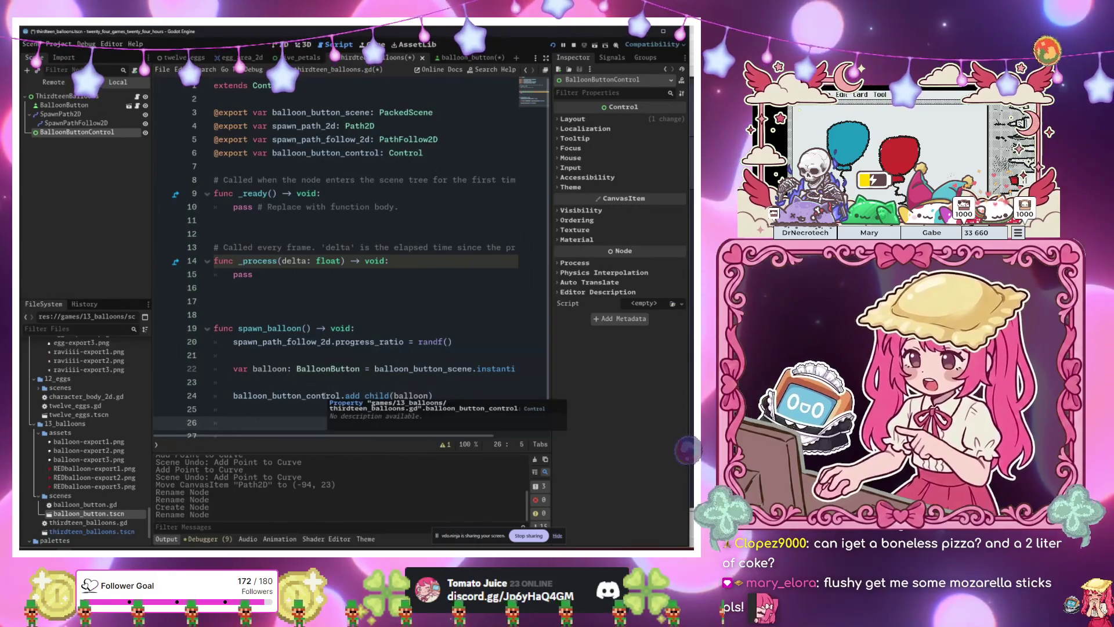
text(balloon.position )
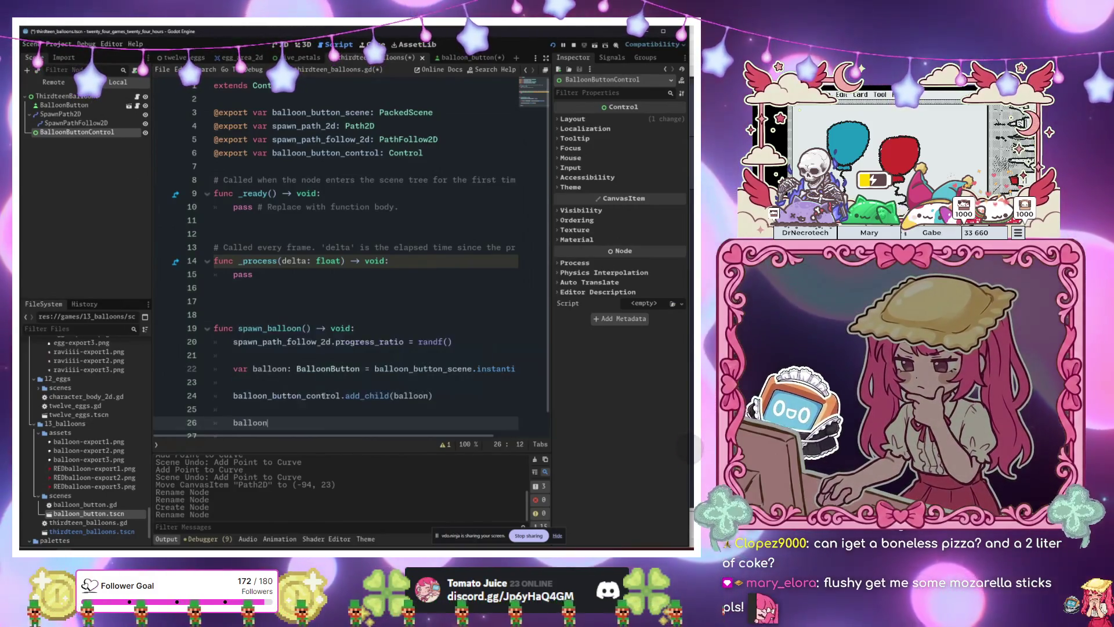
text(=)
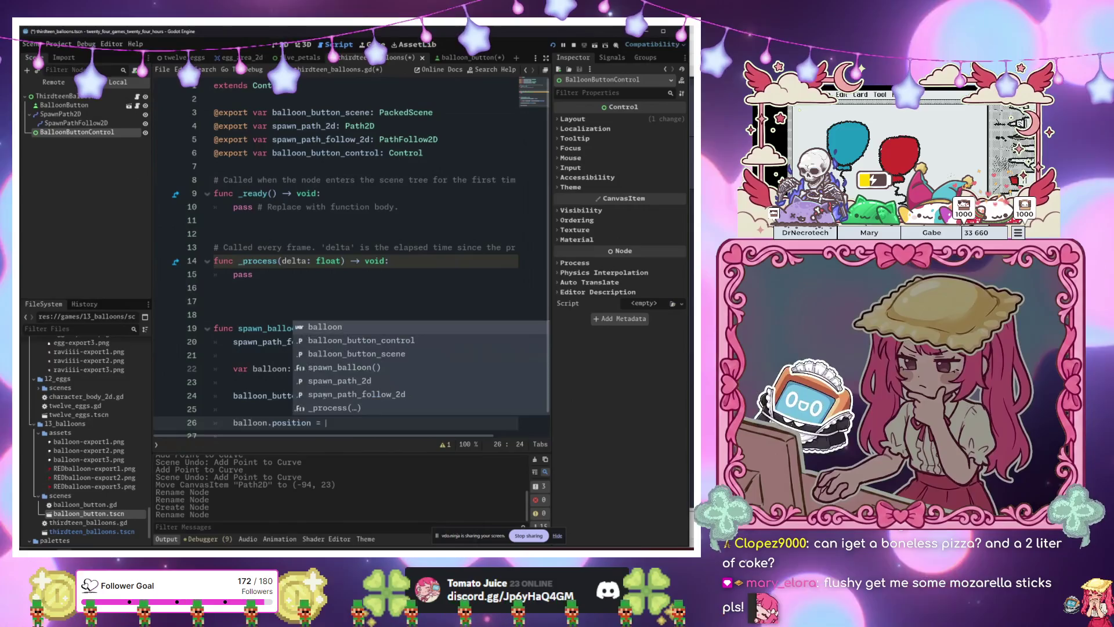
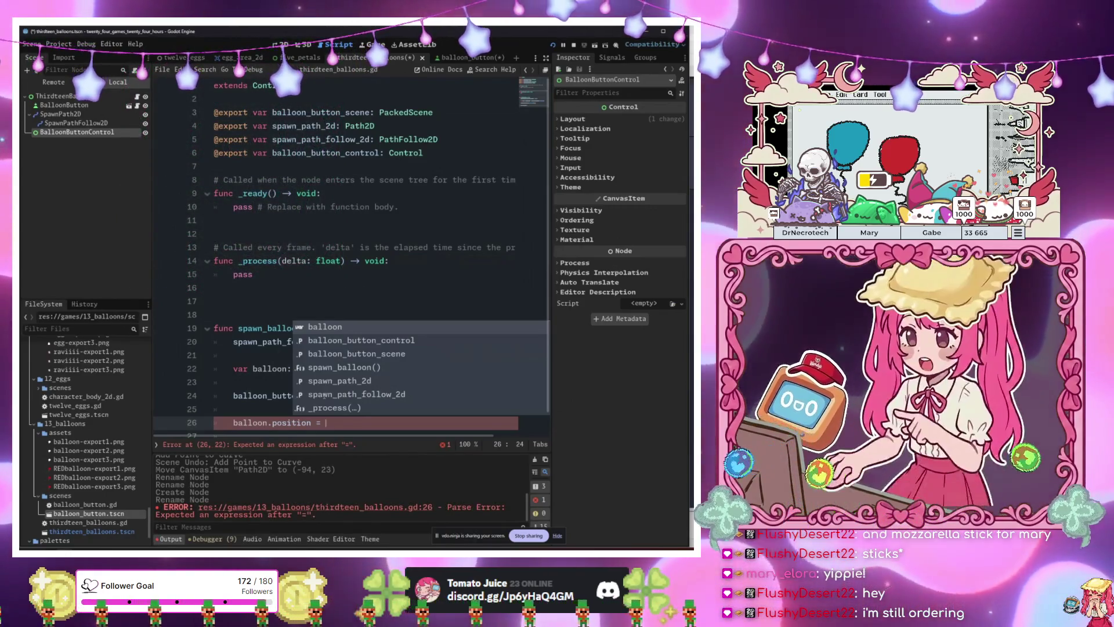
- Finish line 26 so balloon.position = spawn_path_2d.position + spawn_path_follow_2d.position
key(BackSpace)
key(BackSpace)
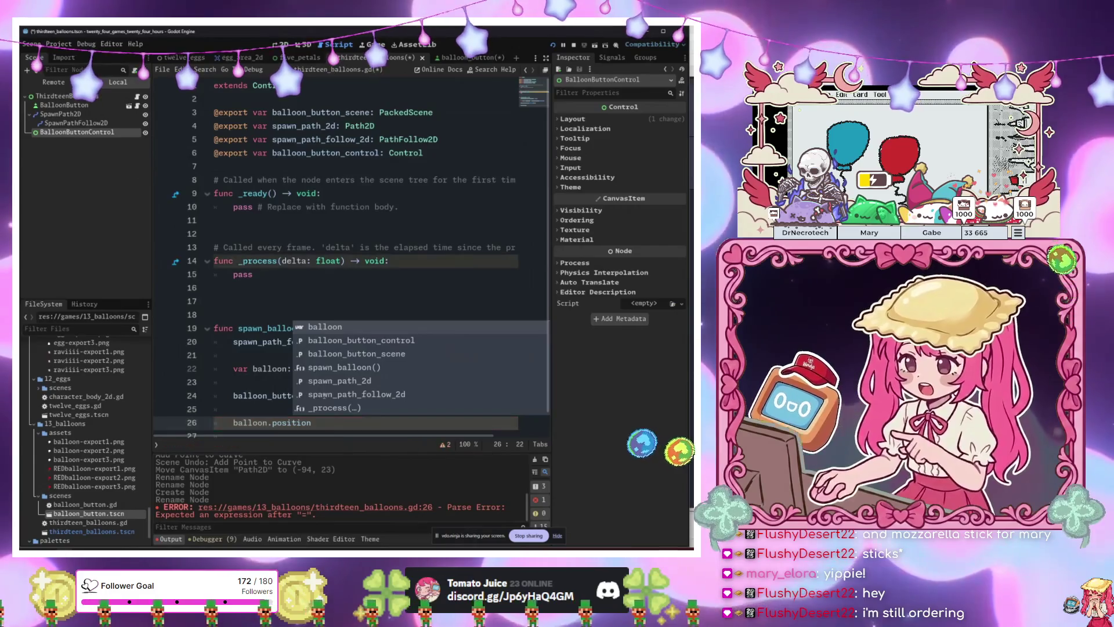
text(spawn_at)
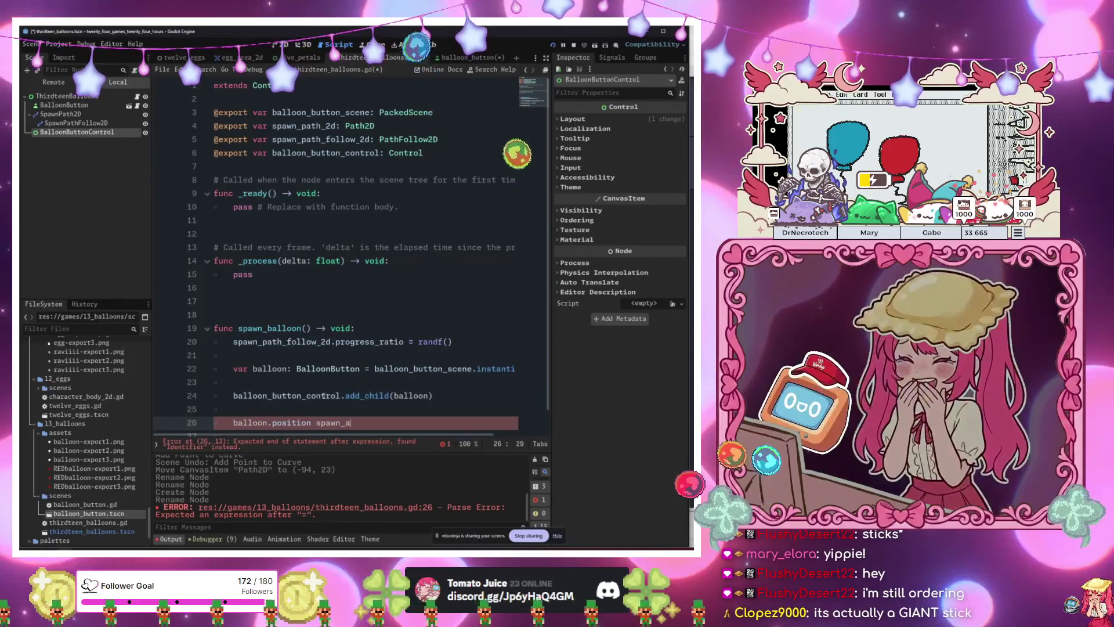
text(= spa)
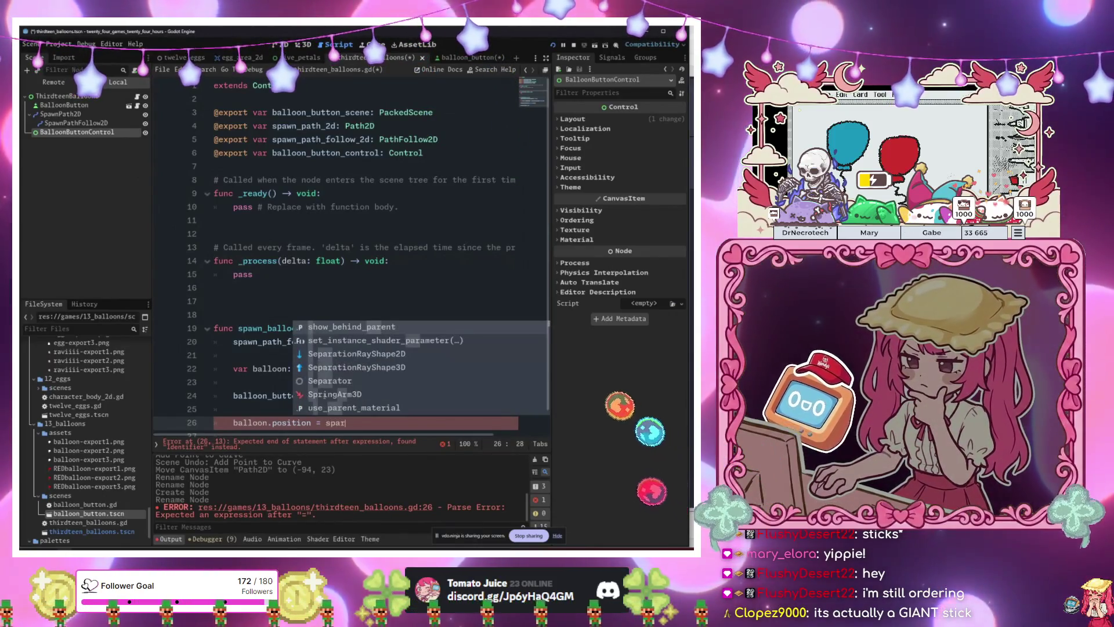
text(wn_path_2d.position )
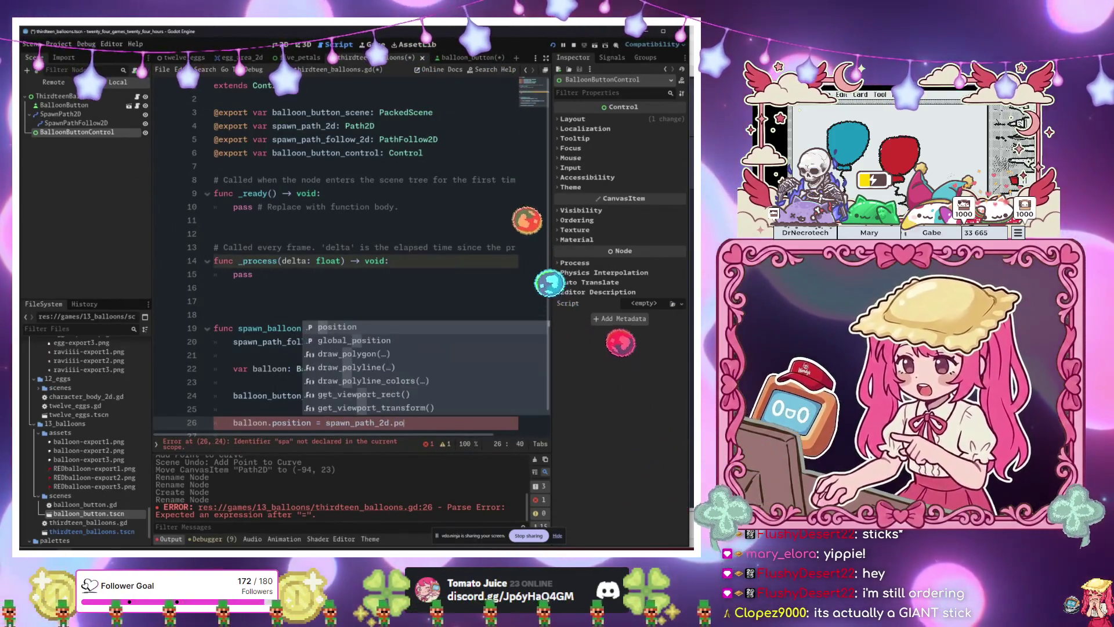
text(+)
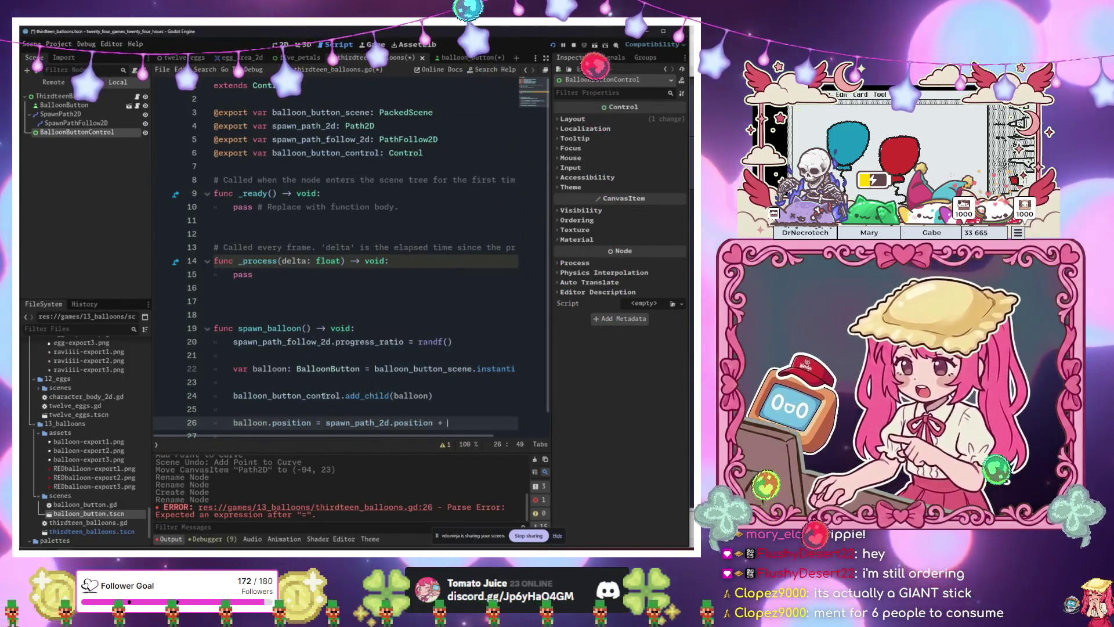
text(spaw)
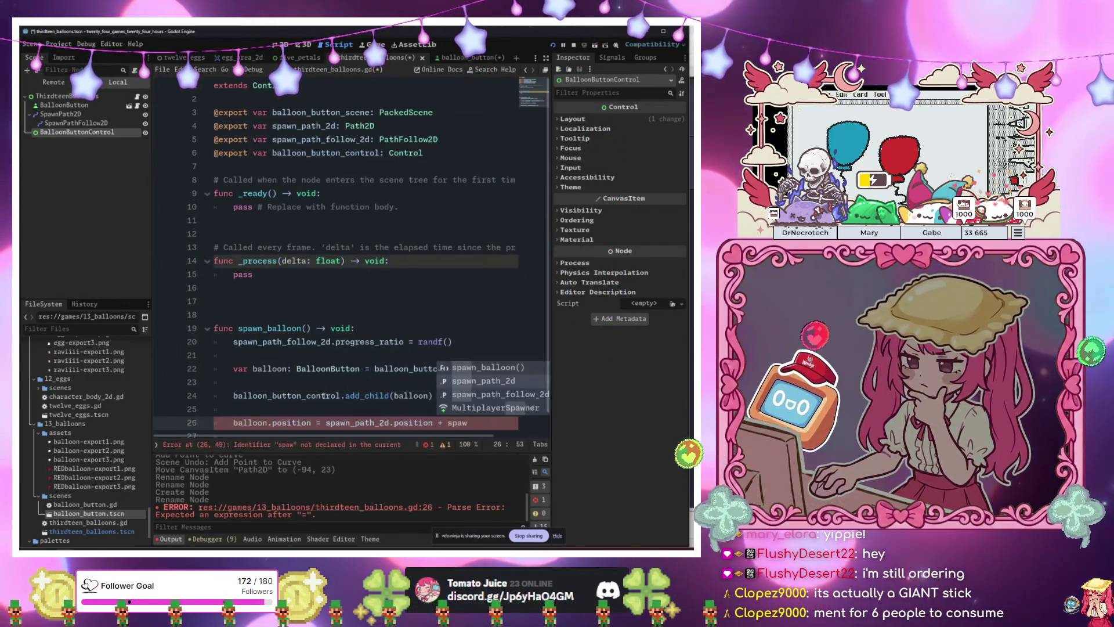
text(n_path_follow_2d.position)
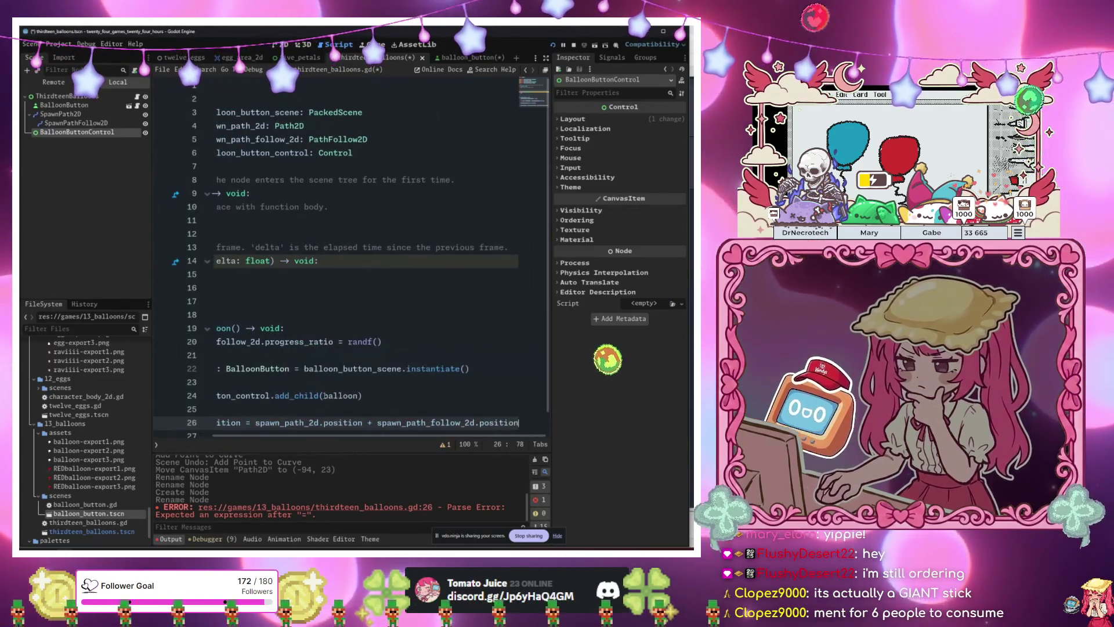
click(380, 369)
scroll(390, 374, down, 1)
click(390, 375)
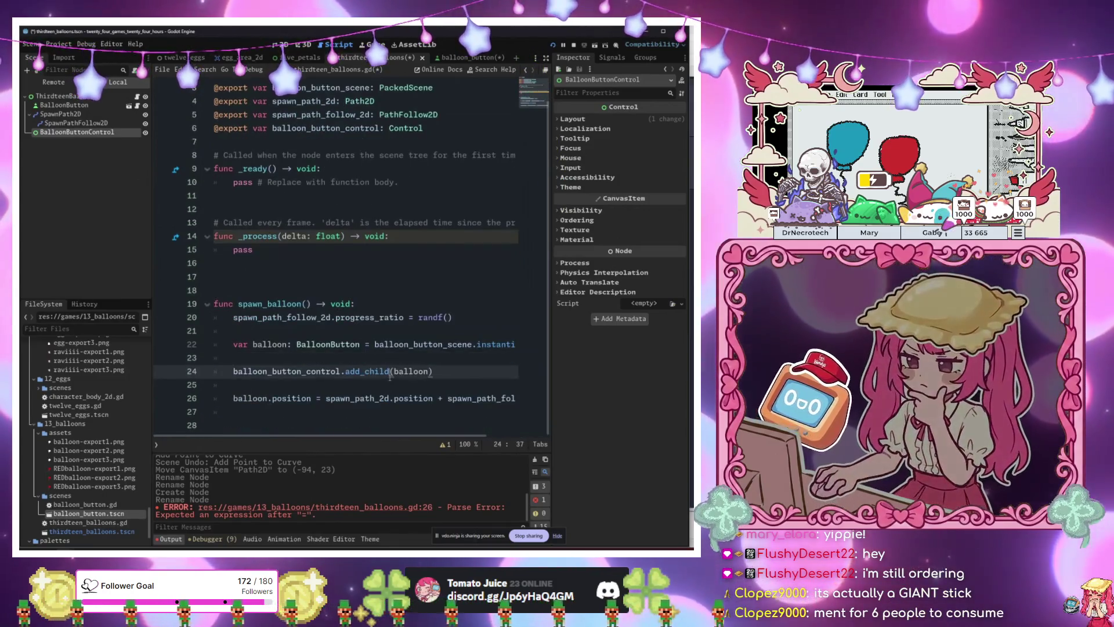
click(314, 304)
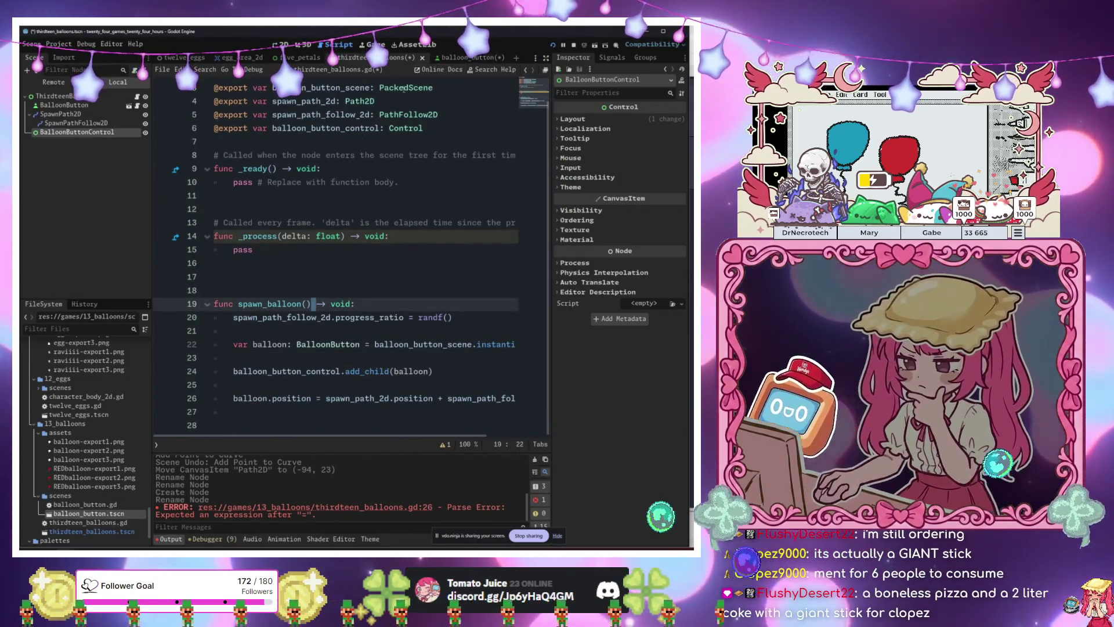
- Add a Timer child node under the ThirdteenBalloons root
click(310, 236)
click(85, 96)
key(ctrl+a)
text(t)
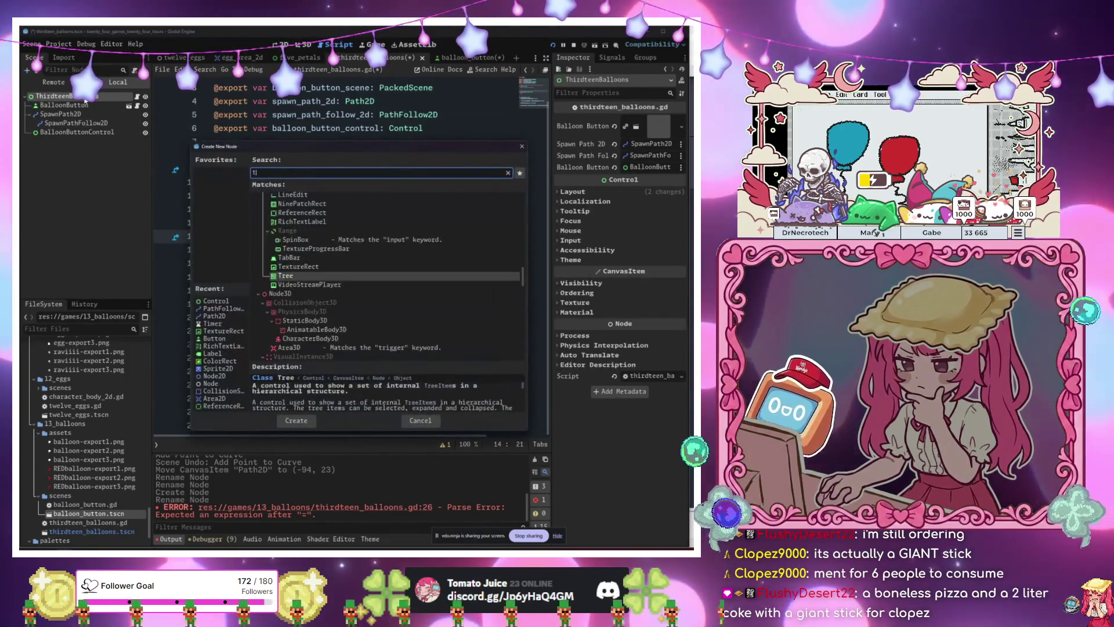
text(imer)
key(Return)
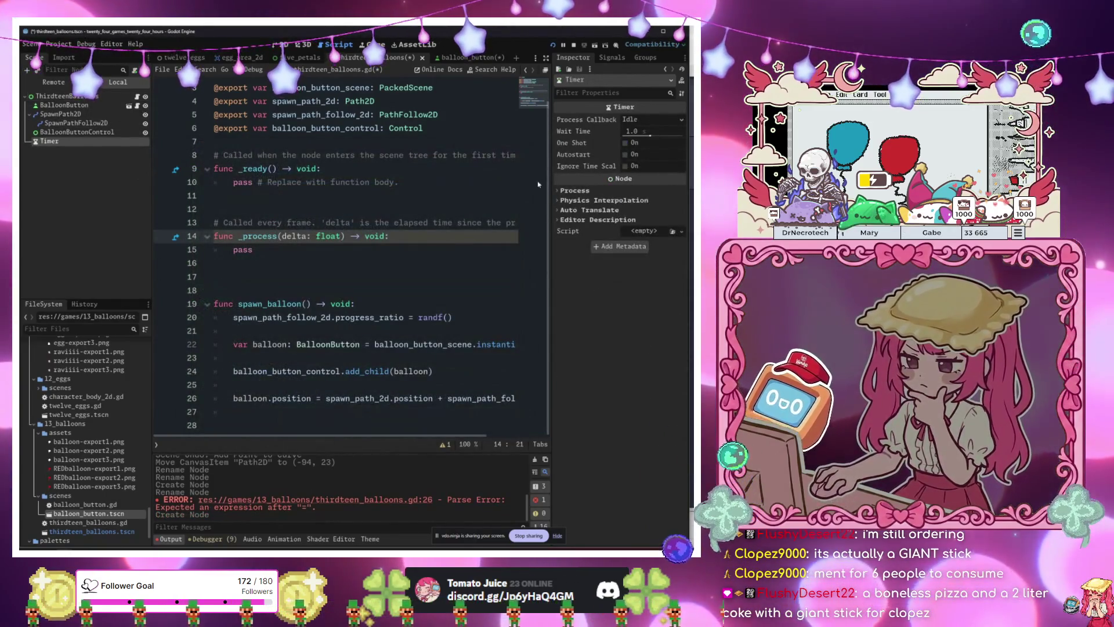
- Connect the Timer's timeout signal to a new _on_timer_timeout function and delete its pass line
click(611, 57)
double_click(597, 93)
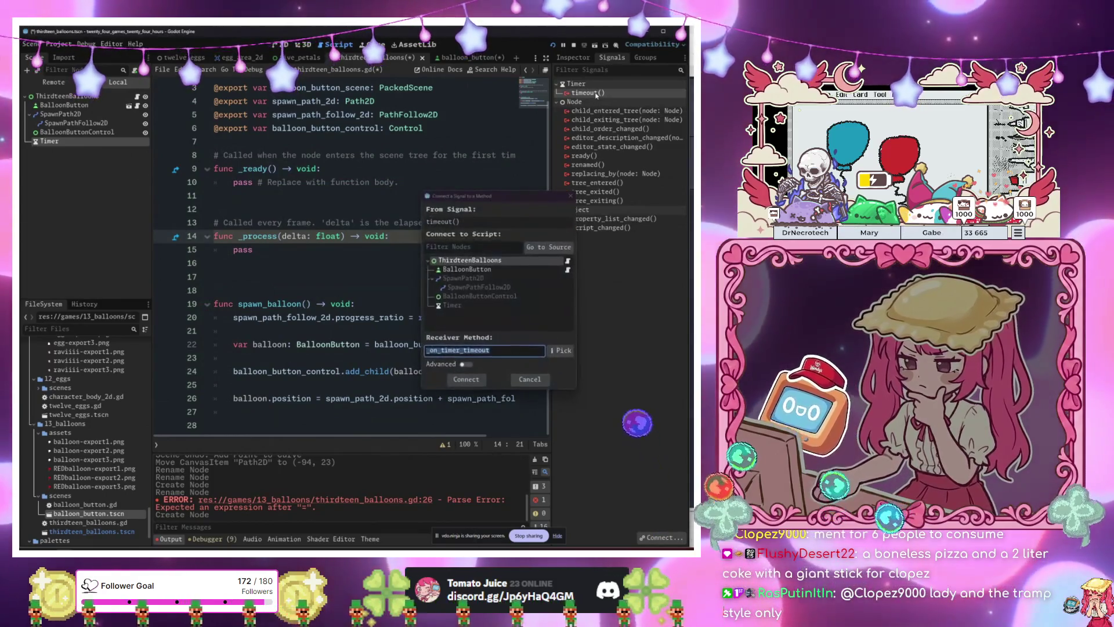
click(468, 380)
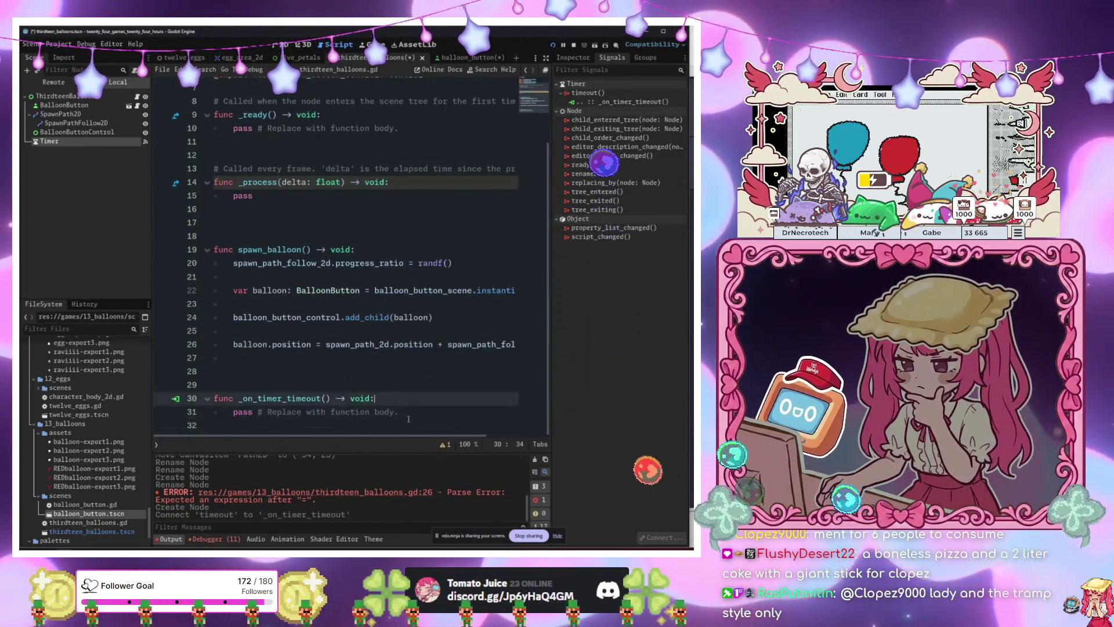
drag(403, 414, 232, 414)
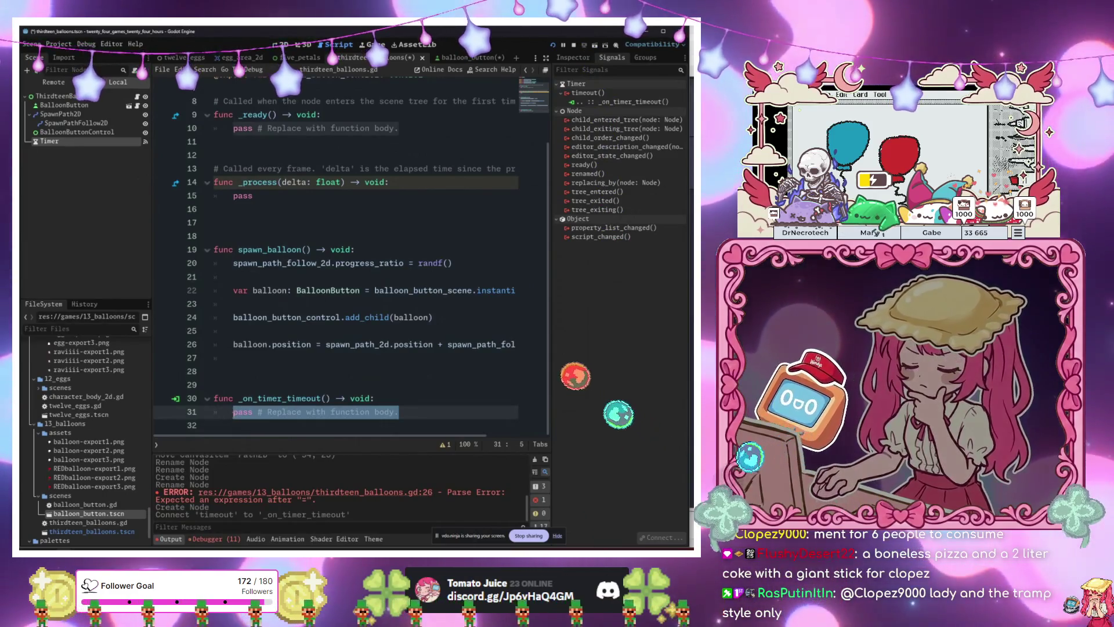
key(BackSpace)
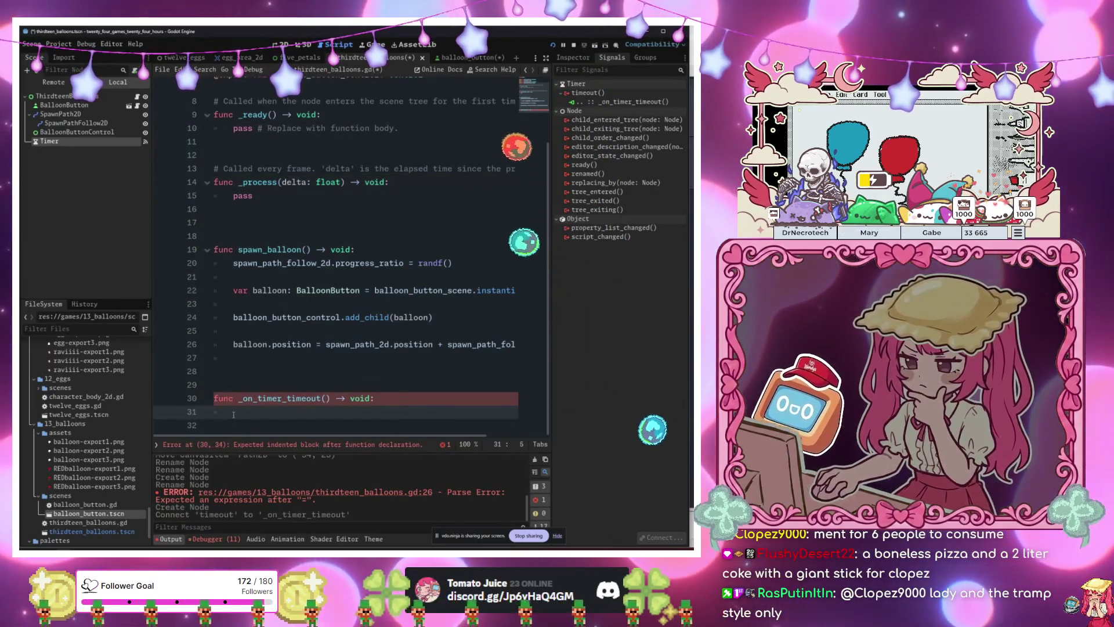
scroll(218, 317, up, 3)
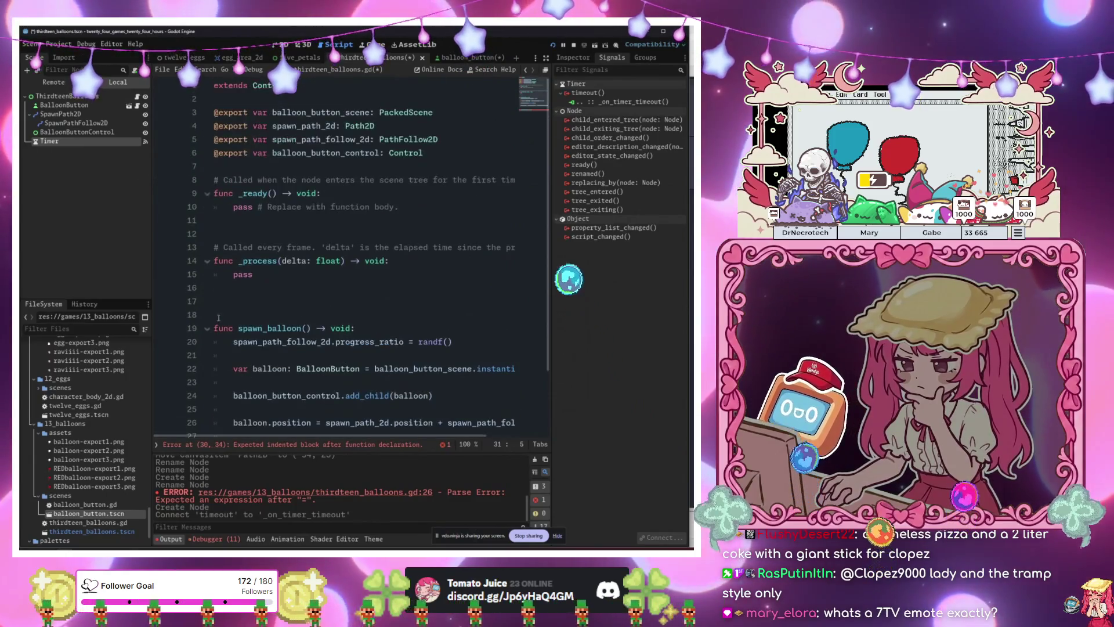
scroll(314, 290, down, 3)
click(314, 408)
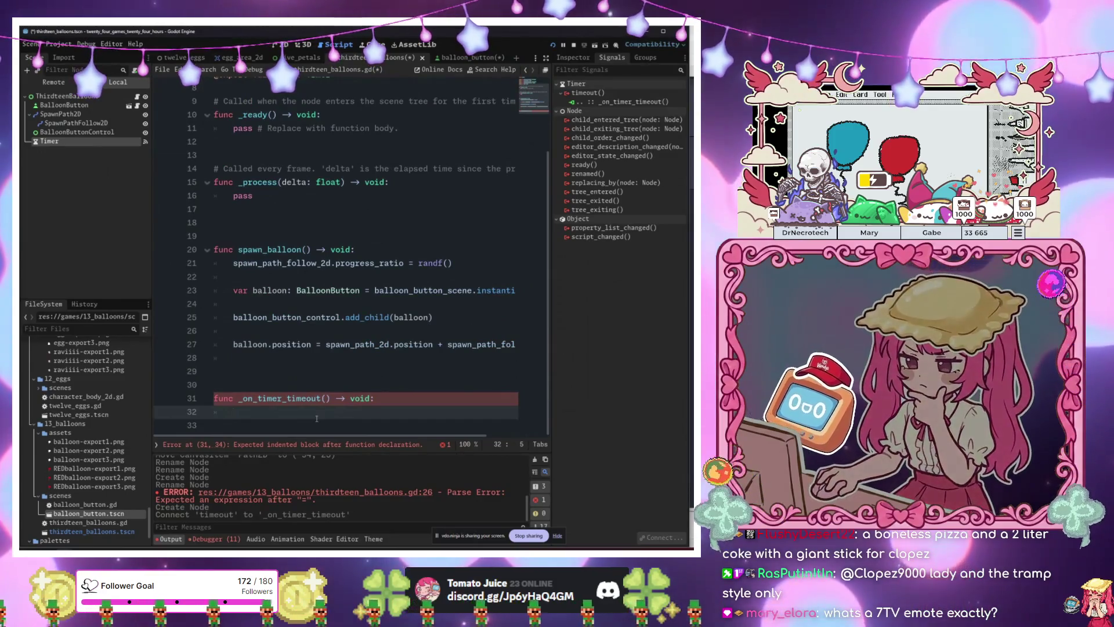
- Make _on_timer_timeout call spawn_balloon() and save the script
text(timer.)
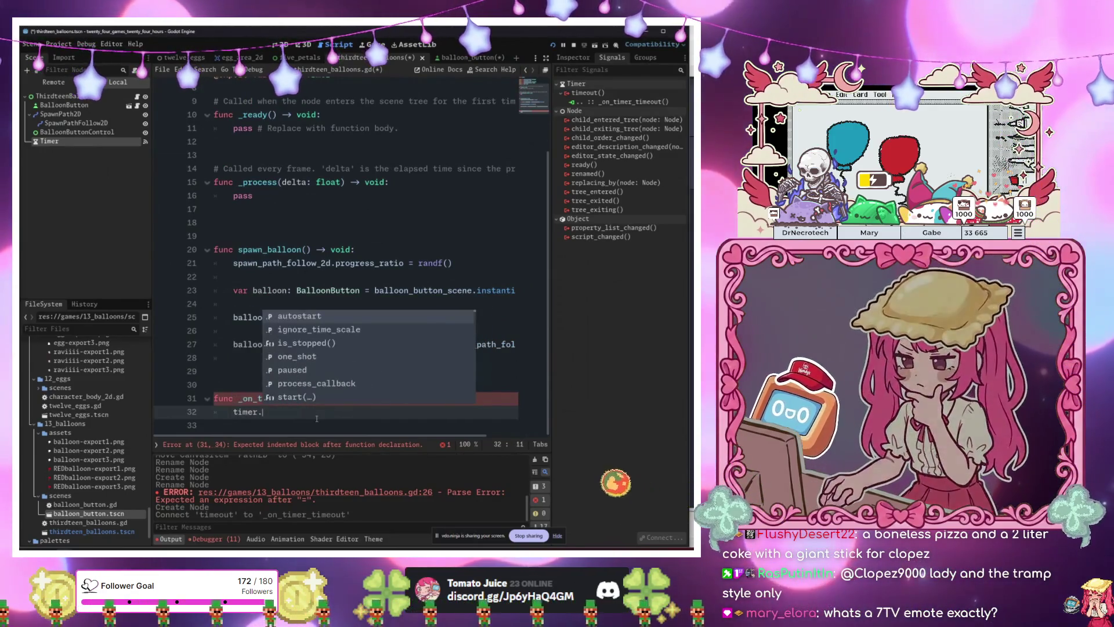
key(BackSpace)
key(BackSpace)
key(BackSpace)
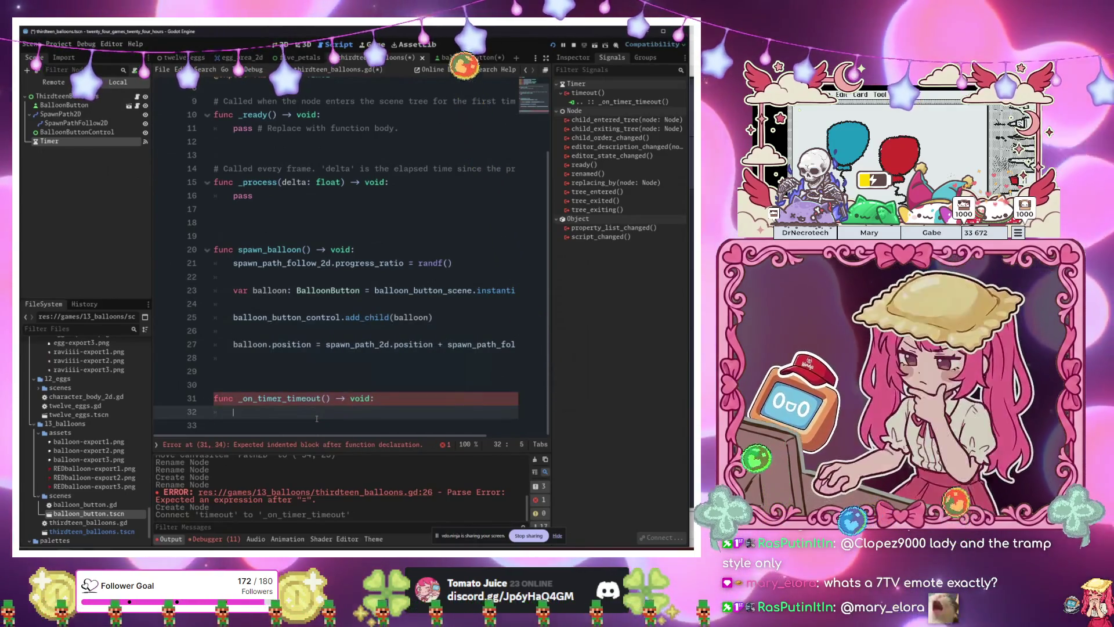
text(ball)
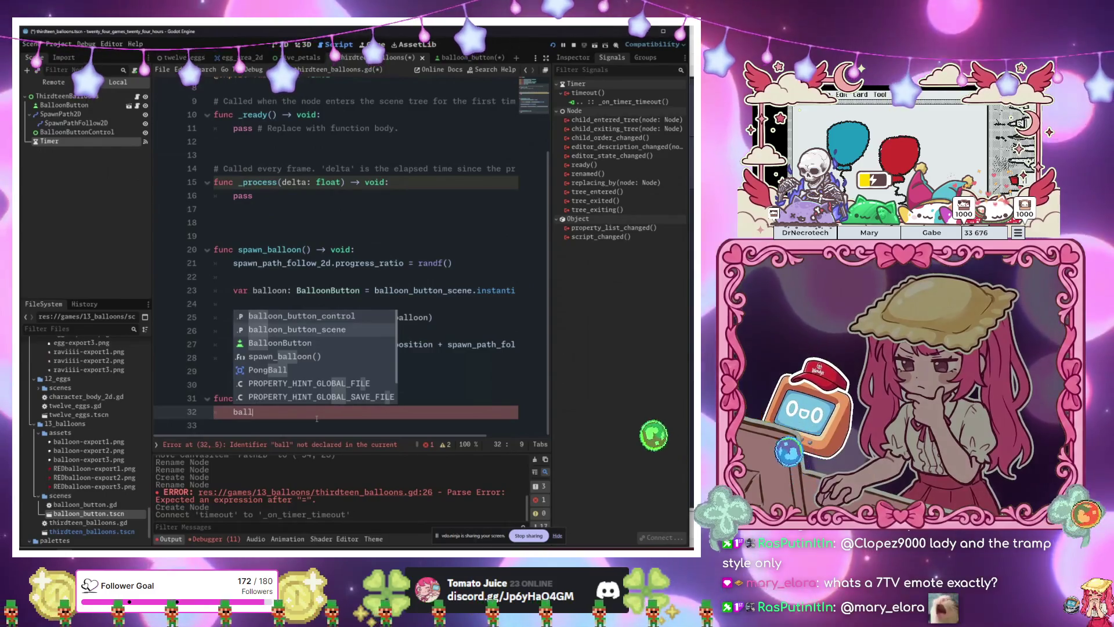
key(Return)
key(BackSpace)
key(BackSpace)
key(BackSpace)
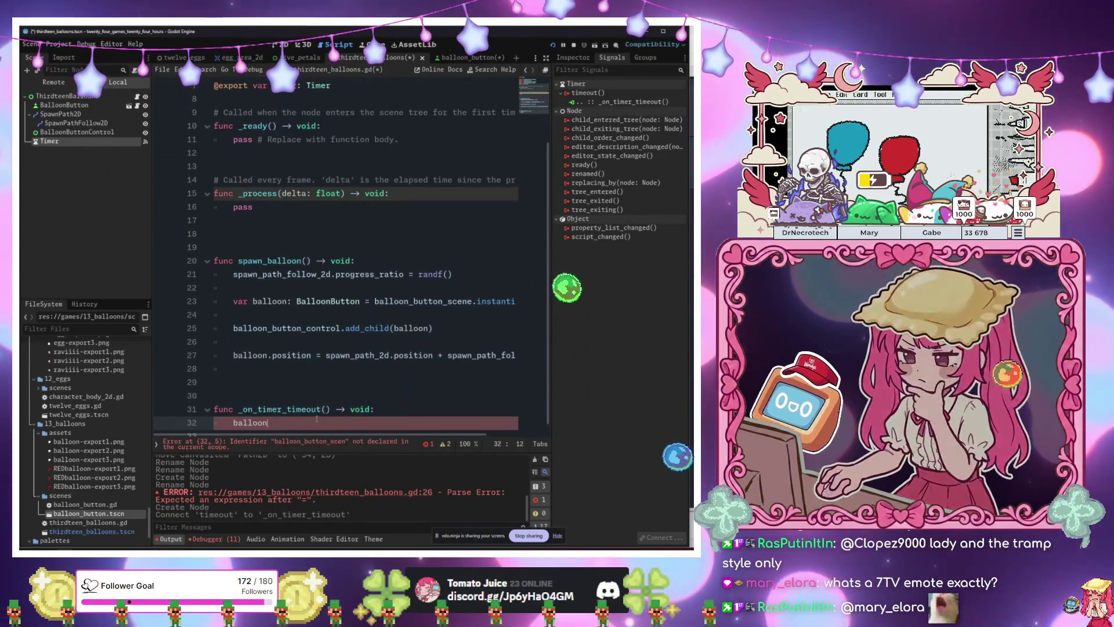
text(.)
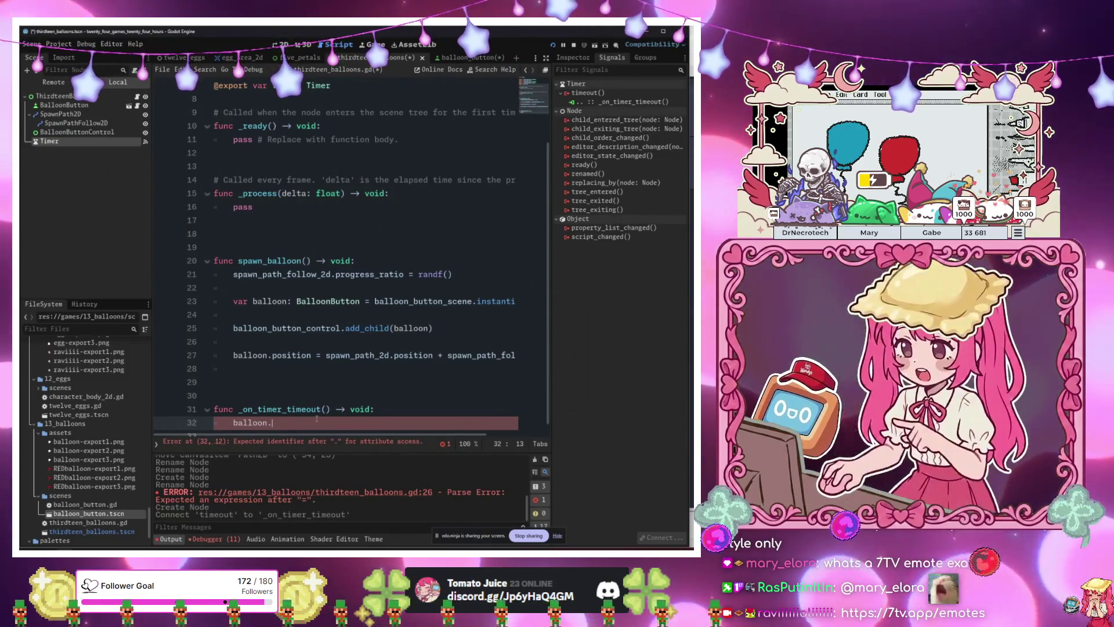
key(BackSpace)
key(BackSpace)
key(BackSpace)
text(spaw)
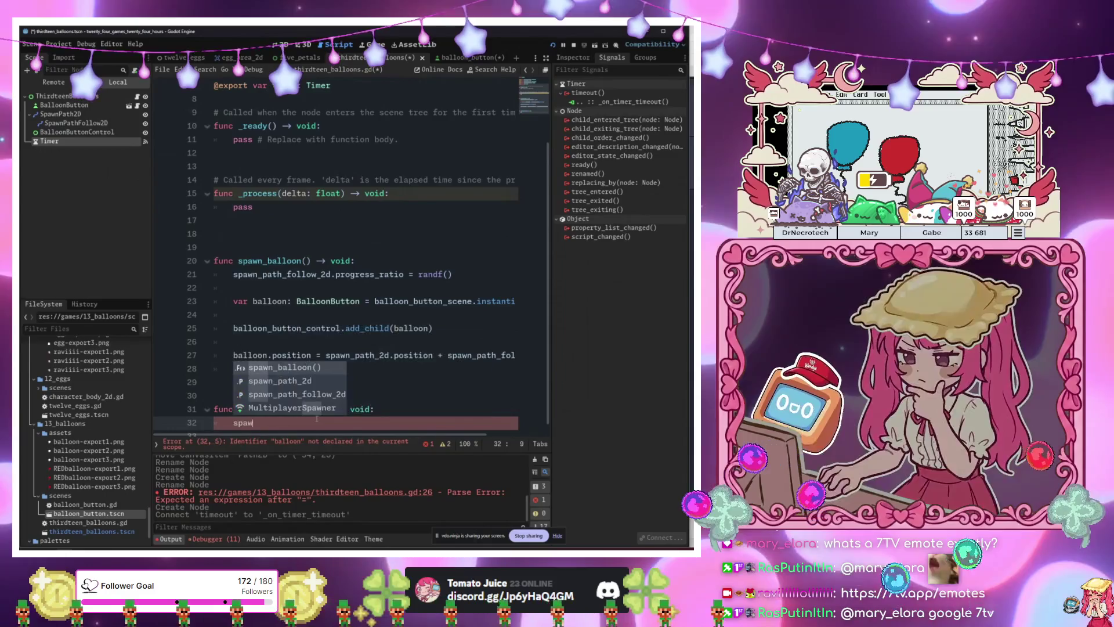
key(Return)
key(ctrl+s)
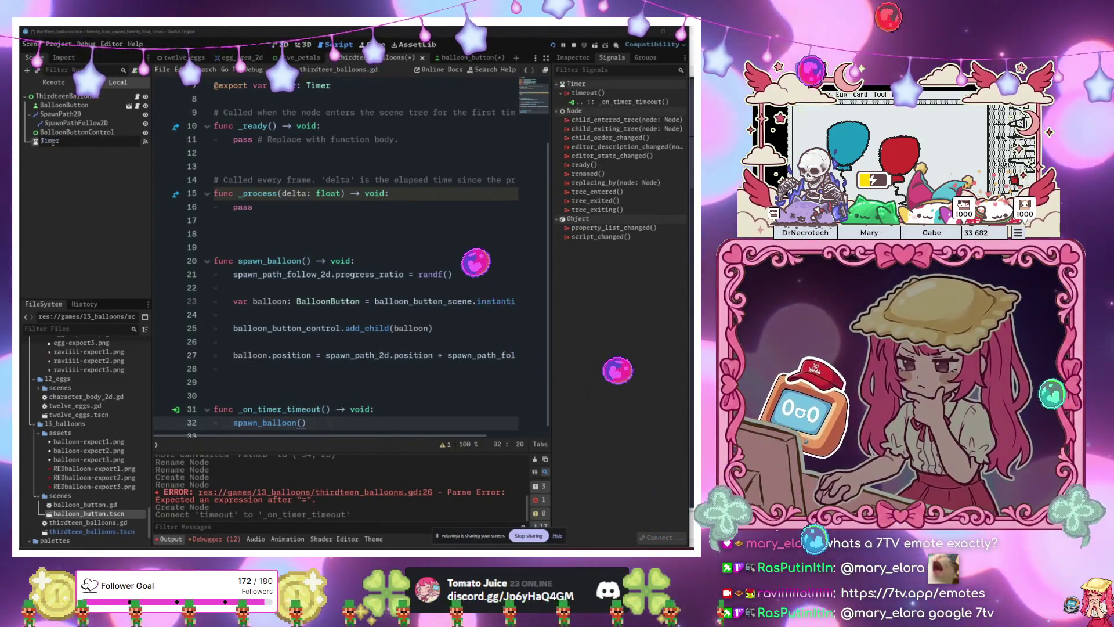
- Enable Autostart on the Timer in the Inspector and save the scene
click(68, 142)
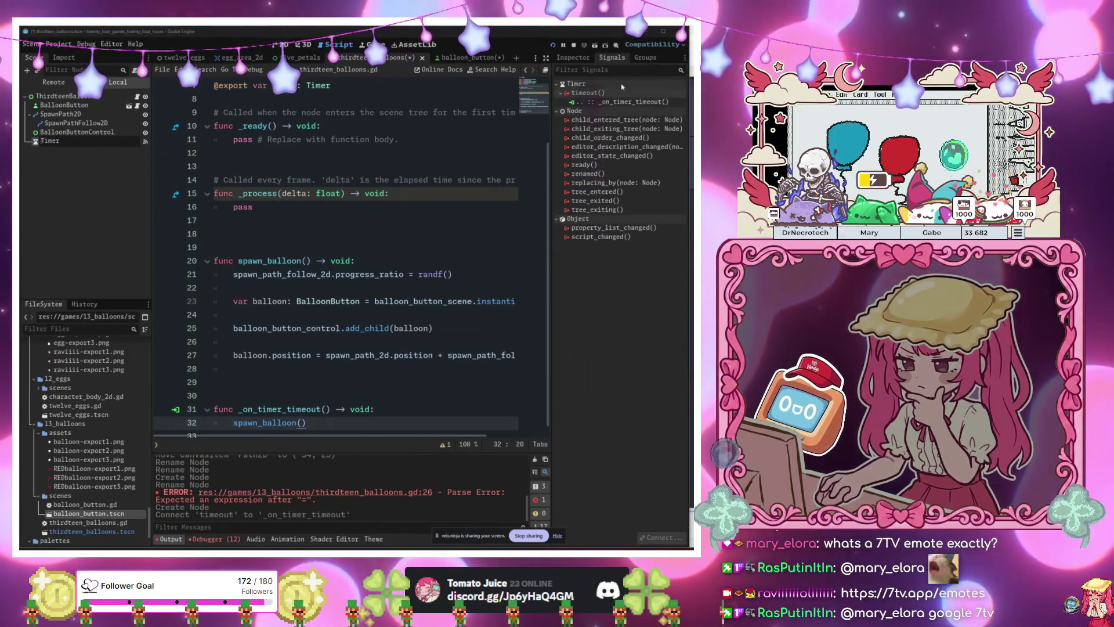
click(583, 58)
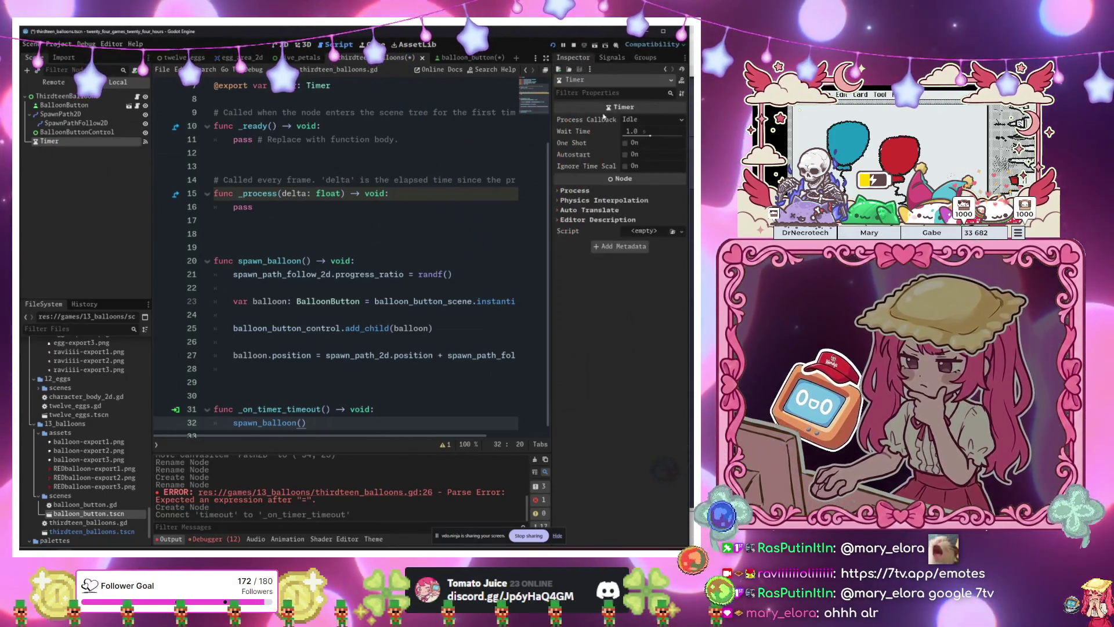
click(625, 154)
click(352, 194)
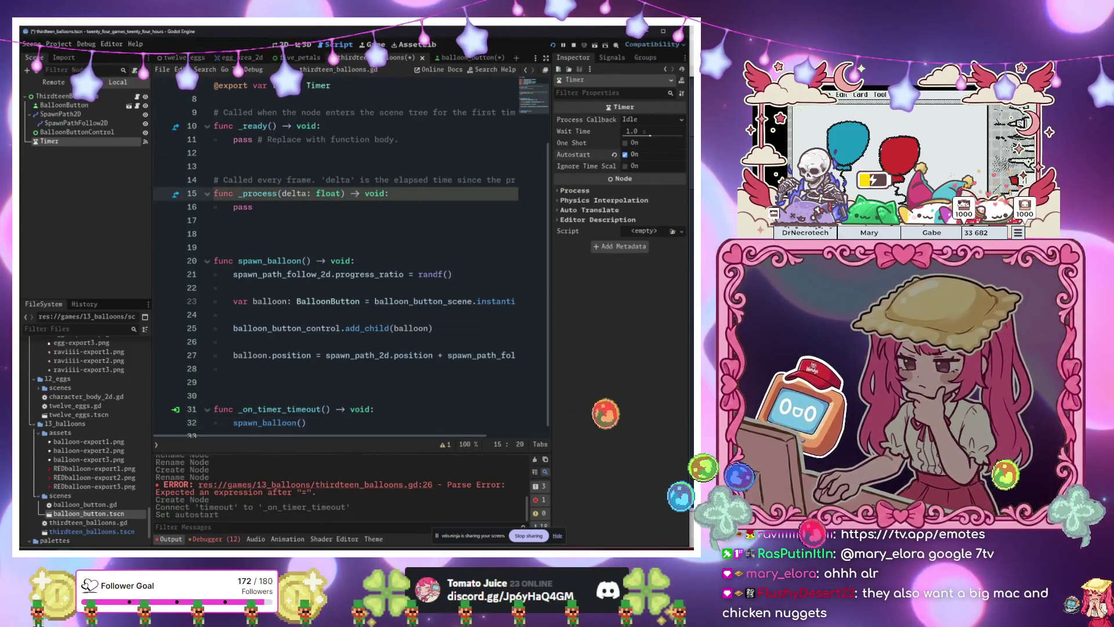
click(462, 152)
scroll(462, 185, up, 2)
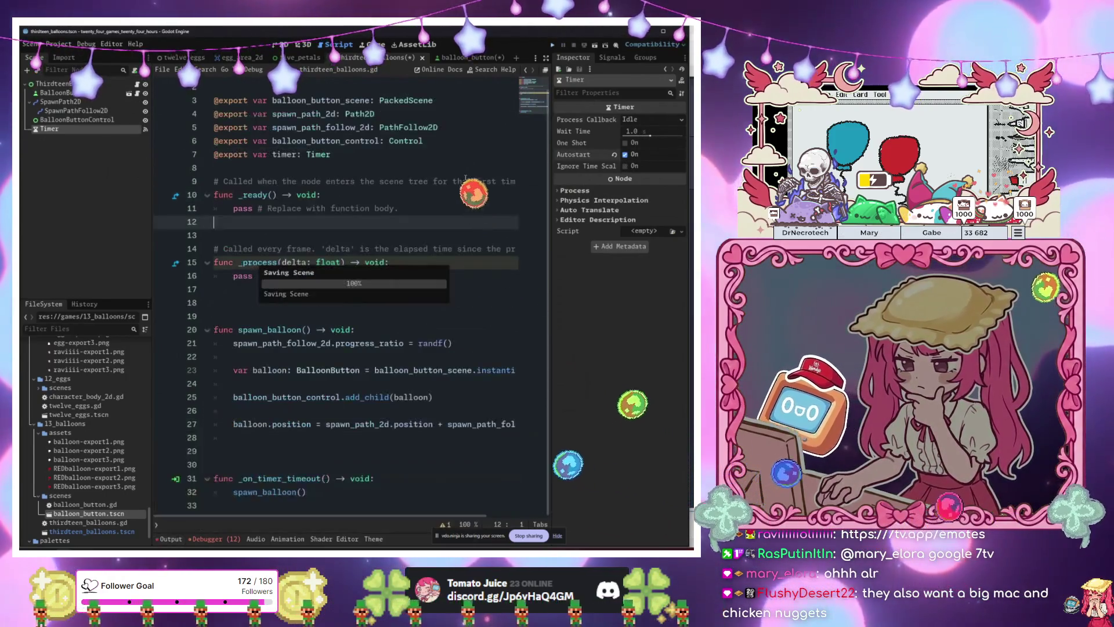
key(F6)
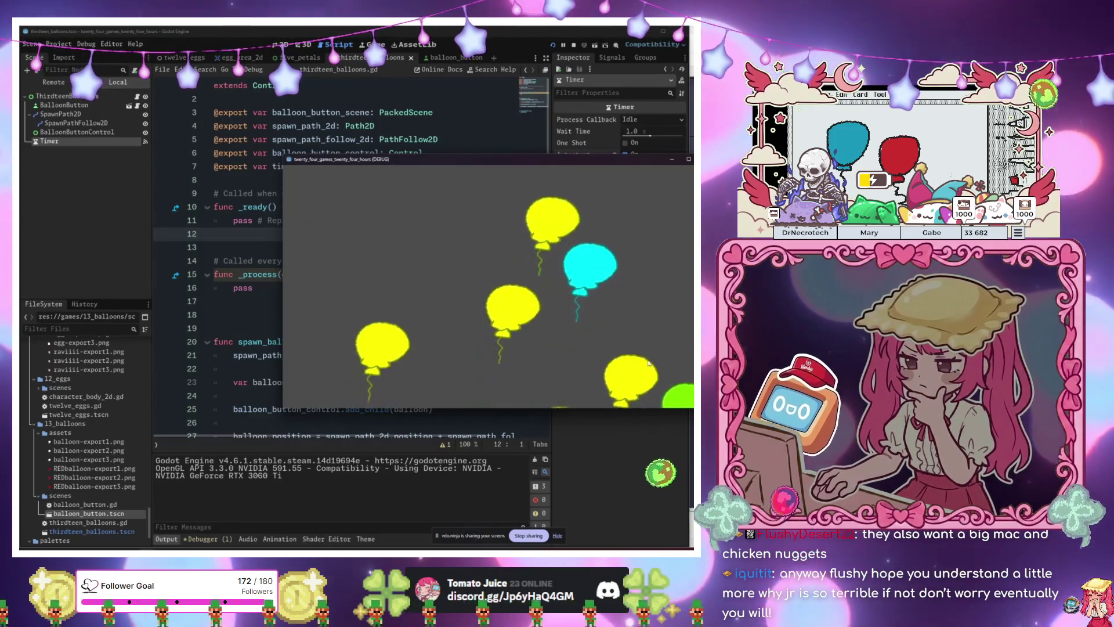
- Set the Timer's Wait Time to 0.3 seconds
drag(465, 159, 370, 217)
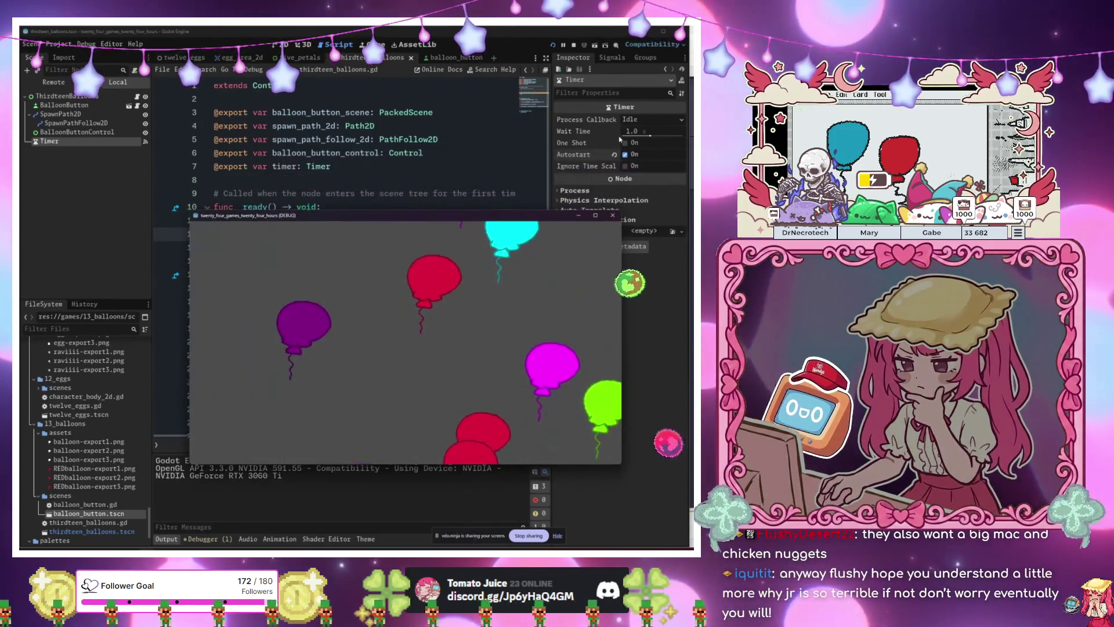
click(645, 130)
text(.3)
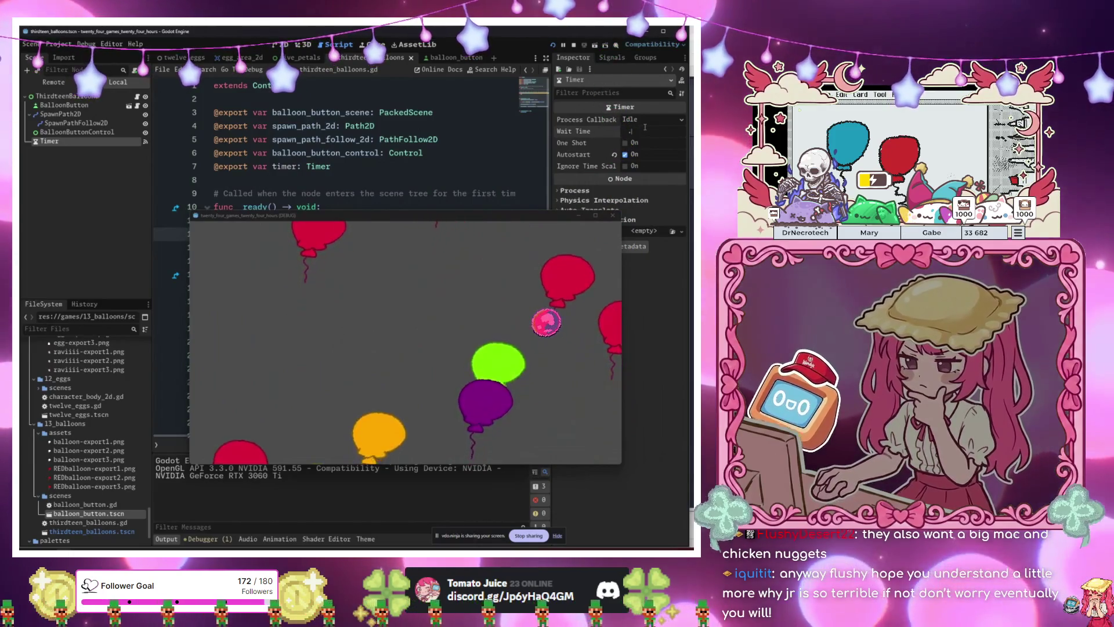
key(Return)
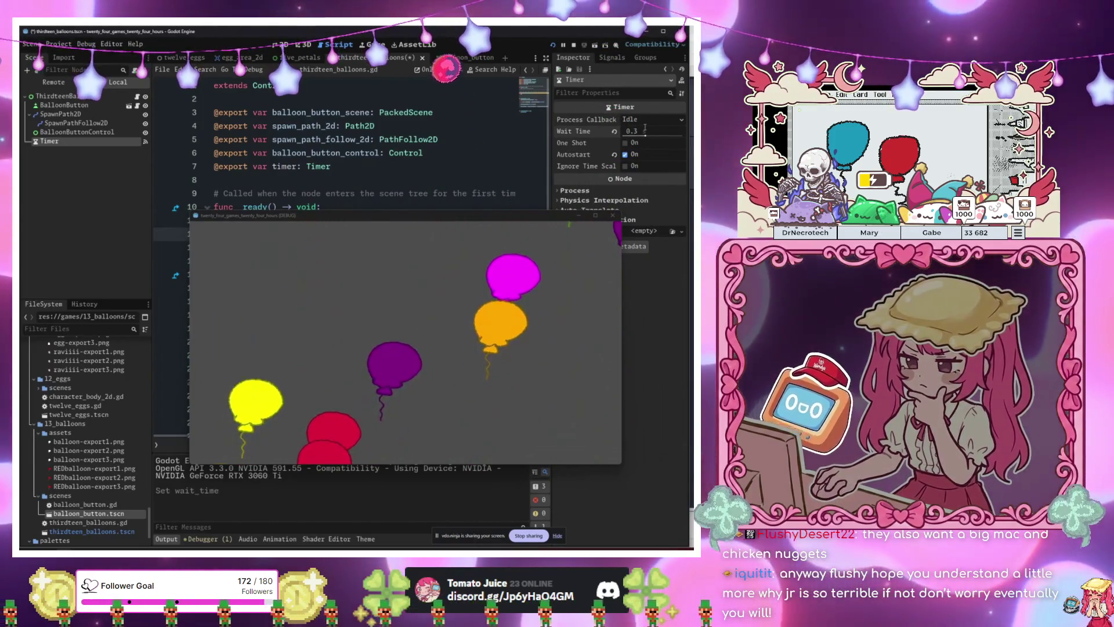
- Delete the leftover BalloonButton node from the scene tree
drag(485, 218, 567, 156)
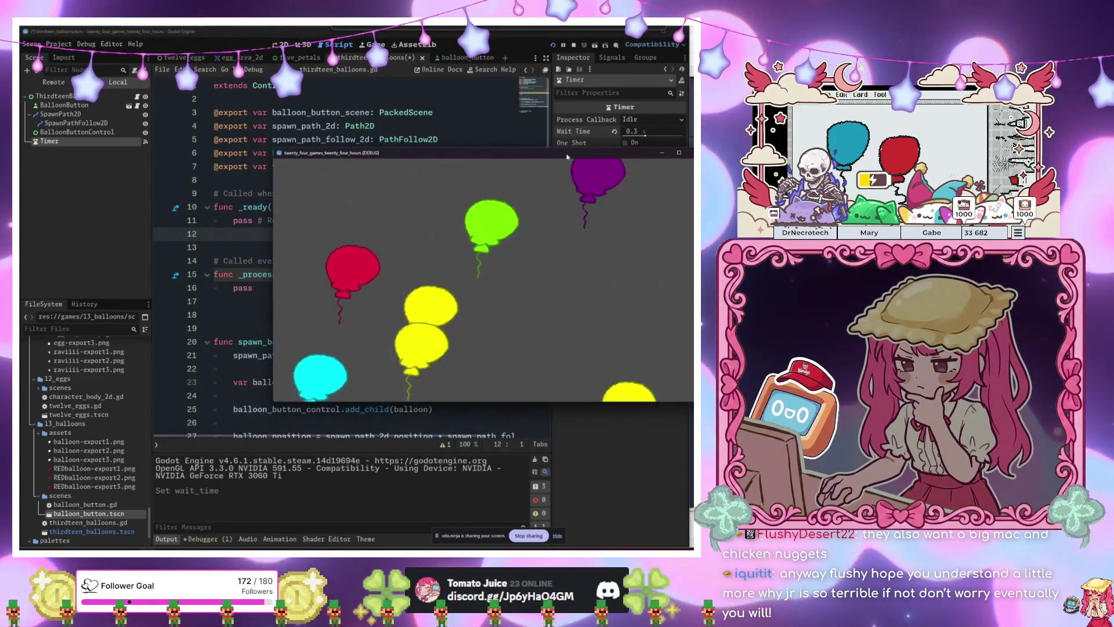
click(72, 123)
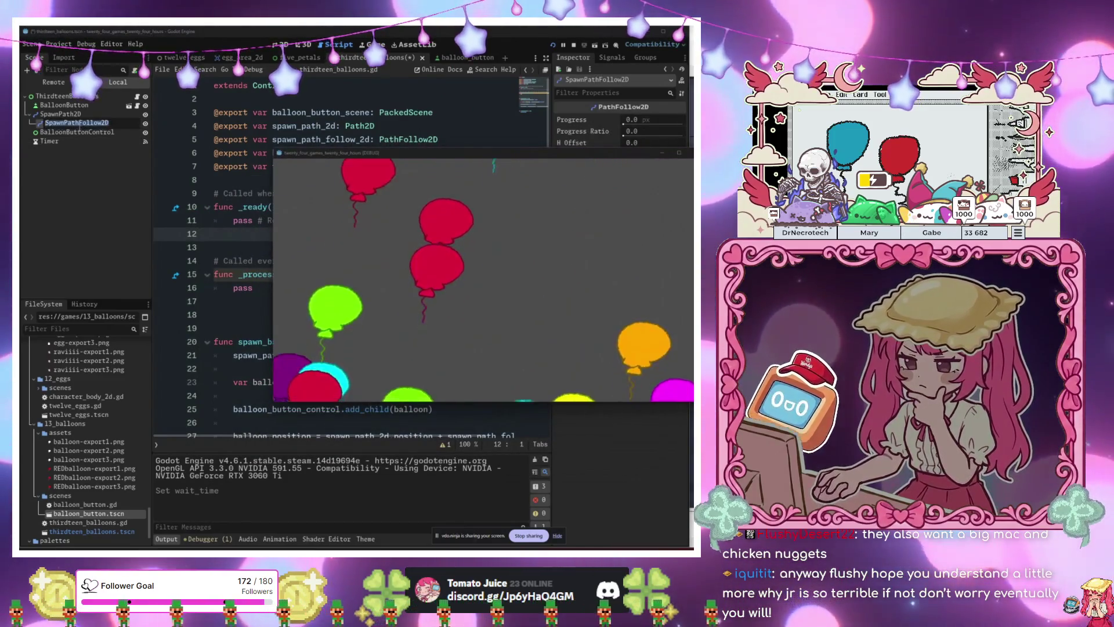
click(65, 105)
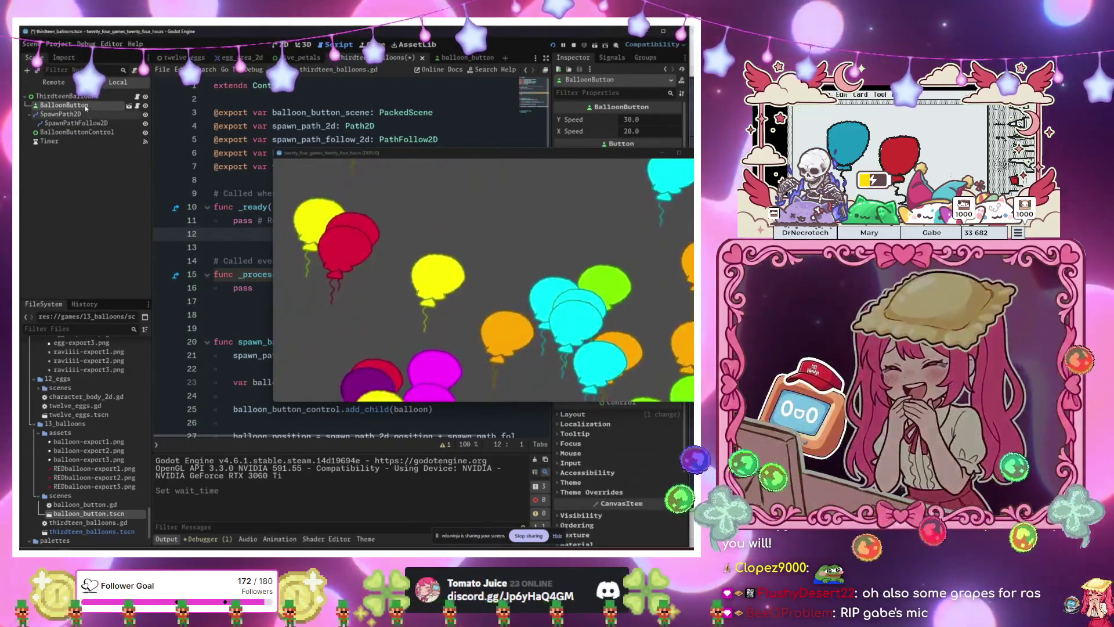
key(Delete)
drag(335, 153, 245, 127)
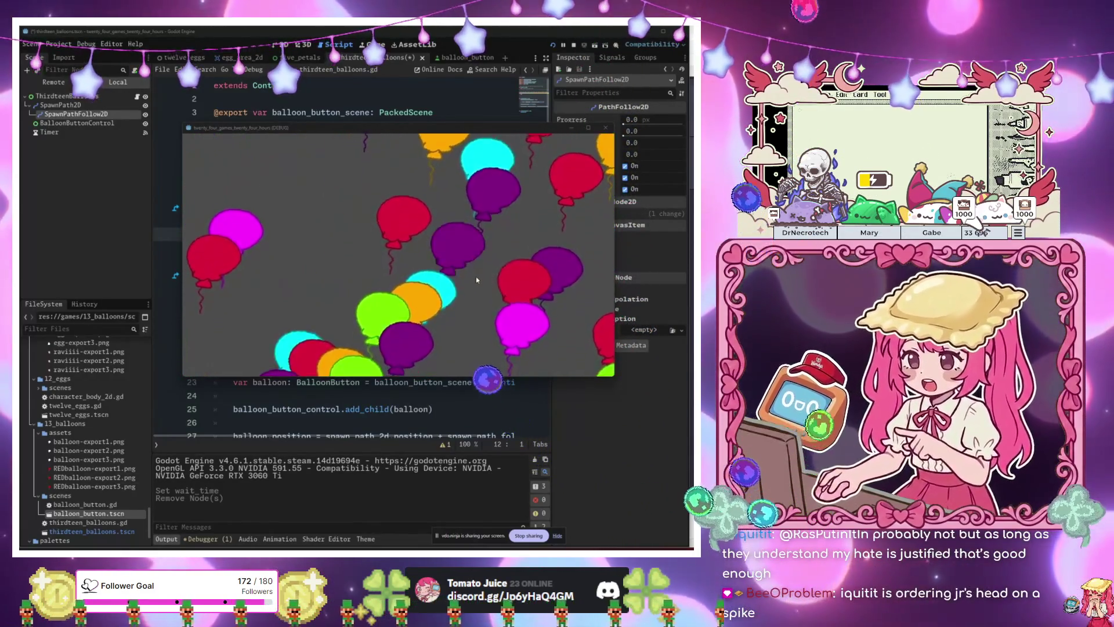
- Switch to the balloon_button scene and review balloon_button.gd around the additional_y_speed line
key(ctrl+Tab)
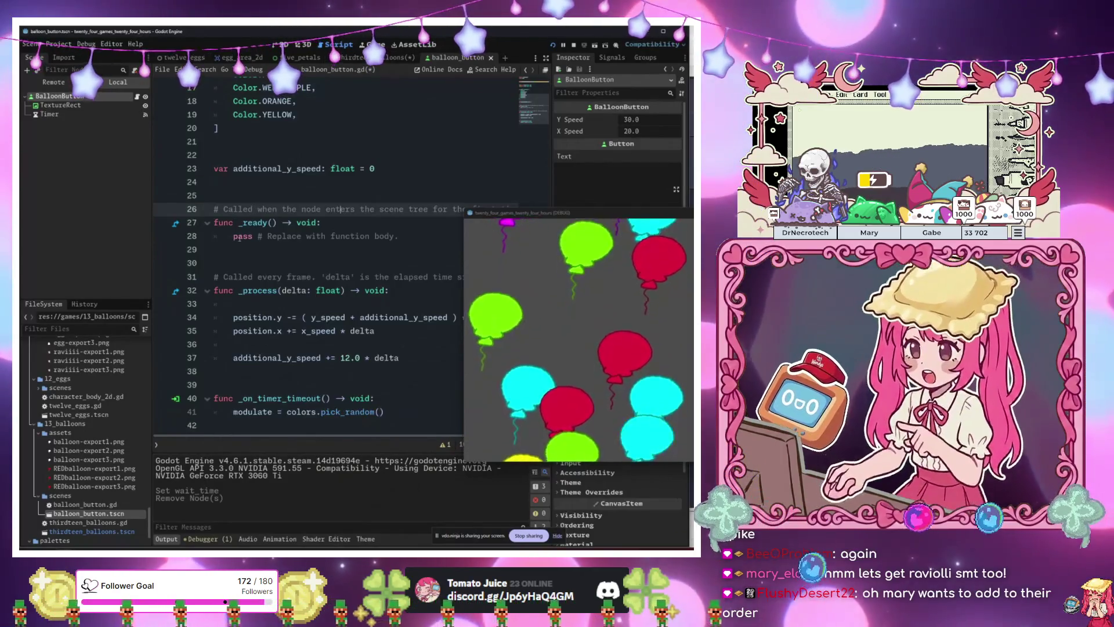
scroll(294, 208, up, 5)
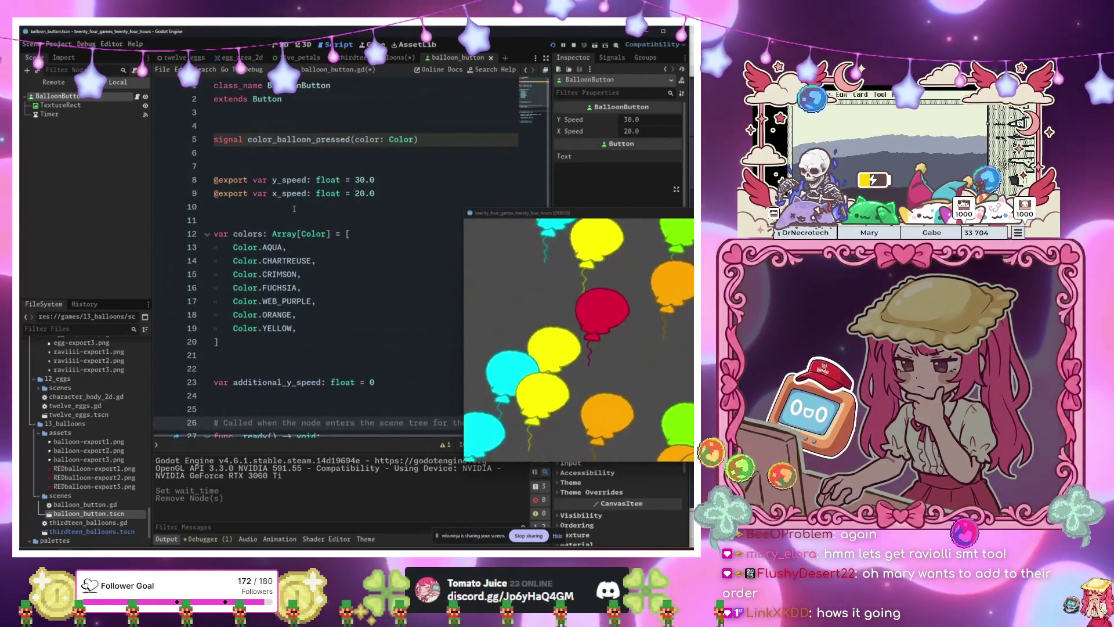
scroll(294, 208, down, 5)
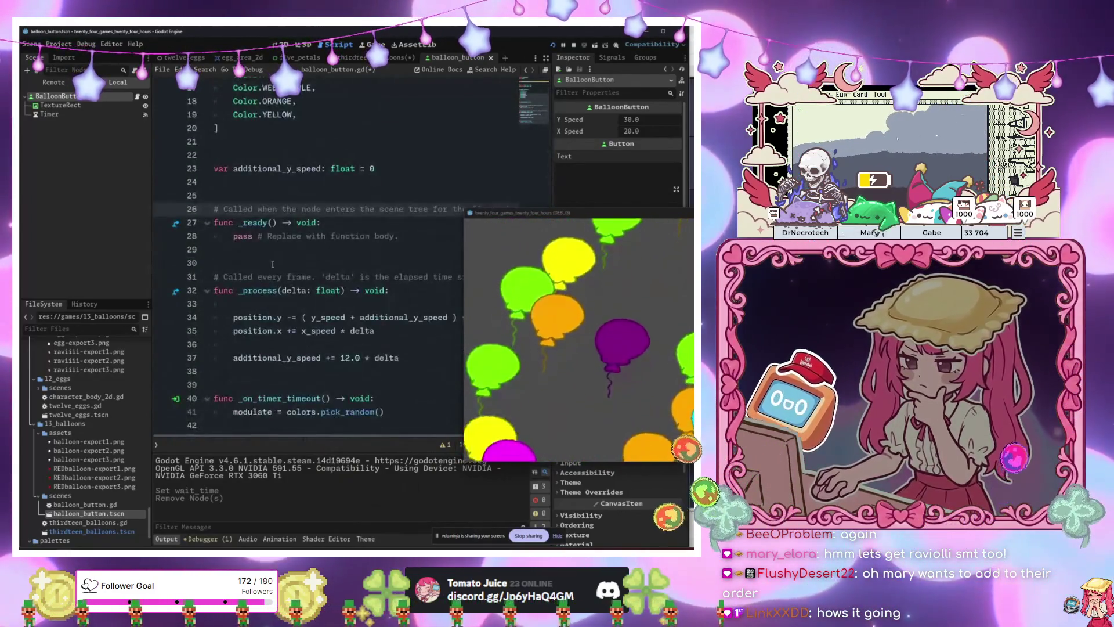
click(310, 397)
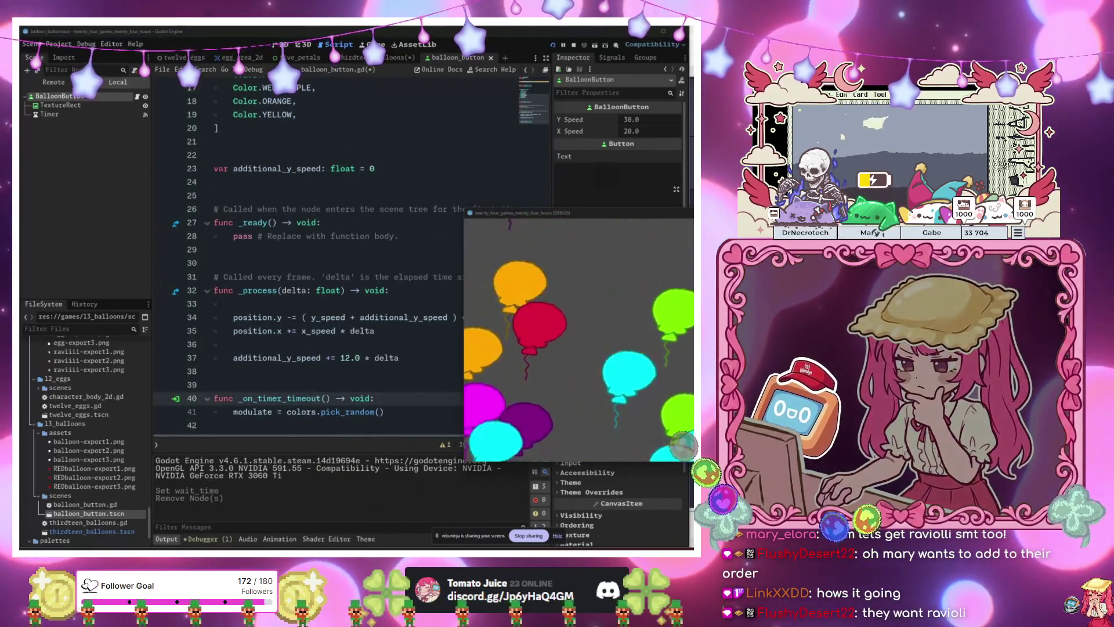
click(269, 347)
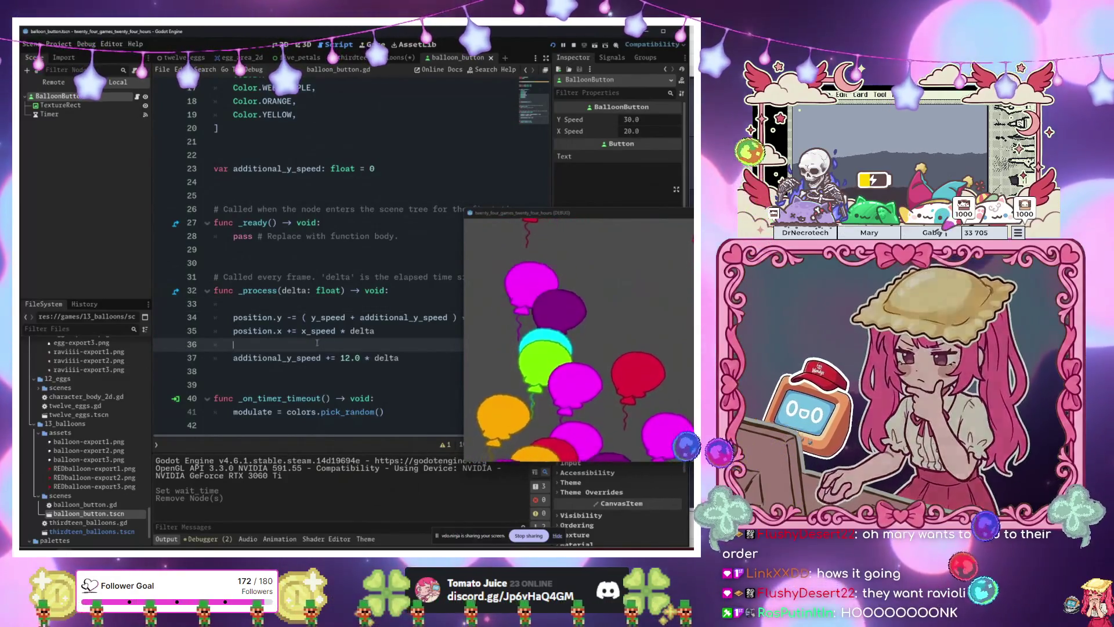
click(350, 358)
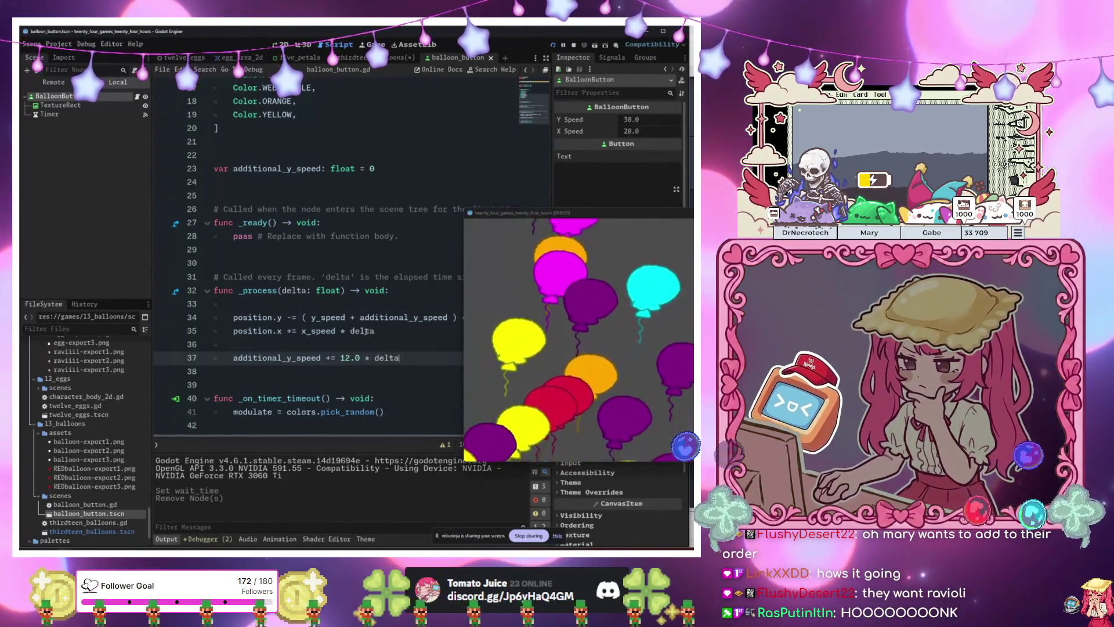
click(357, 346)
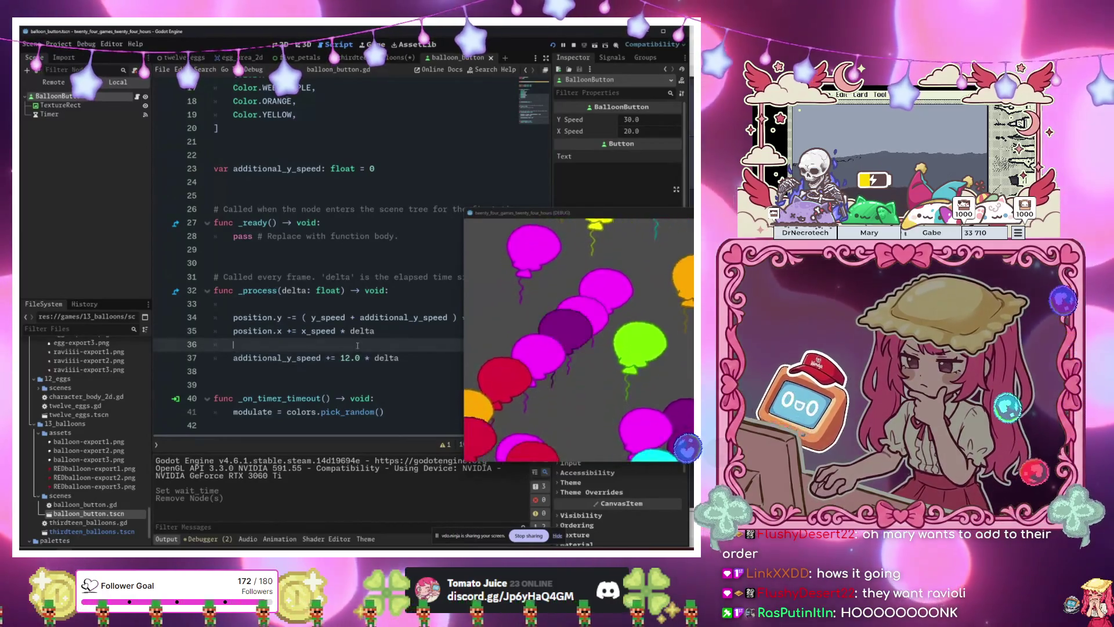
click(391, 359)
scroll(400, 359, up, 5)
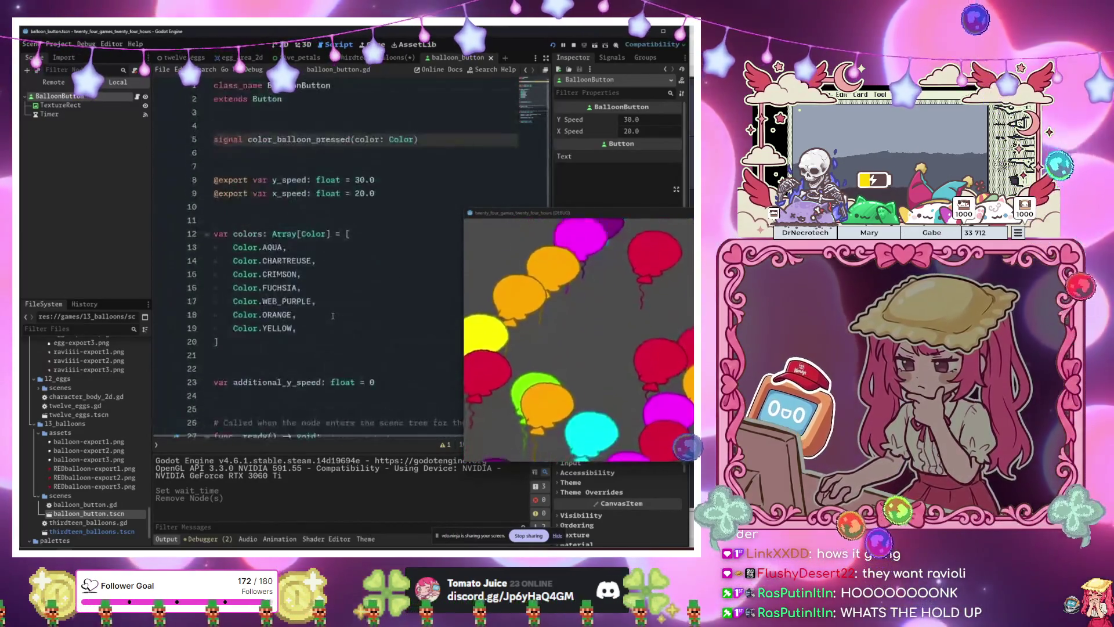
scroll(313, 271, down, 5)
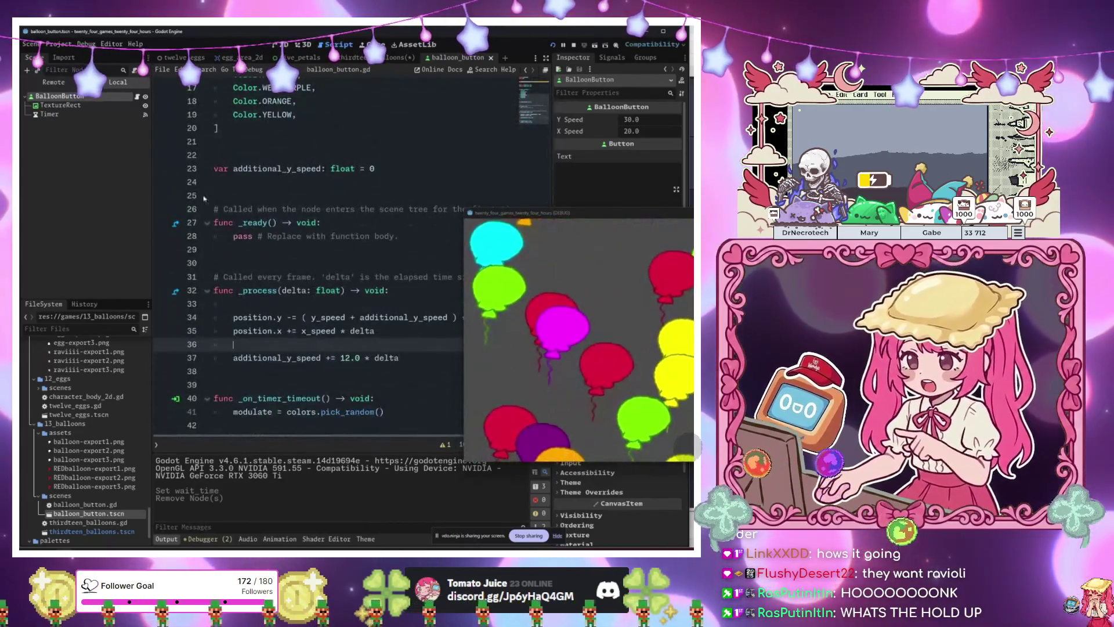
- Connect the balloon's pressed signal to a new _on_pressed function
click(611, 58)
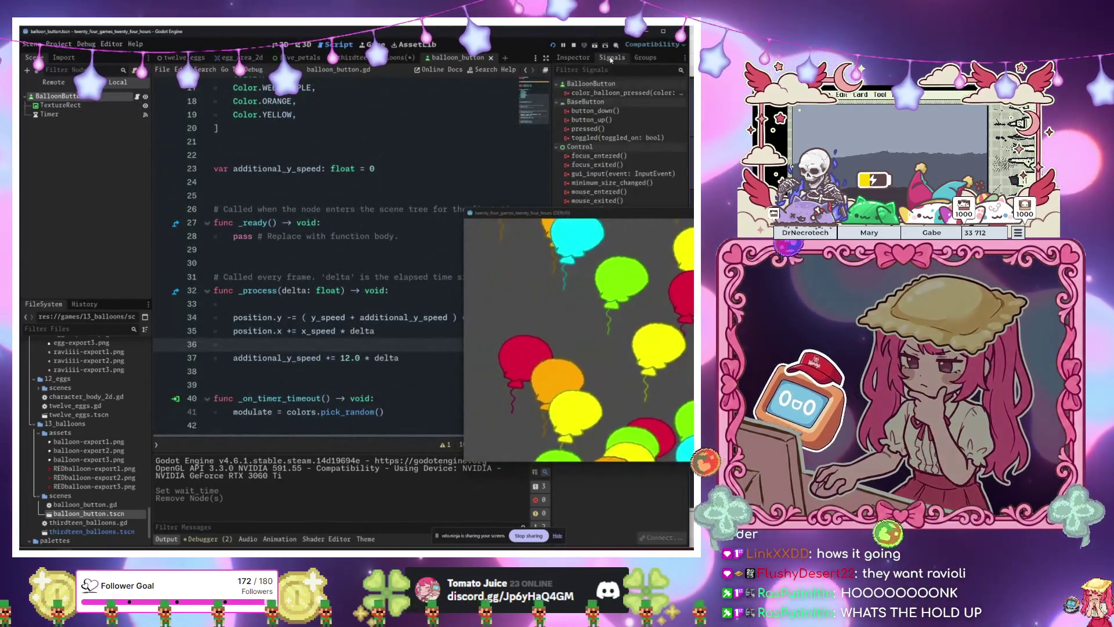
double_click(604, 93)
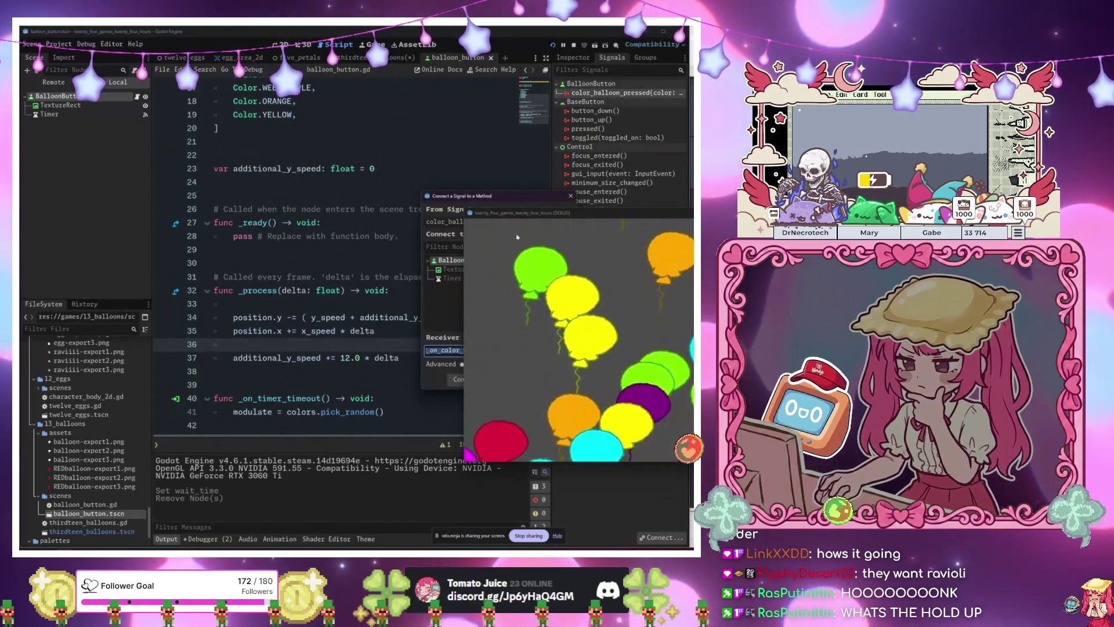
click(517, 381)
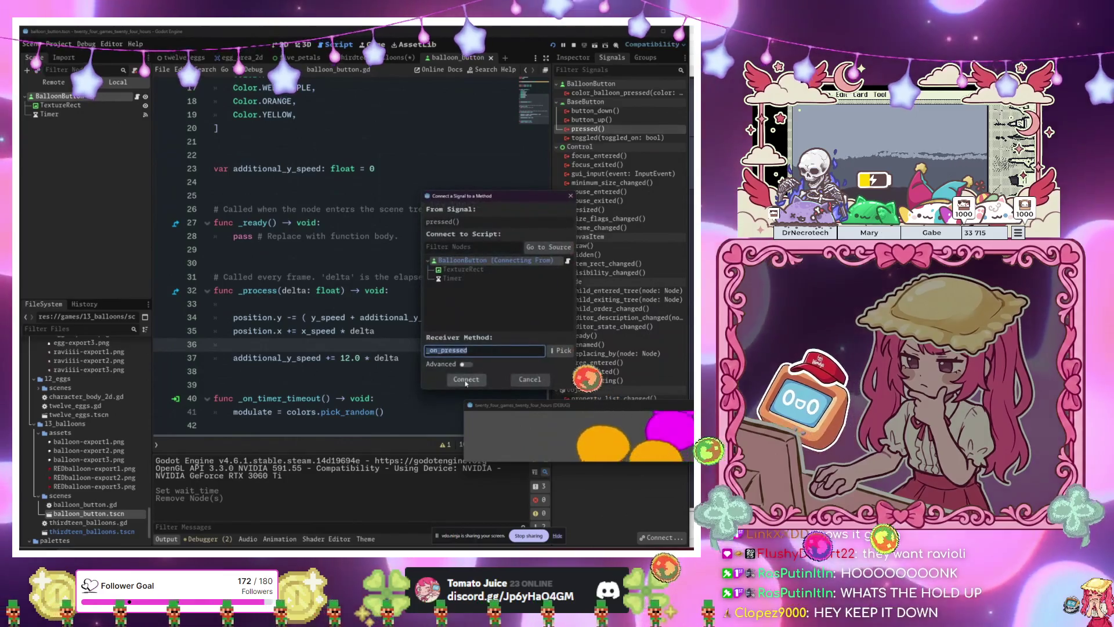
click(467, 370)
- Replace the _on_pressed body with emit_signal("color_balloon_pressed", )
drag(402, 413, 229, 412)
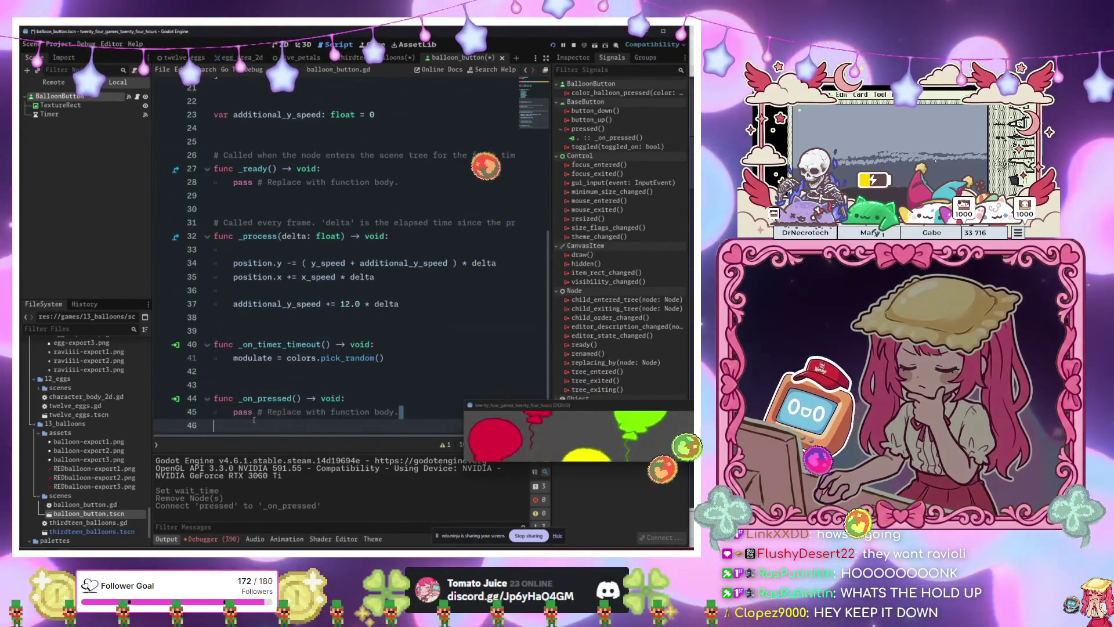
text(col)
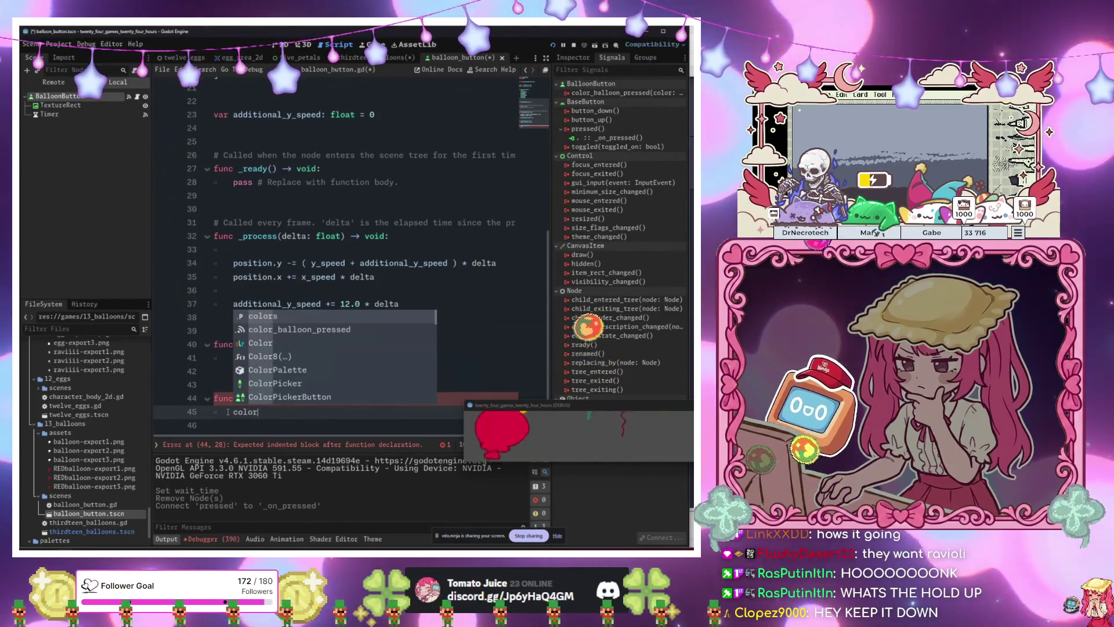
text(or)
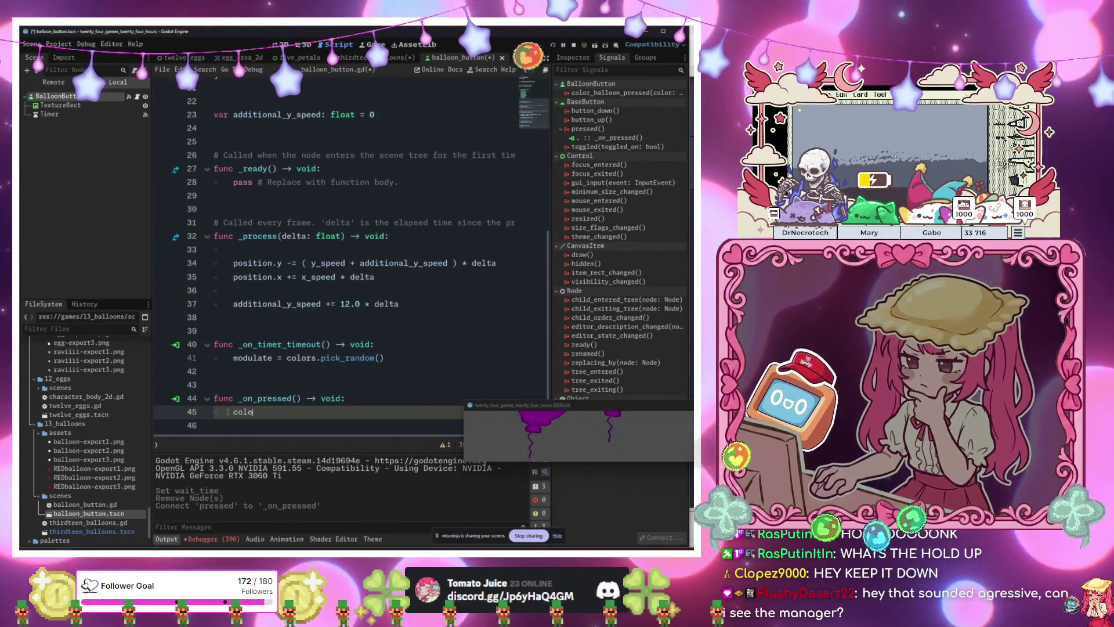
key(BackSpace)
text(emit)
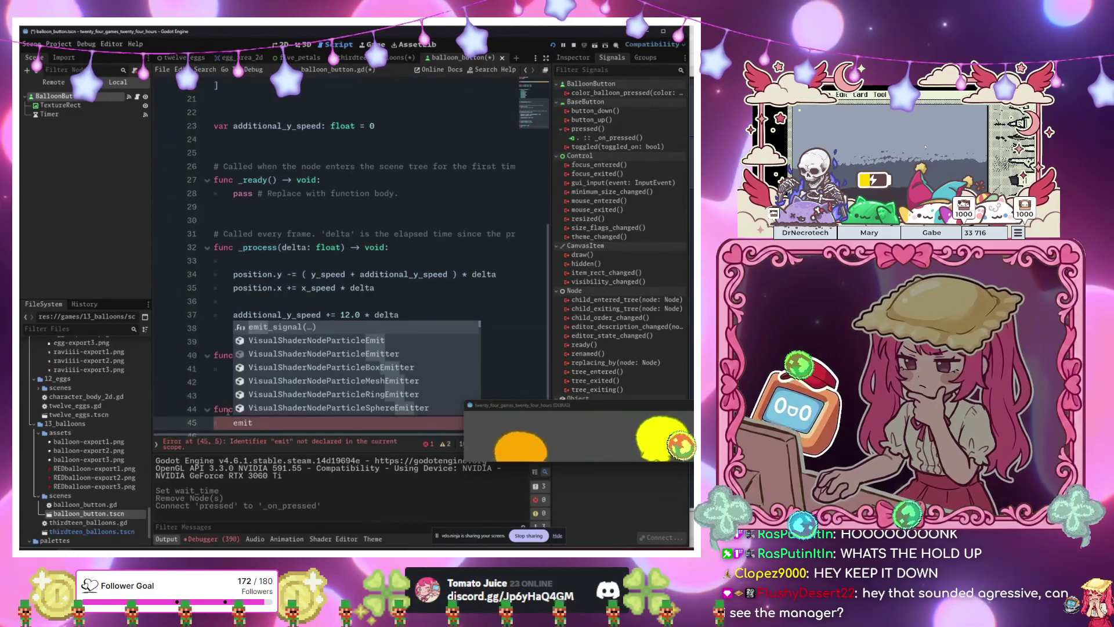
key(Return)
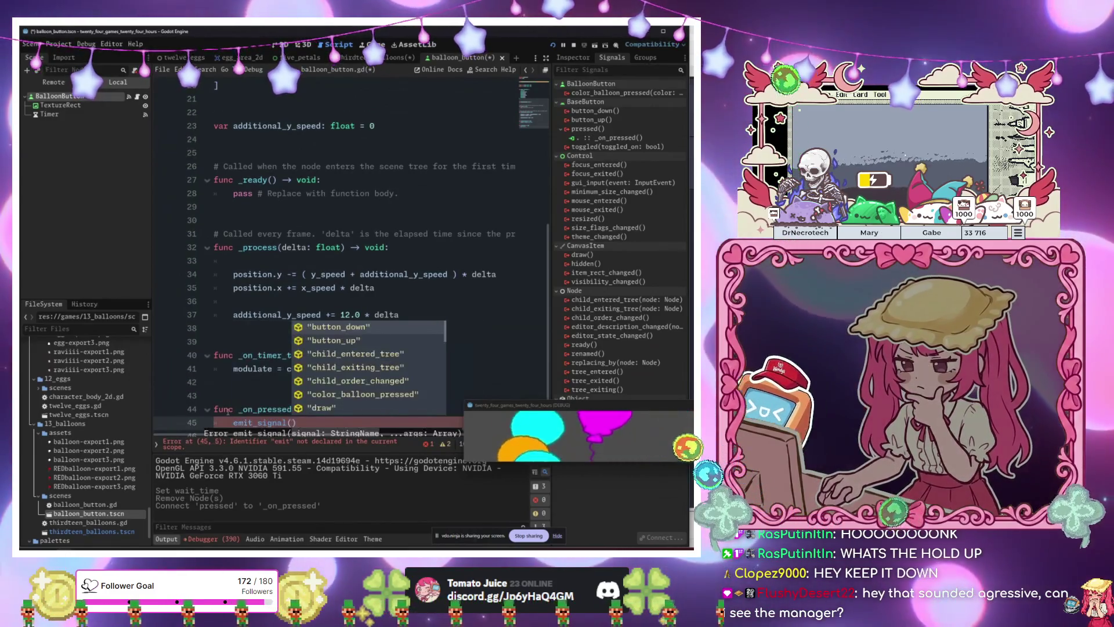
text(")
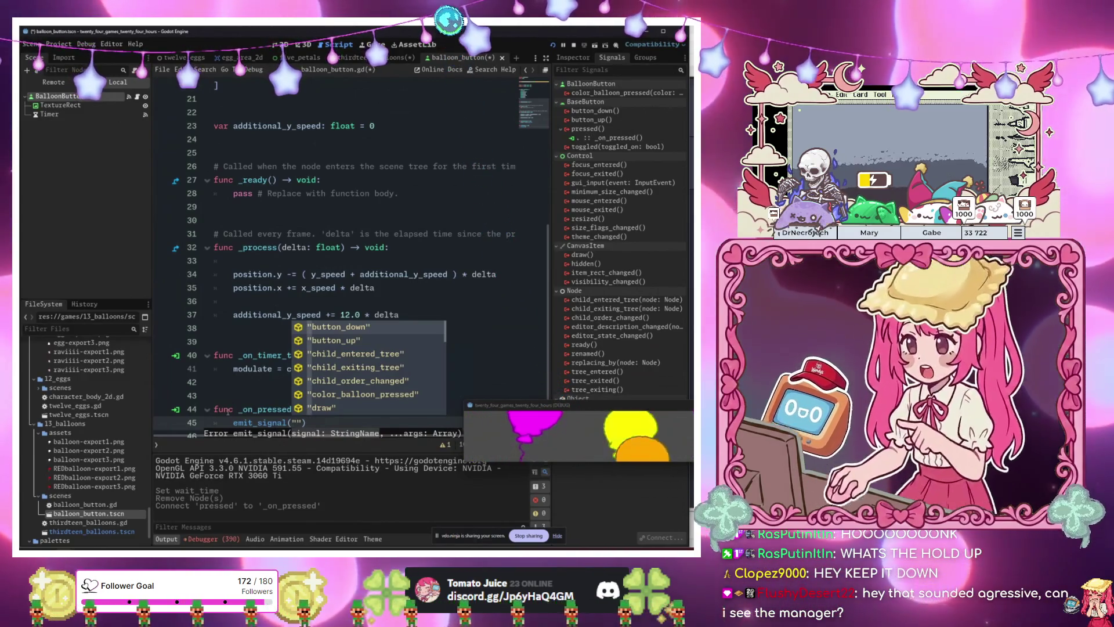
key(Down)
key(Down)
key(Down)
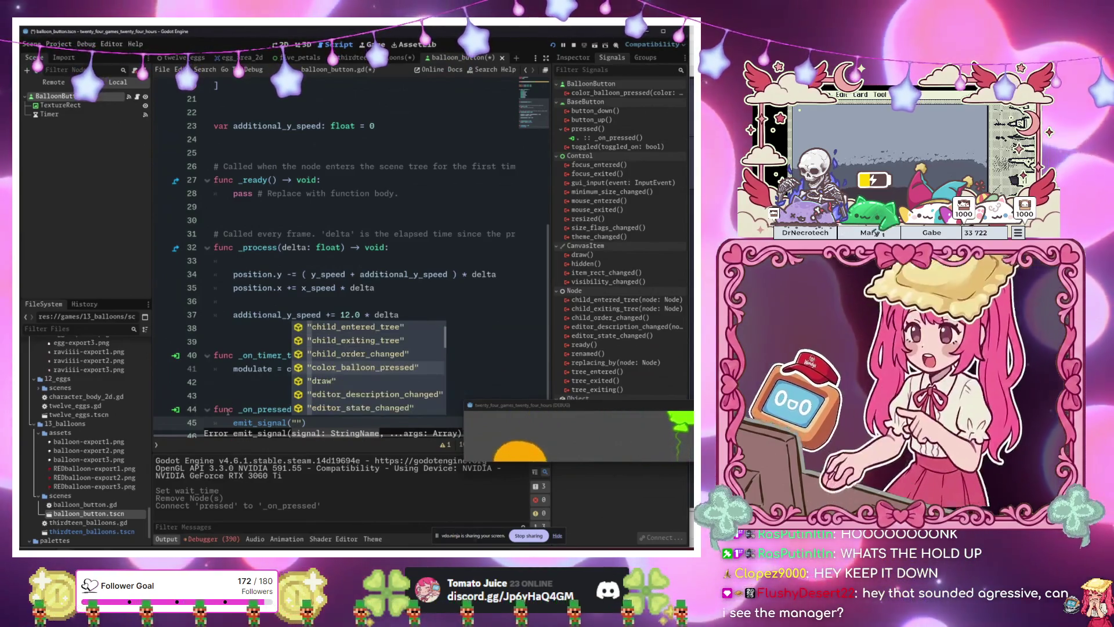
key(Return)
text(,)
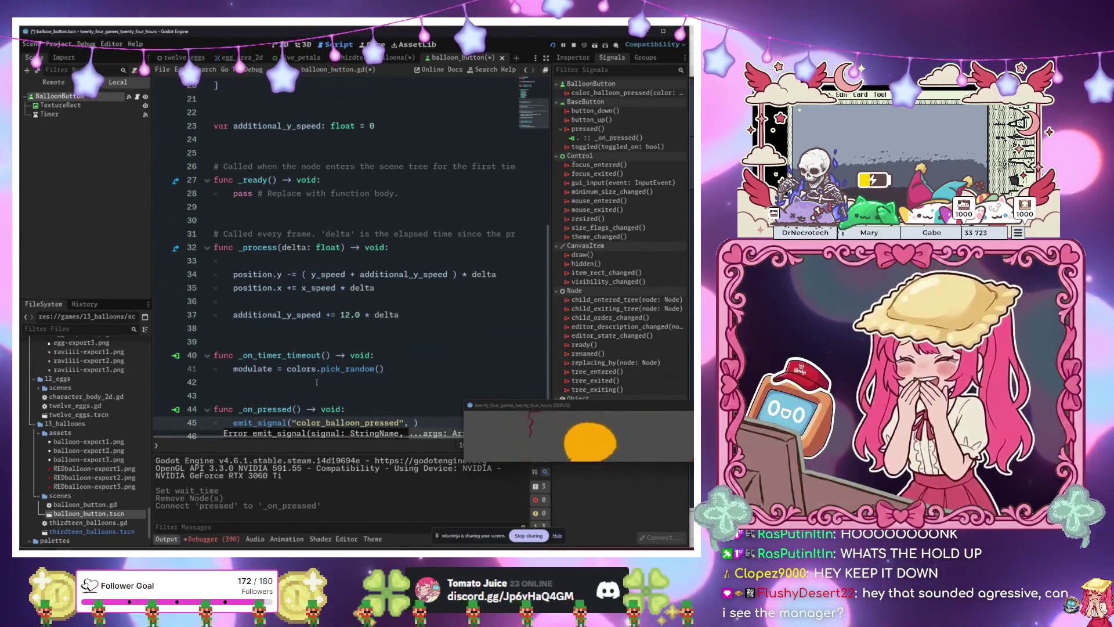
drag(482, 406, 502, 513)
click(414, 413)
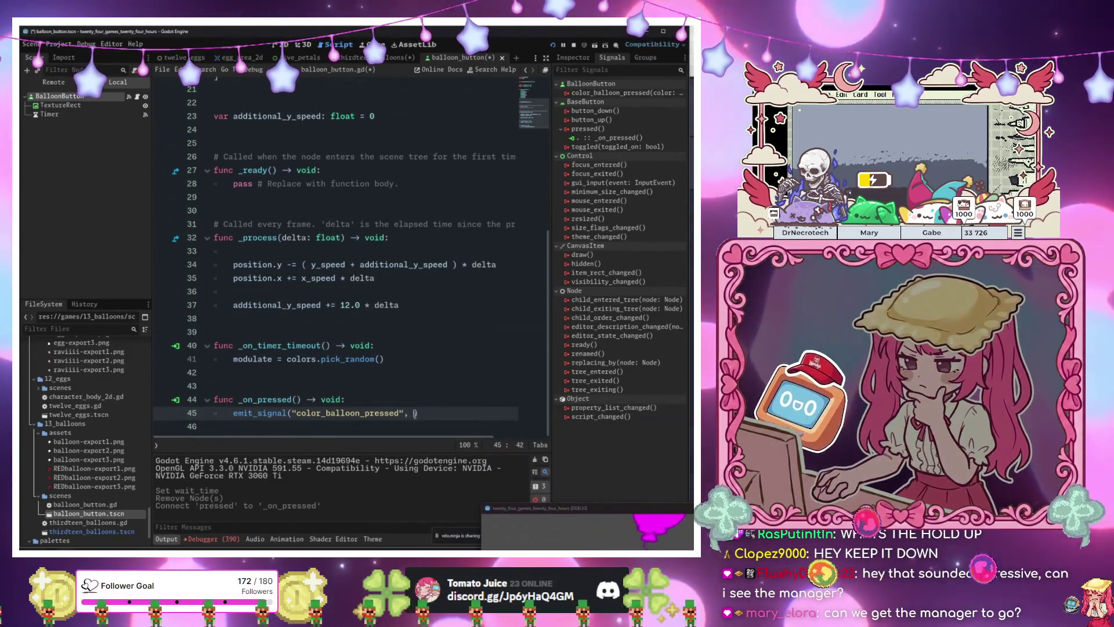
- Pass modulate and self as the emit_signal arguments
key(ctrl+space)
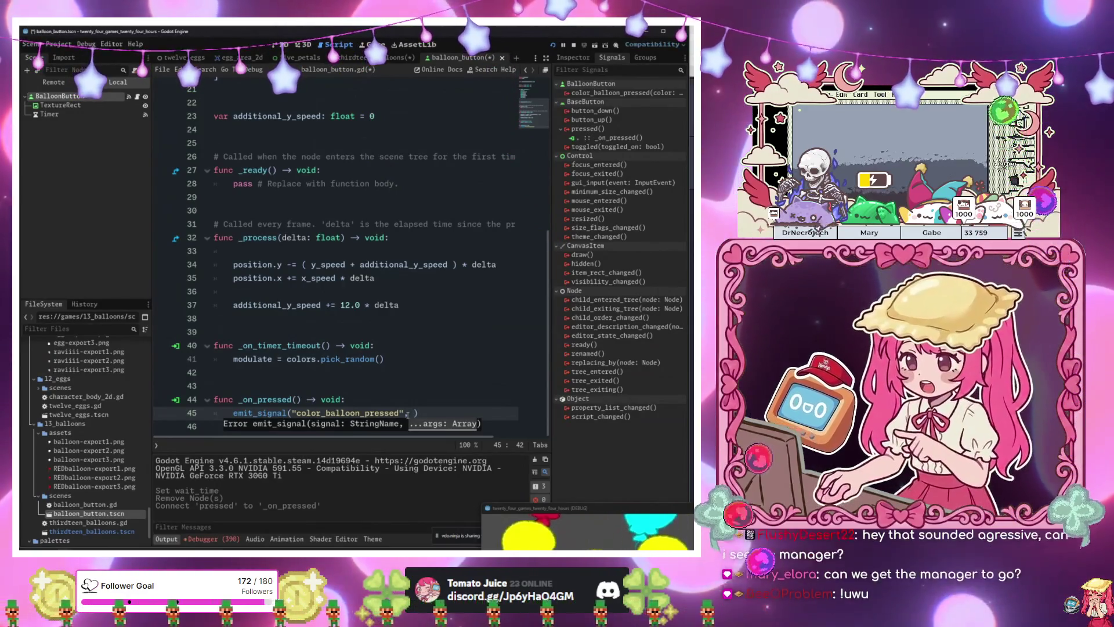
text(modulate =)
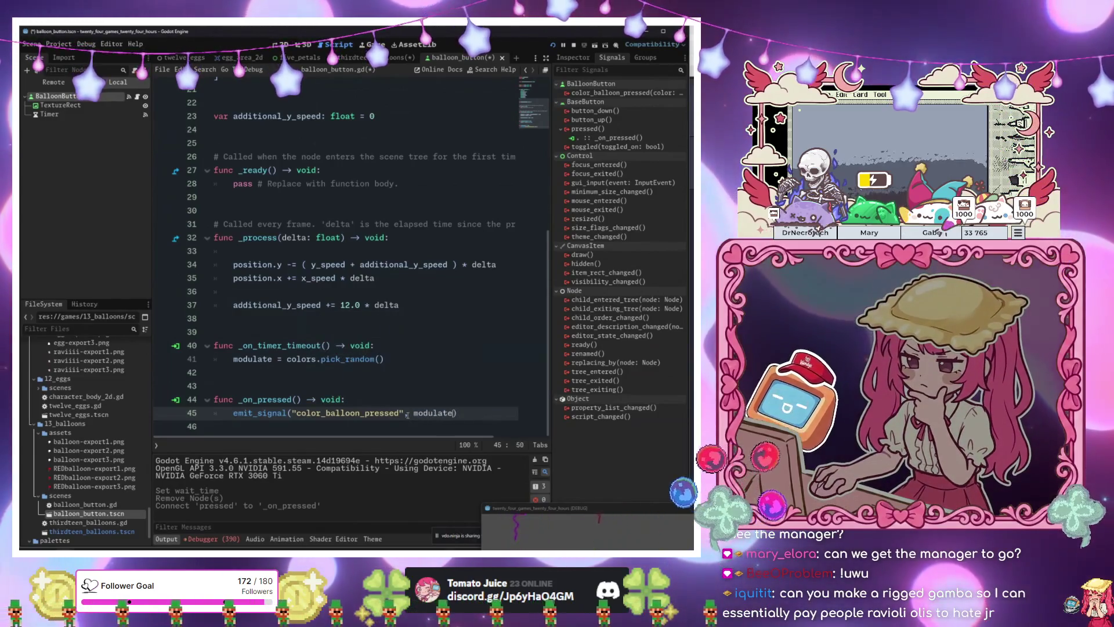
key(BackSpace)
key(BackSpace)
key(BackSpace)
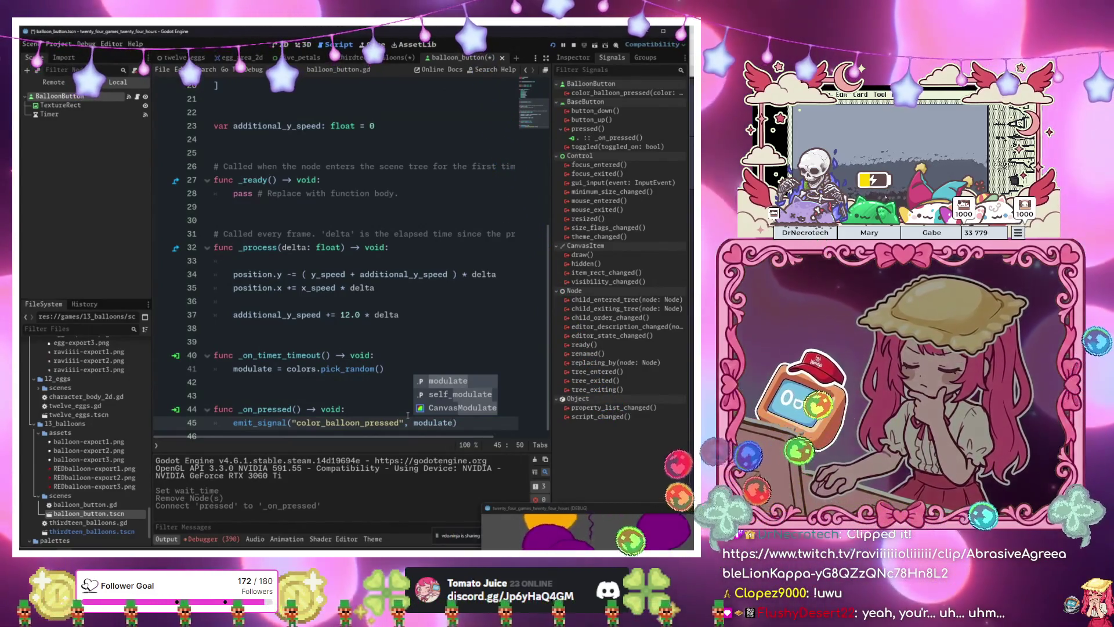
click(399, 315)
click(453, 423)
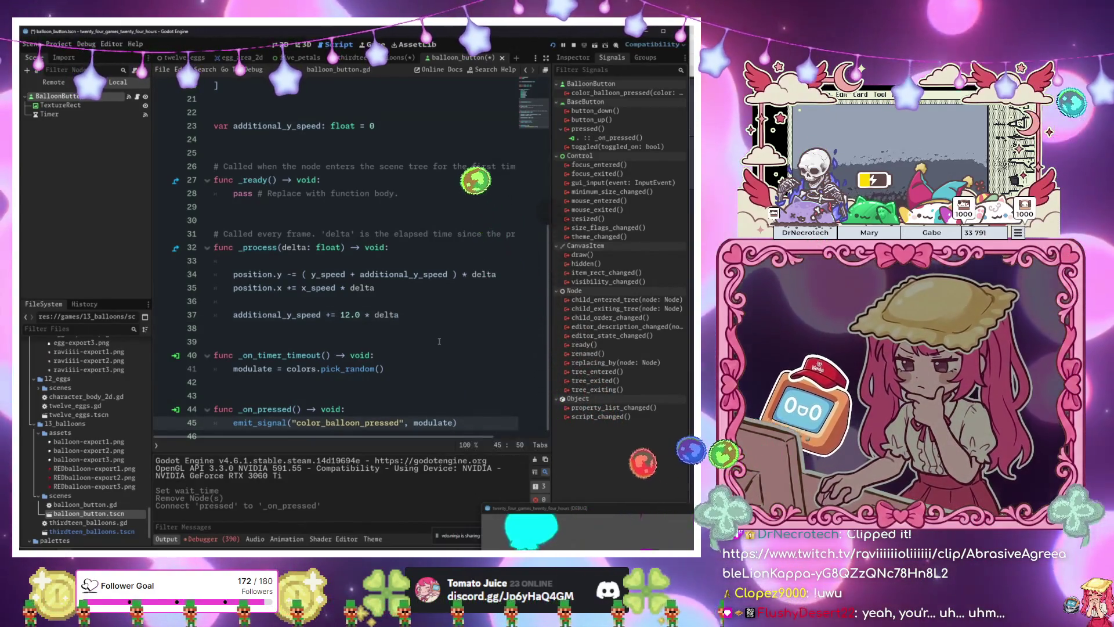
text(, button)
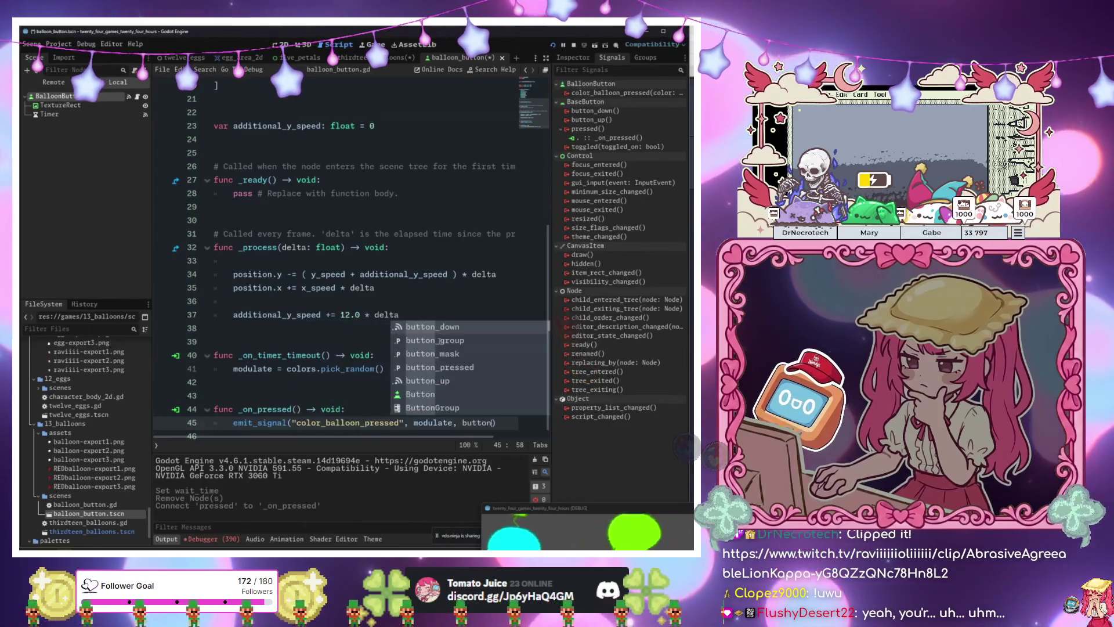
key(BackSpace)
key(BackSpace)
key(BackSpace)
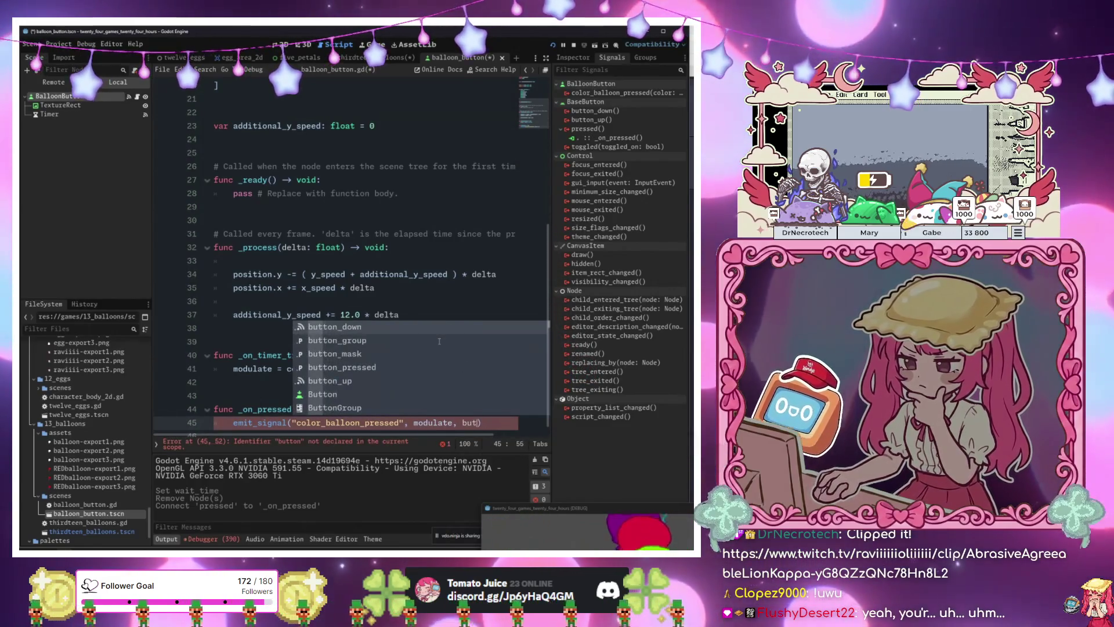
text(self)
- Add a 'button: Button' parameter to the color_balloon_pressed signal, then switch to thirdteen_balloons.gd
scroll(440, 341, up, 8)
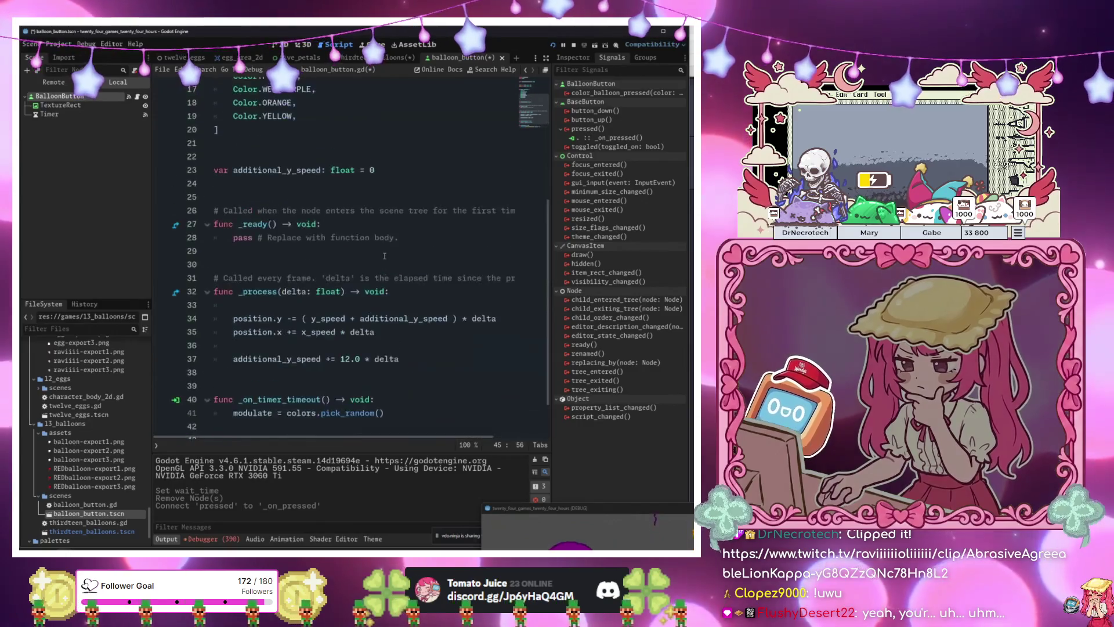
click(413, 153)
click(414, 139)
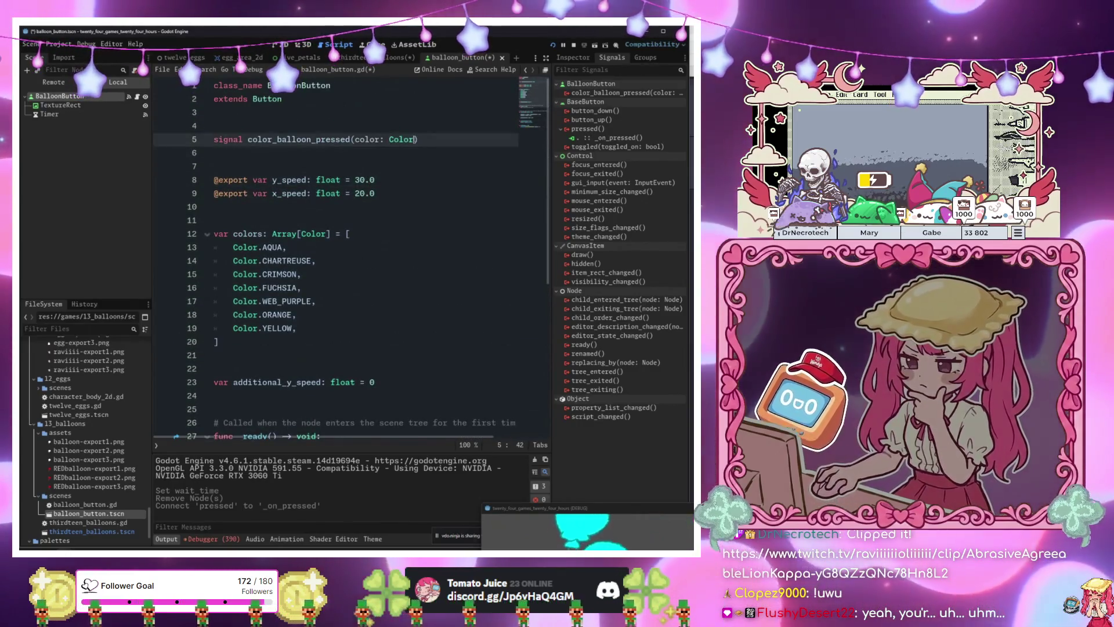
text(n: Butt)
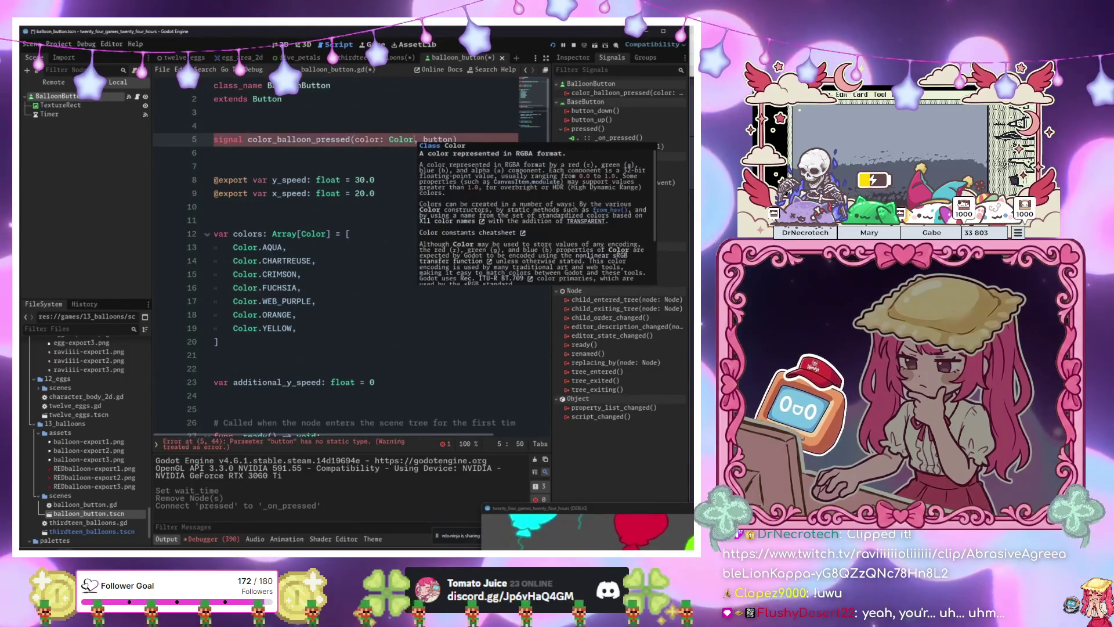
text(on)
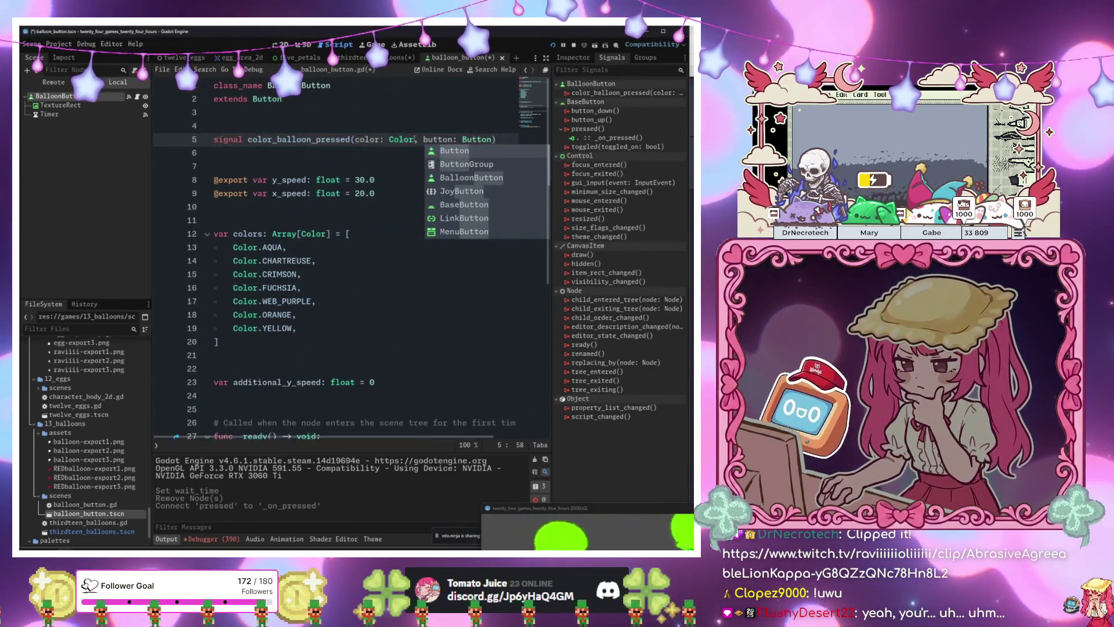
click(290, 98)
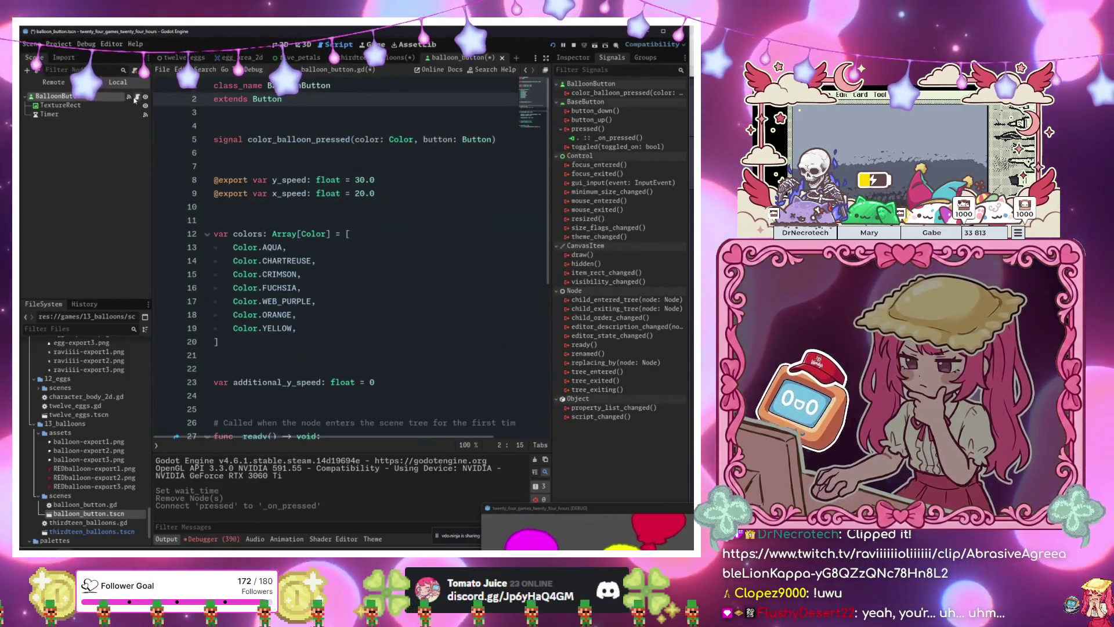
click(398, 57)
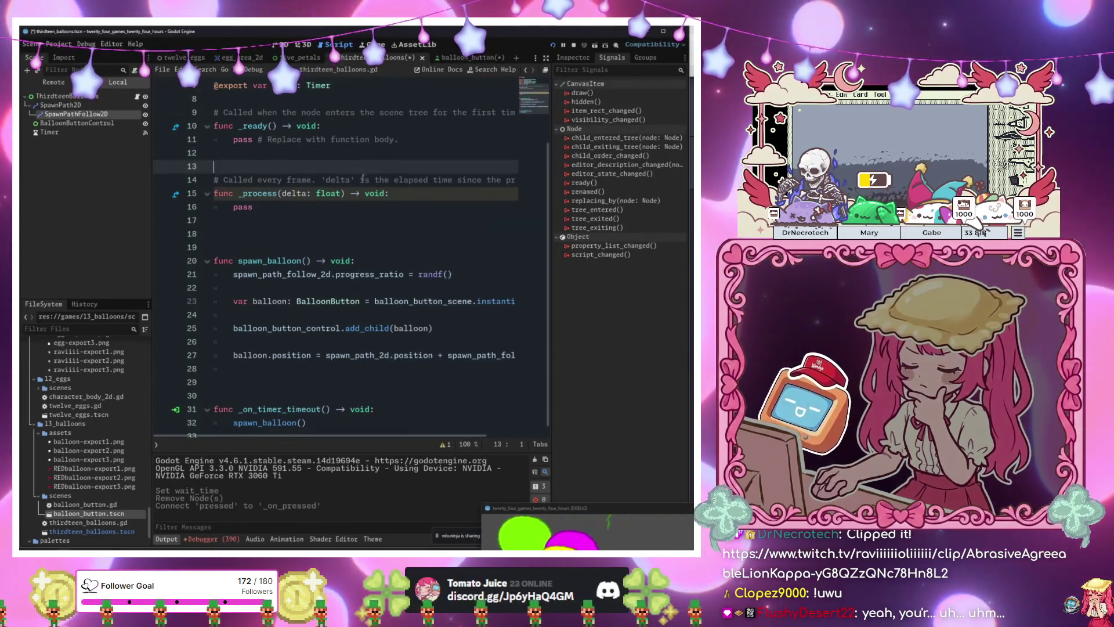
- Delete the extra blank lines around spawn_balloon and the timer timeout function
scroll(348, 262, down, 1)
click(351, 276)
click(371, 330)
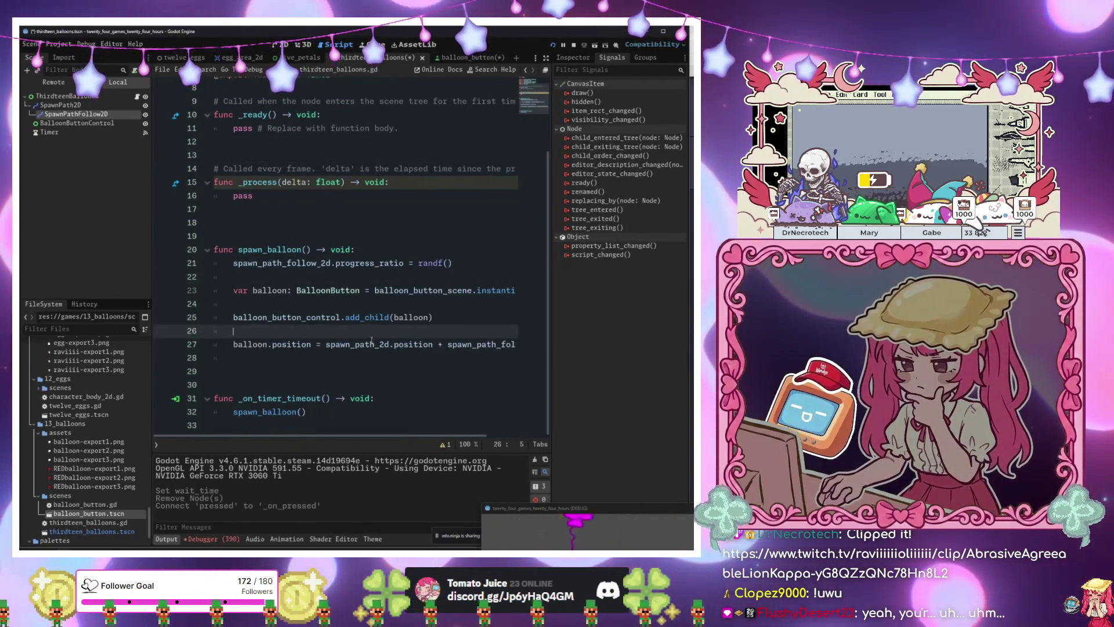
click(378, 345)
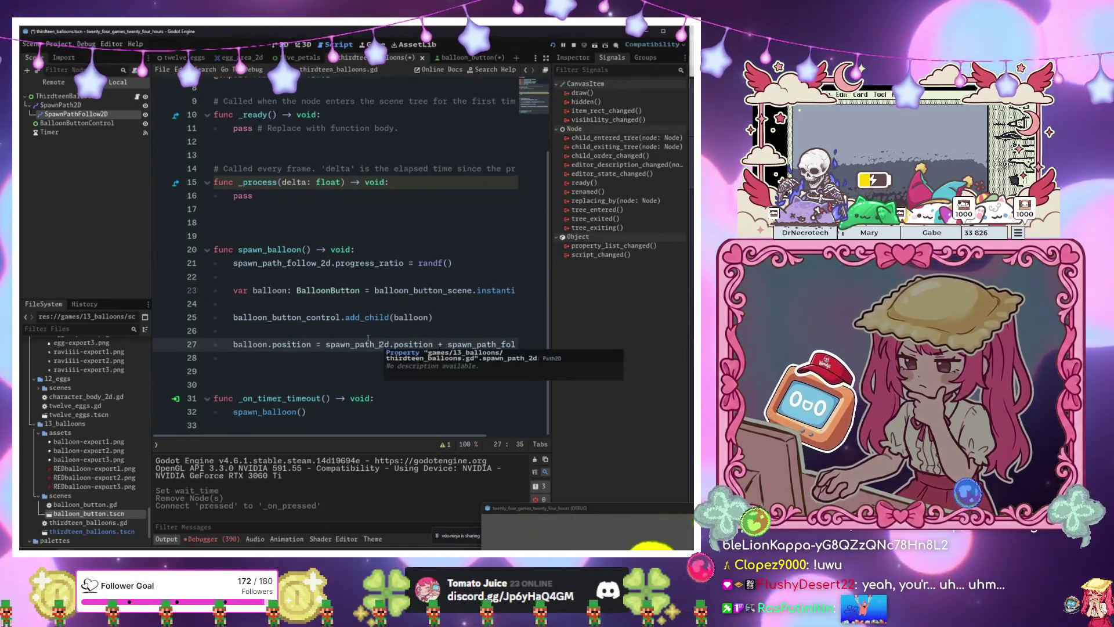
click(348, 317)
click(348, 263)
click(336, 412)
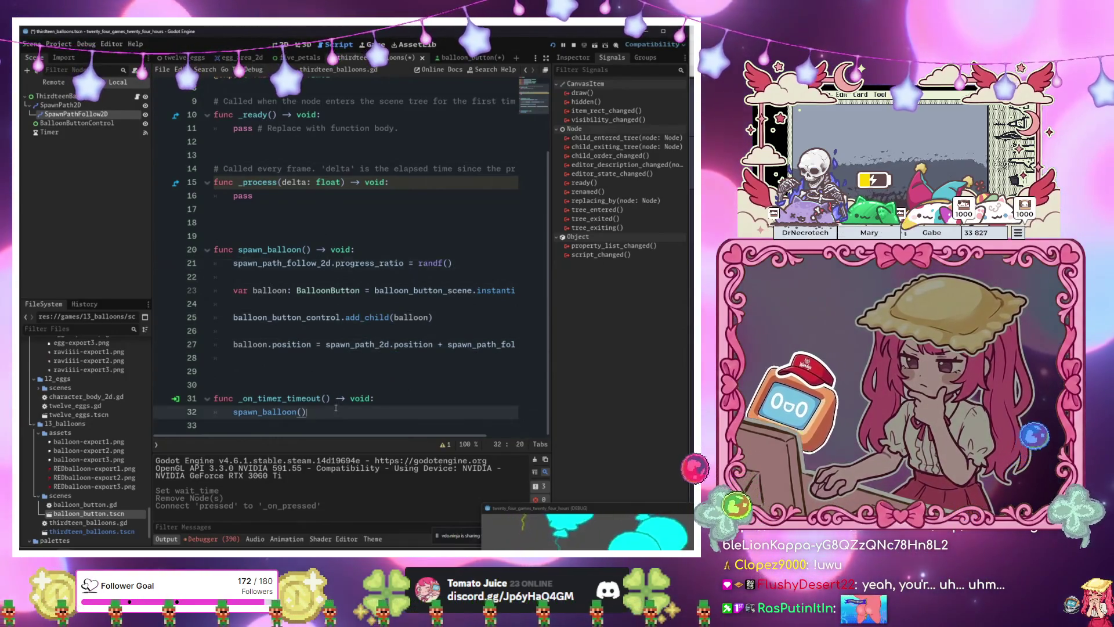
click(352, 402)
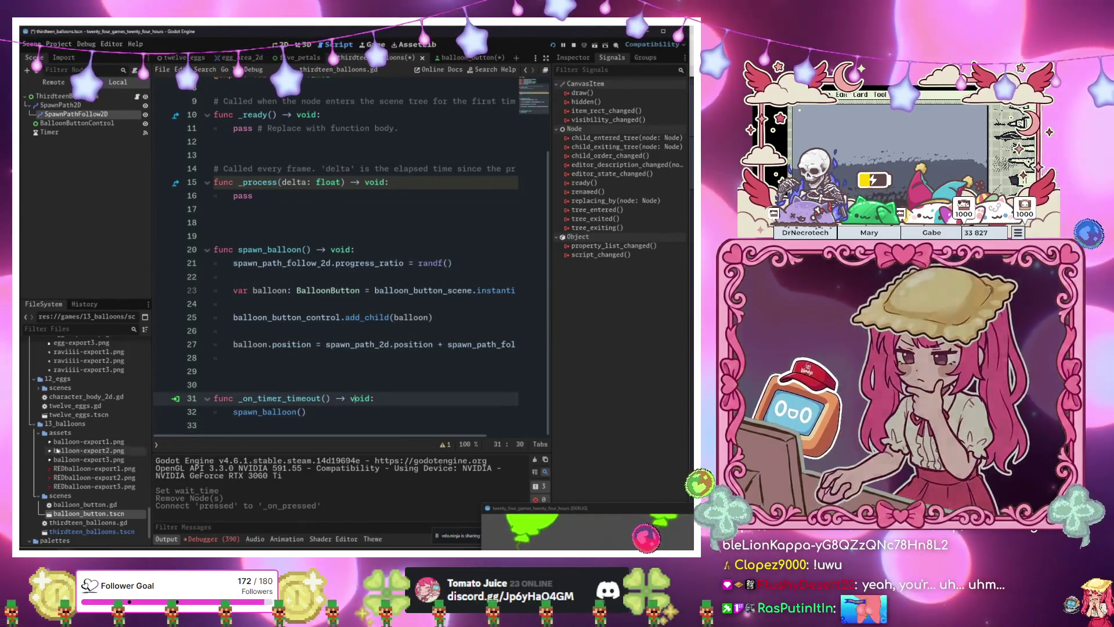
click(335, 370)
key(BackSpace)
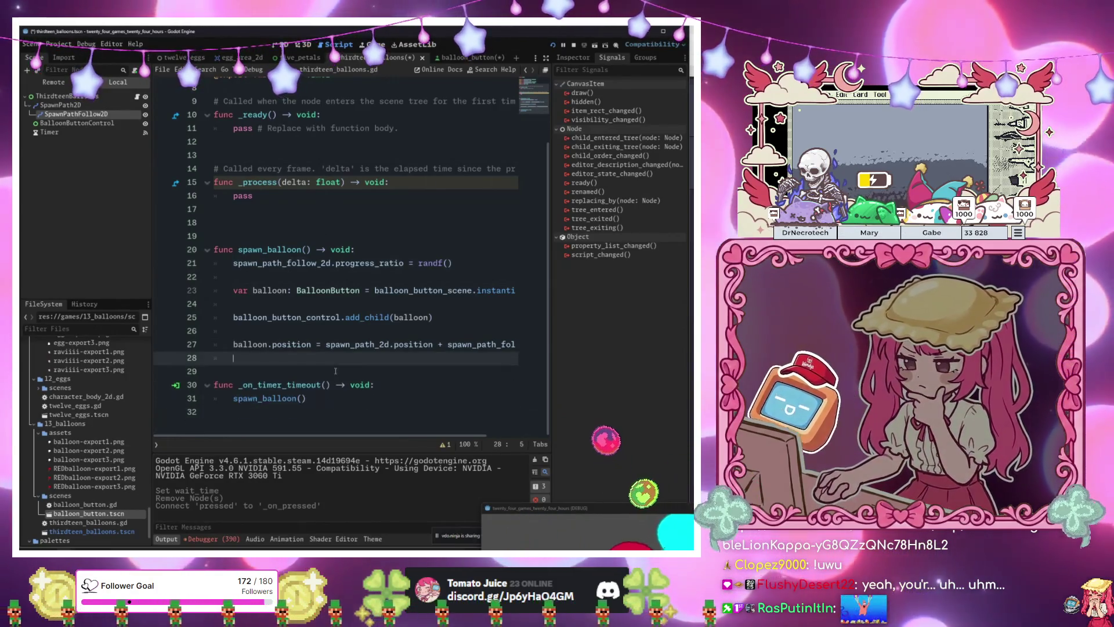
click(291, 226)
key(BackSpace)
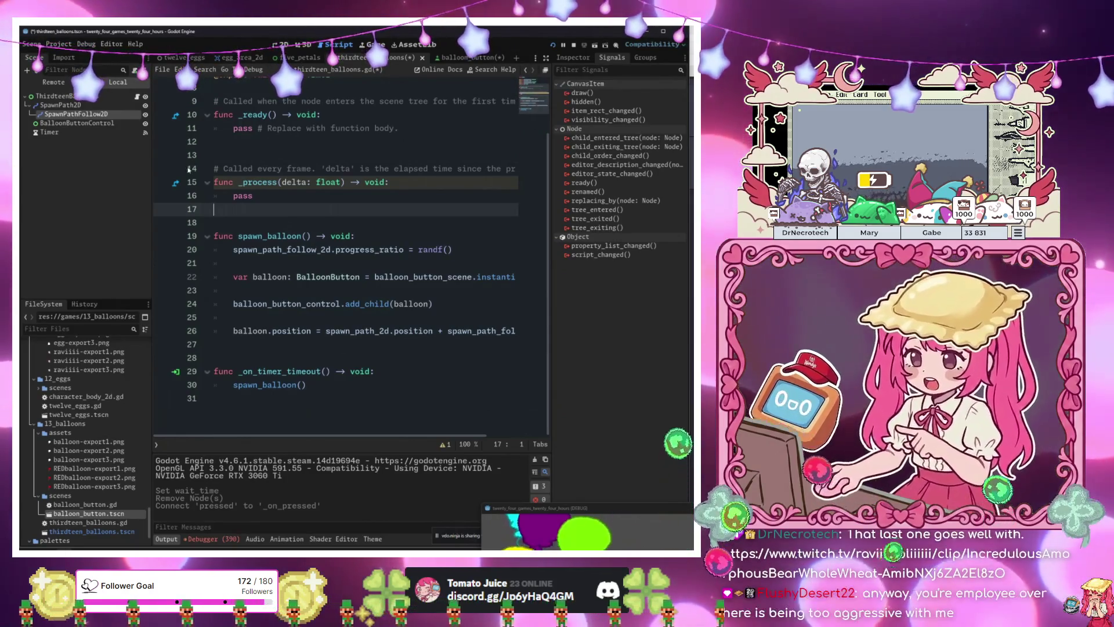
- Open a new line after the balloon.position assignment in spawn_balloon
click(272, 299)
click(290, 236)
click(304, 371)
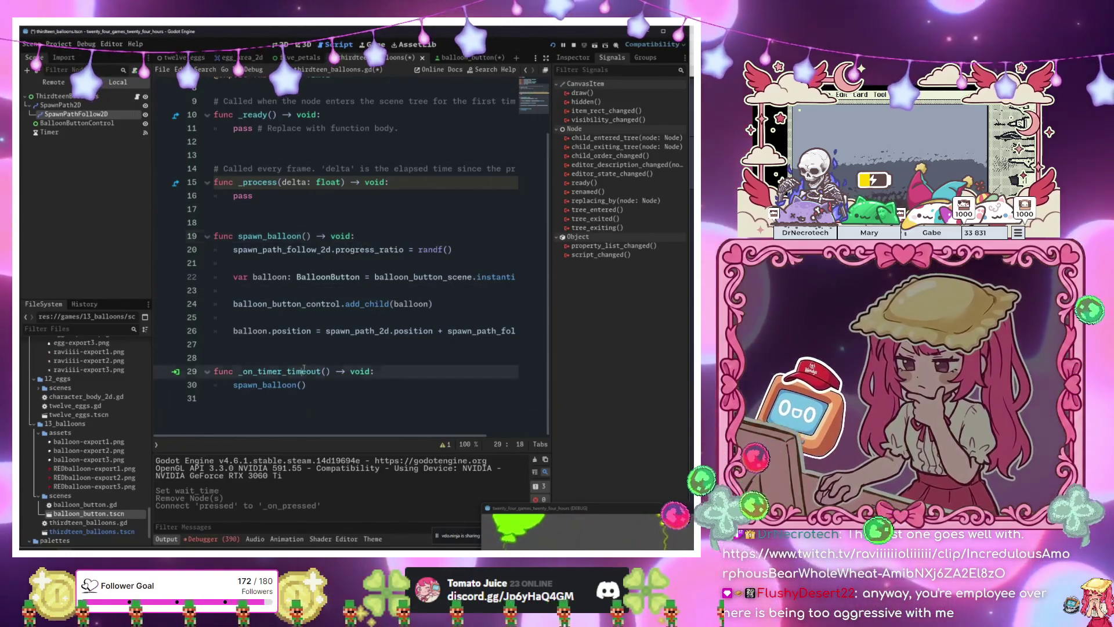
click(290, 344)
key(Return)
- Write balloon.color_balloon_pressed.connect() on the new line and save
text(val)
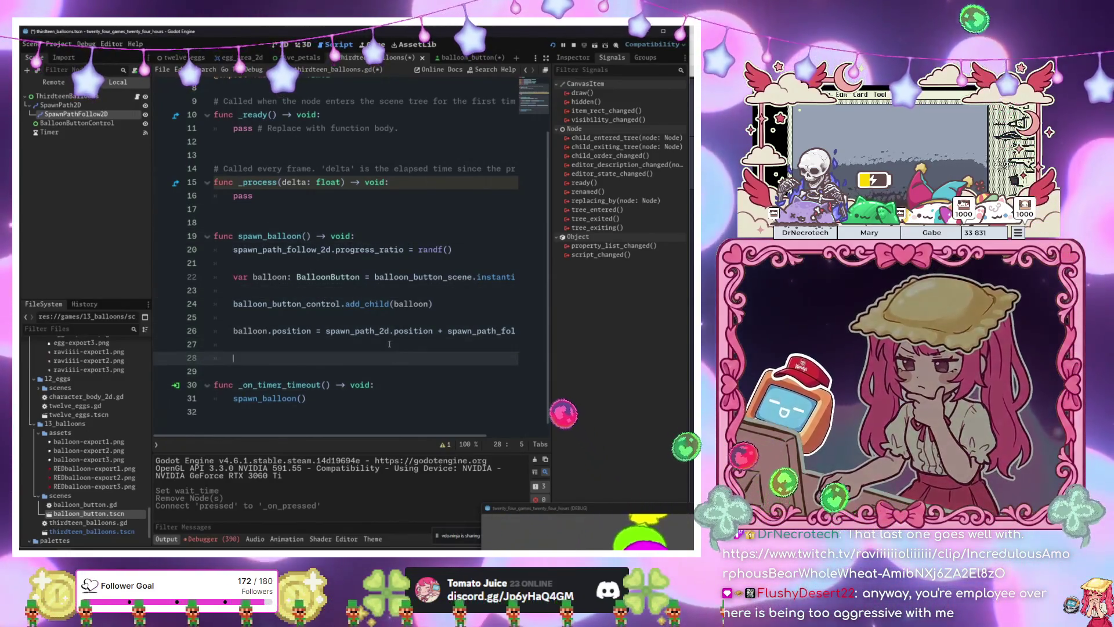
key(BackSpace)
key(BackSpace)
key(BackSpace)
text(balloon.)
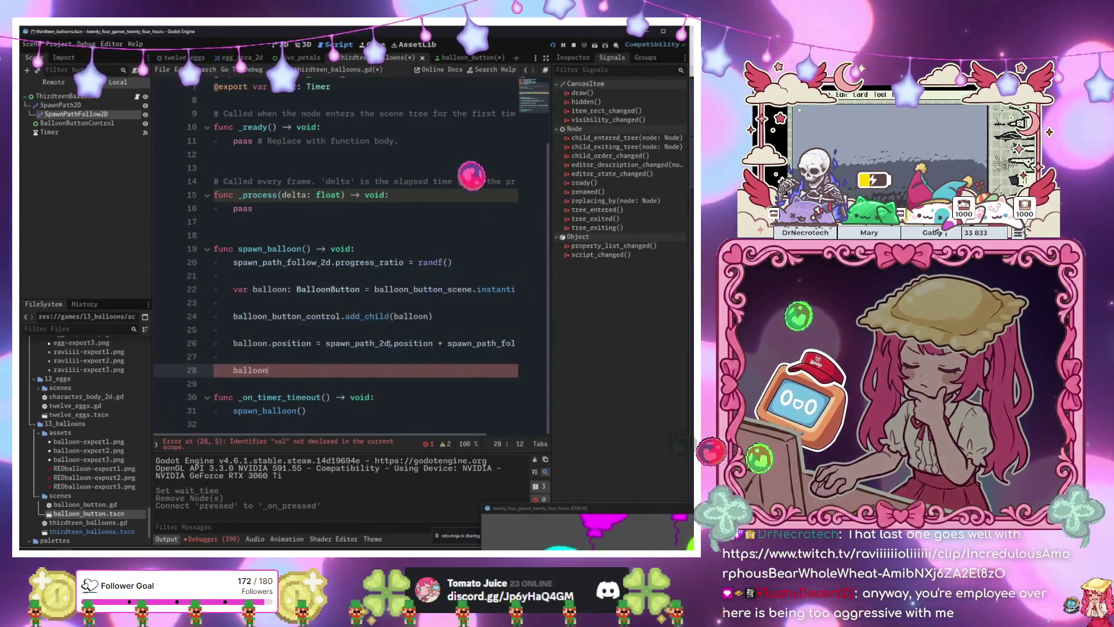
key(Down)
key(Down)
key(Return)
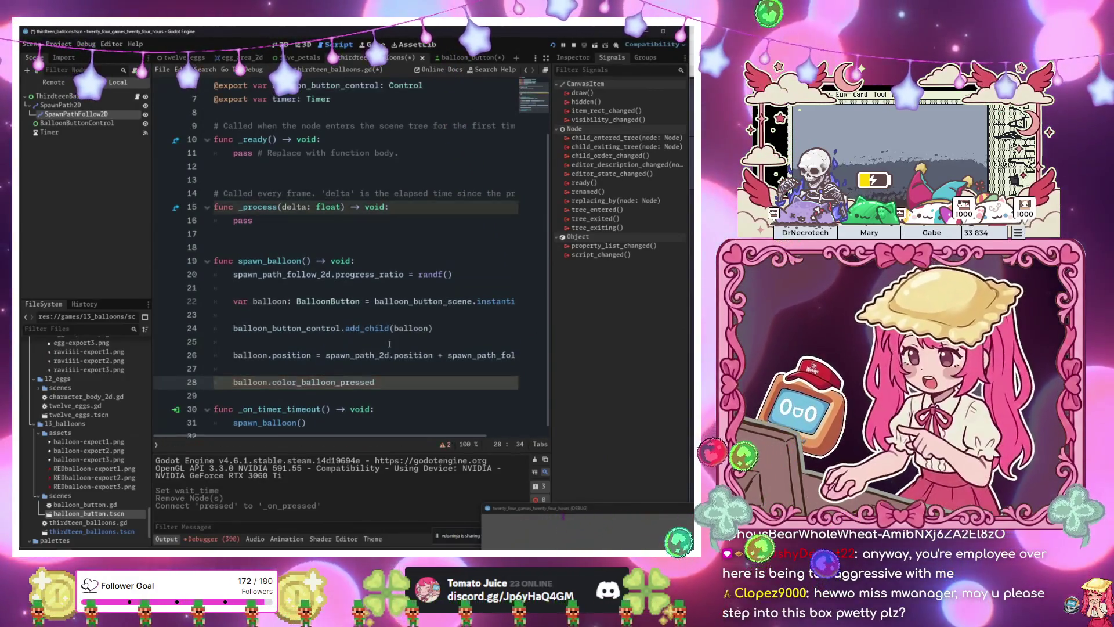
text(.pr)
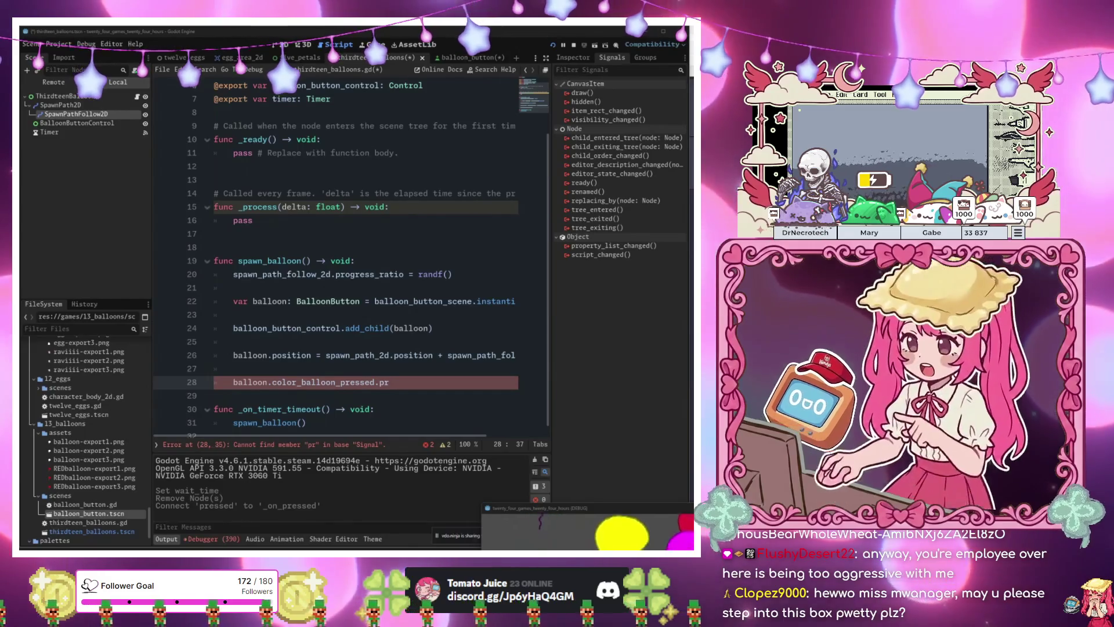
key(ctrl+s)
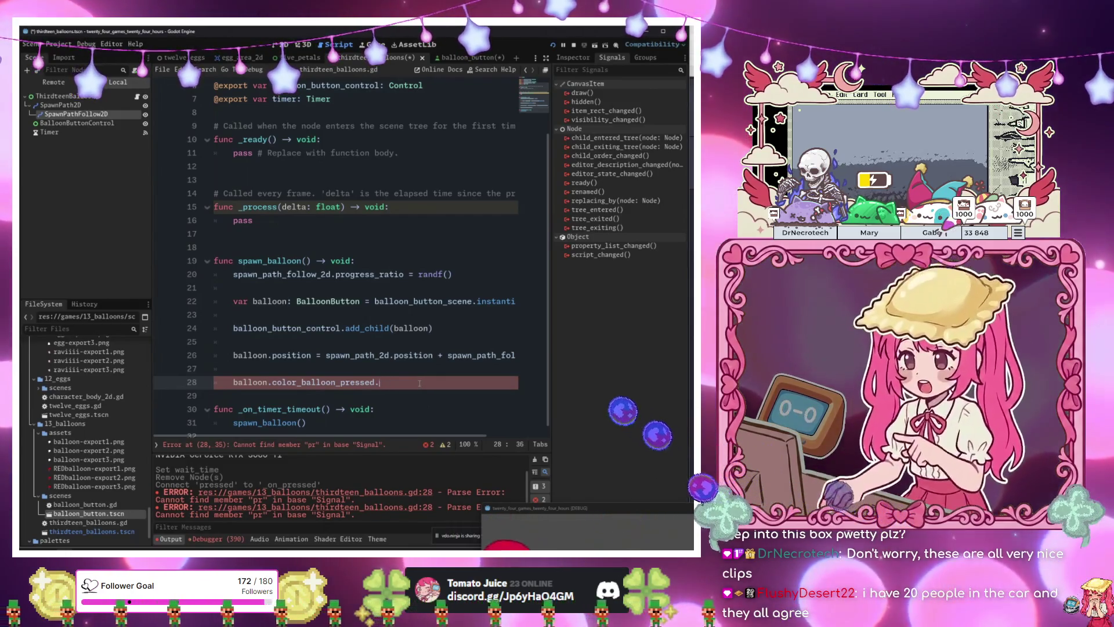
key(BackSpace)
key(BackSpace)
key(Return)
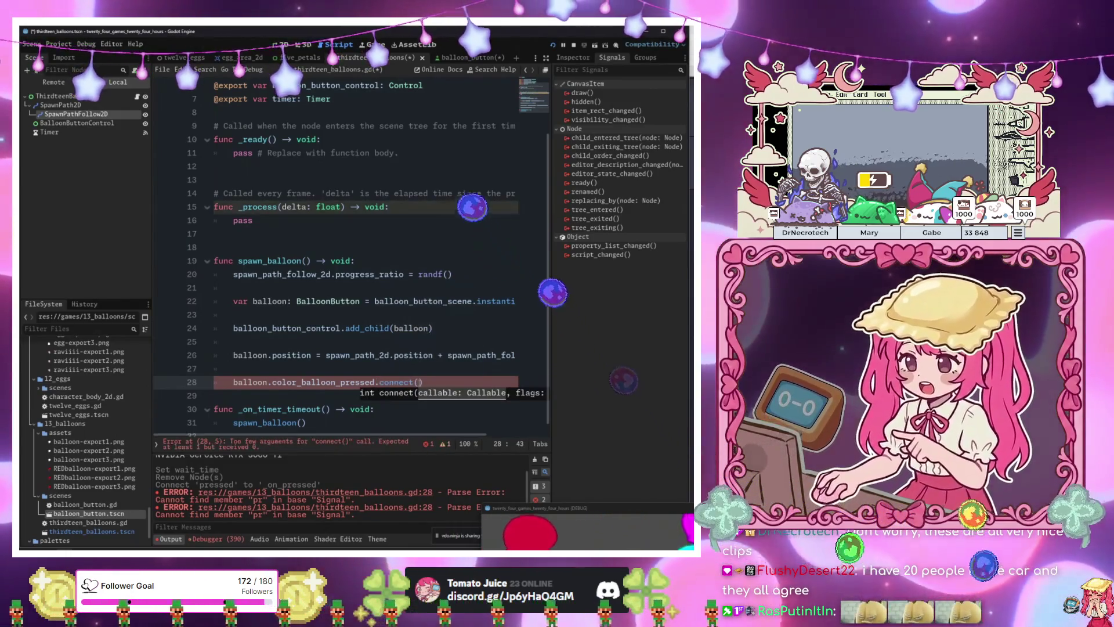
- Declare a new _balloon_button_pressed(color: Color, button: Button) -> void handler and save
click(214, 396)
key(Return)
key(Return)
key(Return)
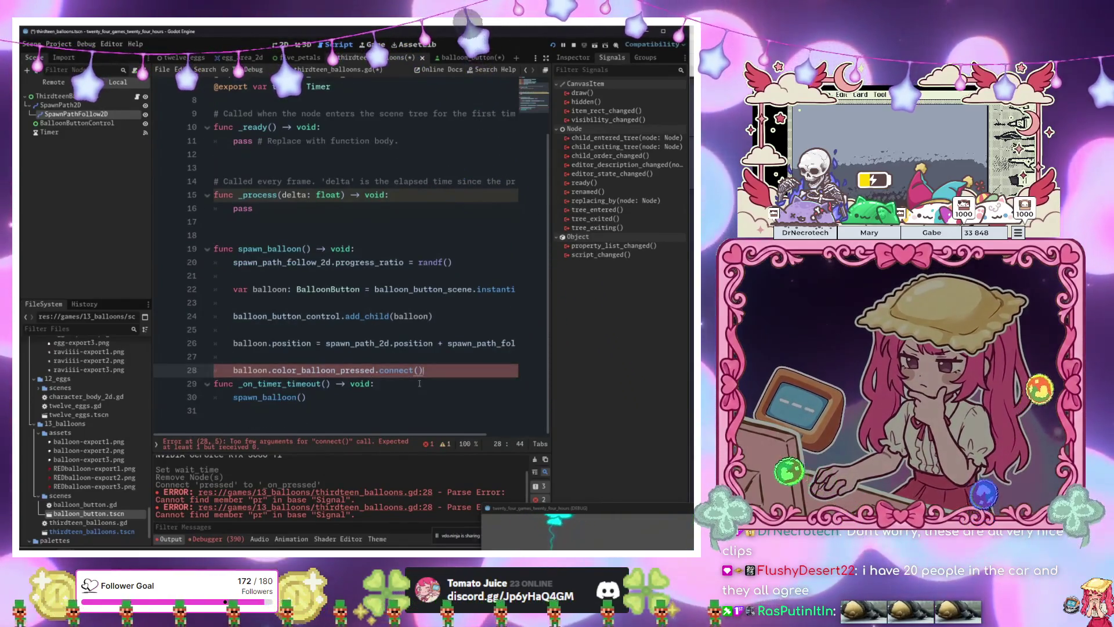
key(Up)
key(Up)
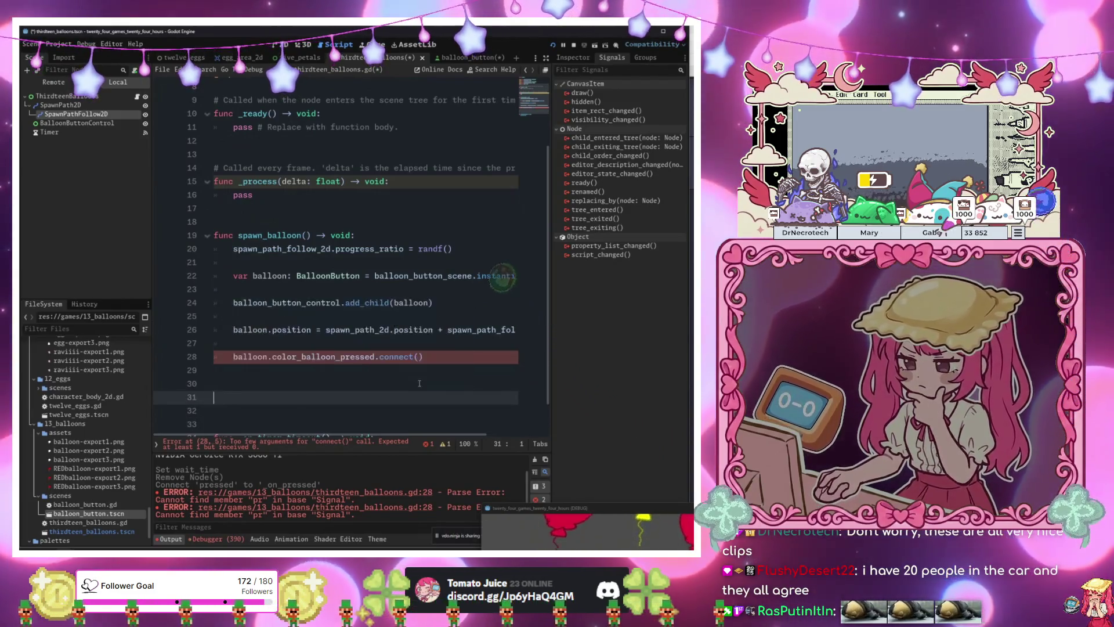
text(func _balloon_but)
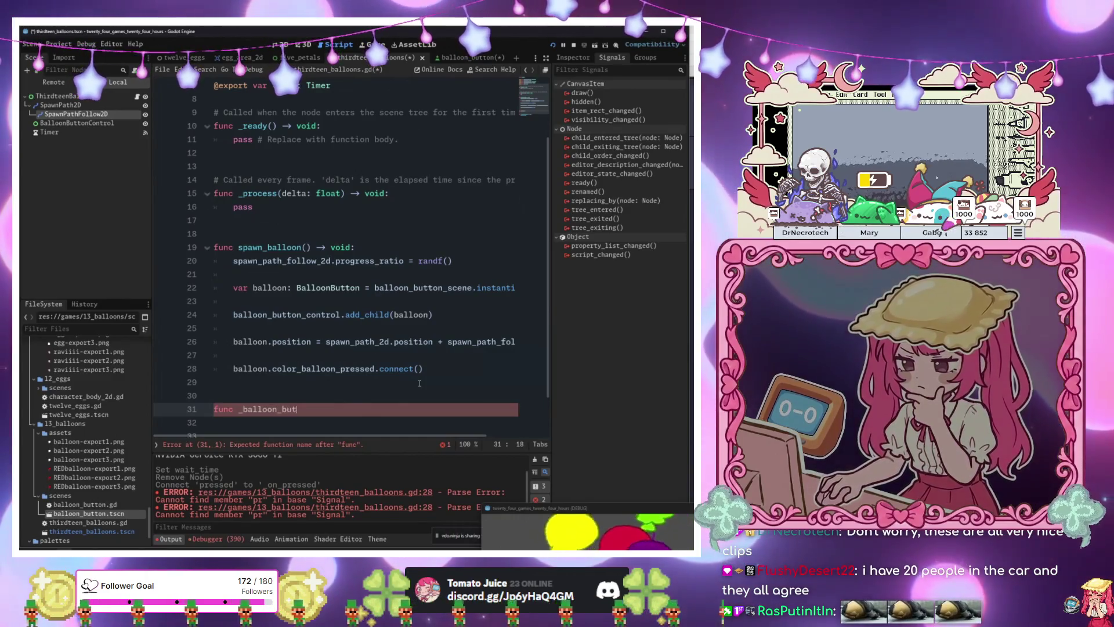
text(d()
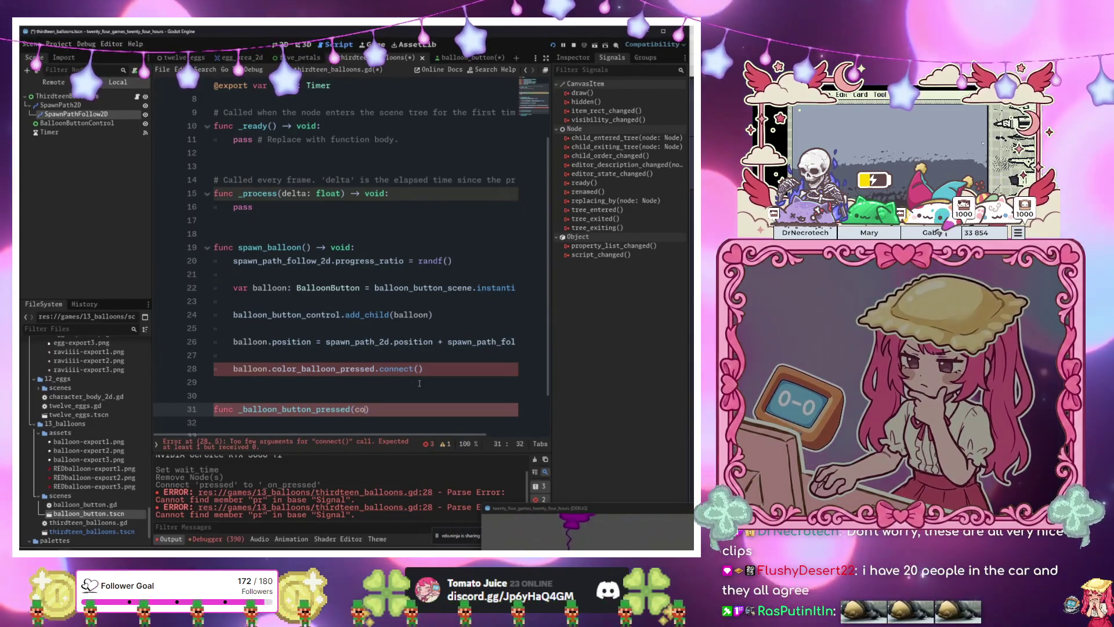
text(Color, )
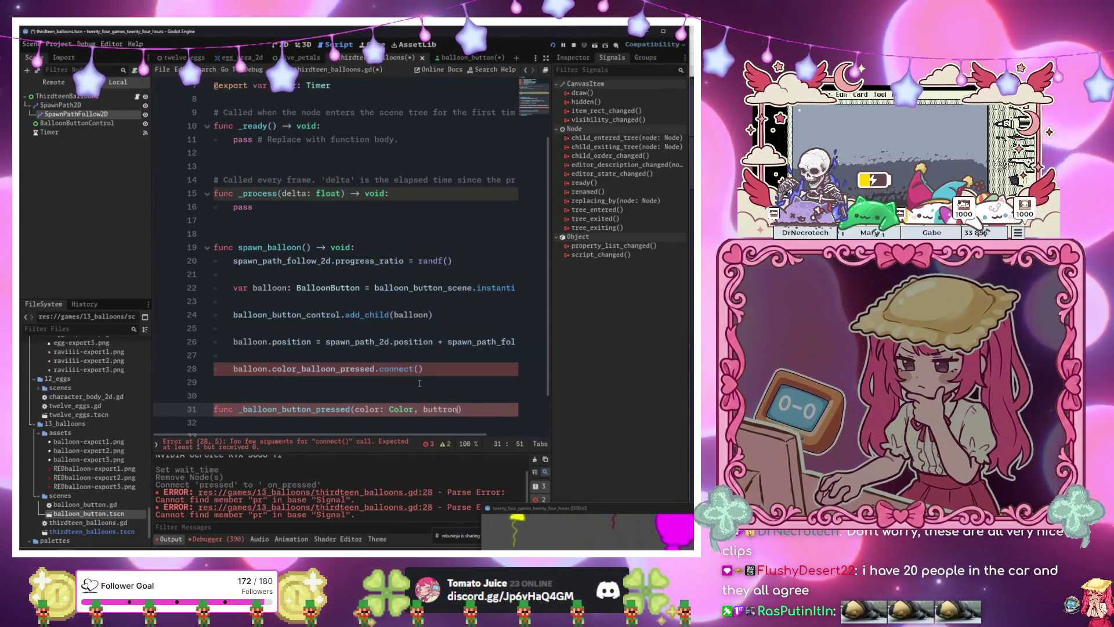
text( Butto)
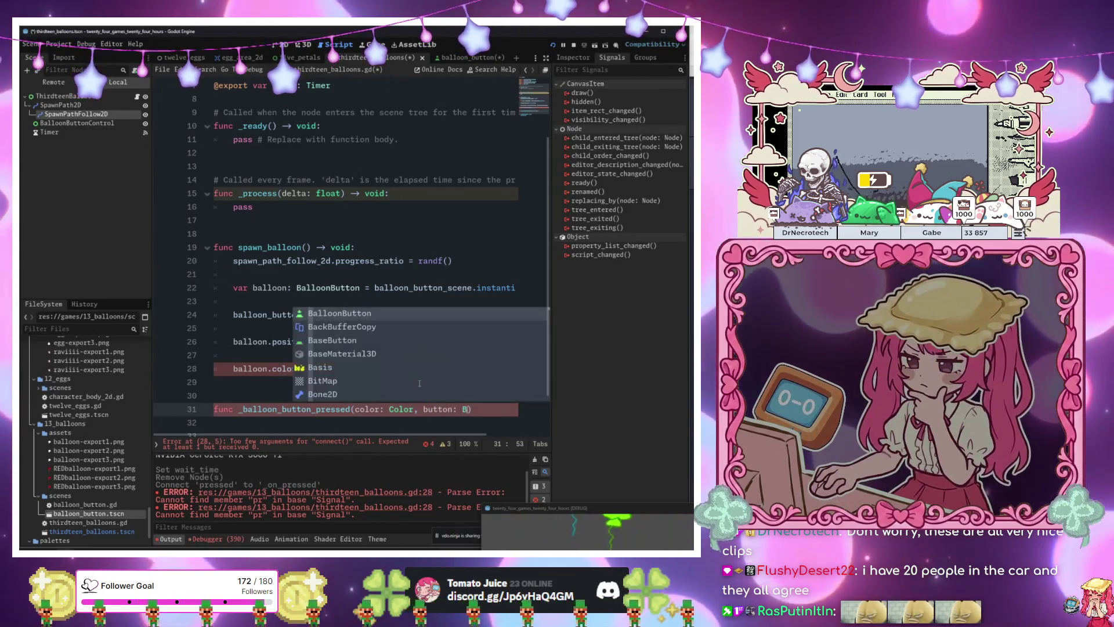
text() -> void:)
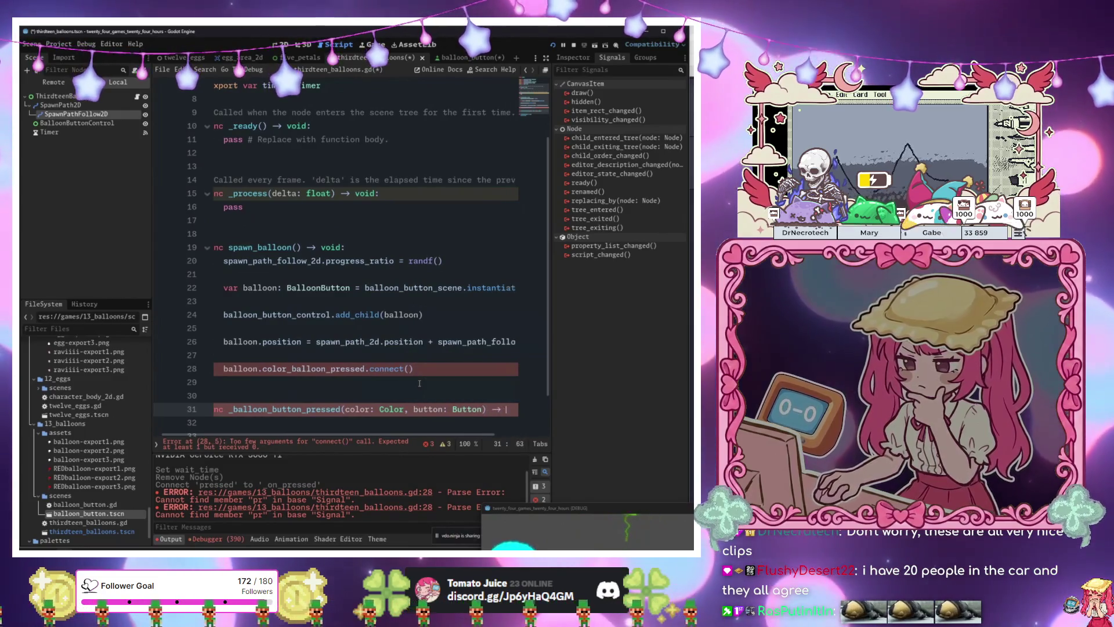
key(Return)
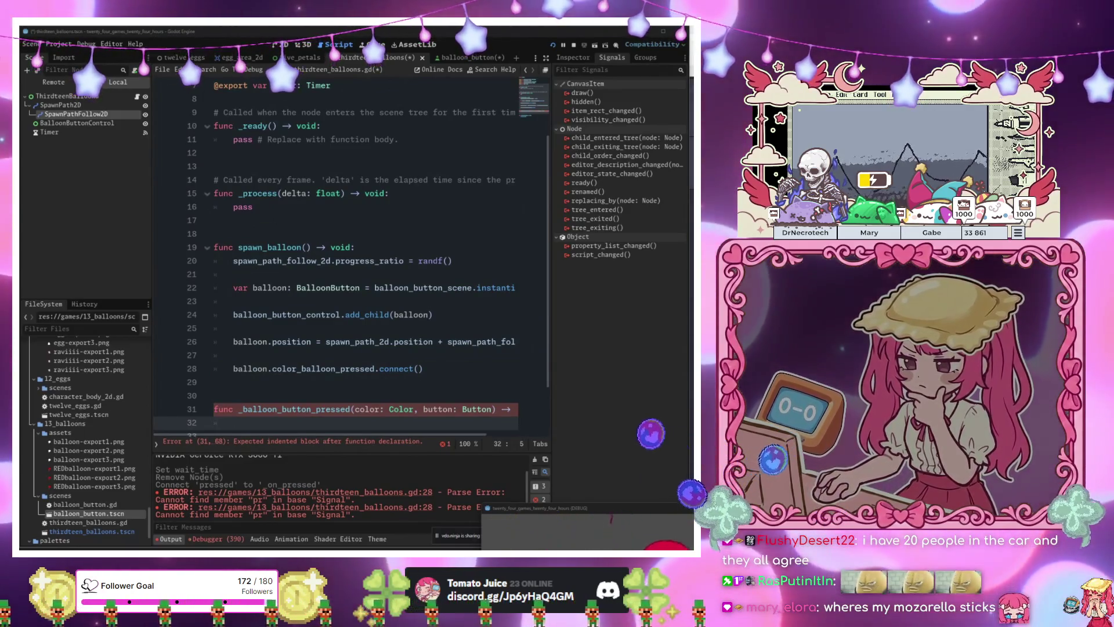
scroll(494, 372, down, 2)
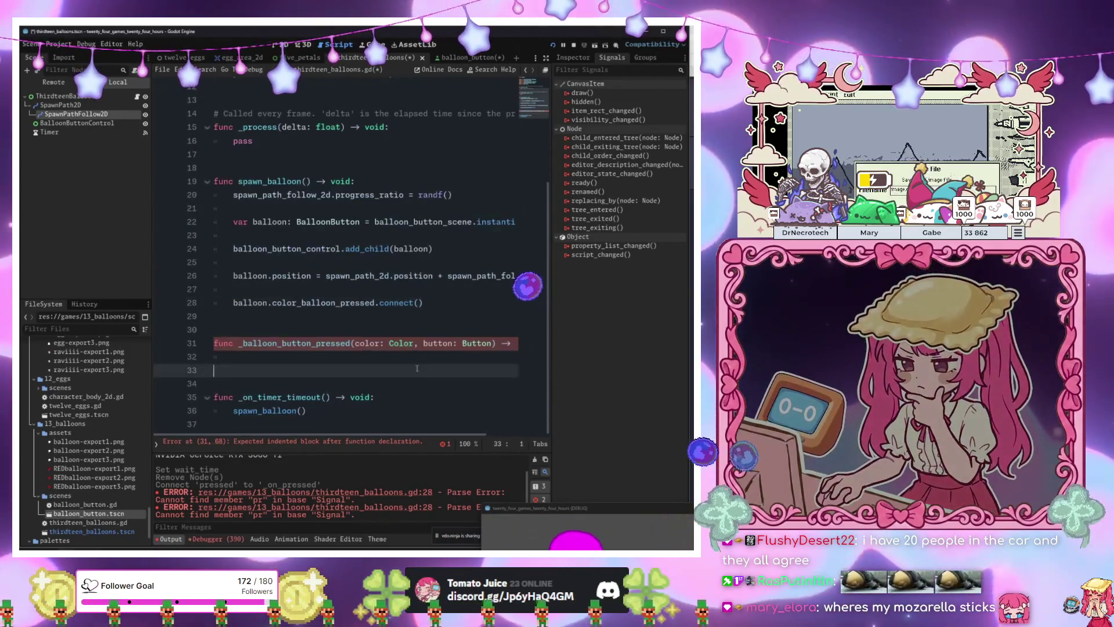
click(448, 320)
key(Up)
key(End)
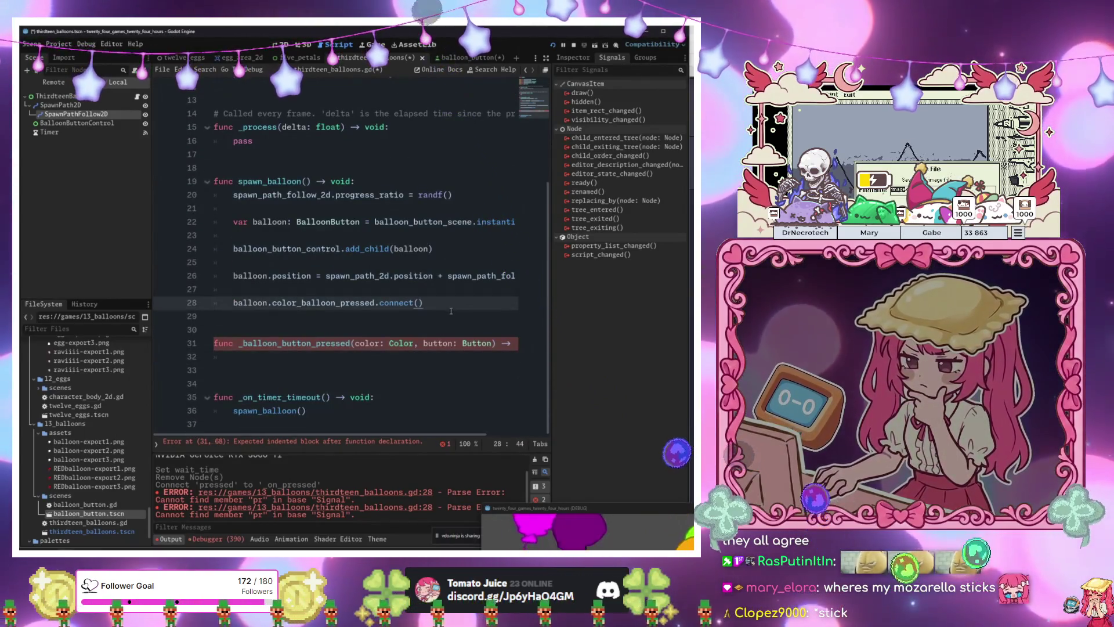
click(423, 360)
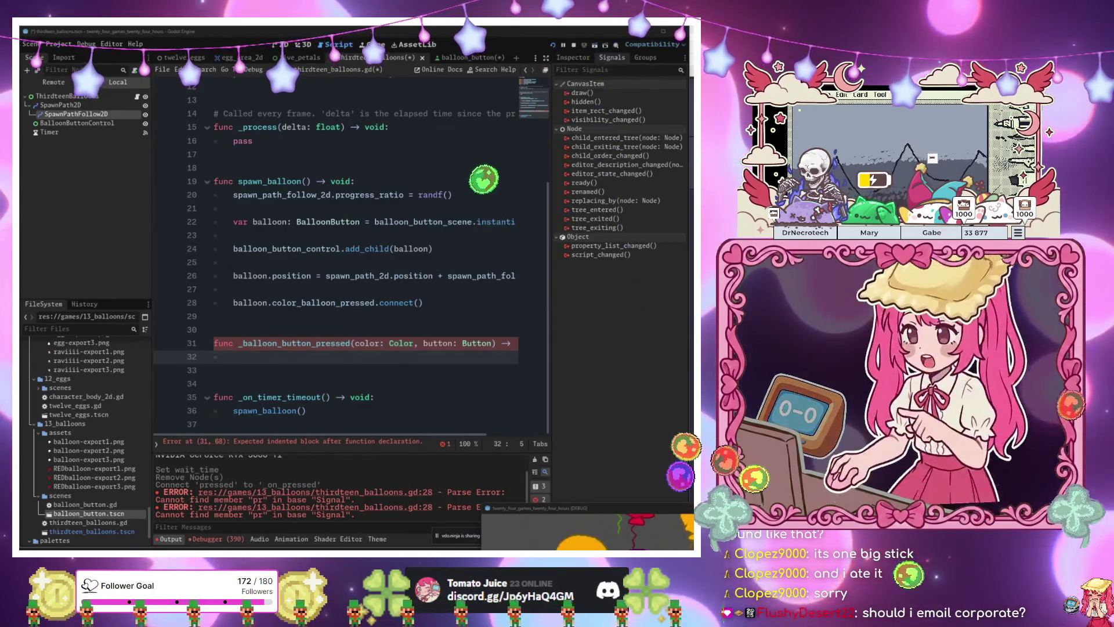
key(ctrl+s)
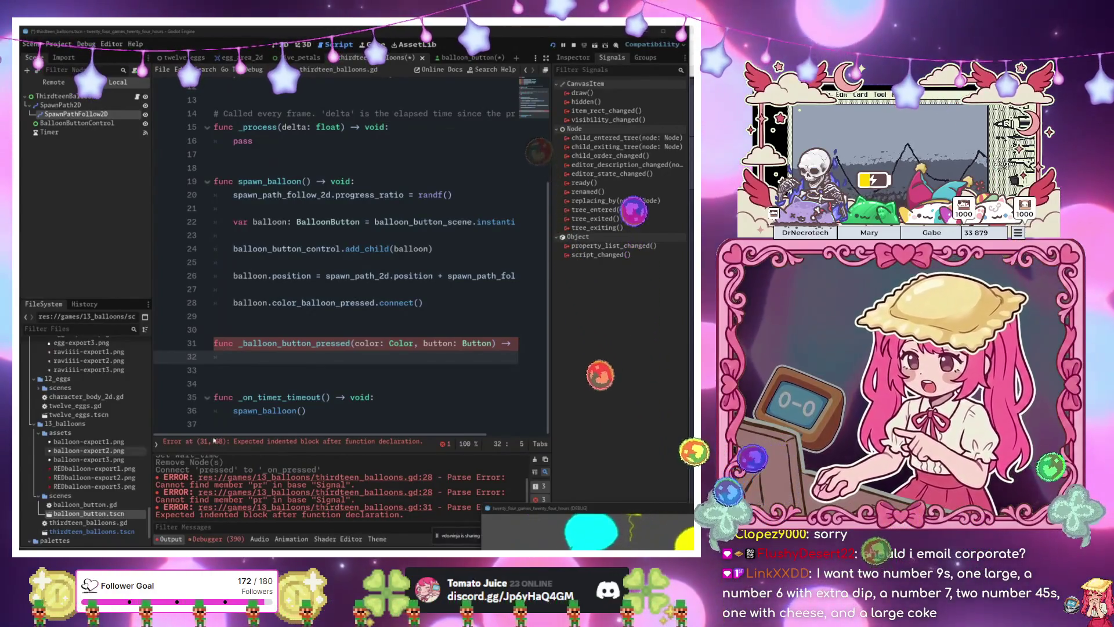
click(354, 399)
click(353, 357)
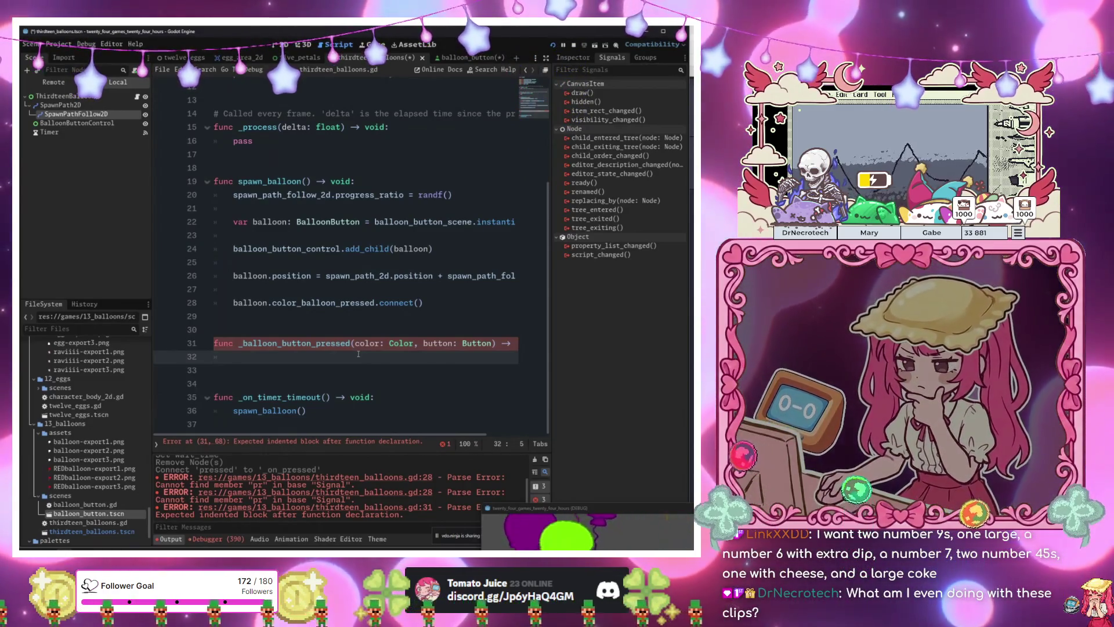
- Pass _balloon_button_pressed as the handler inside the connect() call
click(419, 302)
text(_bal)
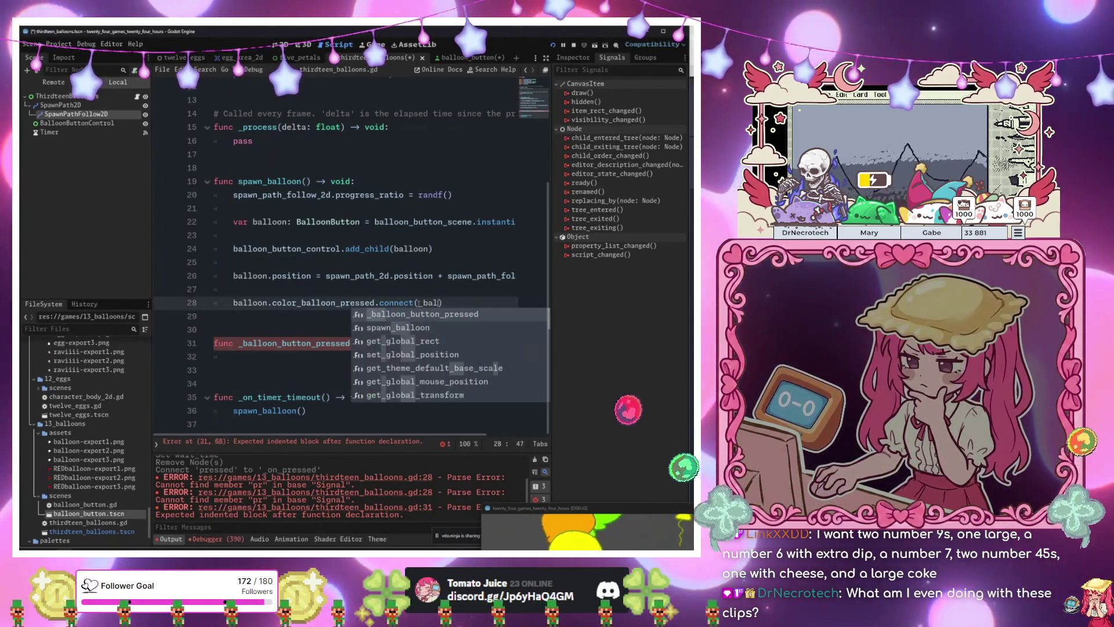
key(Return)
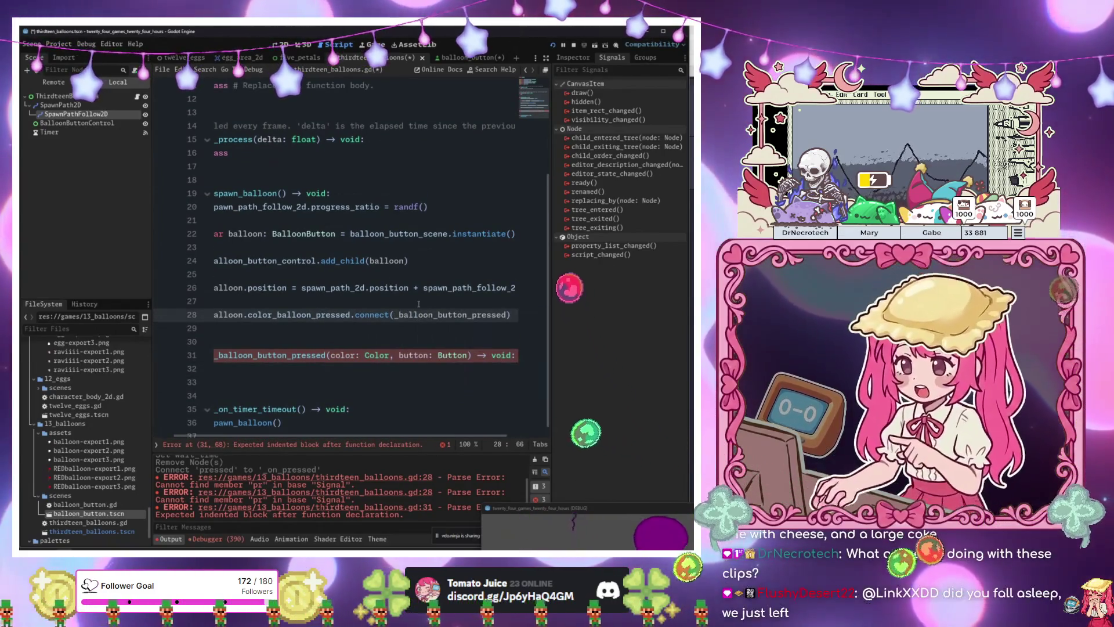
click(353, 352)
click(280, 366)
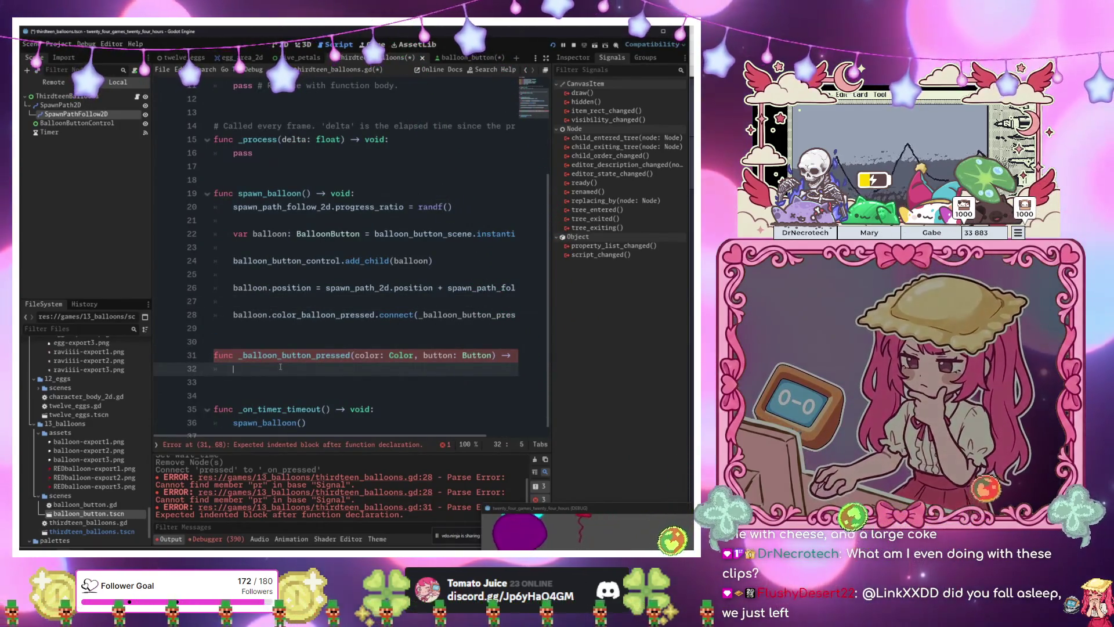
- Add an 'if color == Color.YELLOW:' check with a placeholder pass
text(if color )
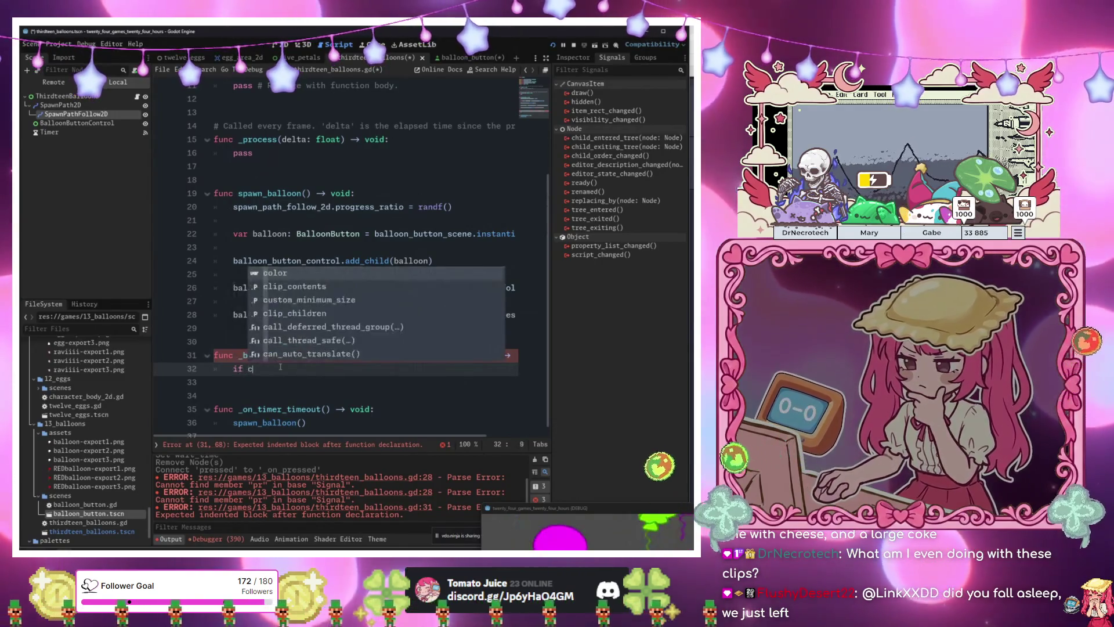
text(== Color.)
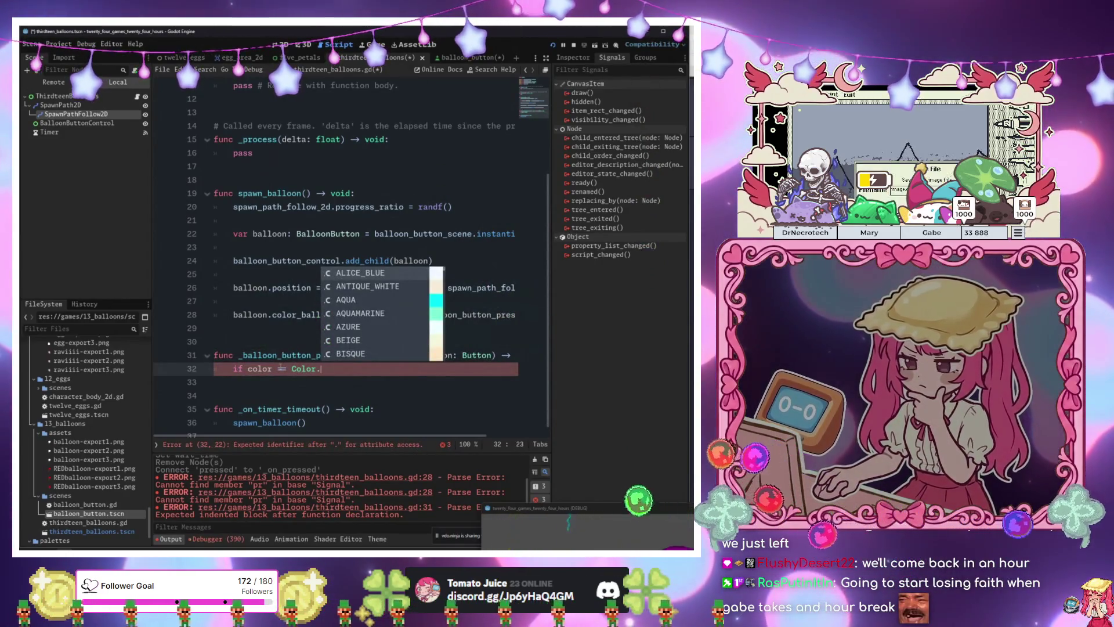
text(YELLOW:)
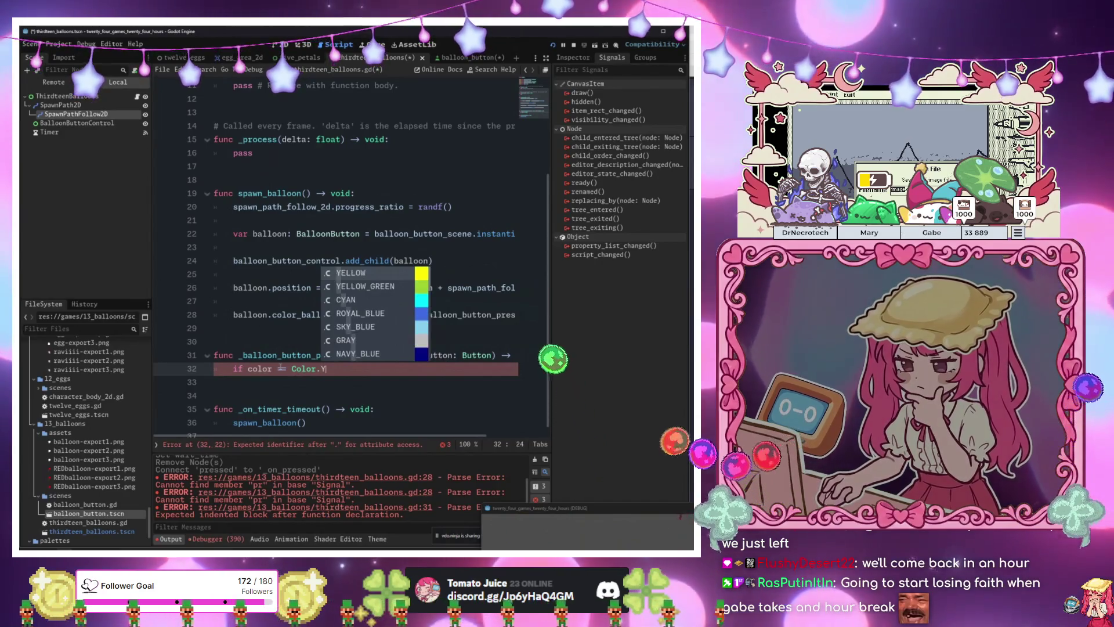
key(Return)
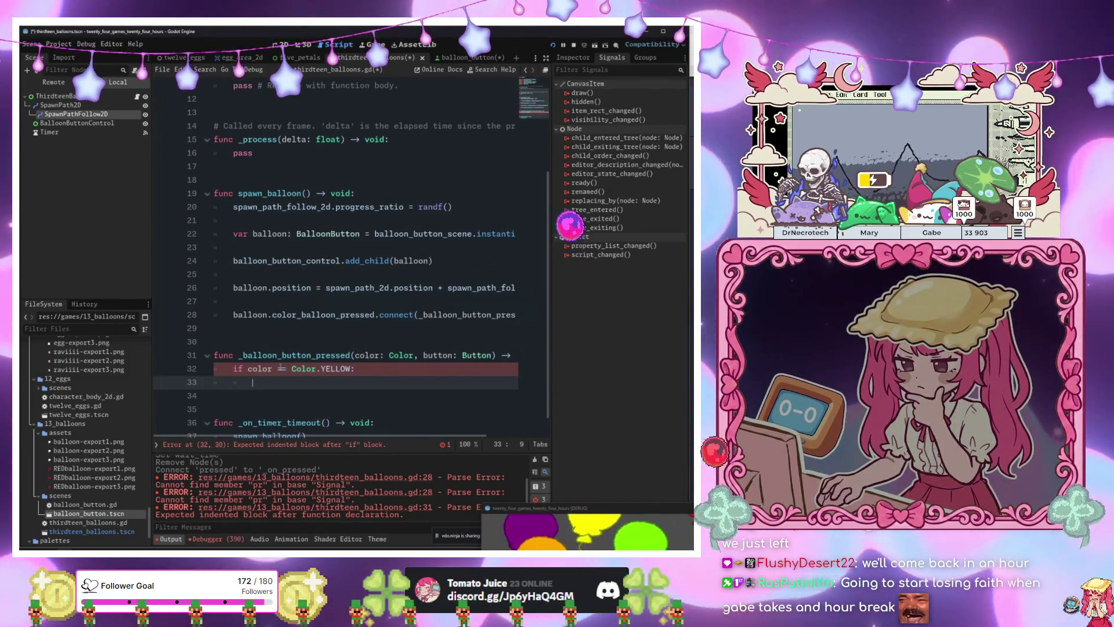
key(Up)
key(Home)
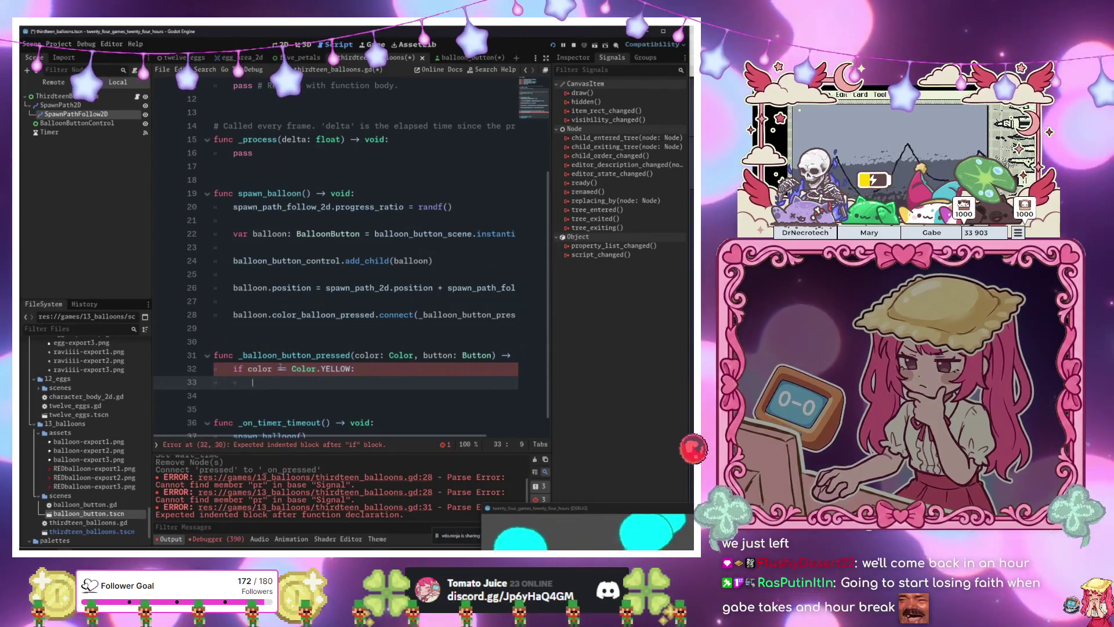
text(pass)
key(Return)
key(Return)
- Call button.queue_free() after the check and insert blank lines above the handler
text(button.qu)
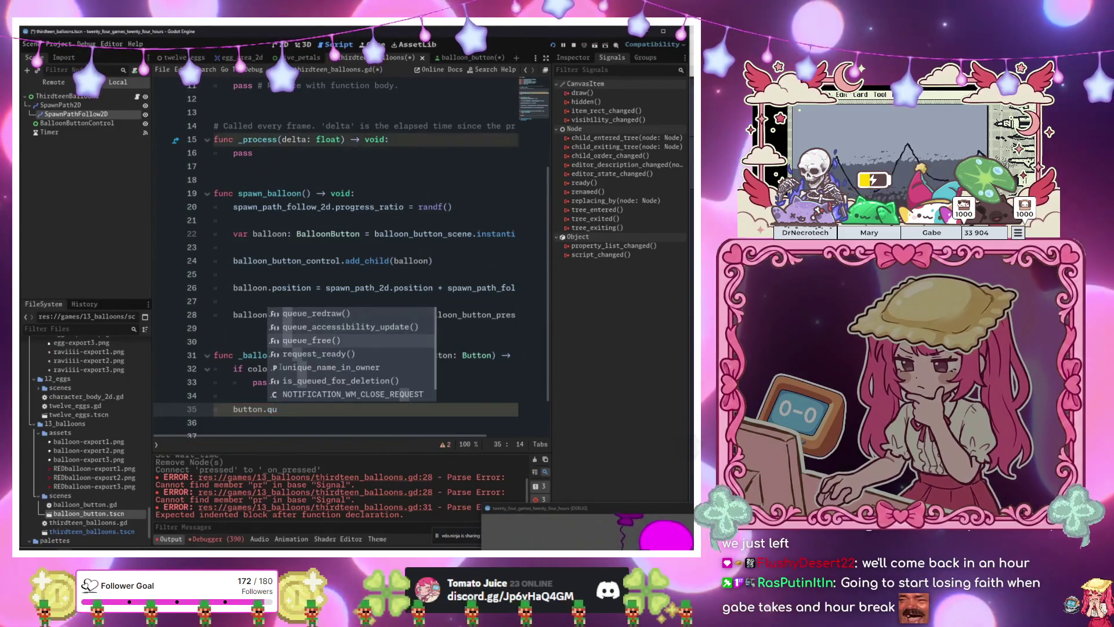
key(Down)
key(Down)
key(Return)
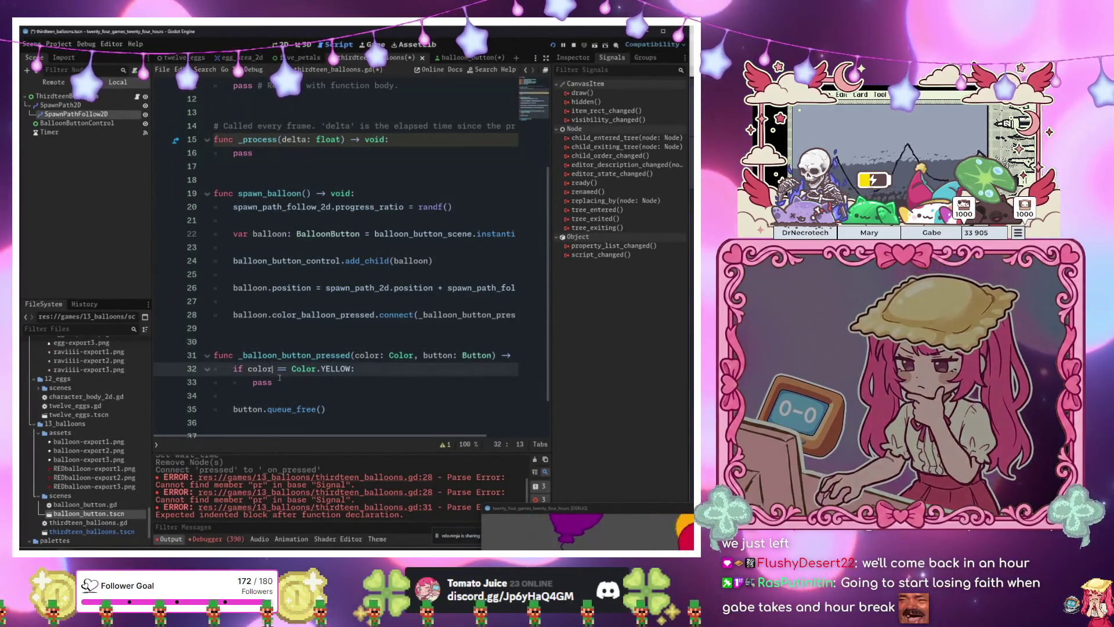
click(312, 343)
key(Return)
key(Return)
key(Return)
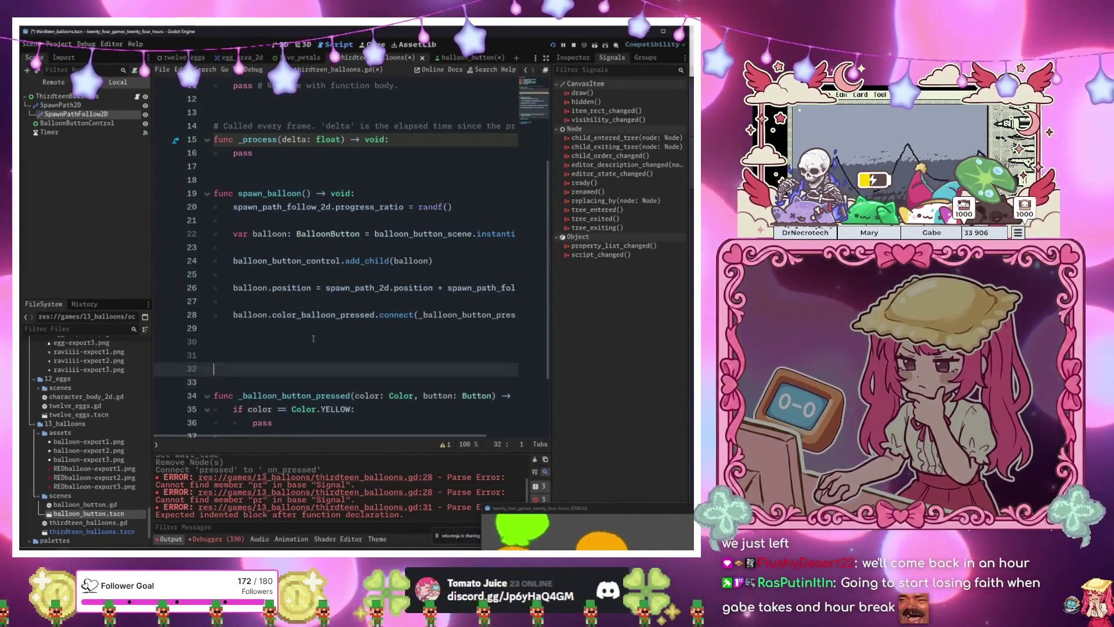
- Add a pop_balloon() -> void function above the handler whose body is points += 1
key(Up)
key(Up)
key(BackSpace)
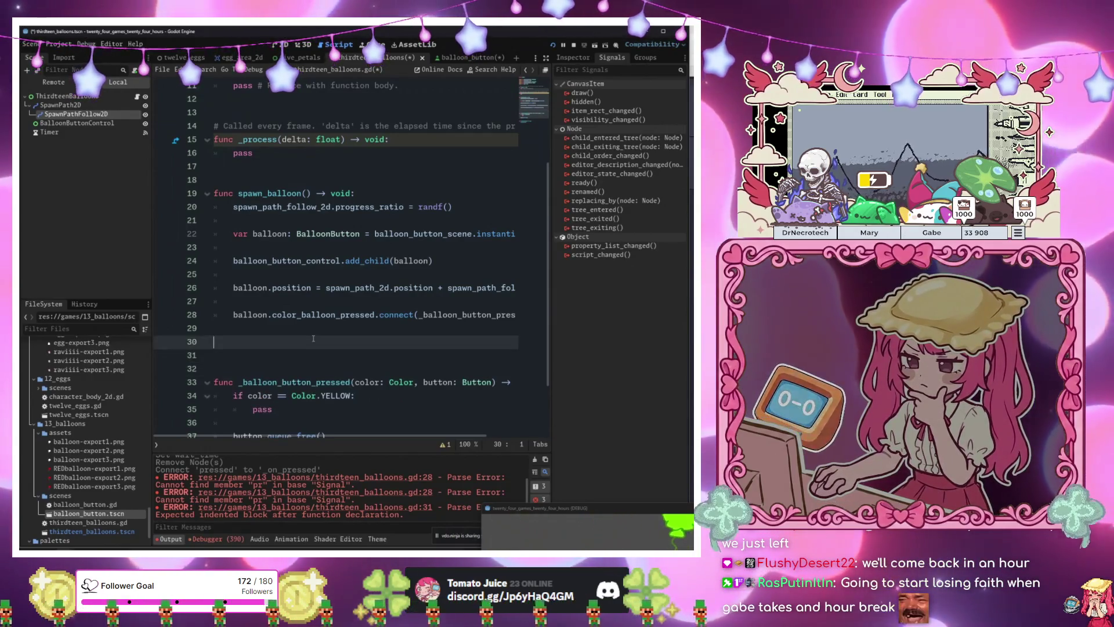
key(Return)
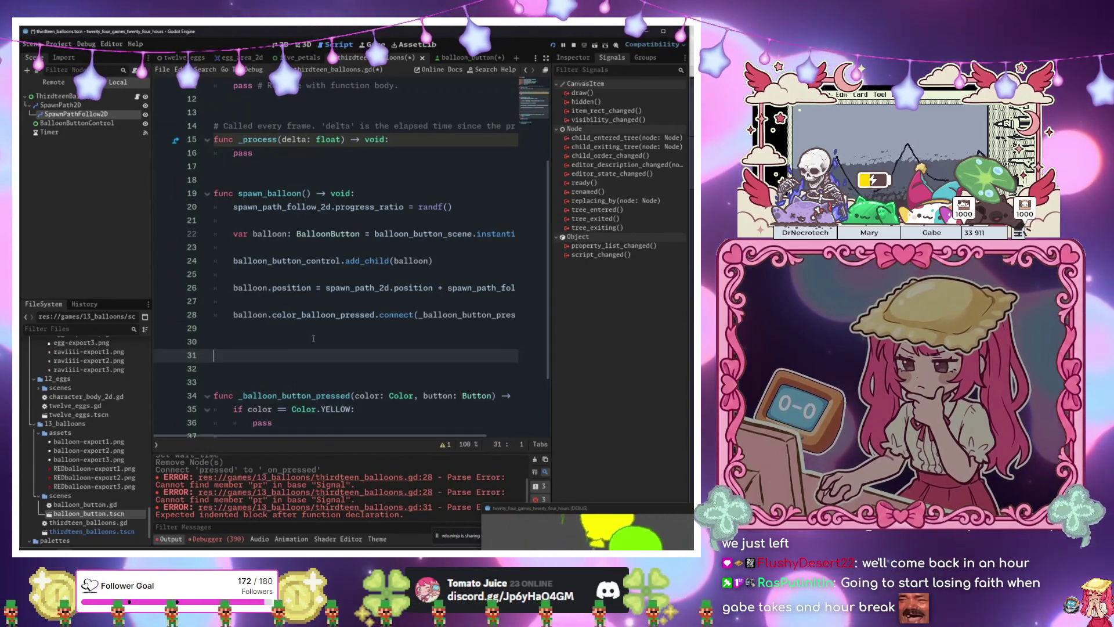
text(func )
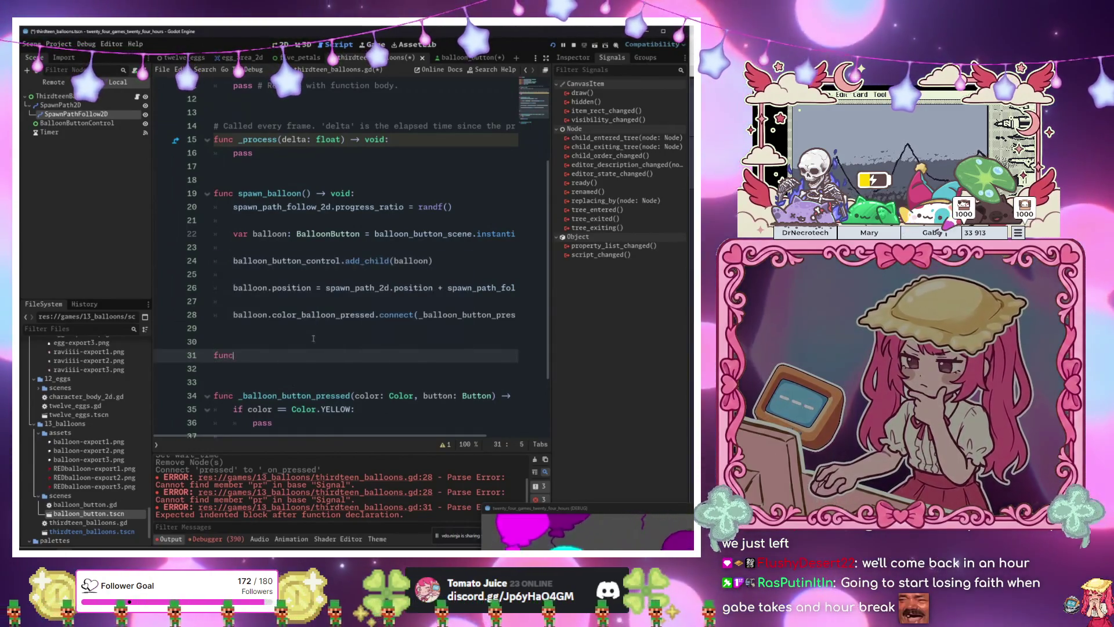
text(pop_ball)
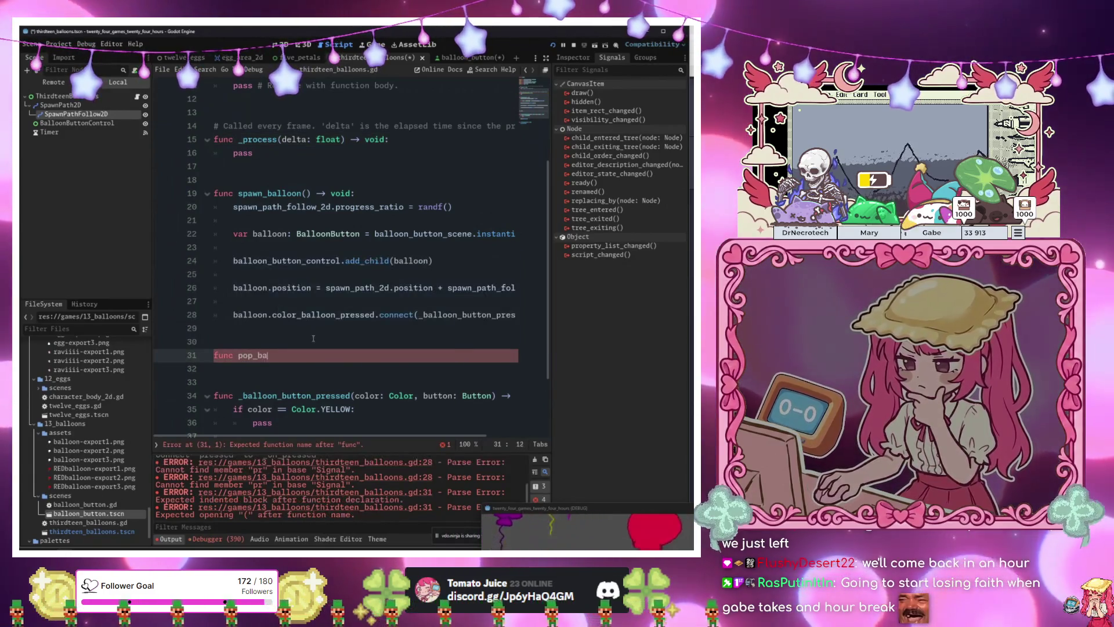
text(oon() -> void:)
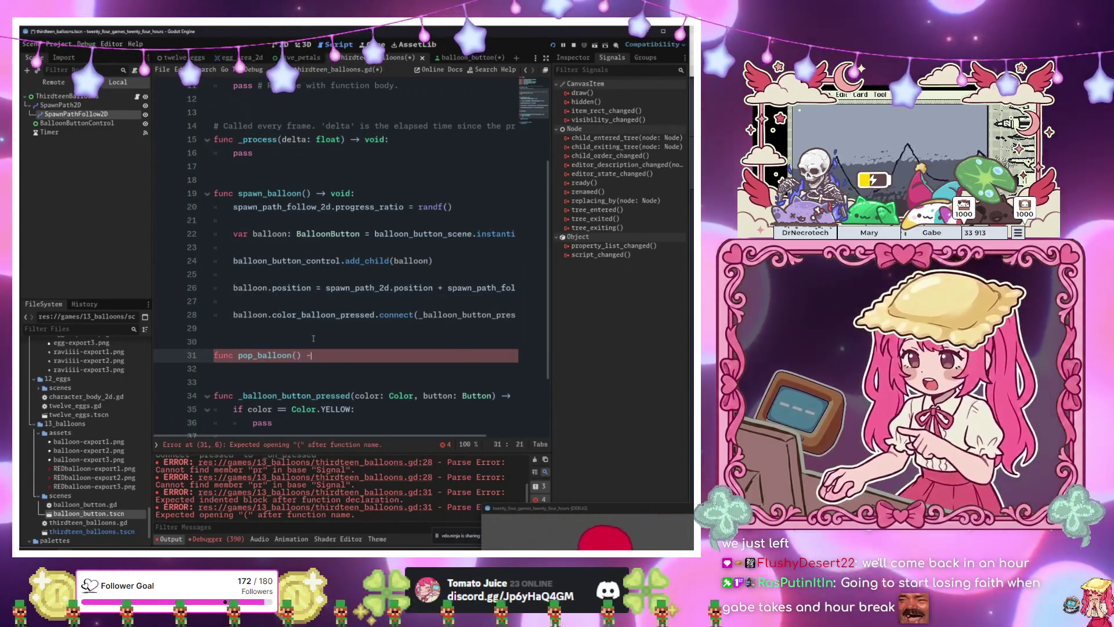
key(Return)
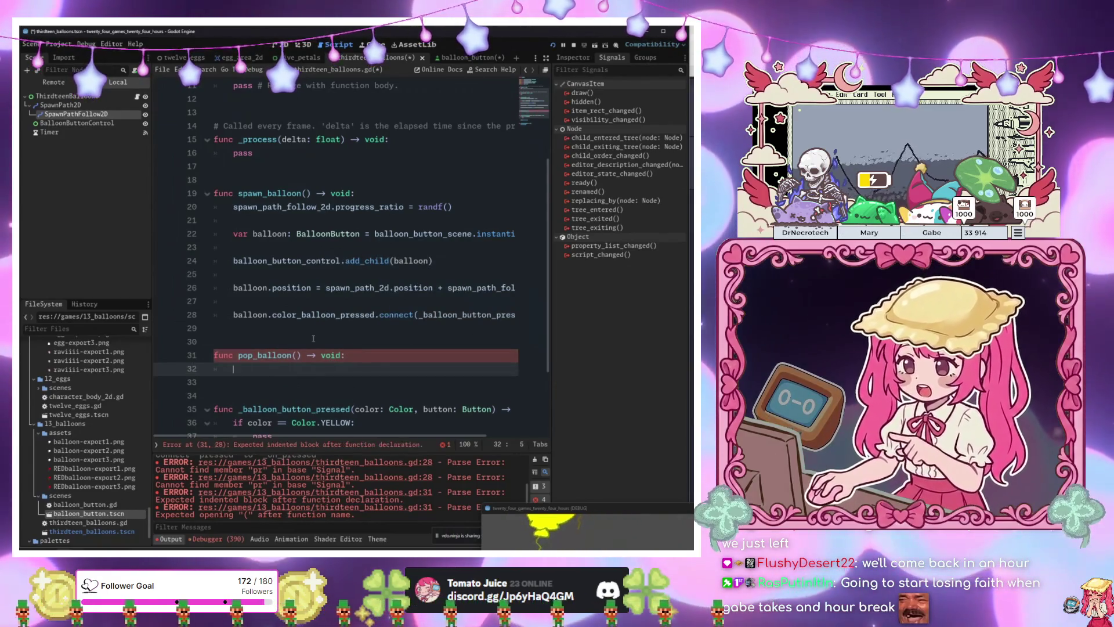
text(points )
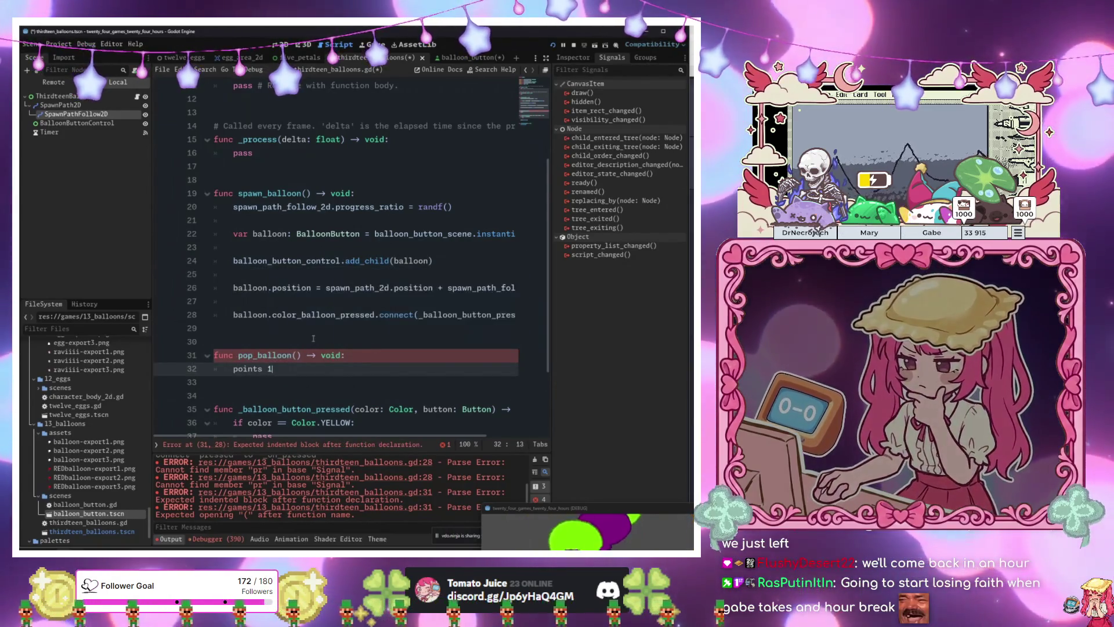
text(+=)
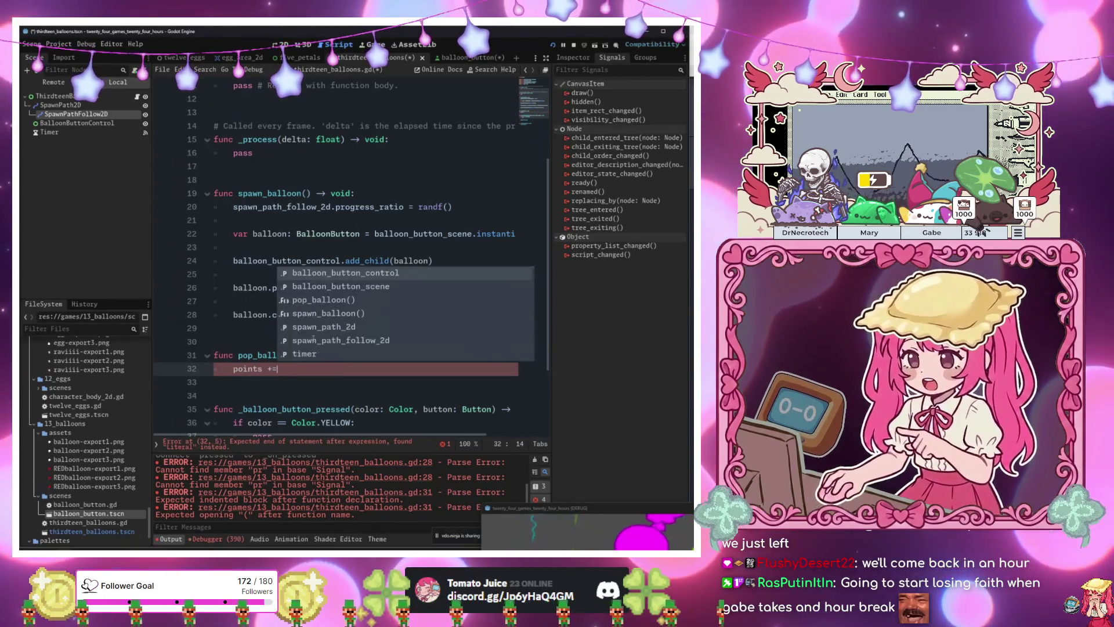
text(=)
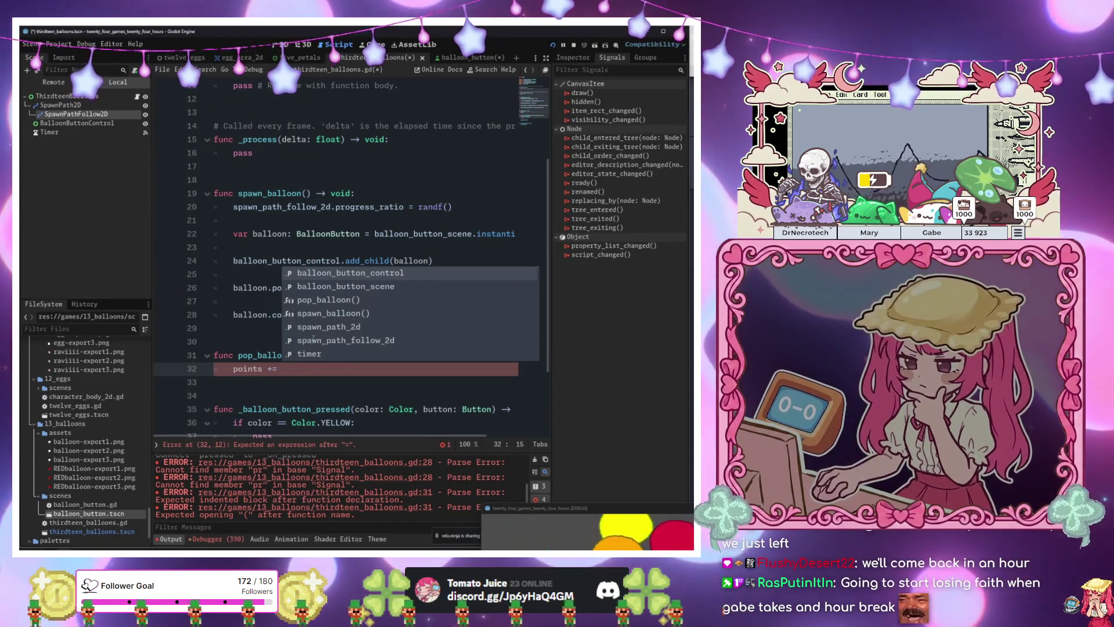
scroll(313, 340, down, 1)
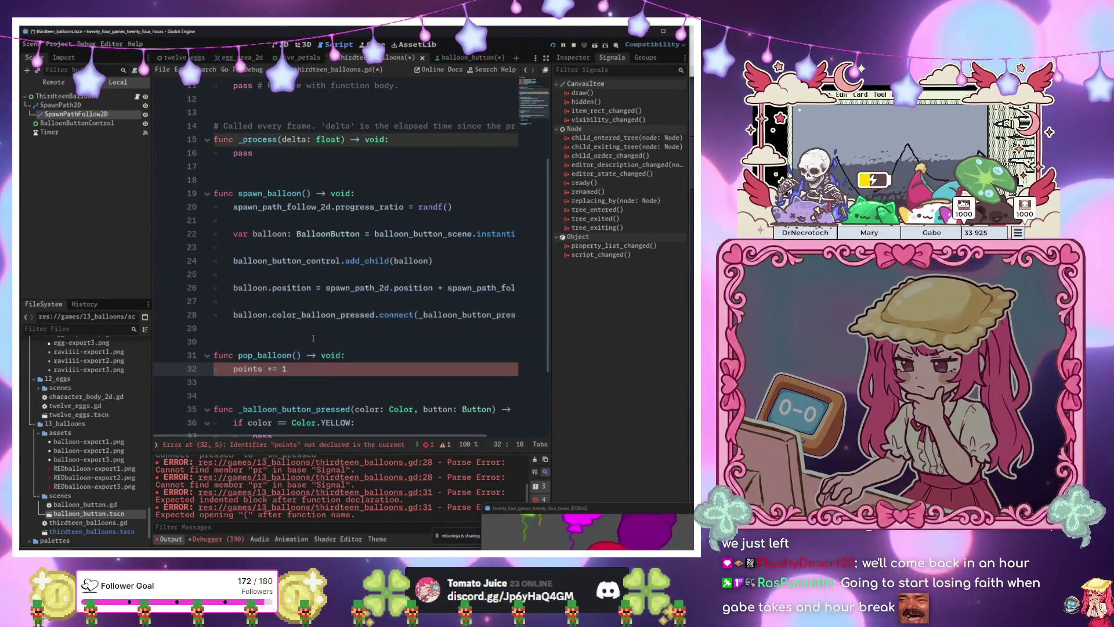
text(1)
scroll(313, 290, up, 4)
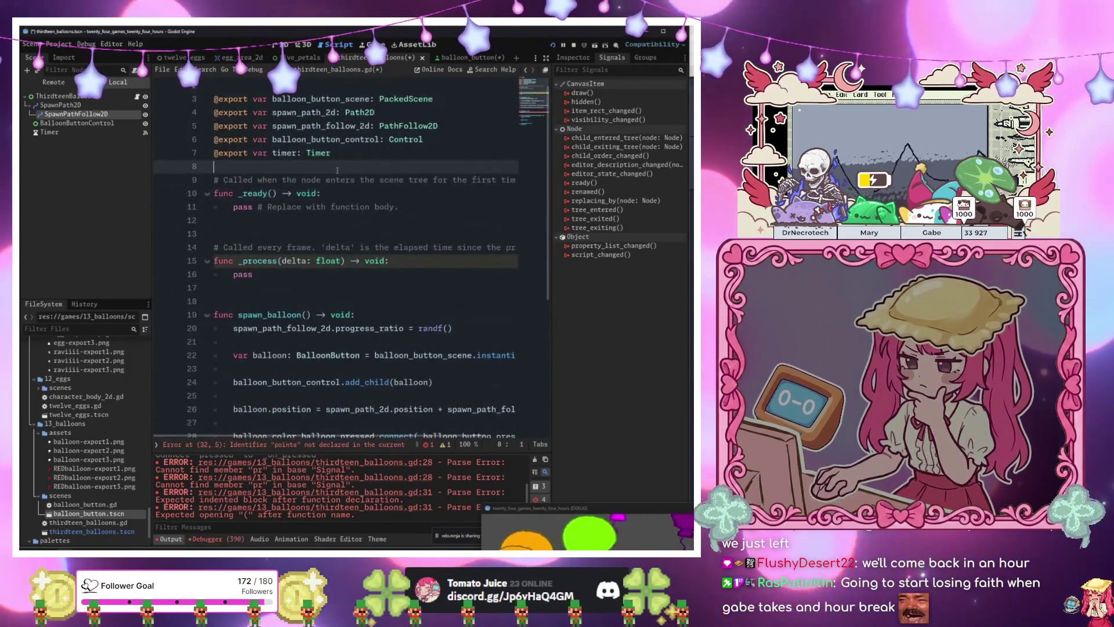
- Declare a points variable of type int set to 0 below the exported variables
click(338, 220)
key(Up)
key(Up)
text(var p)
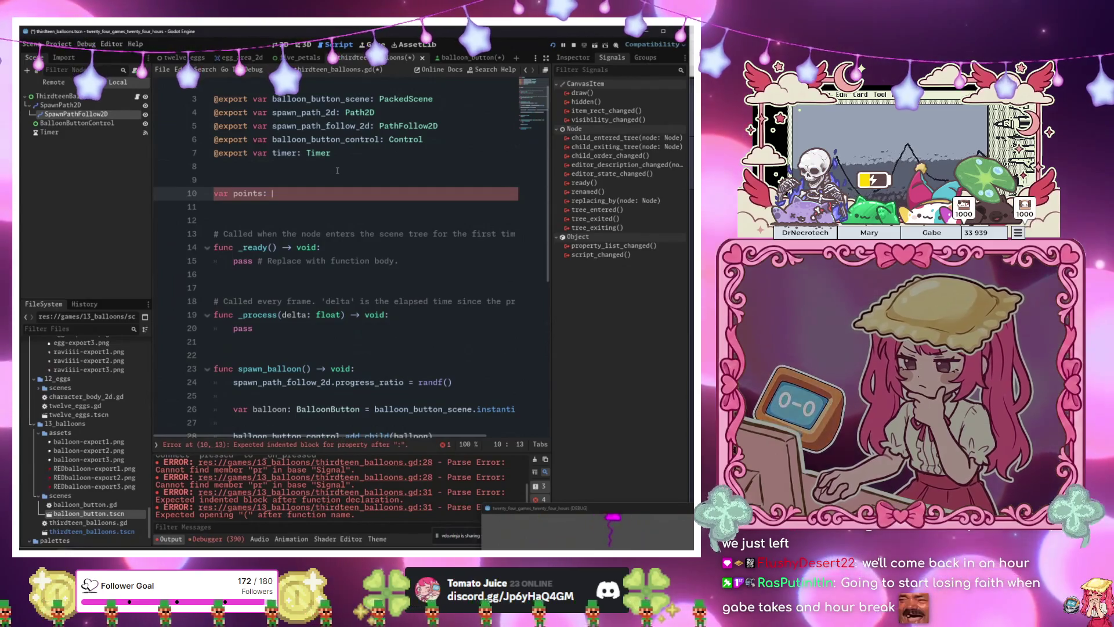
text(int = 0)
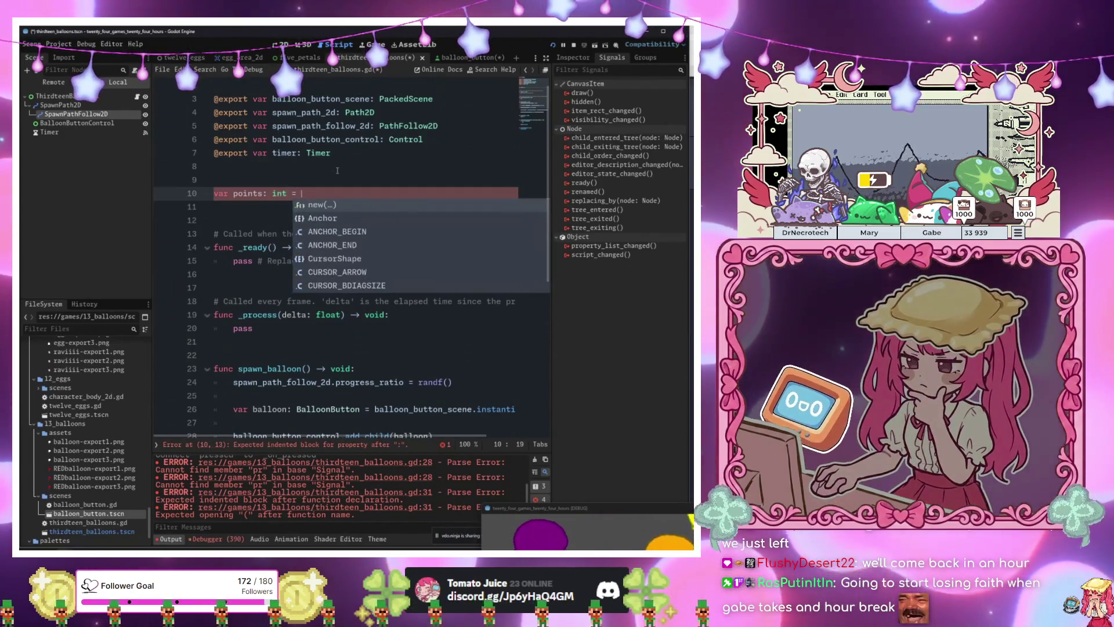
scroll(330, 171, down, 7)
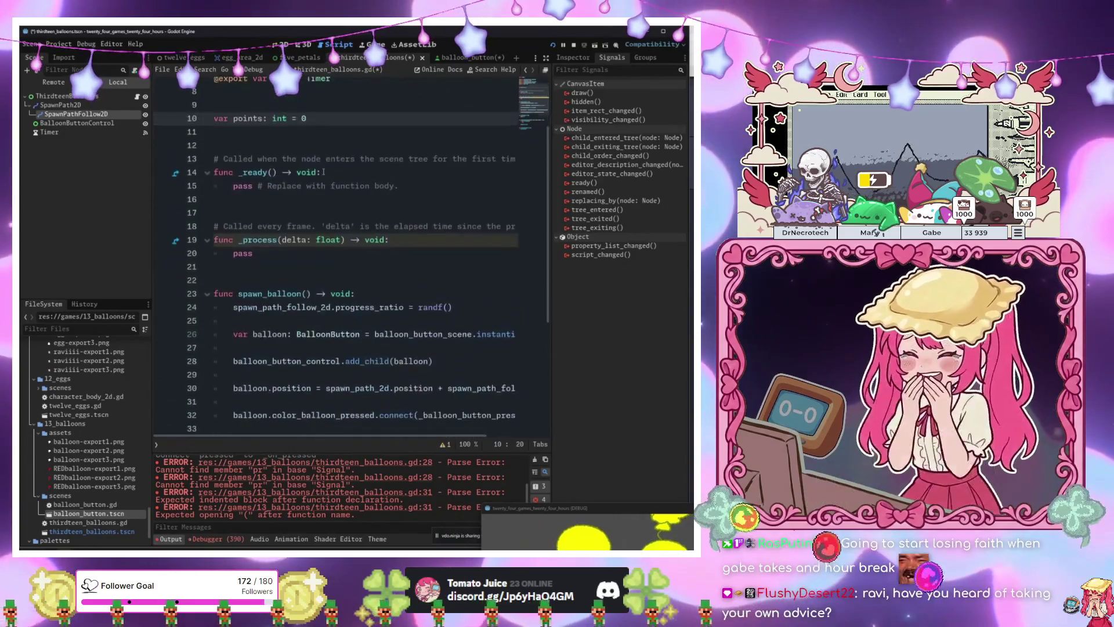
- Start an 'if points ==' check on a new line below points += 1
click(337, 262)
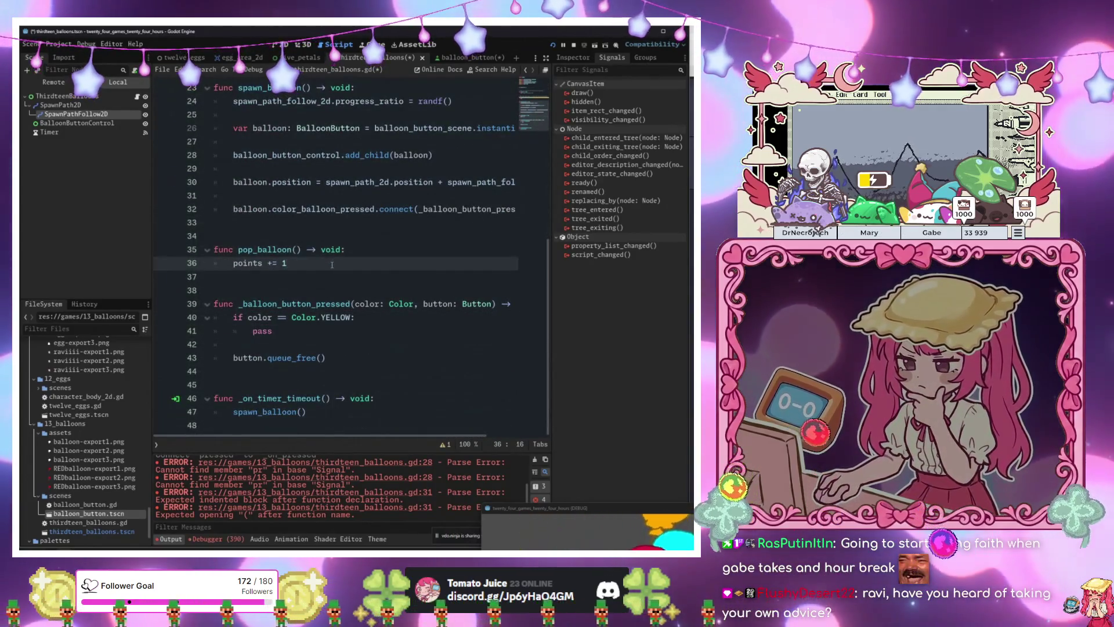
click(330, 273)
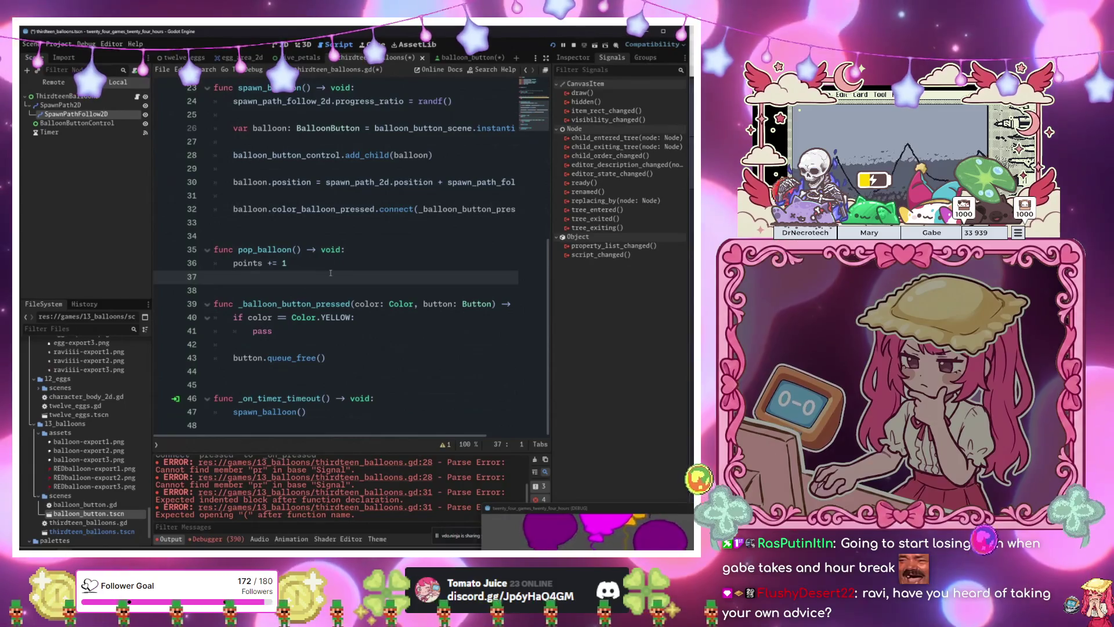
key(Up)
key(Up)
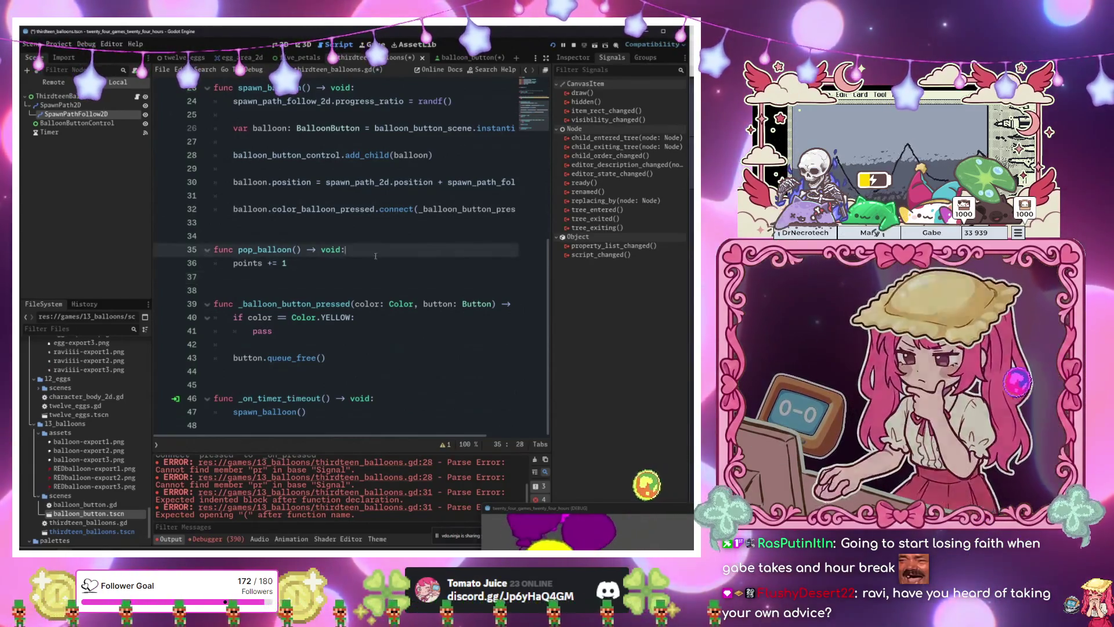
key(Down)
key(Down)
key(Down)
key(End)
click(348, 263)
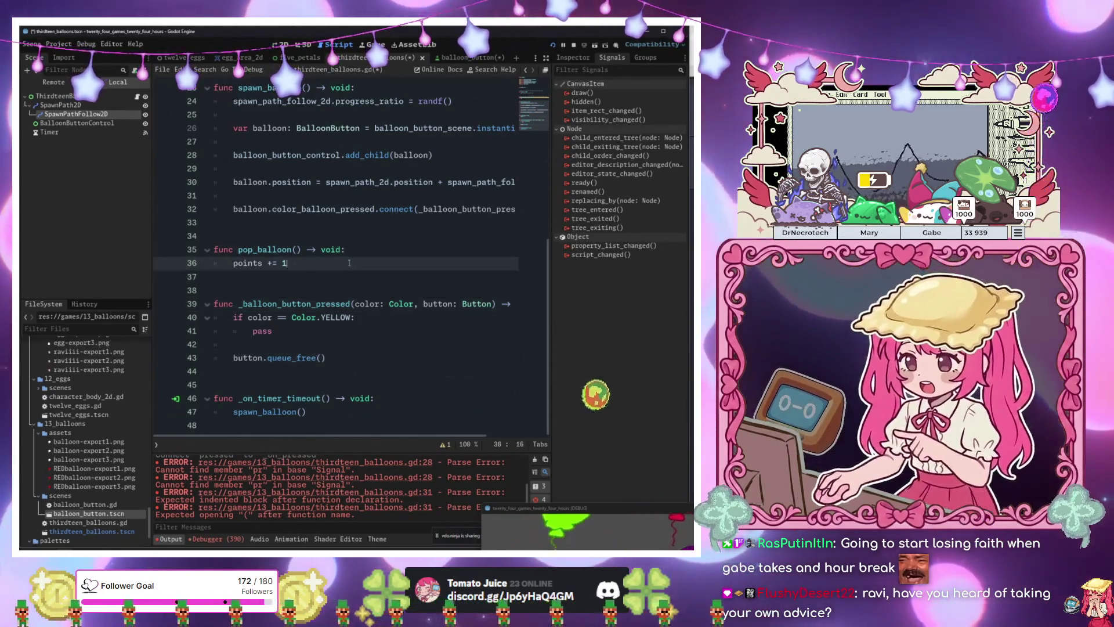
key(Return)
key(Return)
text(if points =)
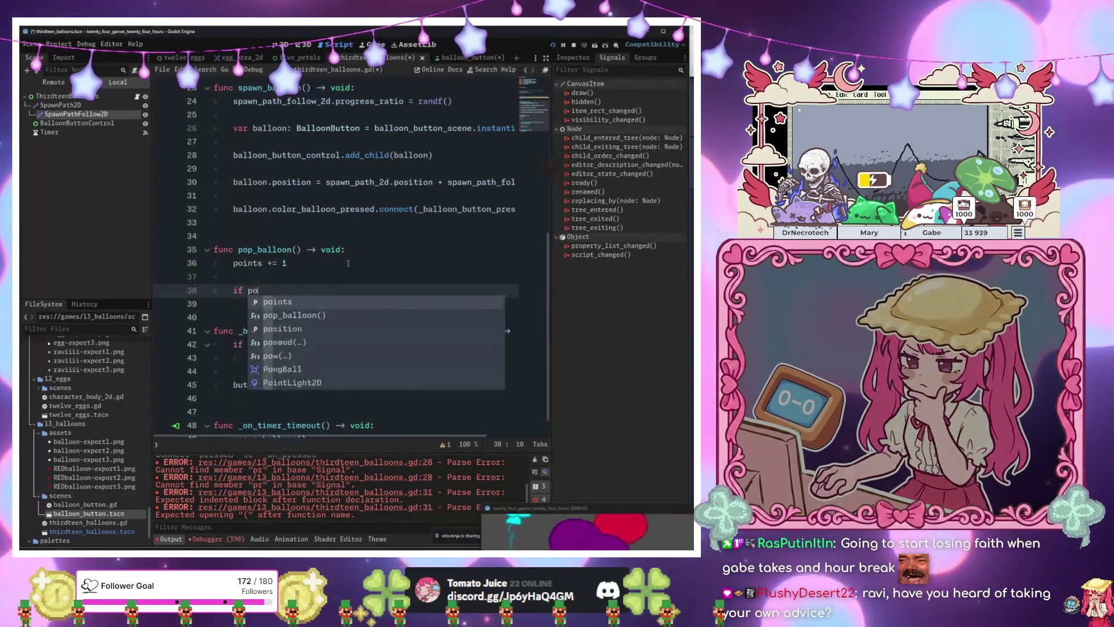
text(=)
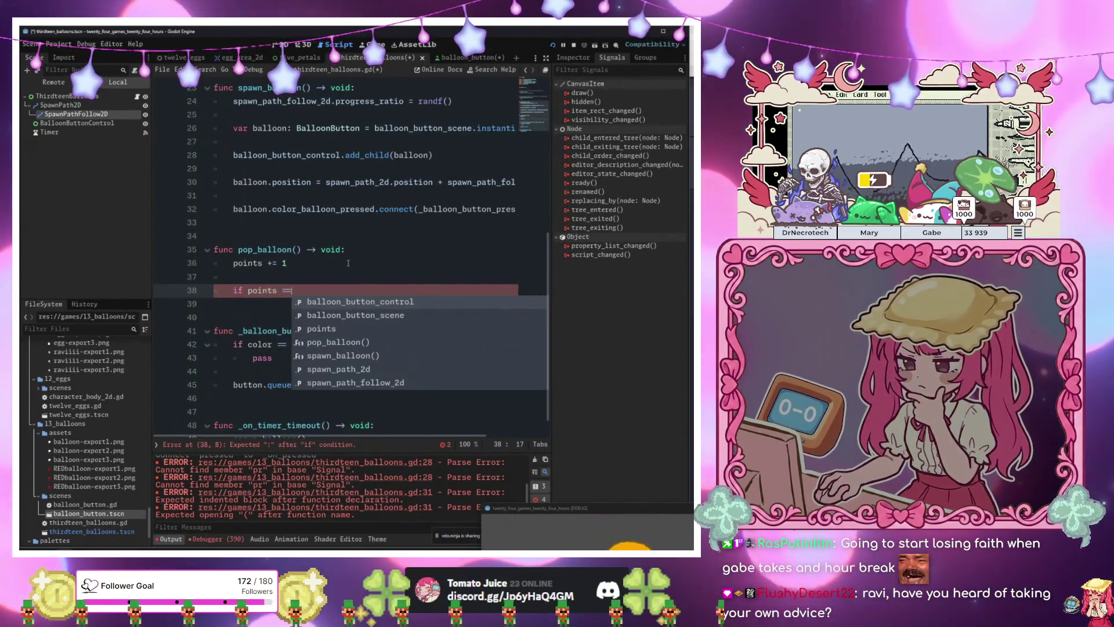
key(Escape)
scroll(348, 263, up, 8)
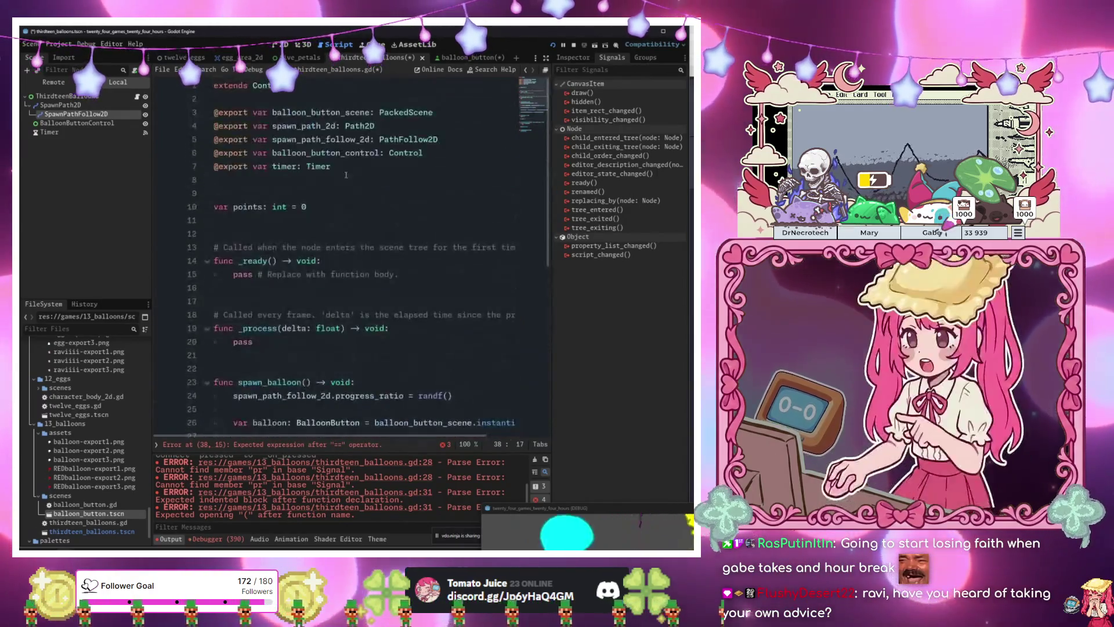
click(322, 180)
click(318, 100)
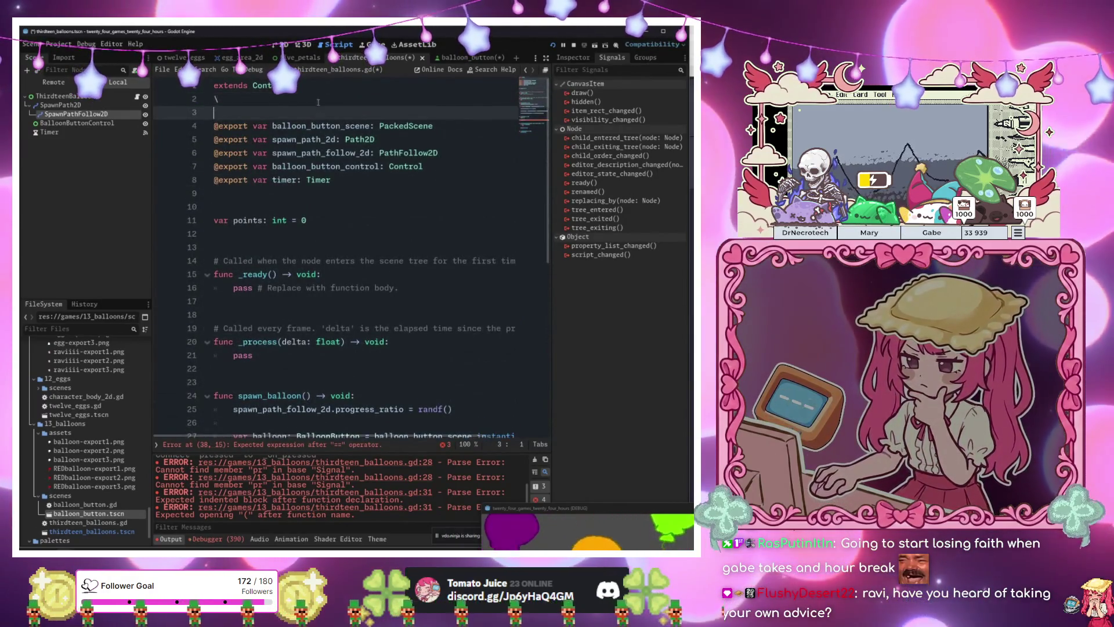
key(Return)
key(Return)
key(Return)
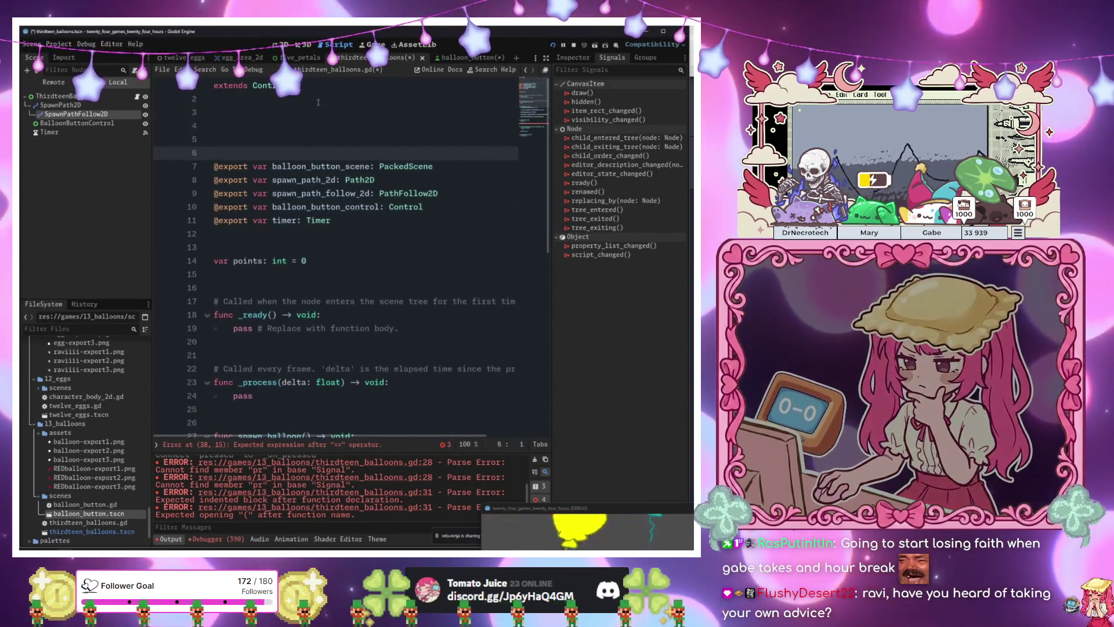
key(Up)
key(Up)
text(@export var am)
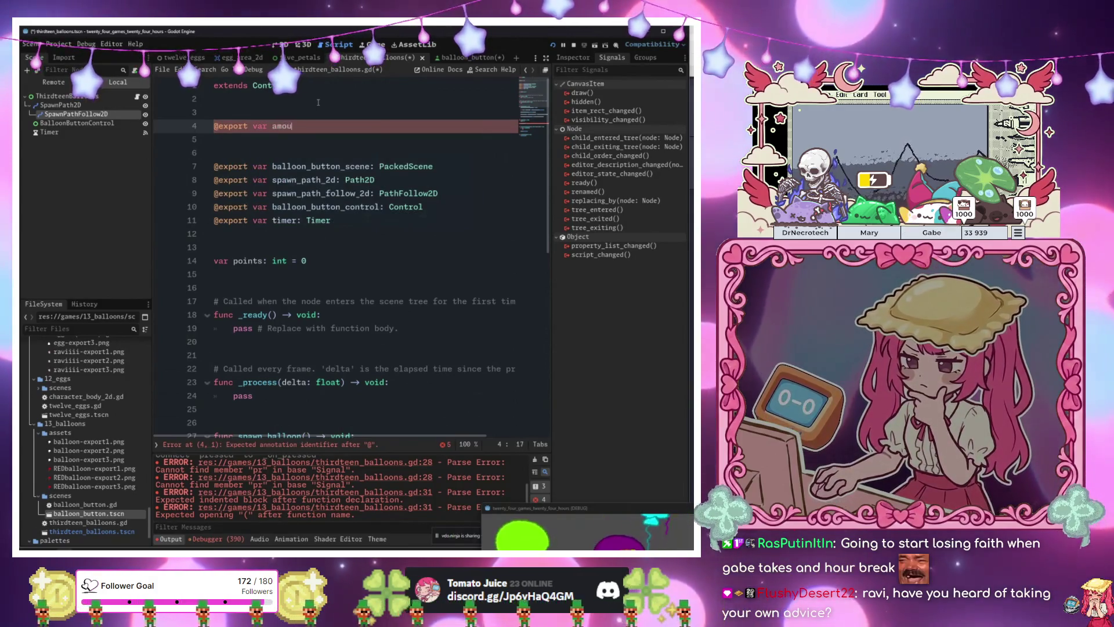
text(ount_of)
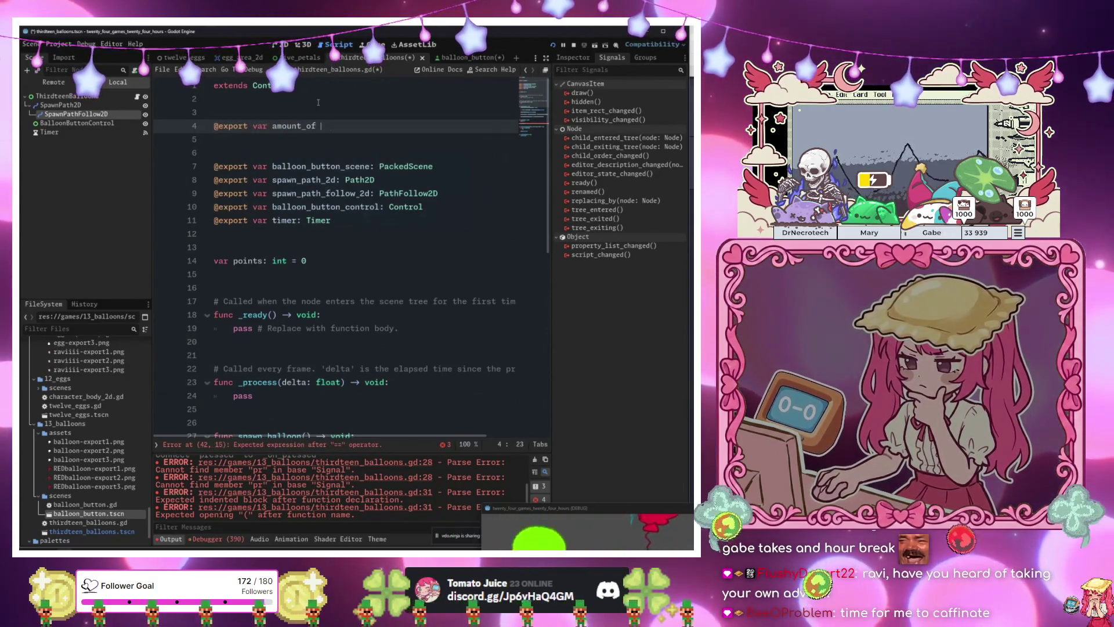
key(BackSpace)
text(loo)
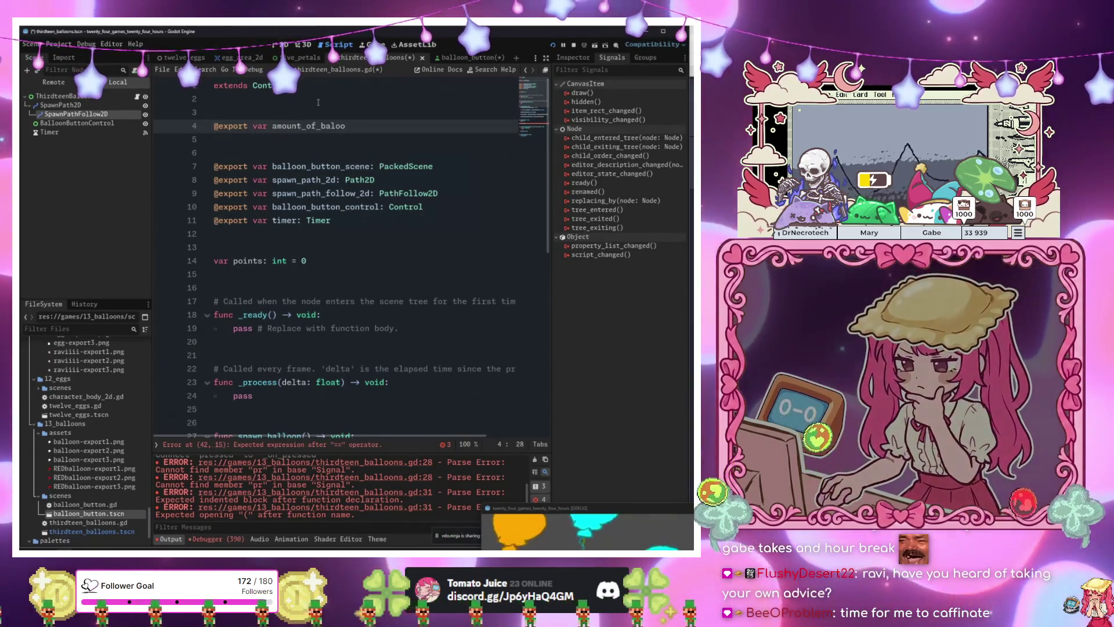
text(ns_to_)
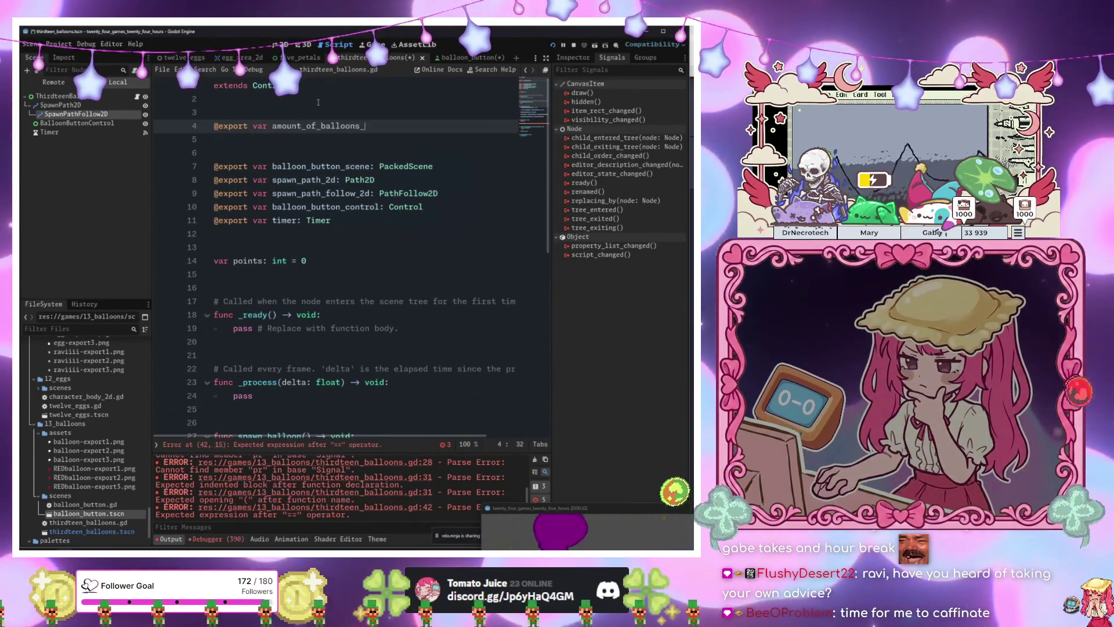
text(pop()
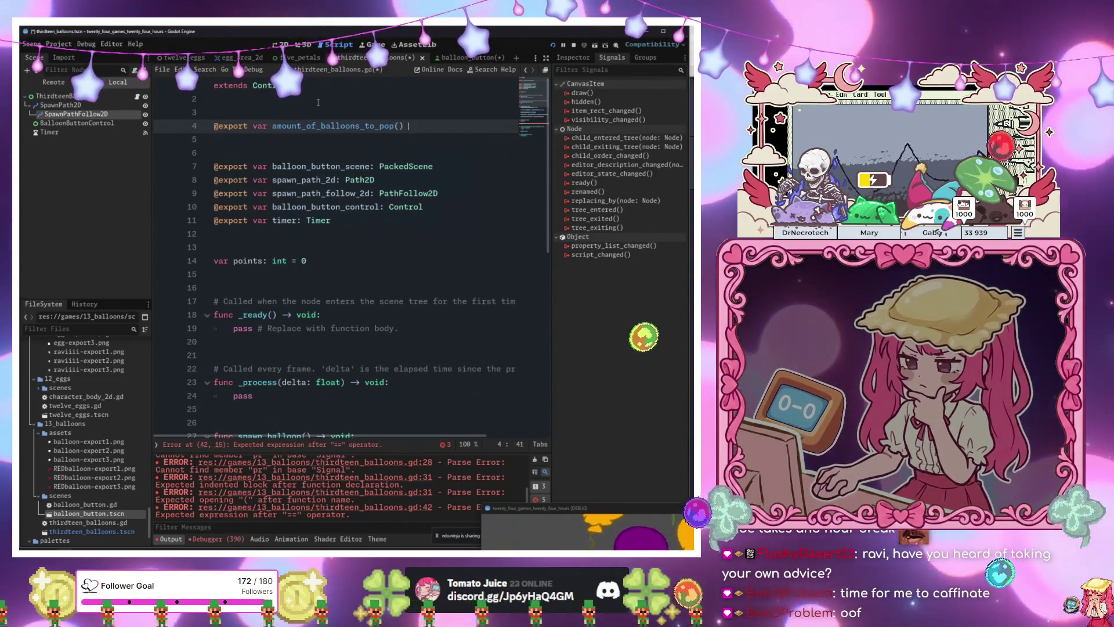
key(BackSpace)
text(: int = 13)
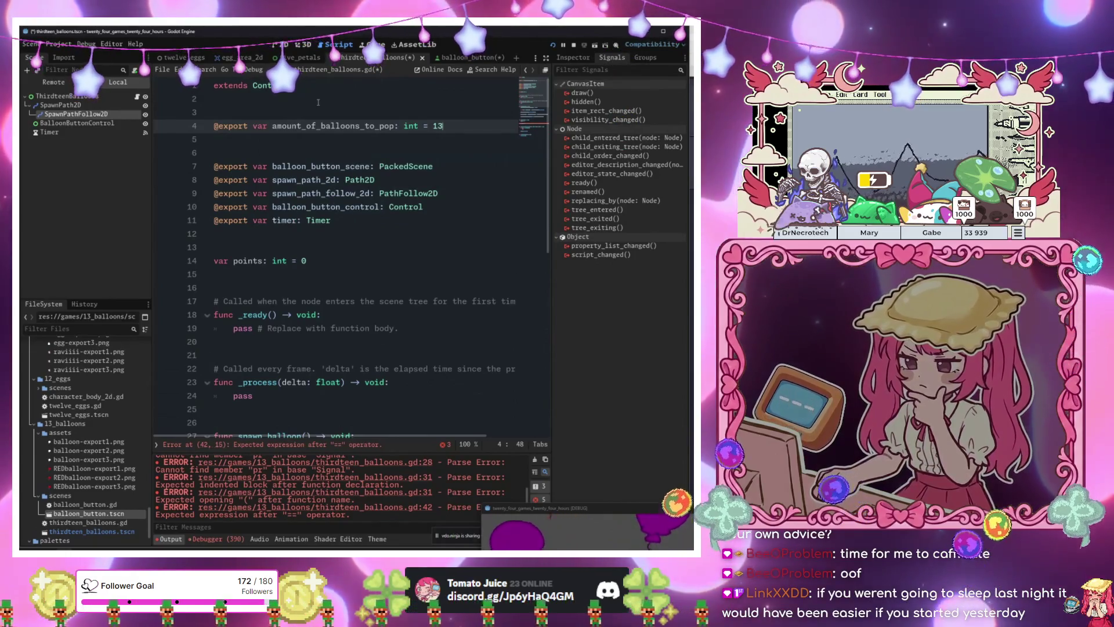
- Complete the line as 'if points == amount_of_balloons_to_pop:' and start its indented body
scroll(360, 228, down, 10)
click(336, 263)
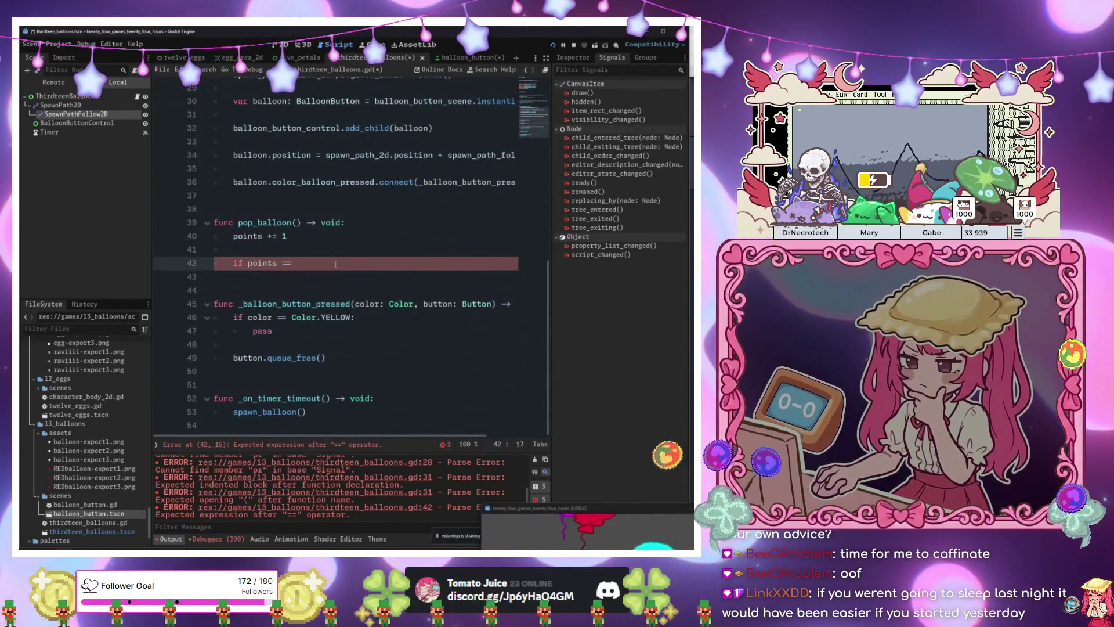
text(am)
key(Return)
text(:)
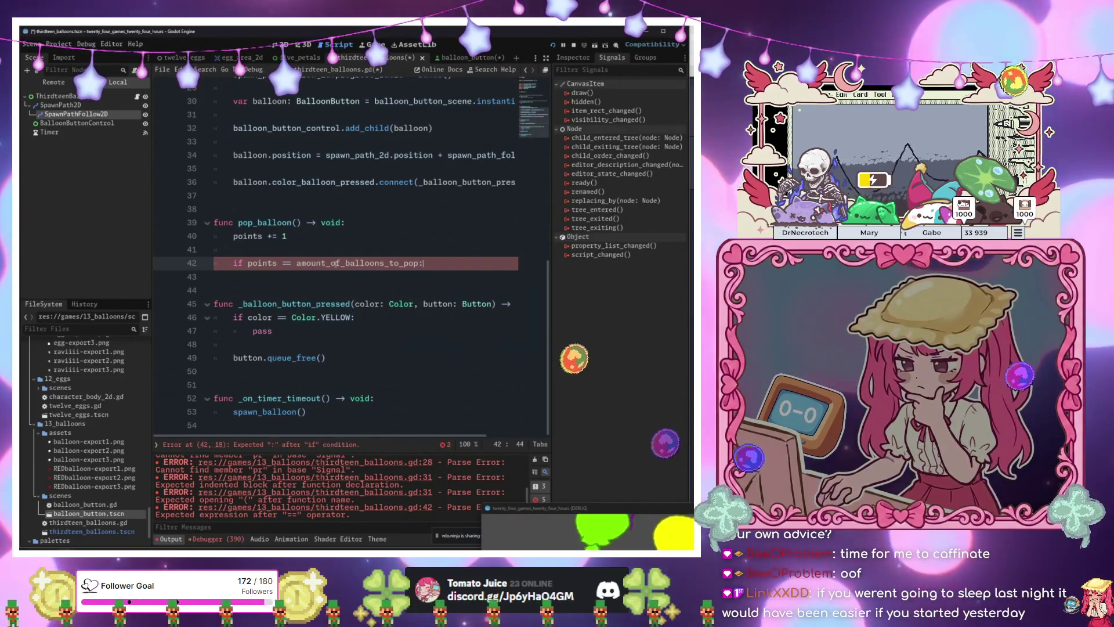
key(Return)
- Call win() inside the if and add a win() -> void stub containing pass
text(win())
key(Up)
key(Up)
key(Up)
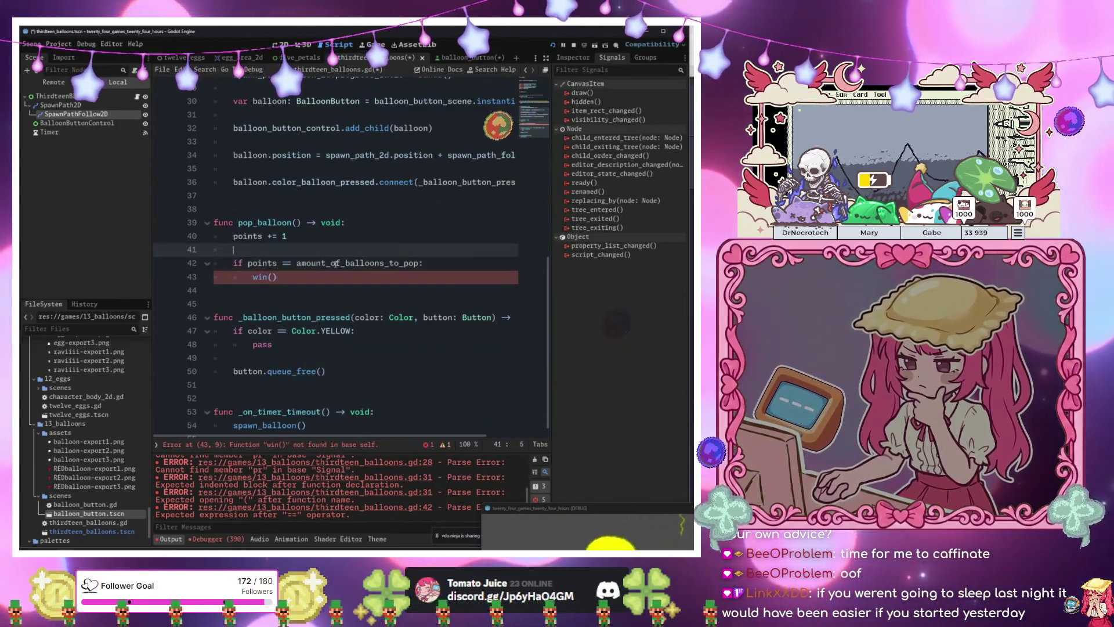
key(Return)
key(Return)
key(Return)
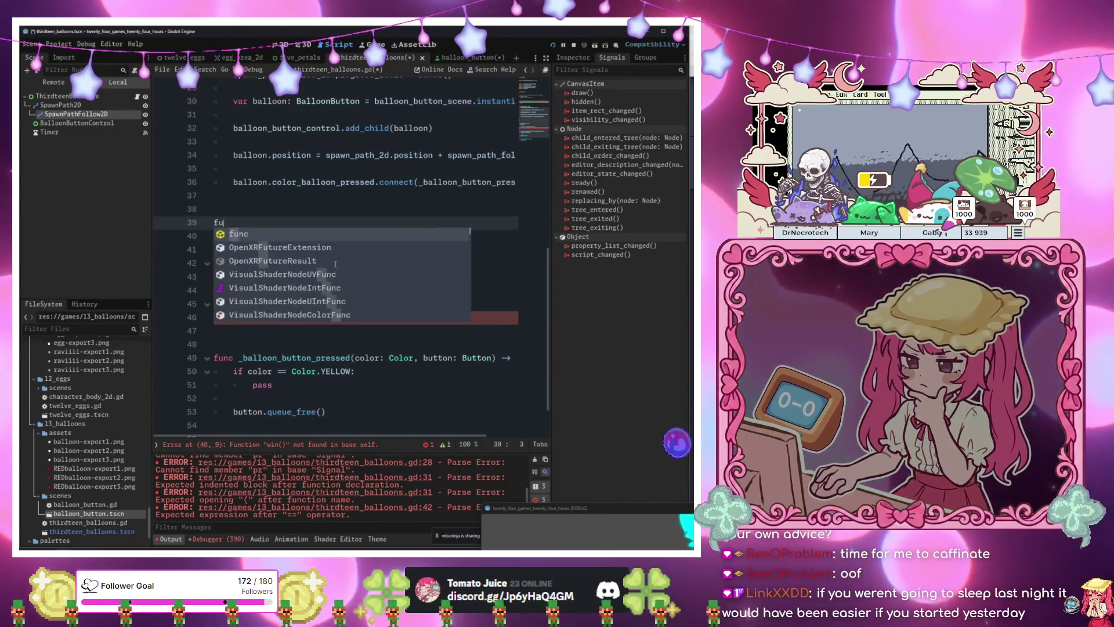
key(Up)
key(Up)
text(func win() -> void:)
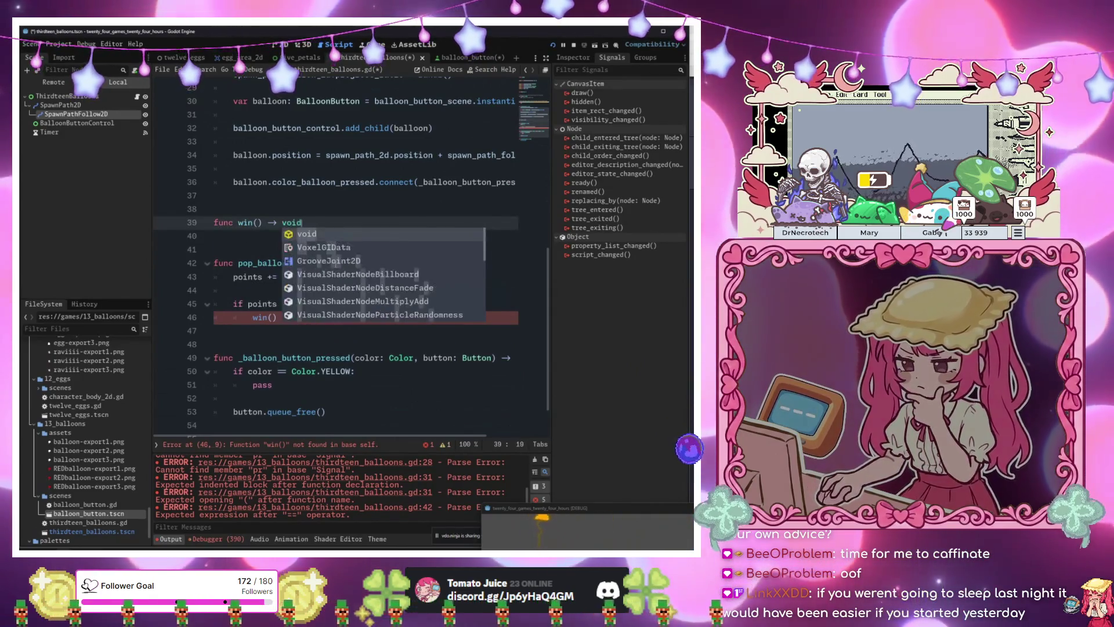
key(Return)
text(pass)
- Replace pass in the YELLOW branch with a pop_balloon() call
scroll(336, 264, down, 2)
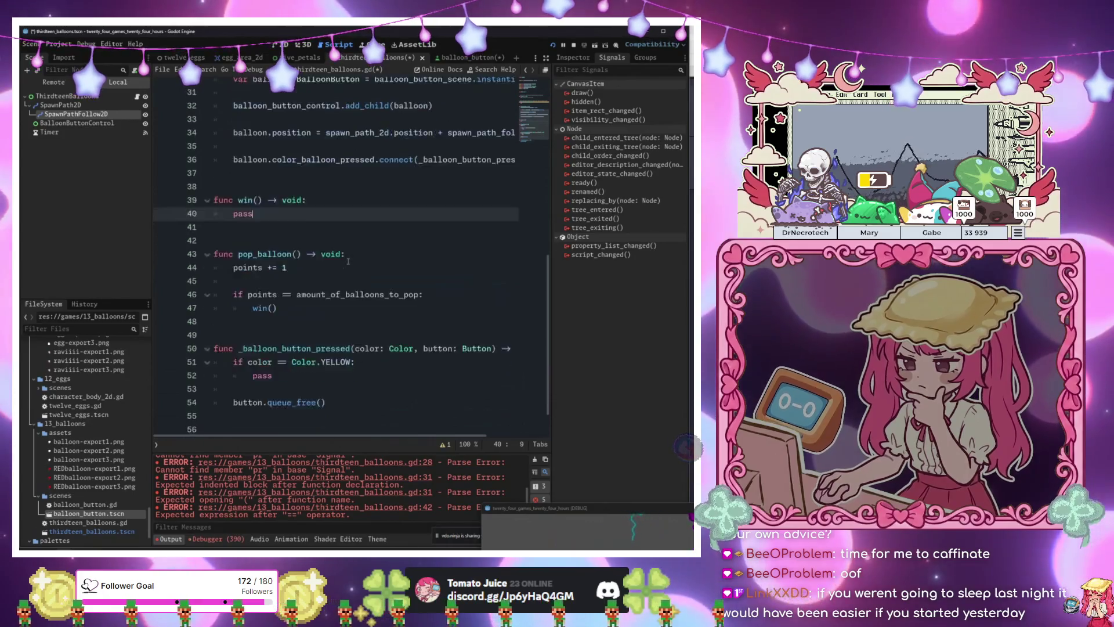
click(364, 366)
click(347, 335)
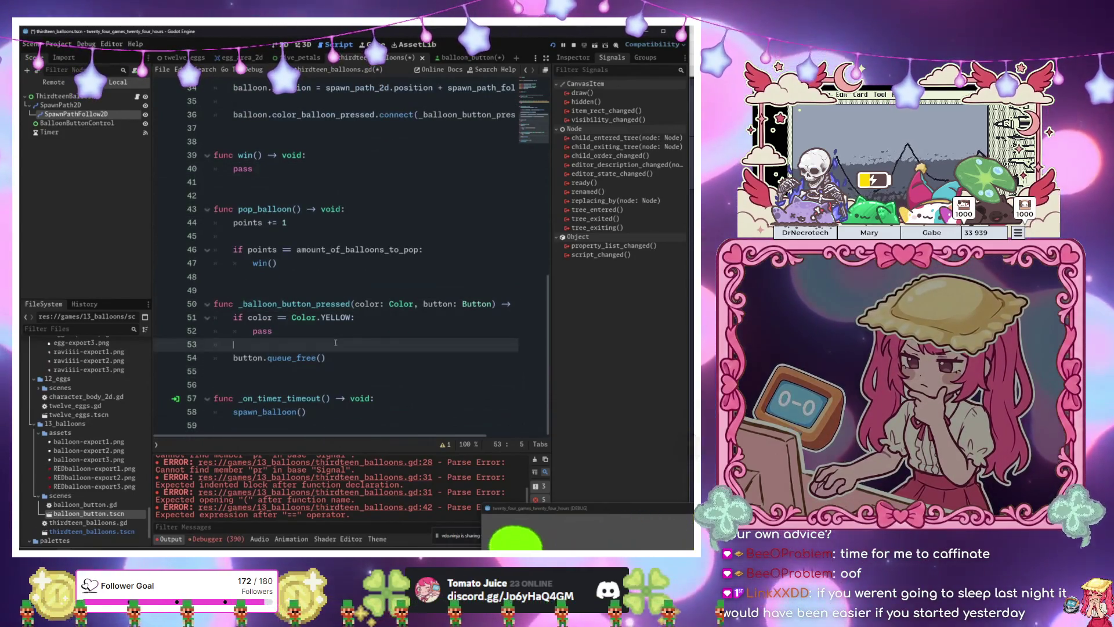
key(BackSpace)
text(pop)
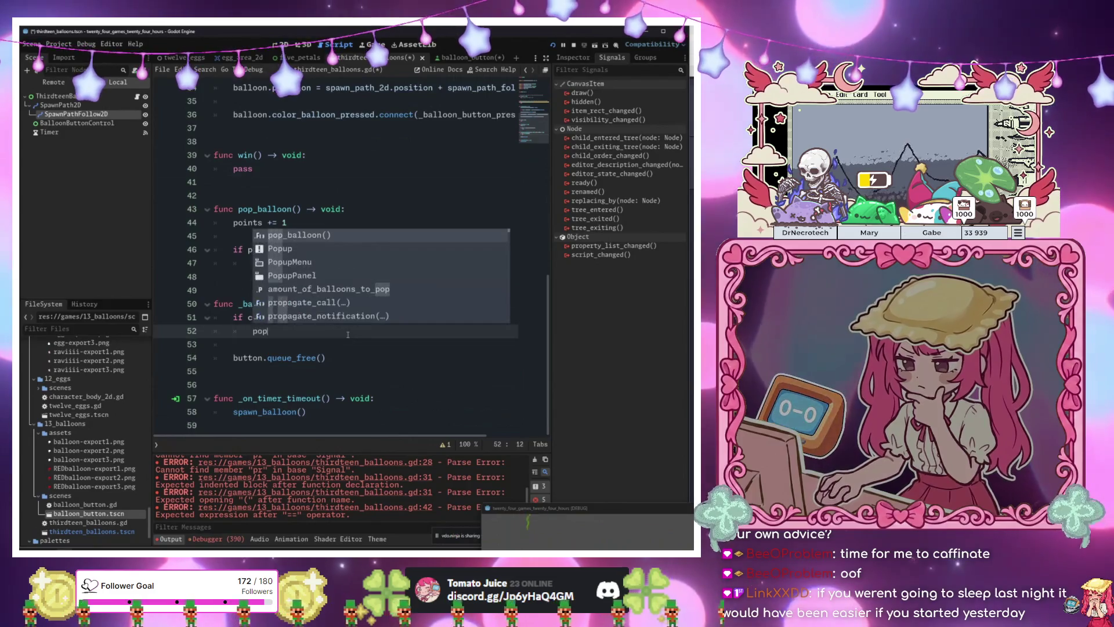
key(Return)
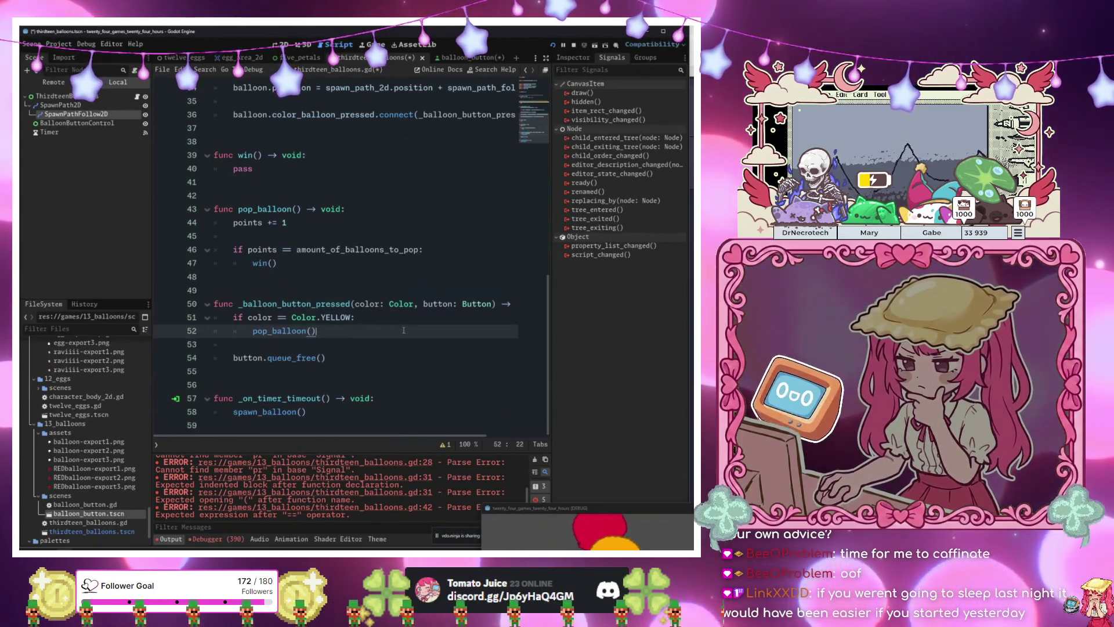
- Run the game and move its window over the editor to test it
click(374, 291)
scroll(375, 291, up, 5)
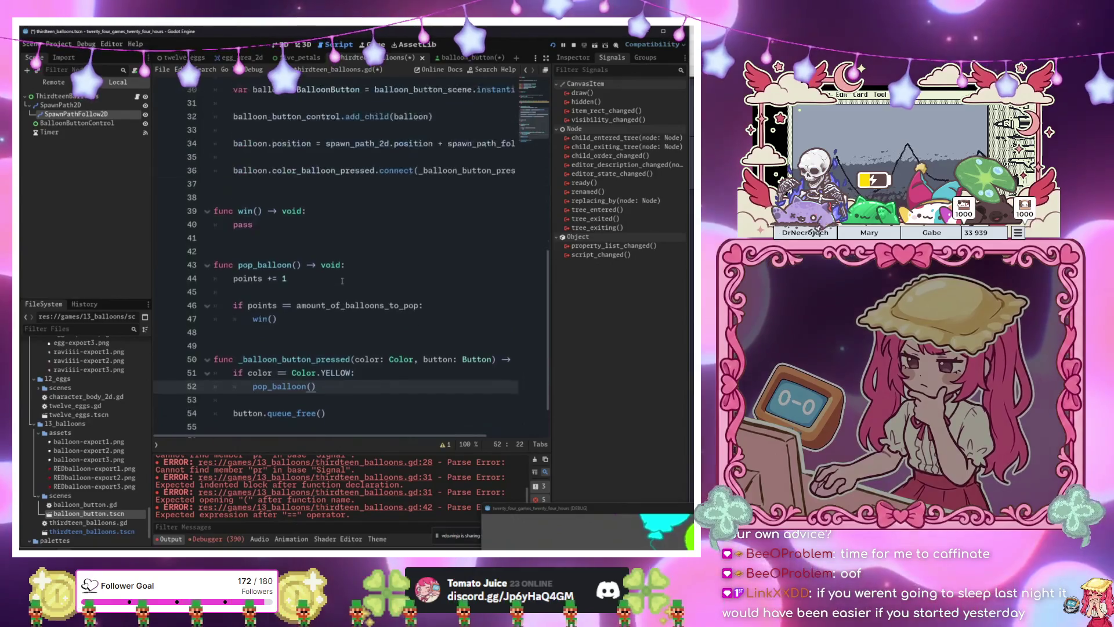
click(395, 224)
scroll(394, 243, down, 5)
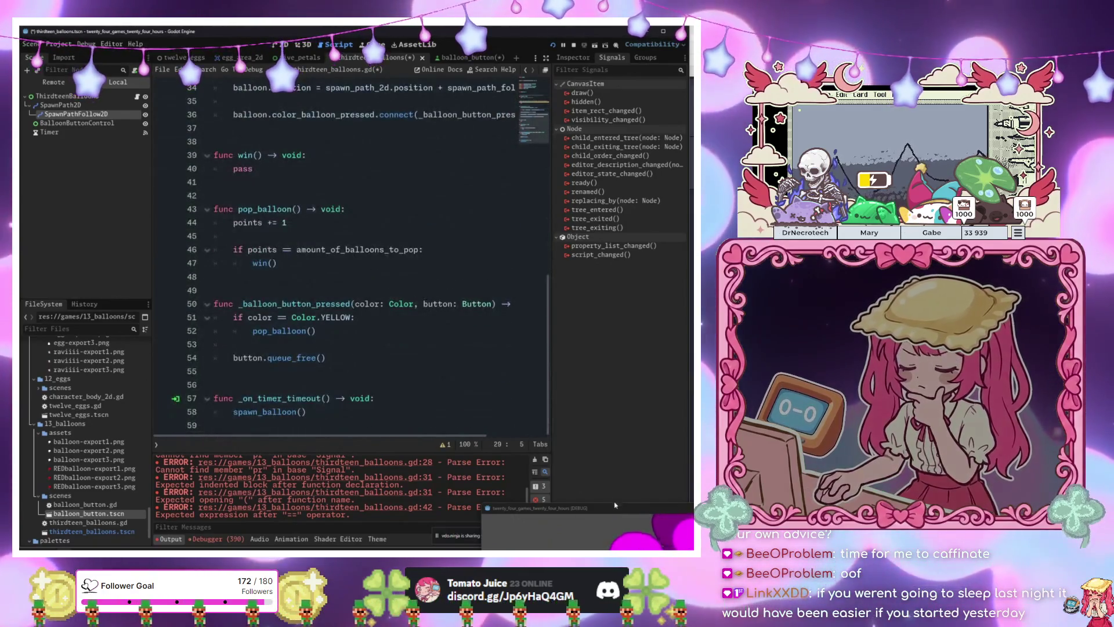
mouse_move(615, 505)
mouse_down()
mouse_move(619, 422)
mouse_move(350, 191)
mouse_up()
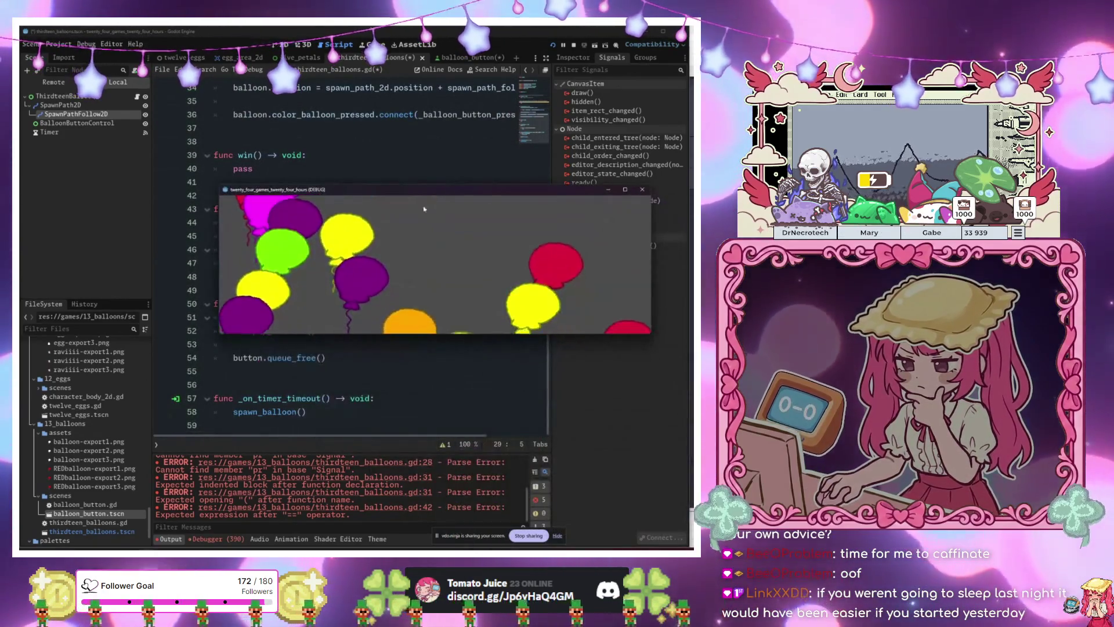
click(642, 189)
scroll(331, 263, up, 2)
click(331, 263)
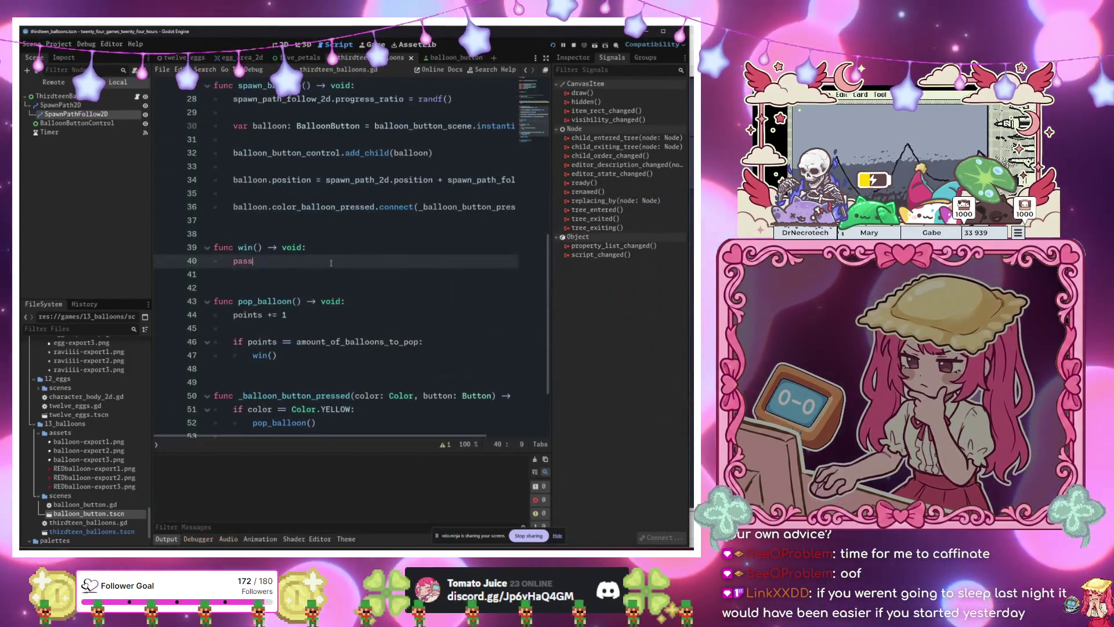
key(F6)
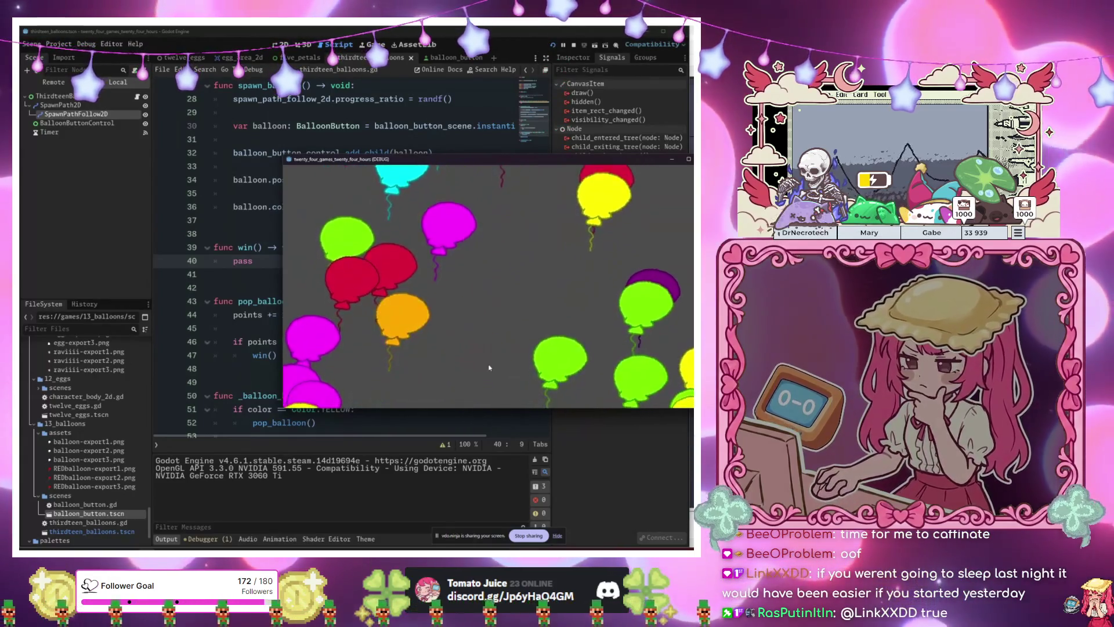
key(F8)
key(Down)
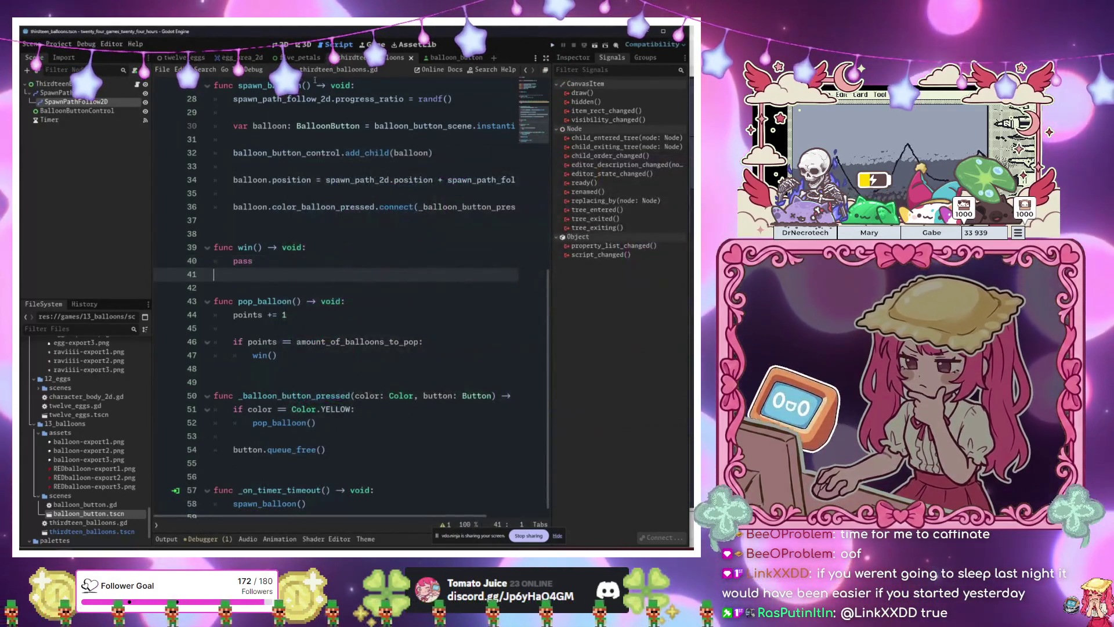
click(55, 83)
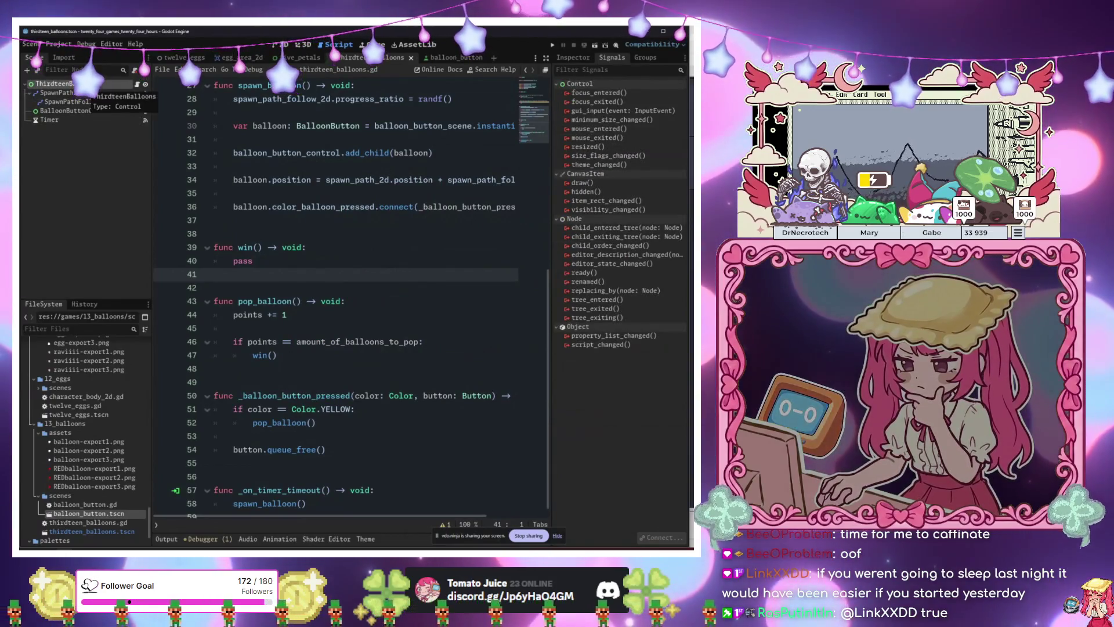
- Select YouWinRichTextLabel in the five_petals scene, then return to the thirdteen_balloons scene
click(299, 57)
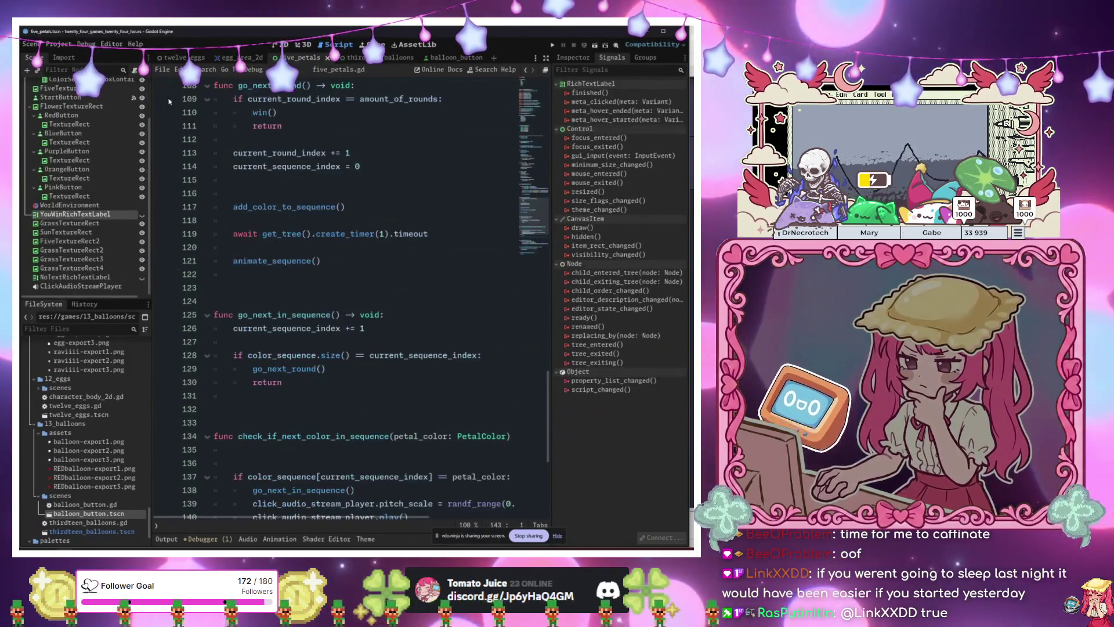
click(80, 240)
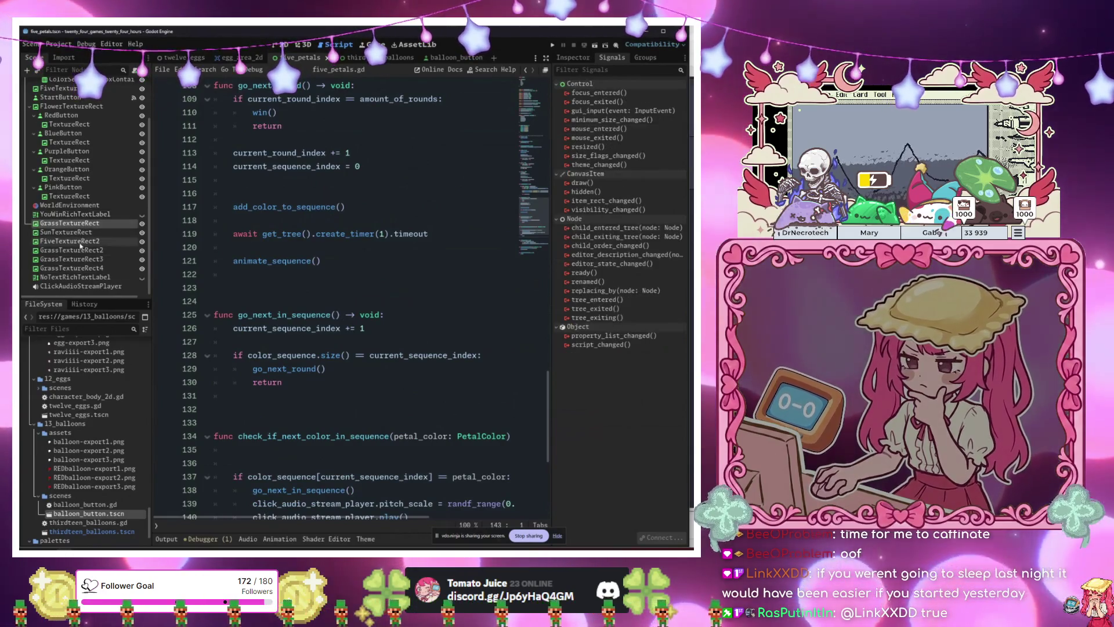
click(79, 277)
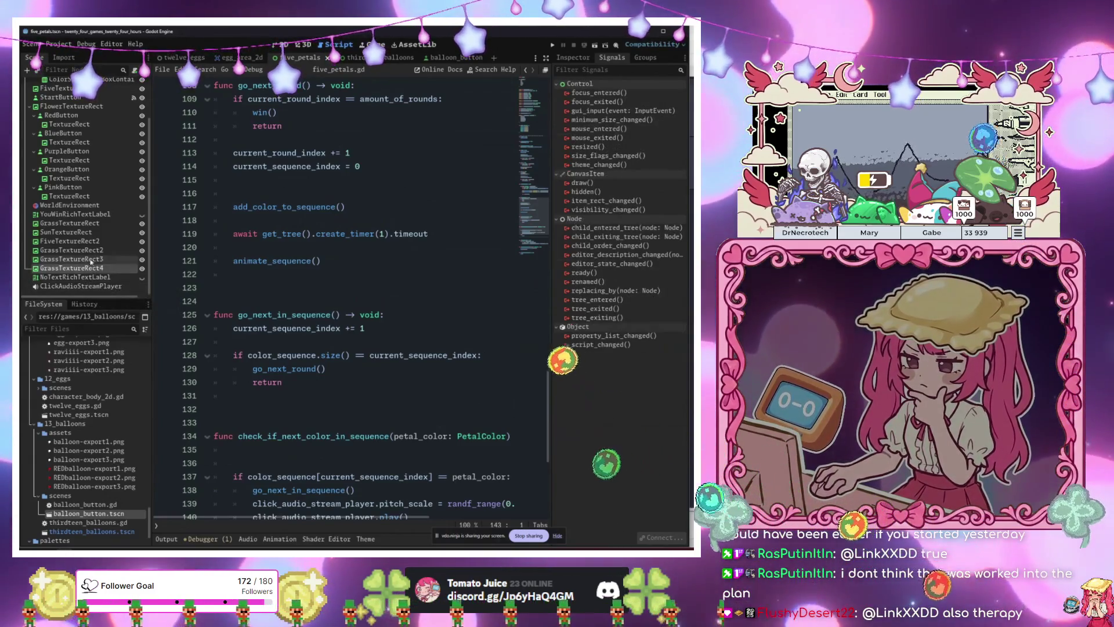
click(90, 242)
click(81, 214)
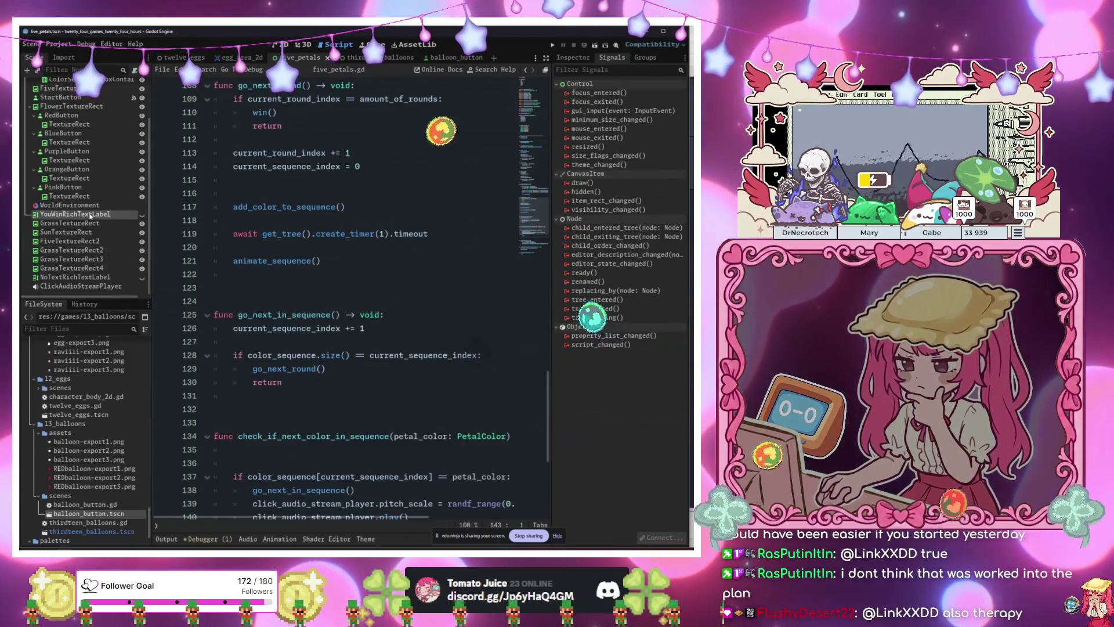
click(444, 58)
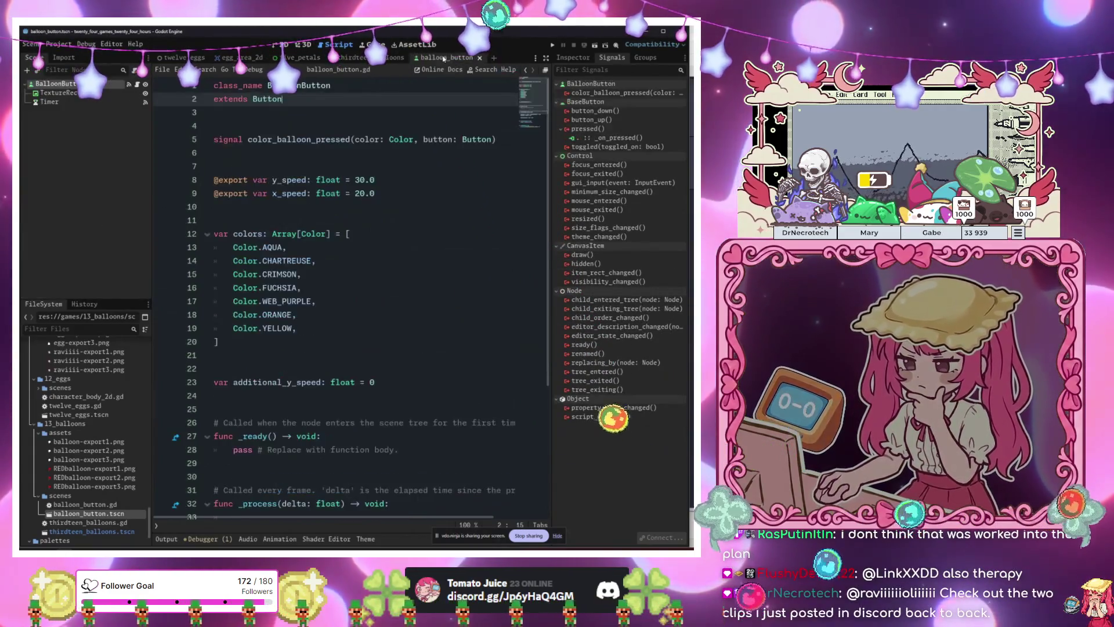
click(357, 58)
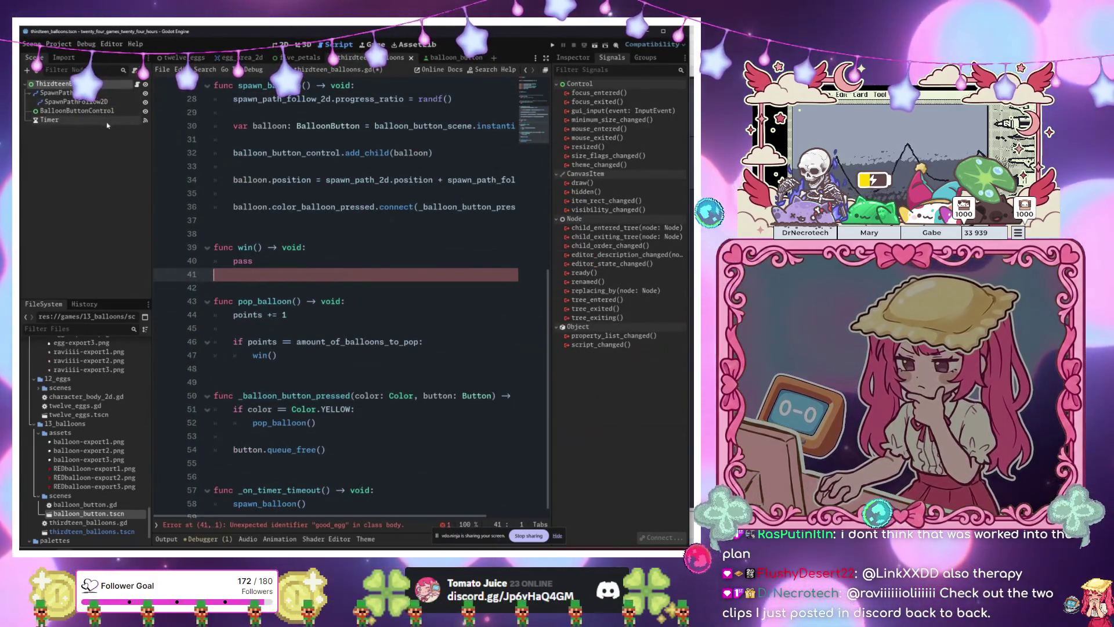
- Bring the YouWinRichTextLabel node into the thirdteen_balloons scene
key(ctrl+z)
key(ctrl+z)
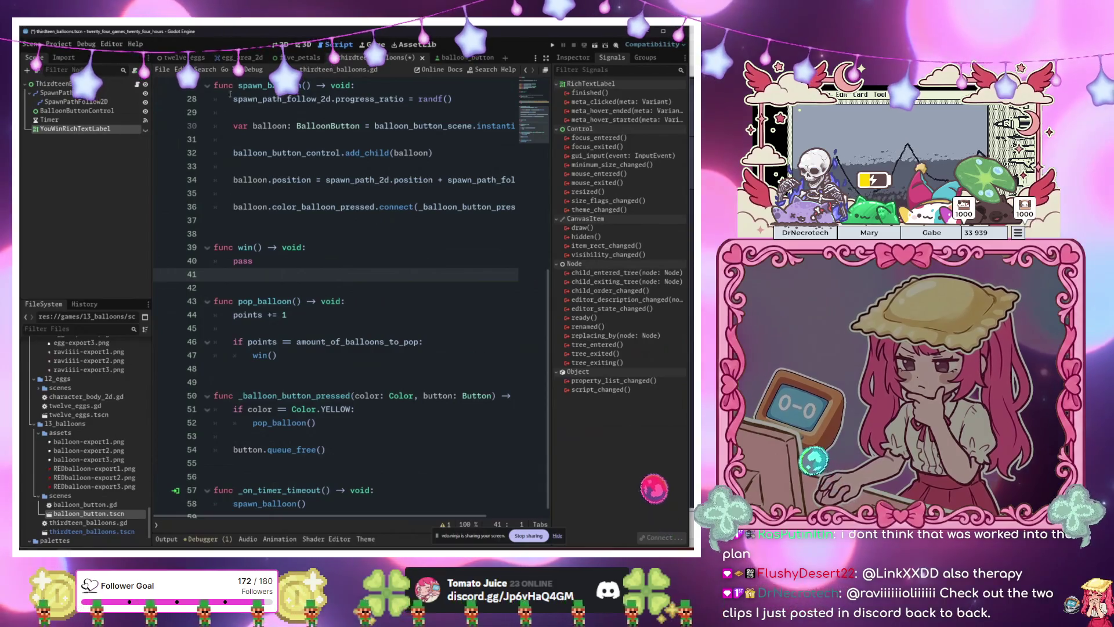
scroll(329, 147, up, 9)
mouse_move(75, 129)
mouse_down()
mouse_move(273, 195)
mouse_move(274, 257)
mouse_up()
scroll(274, 246, down, 9)
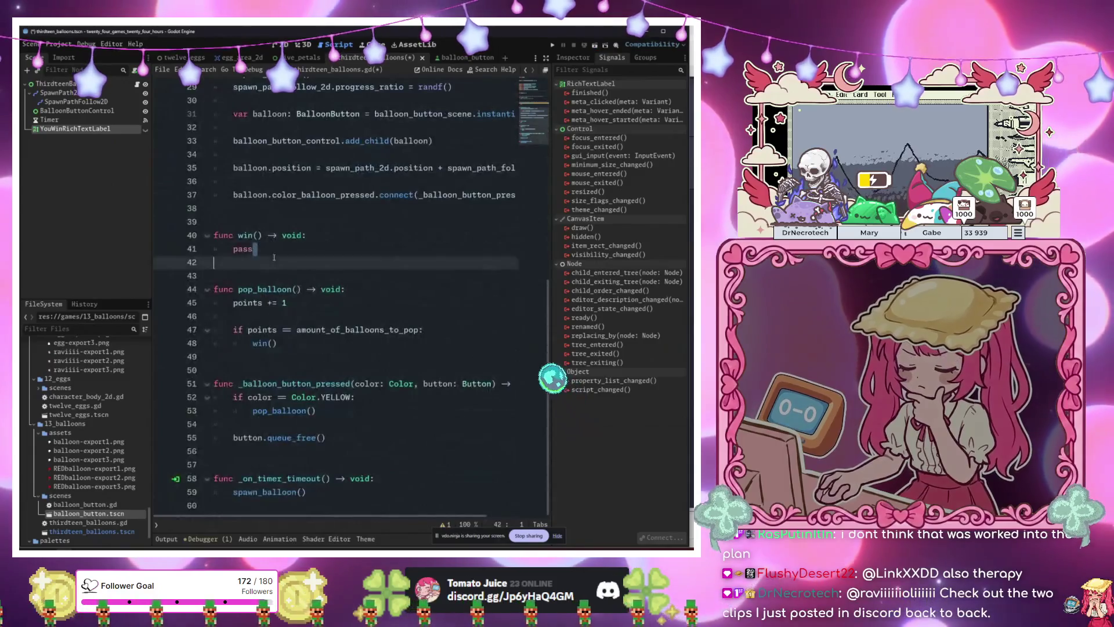
- Drag the label node into the script to export you_win_rich_text_label: RichTextLabel
scroll(273, 267, up, 5)
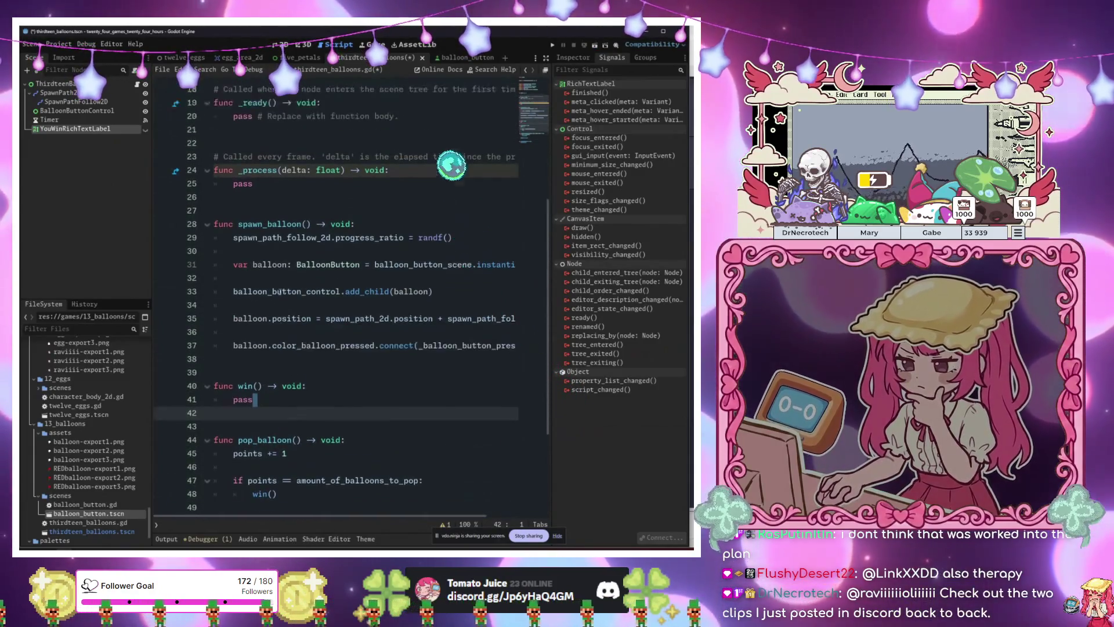
scroll(288, 291, up, 4)
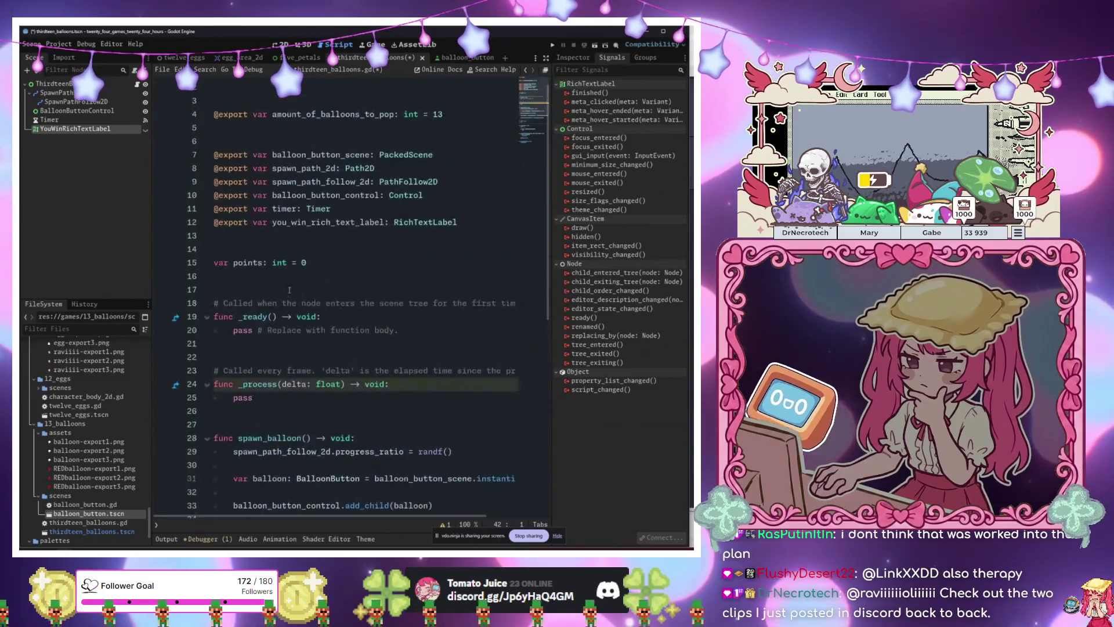
click(326, 257)
key(Up)
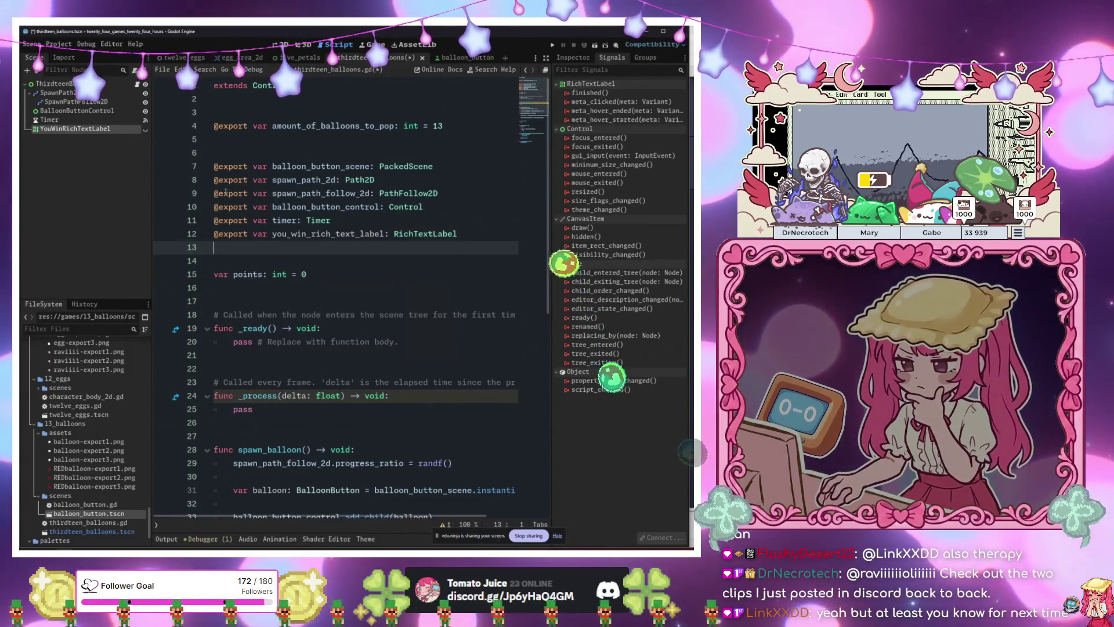
click(358, 262)
click(372, 250)
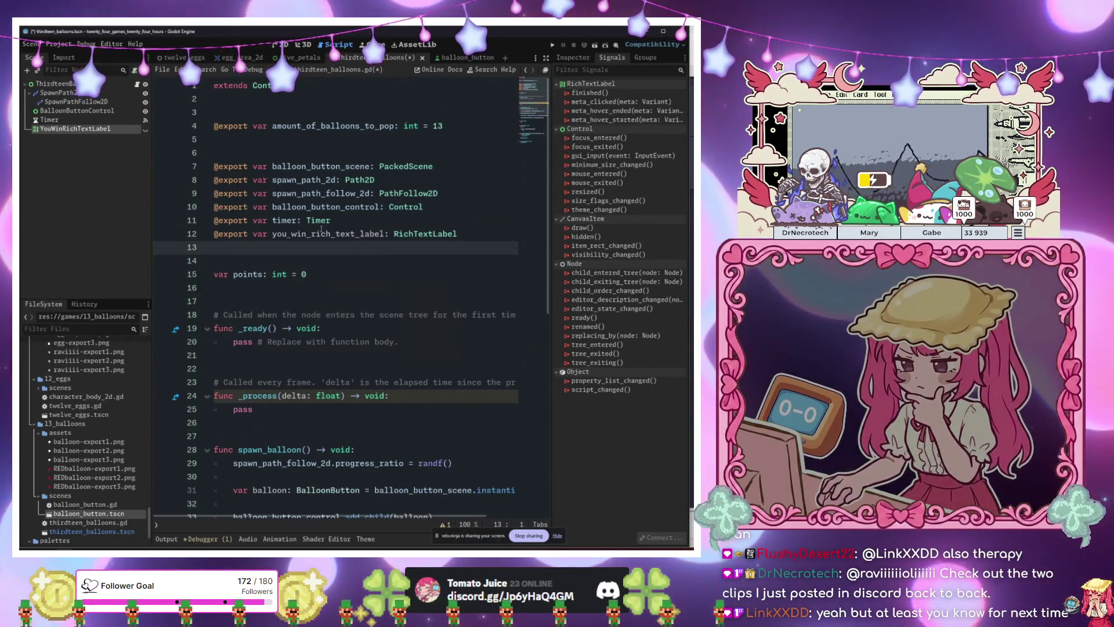
click(305, 260)
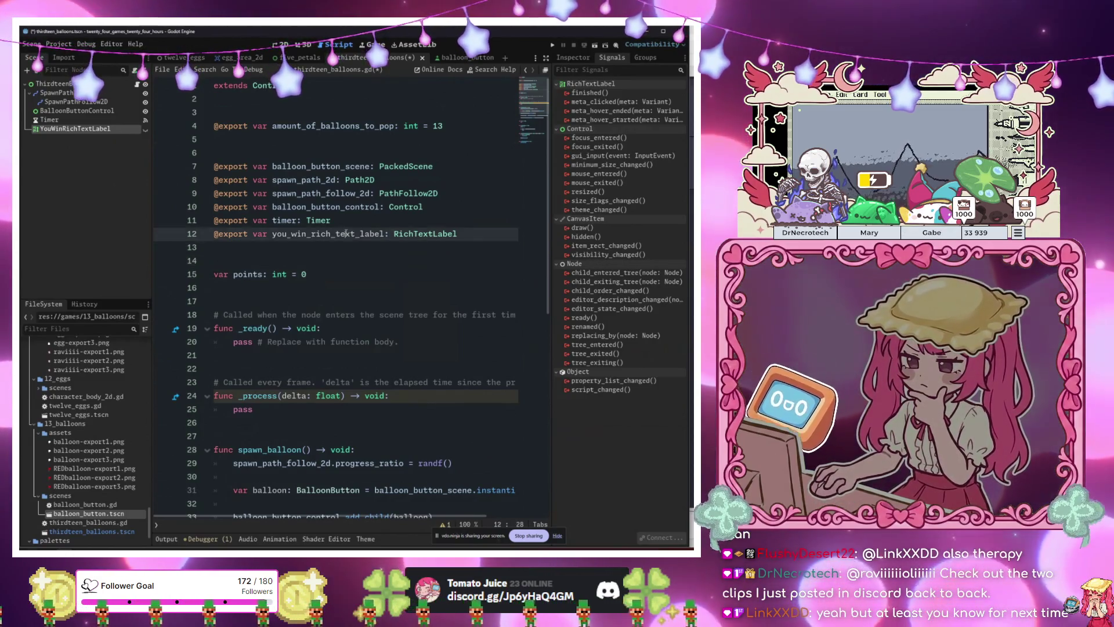
scroll(403, 261, down, 4)
click(402, 261)
scroll(403, 261, down, 5)
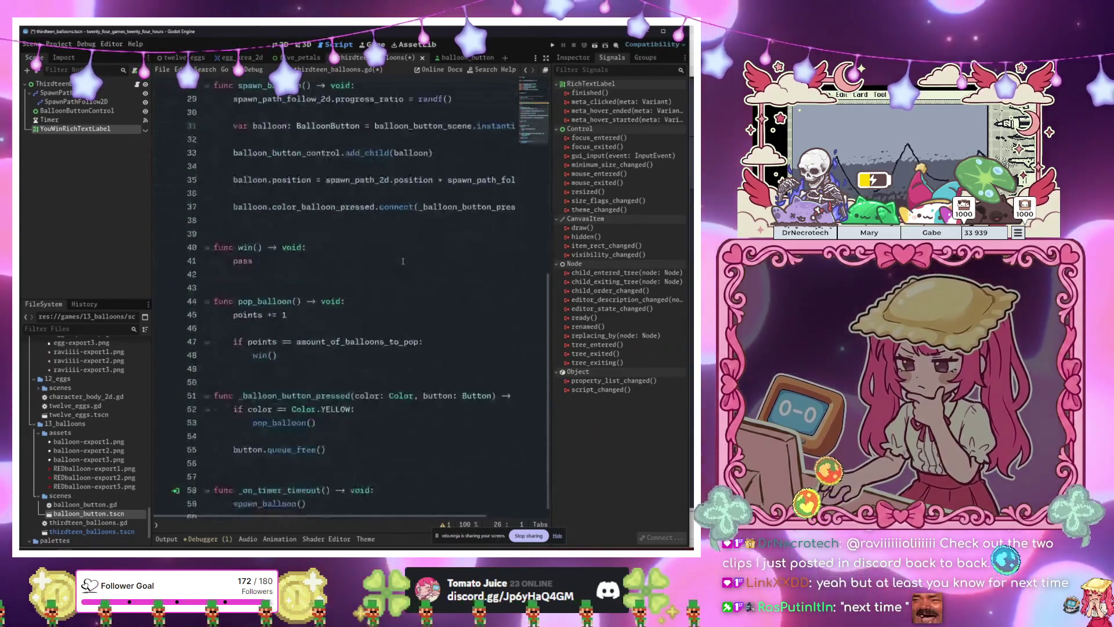
drag(215, 249, 348, 263)
- Place the caret after the win() call in pop_balloon
scroll(369, 329, up, 6)
scroll(369, 329, up, 4)
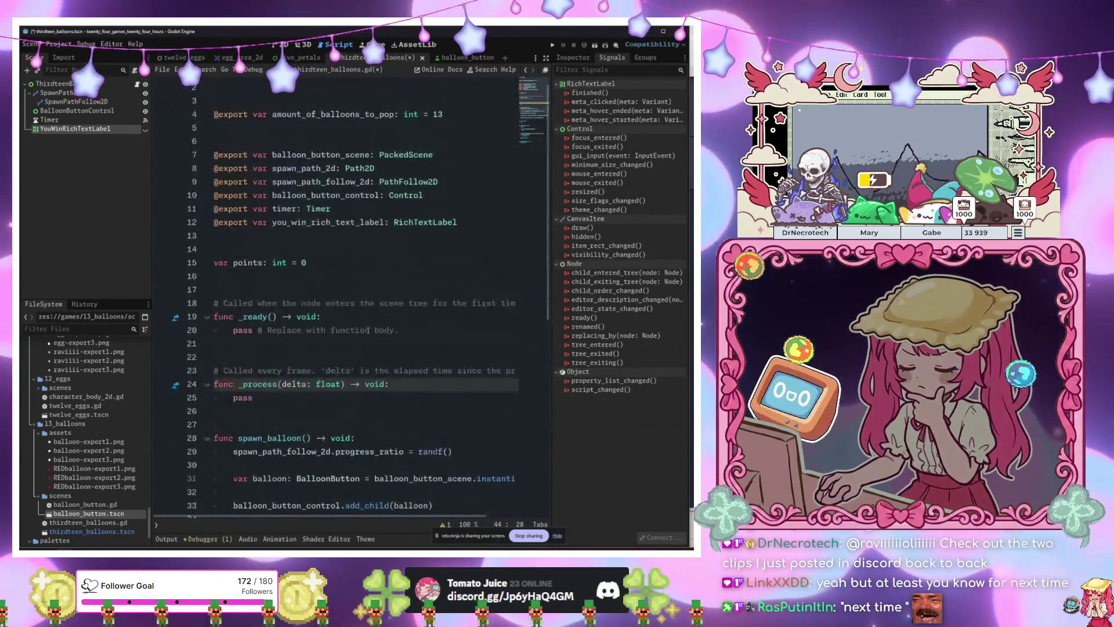
click(368, 331)
scroll(368, 334, down, 5)
scroll(368, 334, down, 4)
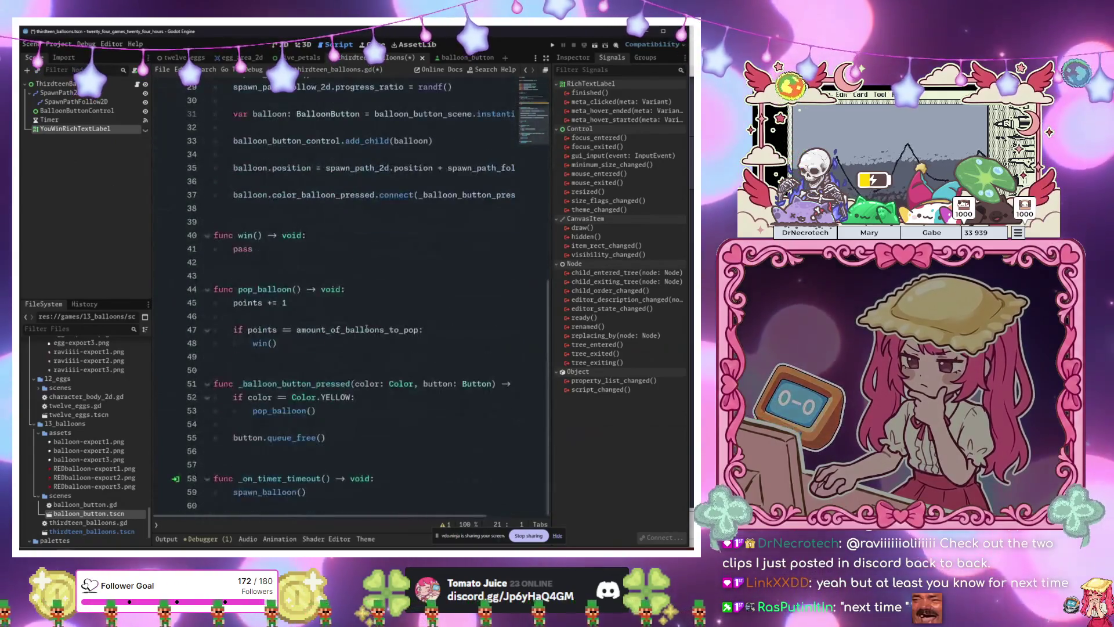
click(328, 347)
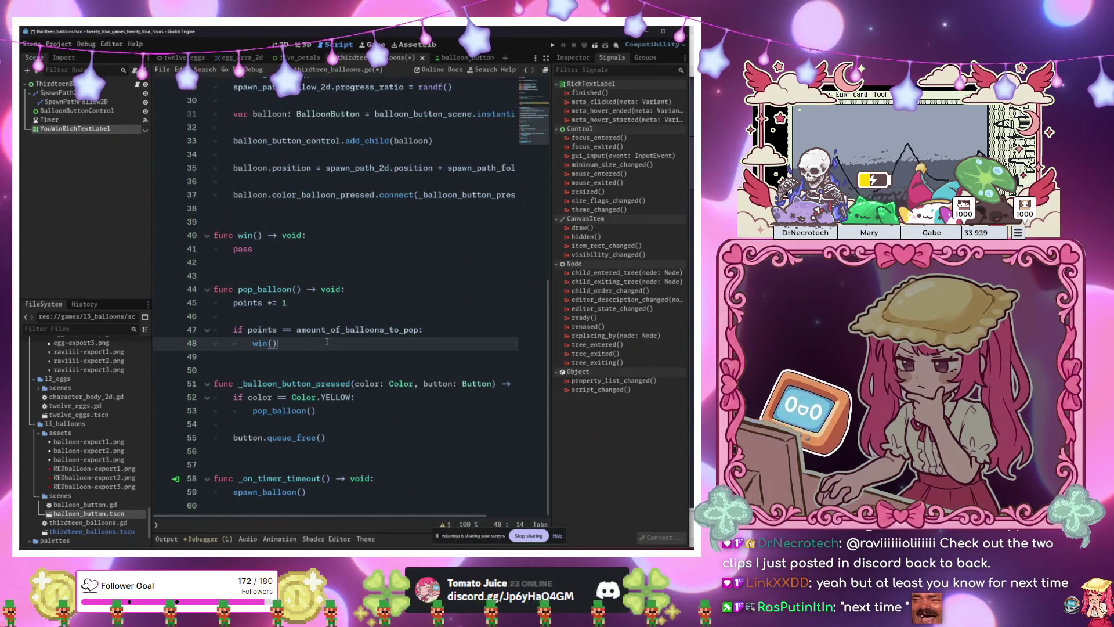
scroll(326, 342, up, 9)
scroll(334, 334, down, 6)
- Save the script and replace pass in win() with you_win_rich_text_label.show()
scroll(341, 325, up, 7)
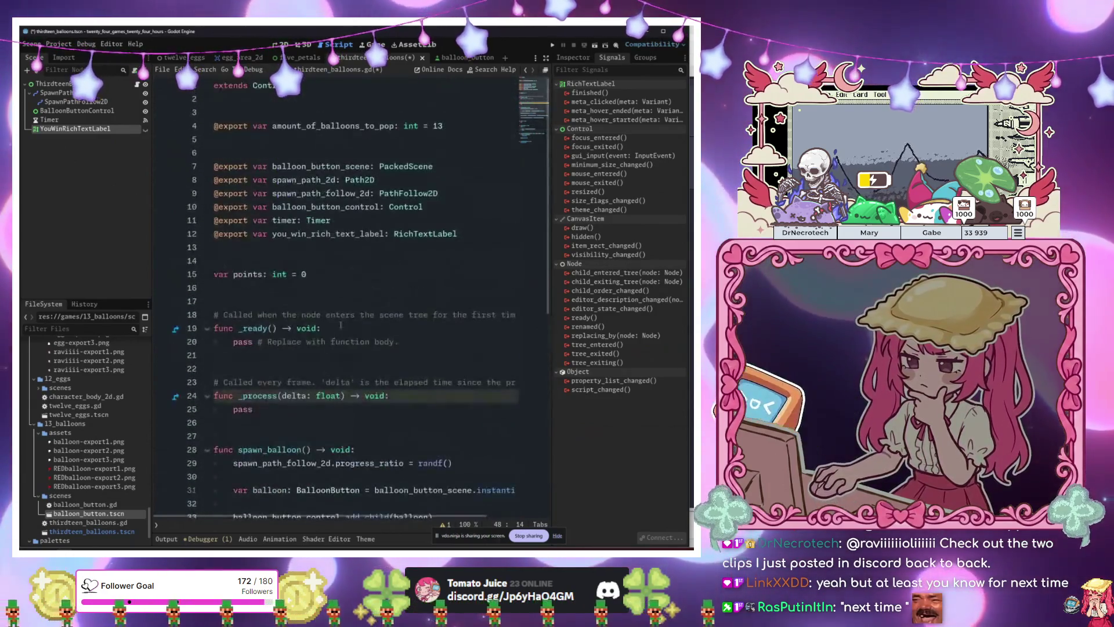
click(312, 300)
key(ctrl+s)
scroll(290, 244, down, 6)
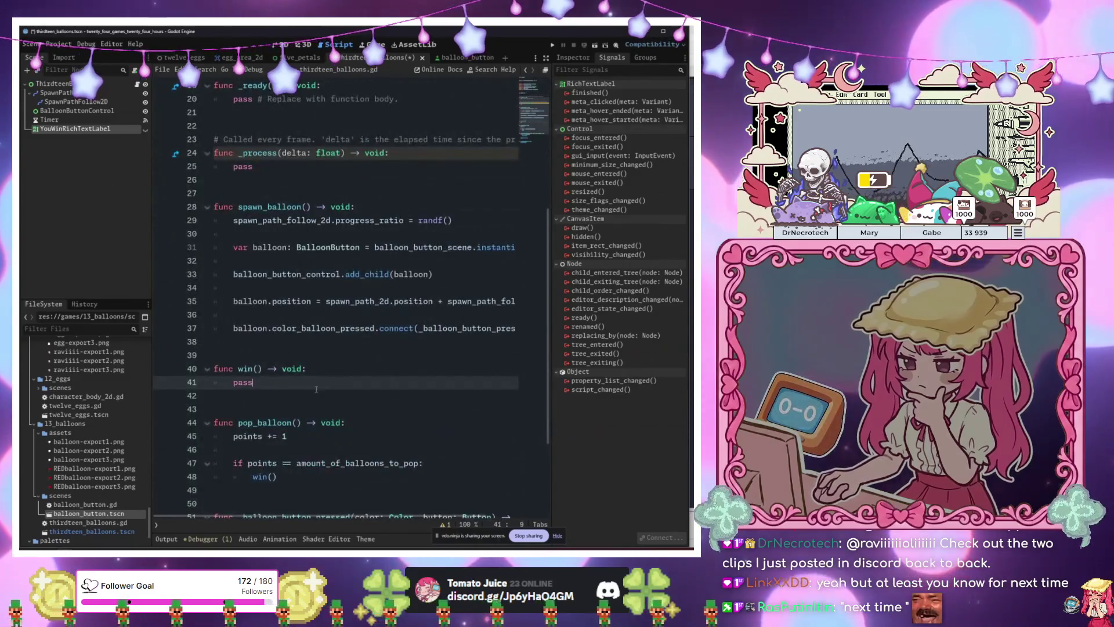
click(316, 383)
key(BackSpace)
key(BackSpace)
text(you)
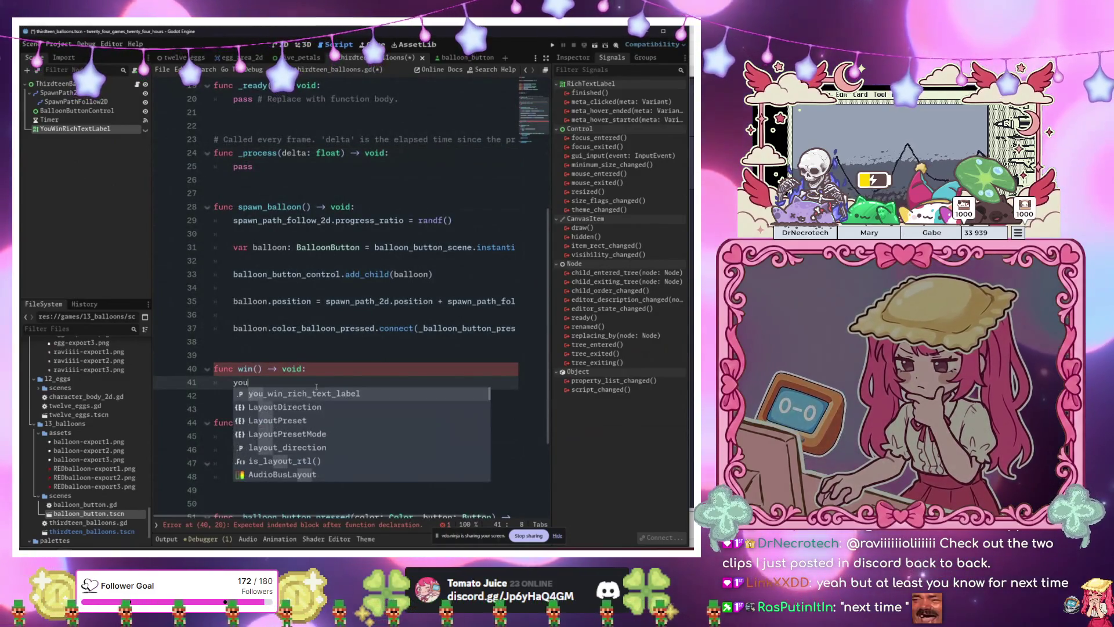
key(Return)
text(.)
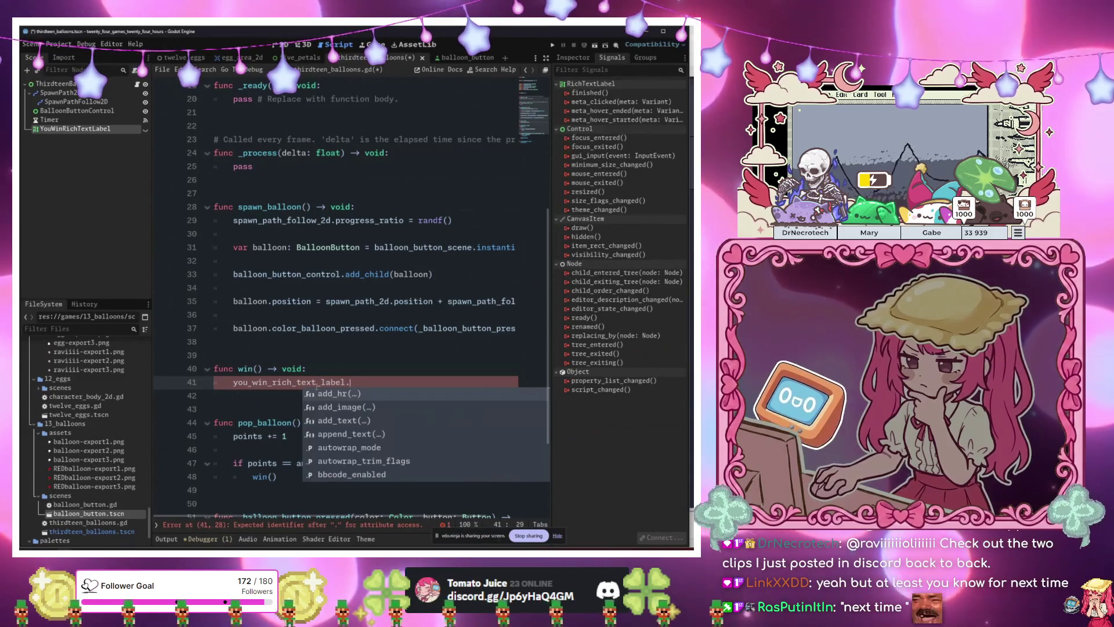
text(show)
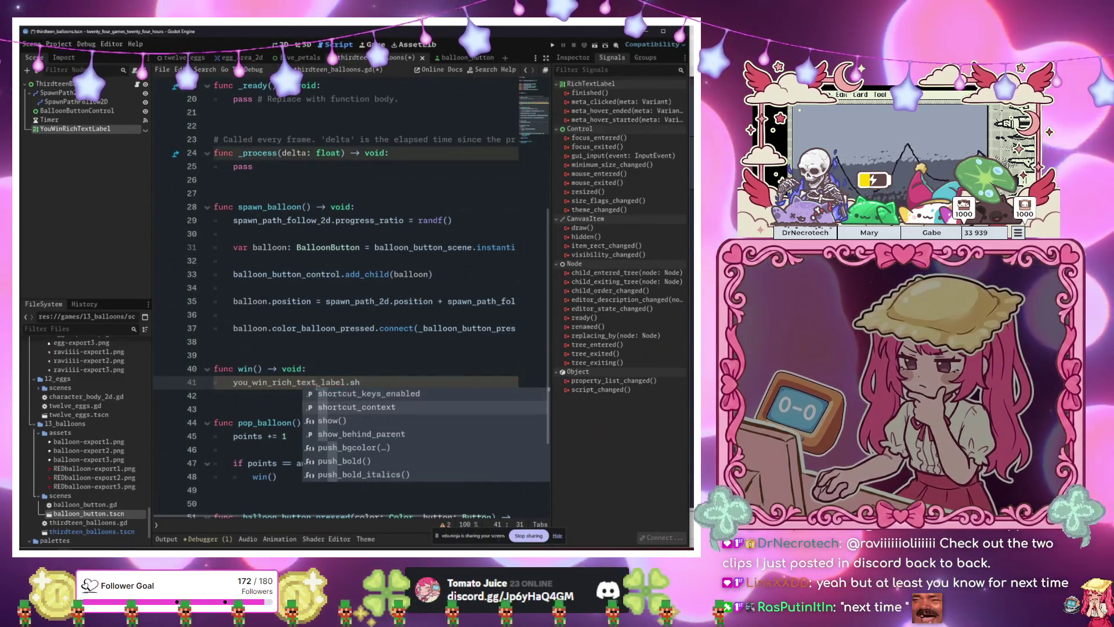
key(Return)
- Hide YouWinRichTextLabel in the 2D view and reopen the ThirdteenBalloons root script
click(313, 220)
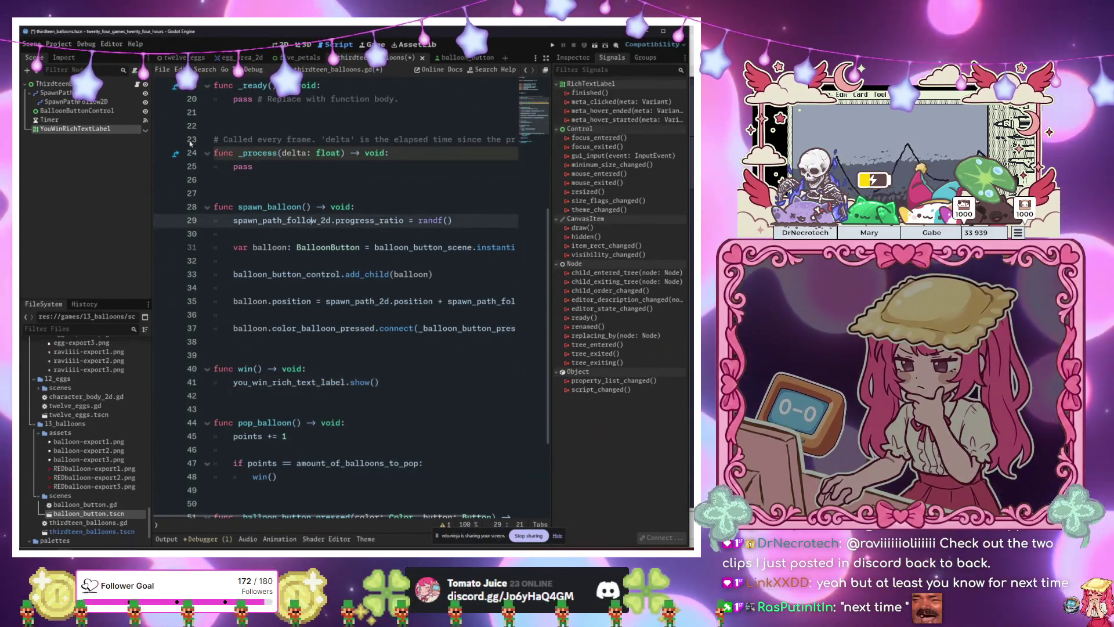
click(276, 45)
click(146, 129)
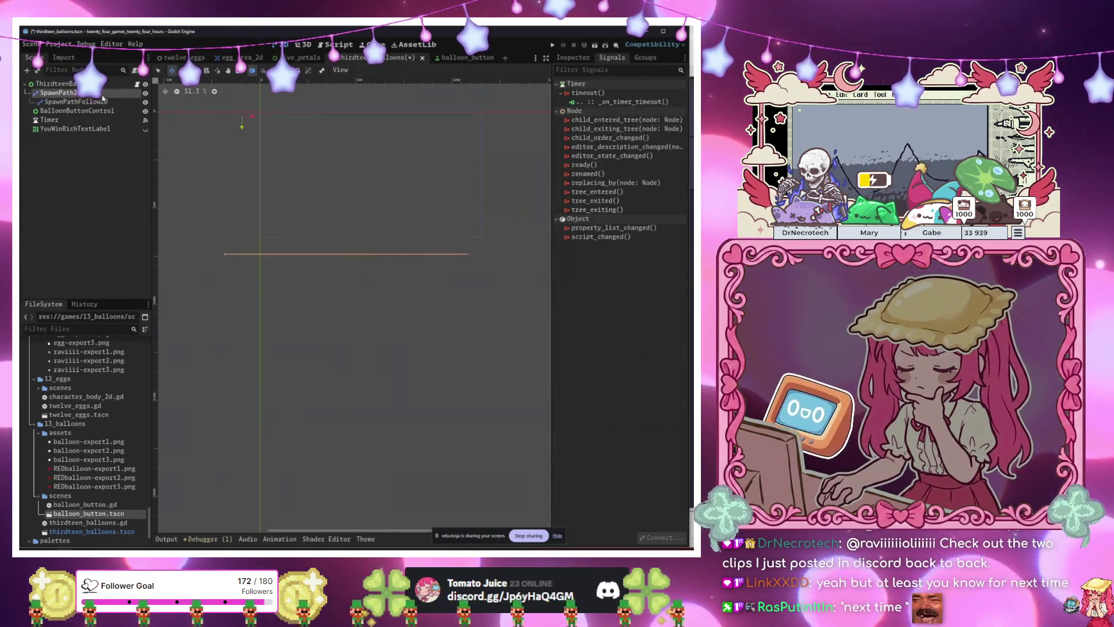
click(132, 84)
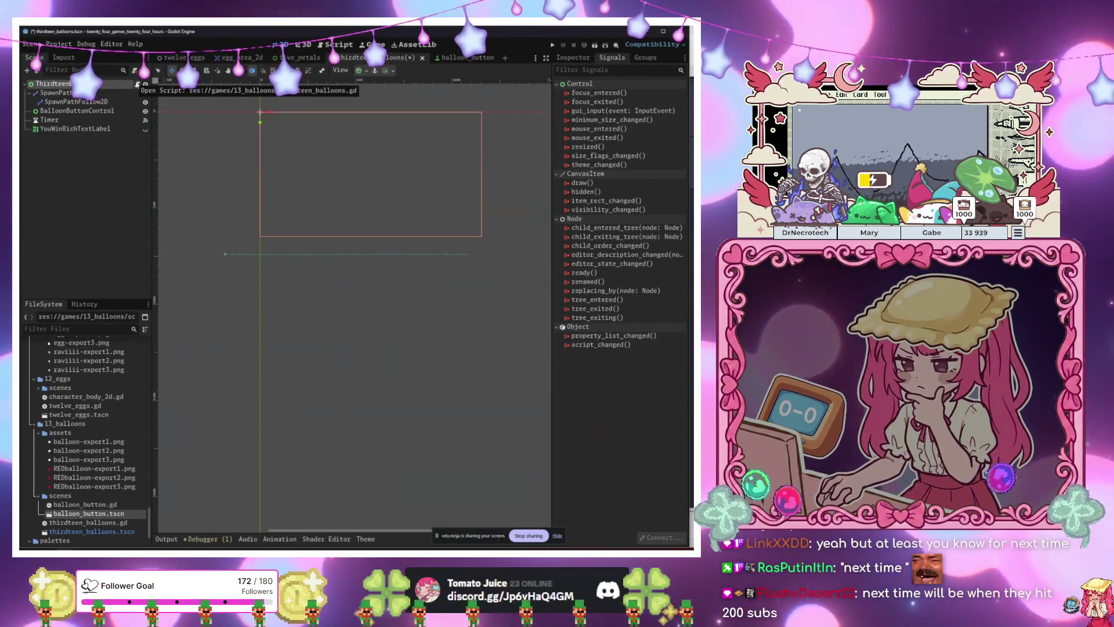
click(138, 85)
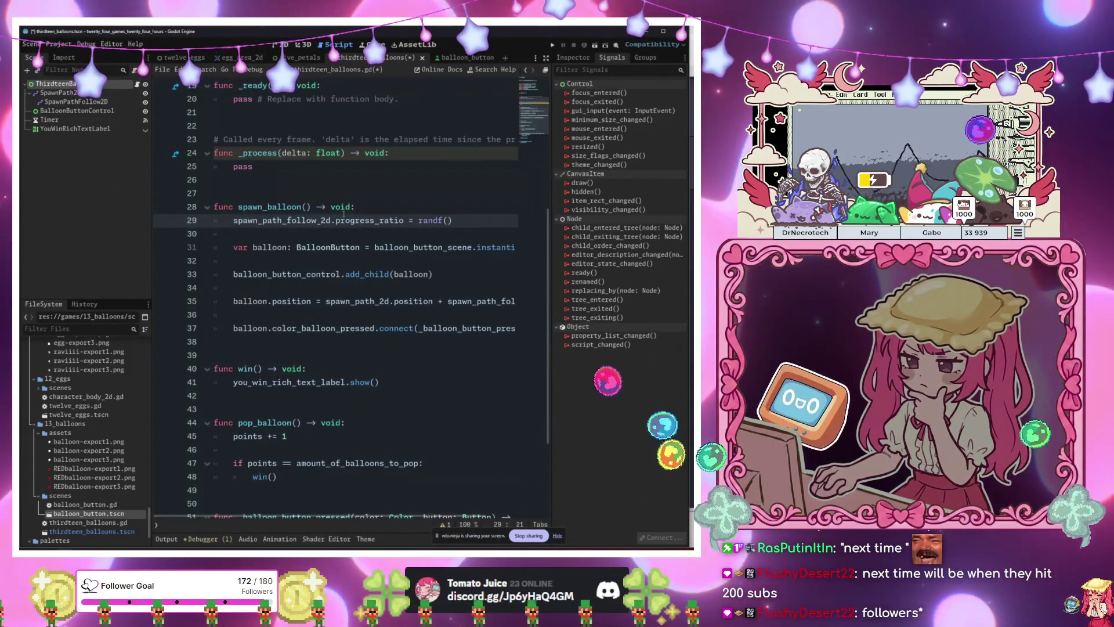
click(347, 182)
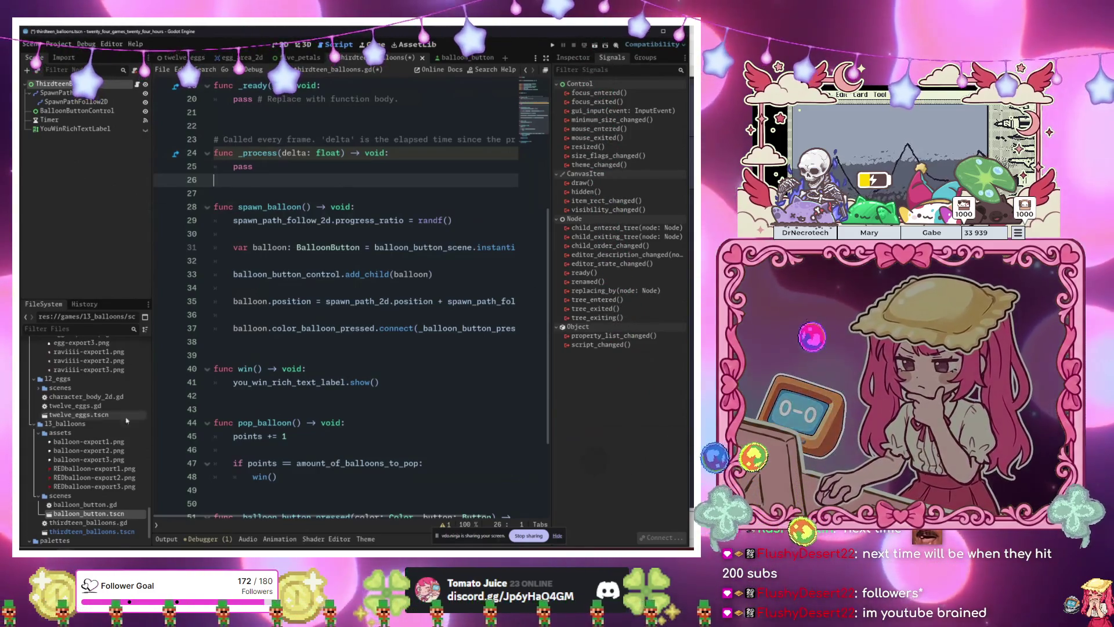
- Review the spawn and show() lines, then select NoTextRichTextLabel in the five_petals scene
click(403, 301)
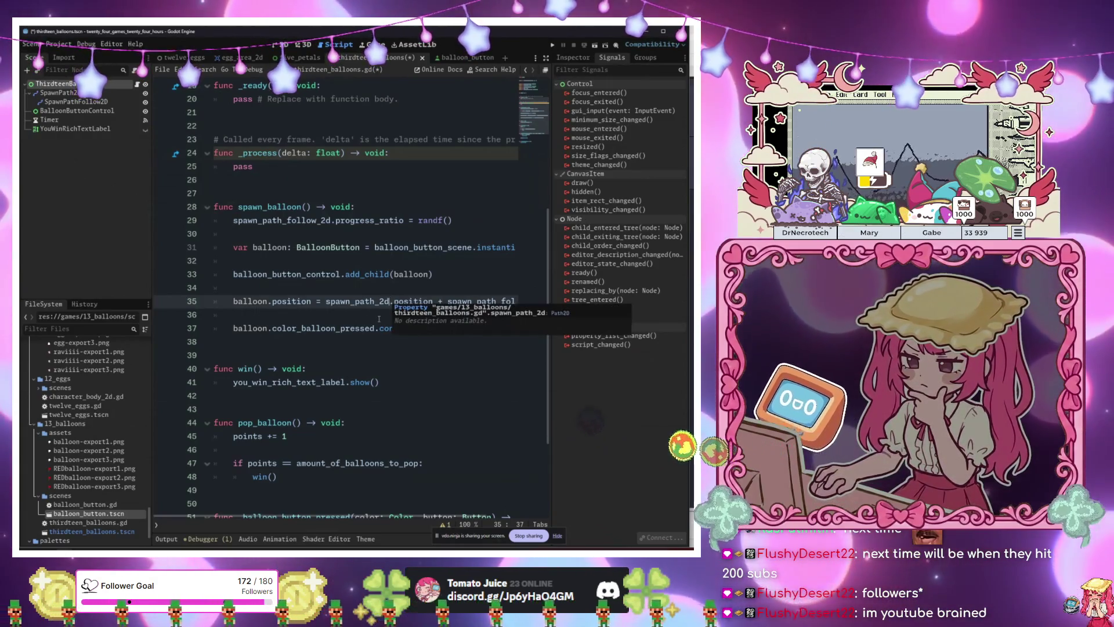
scroll(372, 262, down, 3)
click(365, 210)
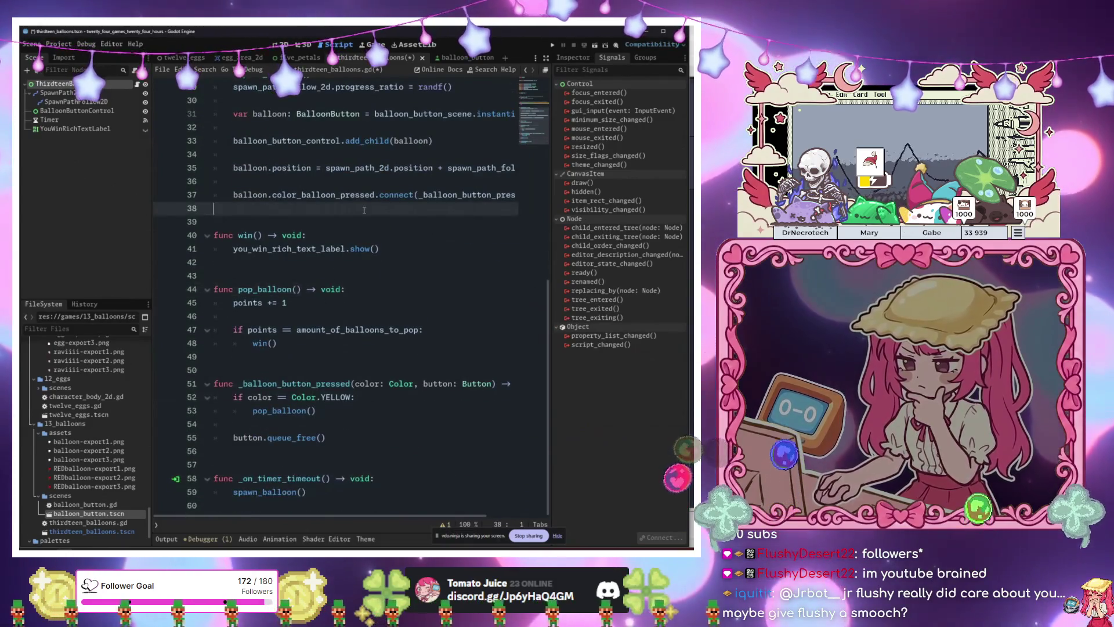
click(414, 255)
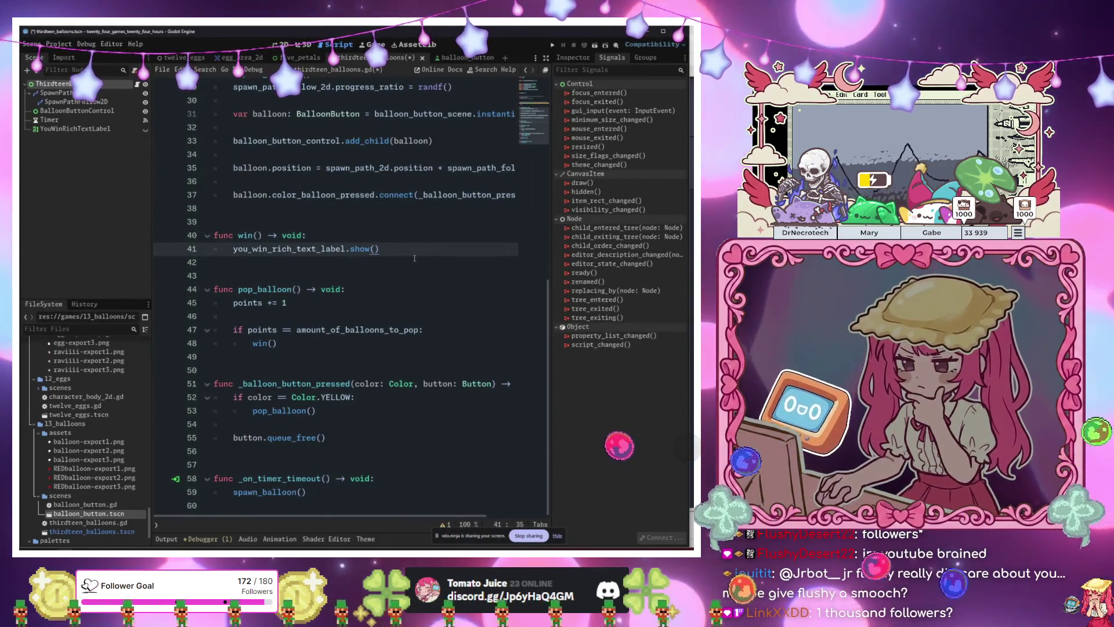
click(348, 303)
click(350, 249)
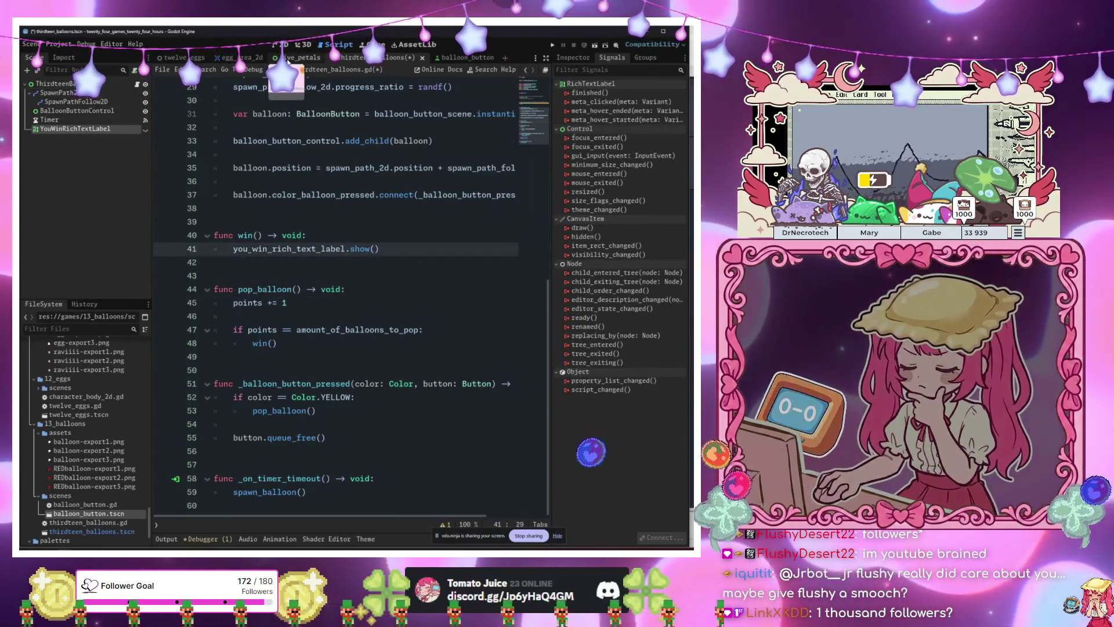
click(299, 57)
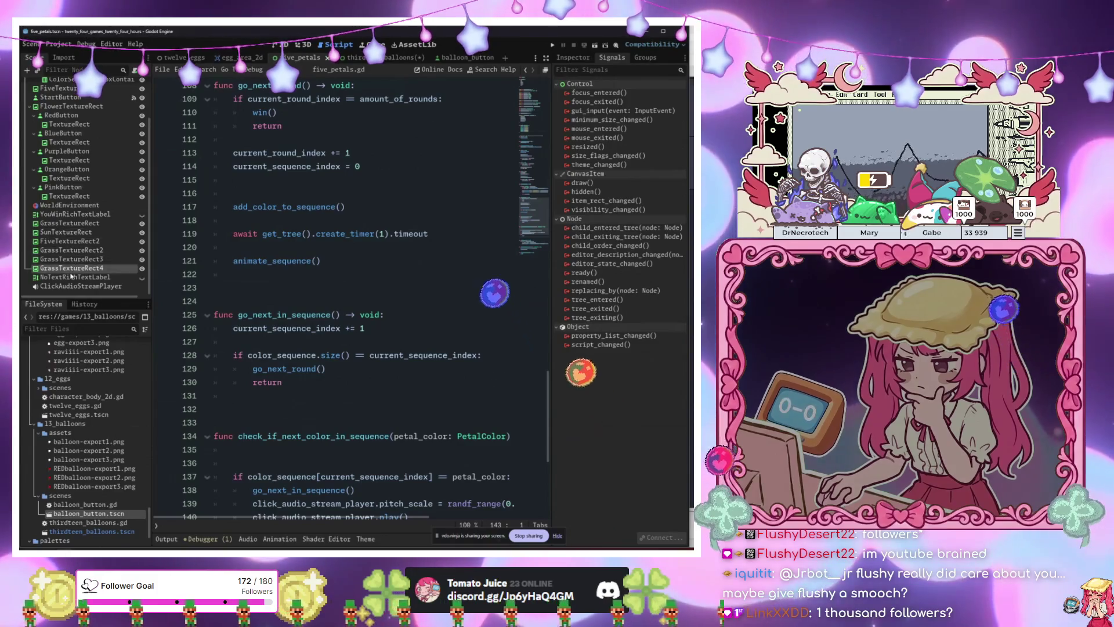
click(72, 278)
- Paste NoTextRichTextLabel into the thirdteen_balloons scene and delete NO from its text
key(ctrl+Tab)
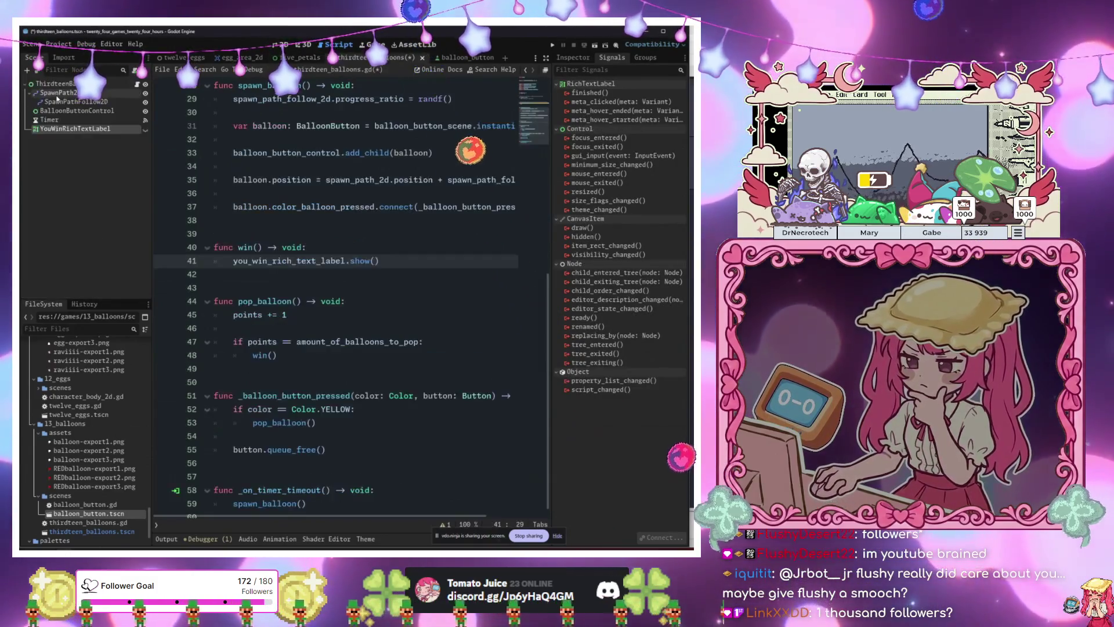
key(ctrl+v)
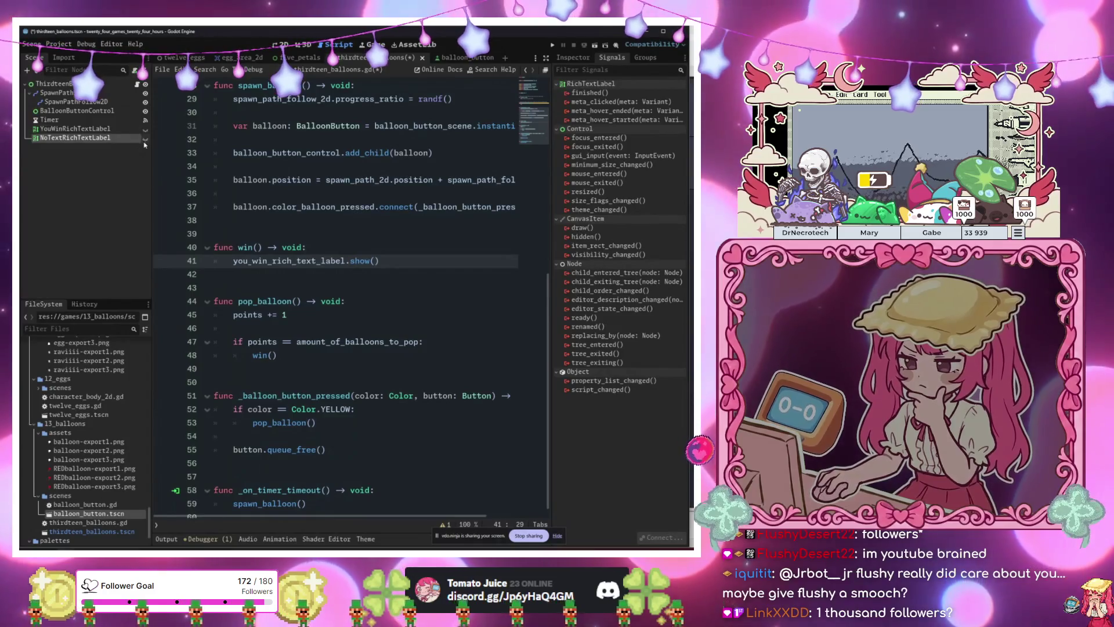
click(283, 46)
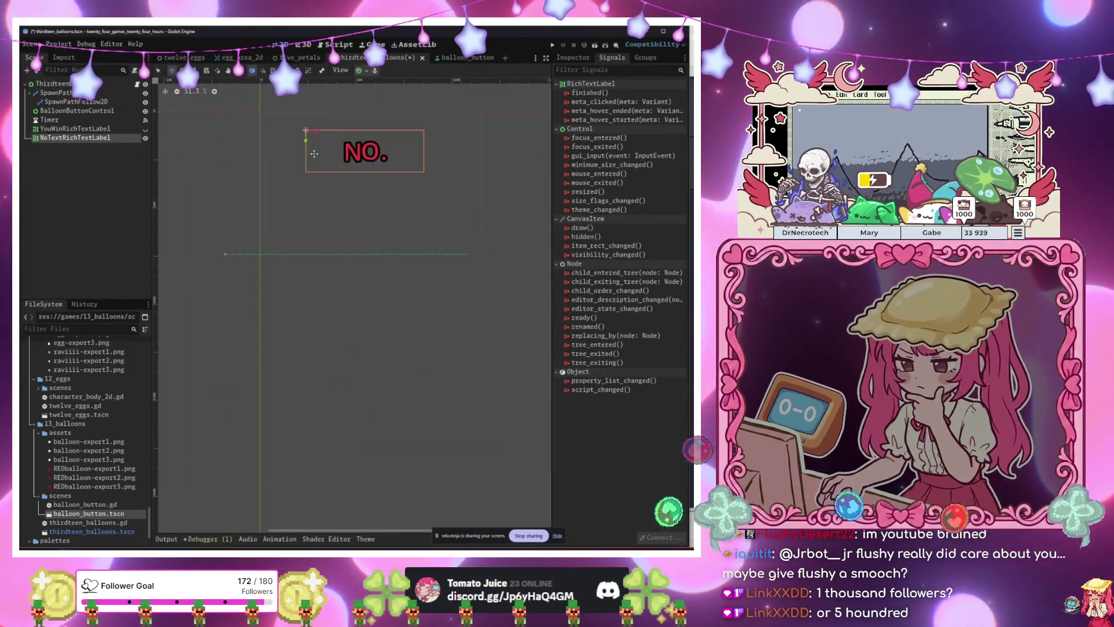
click(573, 57)
key(BackSpace)
key(BackSpace)
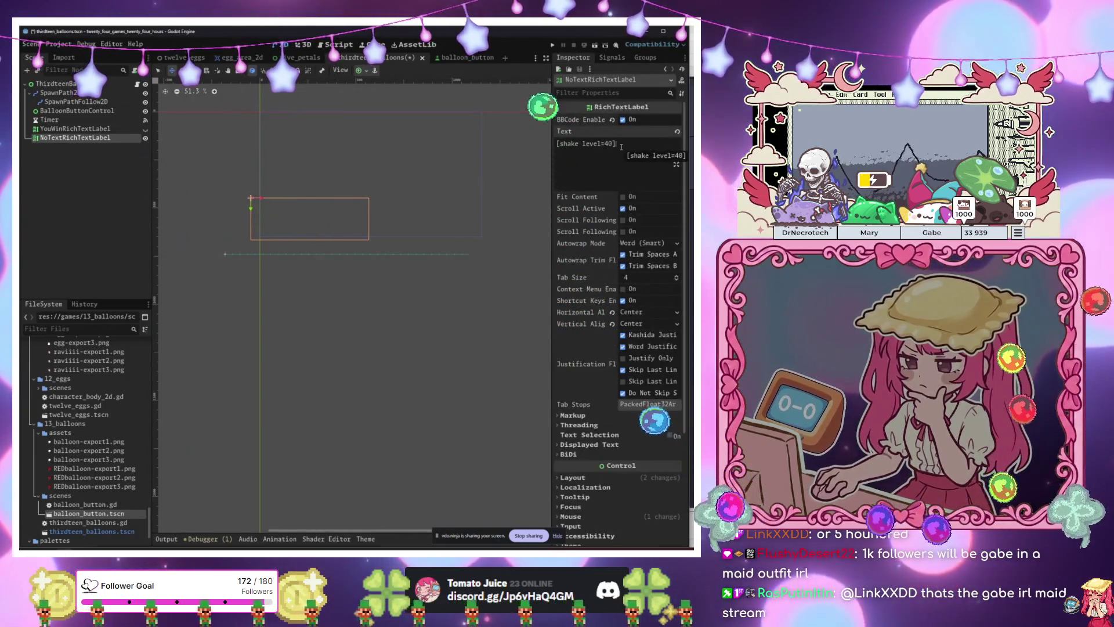
- Set the label's Visibility Modulate to yellow and drag it further left
scroll(610, 387, down, 5)
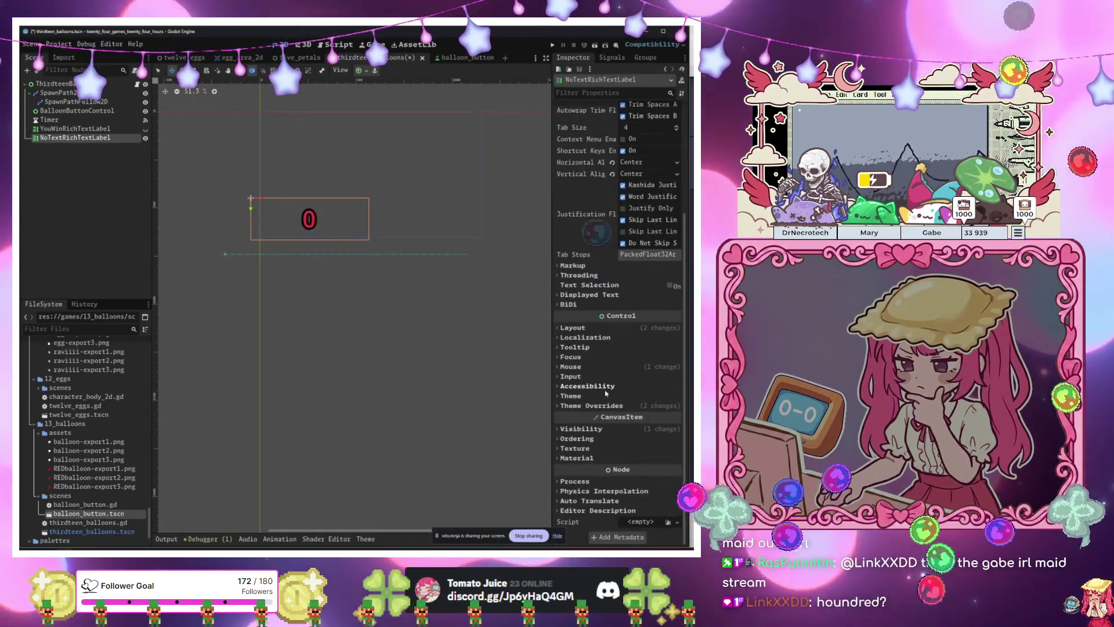
click(600, 327)
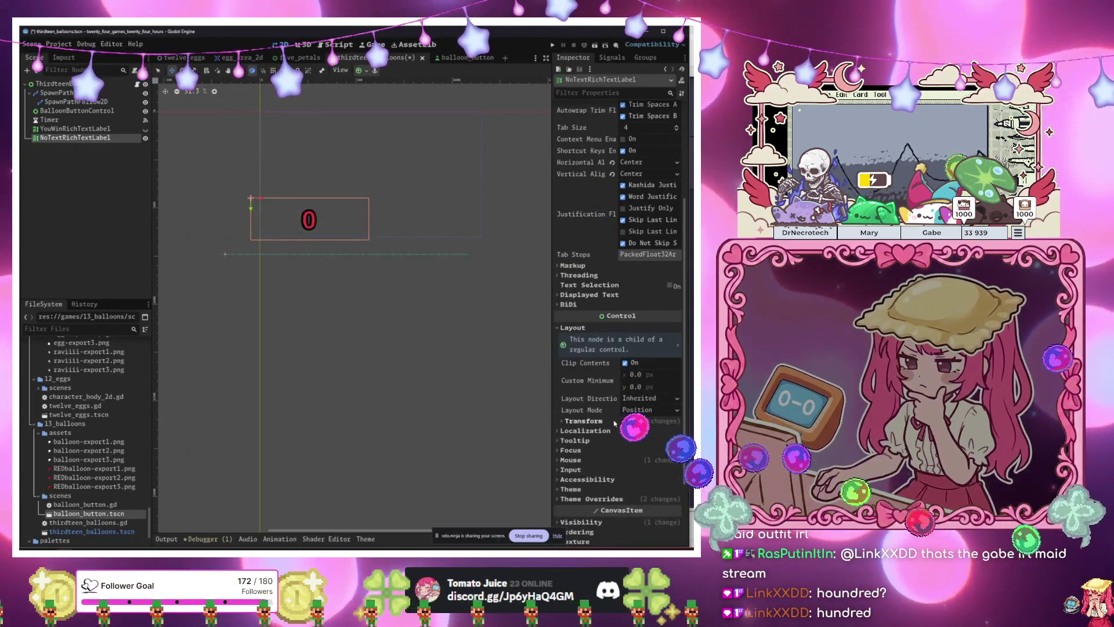
scroll(615, 221, down, 3)
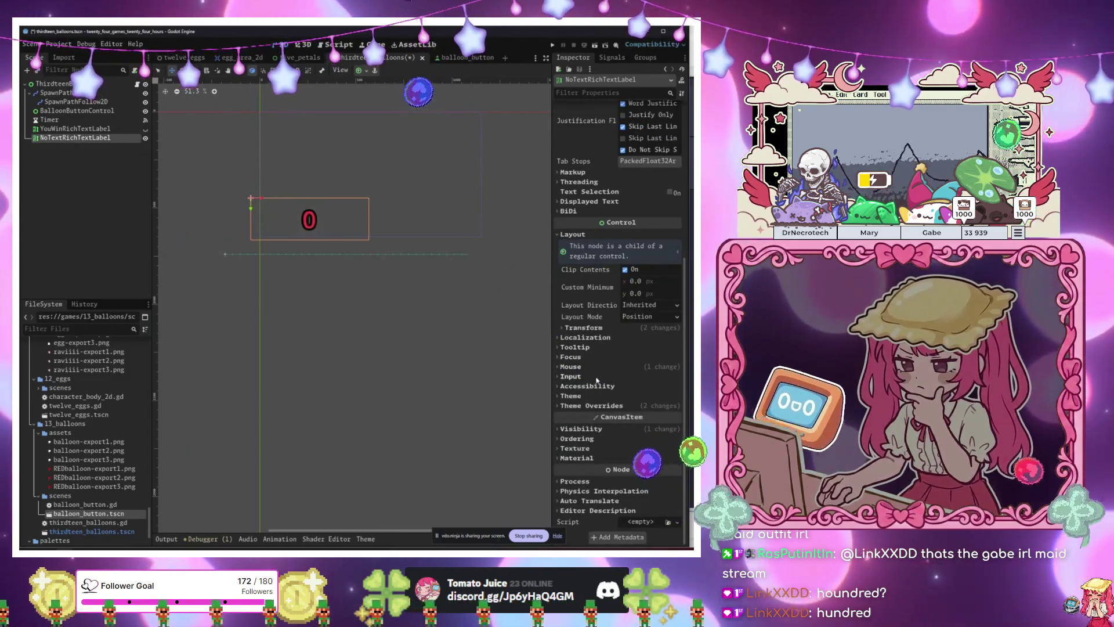
click(608, 430)
click(628, 452)
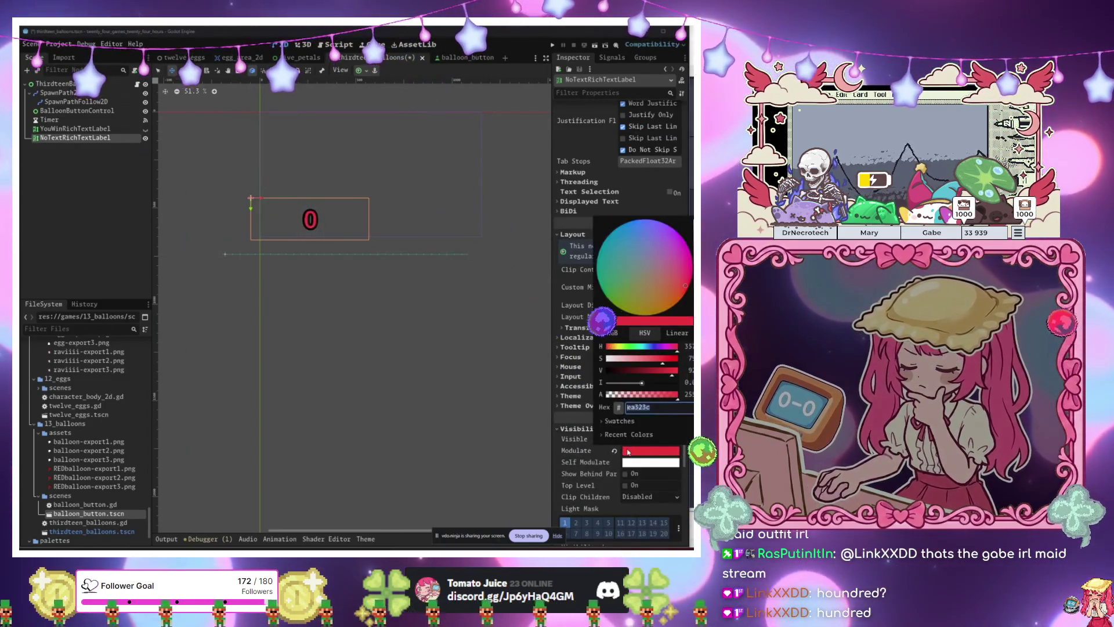
click(619, 348)
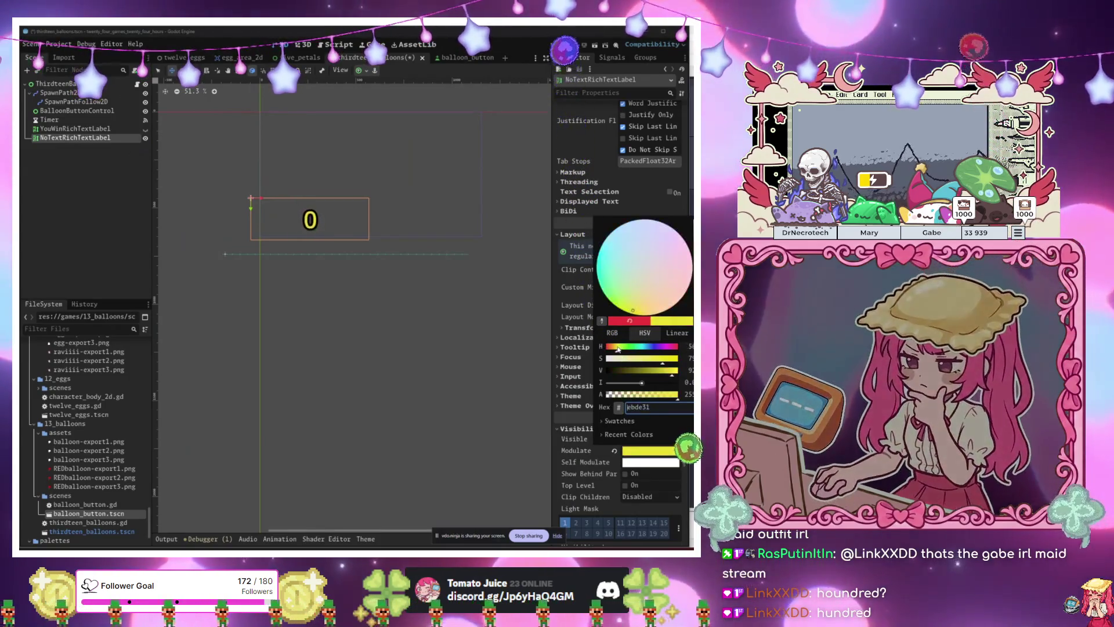
click(358, 313)
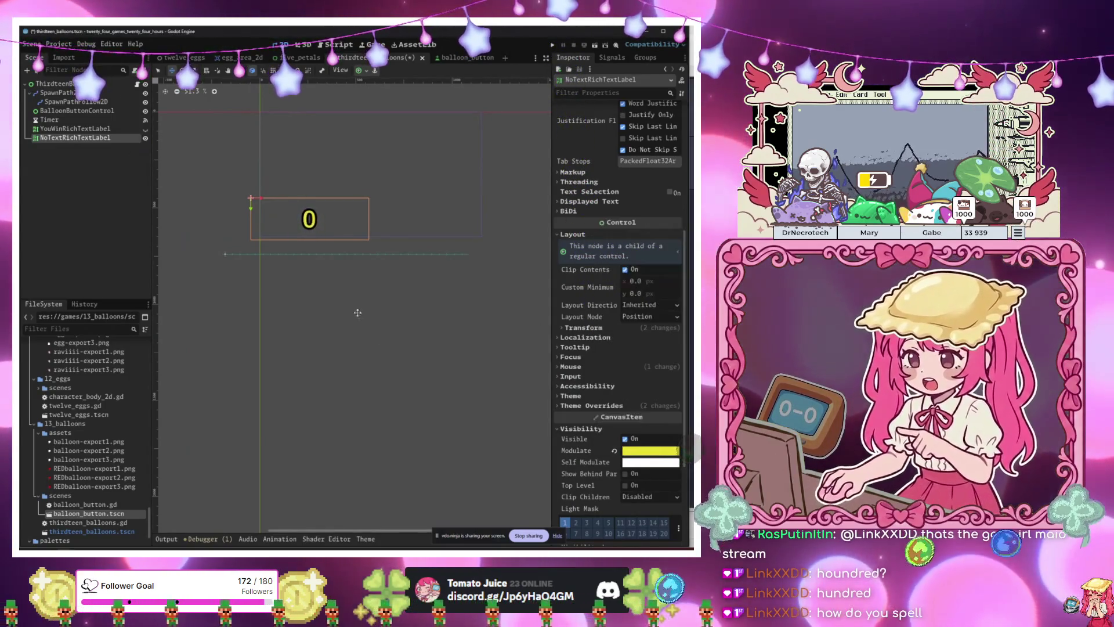
drag(305, 223, 295, 227)
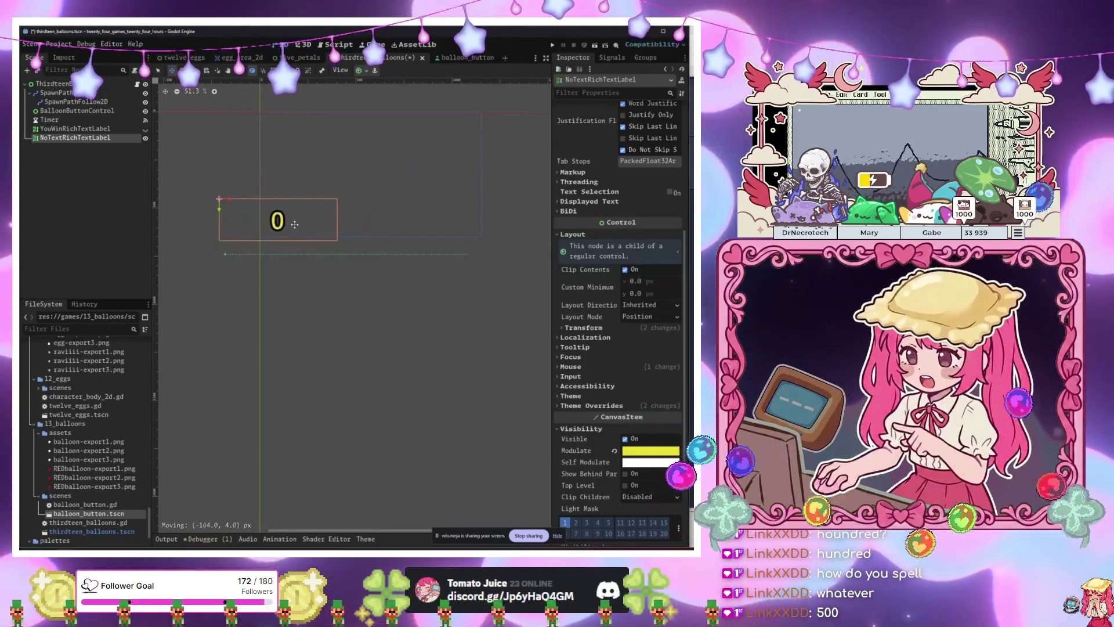
scroll(173, 221, up, 1)
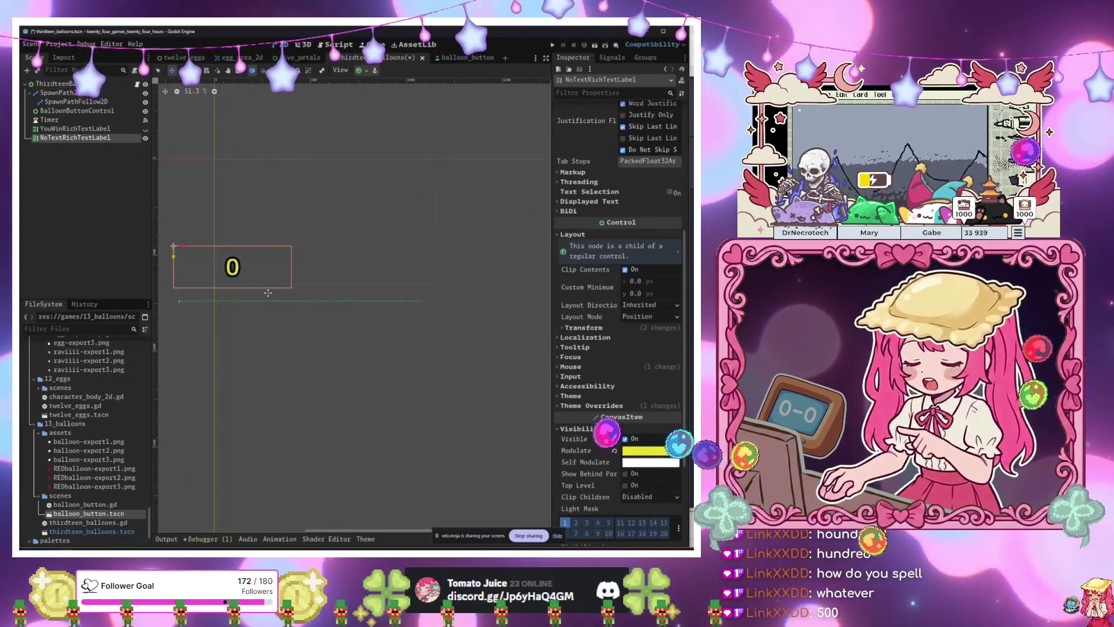
scroll(617, 229, up, 5)
- Change the label text to '0 Yellow Balloons' and try widening its box on the canvas
click(634, 160)
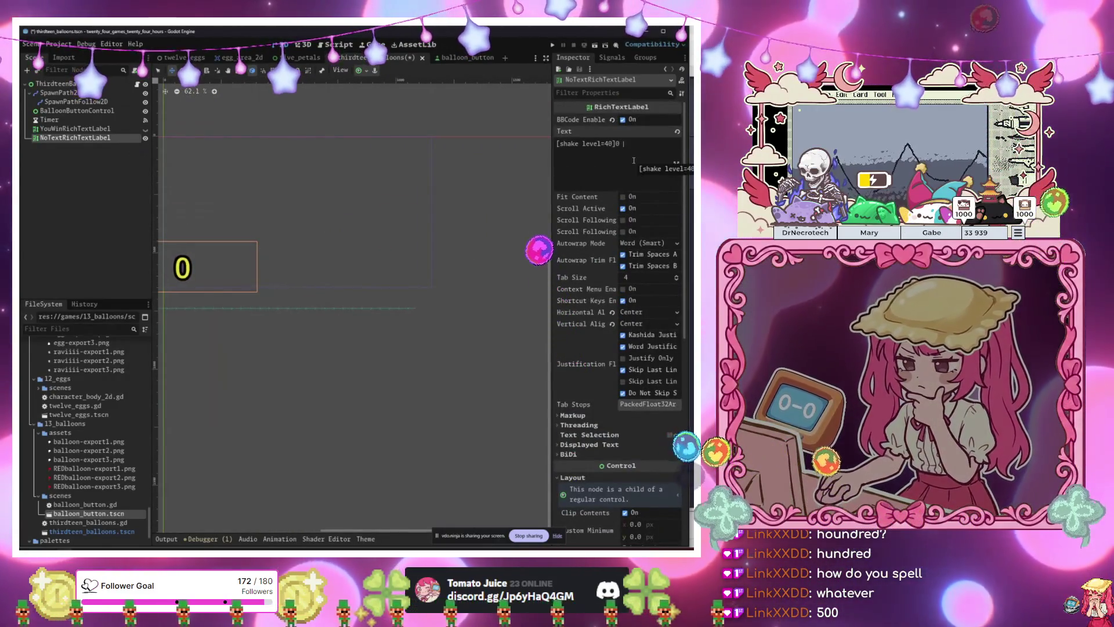
text(ellow Ball)
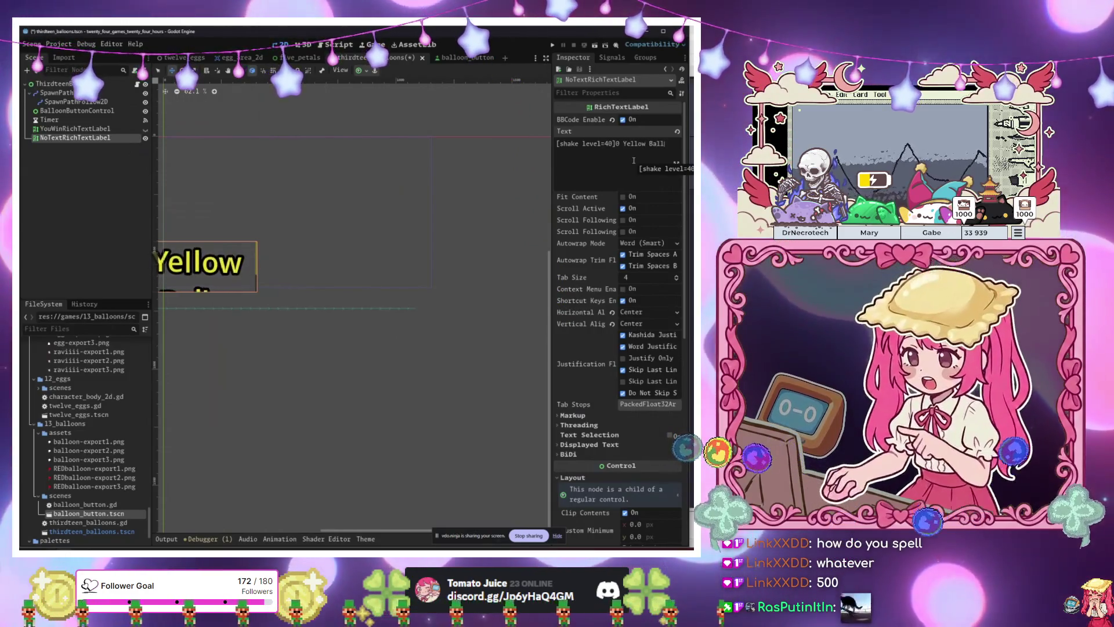
text(oons)
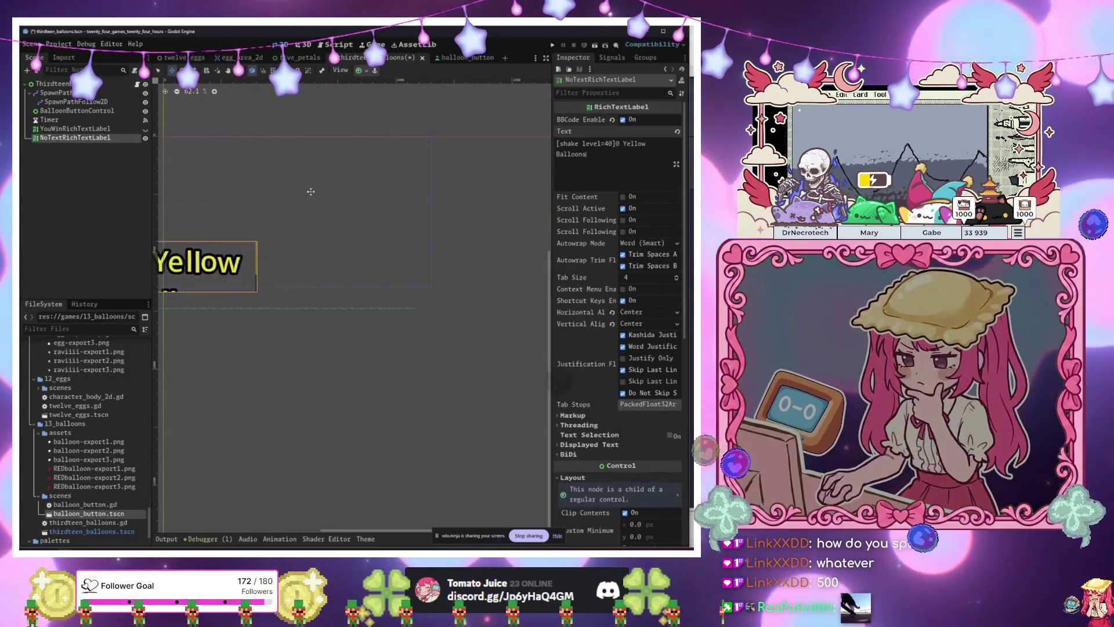
drag(311, 192, 391, 191)
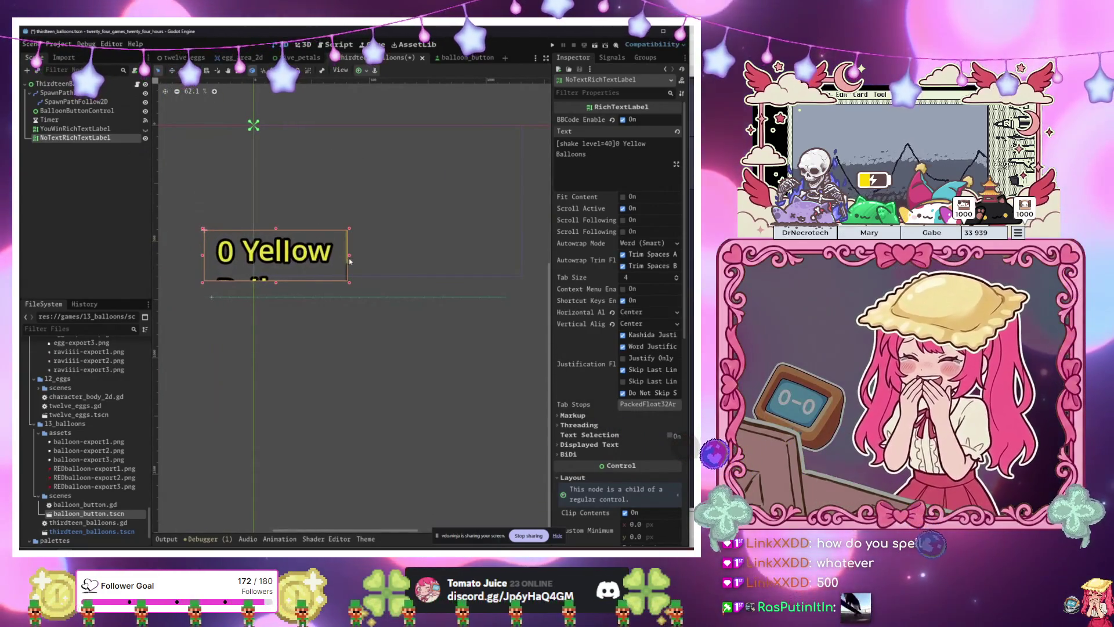
mouse_move(349, 258)
mouse_down()
mouse_move(472, 260)
mouse_move(379, 258)
mouse_up()
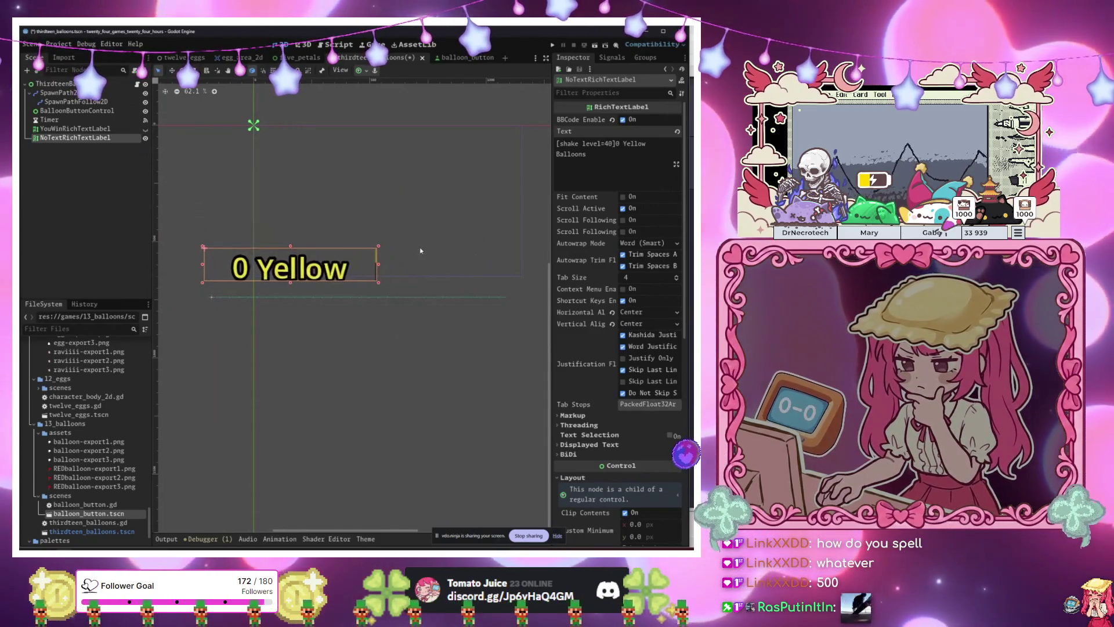
key(ctrl+z)
scroll(487, 273, down, 2)
scroll(634, 428, down, 10)
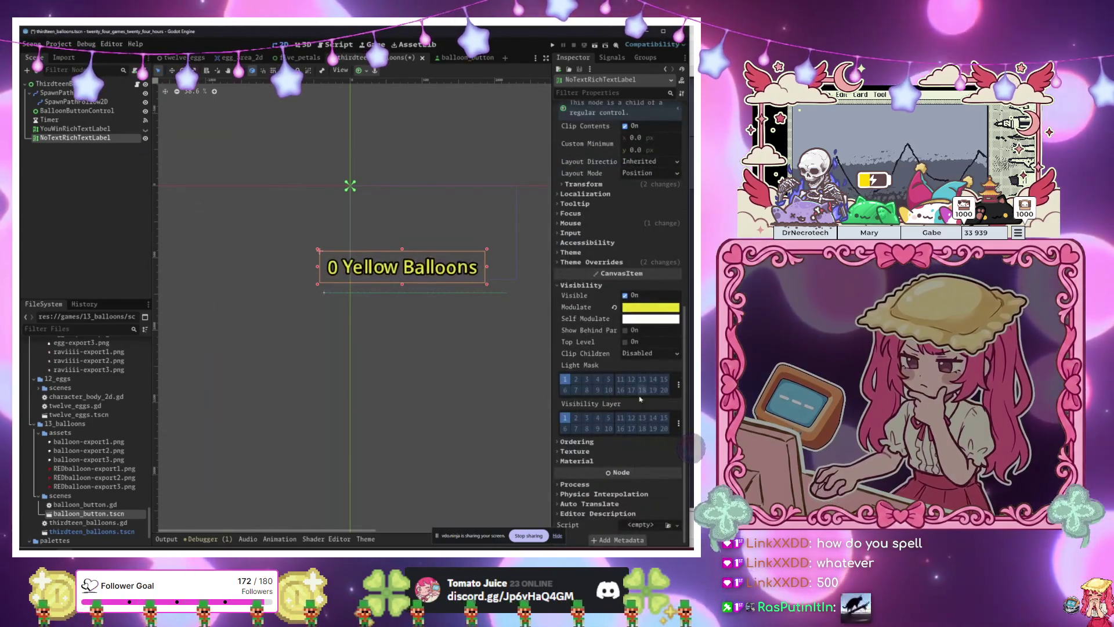
scroll(633, 406, up, 5)
- Shrink the label's Theme Overrides > Font Sizes > Normal Font Size
click(638, 424)
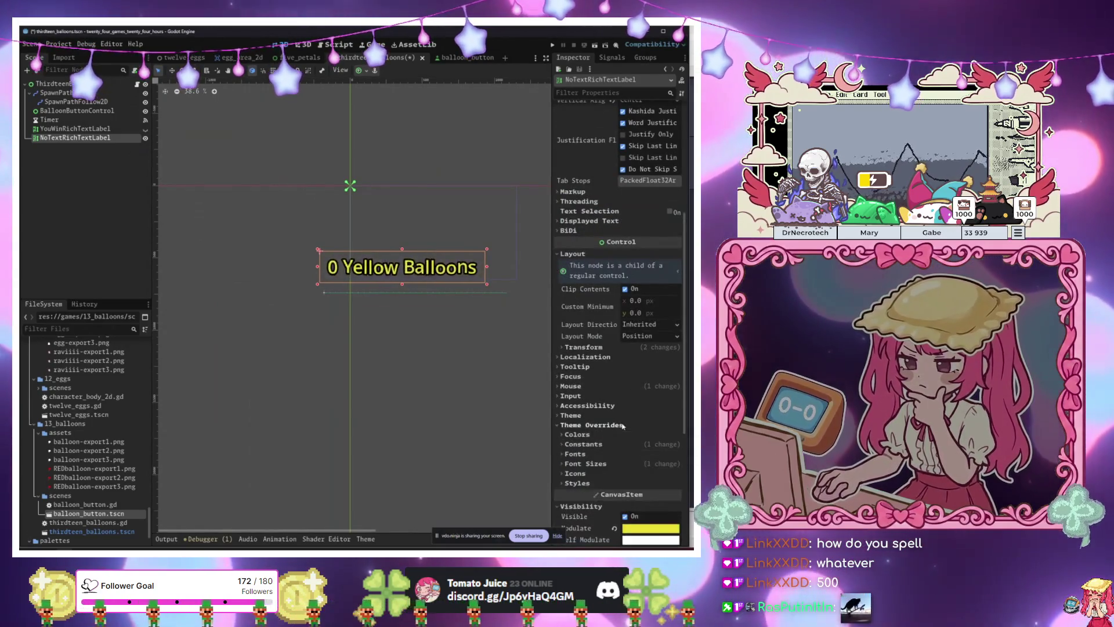
click(642, 444)
click(583, 444)
click(586, 463)
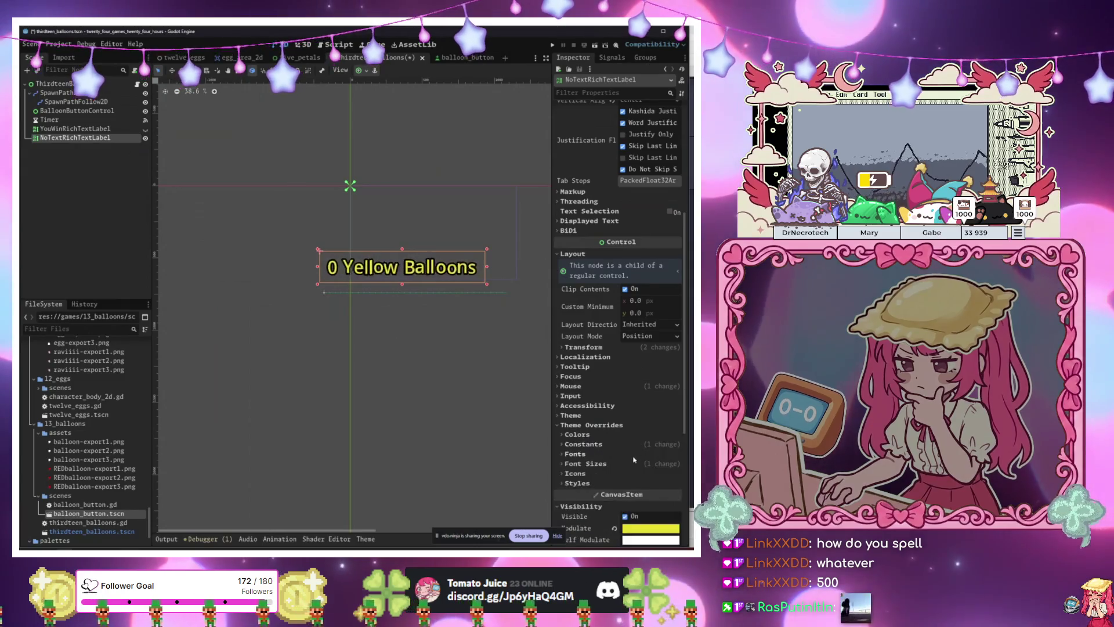
drag(638, 473, 620, 474)
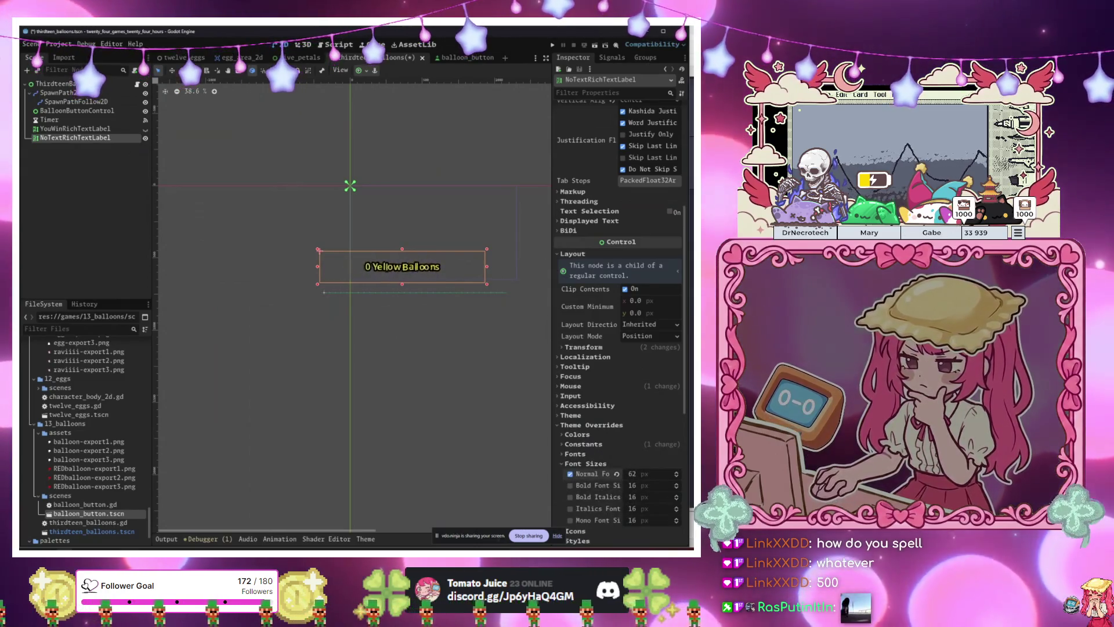
scroll(455, 358, up, 2)
- Nudge the label slightly left and down, then open thirdteen_balloons.gd
drag(441, 237, 426, 245)
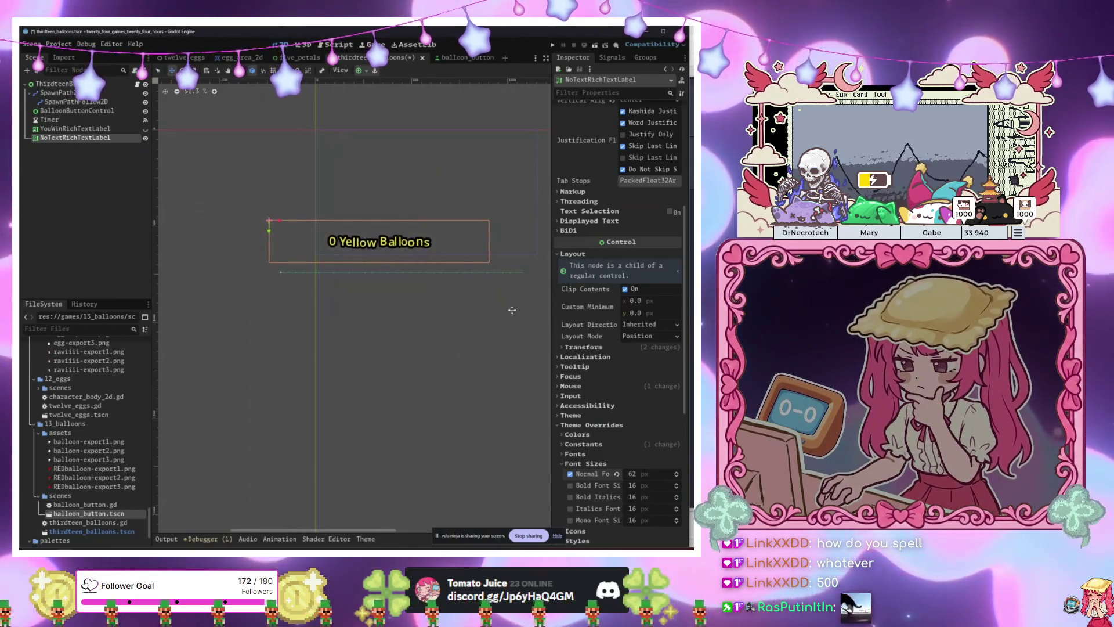
scroll(618, 267, up, 5)
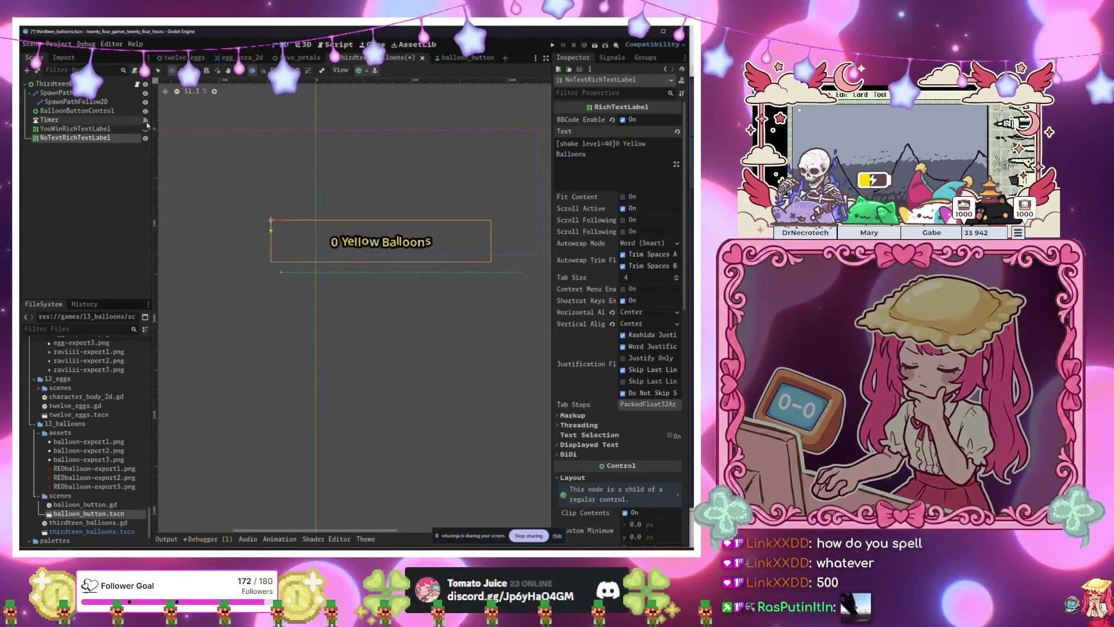
drag(317, 225, 313, 225)
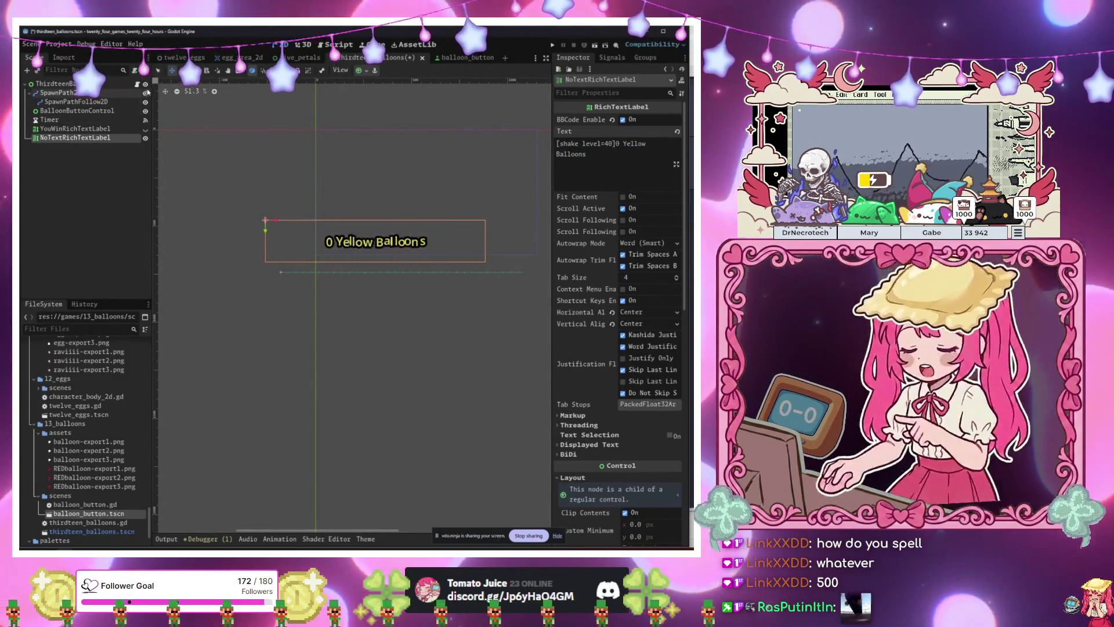
click(145, 84)
click(145, 84)
- Rename the text label node to the score label and add its exported reference to the script
click(137, 84)
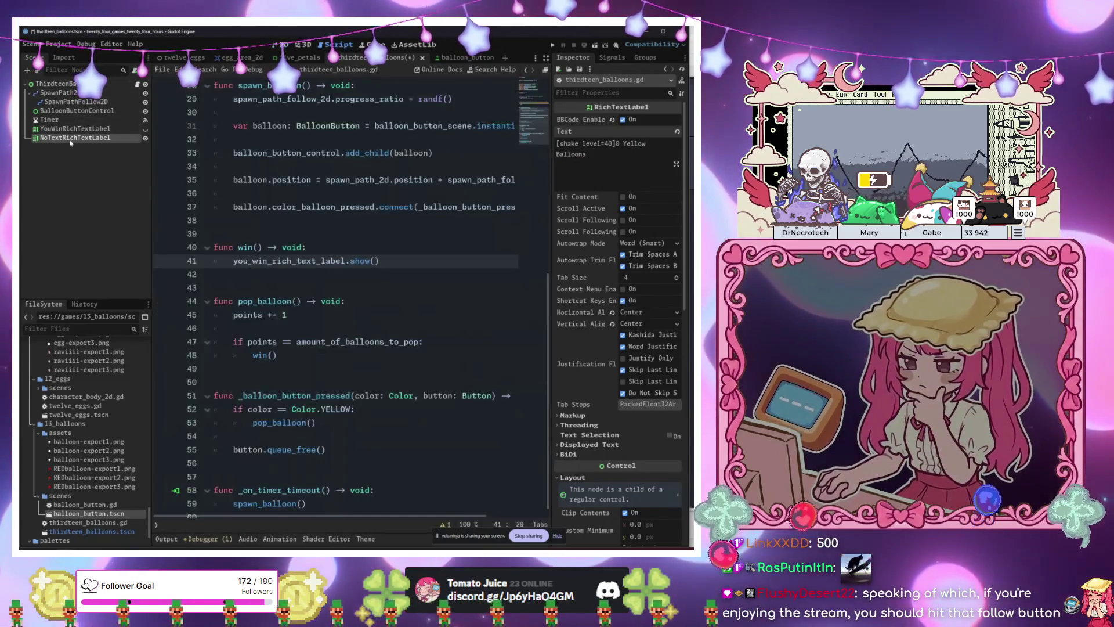
text(Score)
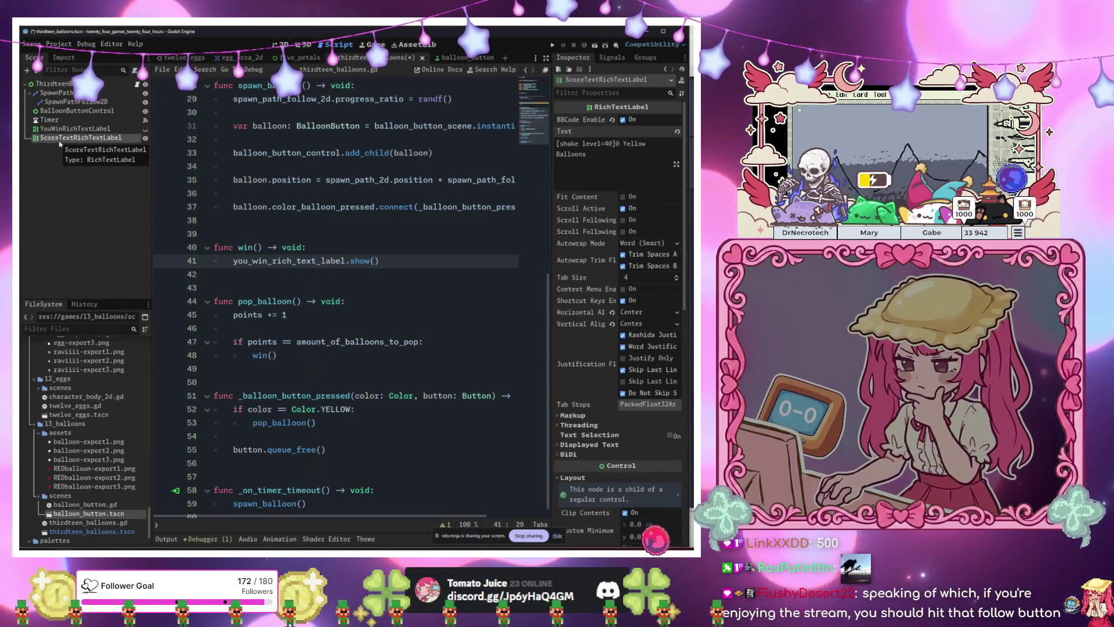
mouse_move(60, 144)
mouse_down()
mouse_move(273, 116)
mouse_move(277, 212)
mouse_up()
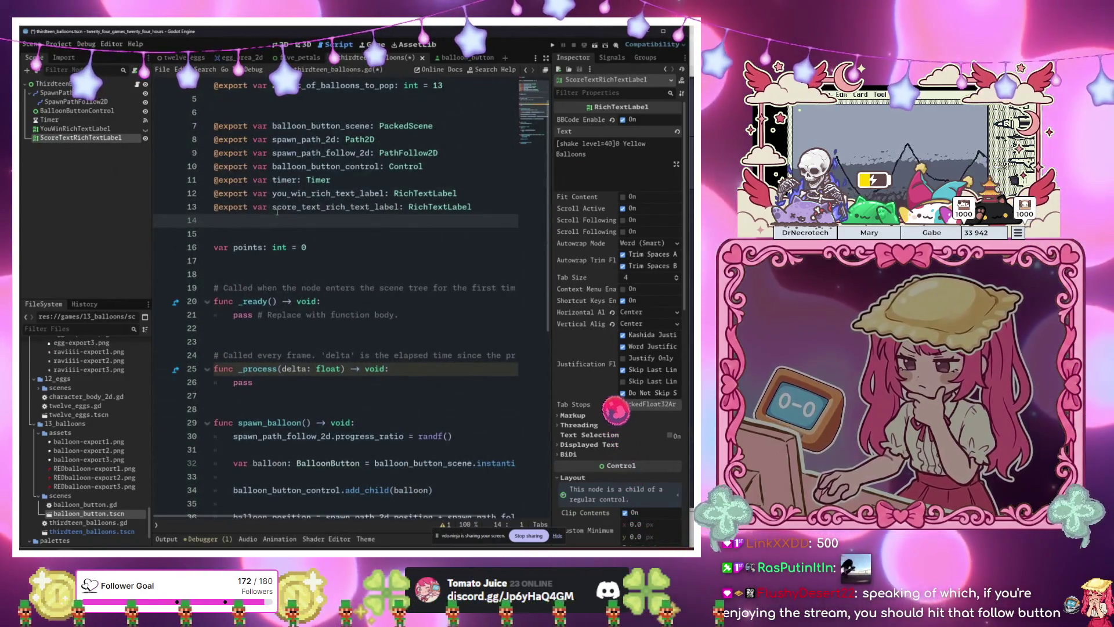
scroll(277, 211, down, 8)
- In pop_balloon, set score_text_rich_text_label.text to str(points) + " Yellow Balloons"
click(352, 316)
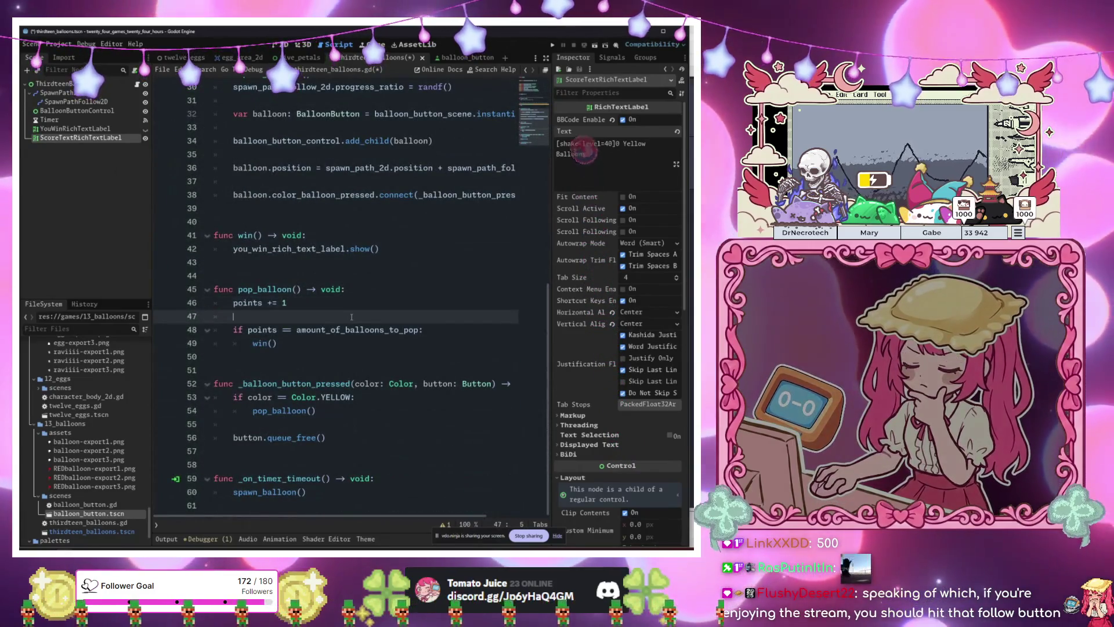
text(sco)
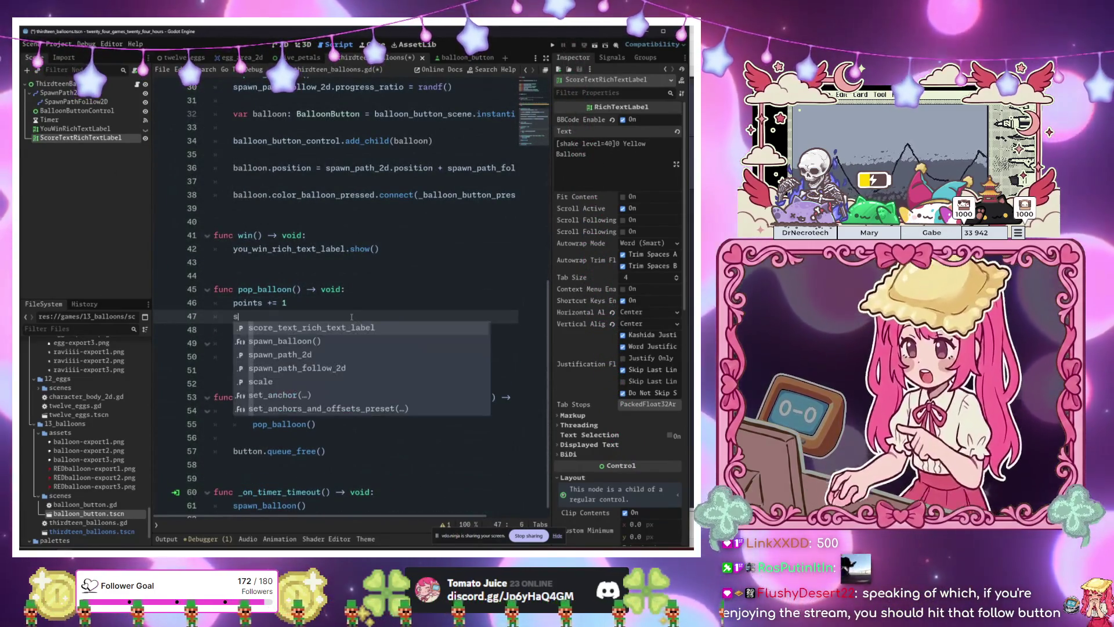
key(Return)
text(.text =  Yellow Balloons)
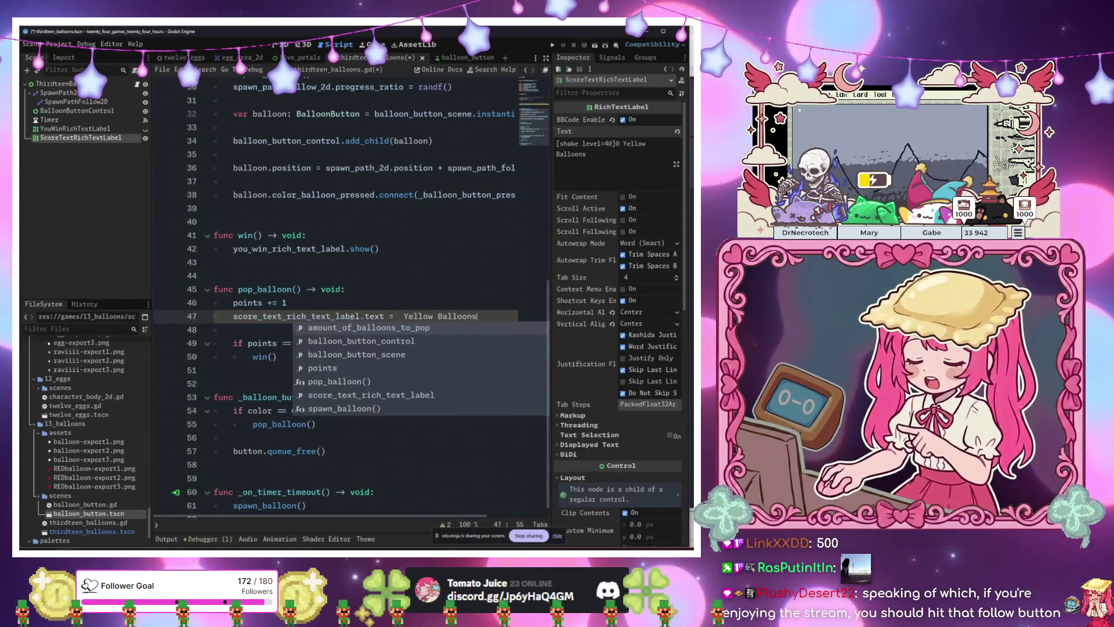
scroll(352, 316, up, 1)
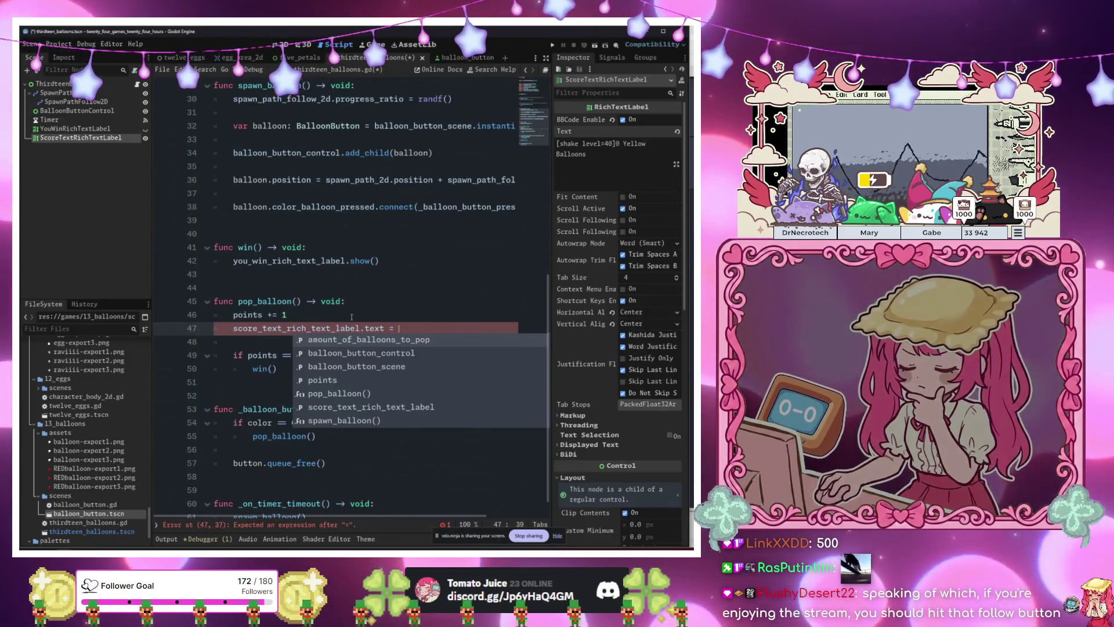
text(")
key(Left)
key(Left)
key(Left)
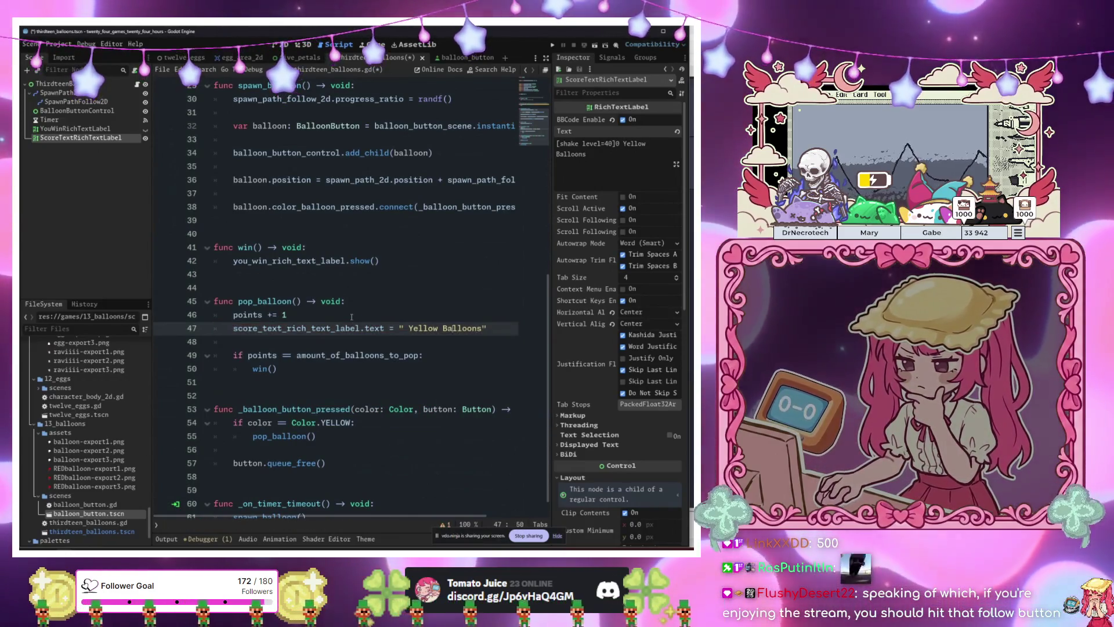
key(Left)
key(Left)
key(Left)
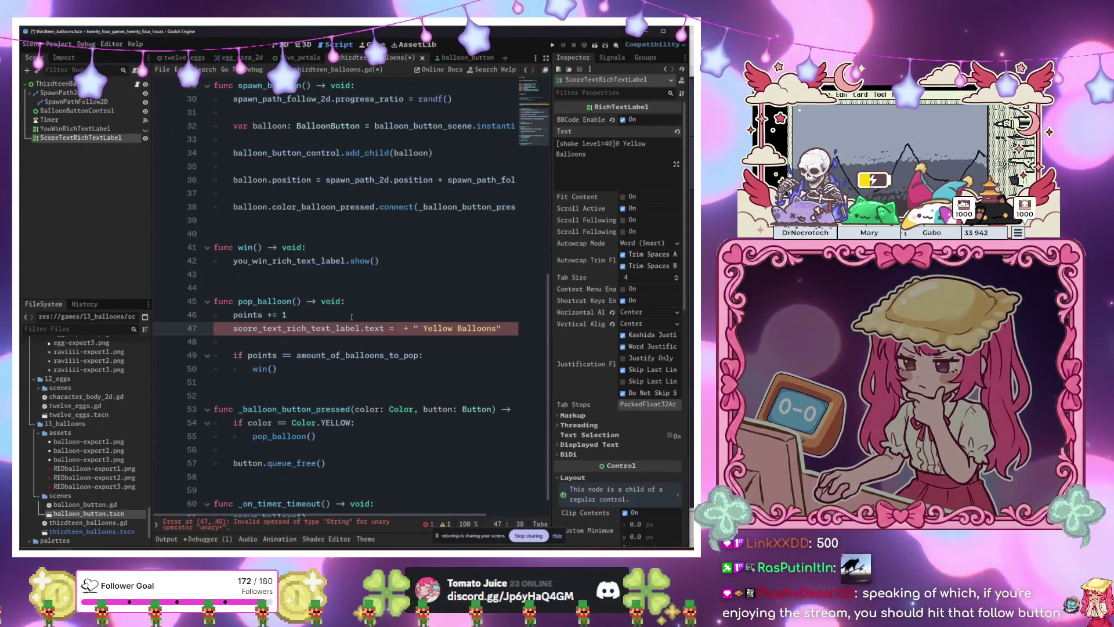
text(")
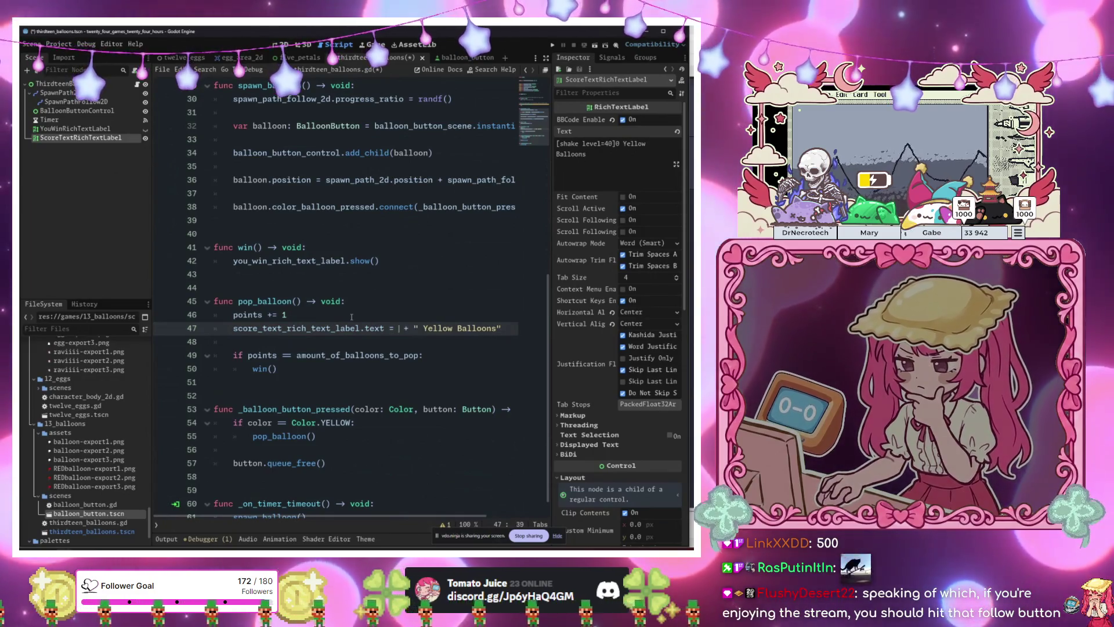
text(str(points)
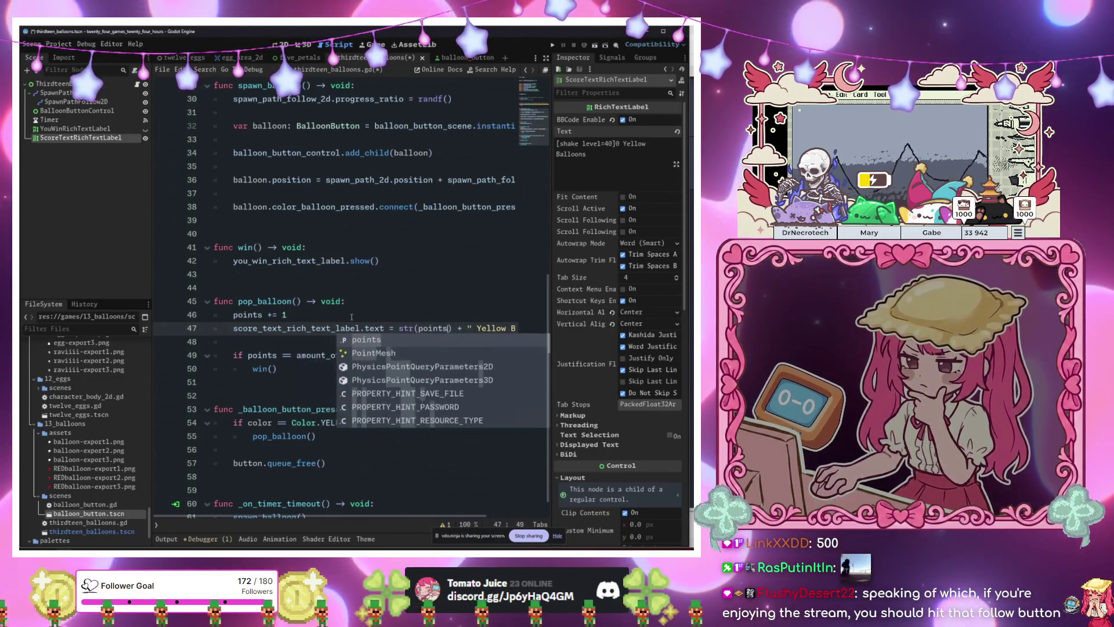
key(Left)
key(Left)
key(Left)
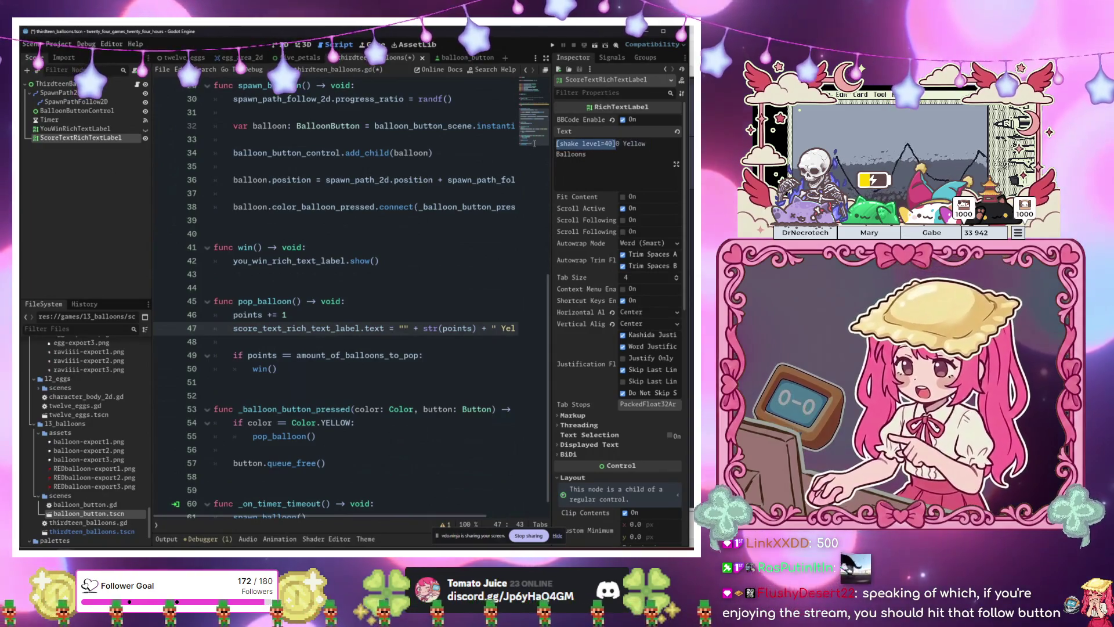
- Paste the [shake level=40] tag into the leading quotes, save, and run the game
click(403, 328)
text([shake level=40])
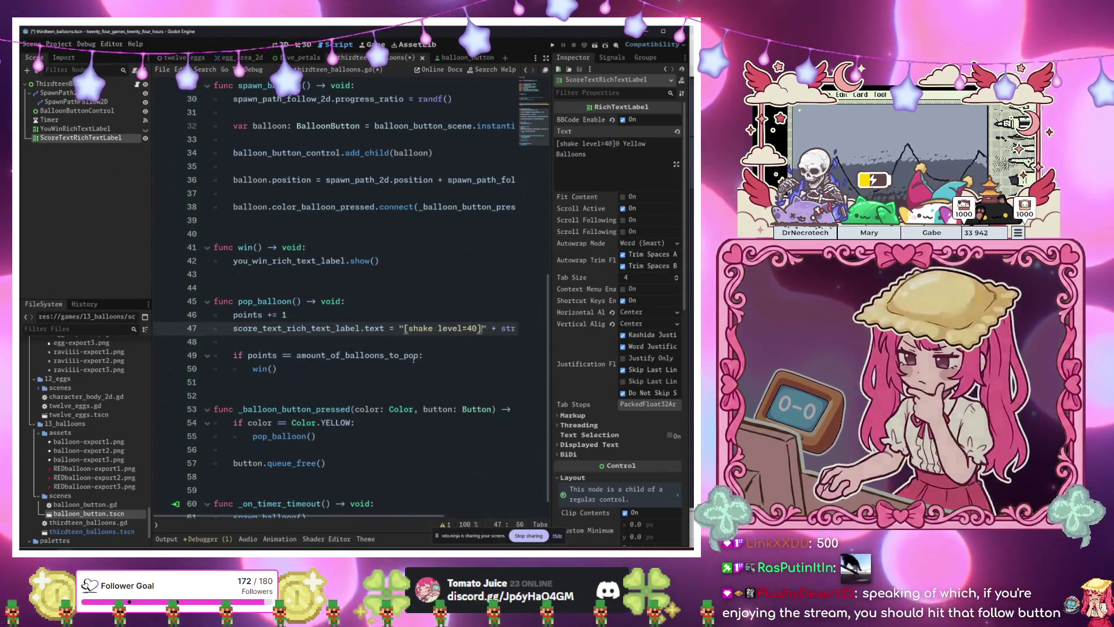
click(414, 365)
key(ctrl+s)
key(F5)
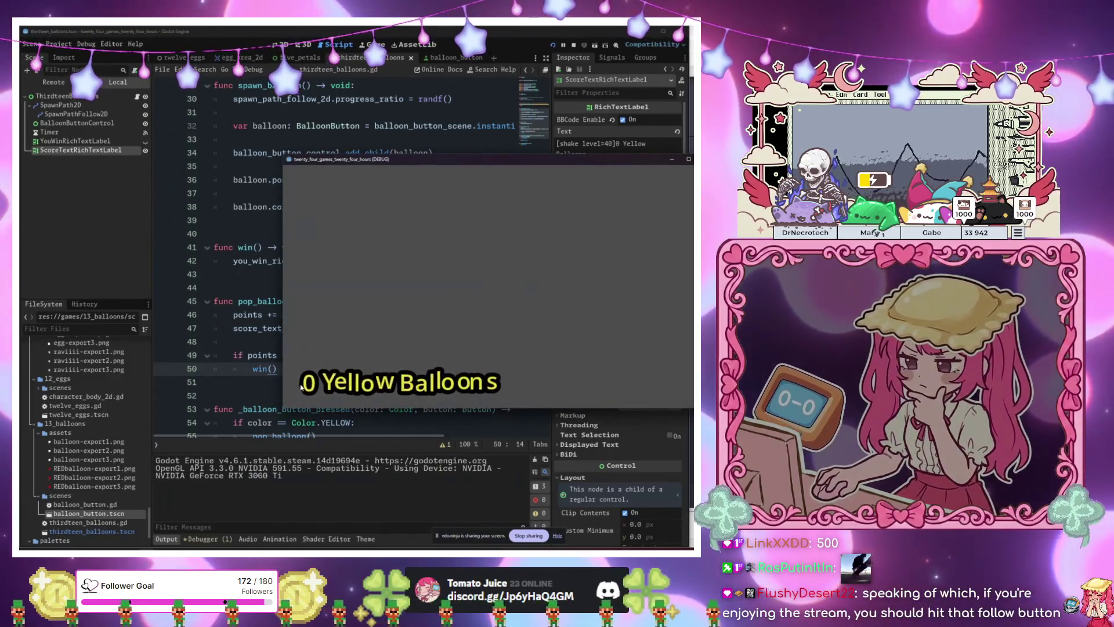
- Set Mouse > Filter to Ignore on both YouWinRichTextLabel and ScoreTextRichTextLabel
click(80, 142)
drag(336, 160, 145, 155)
ctrl+click(72, 149)
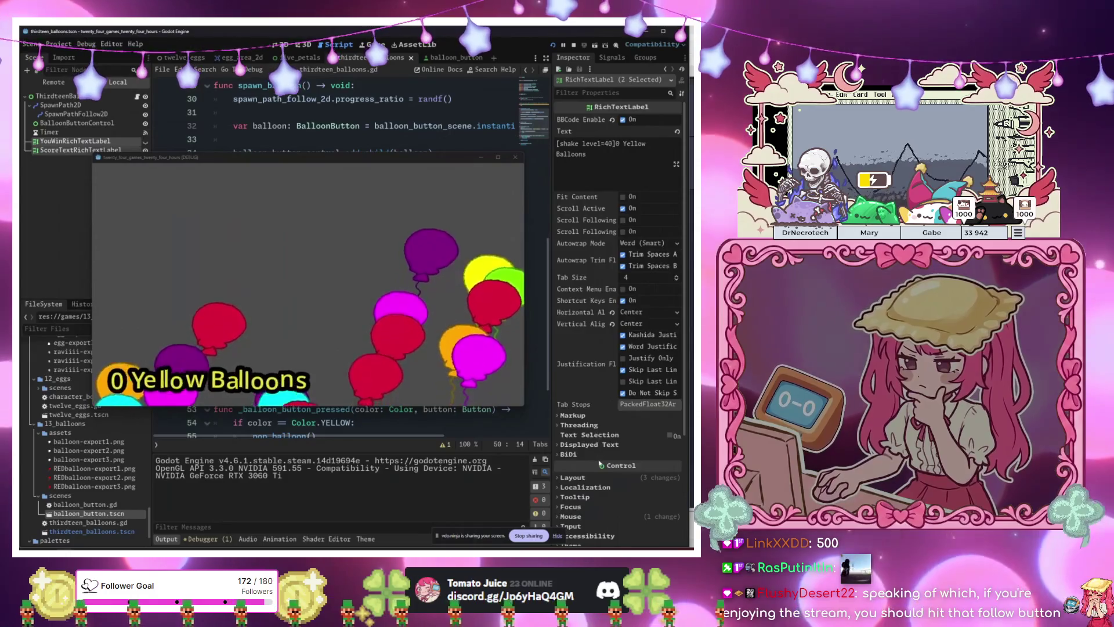
scroll(594, 404, down, 5)
click(595, 403)
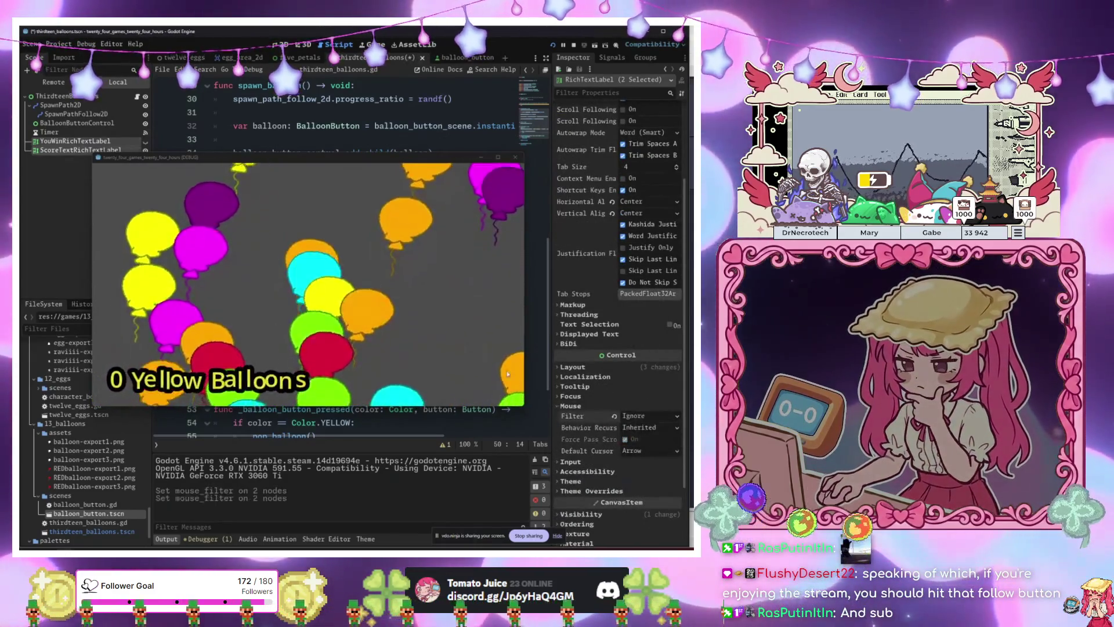
click(360, 253)
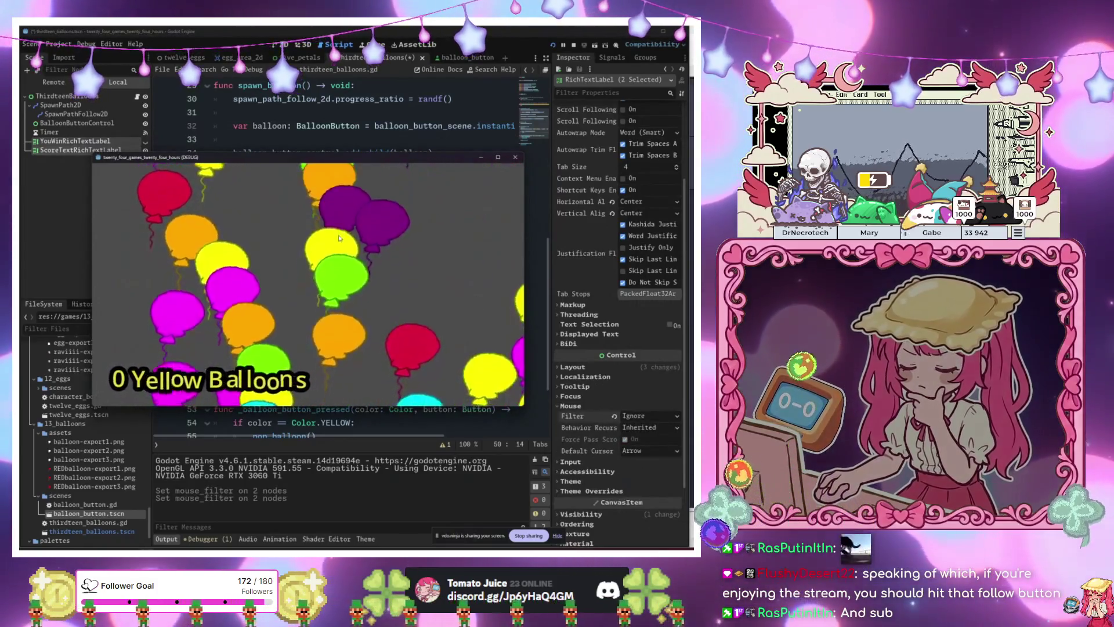
- Pop 13 yellow balloons so the score reaches 13 and YOU WIN!! appears
click(365, 281)
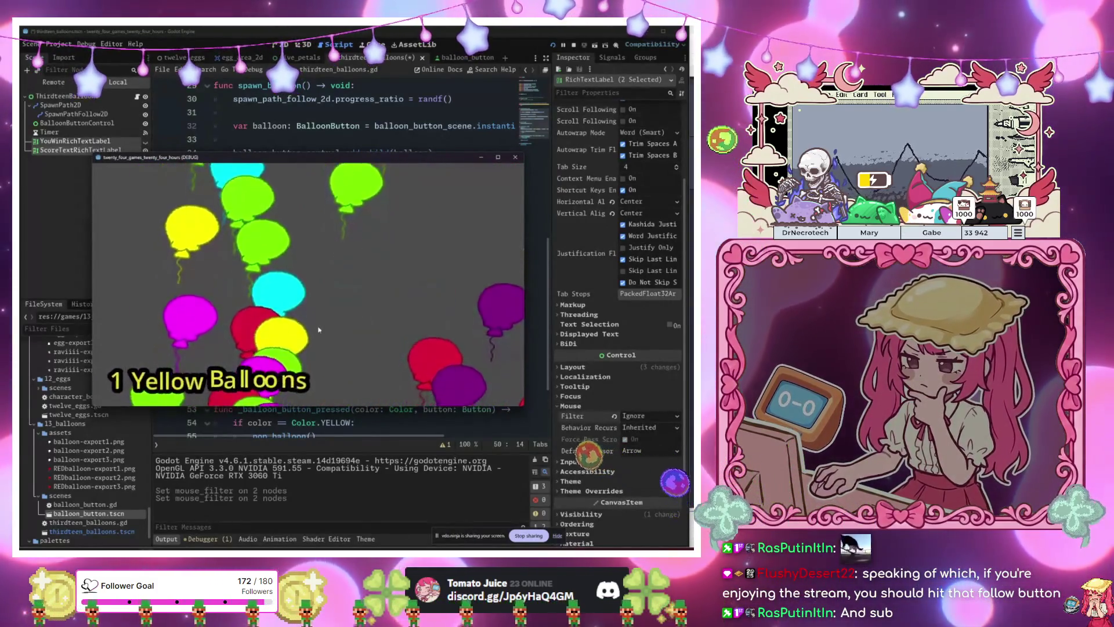
click(318, 342)
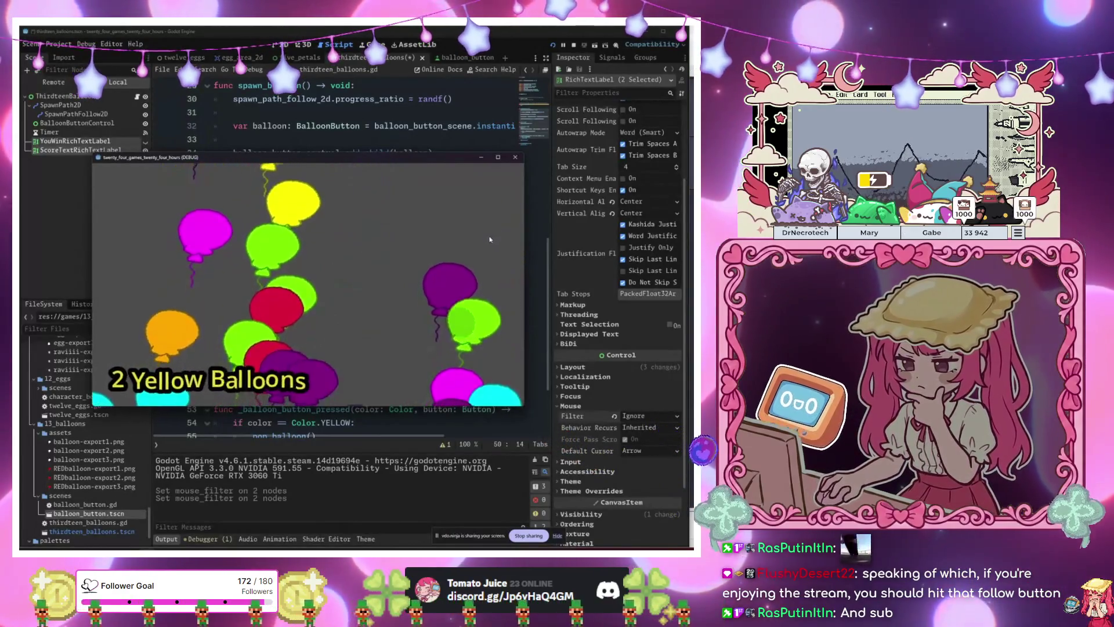
click(313, 270)
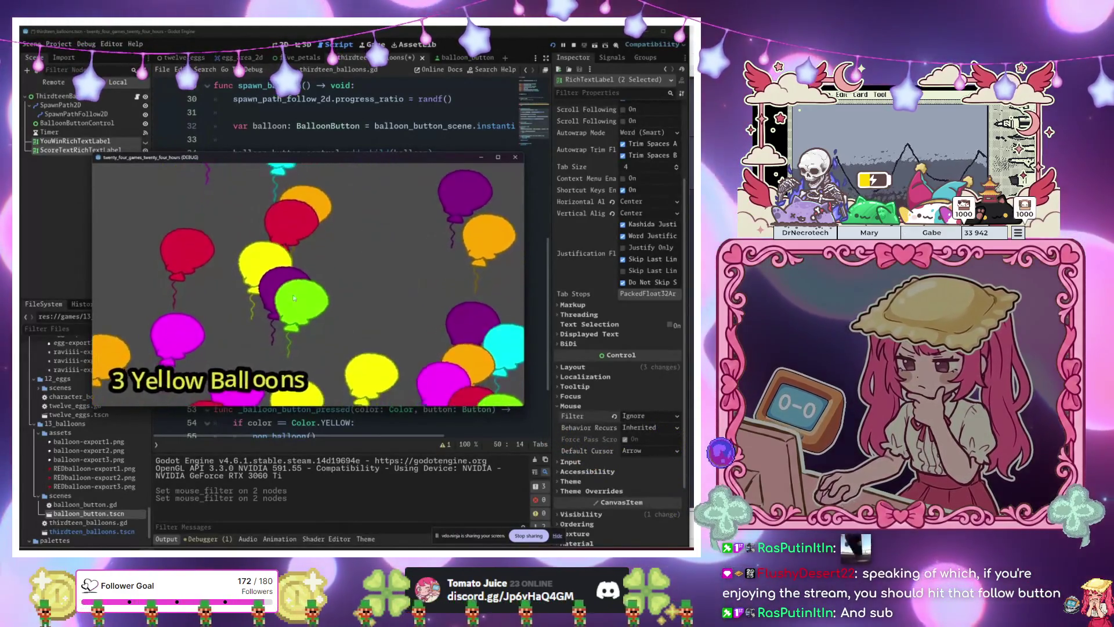
click(356, 330)
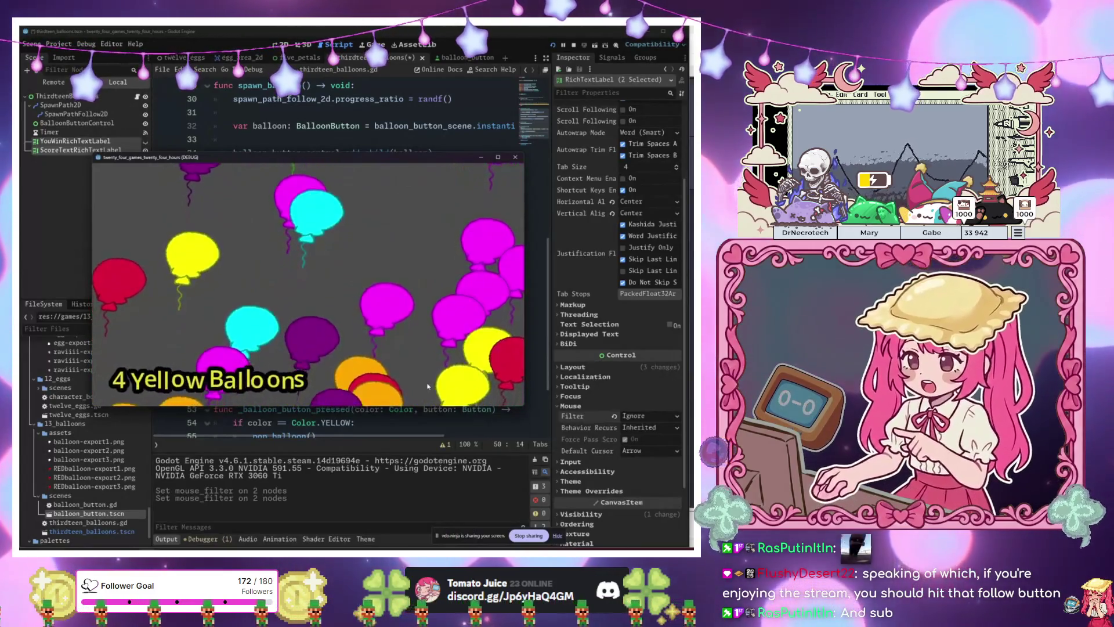
click(489, 314)
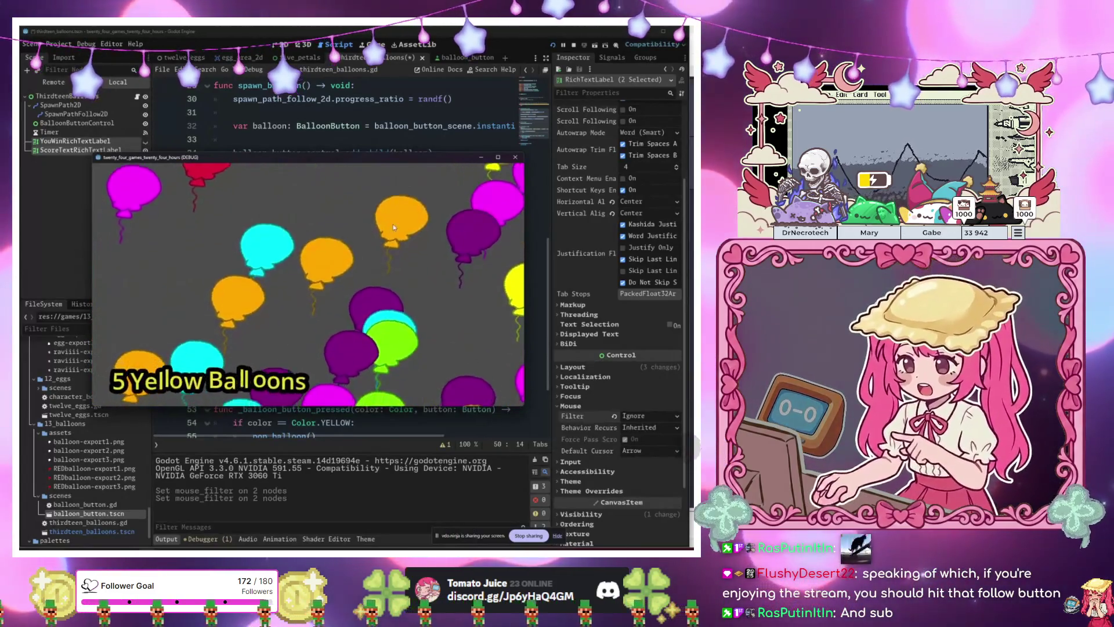
click(392, 265)
click(400, 305)
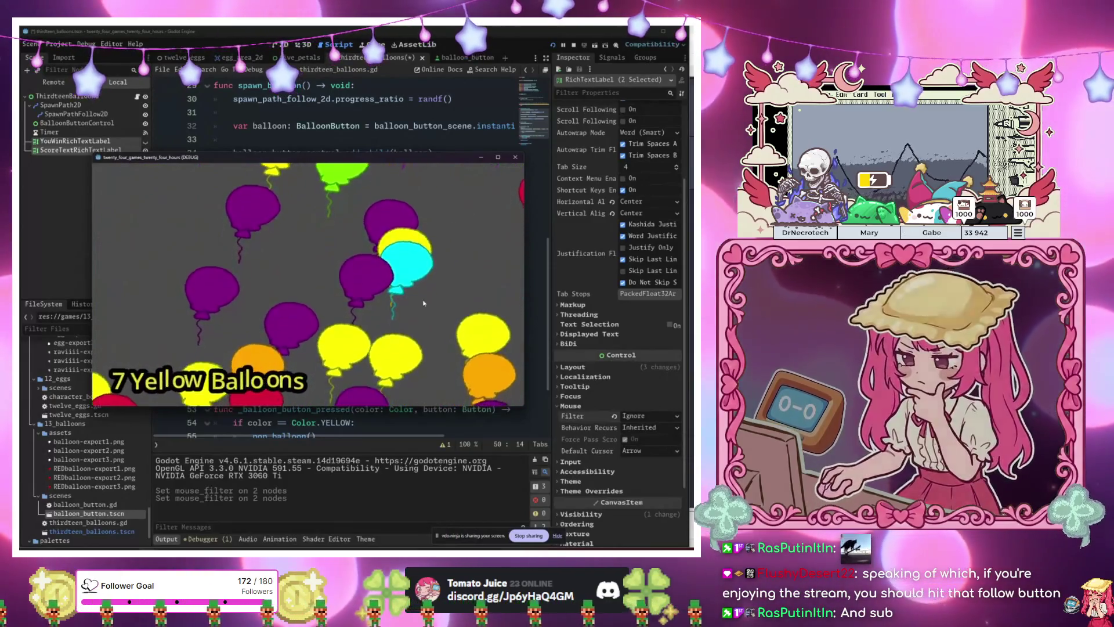
click(325, 302)
click(316, 292)
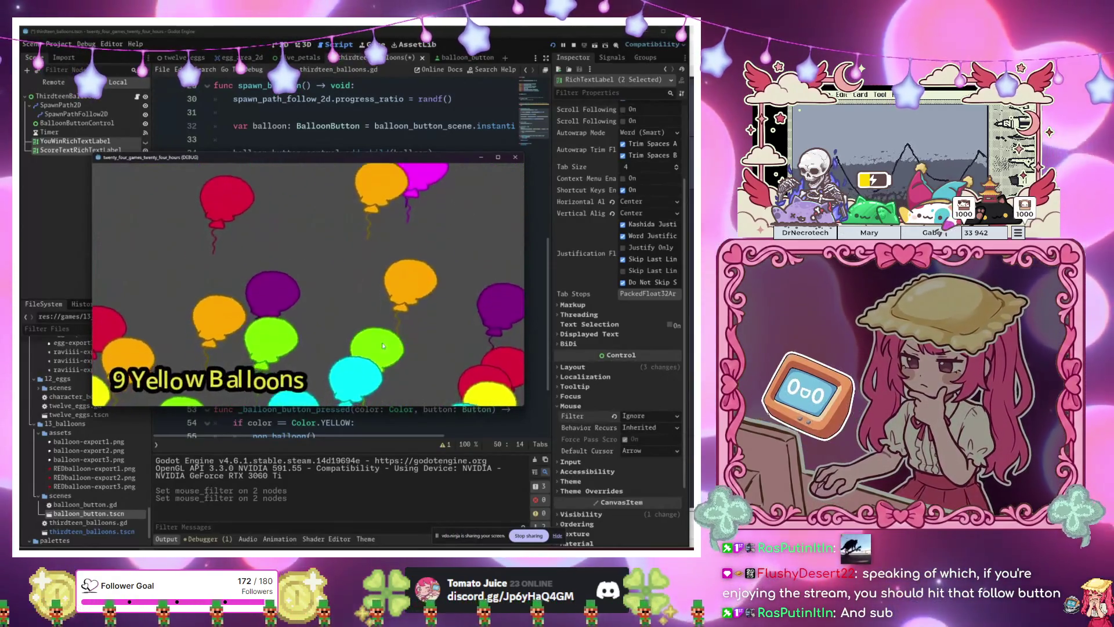
click(231, 250)
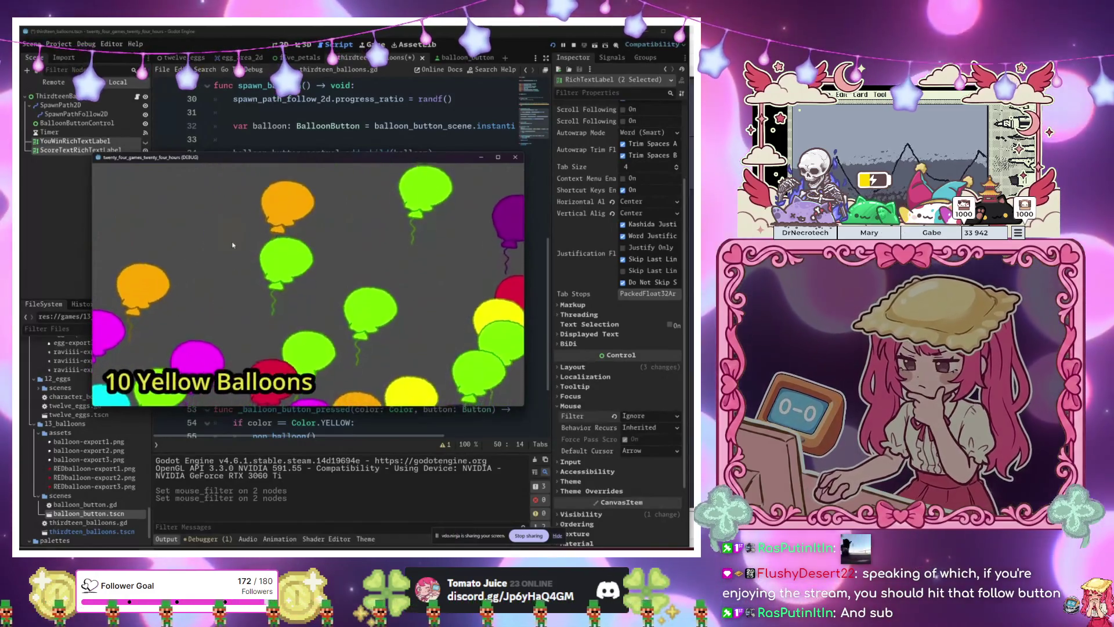
click(175, 333)
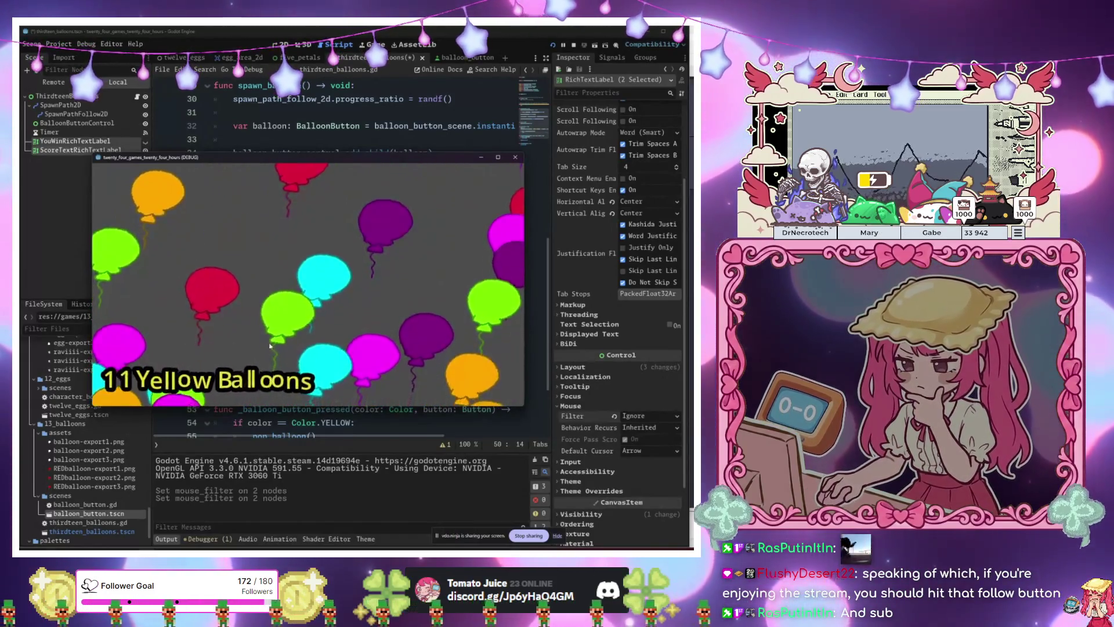
click(202, 337)
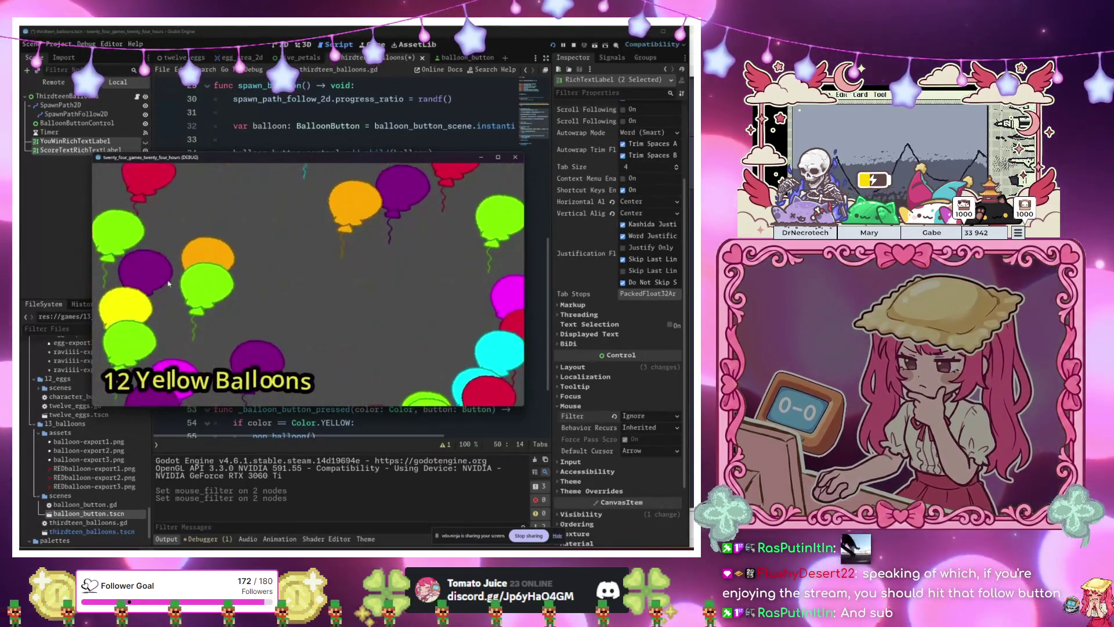
click(187, 325)
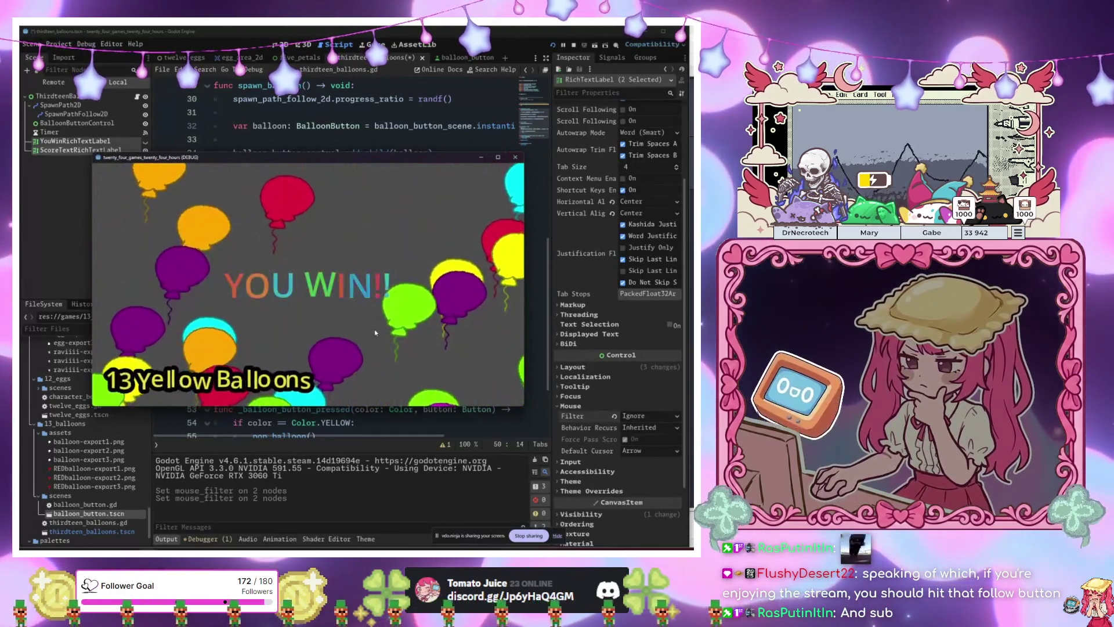
- Close the game and add an else: branch calling lose_points() after pop_balloon()
click(518, 158)
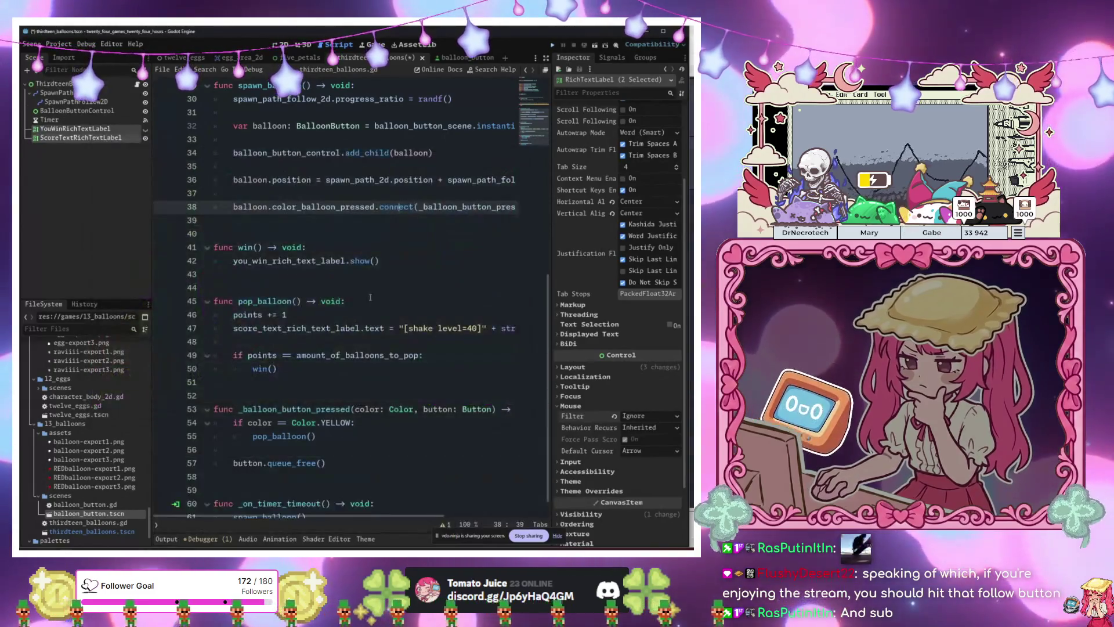
click(340, 425)
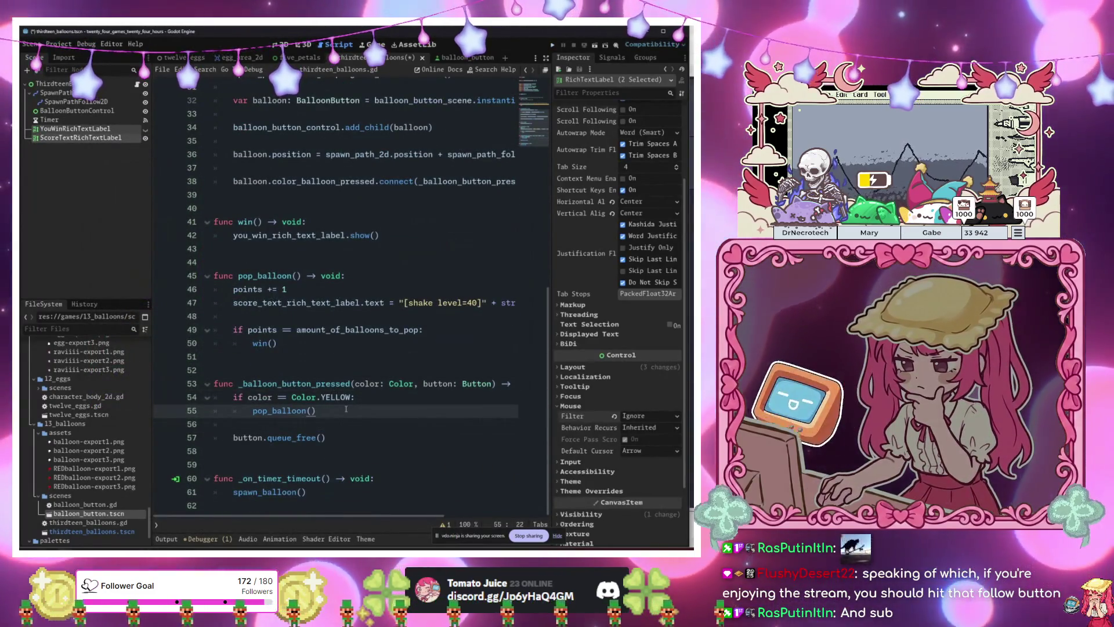
key(Return)
key(BackSpace)
text(else:)
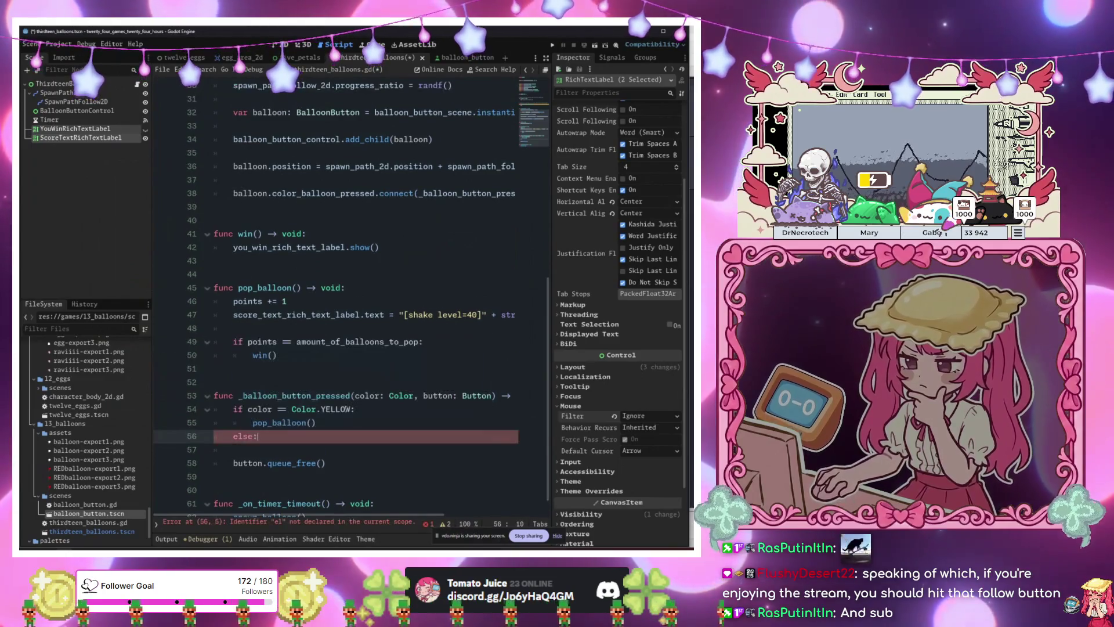
key(Return)
text(lose_point())
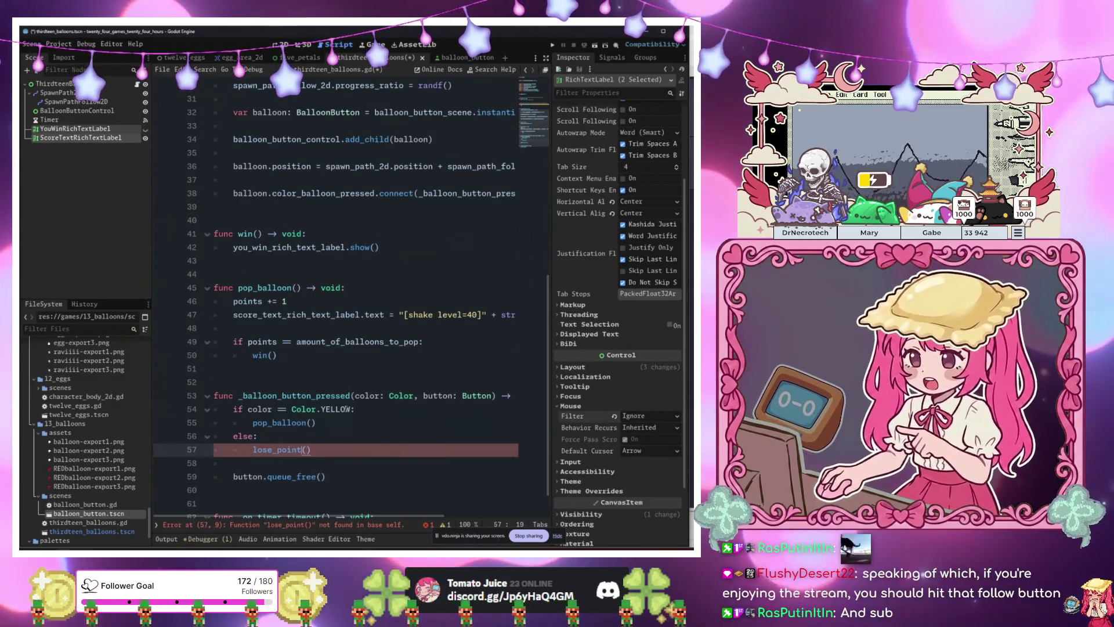
- Define a new lose_points() -> void function below line 52
click(340, 378)
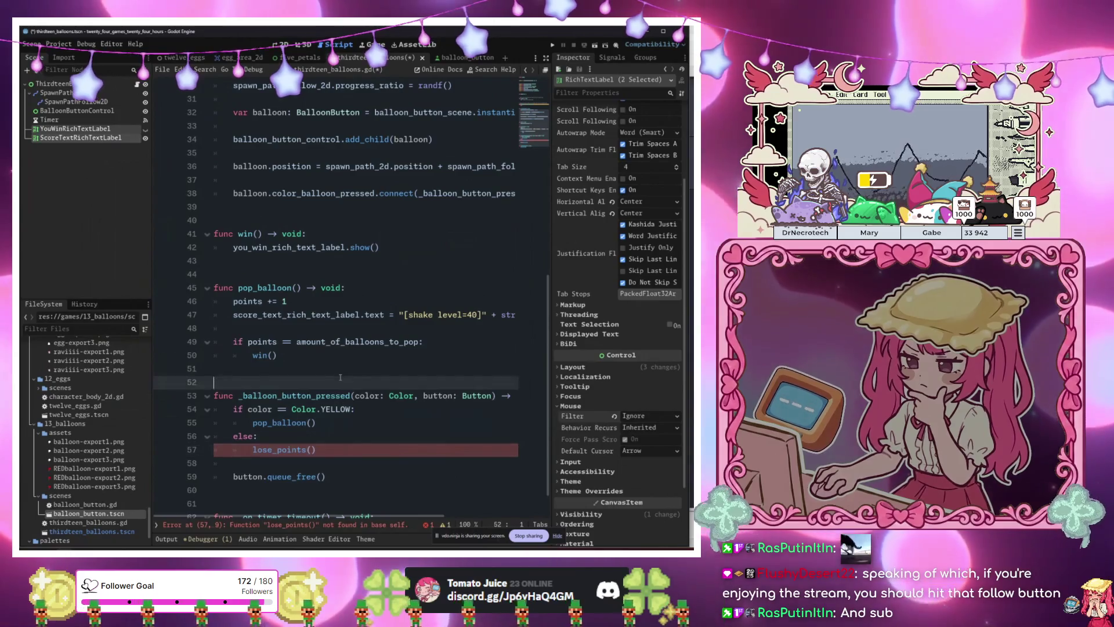
key(Return)
key(Return)
key(Up)
key(Up)
text(func lo)
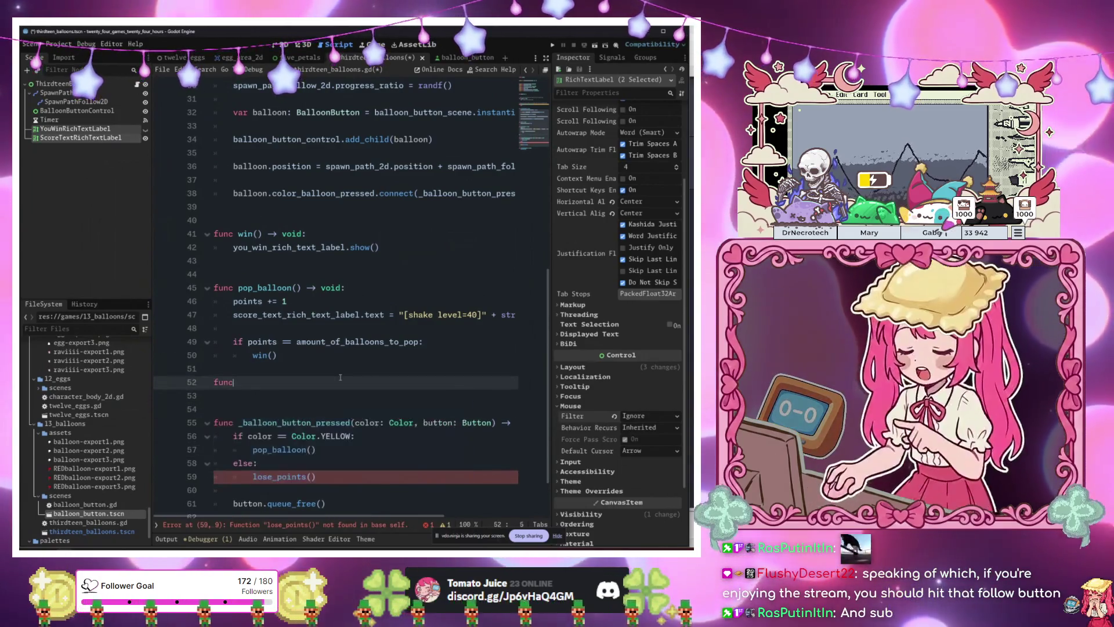
text(st_)
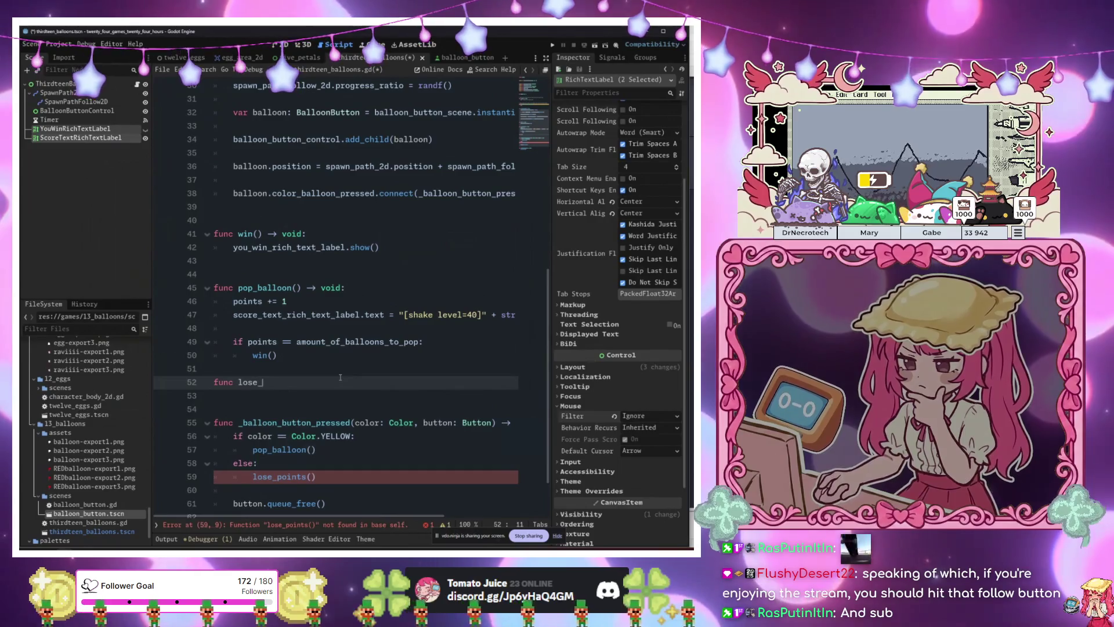
text(points()
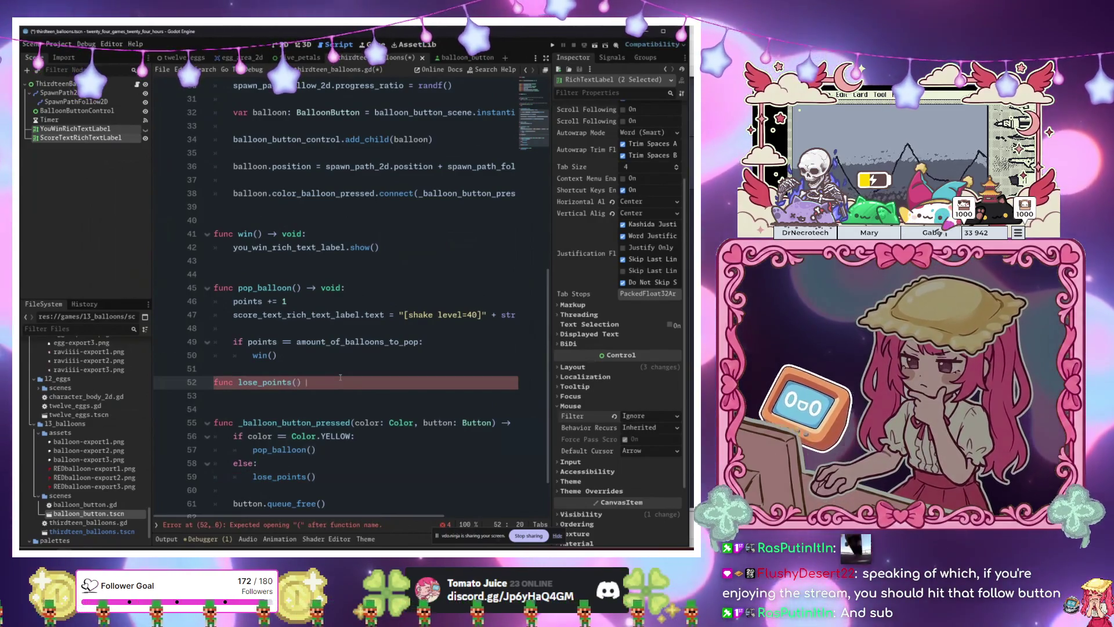
text(-> void:)
key(Return)
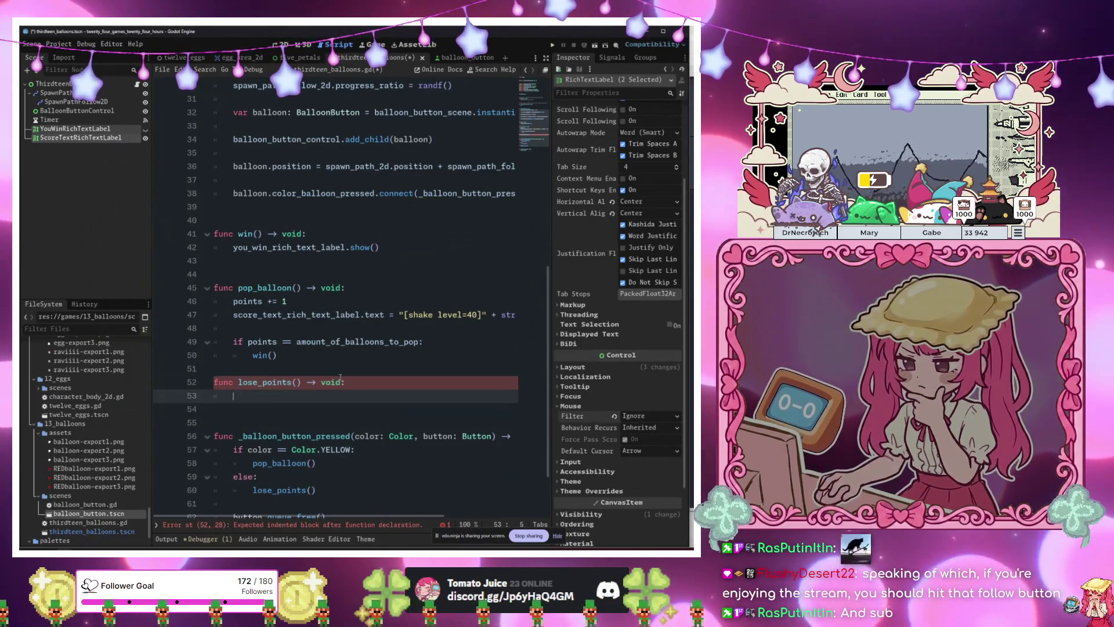
- Fill lose_points with the score-text update line and 'points -= 3', then save and run
drag(286, 314, 270, 302)
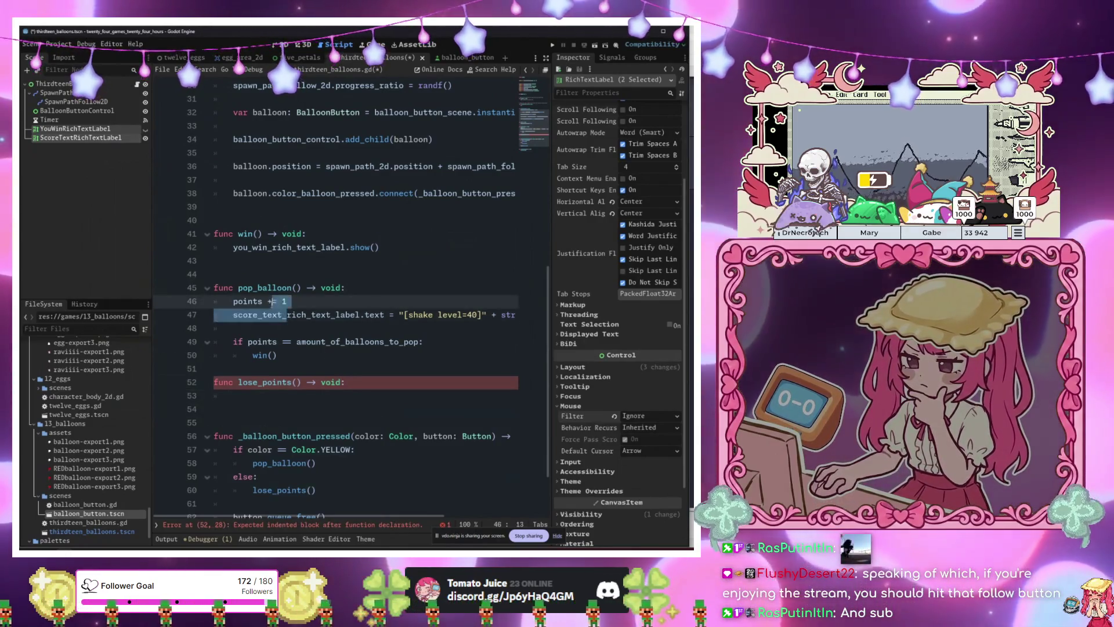
key(ctrl+c)
click(234, 395)
key(ctrl+v)
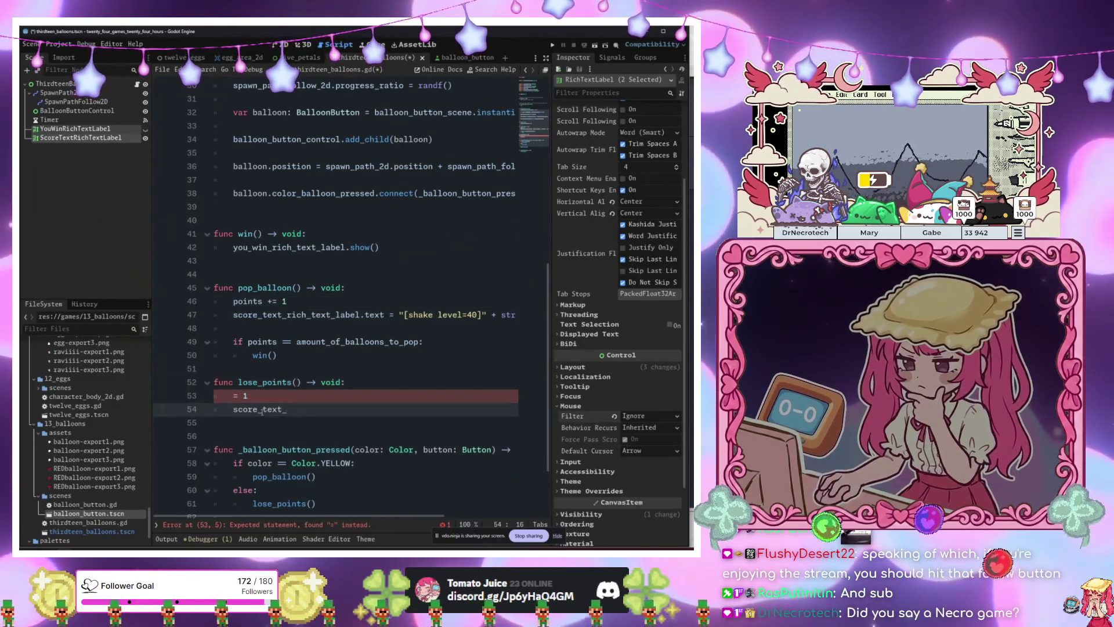
key(ctrl+z)
drag(230, 314, 537, 316)
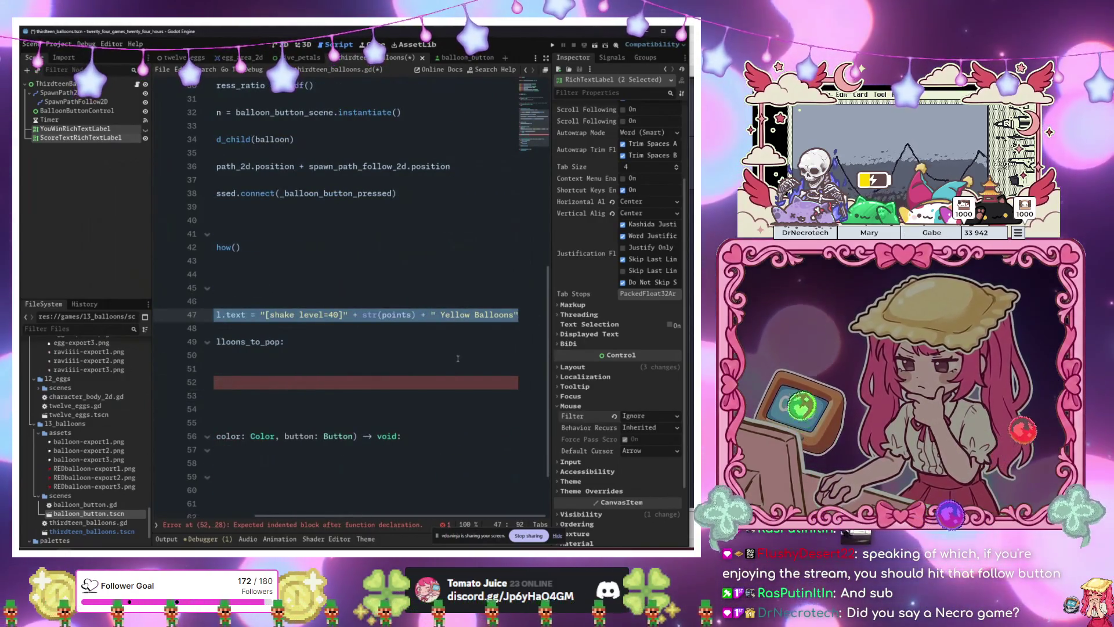
key(ctrl+c)
click(233, 395)
key(ctrl+v)
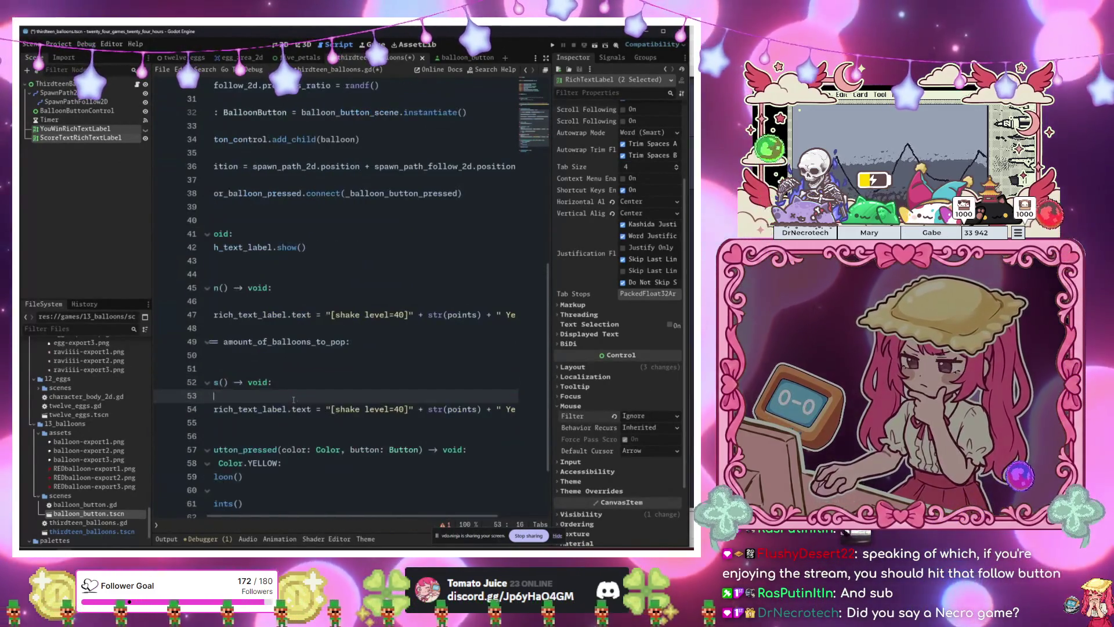
text(points -= 1)
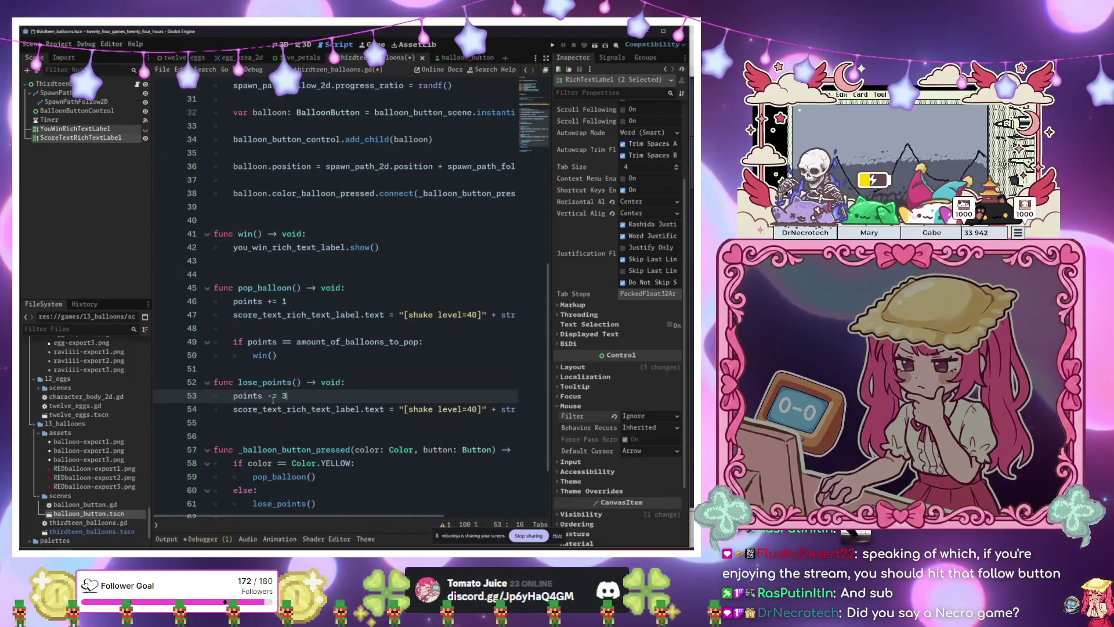
key(F6)
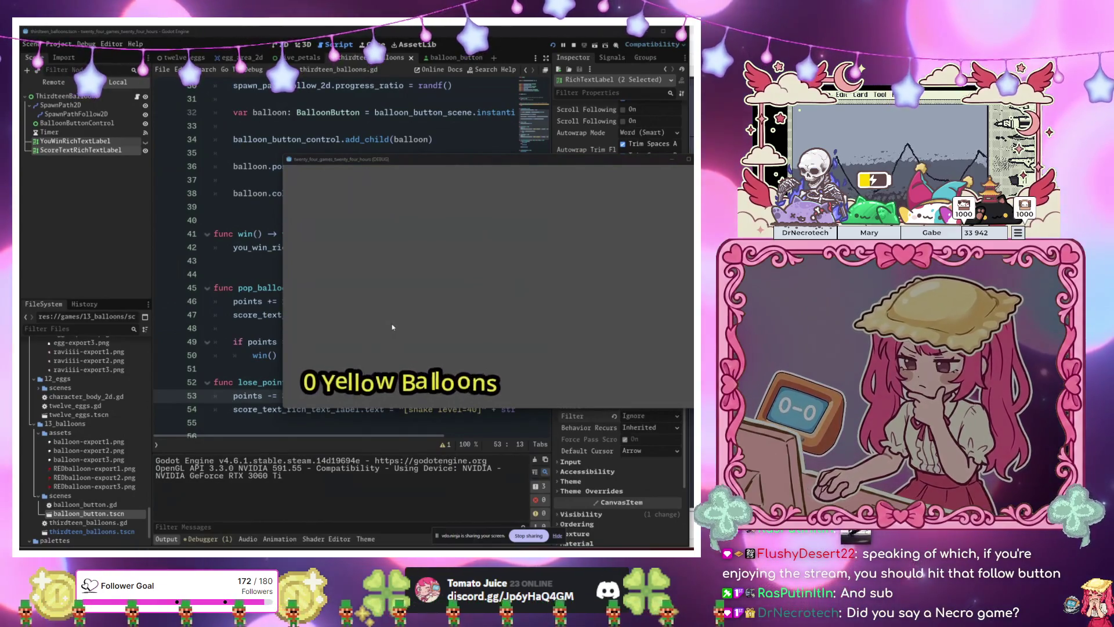
- Pop a red balloon to drop the score to -3, three yellow ones back to 0, then stop
click(465, 369)
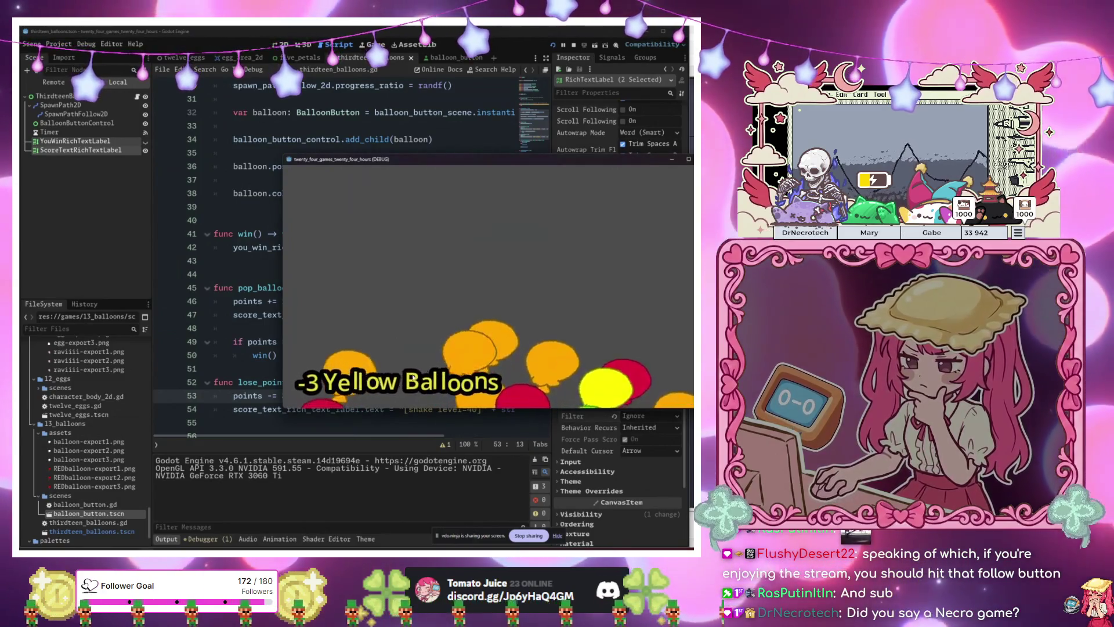
click(473, 349)
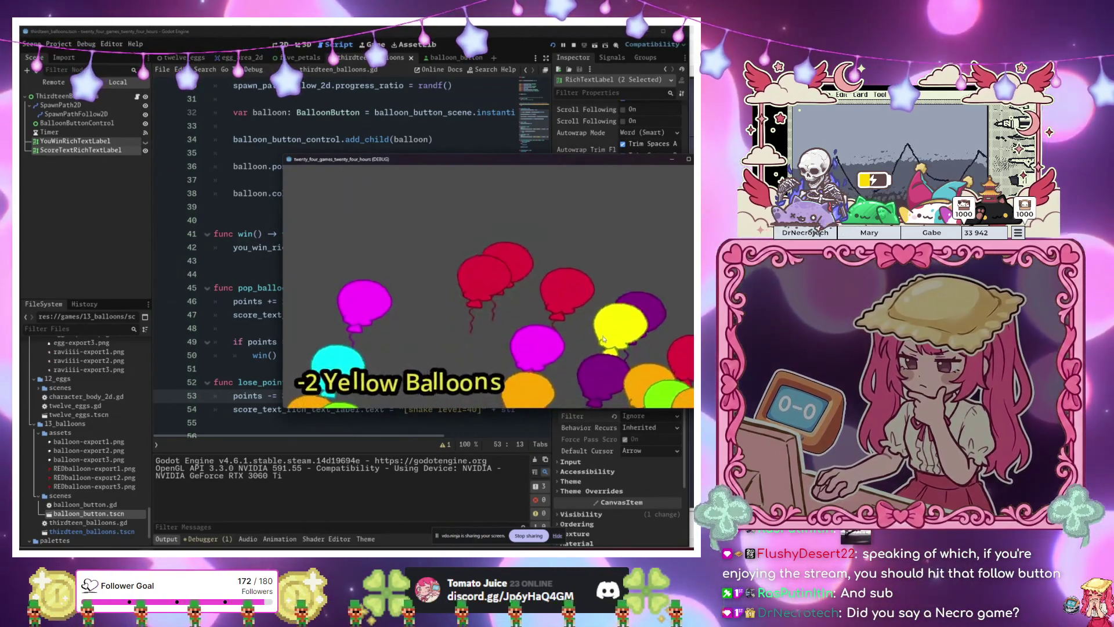
click(548, 278)
click(400, 242)
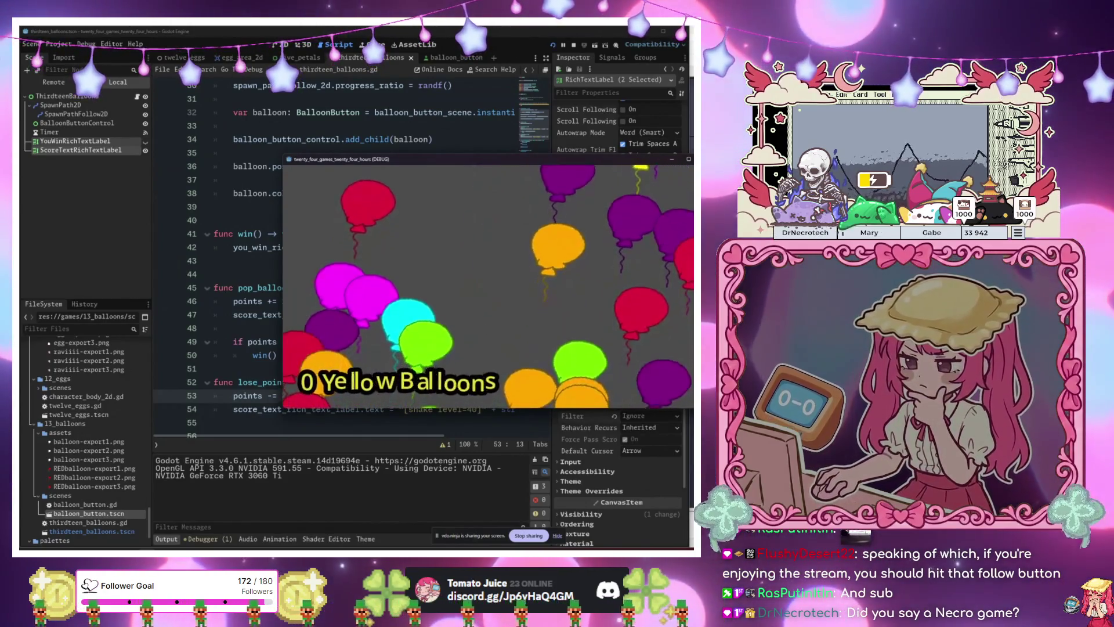
key(F8)
click(376, 342)
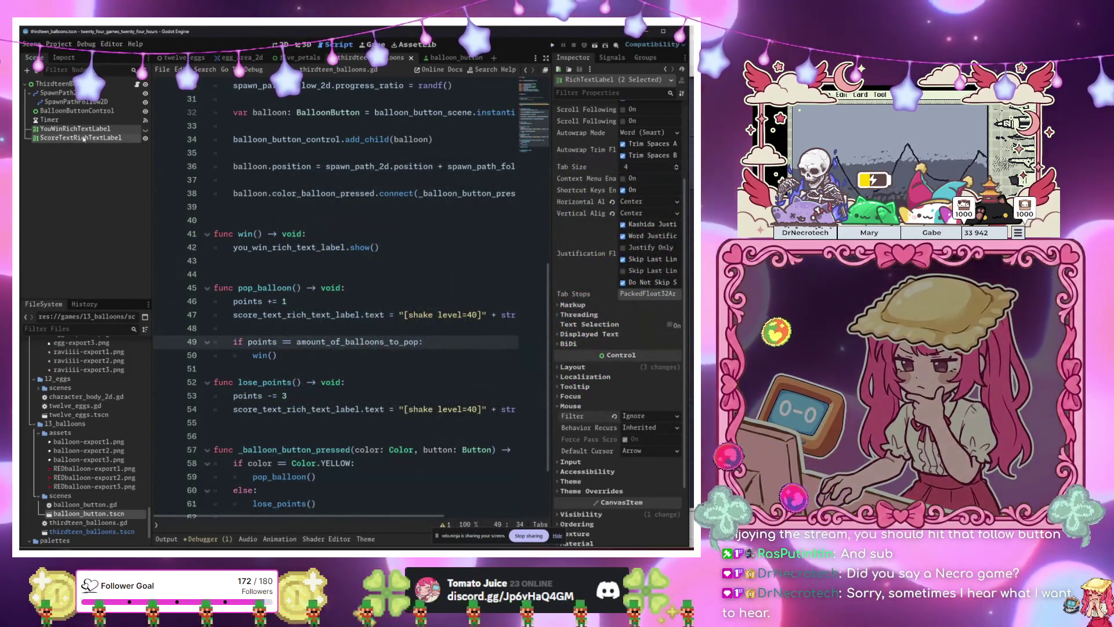
- Add a TextureRect under the root node and set its Texture to a new AnimatedTexture
click(58, 83)
key(ctrl+a)
text(texture)
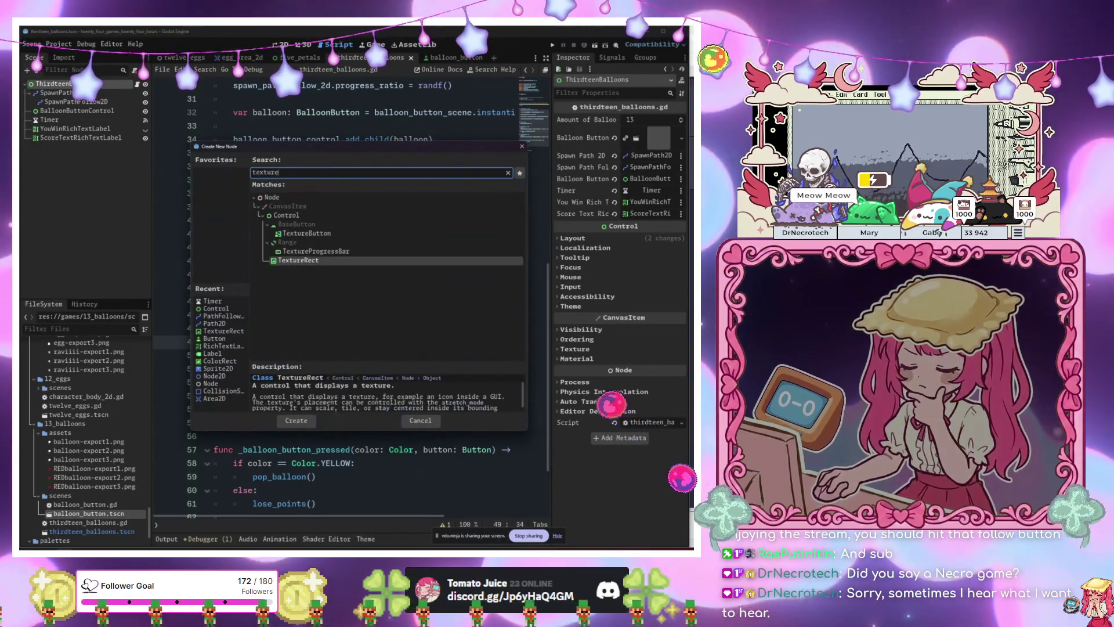
key(Return)
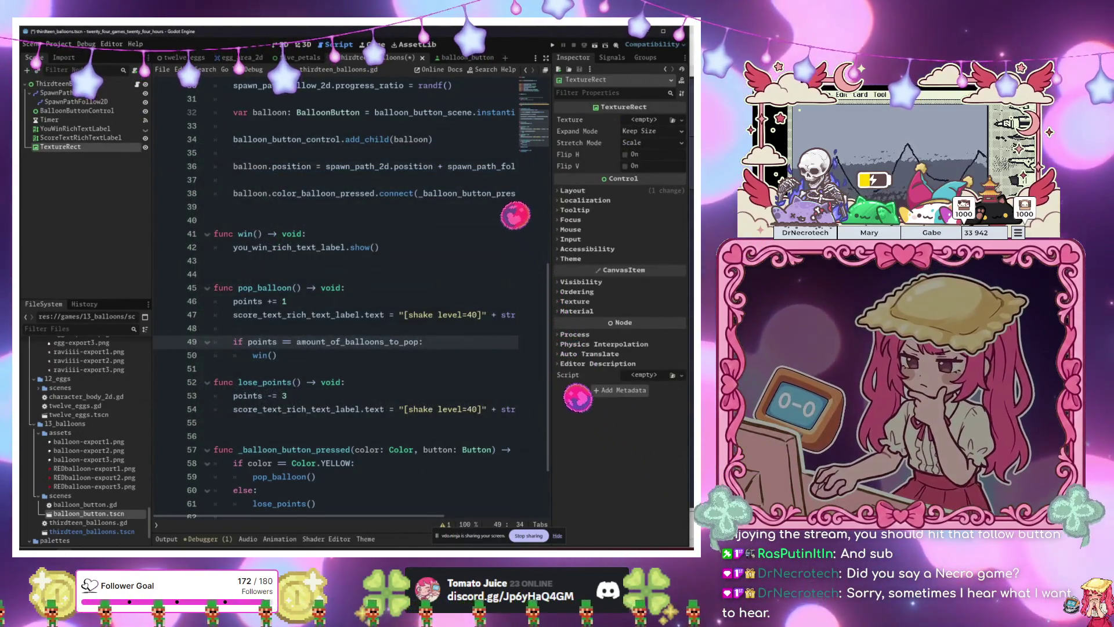
click(643, 119)
click(603, 256)
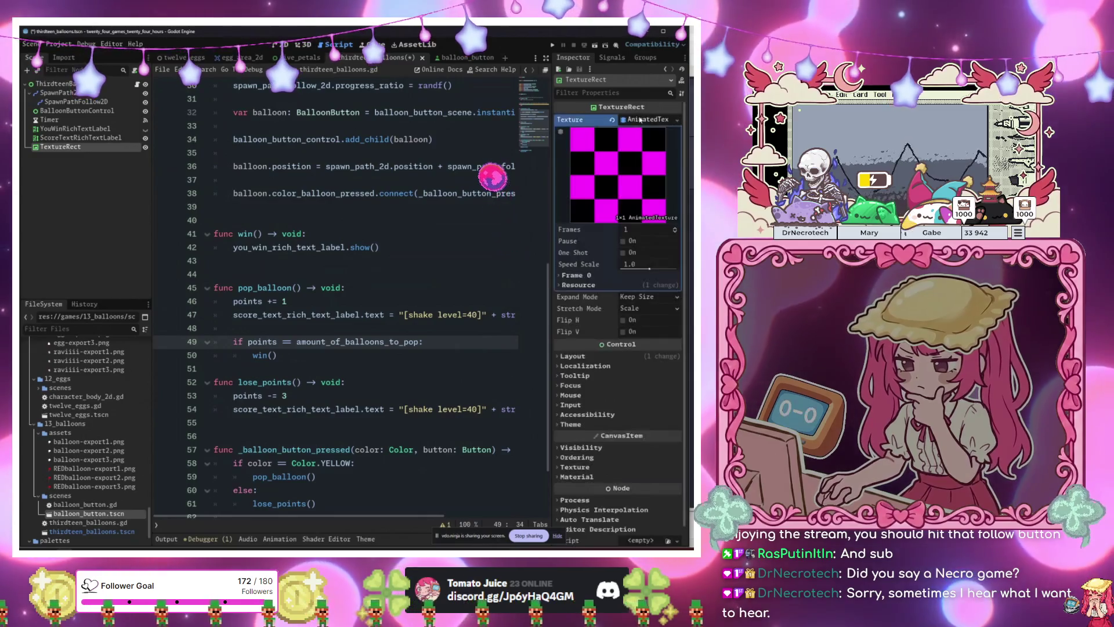
scroll(89, 526, down, 3)
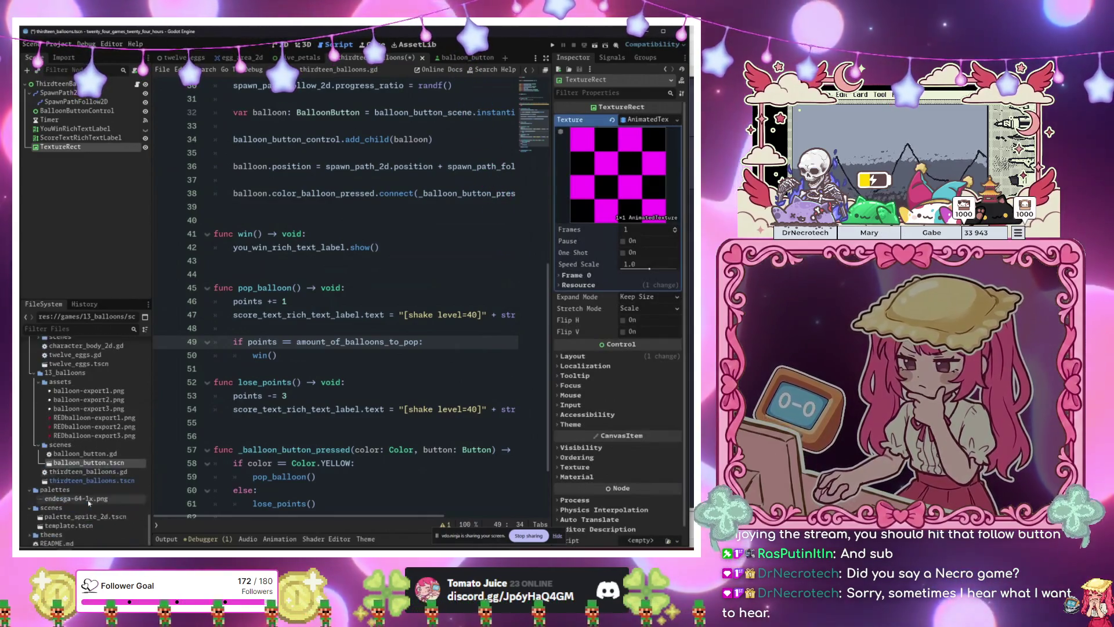
key(alt+Tab)
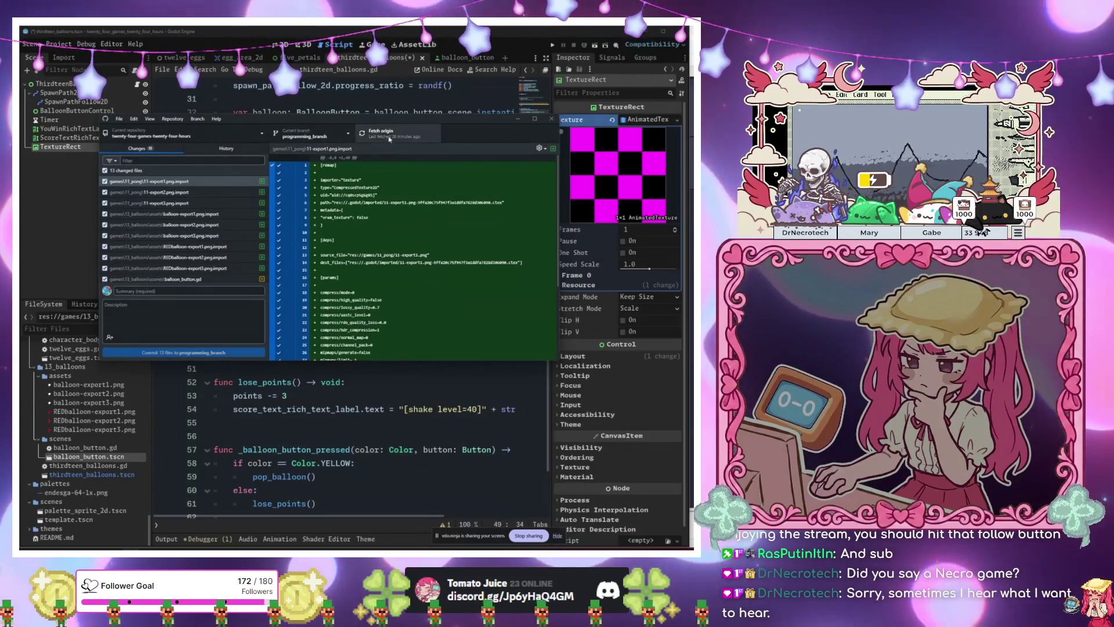
- Merge the jacie branch into programming_branch with a merge commit and push to origin
click(311, 134)
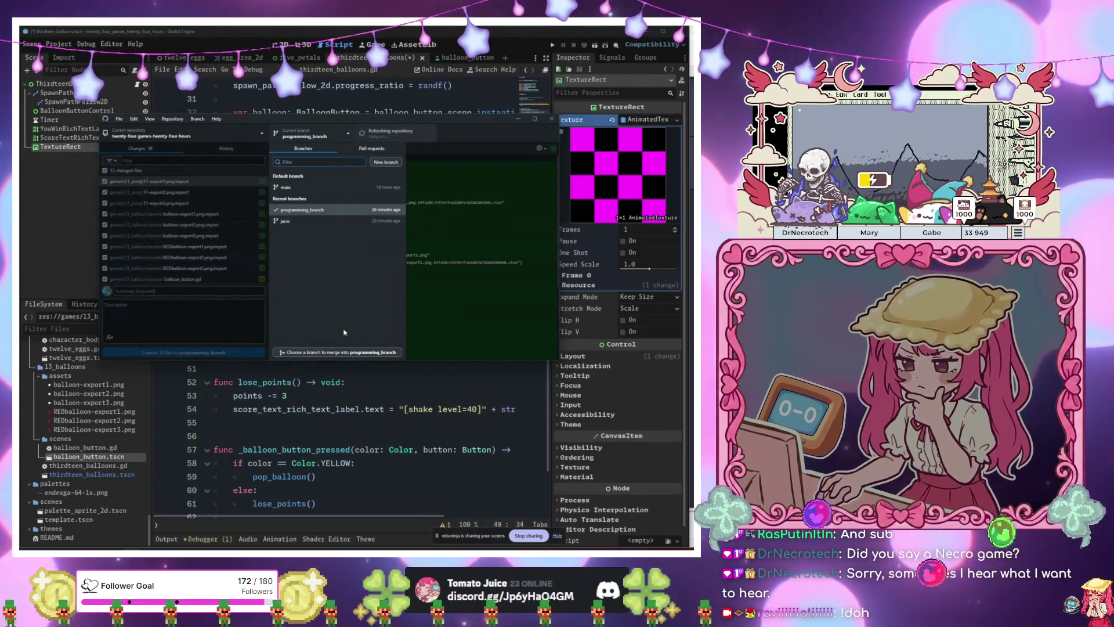
click(337, 353)
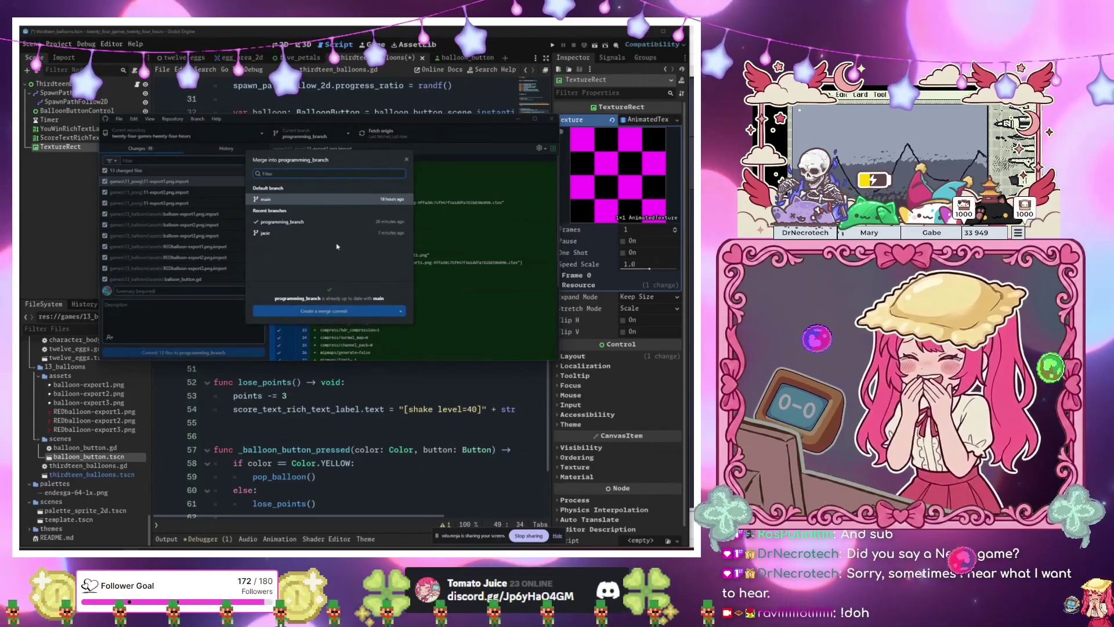
click(325, 232)
click(325, 311)
click(401, 134)
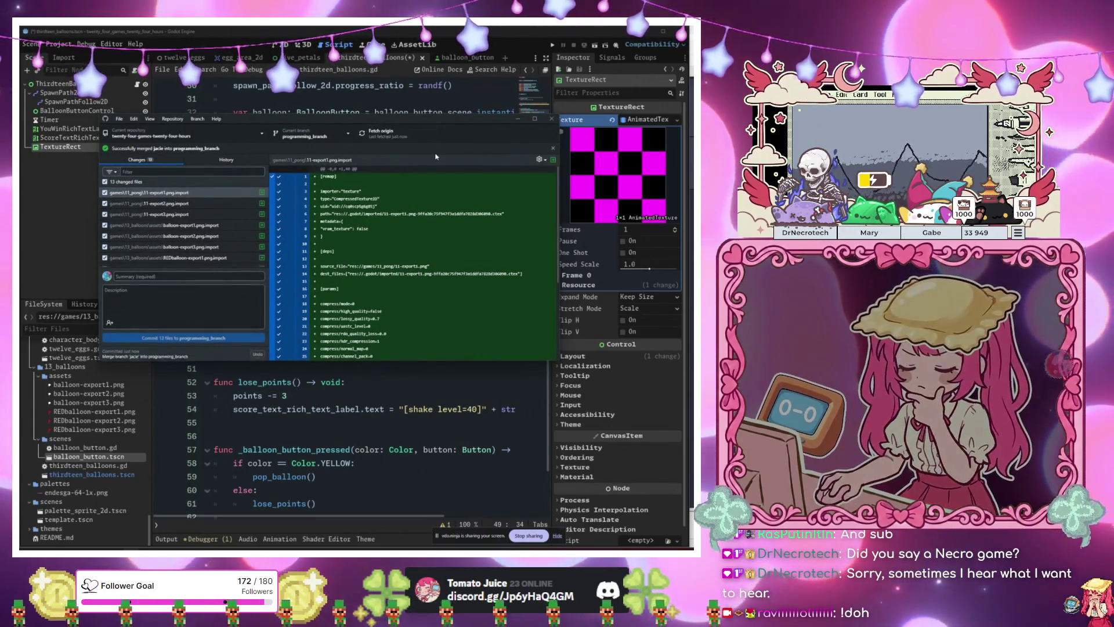
- Back in Godot, select 13-export1.png and expand Frame 0 to view its empty texture slot
click(518, 120)
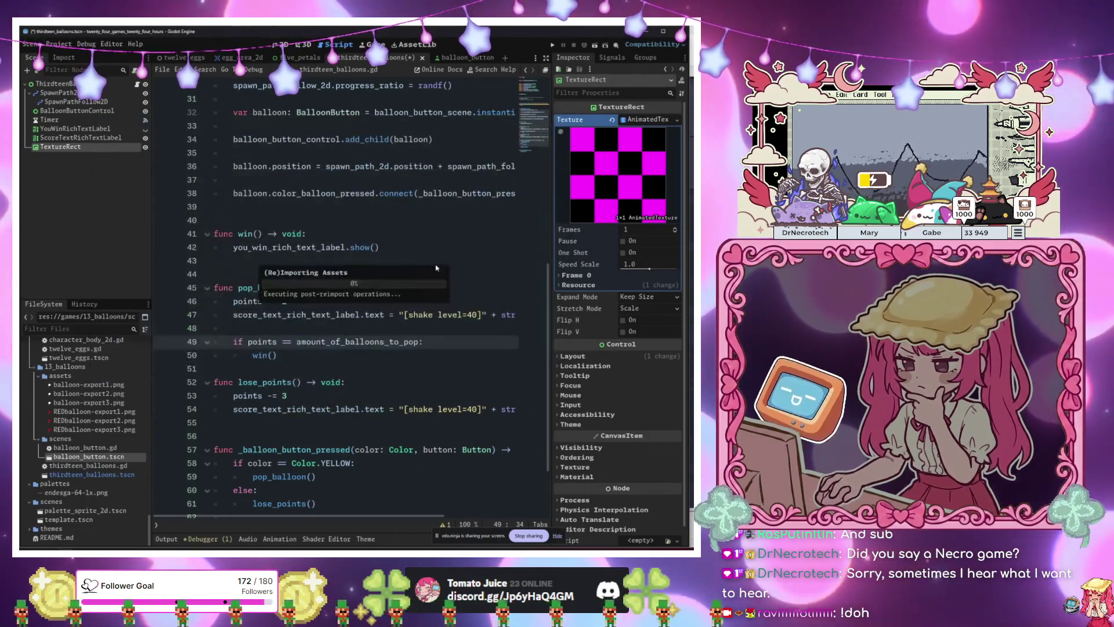
scroll(93, 450, down, 3)
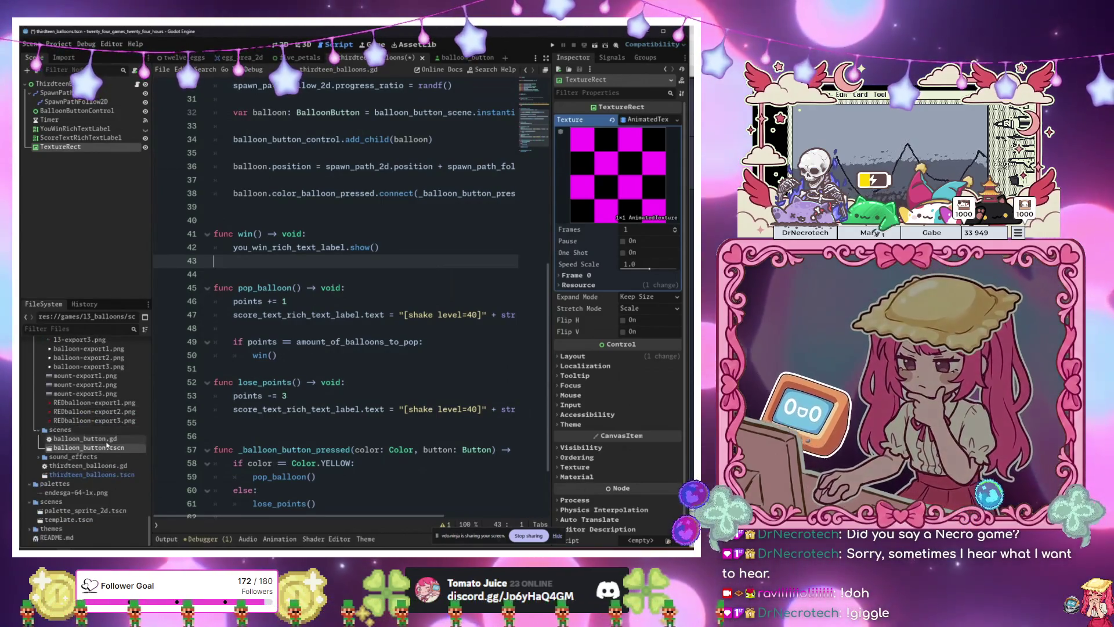
scroll(88, 469, up, 3)
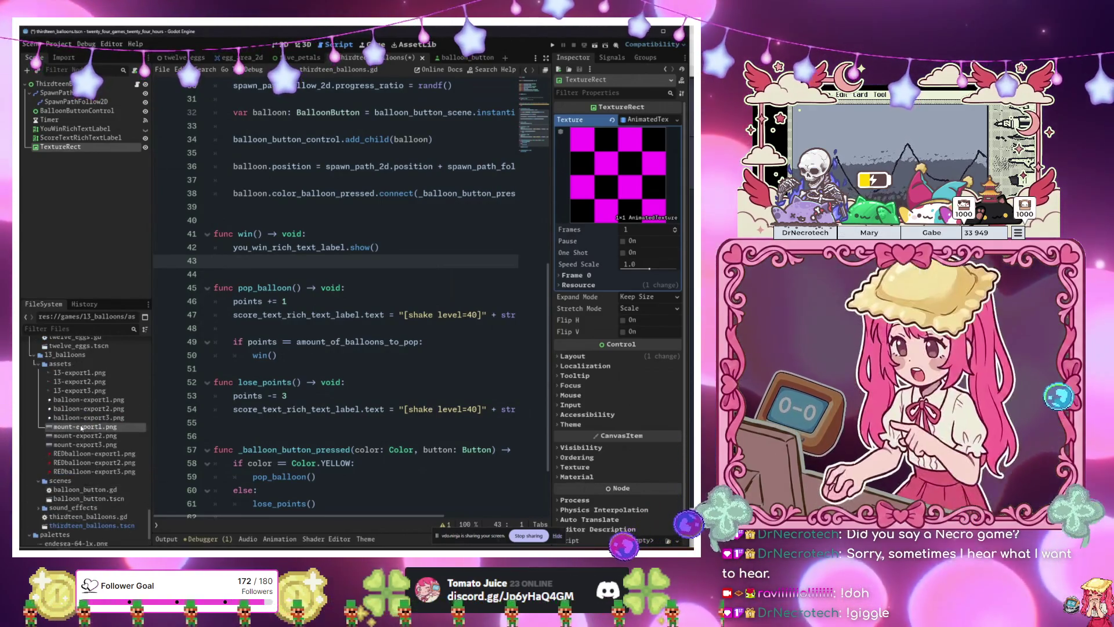
click(81, 372)
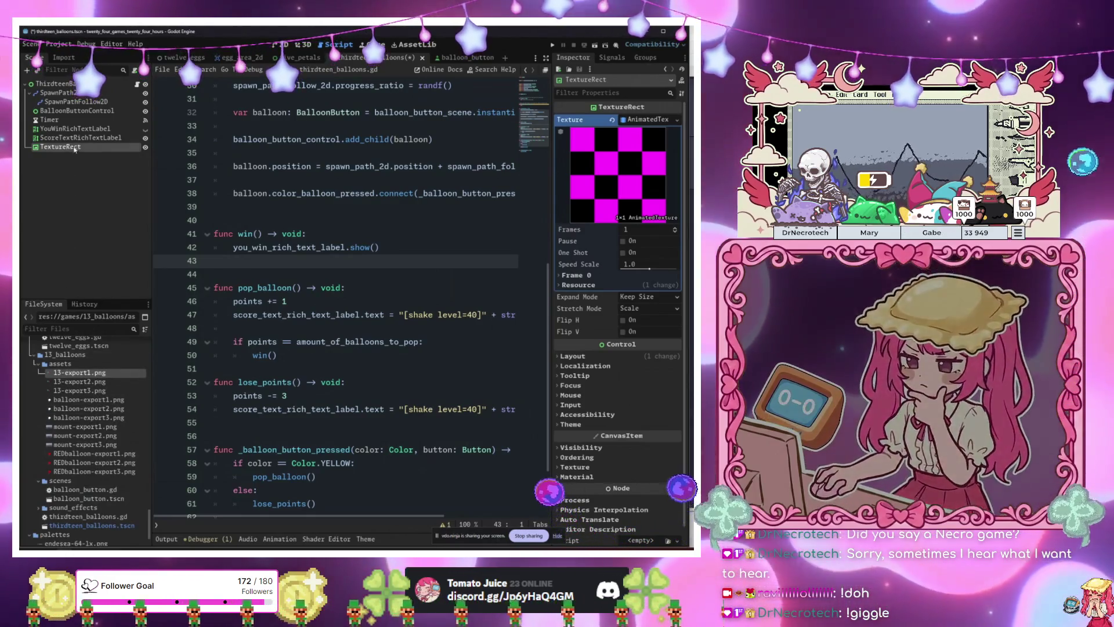
click(590, 276)
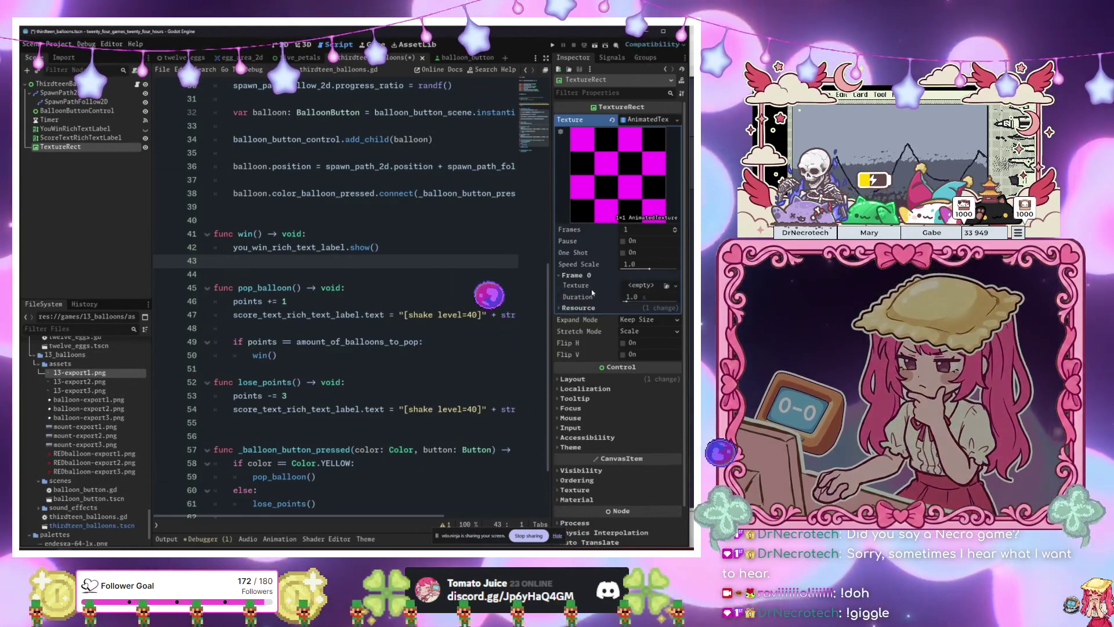
click(652, 286)
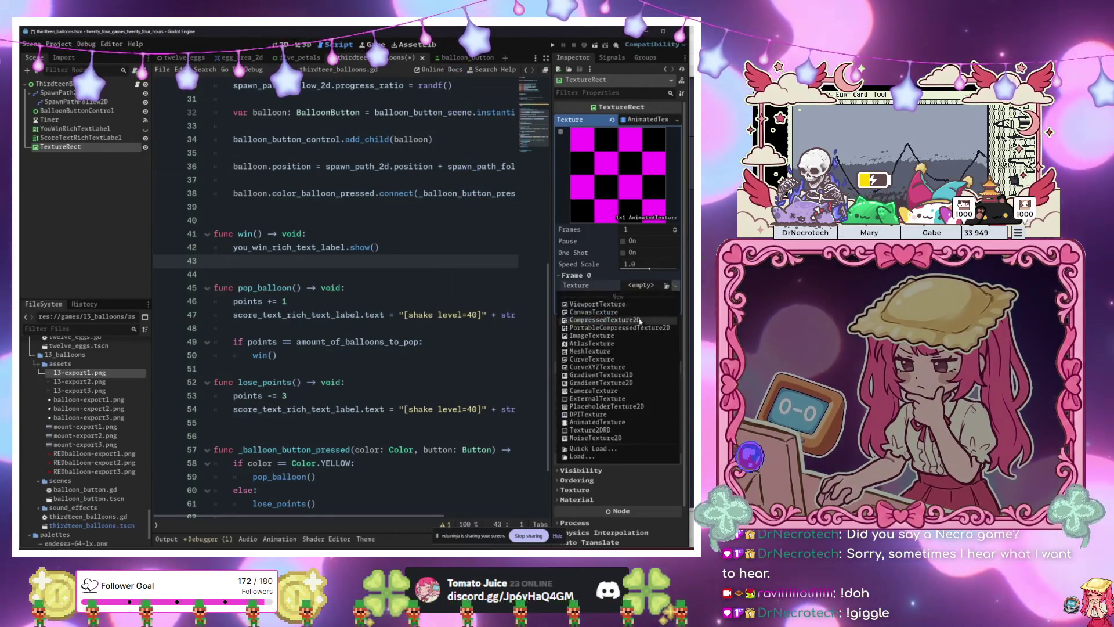
click(629, 287)
click(629, 286)
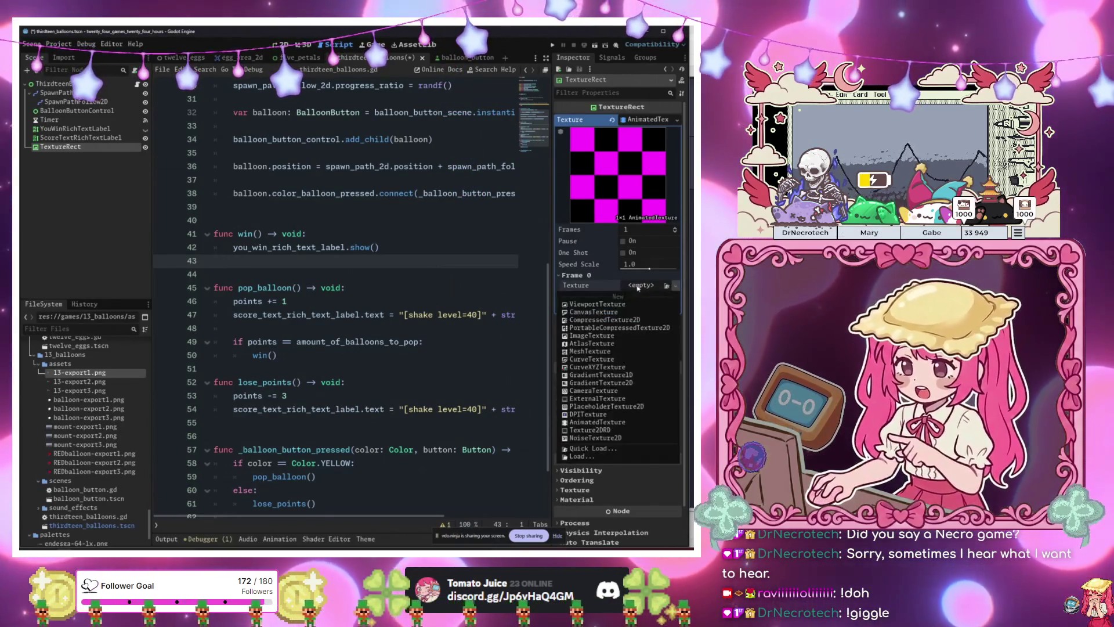
click(579, 284)
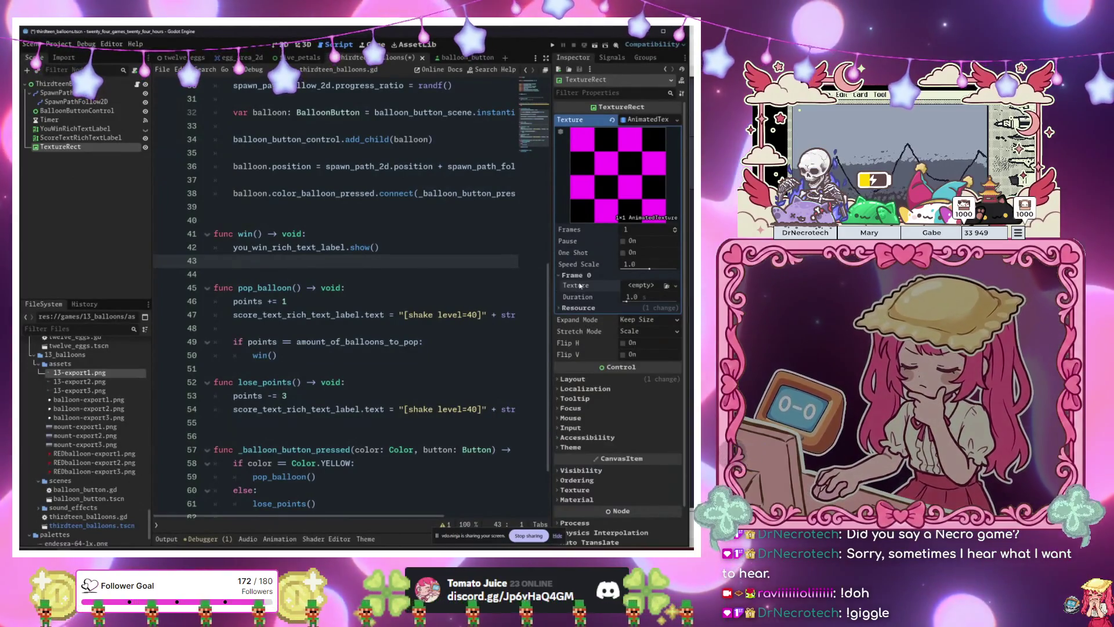
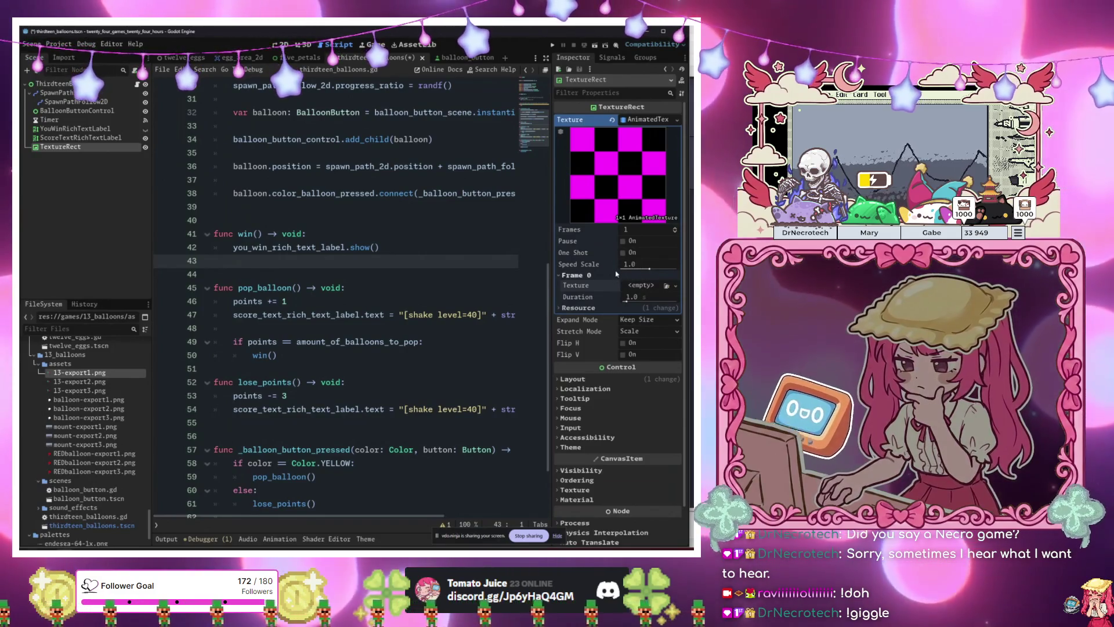
- Give the balloon AnimatedTexture 3 frames with speed scale 3.0
click(675, 227)
click(674, 228)
click(645, 264)
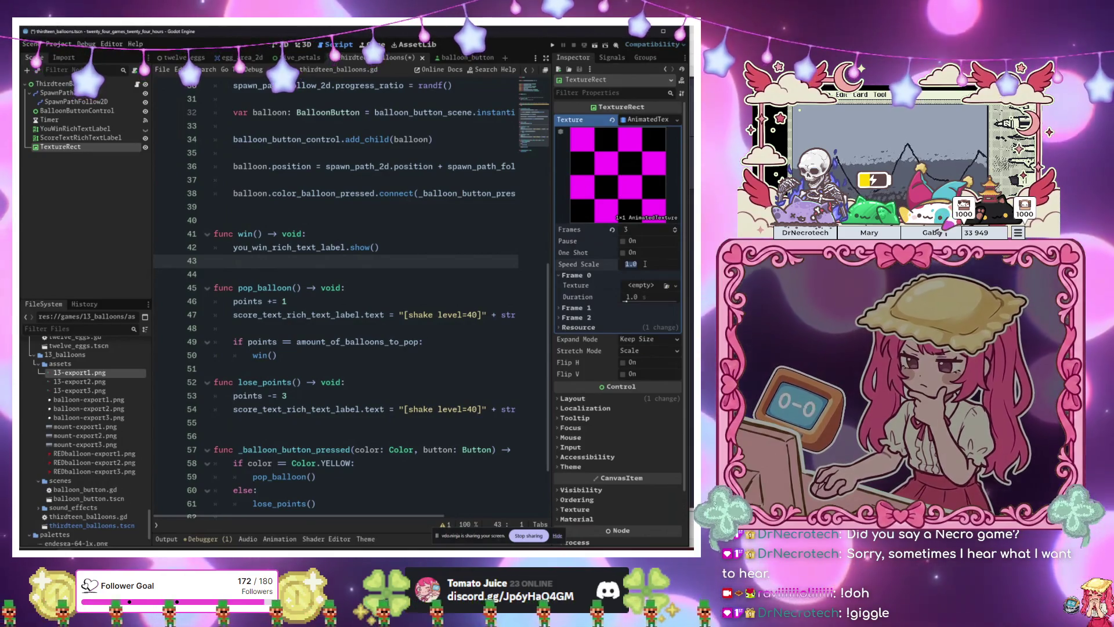
click(589, 308)
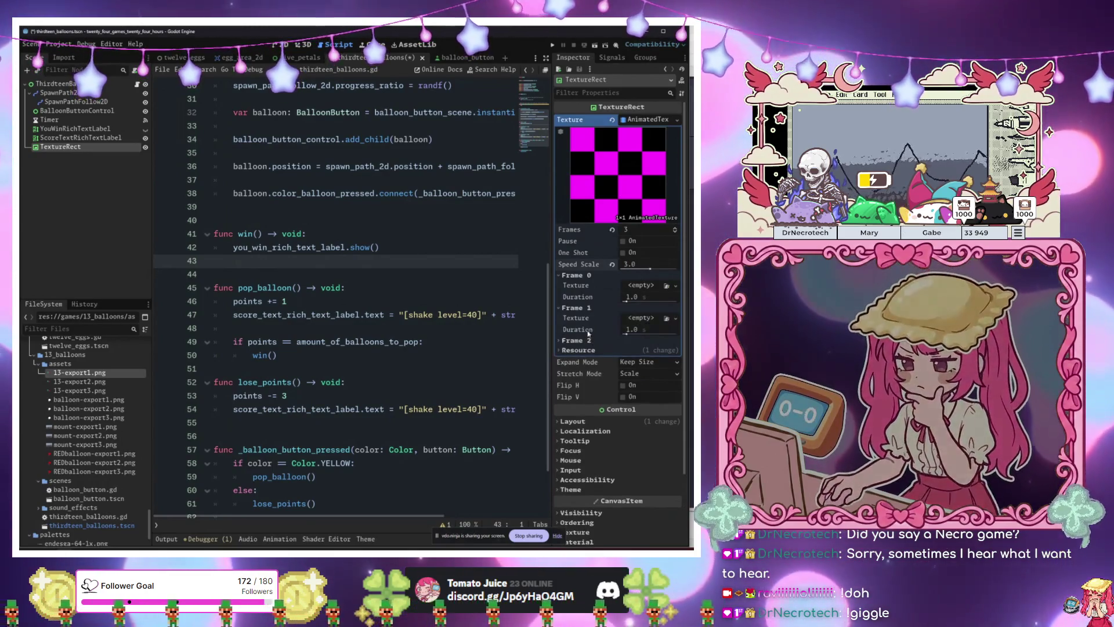
click(590, 341)
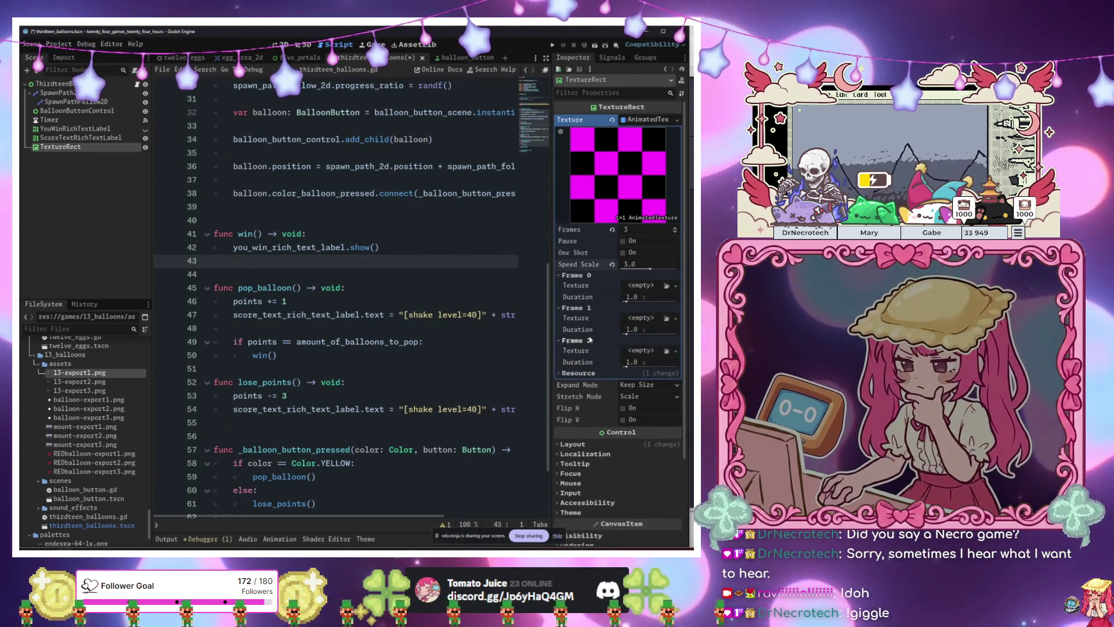
- Assign 13-export1.png, 13-export2.png and 13-export3.png to Frames 0–2, then return to the 2D view
shift+click(93, 391)
drag(92, 375, 644, 285)
mouse_move(105, 382)
mouse_down()
mouse_move(348, 360)
mouse_move(348, 343)
mouse_move(644, 342)
mouse_up()
drag(97, 393, 455, 390)
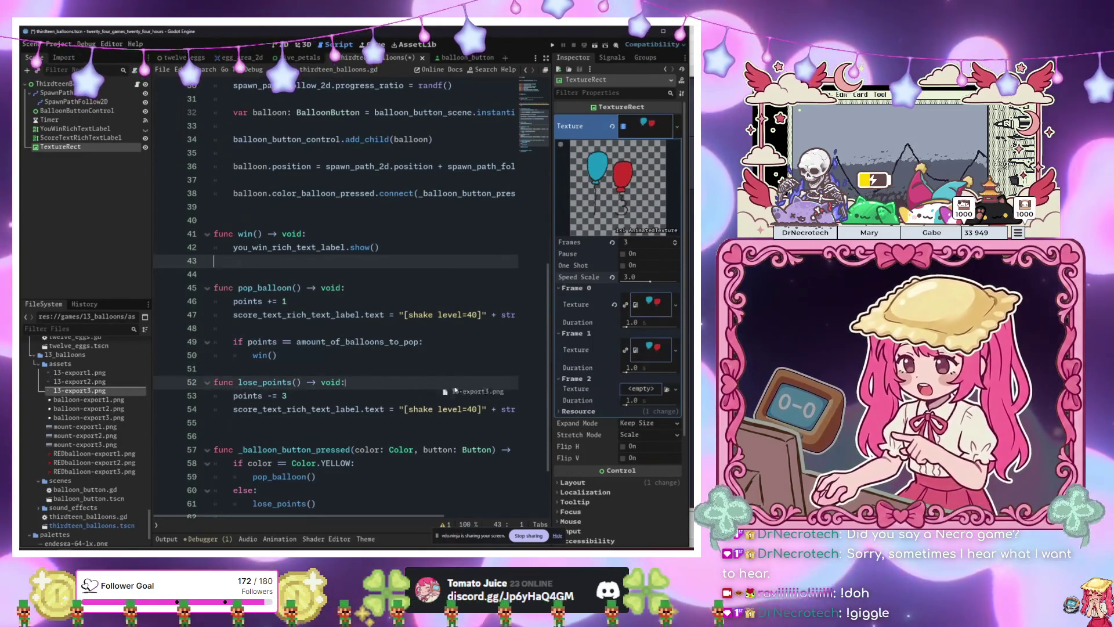
drag(630, 394, 630, 395)
click(354, 308)
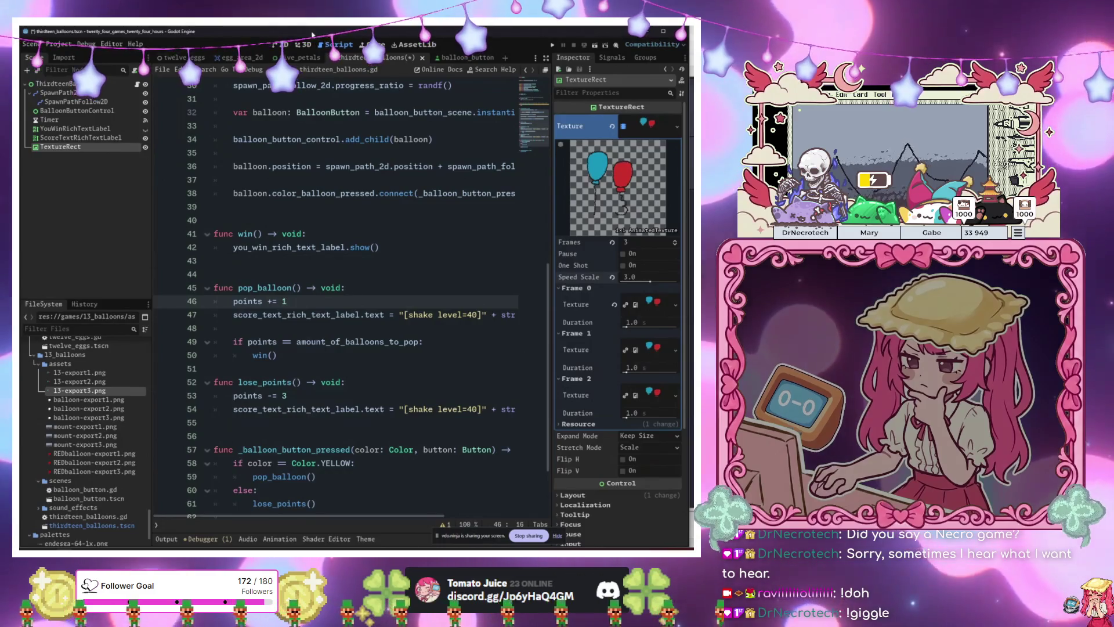
click(285, 44)
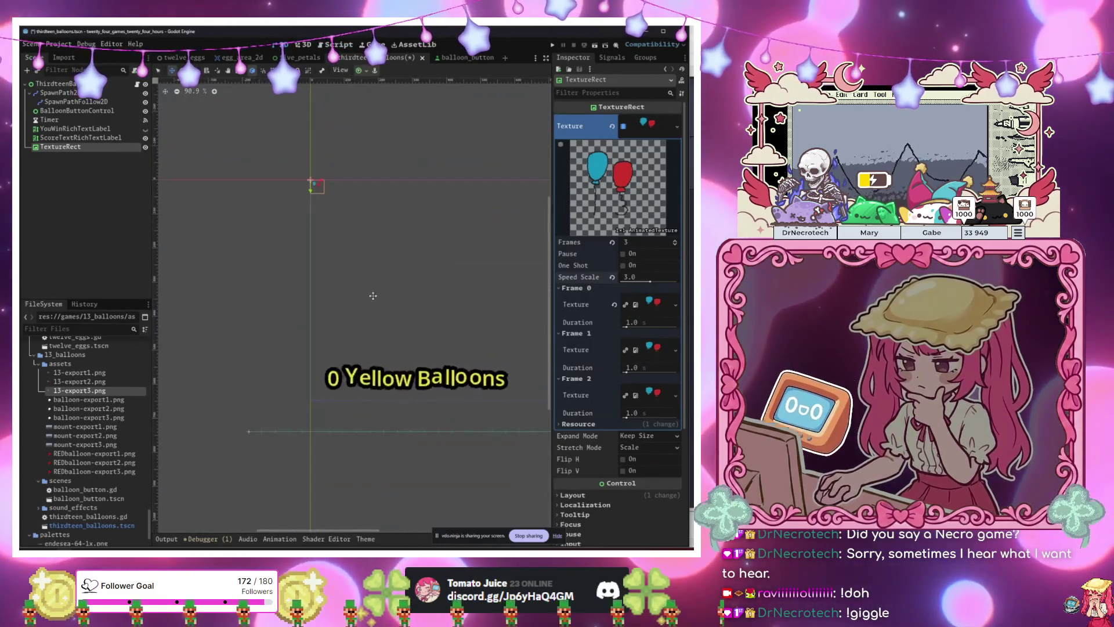
- Enlarge the balloon TextureRect to its full image and move it up toward the top-left
scroll(373, 296, up, 2)
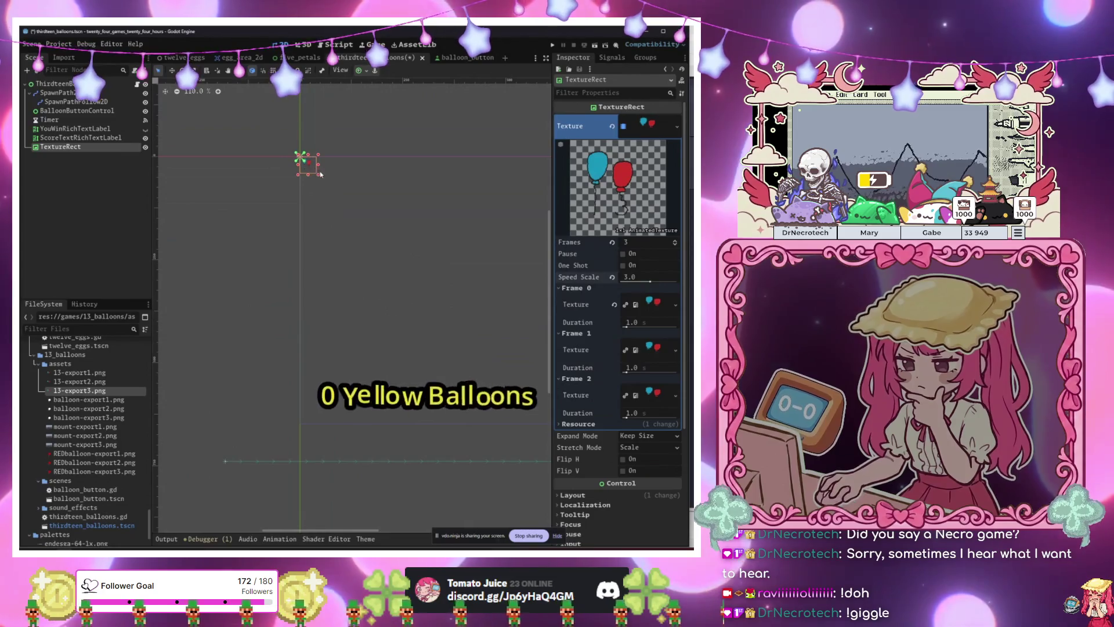
drag(320, 174, 391, 246)
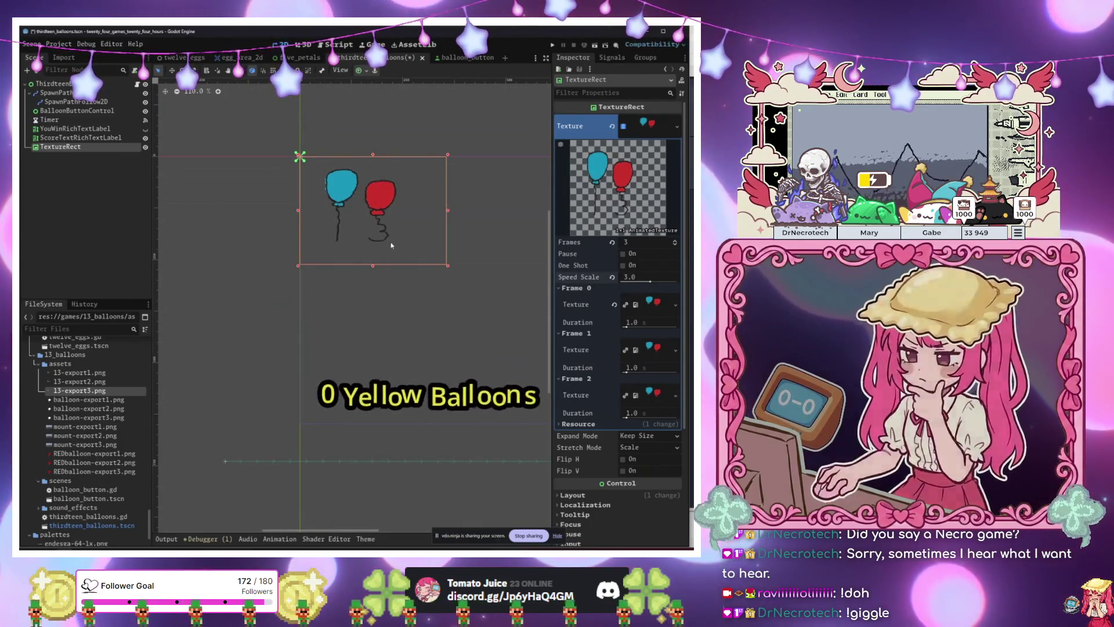
mouse_move(403, 231)
mouse_down()
mouse_move(374, 191)
mouse_move(386, 224)
mouse_up()
click(368, 307)
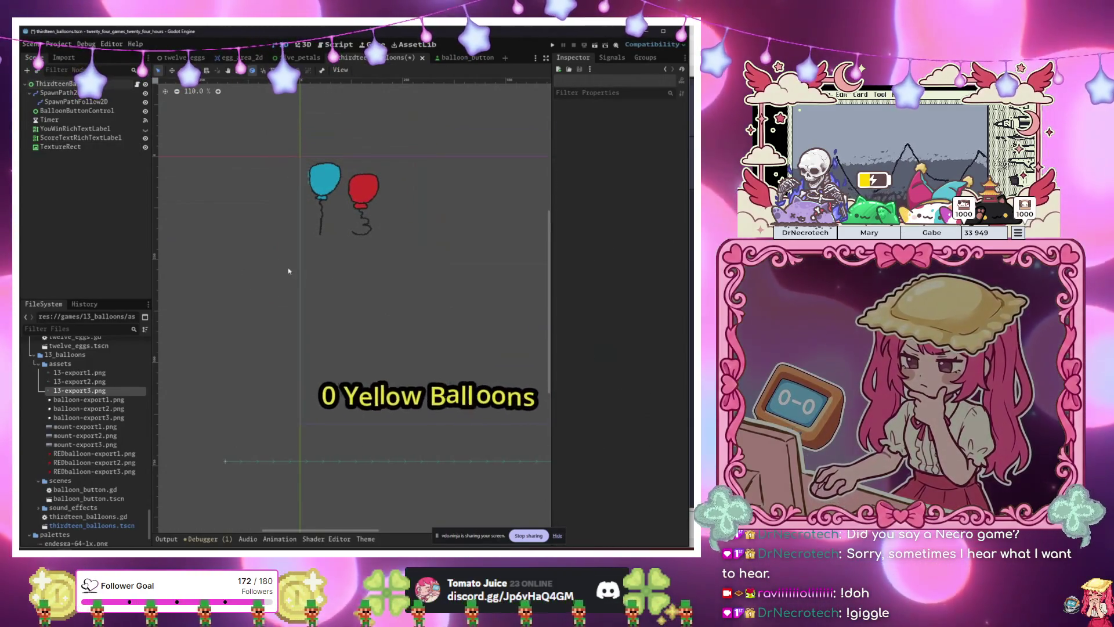
- Check the score label and balloon TextureRect, then select the ThirdteenBalloons root node
scroll(289, 271, down, 5)
scroll(280, 263, right, 3)
scroll(385, 251, left, 1)
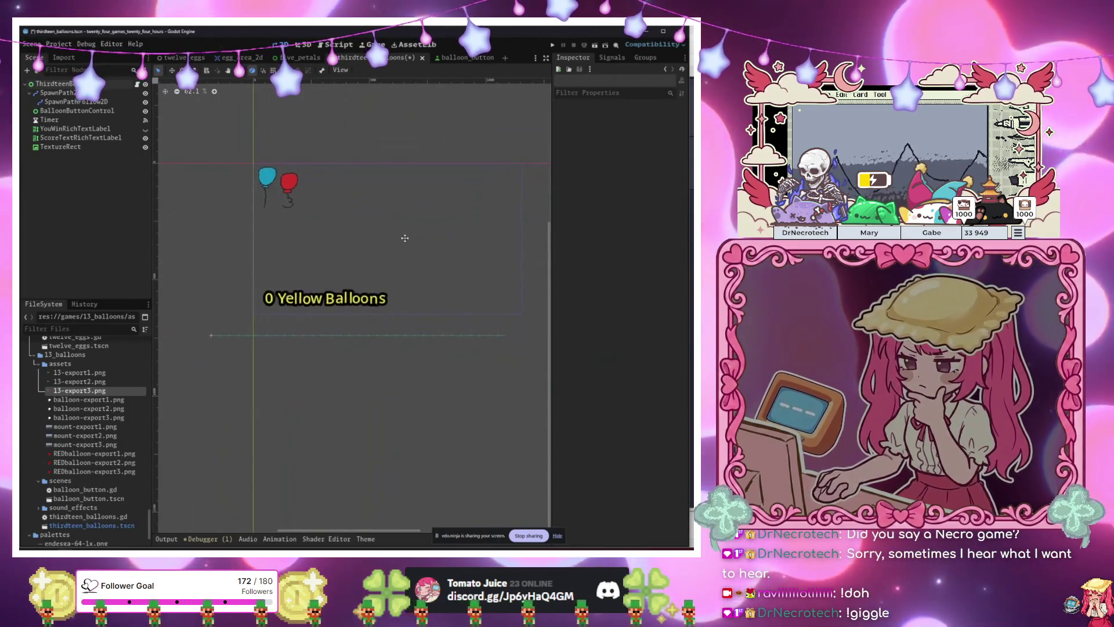
click(329, 298)
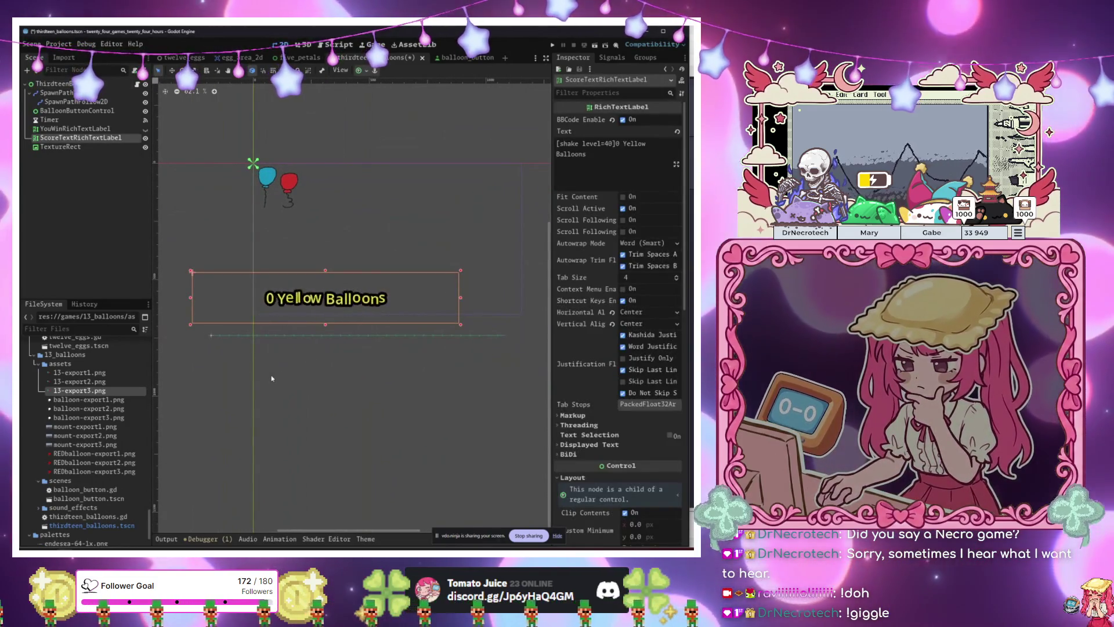
click(241, 386)
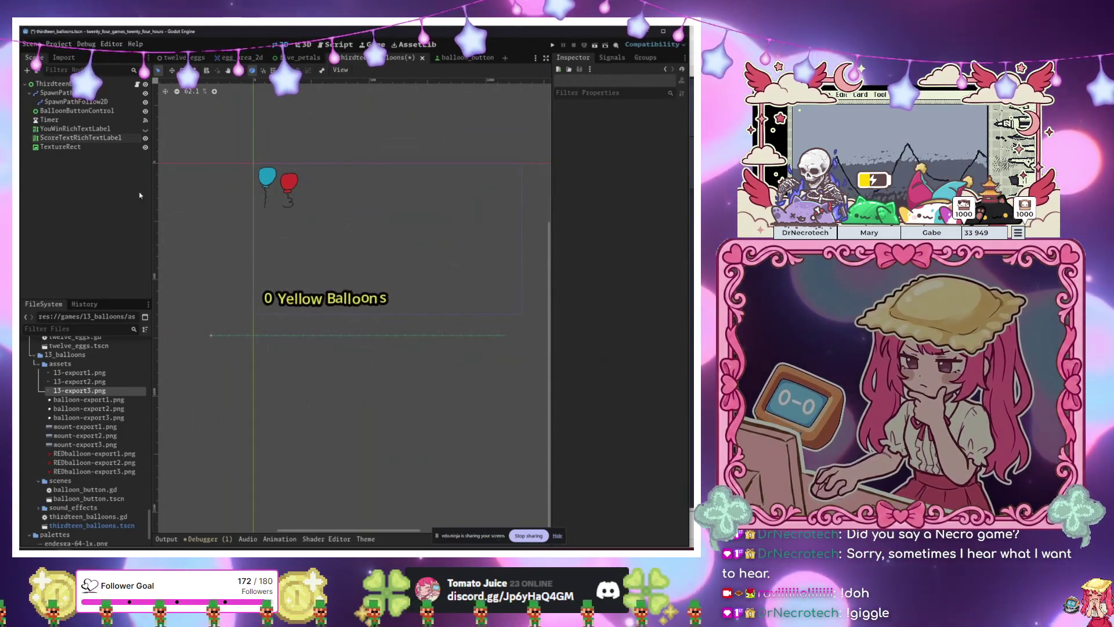
click(58, 148)
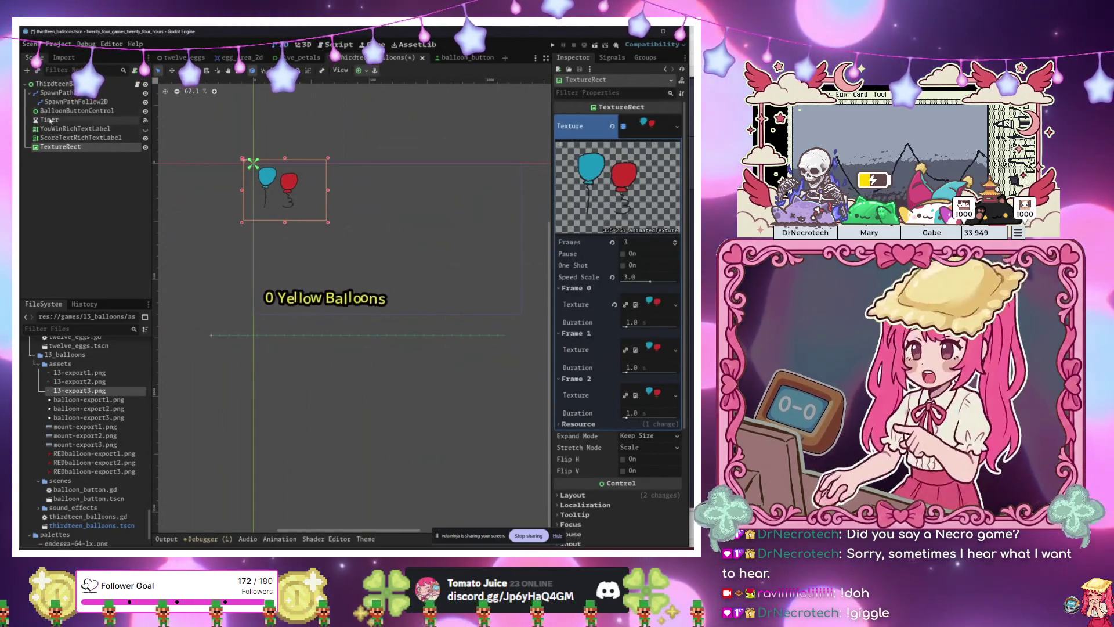
click(55, 84)
- Add a Full Rect TextureRect under the root and rename it BackgroundTextureRect
key(ctrl+a)
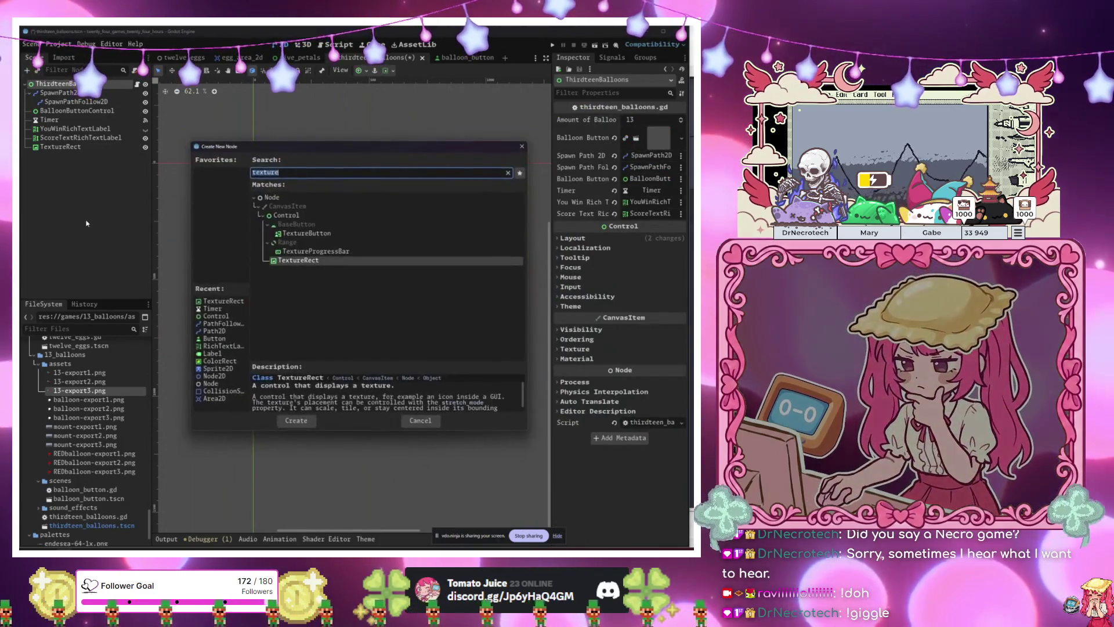
text(texture)
key(Return)
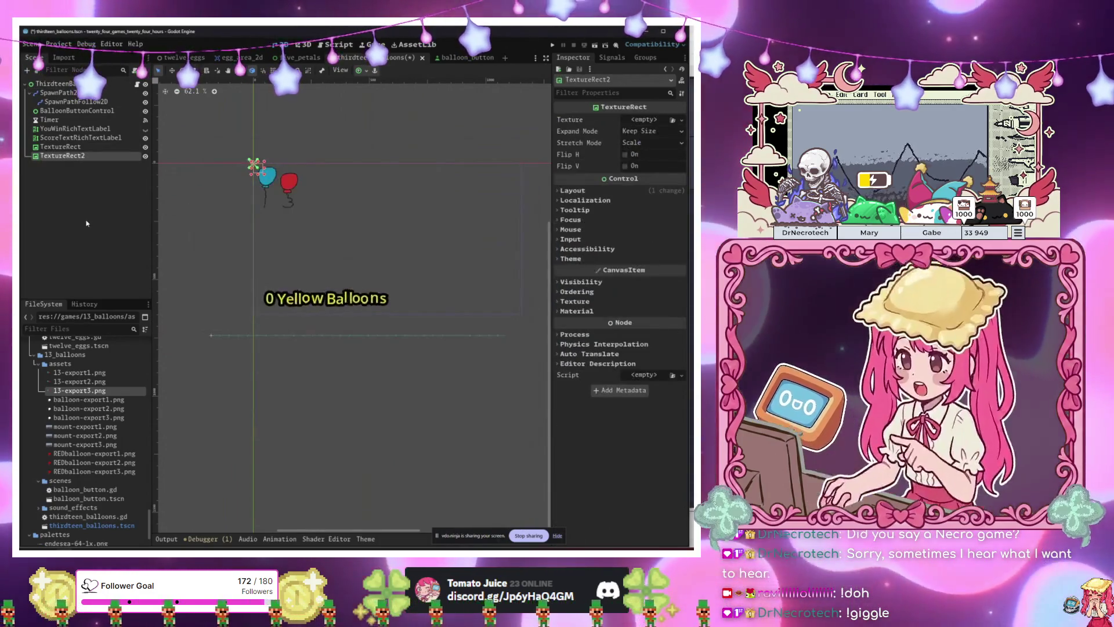
click(359, 70)
click(416, 137)
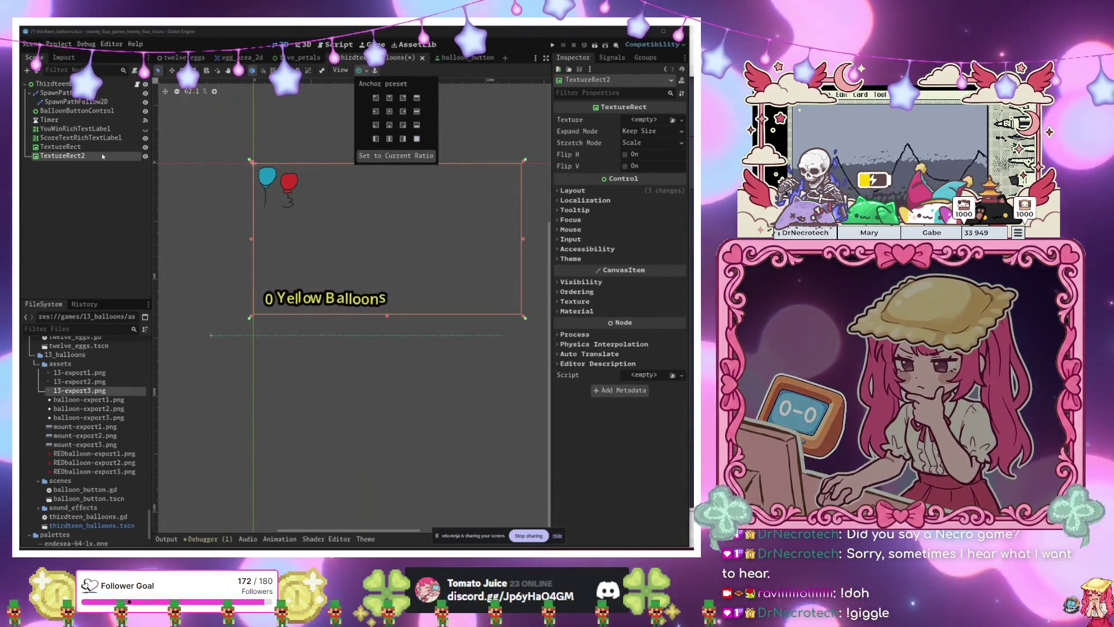
click(87, 174)
double_click(94, 157)
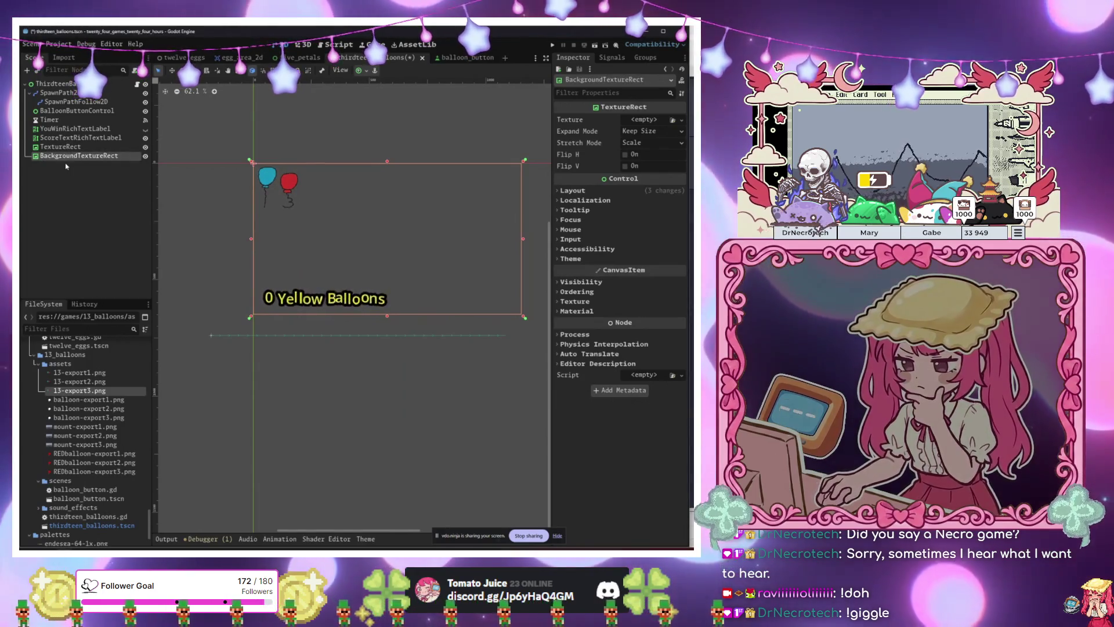
- Give the background a 3-frame AnimatedTexture texture
click(683, 119)
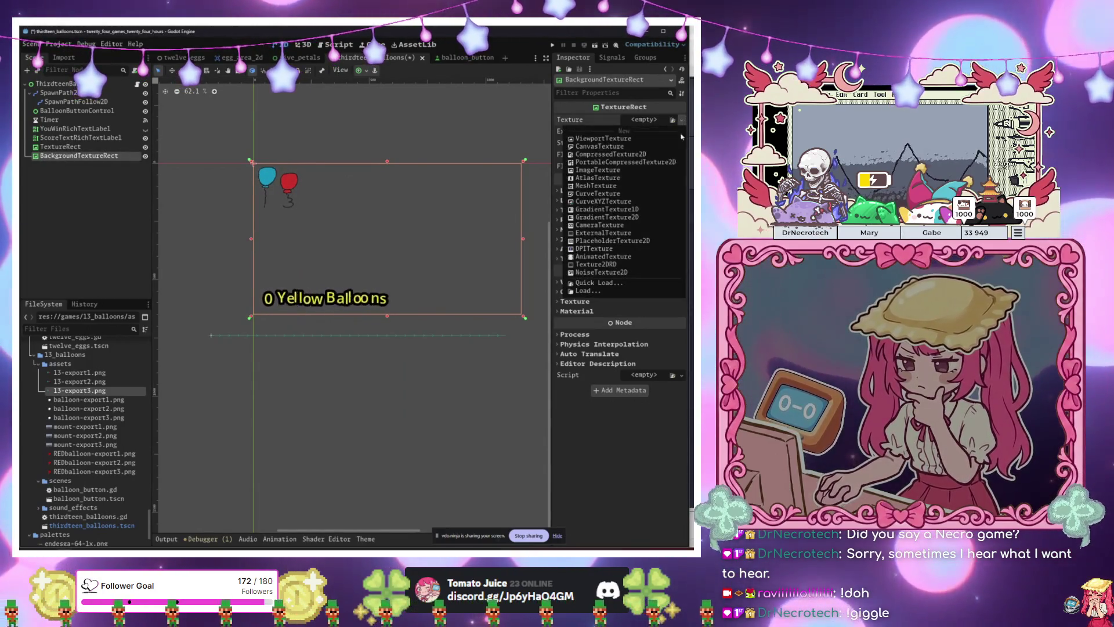
click(608, 262)
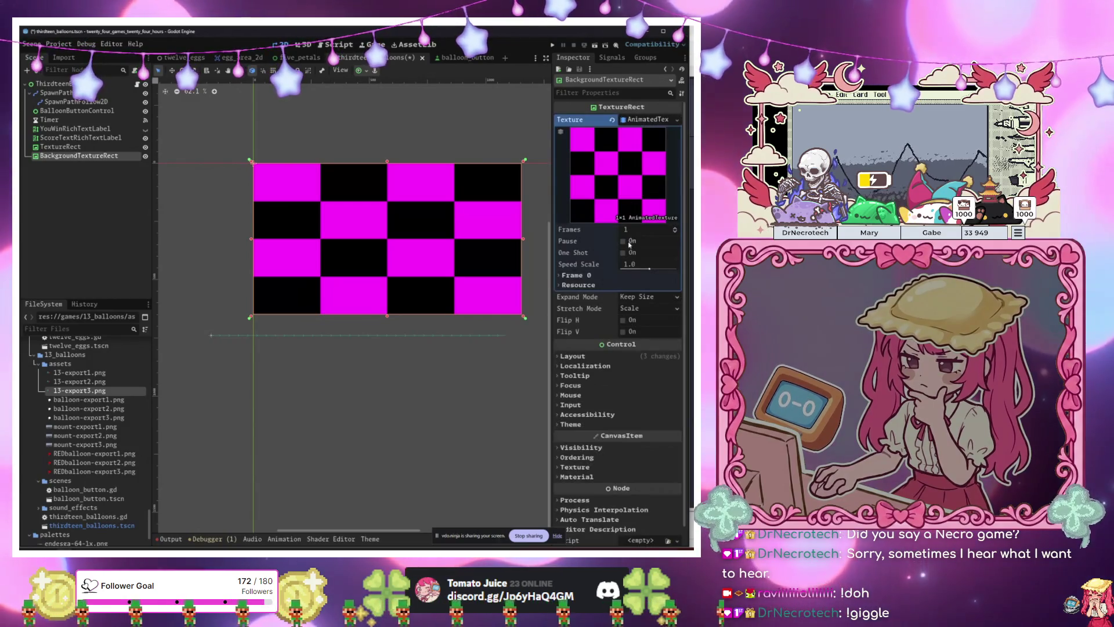
double_click(675, 227)
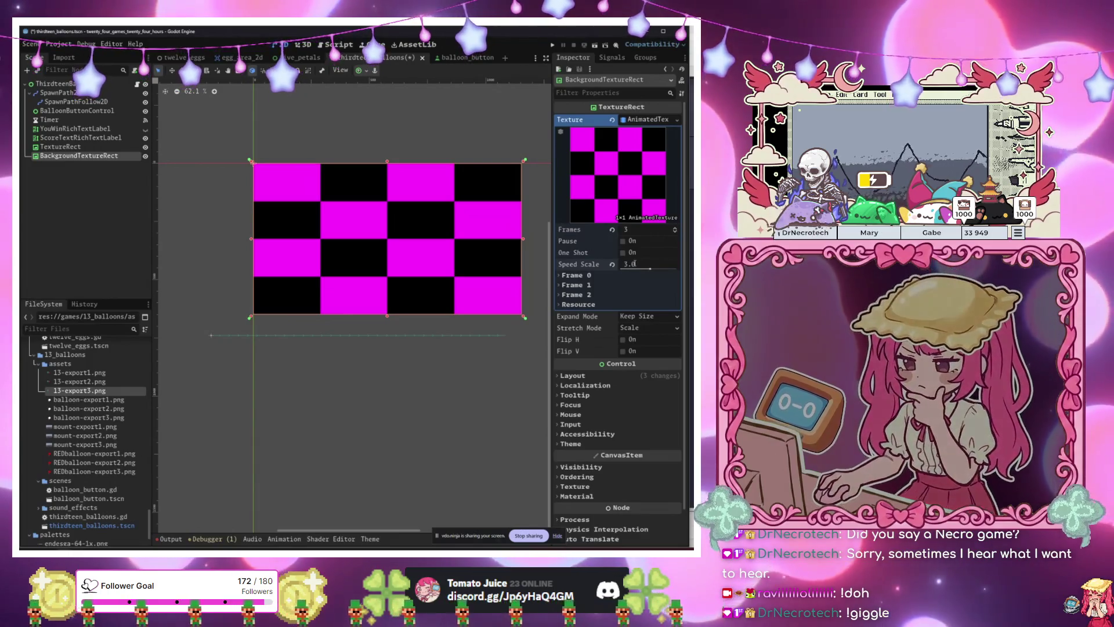
click(620, 276)
click(591, 308)
click(587, 340)
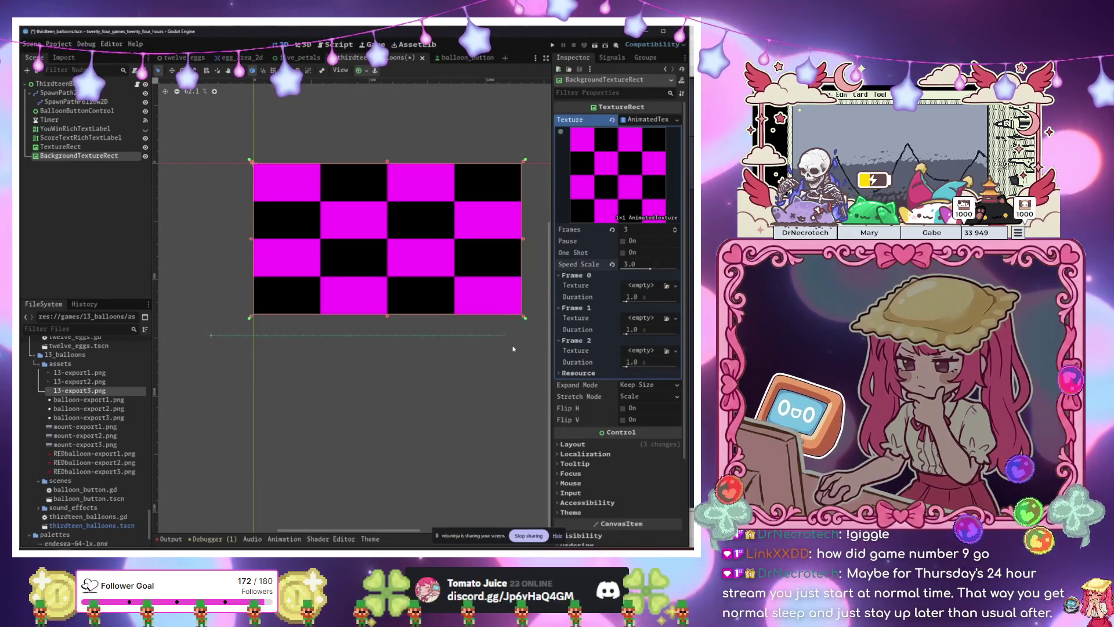
- Fill Frames 0–2 with mount-export1–3.png and move the background to the top of the tree
click(96, 430)
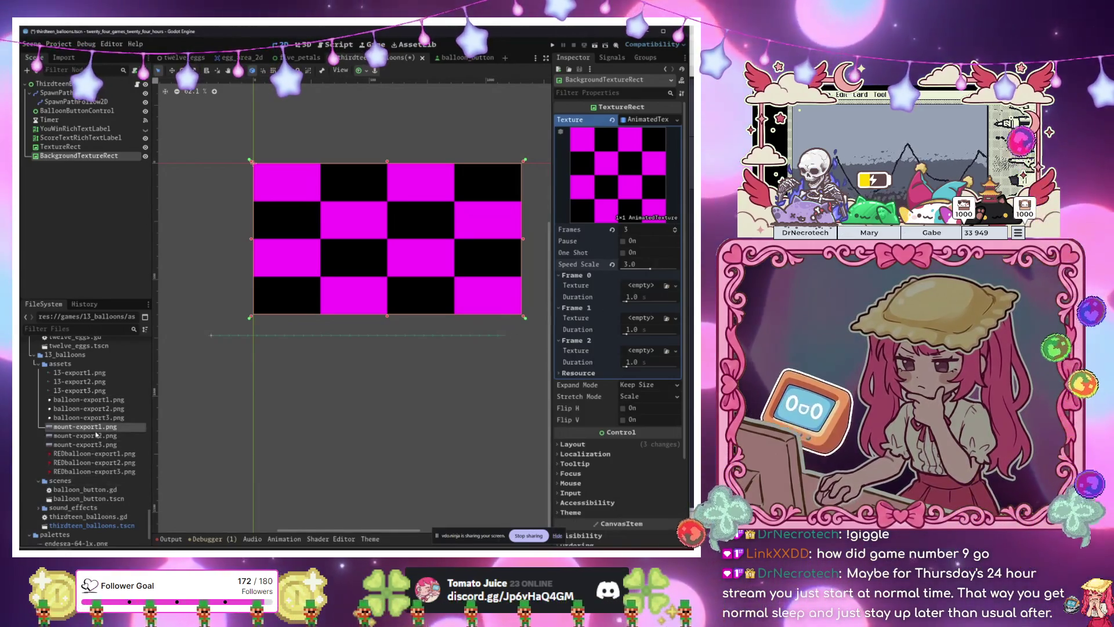
mouse_move(90, 439)
mouse_down()
mouse_move(174, 441)
mouse_move(609, 287)
mouse_move(644, 288)
mouse_up()
drag(71, 442, 656, 349)
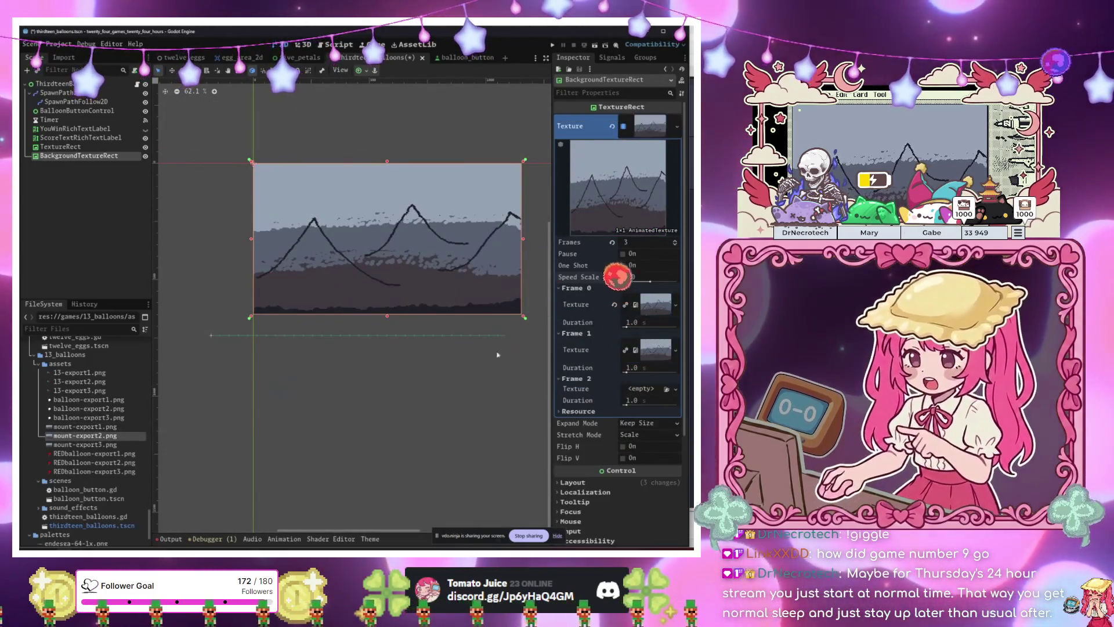
click(86, 445)
drag(86, 444, 650, 388)
drag(85, 156, 78, 91)
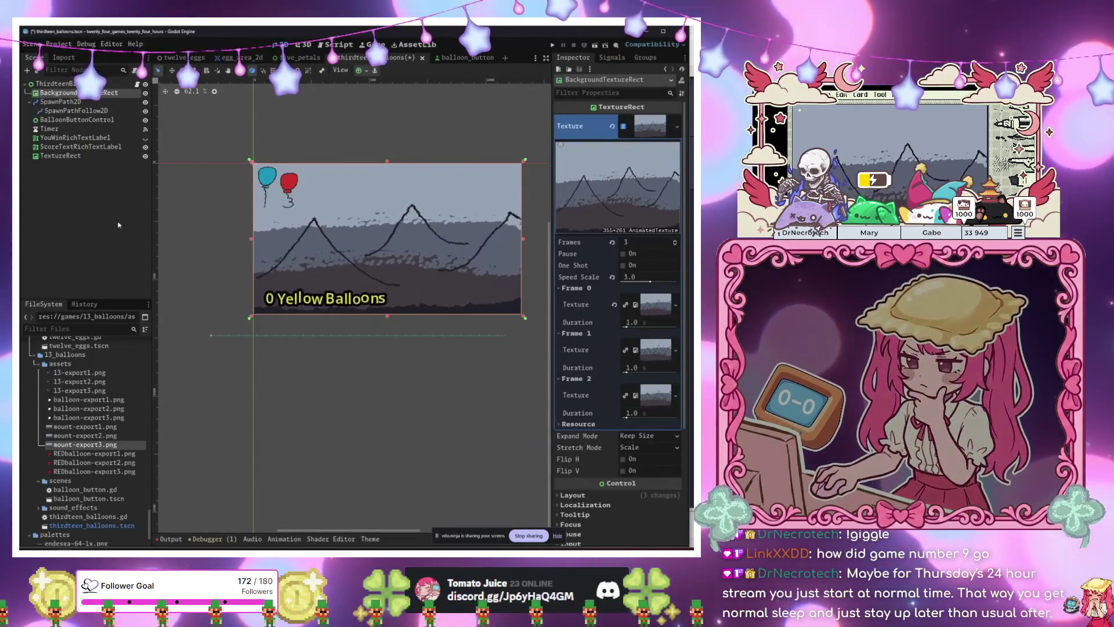
click(281, 386)
- Run the scene, pop several rising and yellow balloons to test scoring, then stop the game
key(F6)
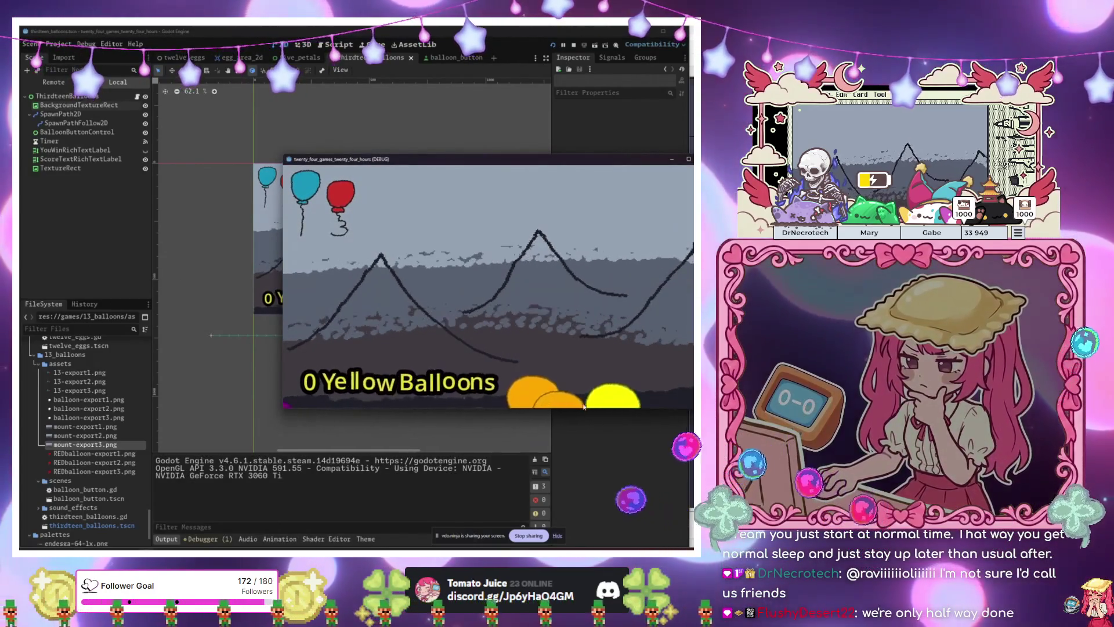
click(595, 386)
click(537, 386)
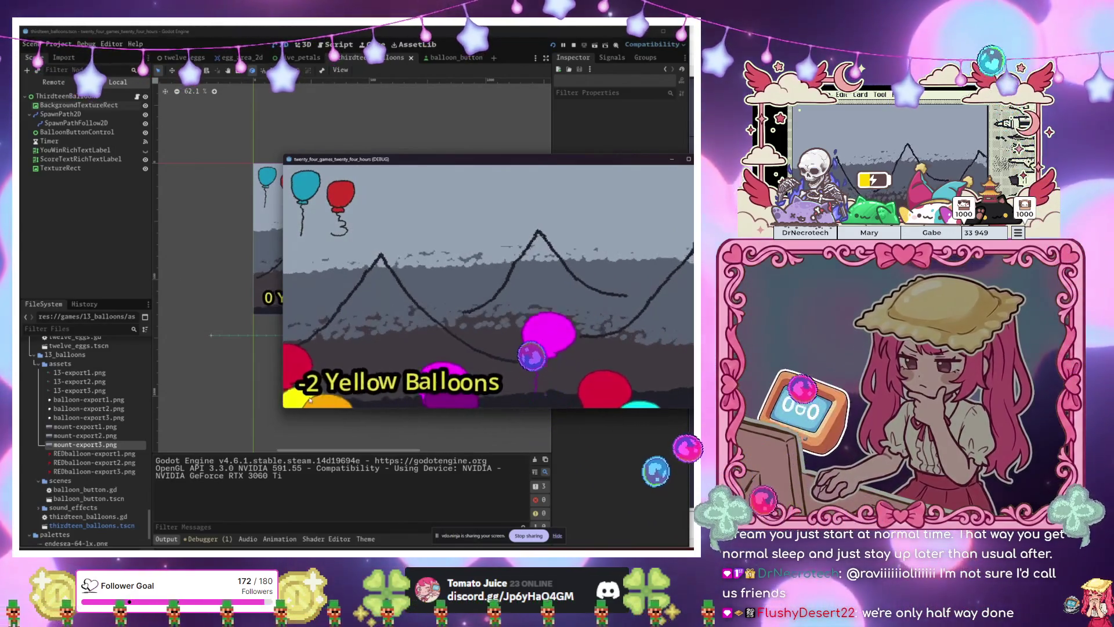
click(307, 395)
click(465, 377)
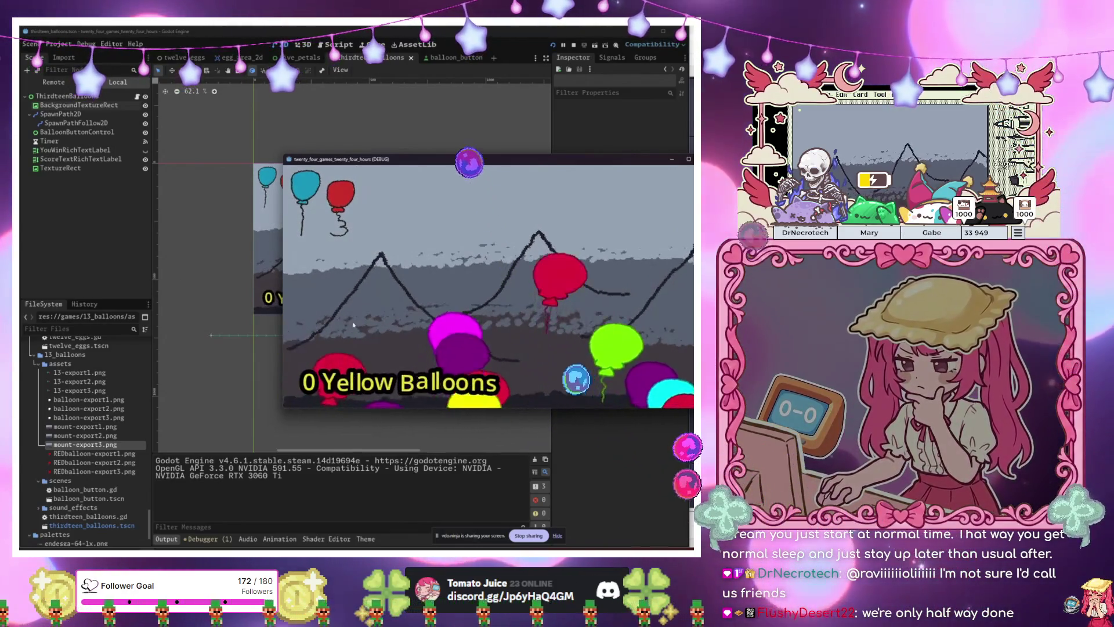
click(518, 382)
click(410, 352)
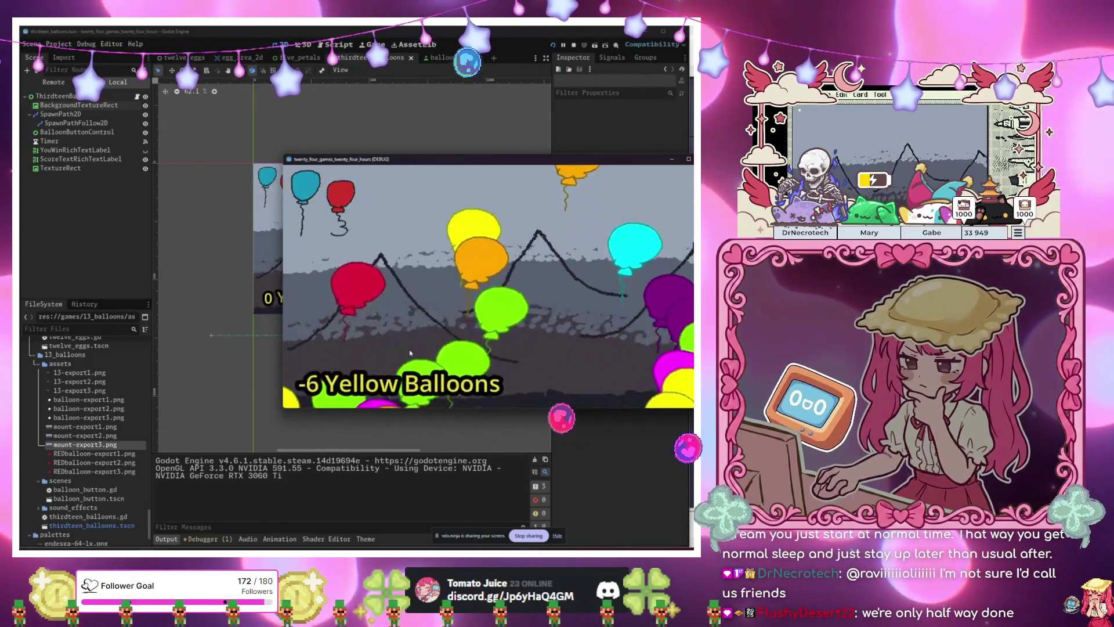
click(517, 324)
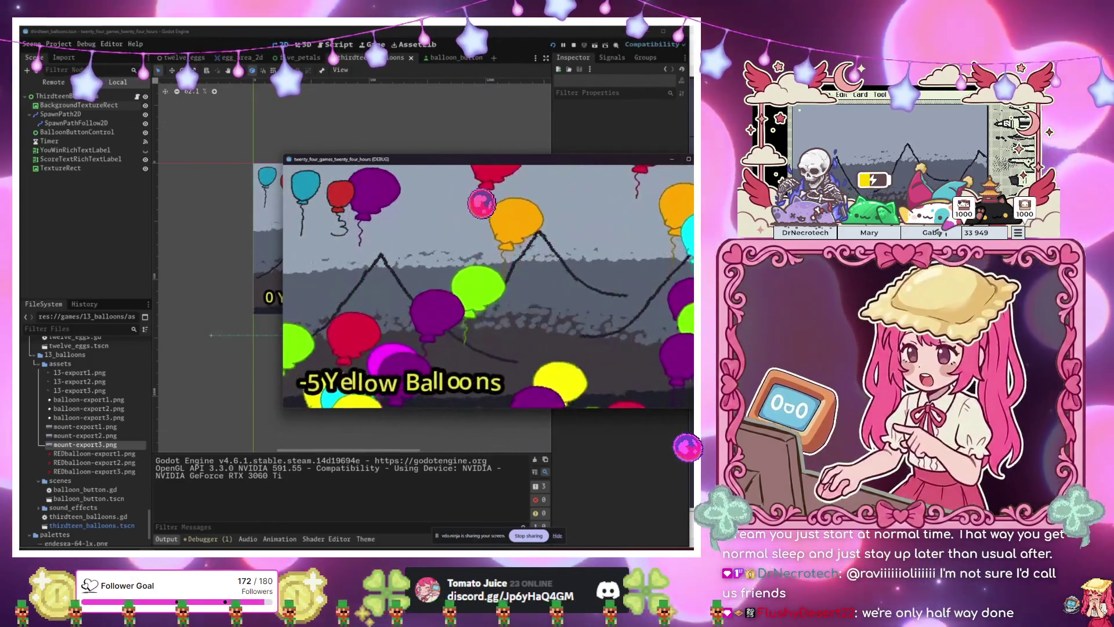
key(F8)
click(80, 95)
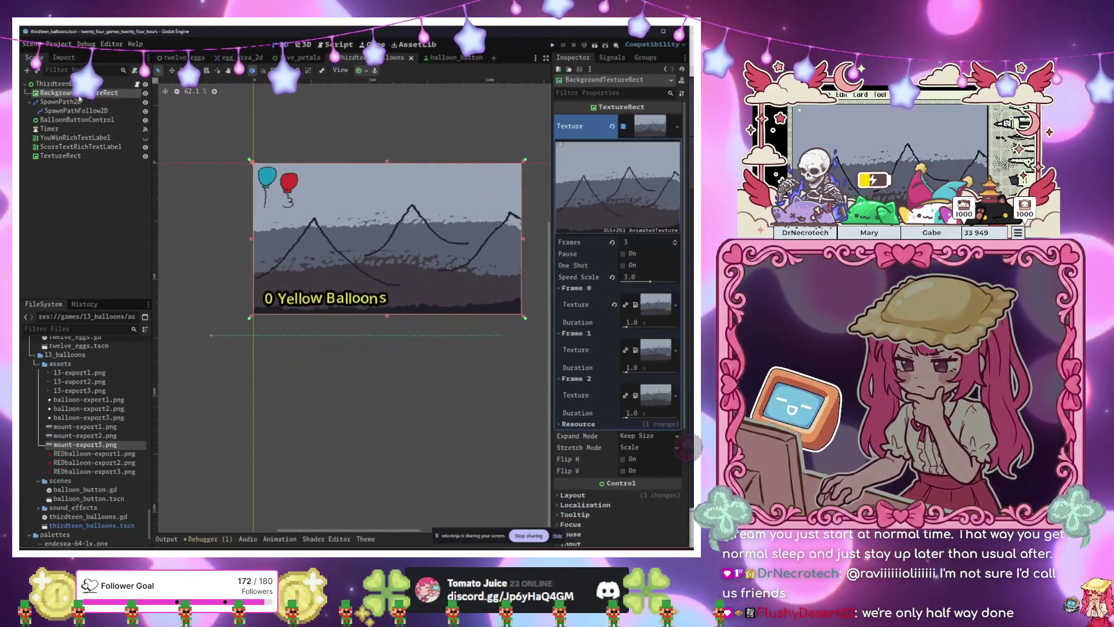
- Move BalloonButtonControl below TextureRect at the bottom of the node tree
click(60, 156)
scroll(385, 290, down, 2)
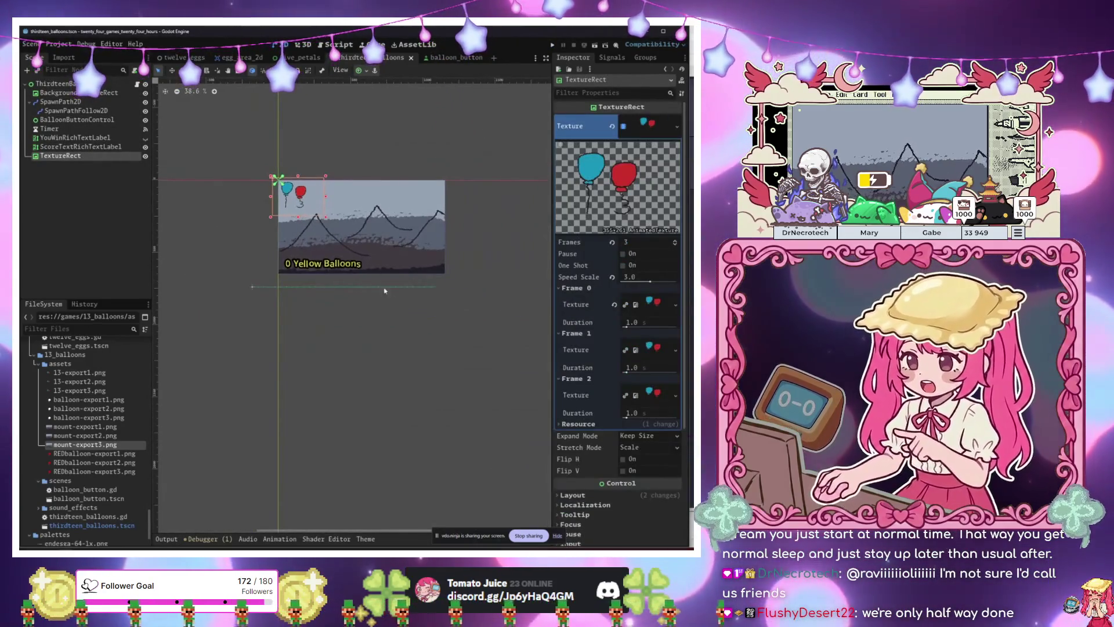
scroll(351, 293, up, 4)
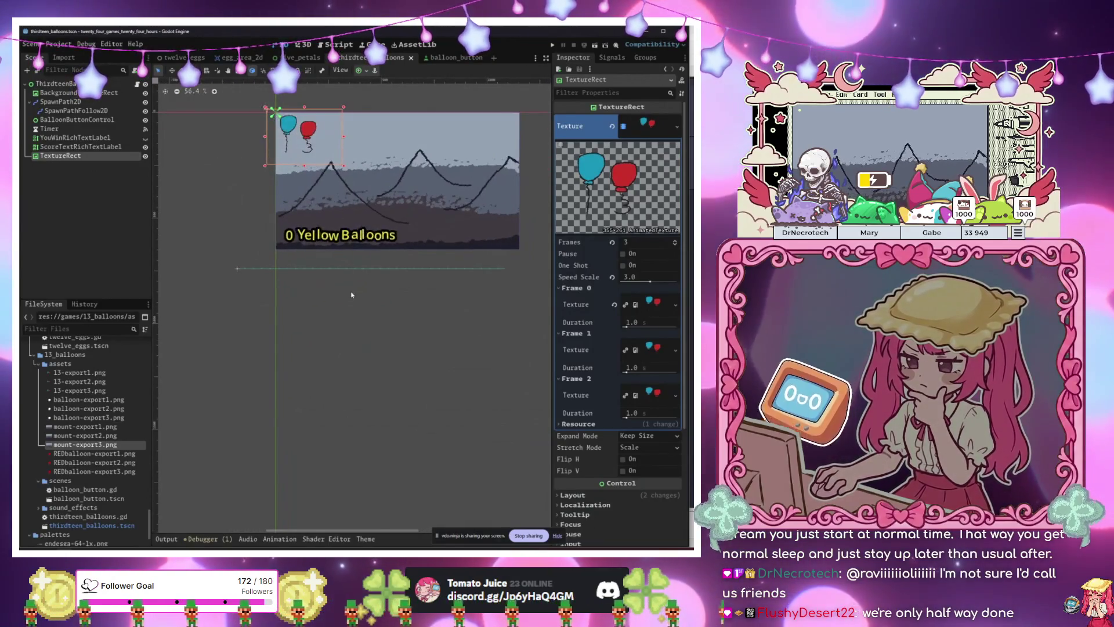
click(351, 293)
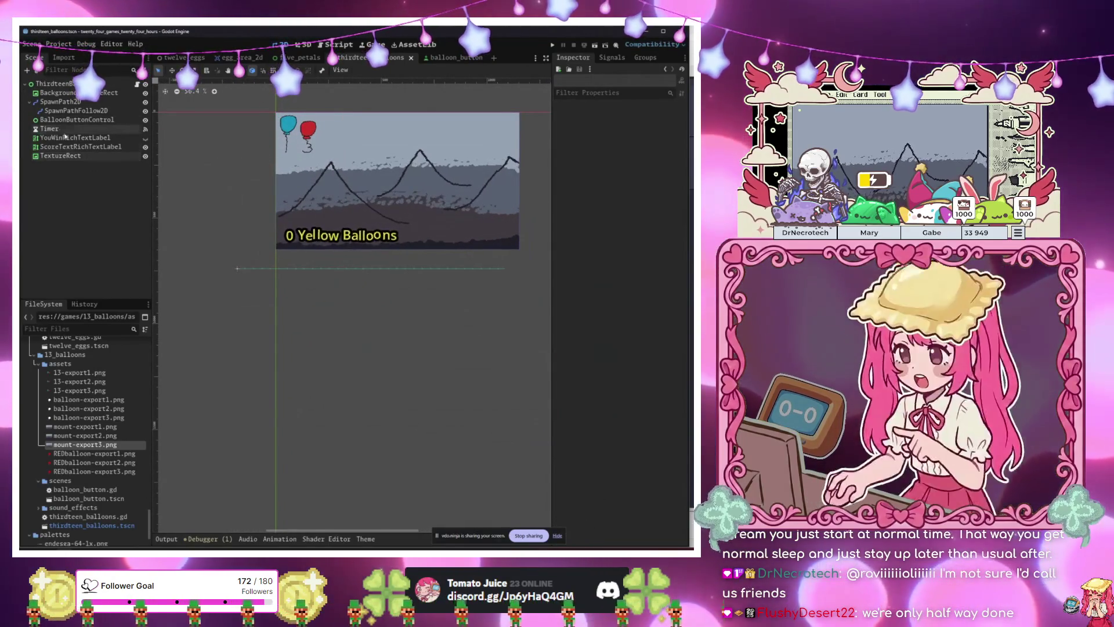
click(60, 155)
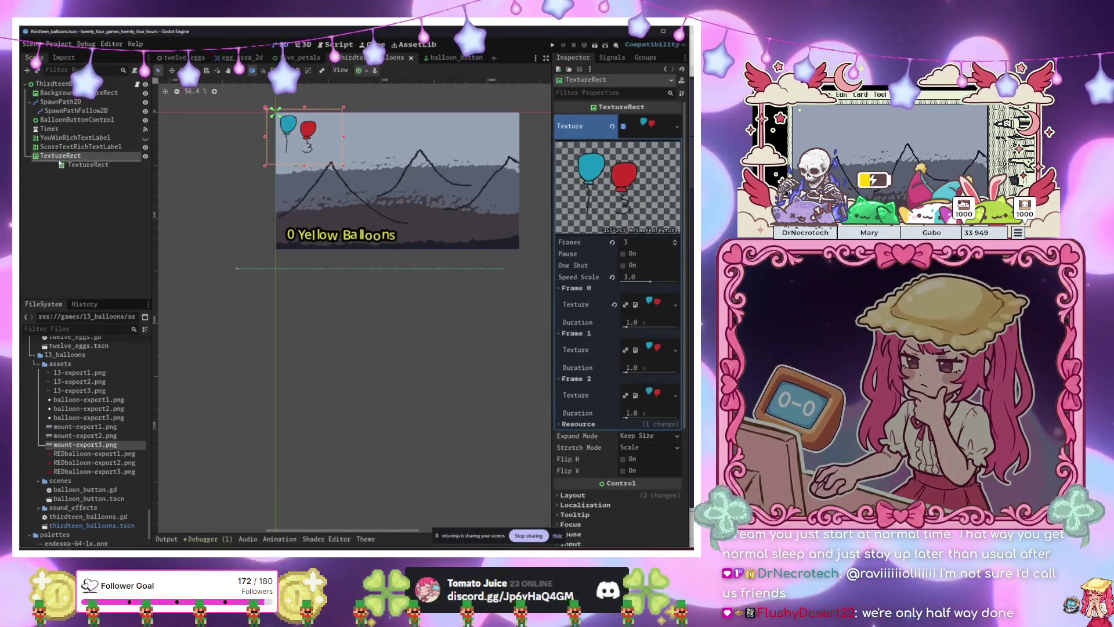
click(61, 120)
drag(61, 120, 60, 161)
- Open a new empty scene tab
click(366, 306)
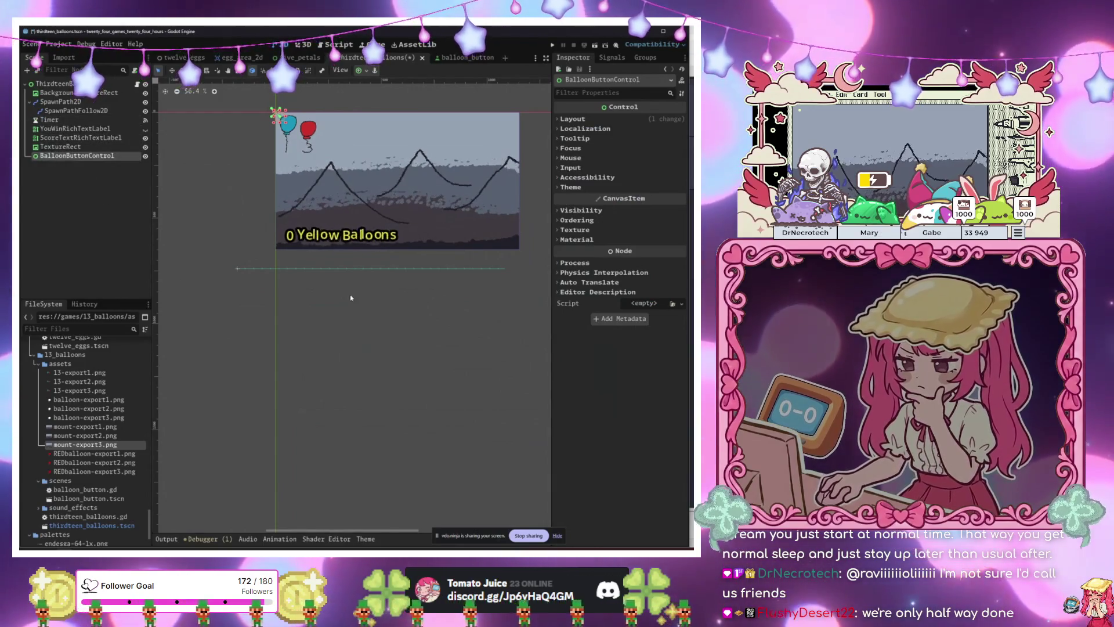
scroll(343, 327, down, 2)
scroll(342, 327, up, 2)
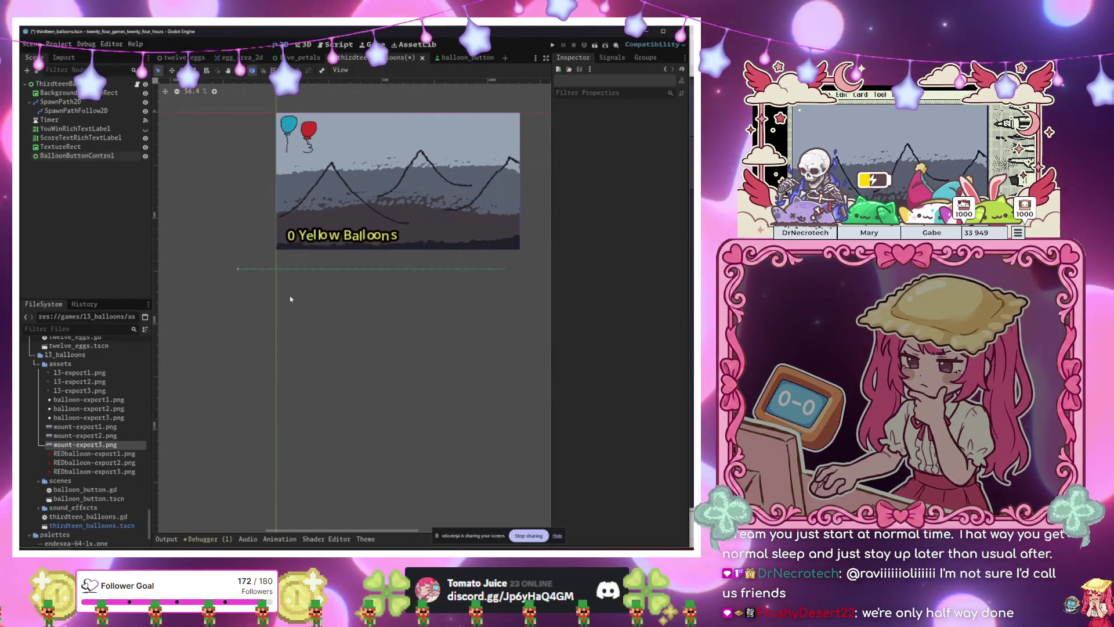
scroll(291, 299, down, 3)
scroll(287, 303, up, 2)
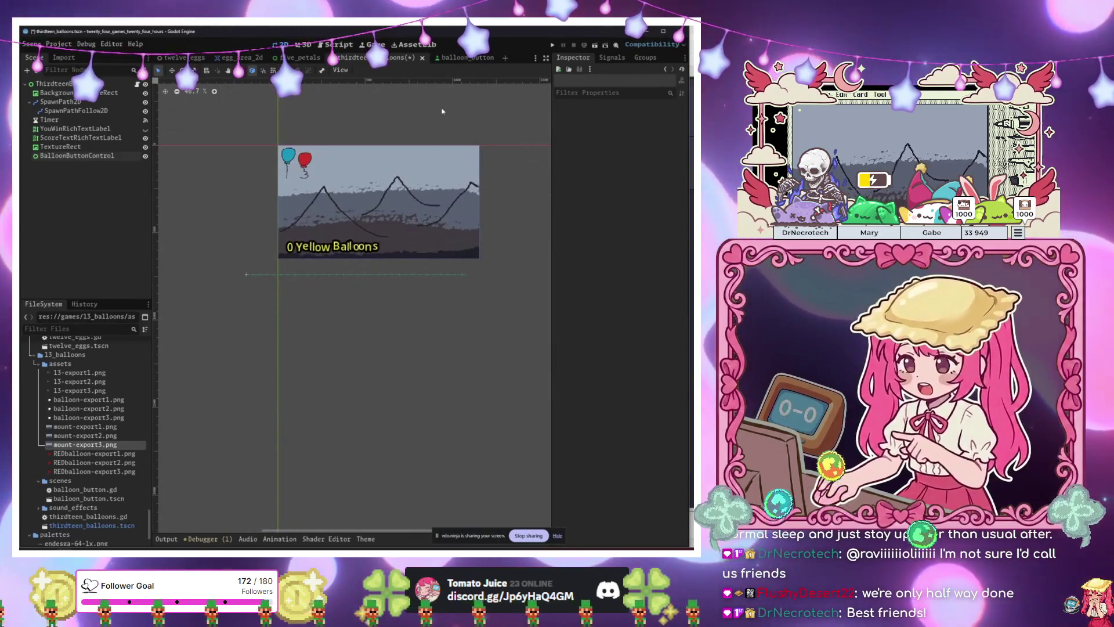
click(504, 58)
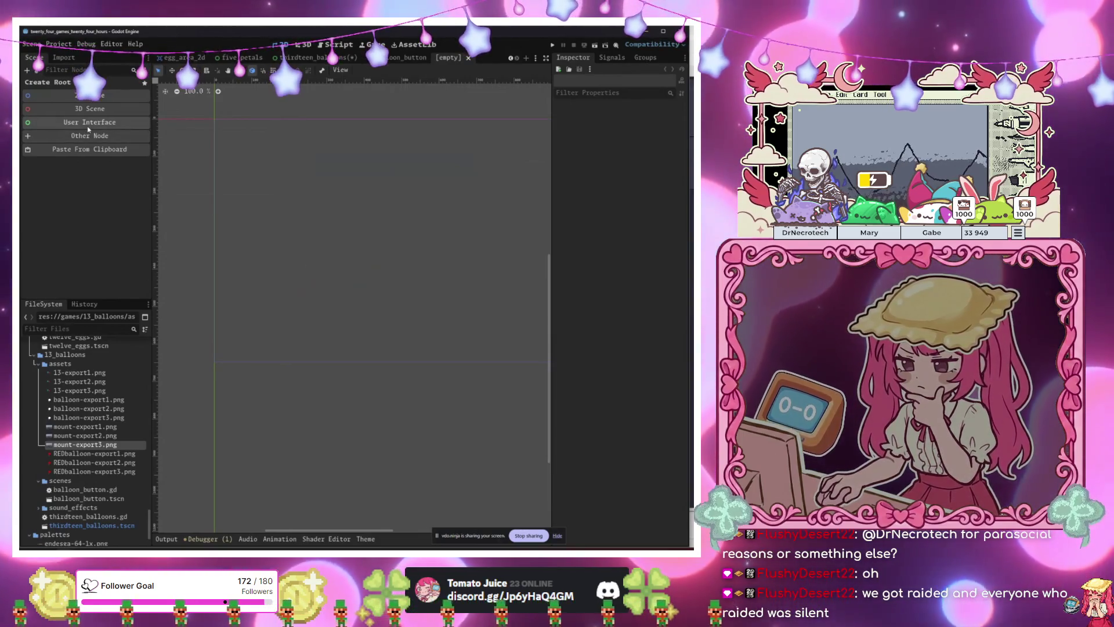
- Make a User Interface Control the root and rename it FourteenToppings
click(88, 127)
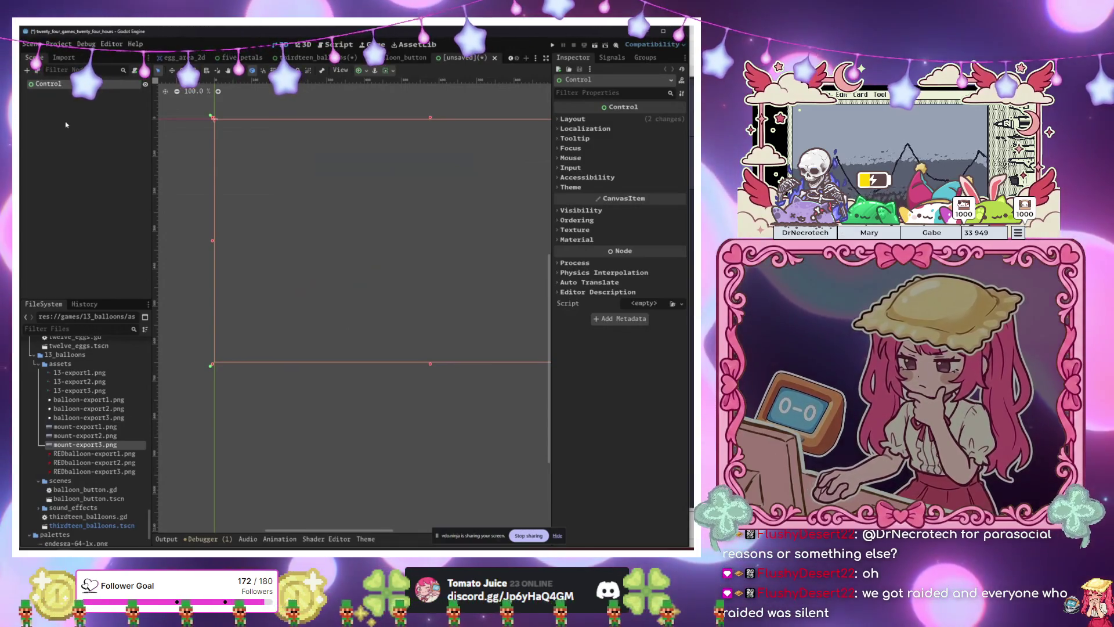
double_click(73, 84)
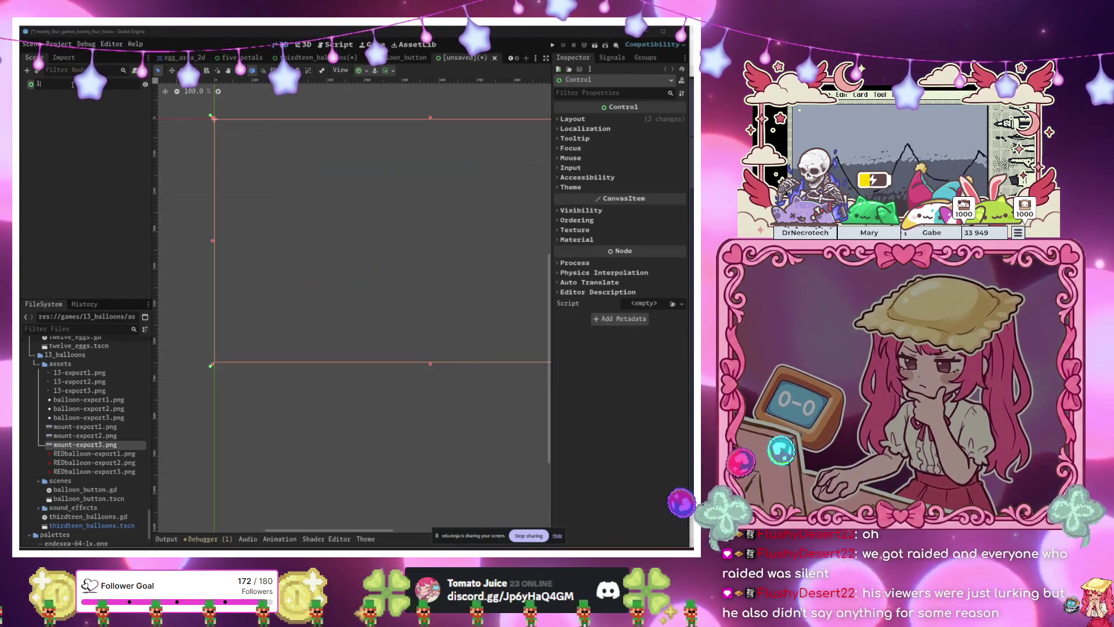
text(Toppings)
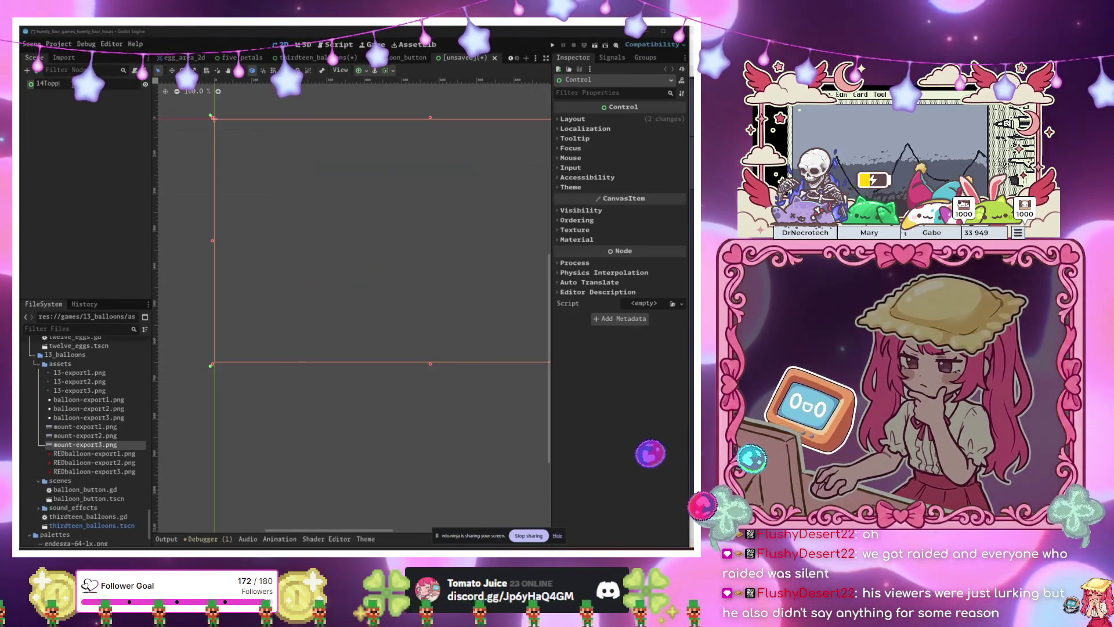
key(BackSpace)
key(BackSpace)
key(BackSpace)
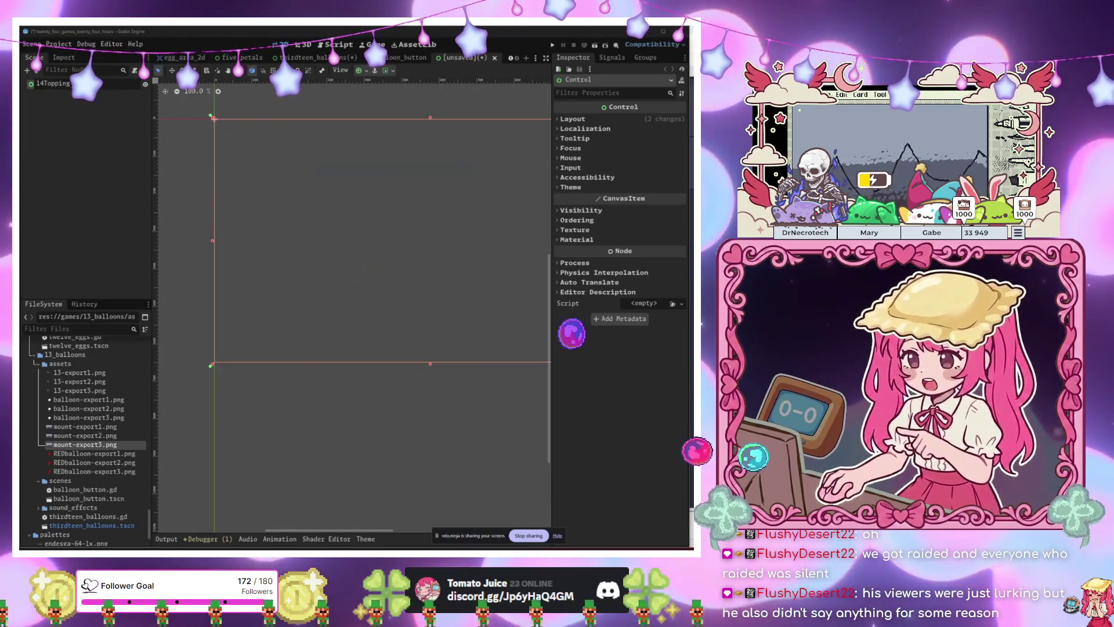
text(FourteenTo)
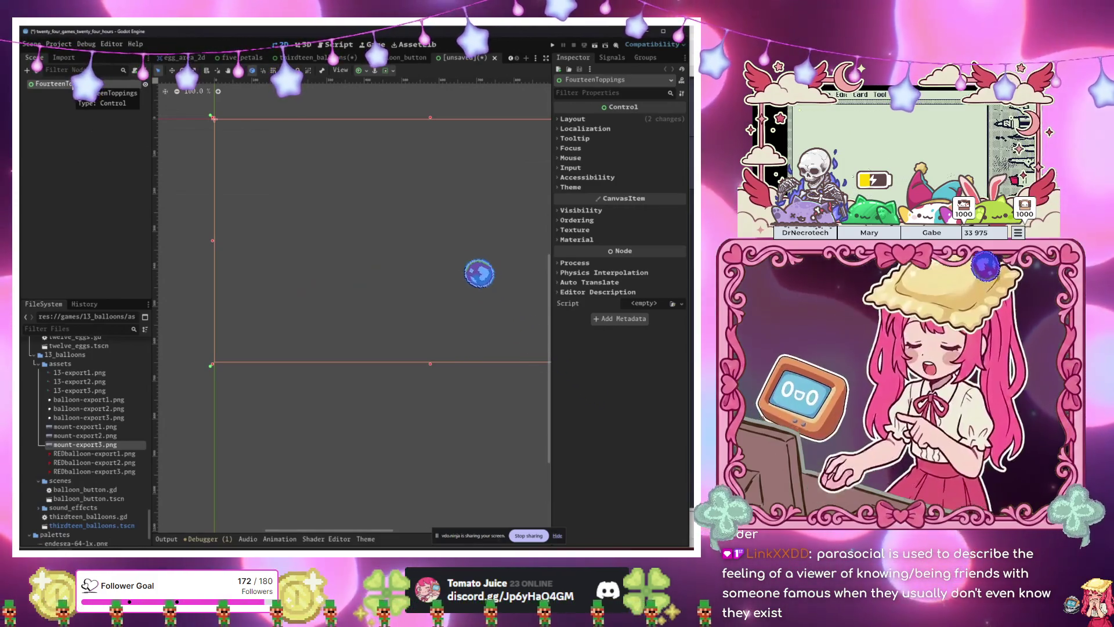
- Bring up the Create New Node dialog to add a child under FourteenToppings
key(ctrl+a)
key(Escape)
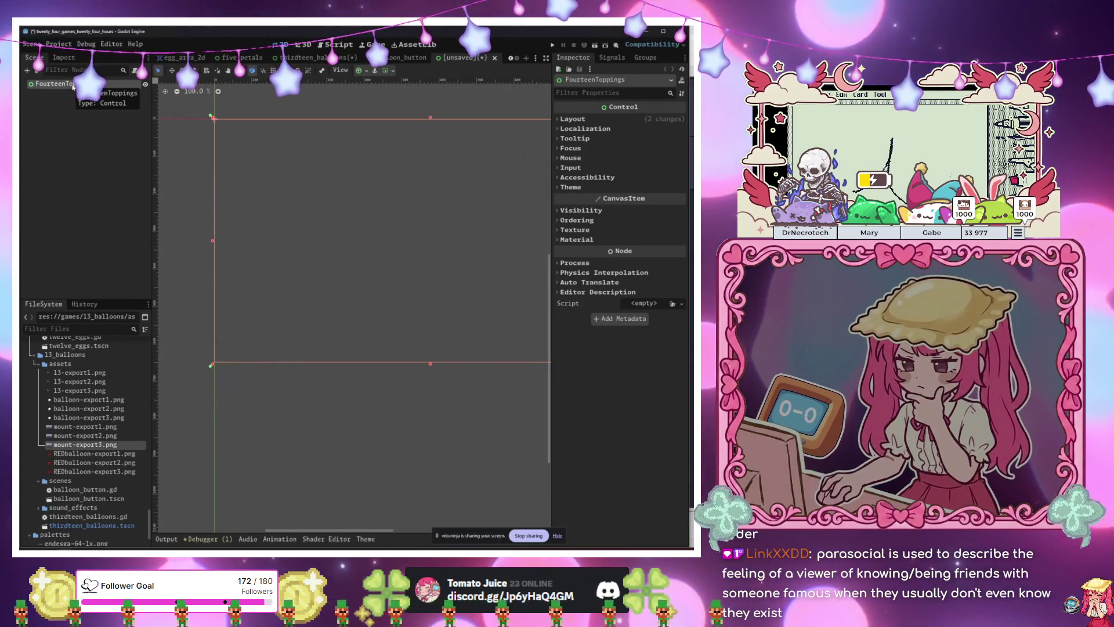
key(ctrl+a)
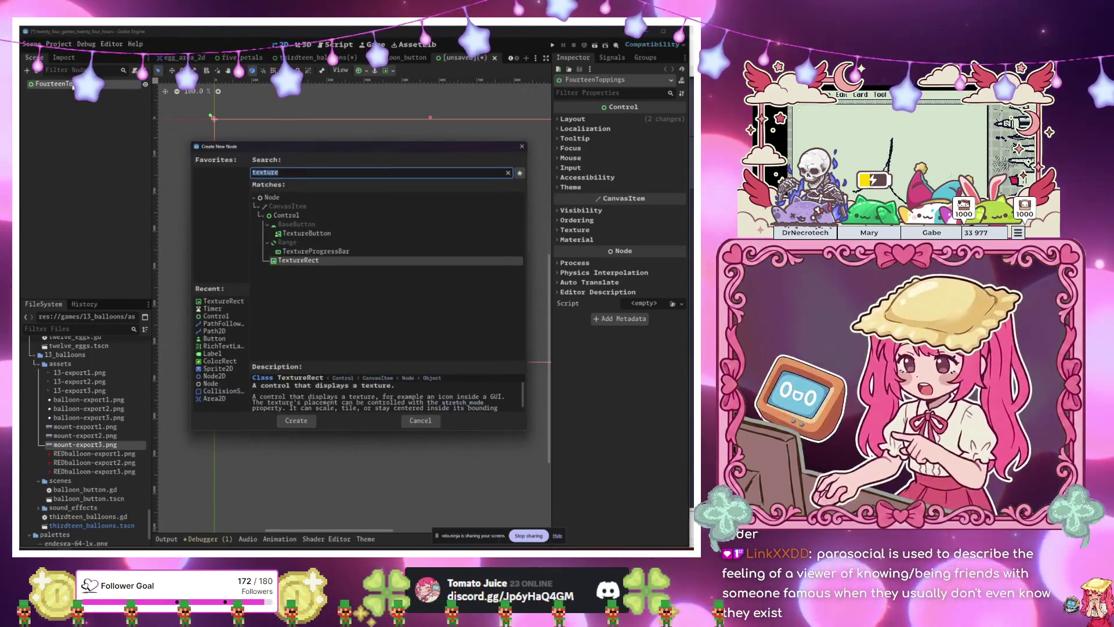
- Add an HBoxContainer child under FourteenToppings
text(hbox)
key(Return)
key(ctrl+a)
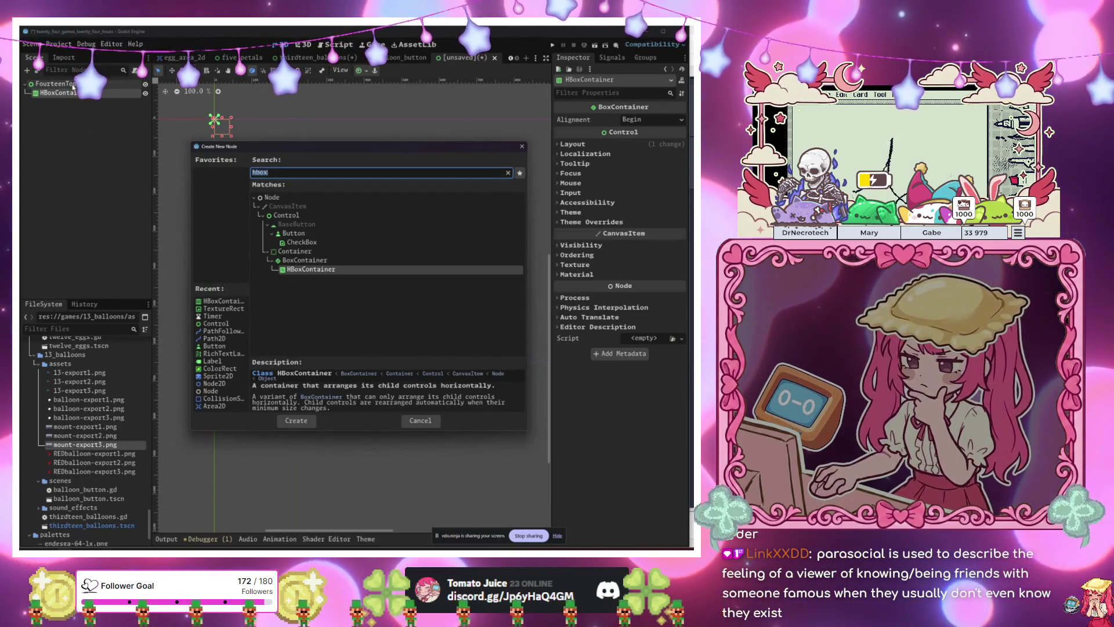
key(Escape)
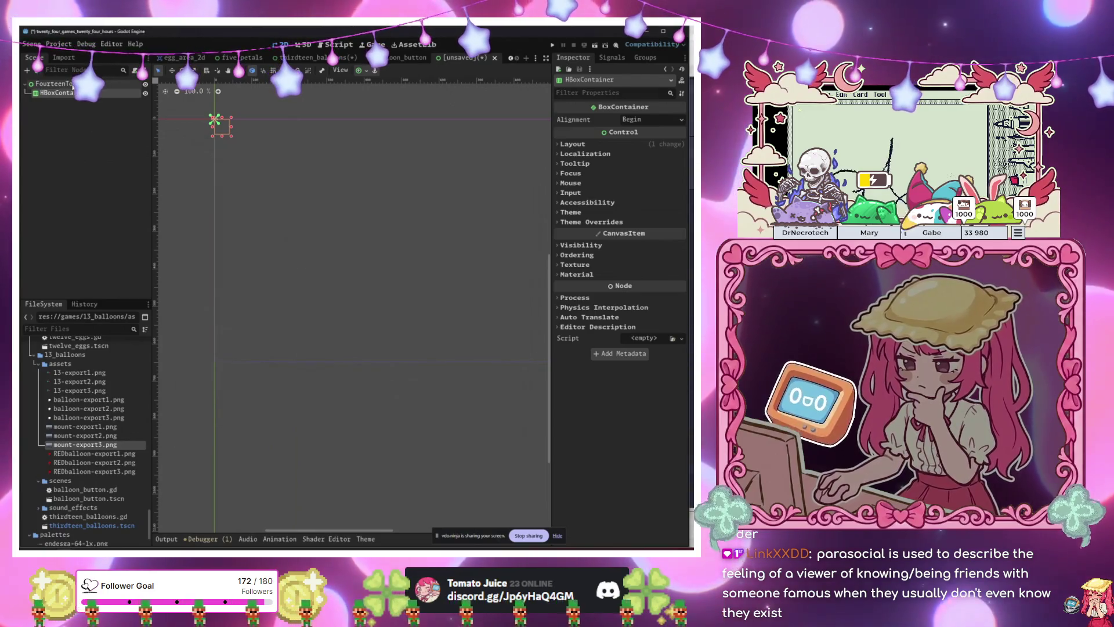
- Add a VBoxContainer child under FourteenToppings
key(ctrl+a)
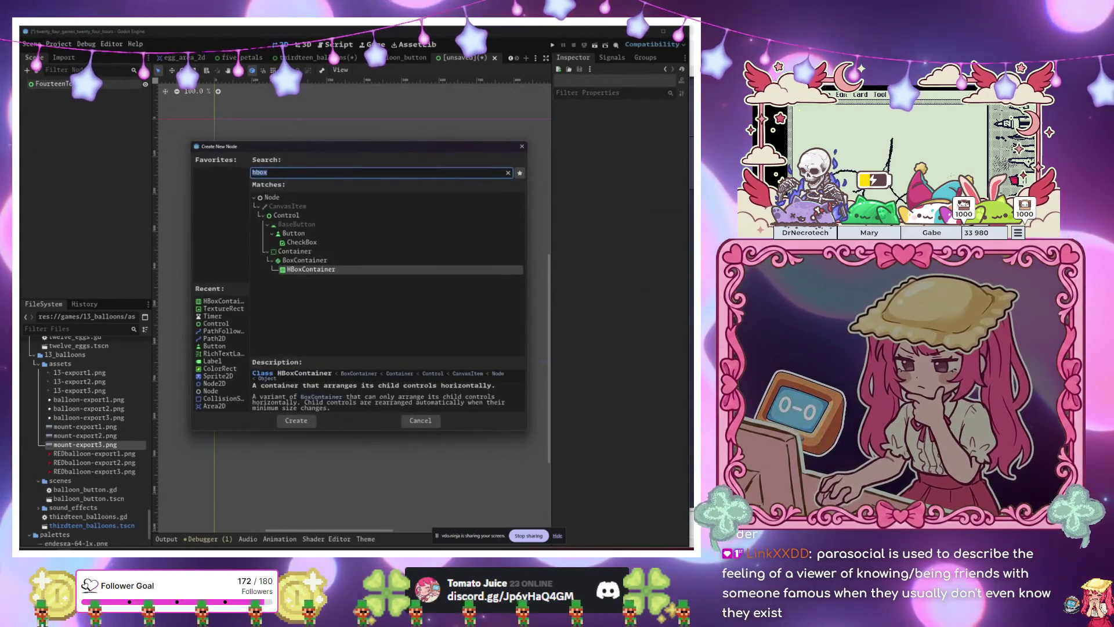
text(vbox)
key(Return)
key(ctrl+a)
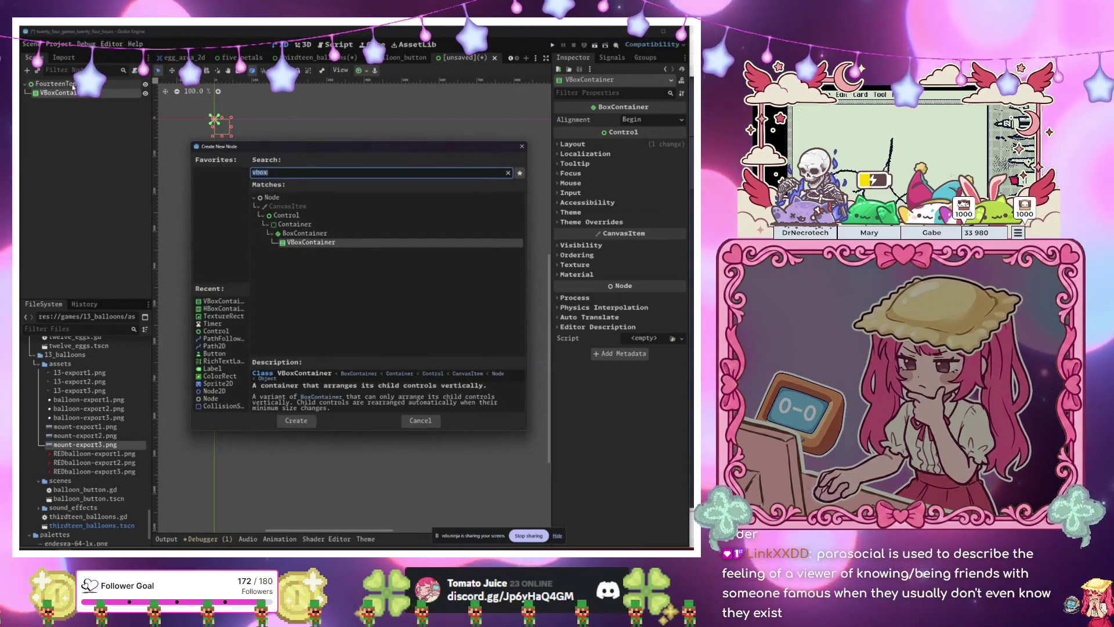
key(Escape)
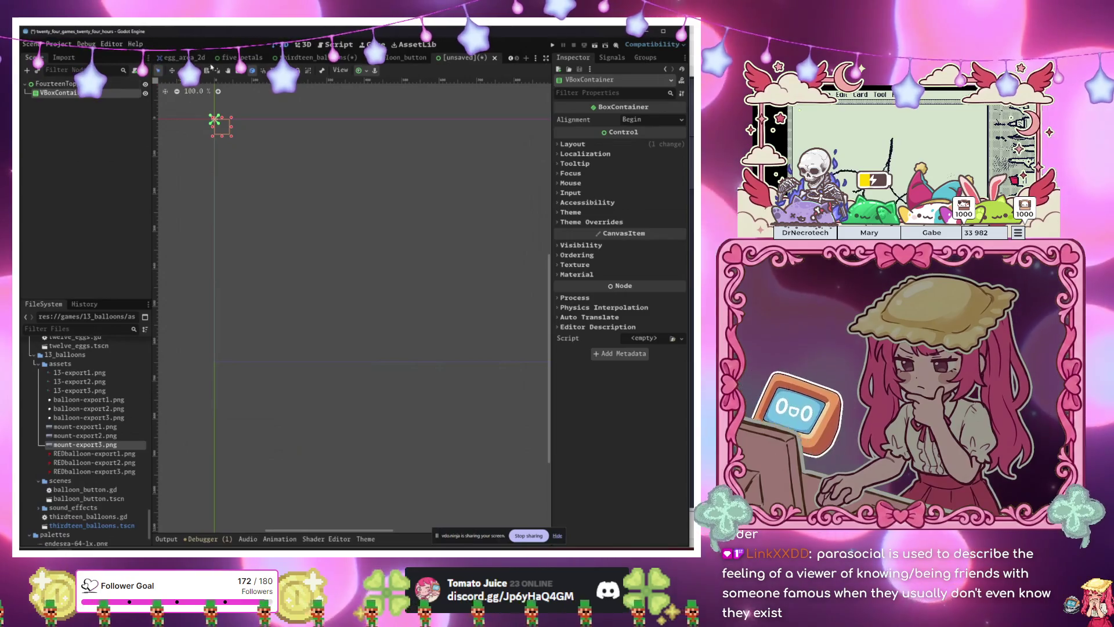
- Inspect the VBoxContainer on the canvas, then undo back to a bare Control root
scroll(343, 204, down, 5)
click(302, 204)
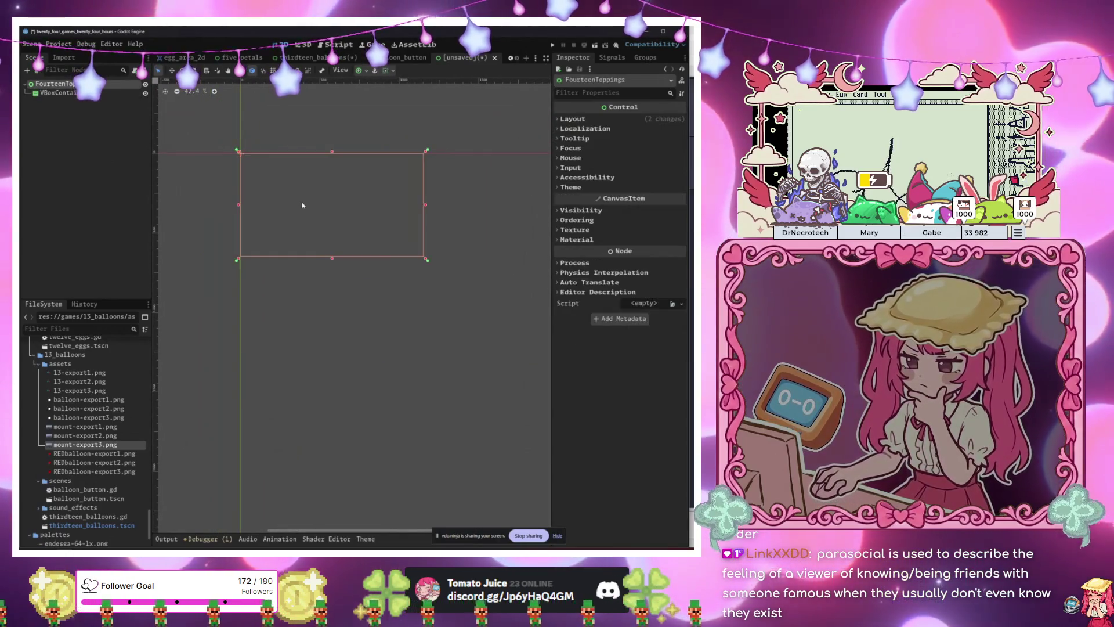
click(388, 301)
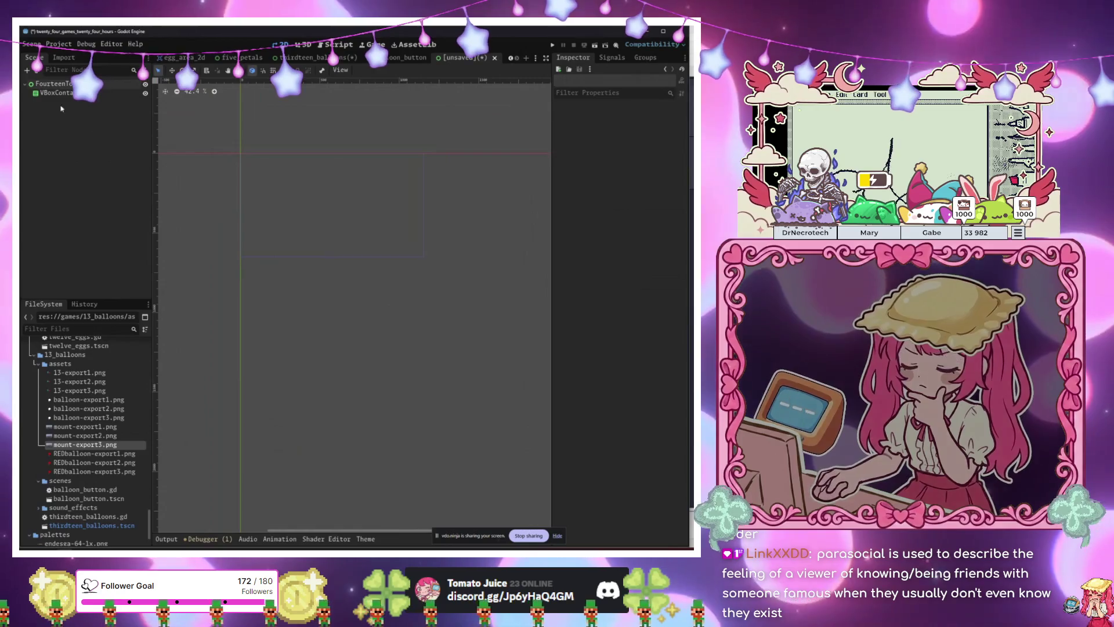
click(88, 95)
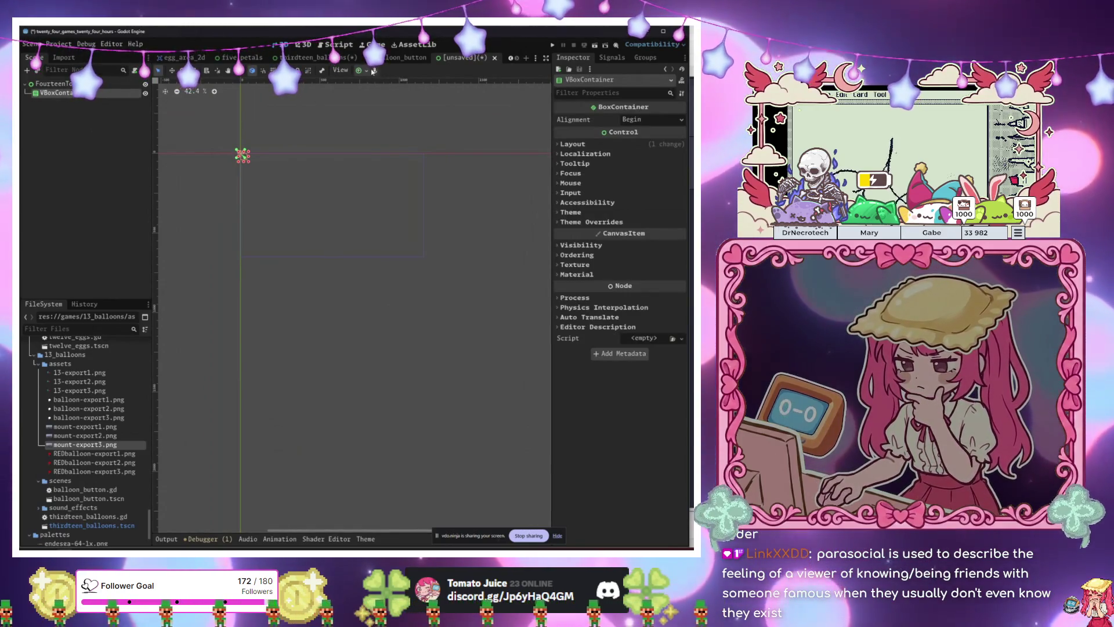
scroll(319, 159, up, 2)
drag(318, 159, 392, 165)
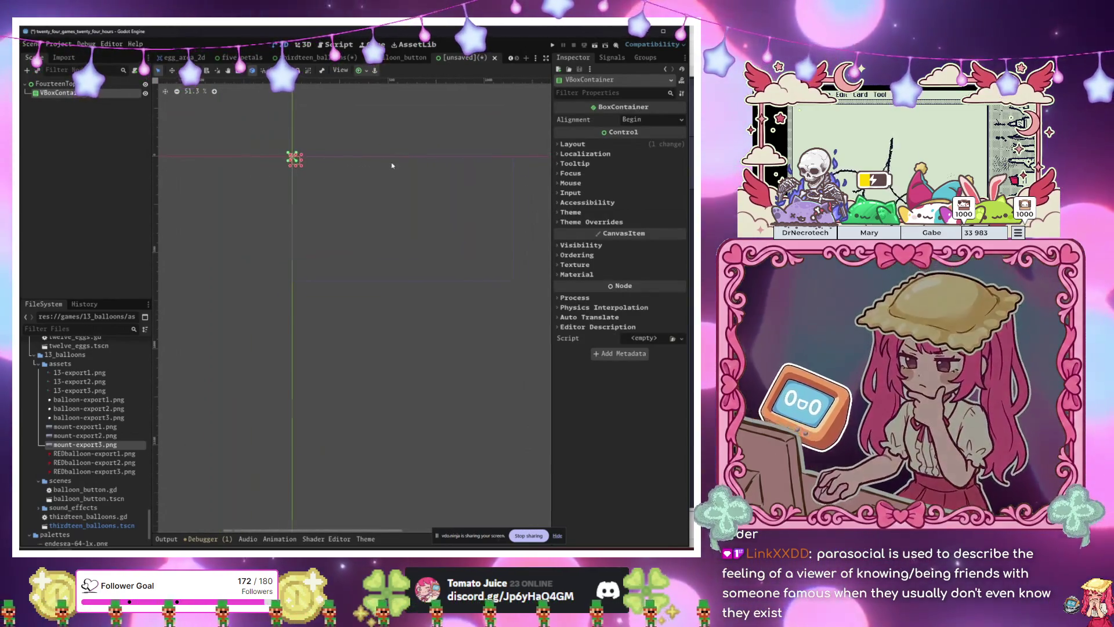
scroll(391, 165, up, 1)
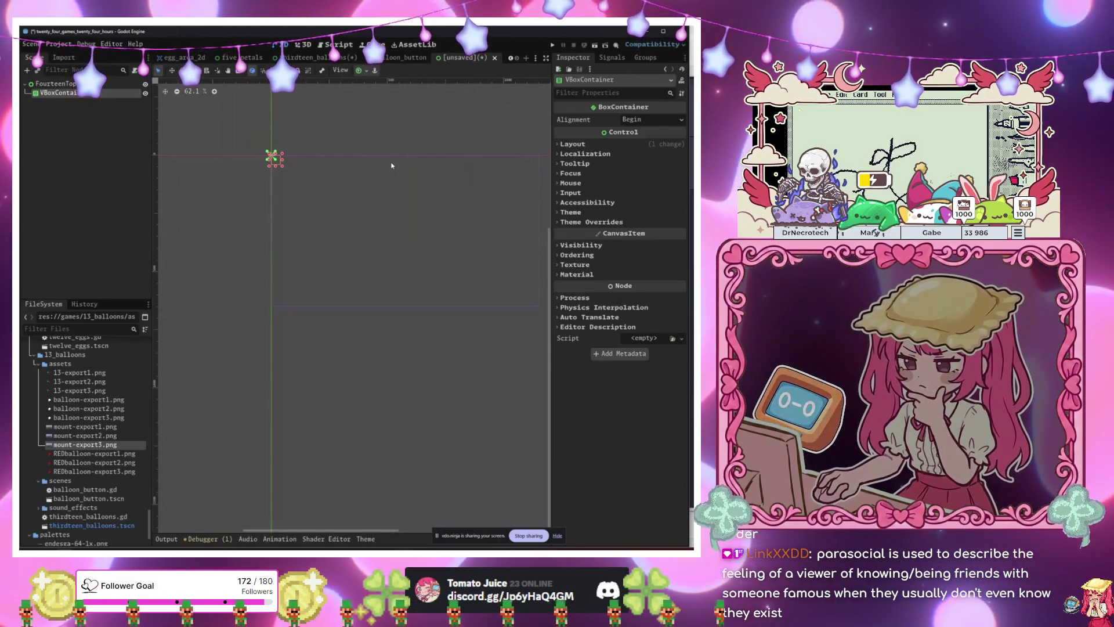
key(ctrl+z)
key(ctrl+z)
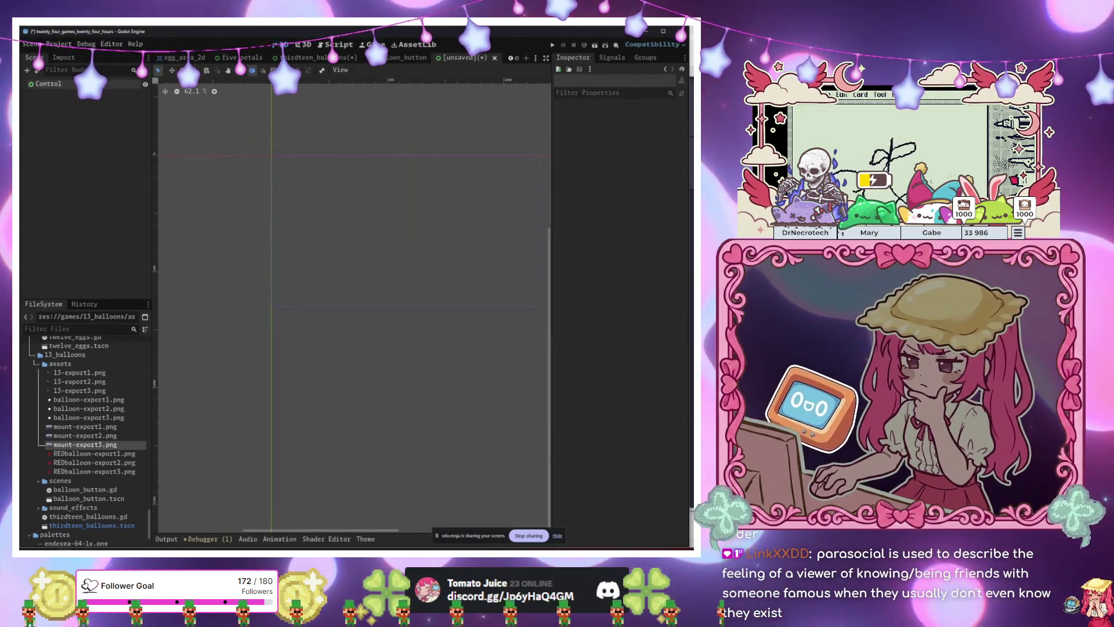
- Try saving the root branch as its own scene and dismiss the resulting alert
right_click(81, 86)
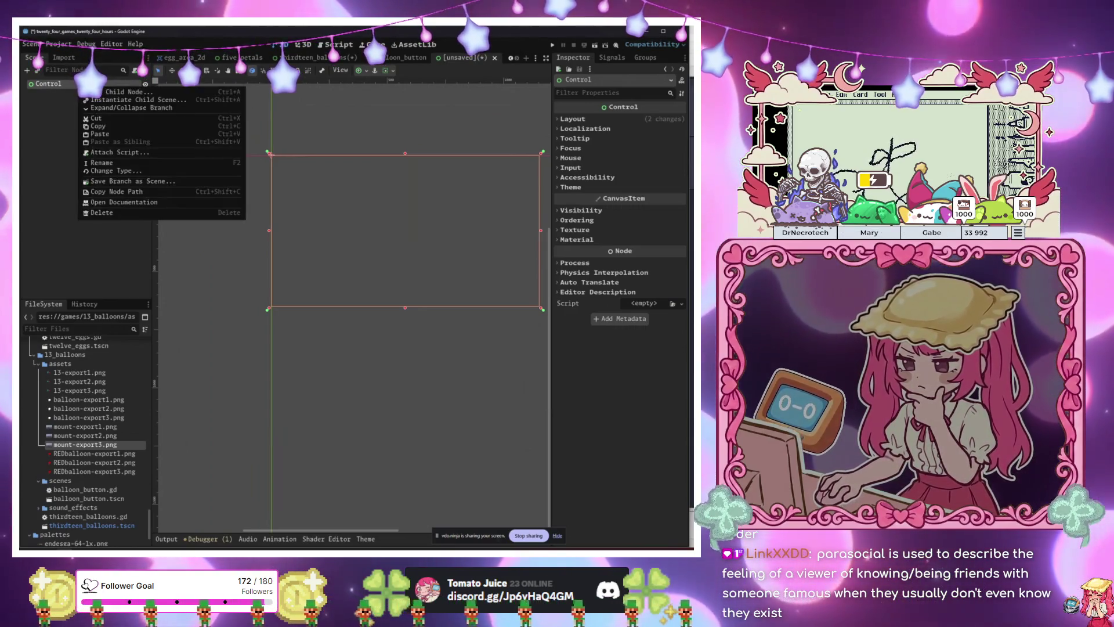
click(118, 183)
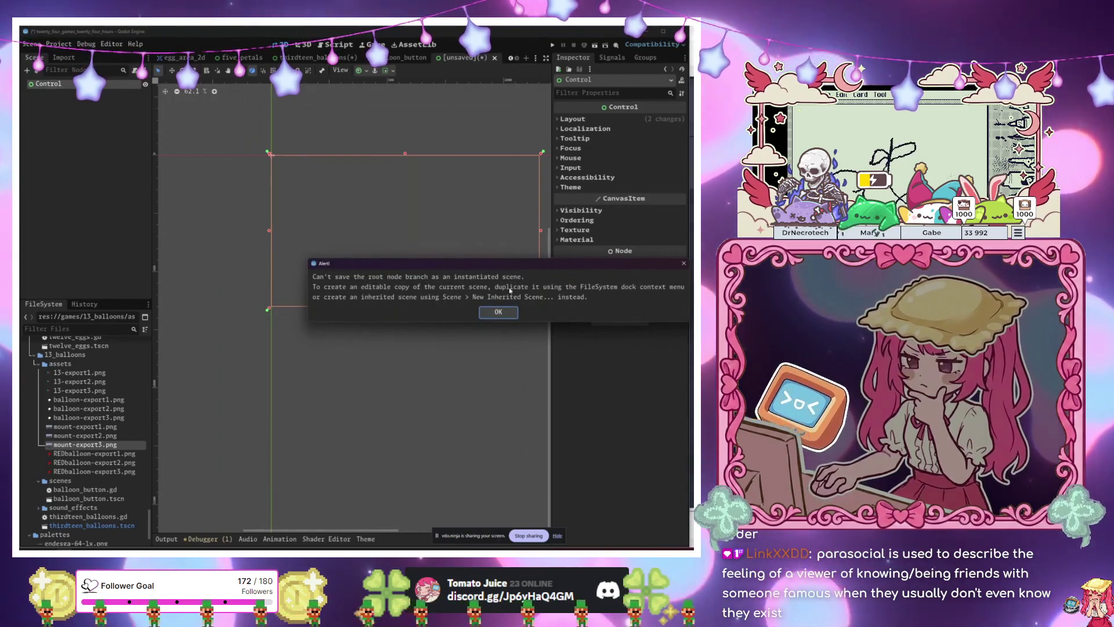
click(498, 312)
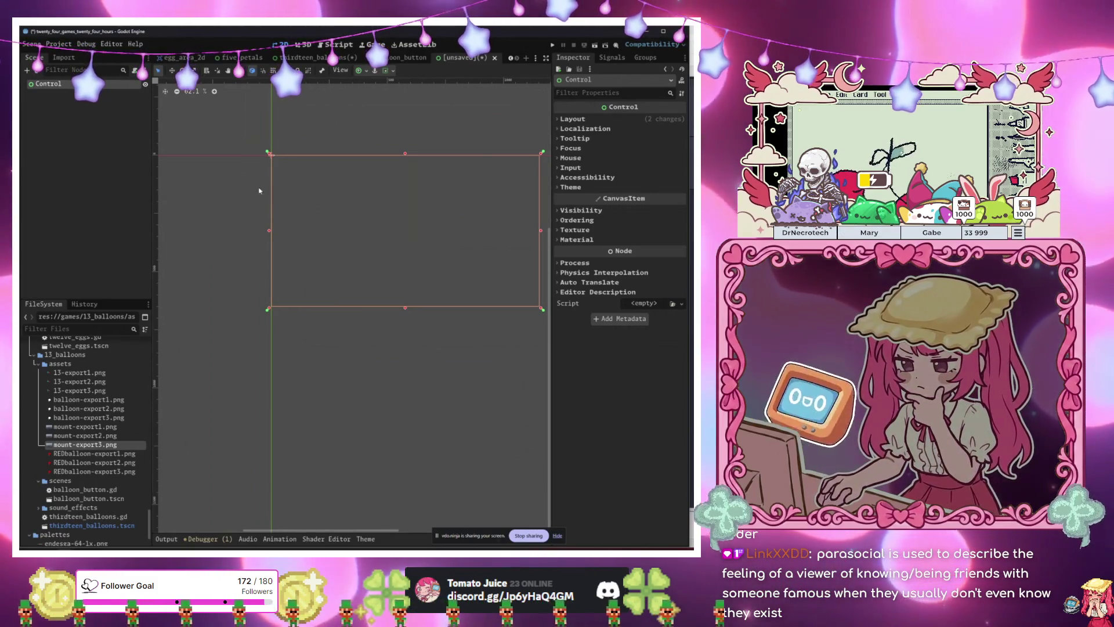
- Delete the Control root node and confirm the deletion
right_click(72, 102)
key(Up)
key(Up)
key(Return)
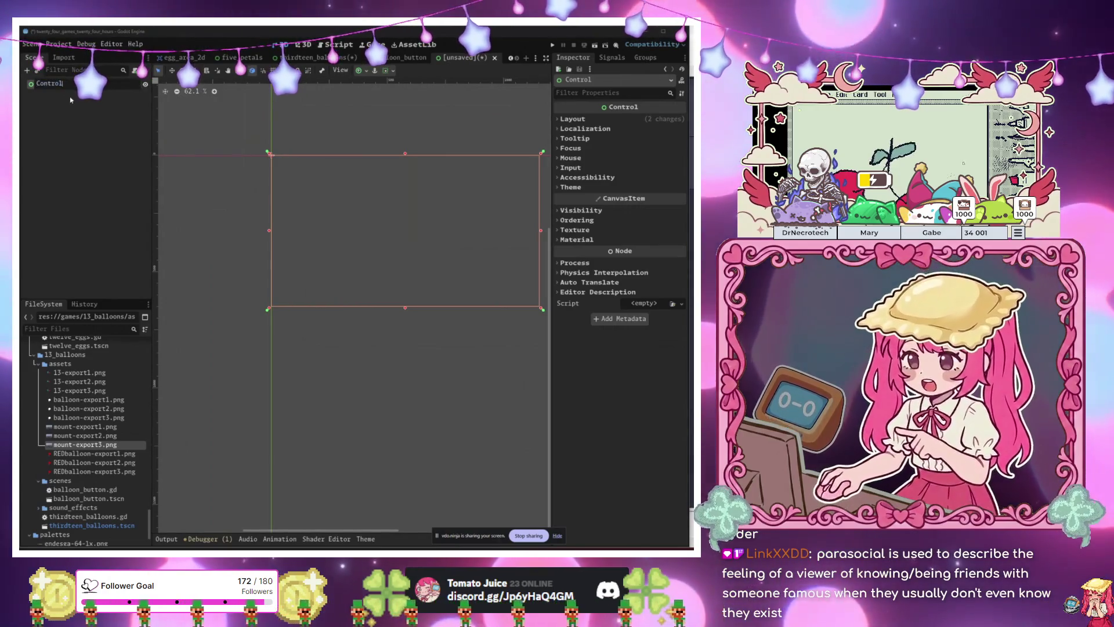
key(Delete)
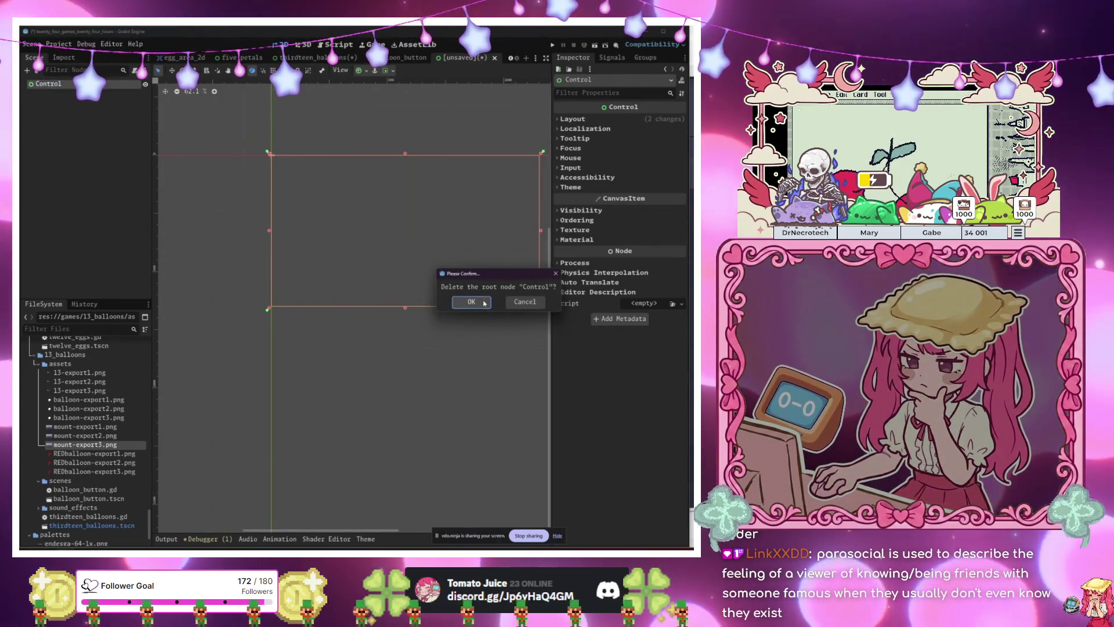
click(484, 303)
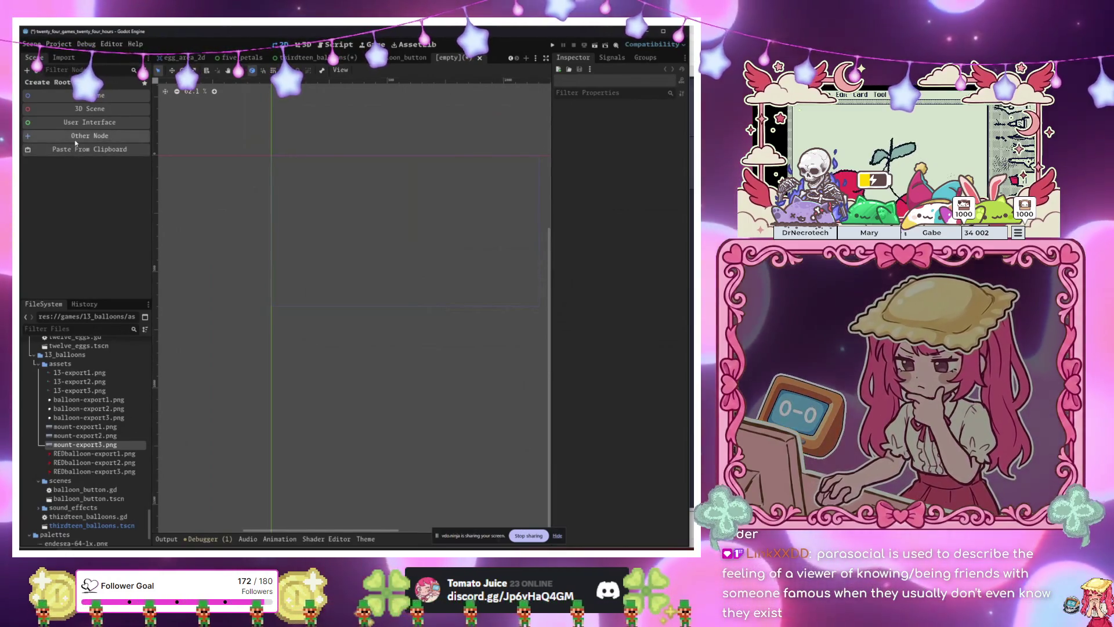
- Create a plain Node as the scene root and start renaming it FourteenToppings
click(76, 140)
text(node)
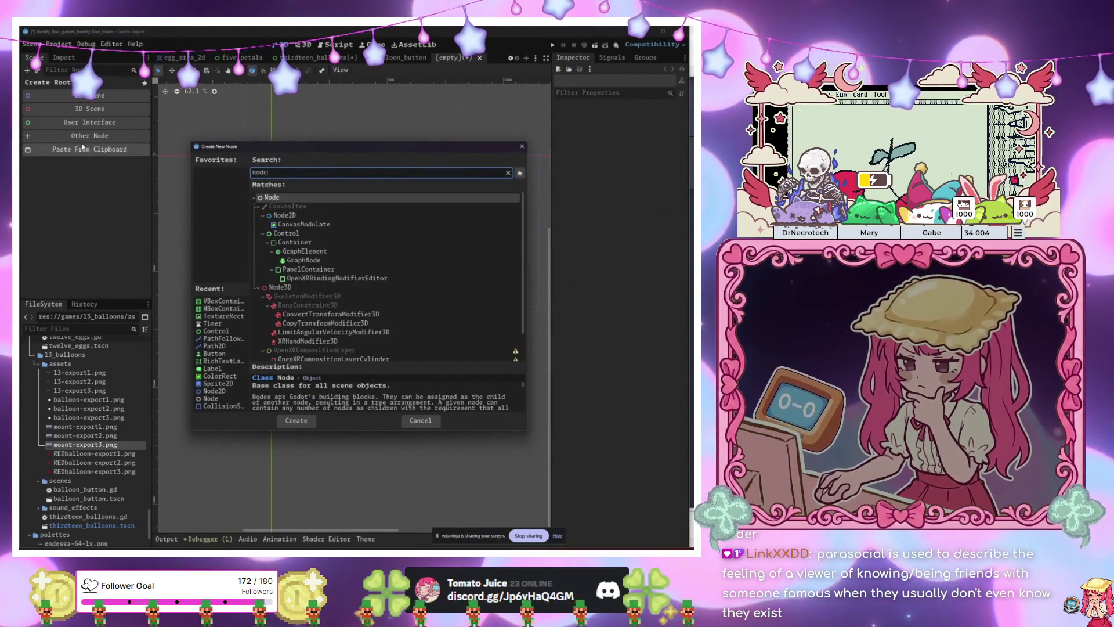
key(Return)
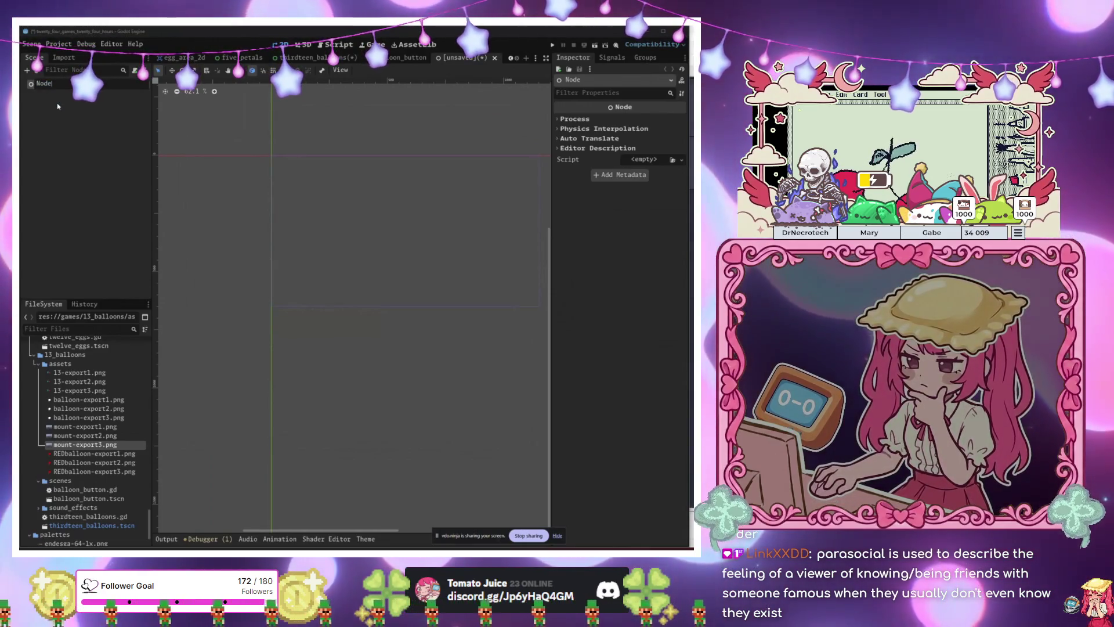
key(BackSpace)
key(BackSpace)
key(BackSpace)
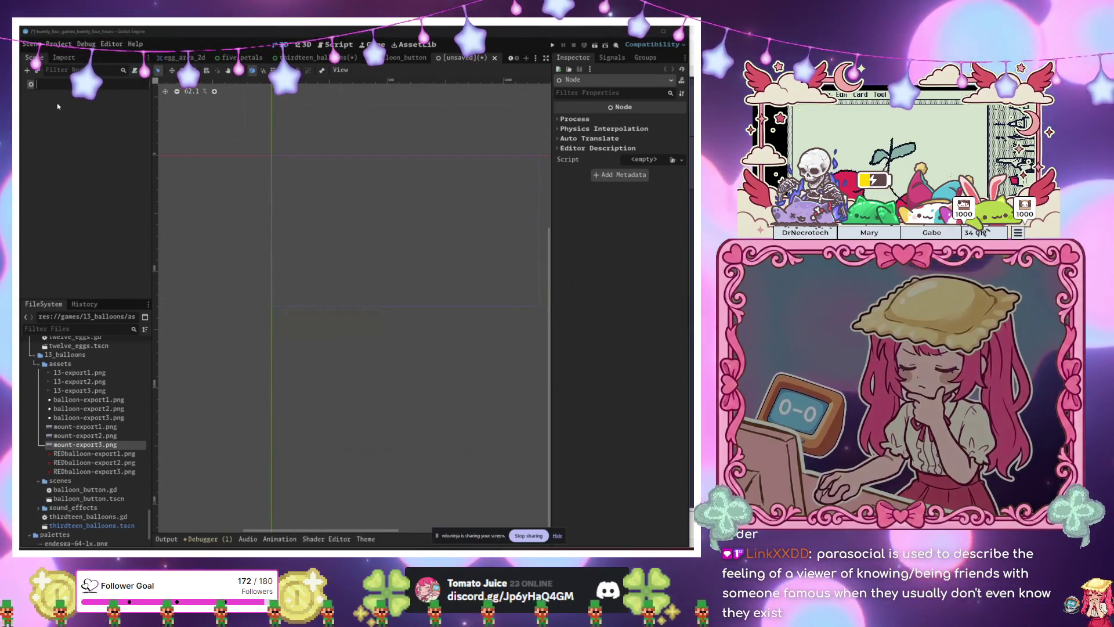
text(Fiyl)
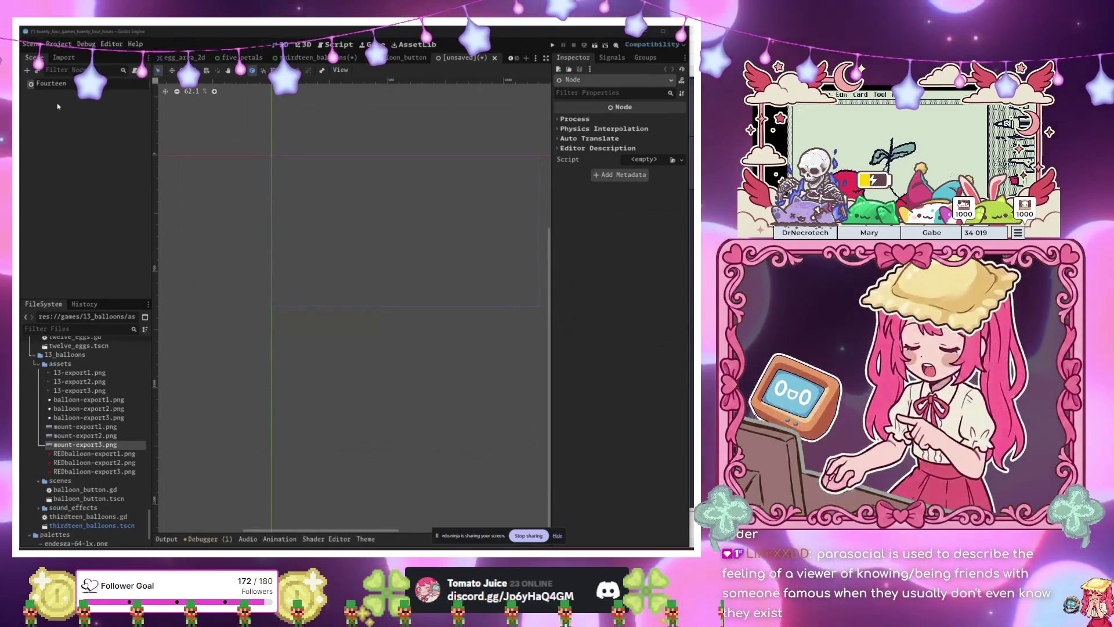
text(Toppings)
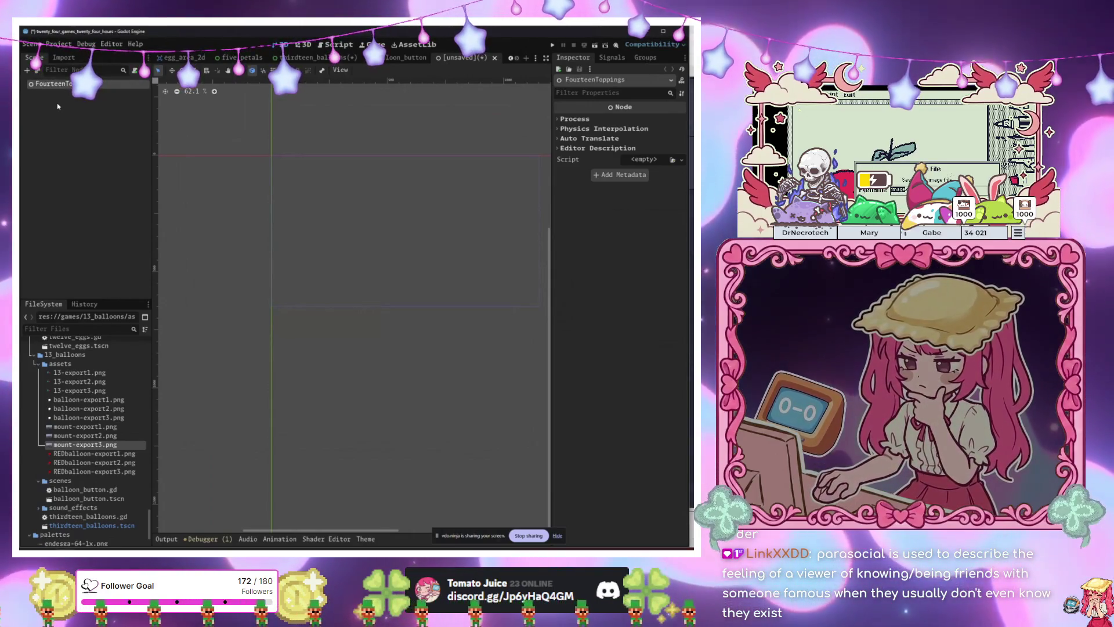
- Add a CanvasLayer under the root and a Node2D beneath it
key(ctrl+a)
text(canvas)
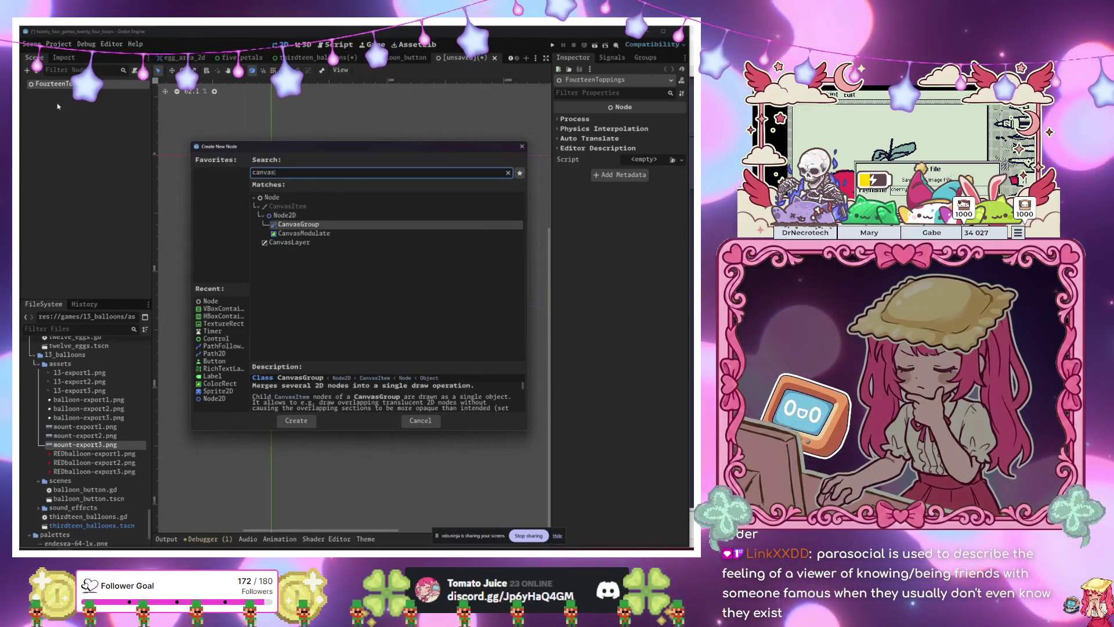
key(Return)
key(ctrl+a)
text(no)
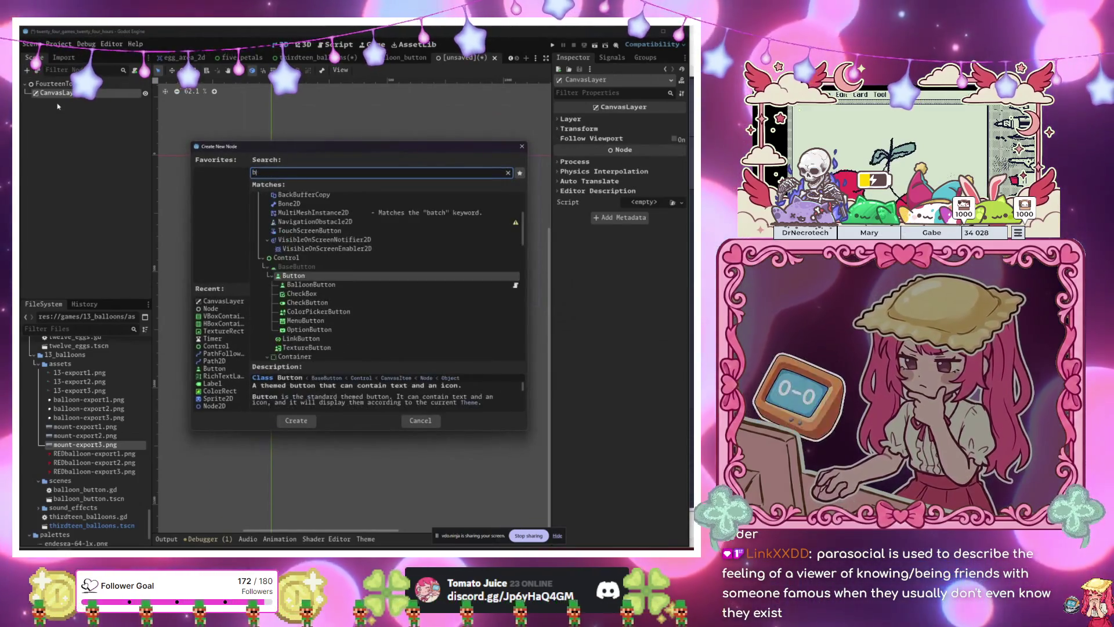
text(d)
key(Down)
key(Return)
- Add a Path2D under the Node2D named SpawnPath2D
key(ctrl+a)
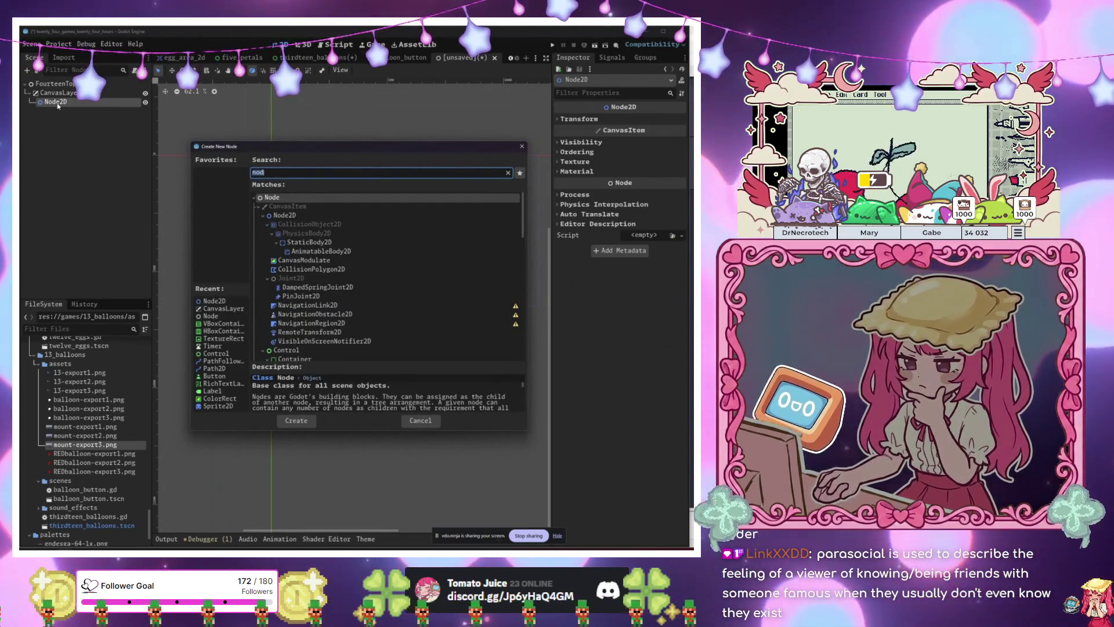
key(Escape)
key(ctrl+a)
text(spawn)
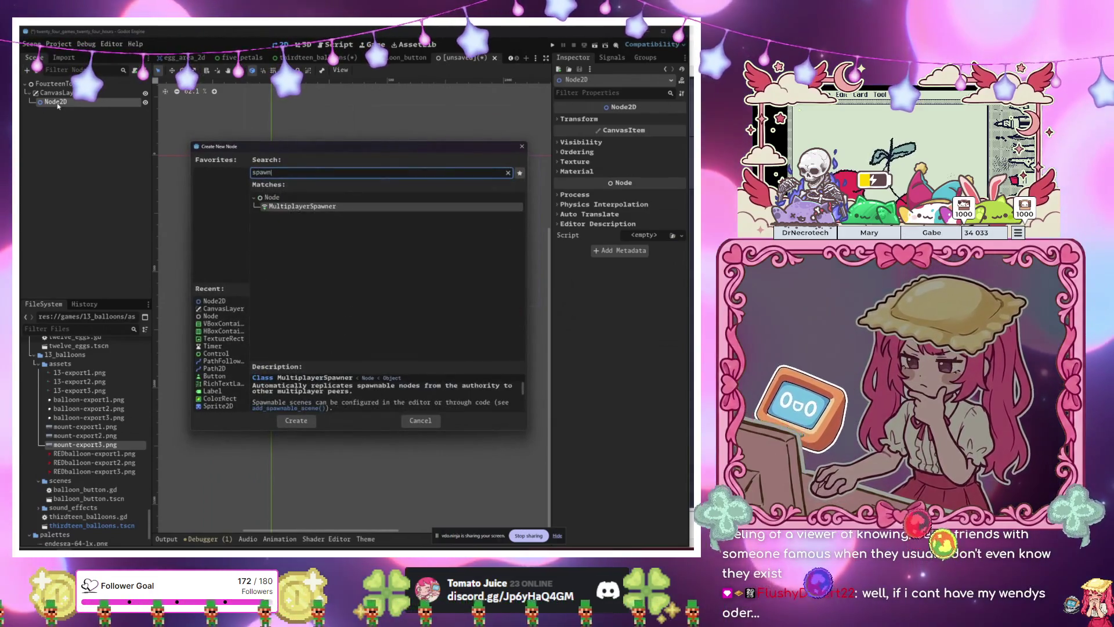
key(BackSpace)
key(BackSpace)
key(BackSpace)
text(path)
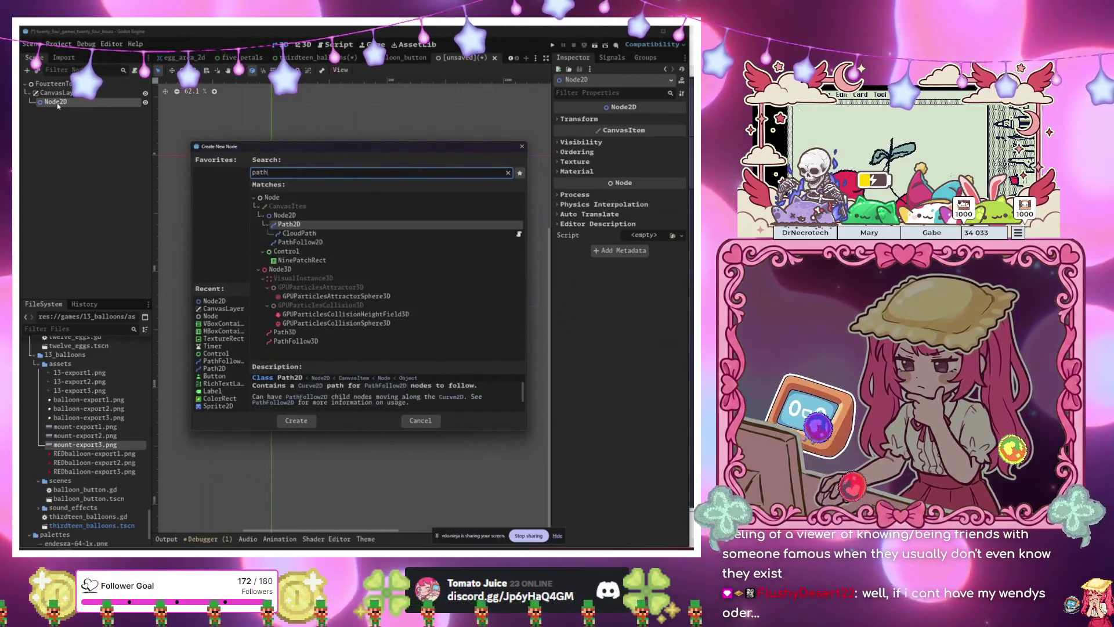
key(Return)
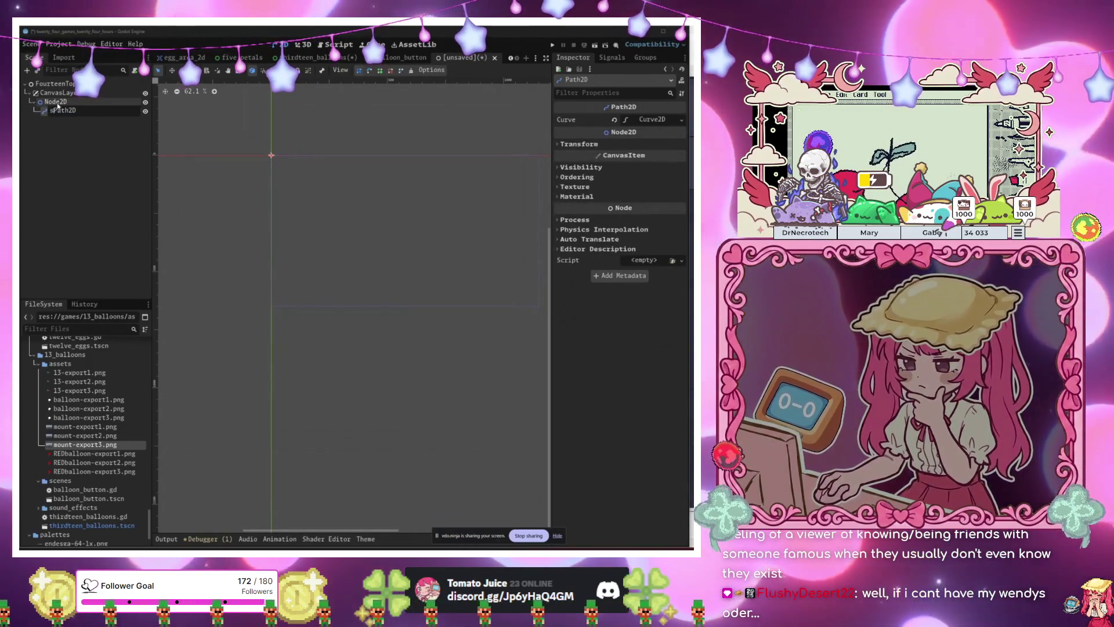
key(Return)
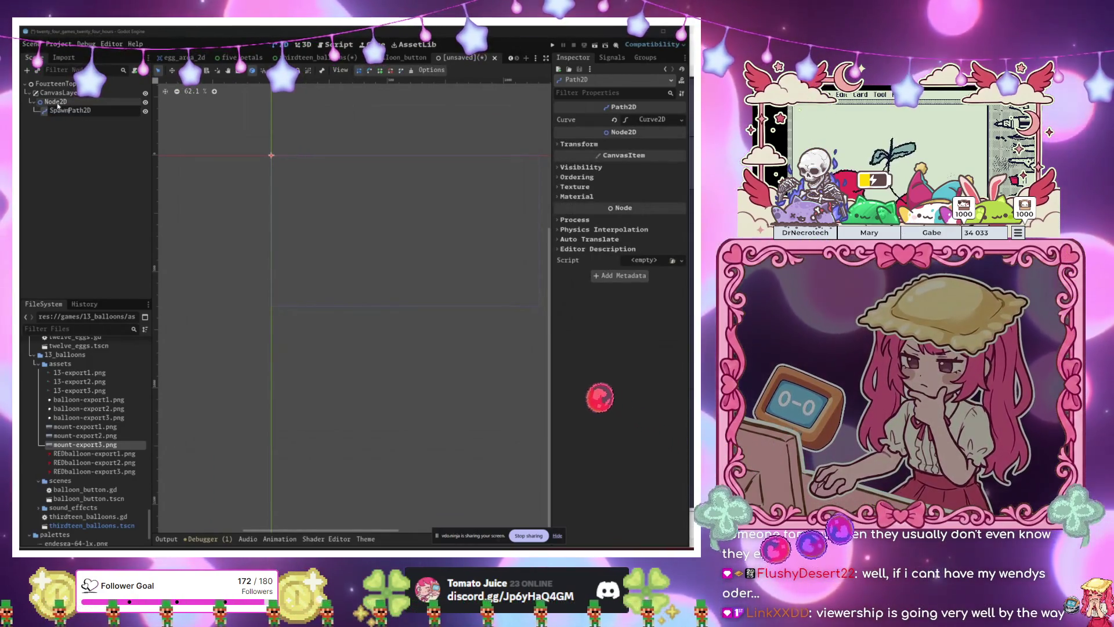
- Add a PathFollow2D child renamed SpawnPathFollow2D, then select SpawnPath2D
key(ctrl+a)
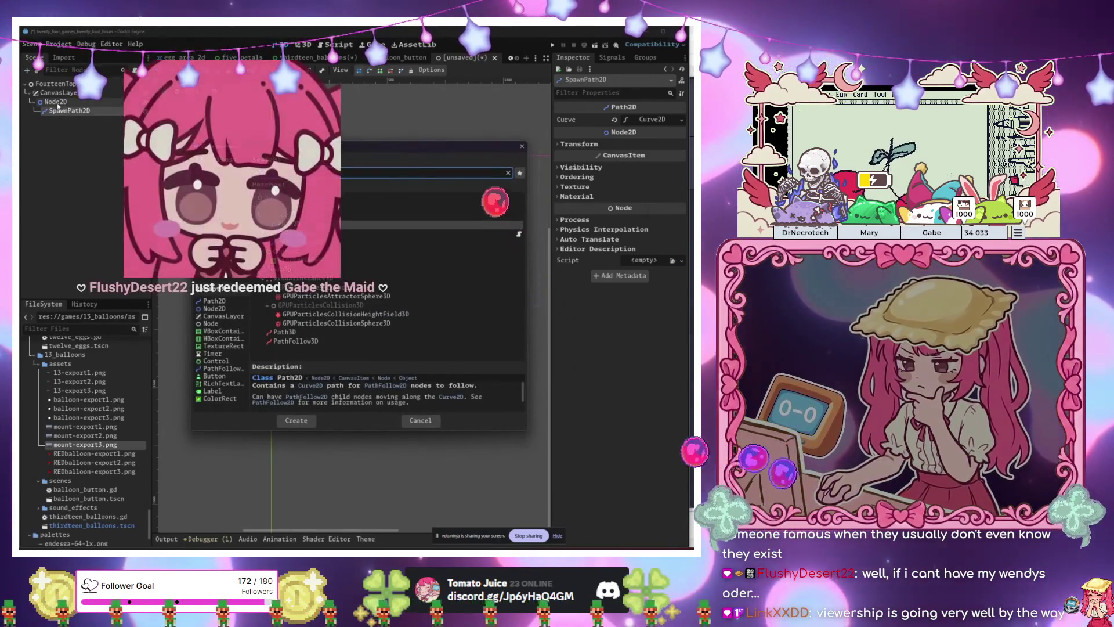
key(Return)
key(F2)
key(Home)
text(Spawn)
key(Return)
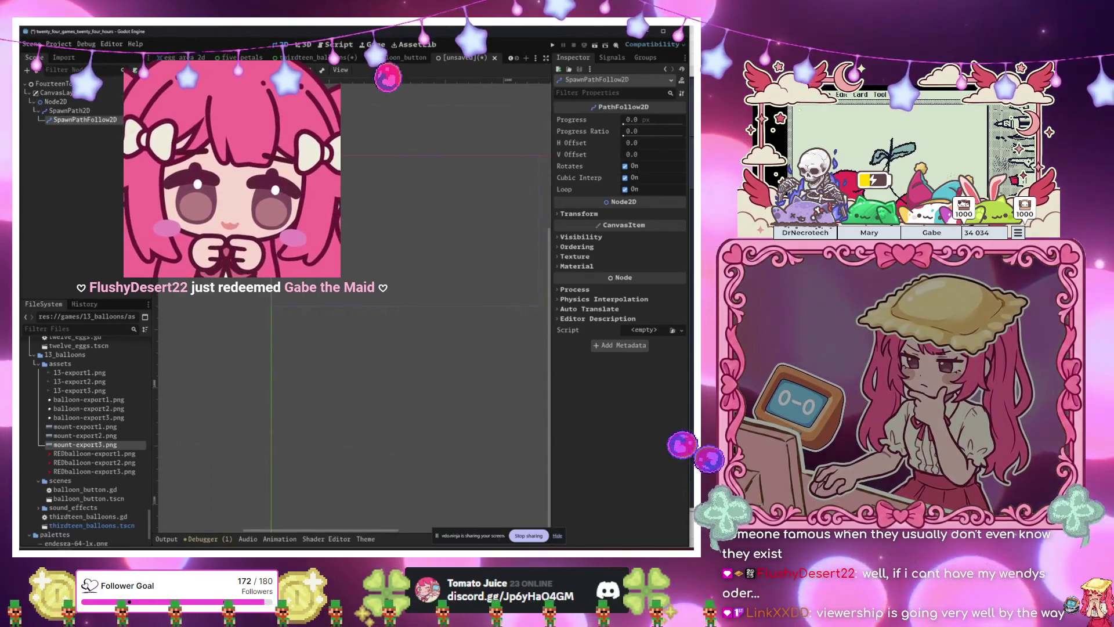
scroll(378, 156, right, 2)
click(69, 110)
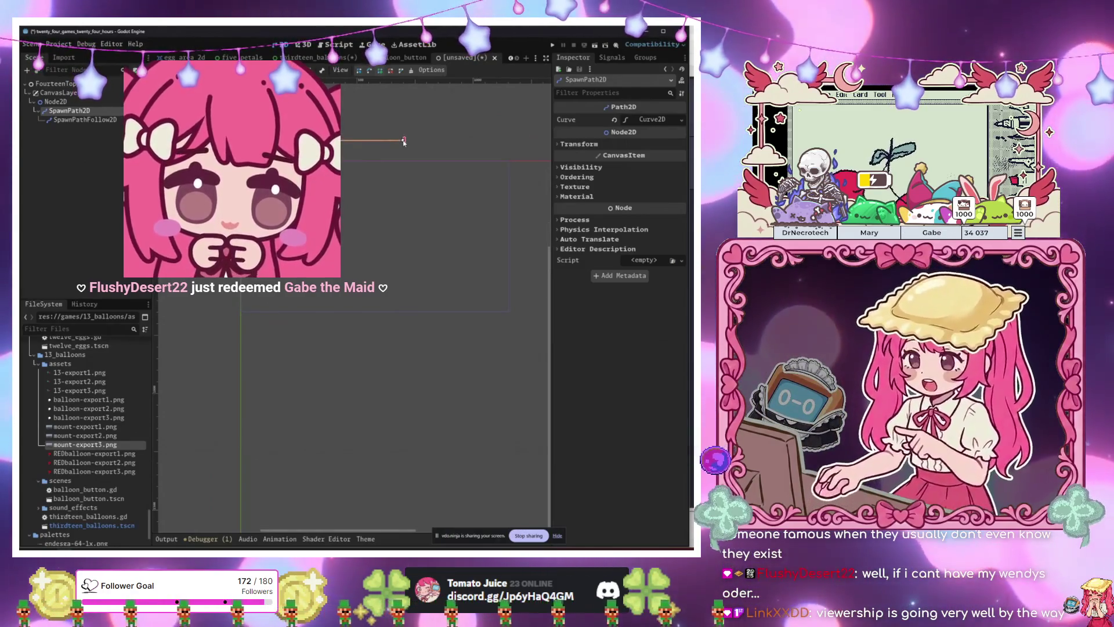
- Draw the spawn path as a horizontal line near the top, stretching its end point right
click(419, 140)
drag(421, 141, 432, 141)
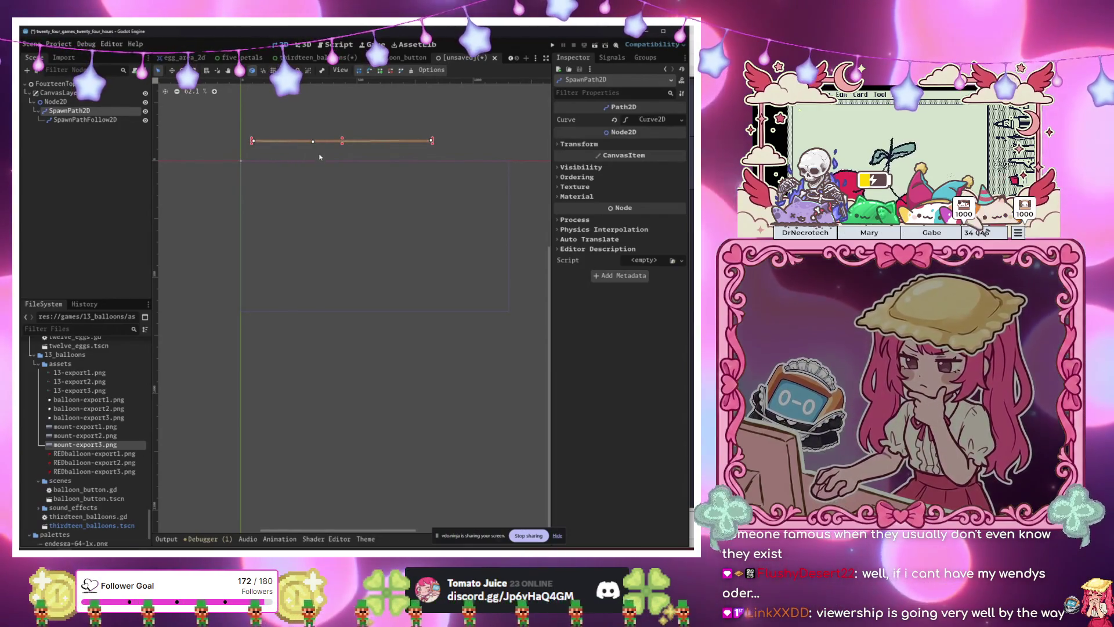
click(81, 119)
click(79, 114)
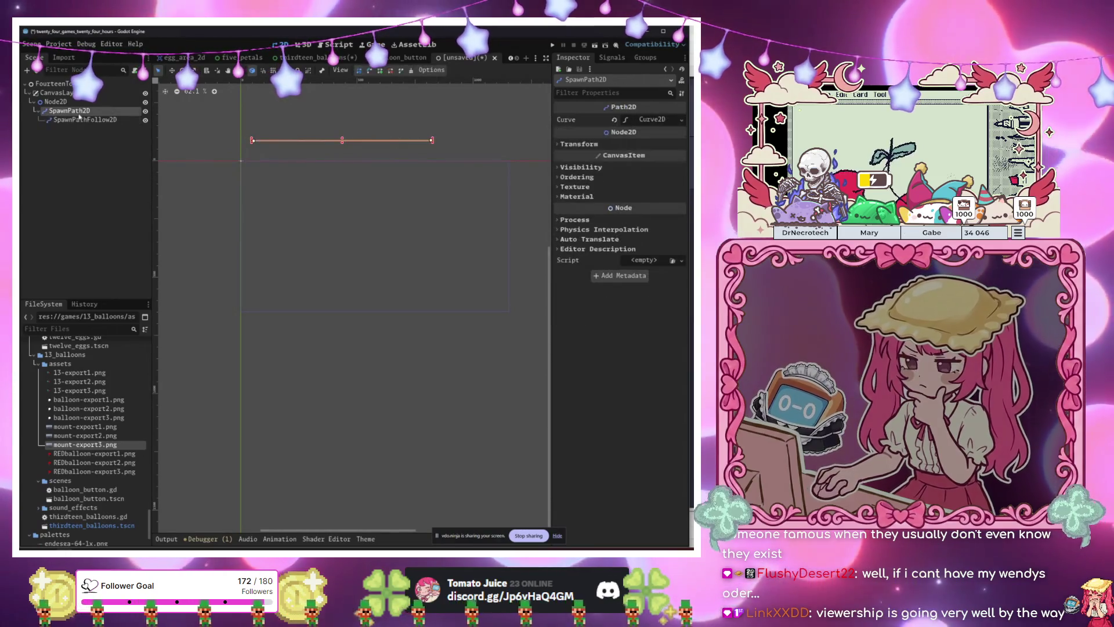
- Add a Node2D child under Node2D and rename it IngredientsContainerNode2D
click(93, 104)
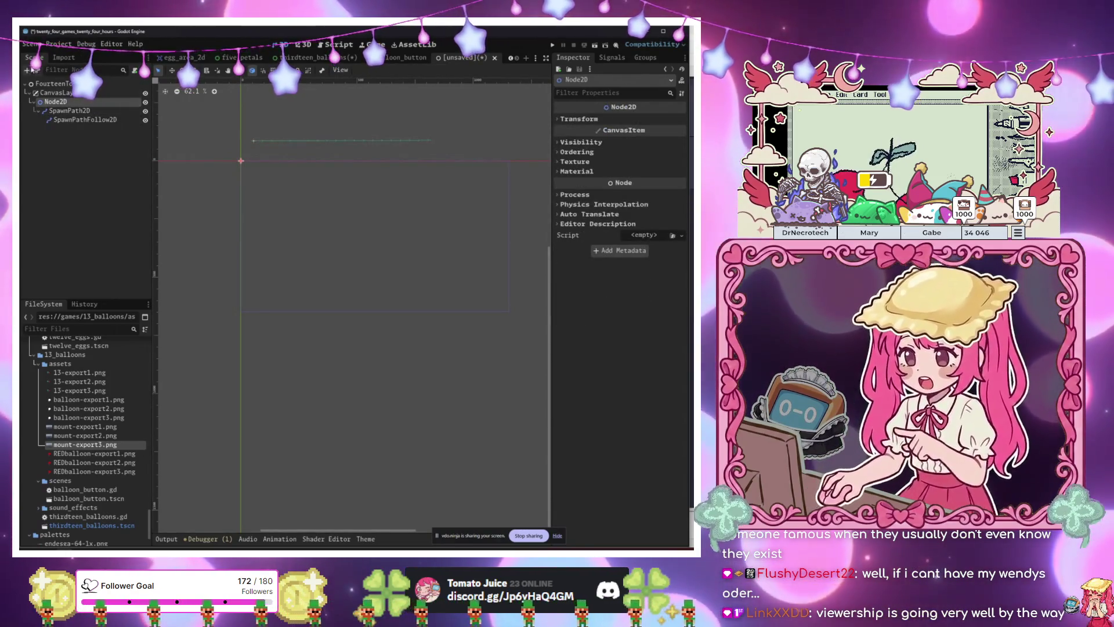
click(27, 69)
text(node)
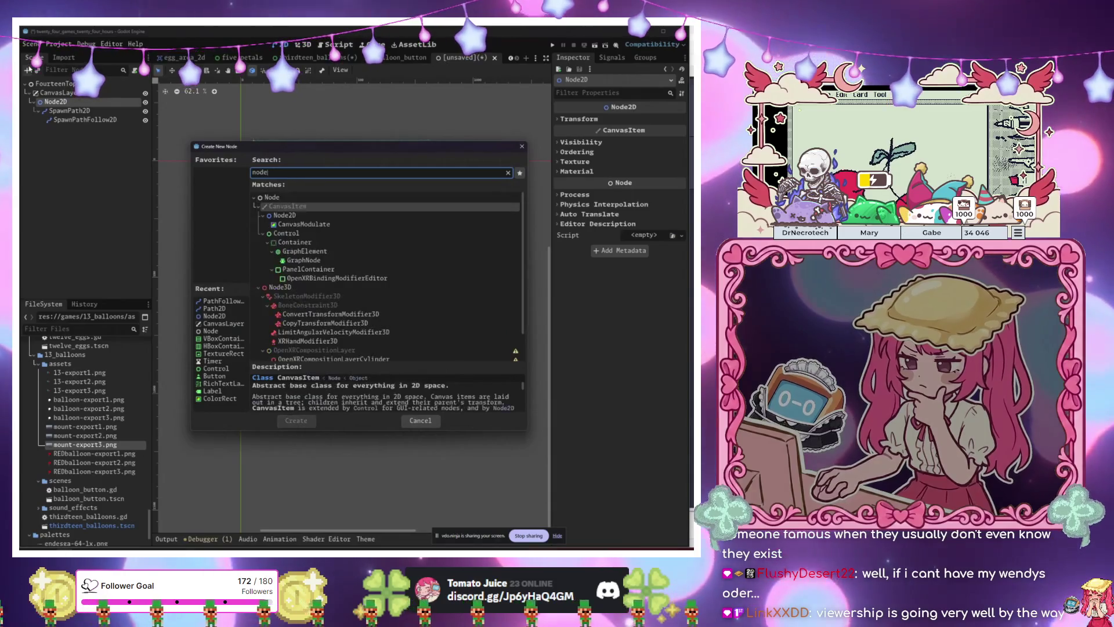
key(Down)
key(Return)
click(27, 69)
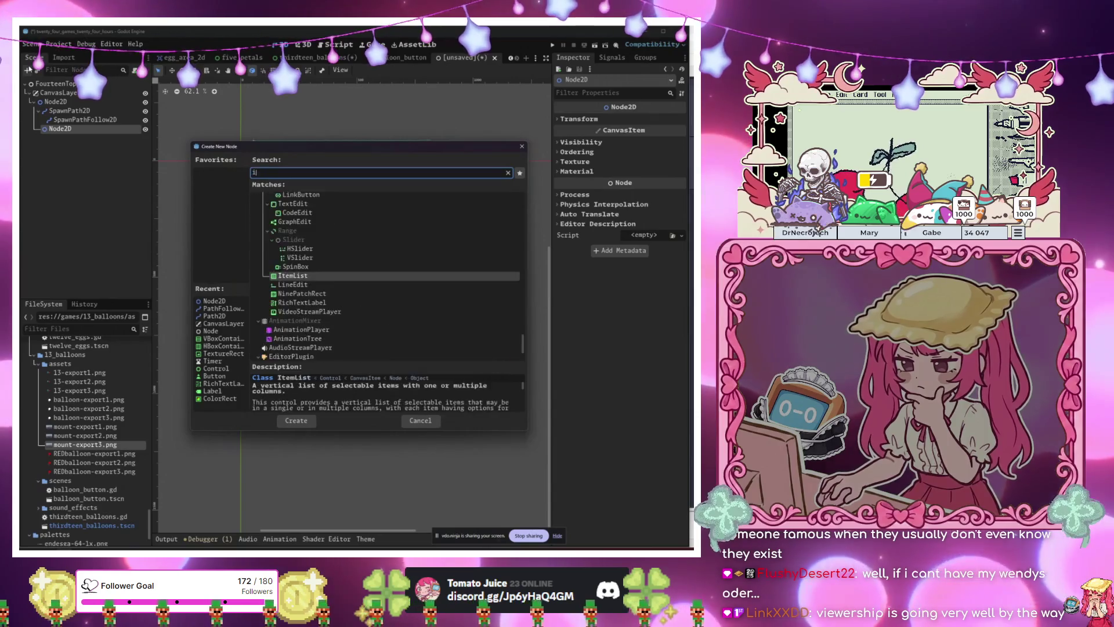
text(nod)
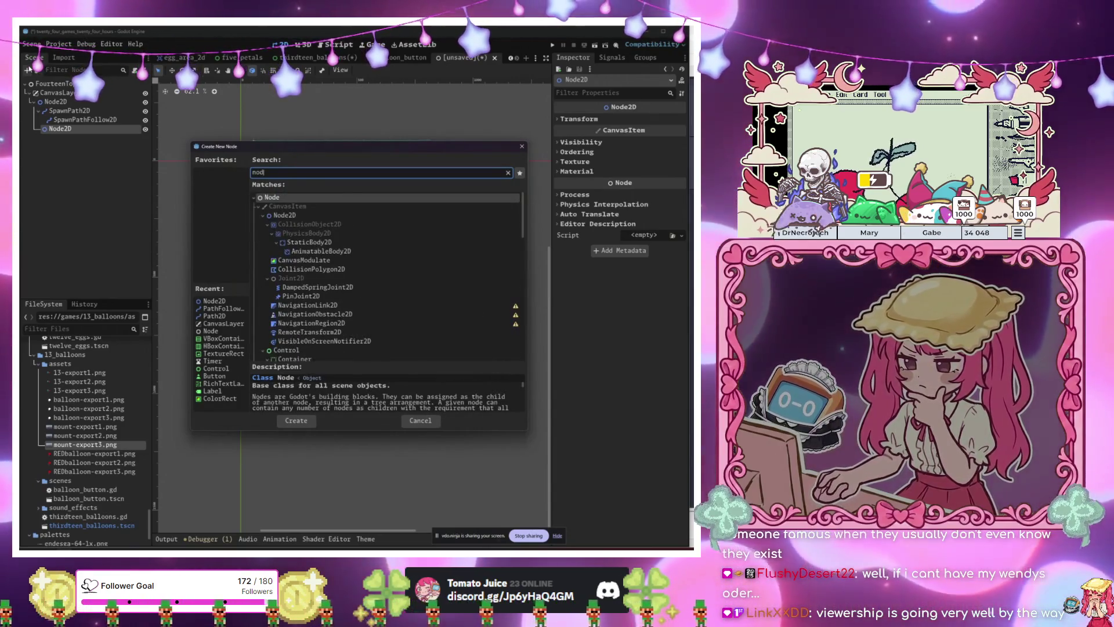
key(Escape)
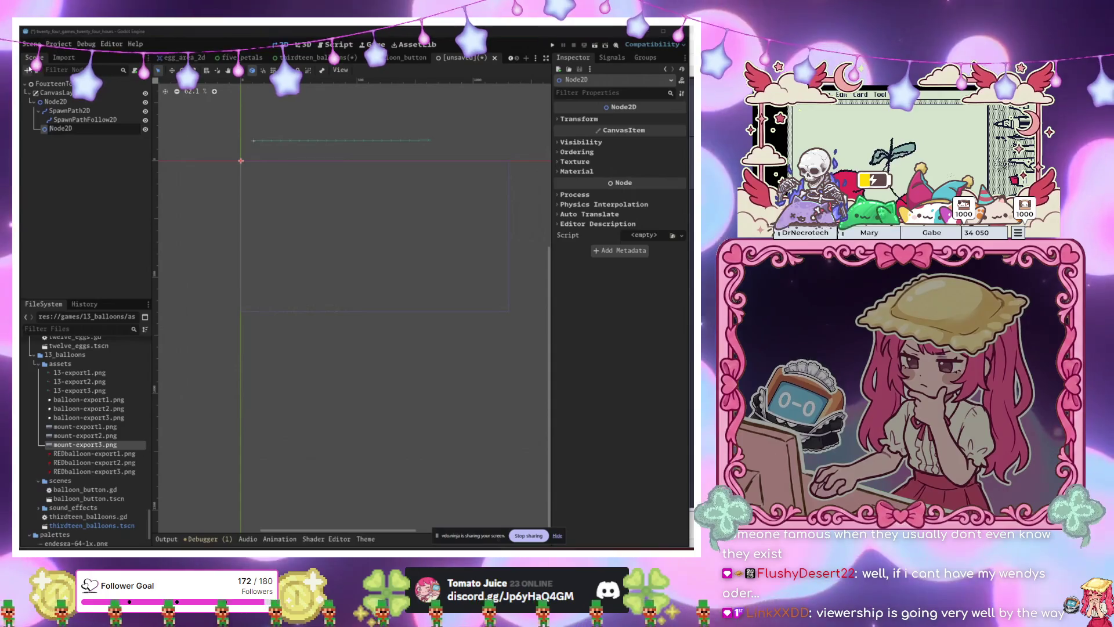
text(dientsContainer)
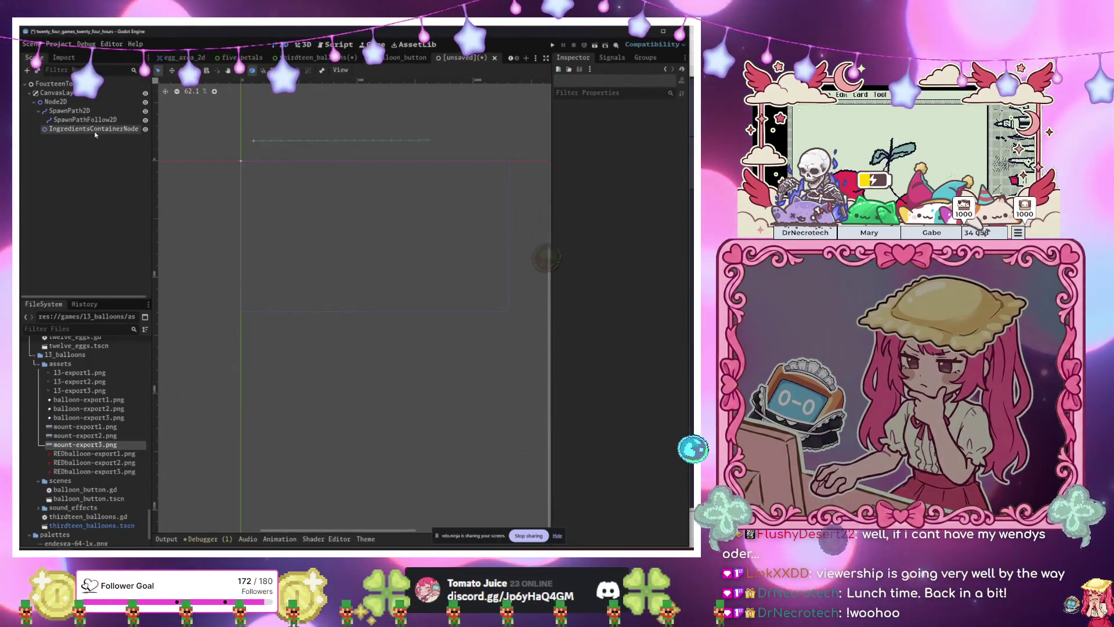
- Attach a new fourteen_toppings.gd script with default settings to the FourteenToppings root
click(132, 85)
click(135, 70)
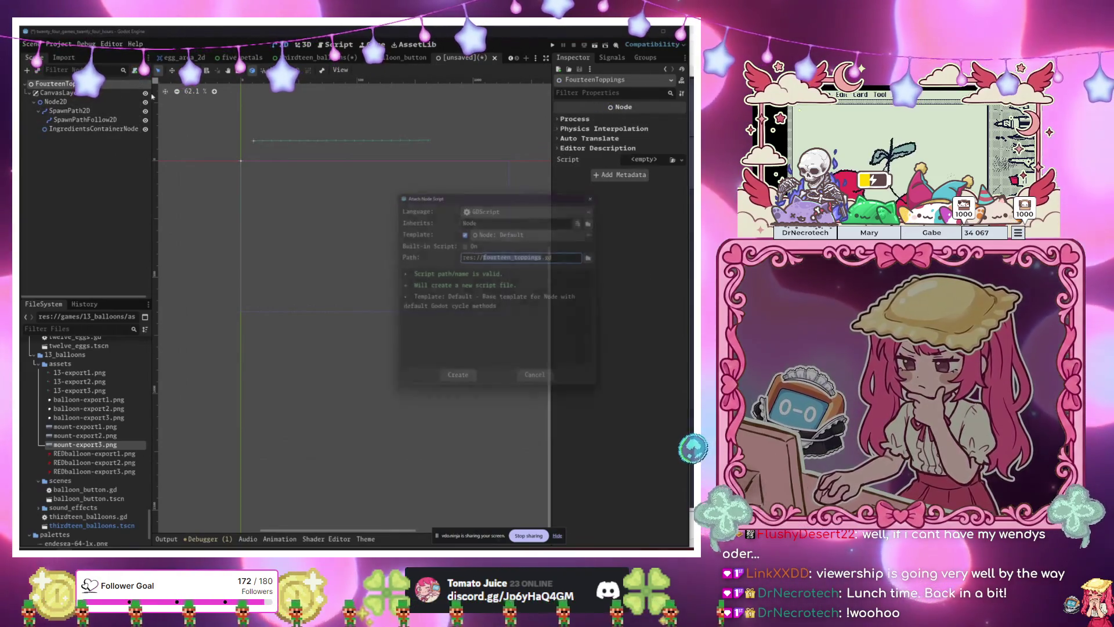
click(457, 383)
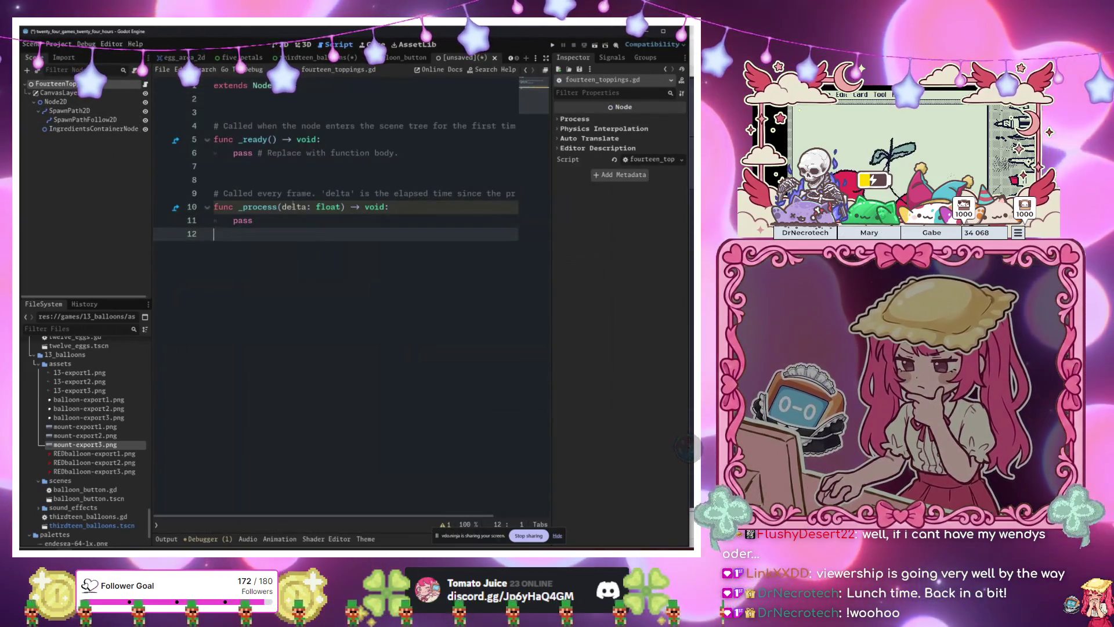
click(269, 110)
key(Return)
key(Return)
key(Return)
key(Up)
key(Up)
key(Up)
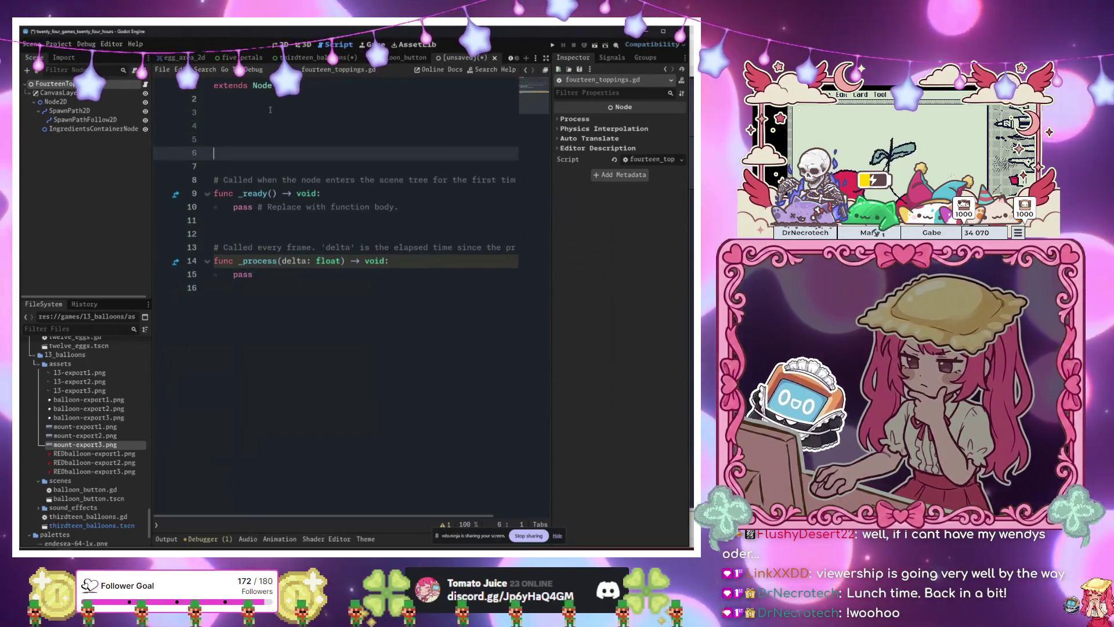
text(@export var )
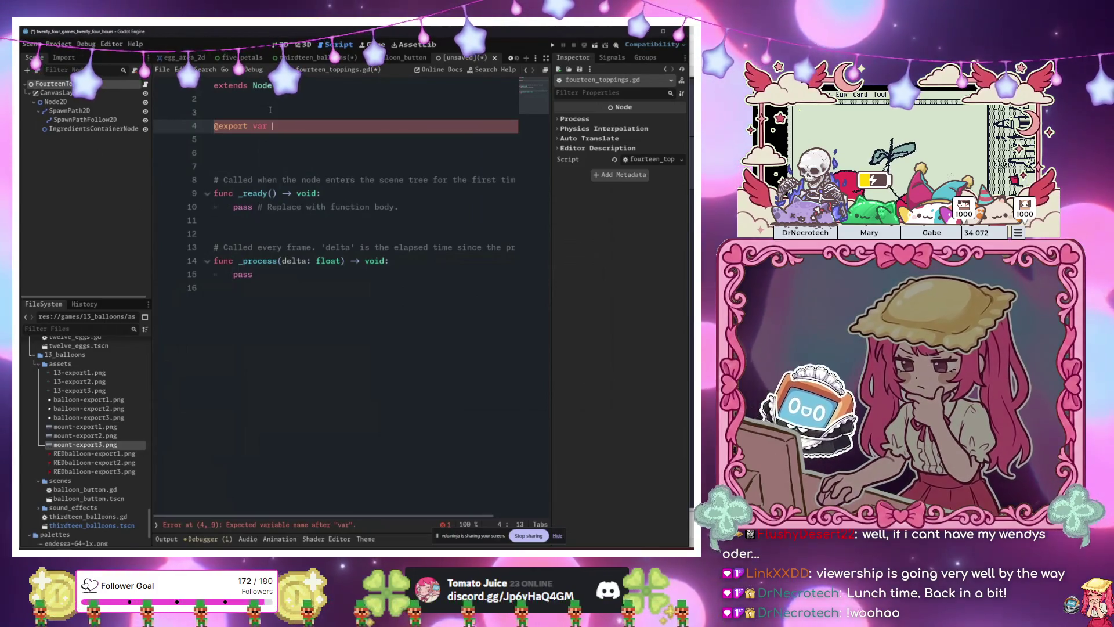
text(spawn_d)
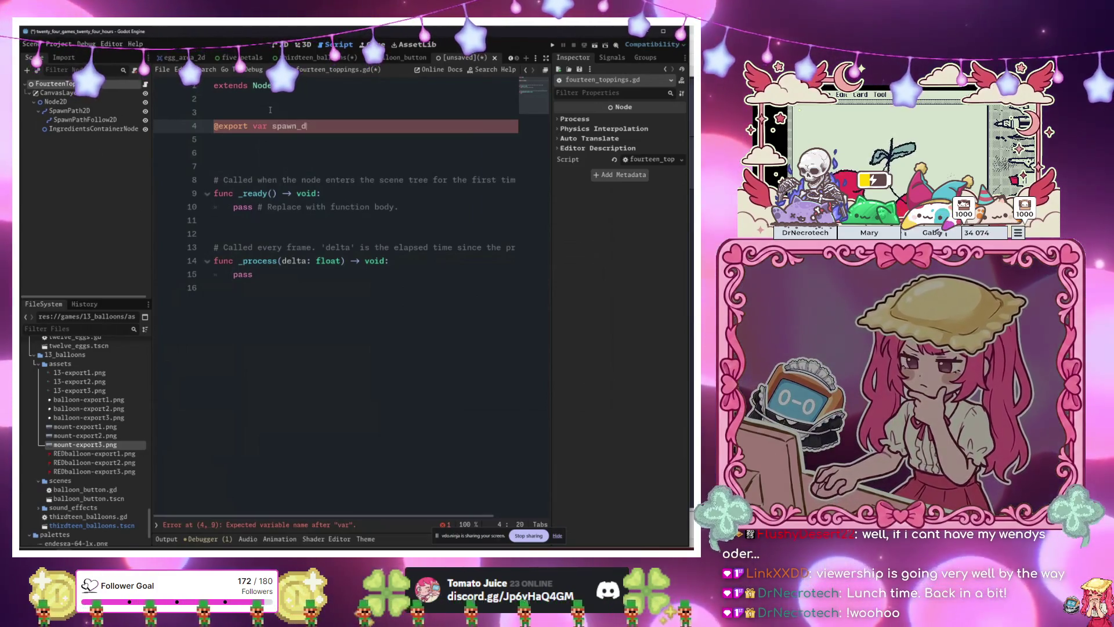
key(BackSpace)
key(BackSpace)
key(BackSpace)
text(: float )
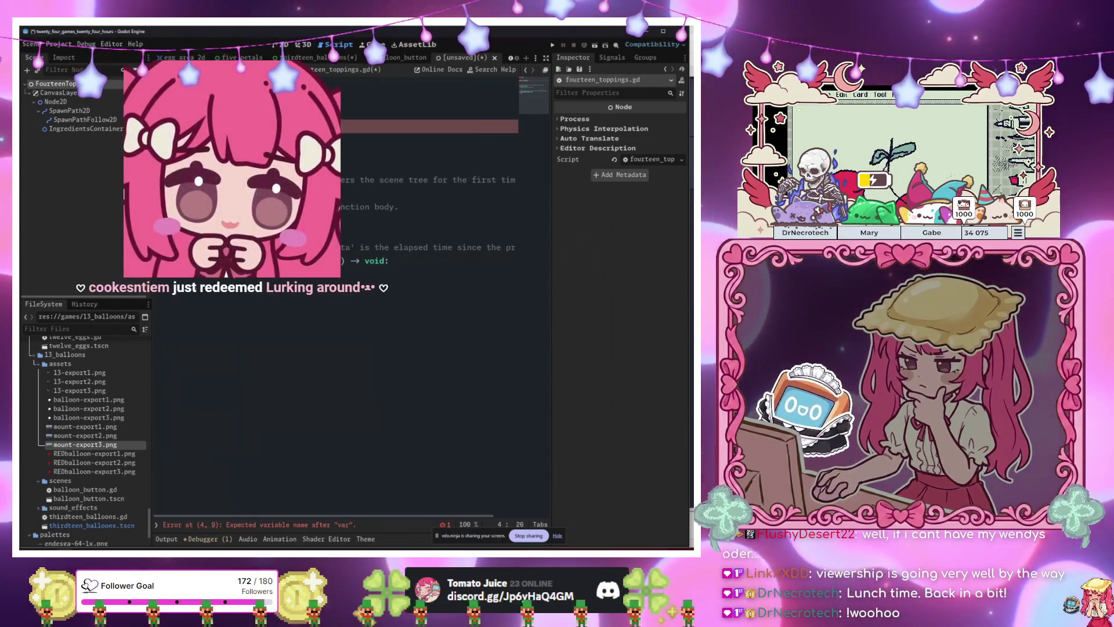
text(= 3)
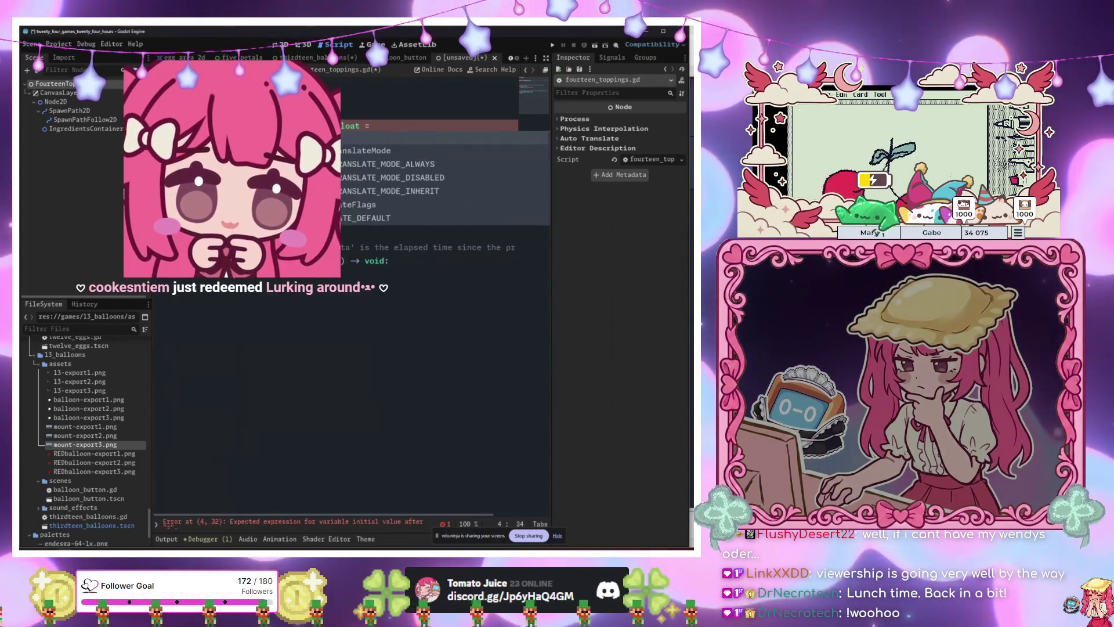
text(.0)
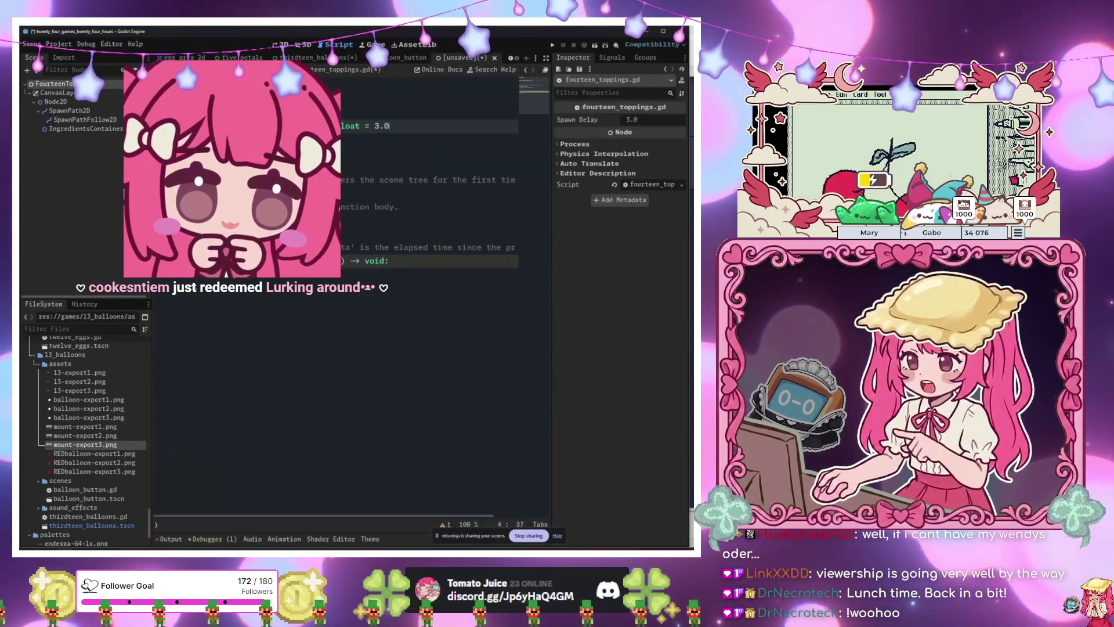
- Add a Timer node to the FourteenToppings scene
key(Down)
key(Down)
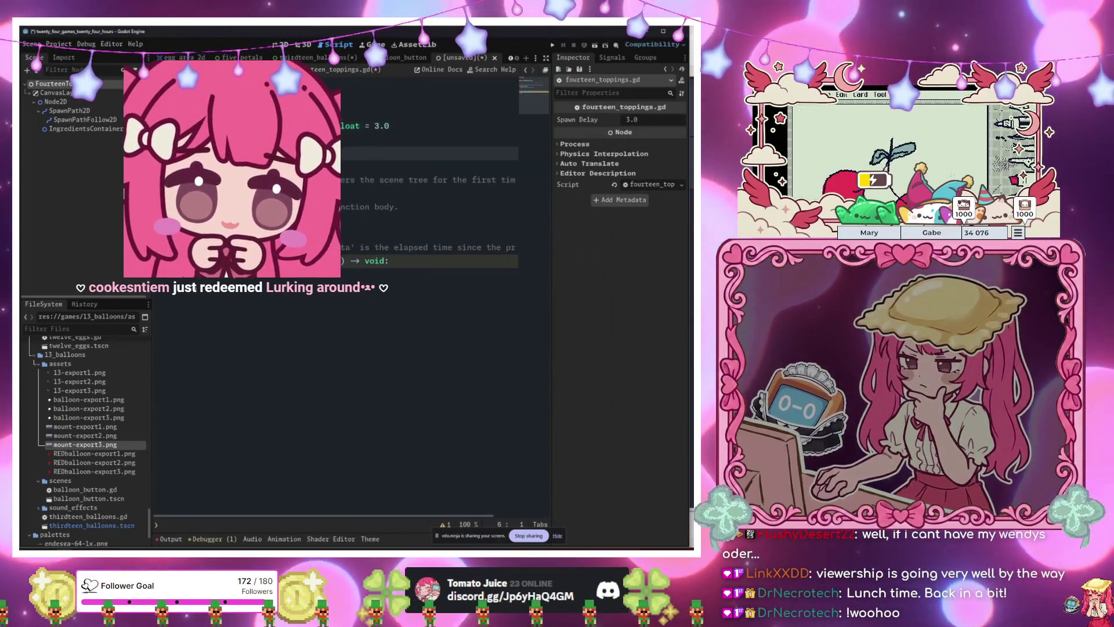
click(61, 91)
key(ctrl+a)
text(timer)
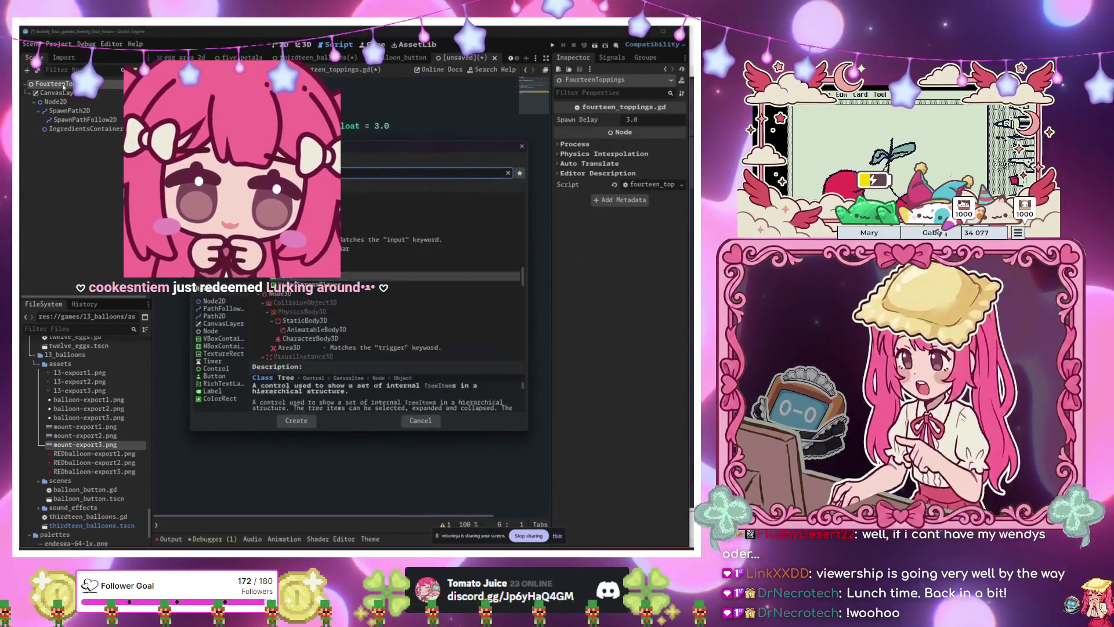
key(Return)
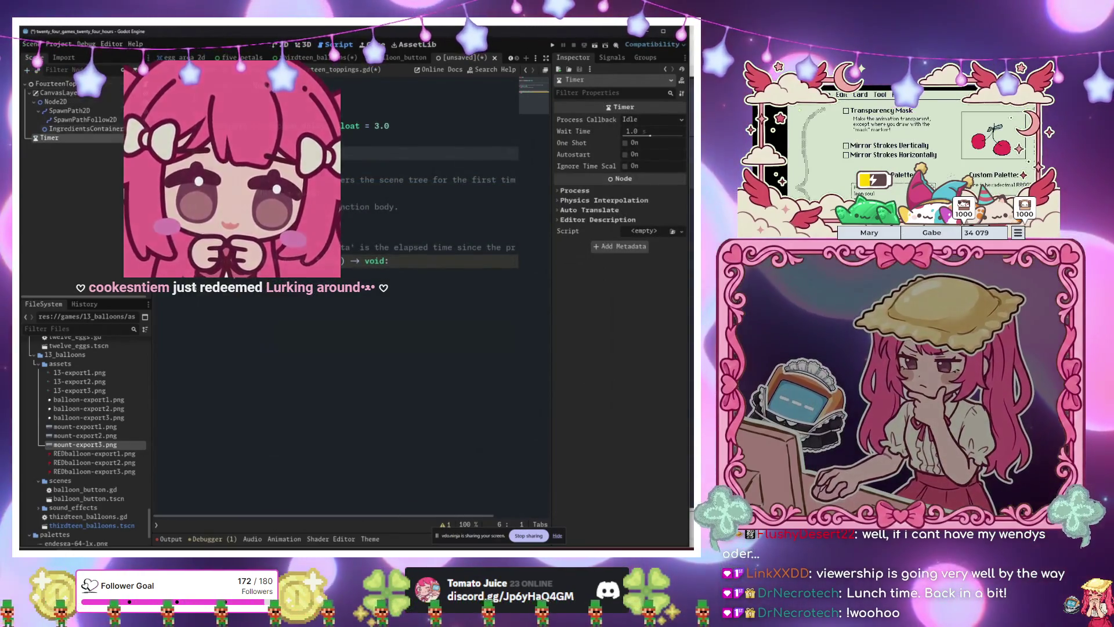
- Rename the timer to IngredientSpawnTimer and show its signals list
click(41, 141)
text(Ingredient)
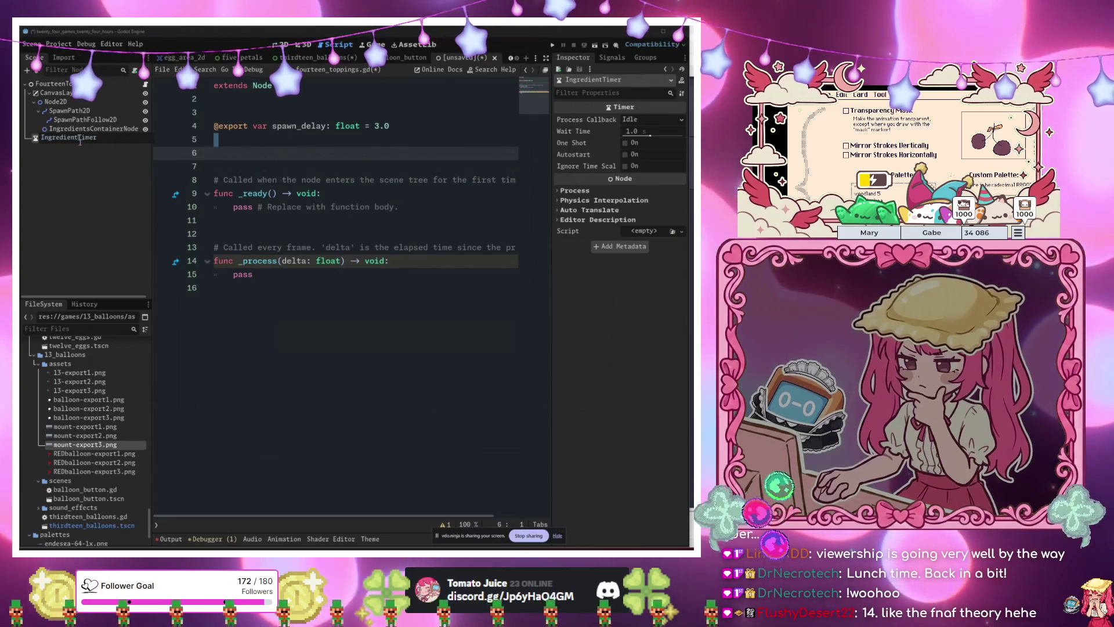
text(wn)
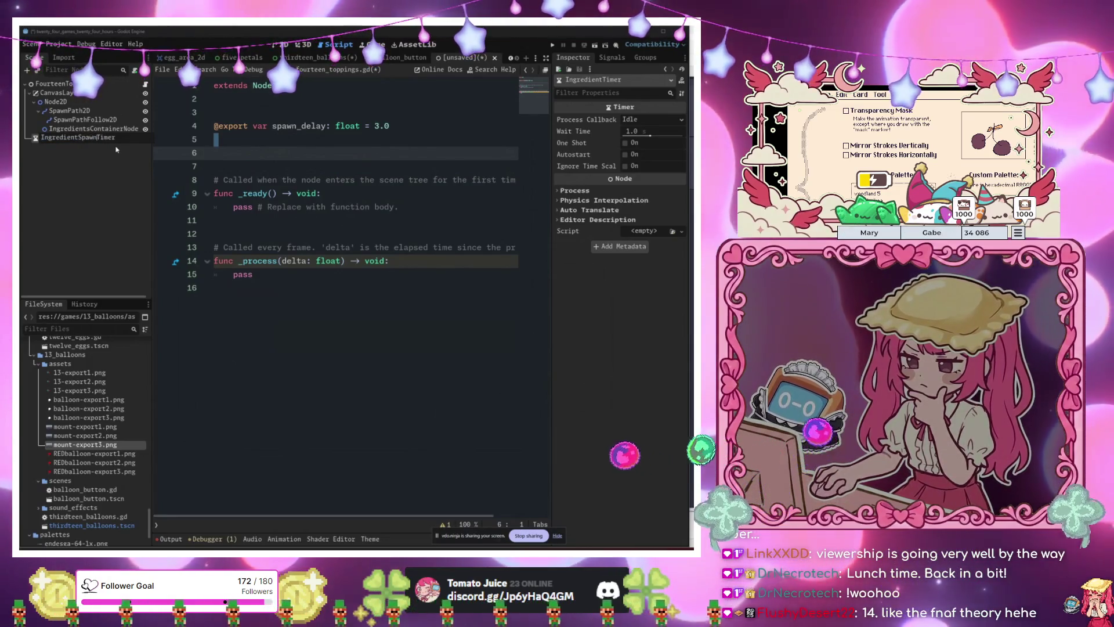
key(Return)
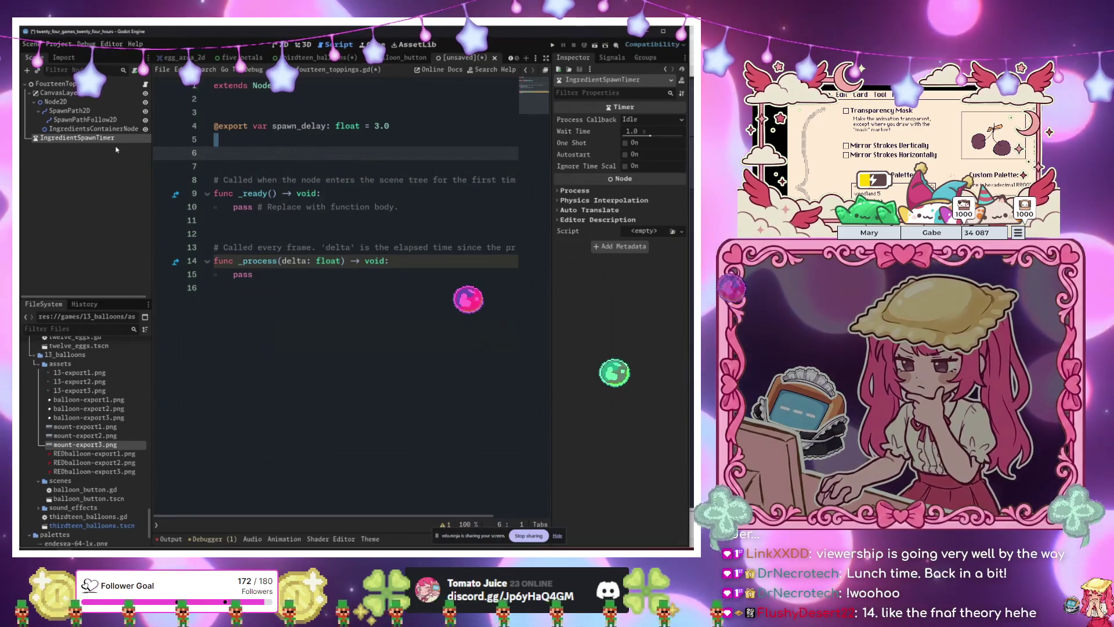
click(613, 58)
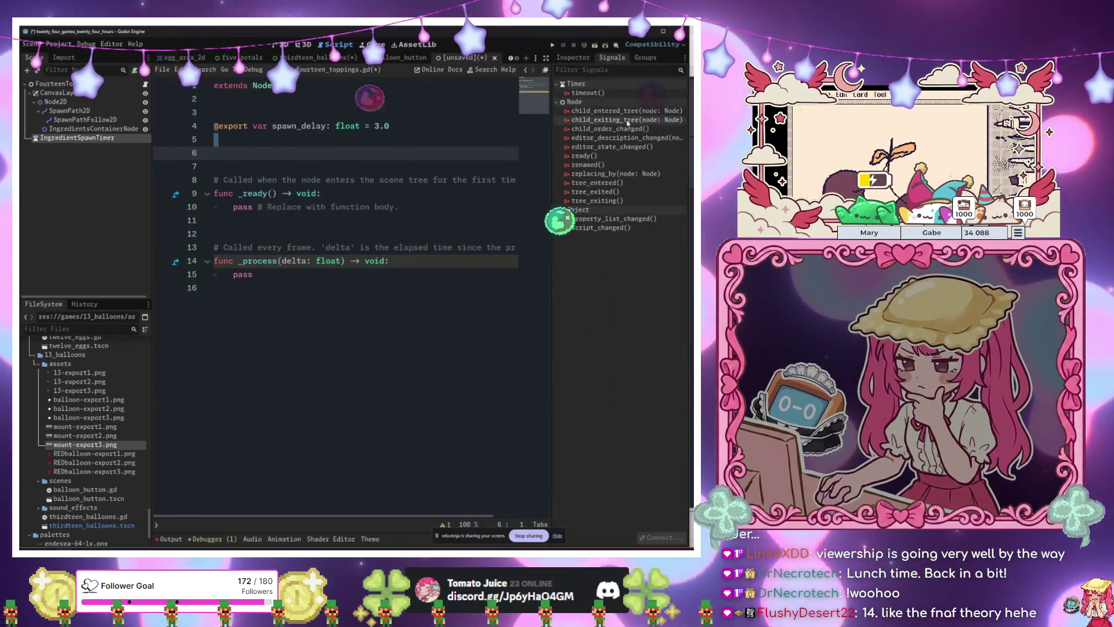
- Connect the timer's timeout signal to a new _on_ingredient_spawn_timer_timeout handler
double_click(589, 93)
click(480, 376)
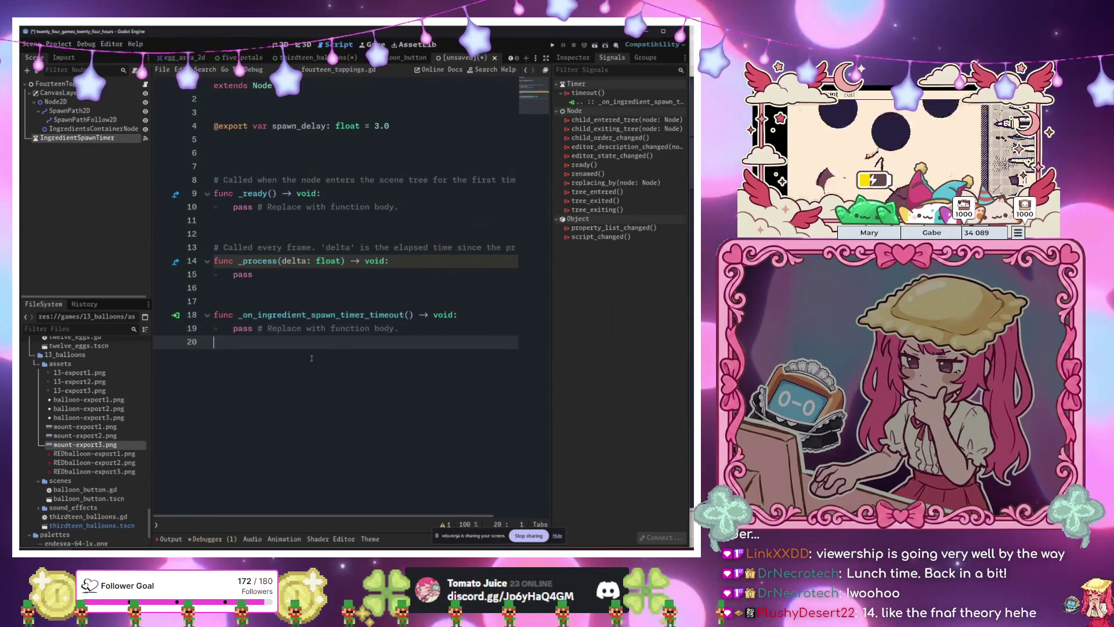
drag(403, 328, 232, 331)
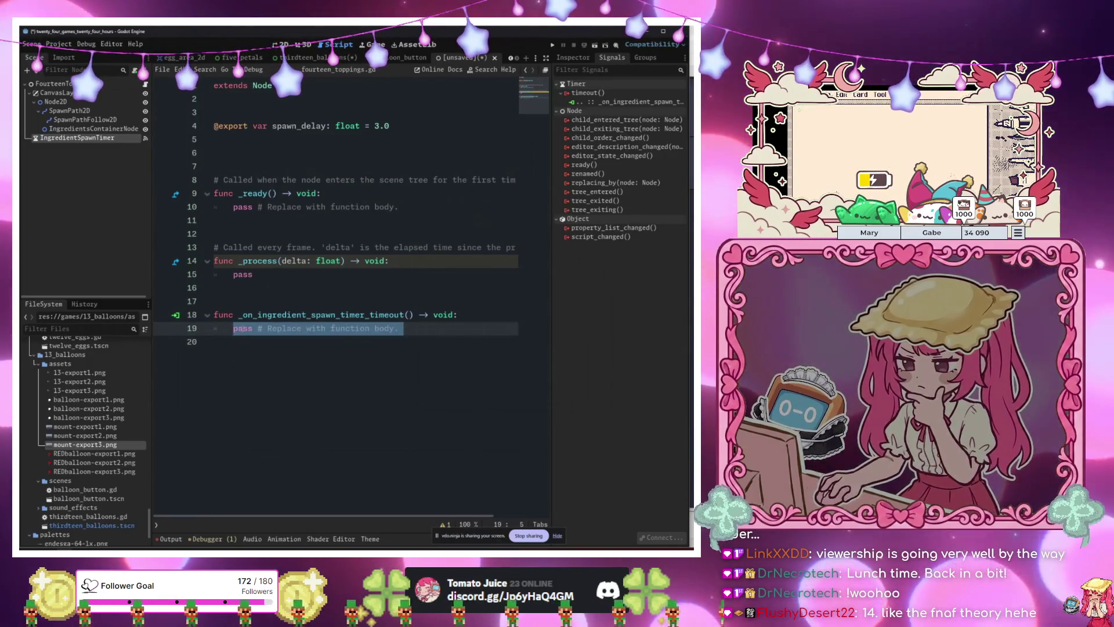
- Enable Autostart on the IngredientSpawnTimer in the Inspector
click(573, 57)
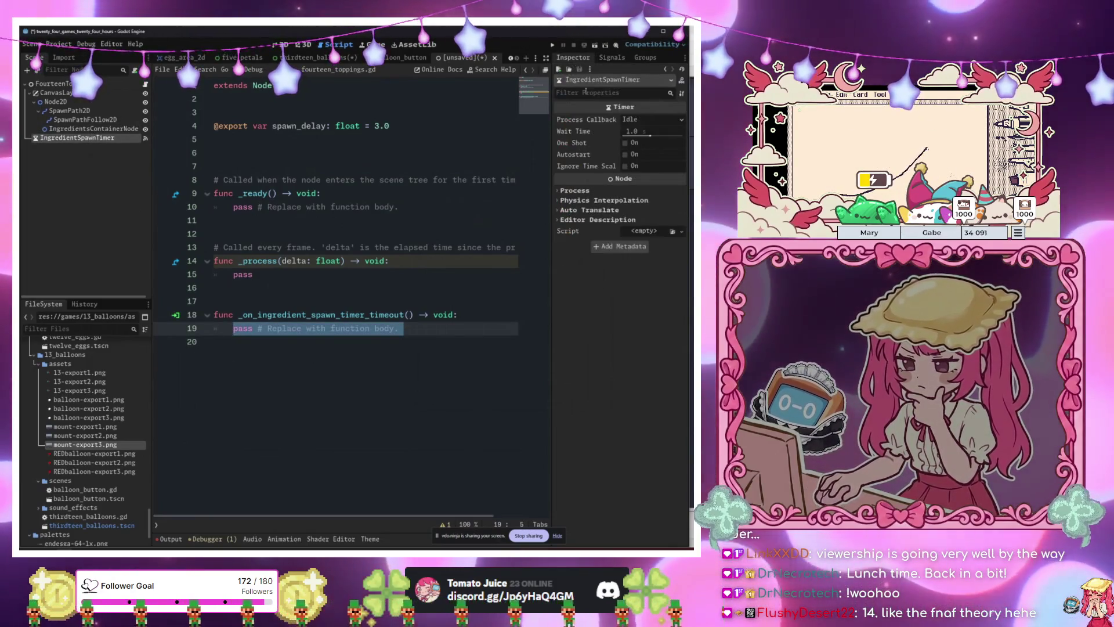
click(625, 154)
click(271, 365)
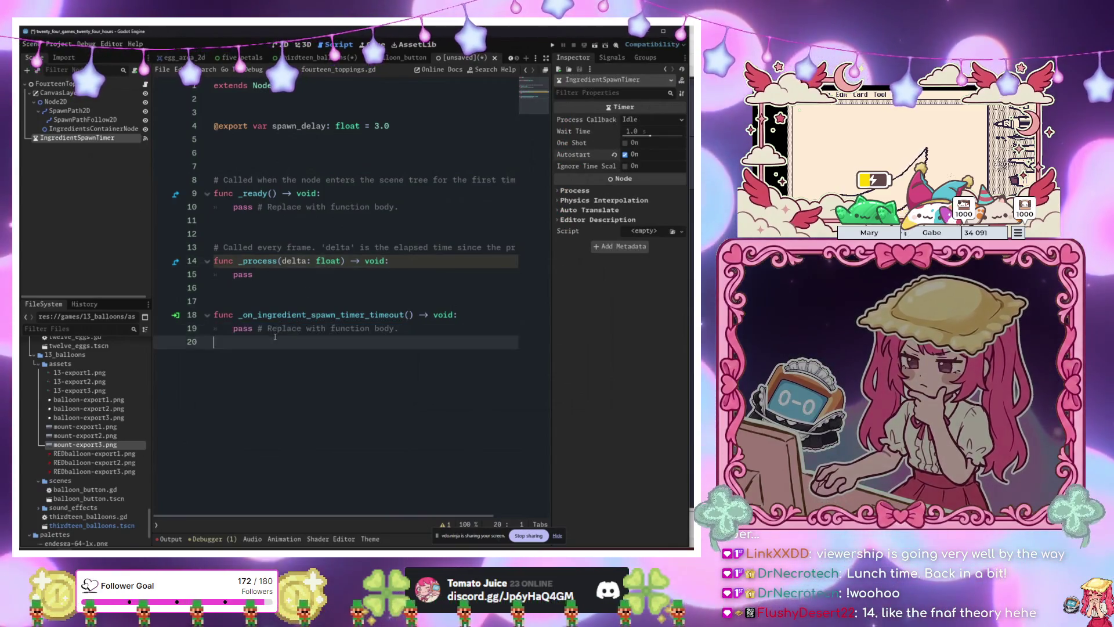
drag(403, 328, 233, 329)
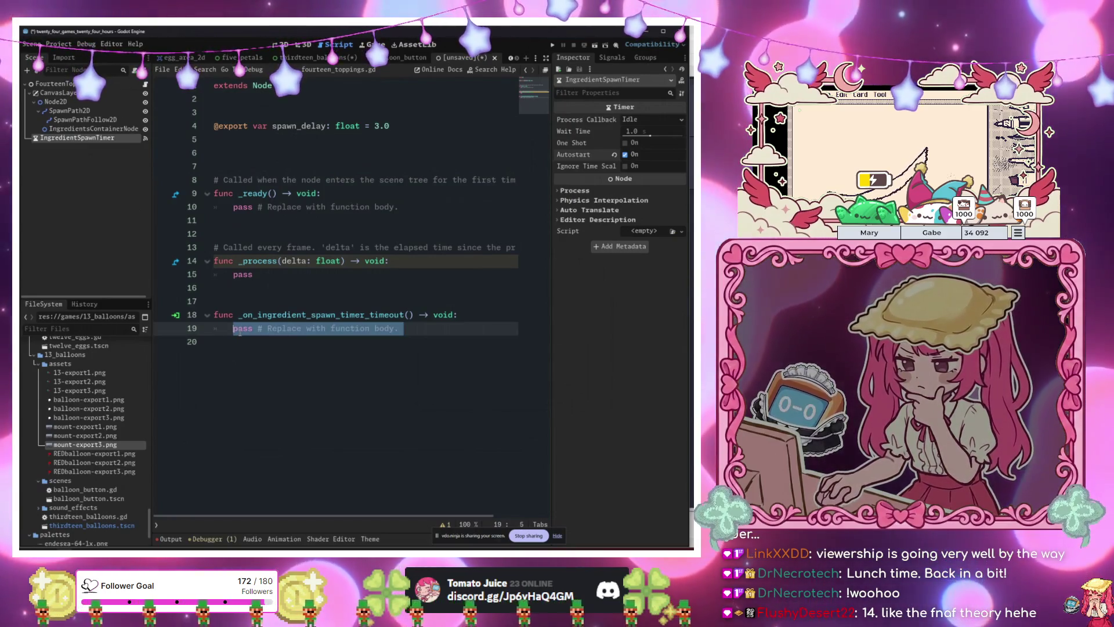
click(273, 149)
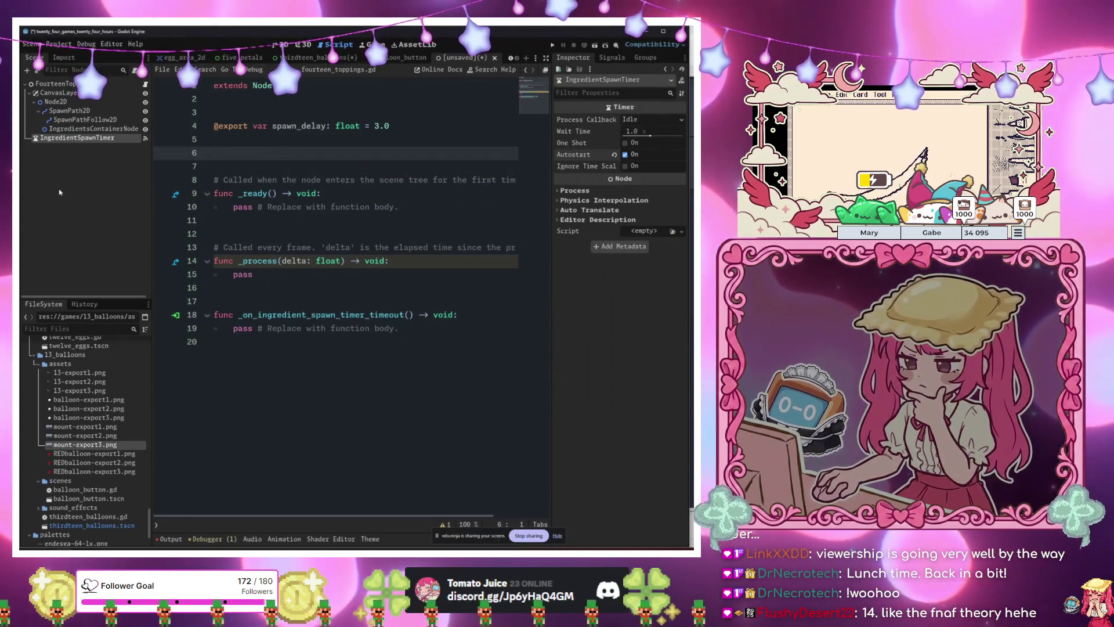
- Select the placeholder pass line in the timeout handler
click(318, 218)
click(322, 230)
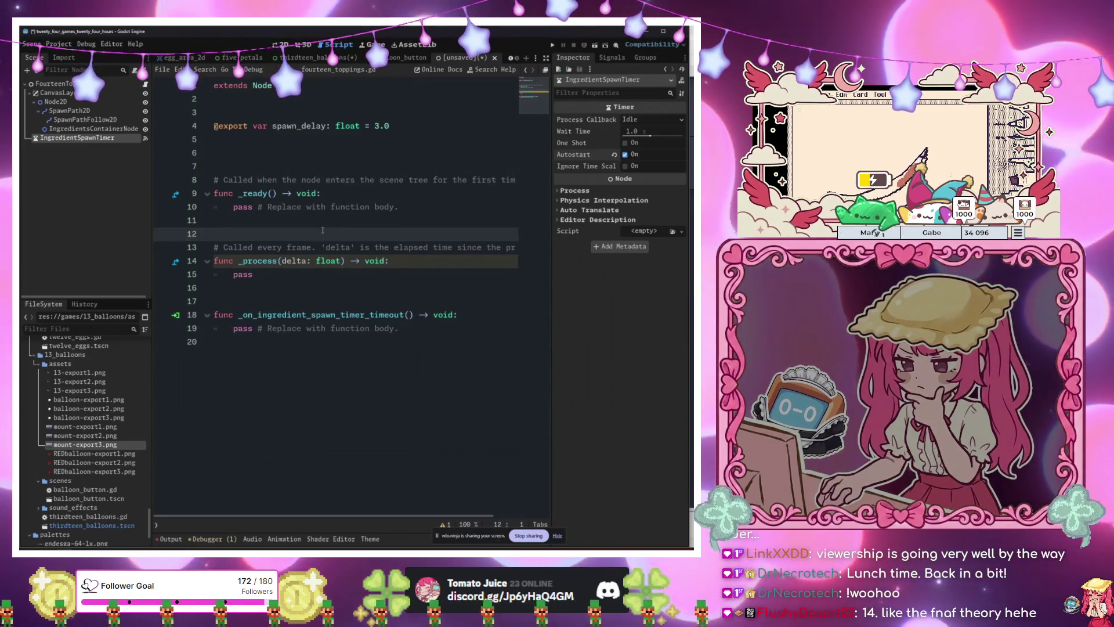
click(332, 217)
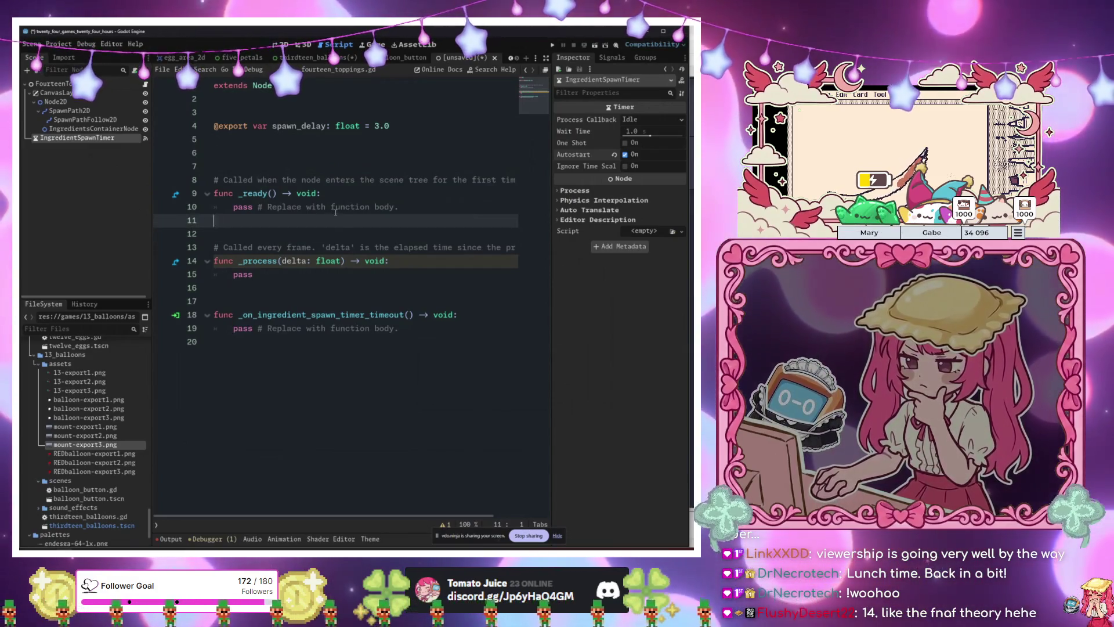
click(337, 210)
click(315, 143)
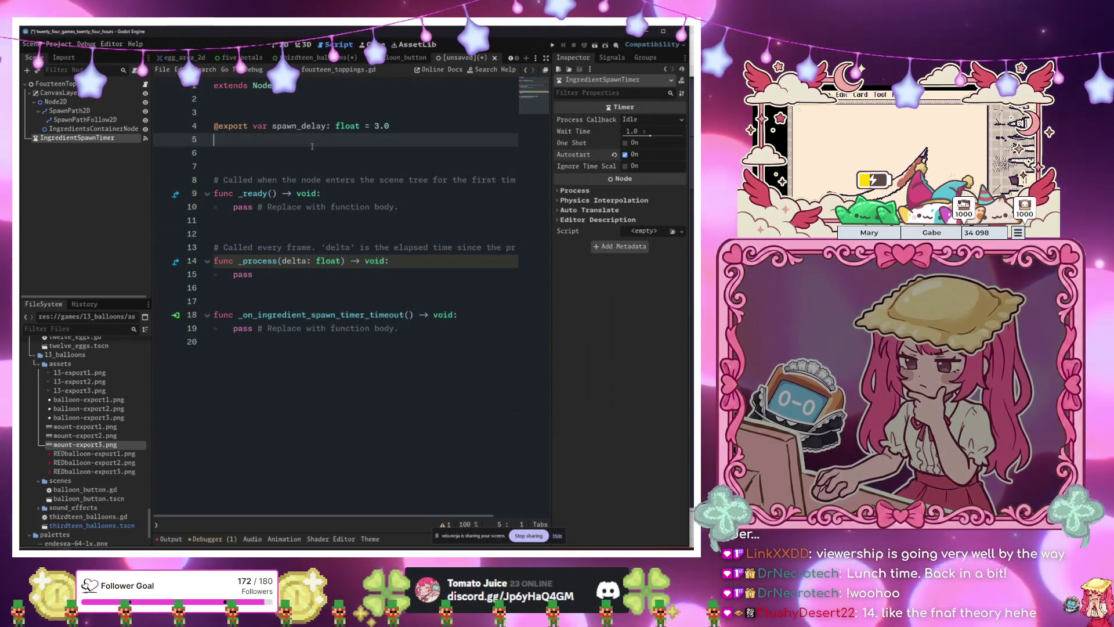
click(329, 343)
mouse_move(233, 328)
mouse_down()
mouse_move(399, 328)
mouse_move(231, 328)
mouse_up()
click(297, 287)
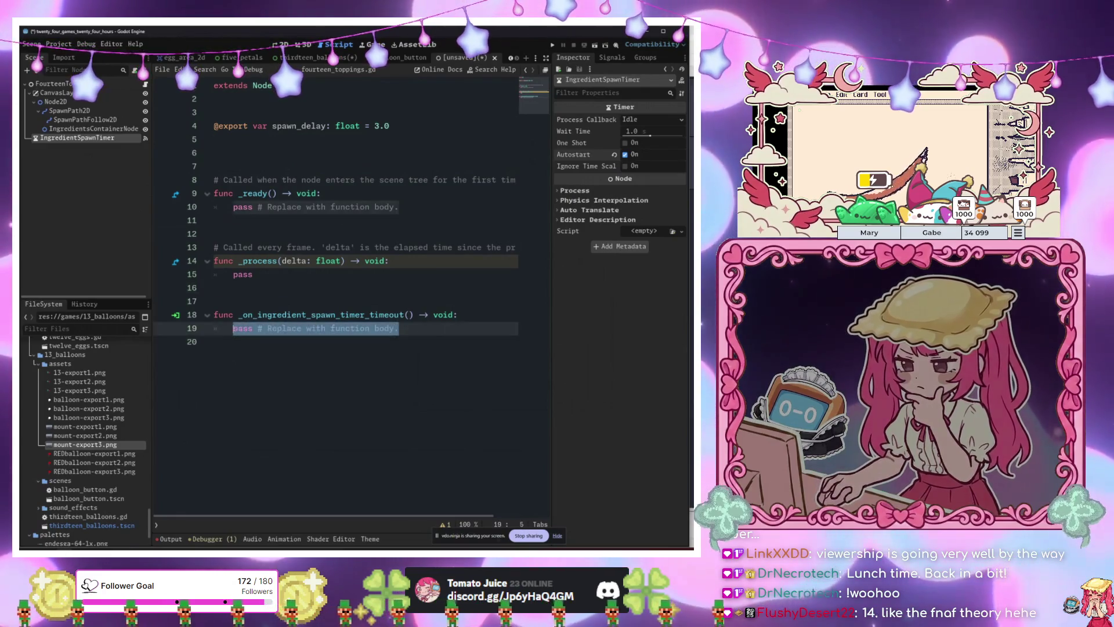
- Replace the handler's pass with a spawn_ingredient call and make room above the handler
text(spawn_ingre)
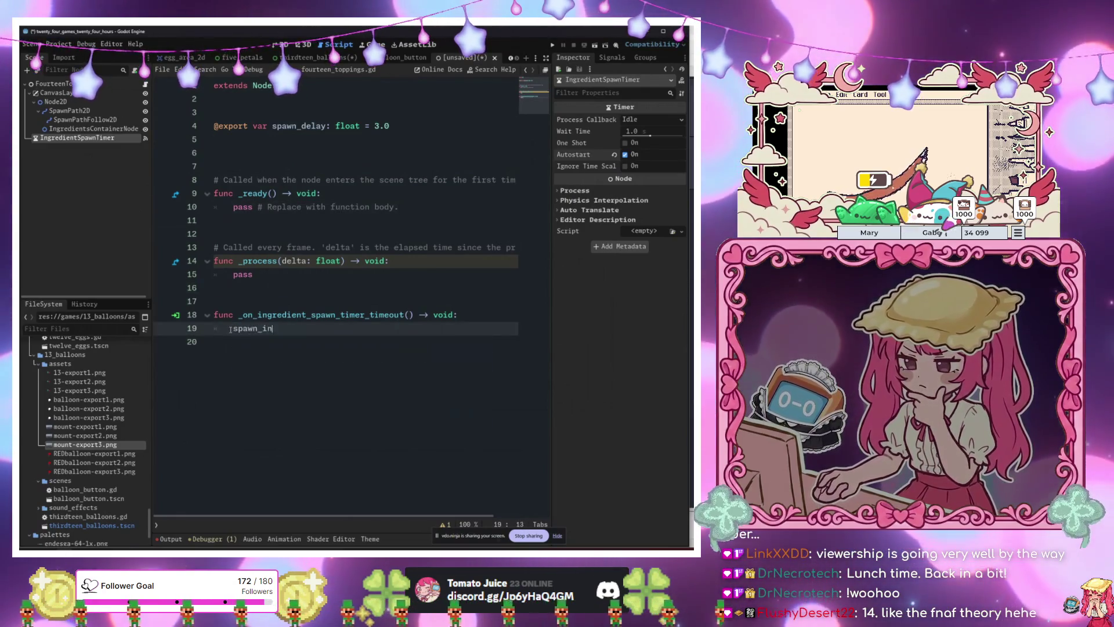
text(dient()
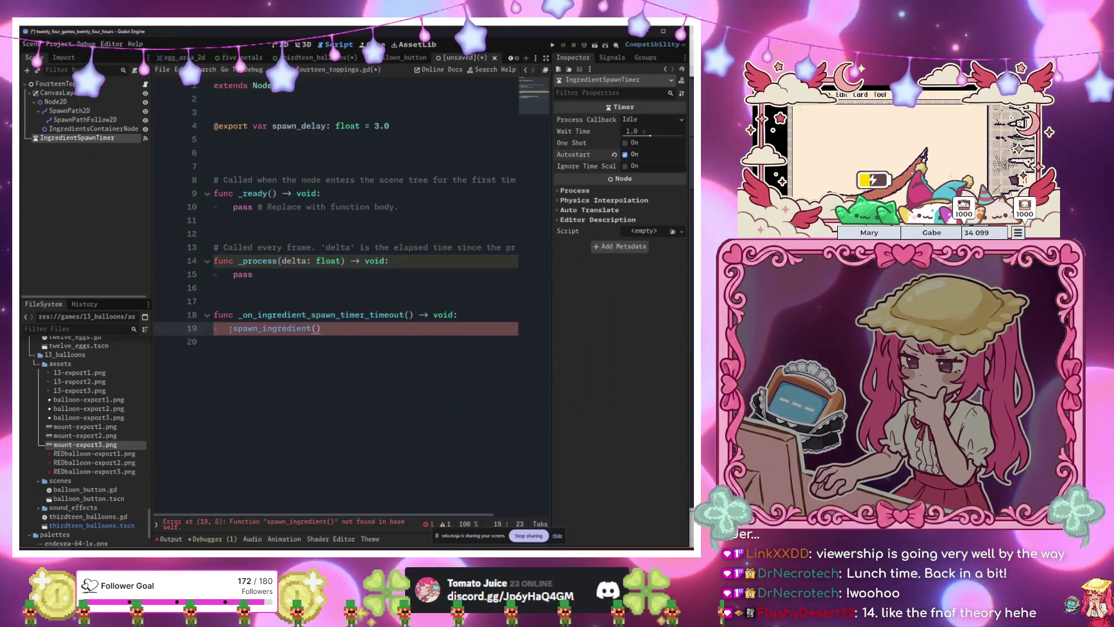
click(261, 301)
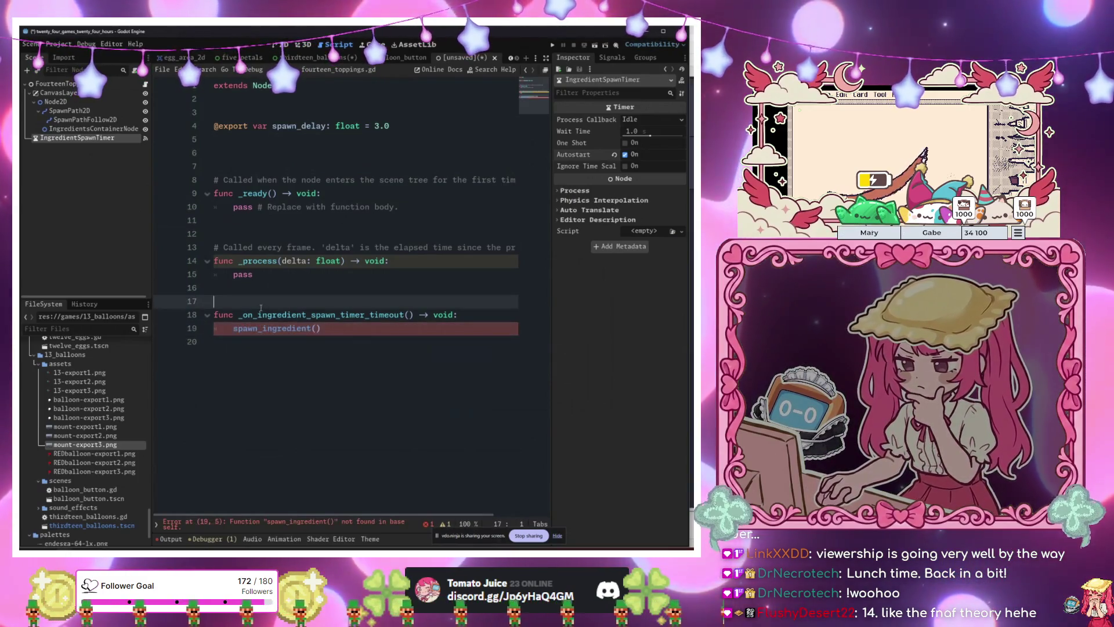
key(Return)
key(Return)
key(Return)
- Write a 'func spawn_ingredient() -> void:' header above the timeout handler
click(261, 307)
key(Return)
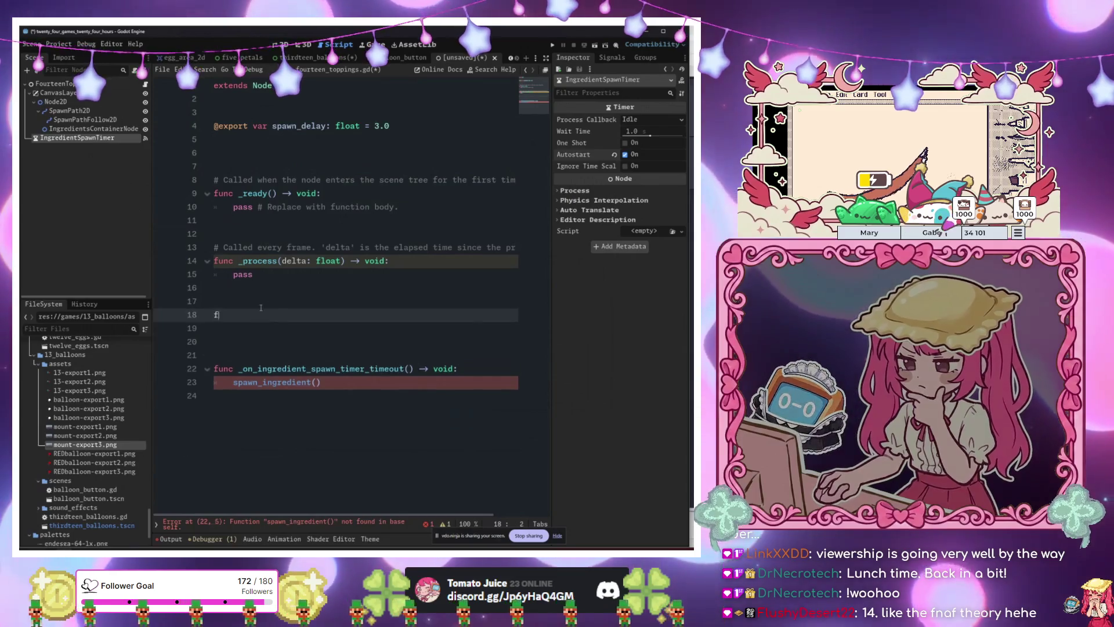
text(func spawn_ingredient() -)
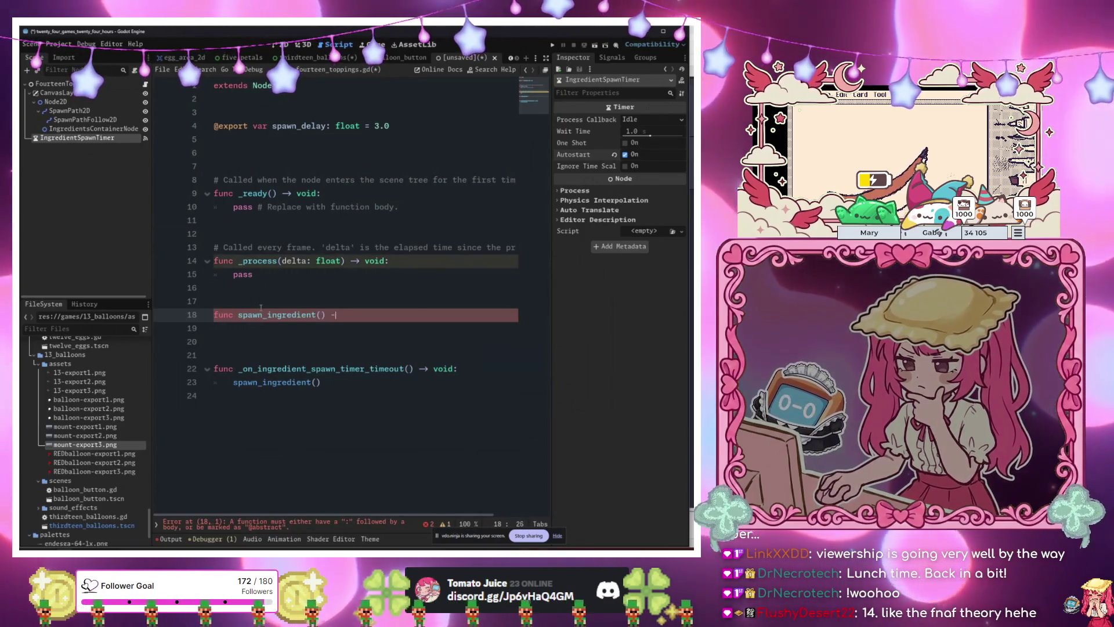
text( > void:)
key(Return)
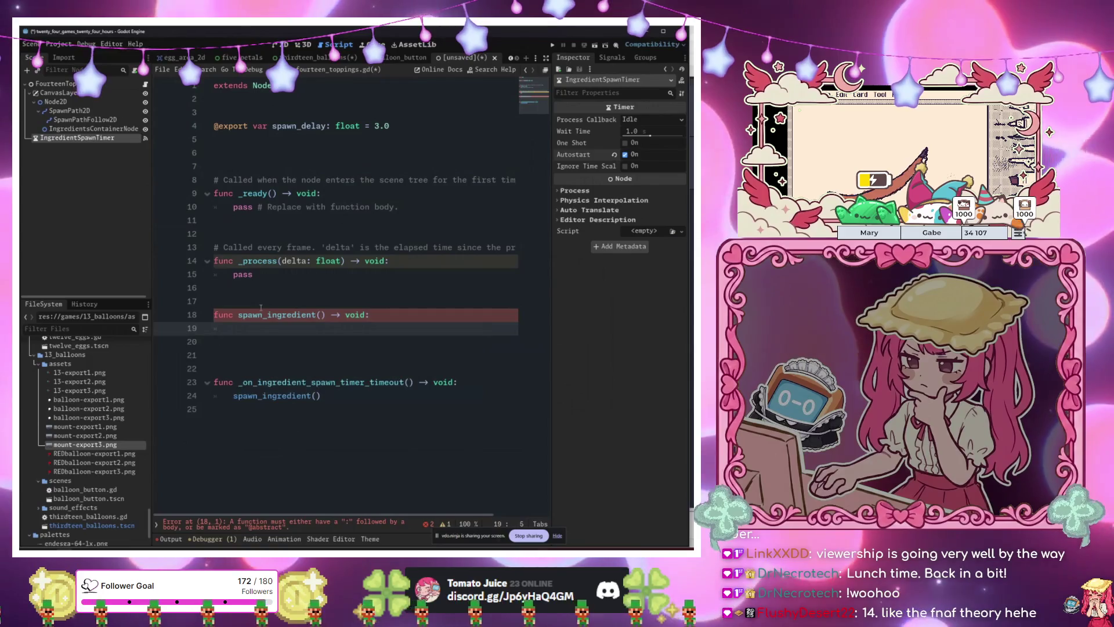
click(271, 114)
key(Return)
key(Return)
key(Return)
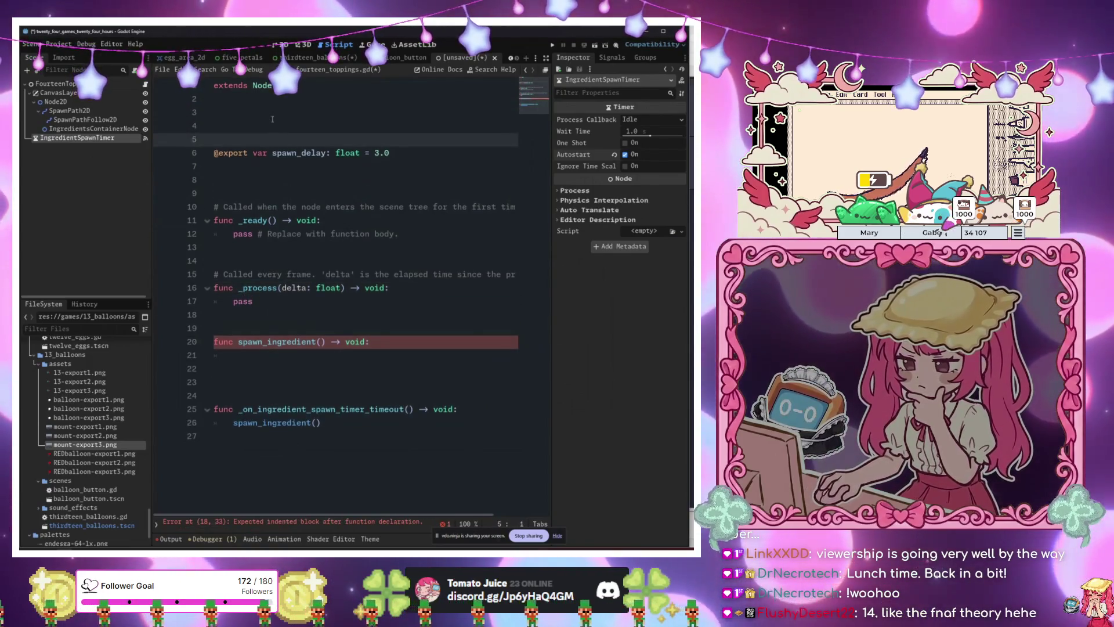
- Declare enum Ingredients with CHERRY, BANANA and CHOCOLATE on separate indented lines
key(Up)
key(Up)
key(Up)
text(enum Ingre)
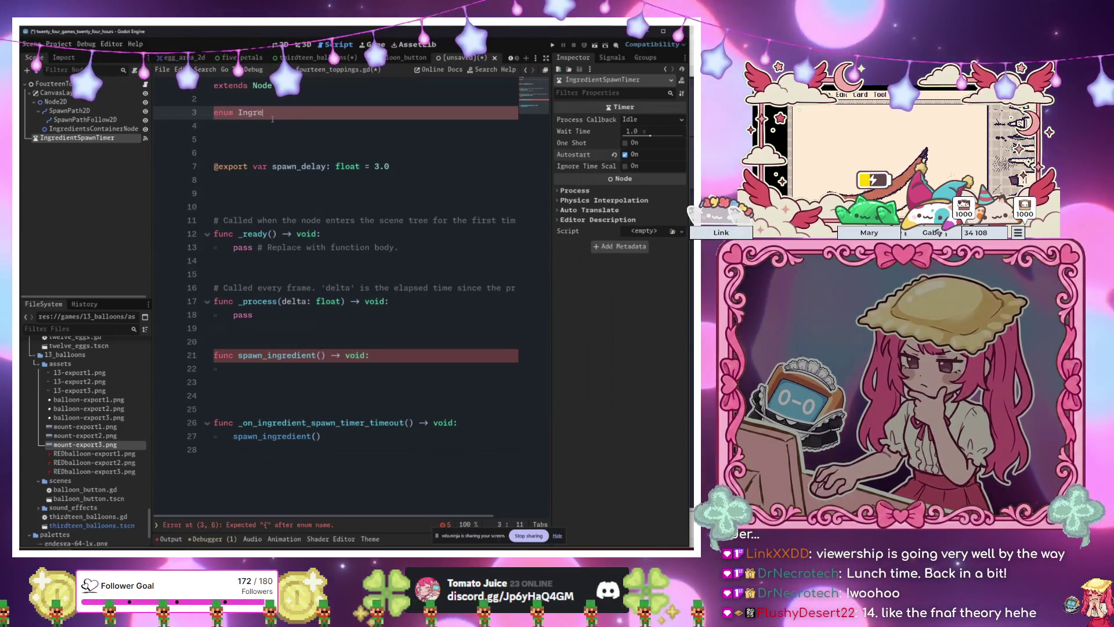
text(dients{)
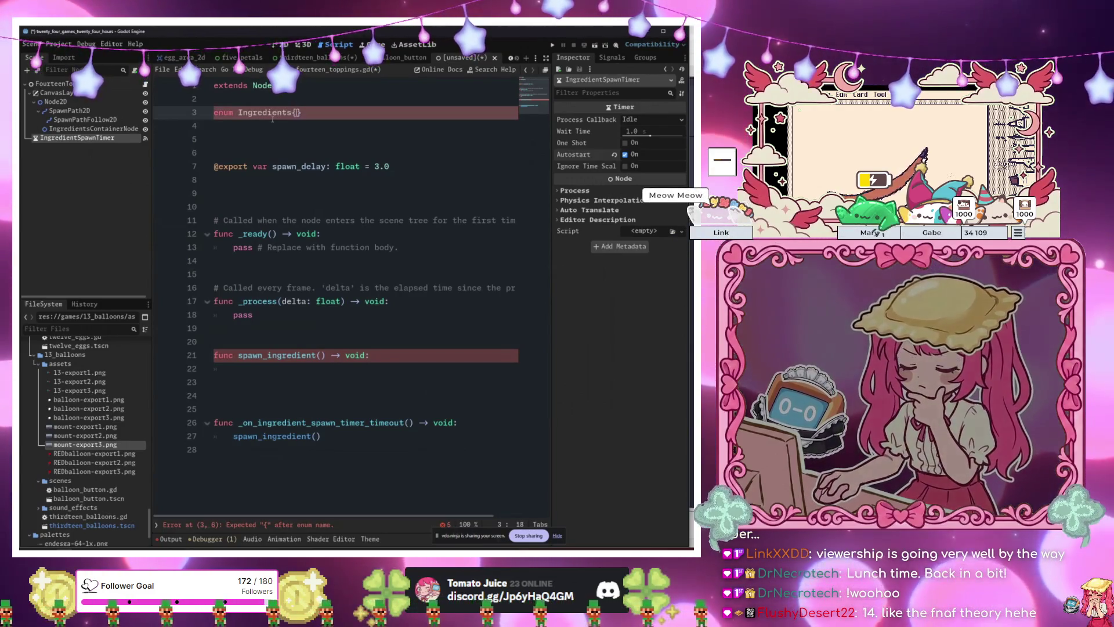
key(Return)
key(Up)
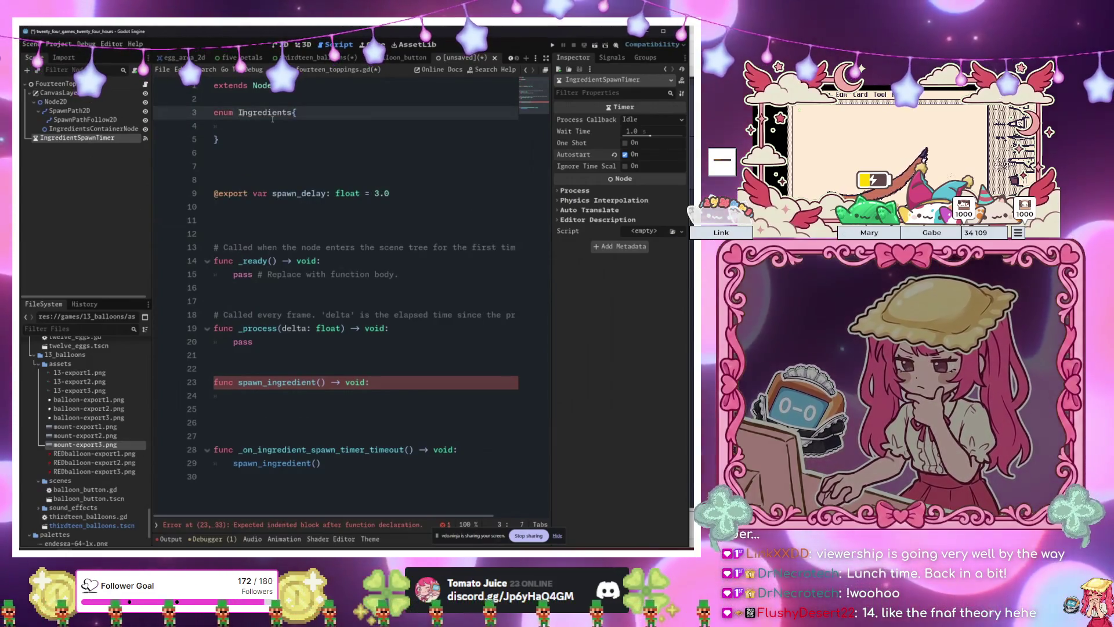
key(Down)
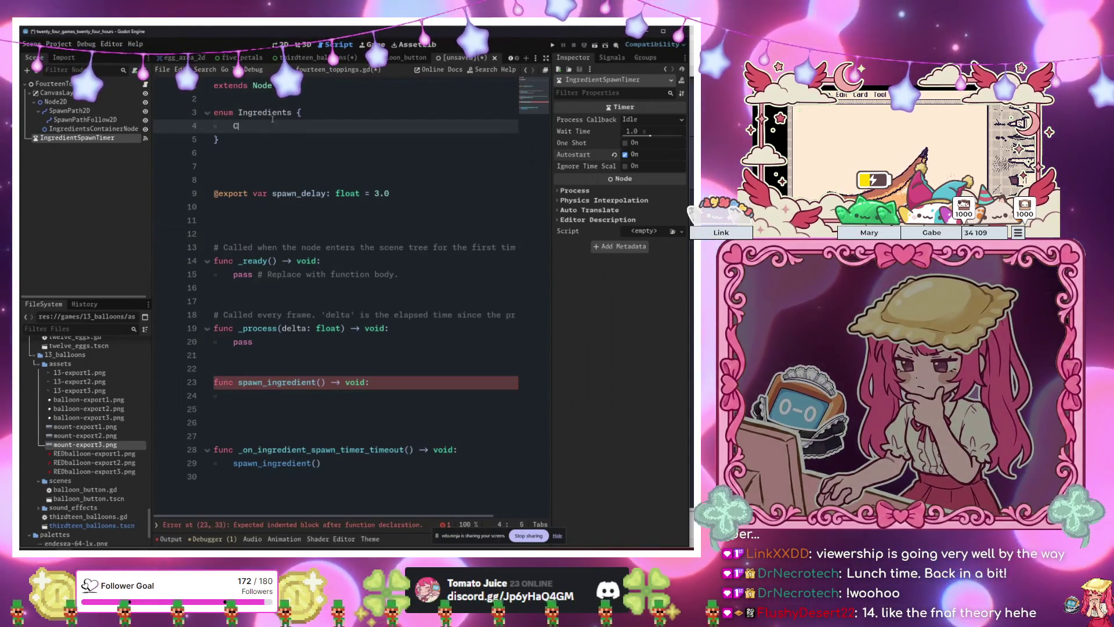
text(he)
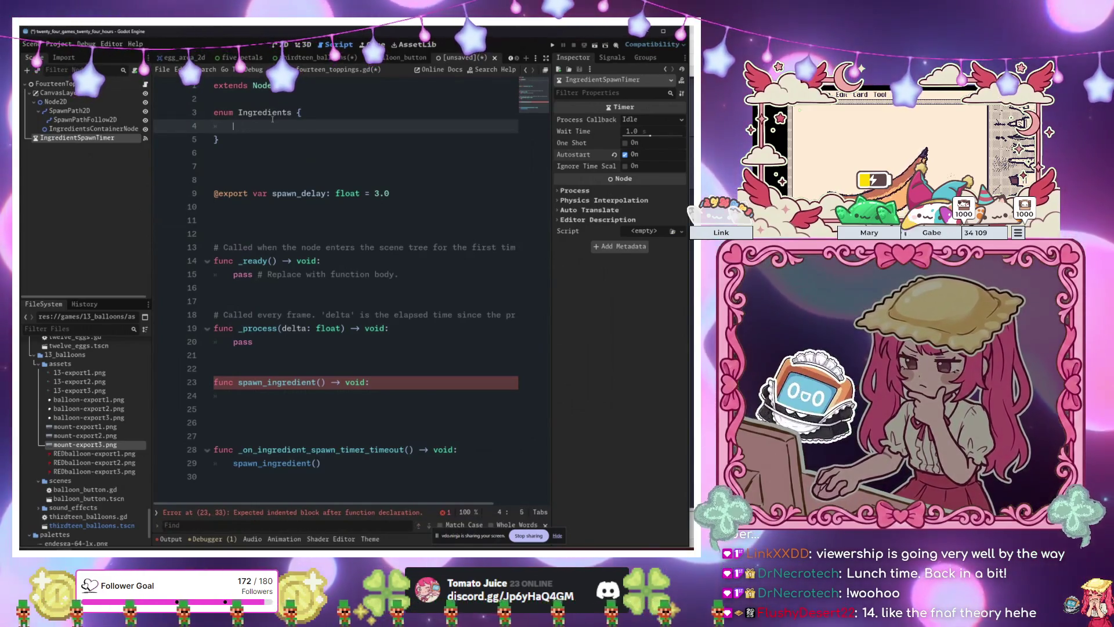
key(BackSpace)
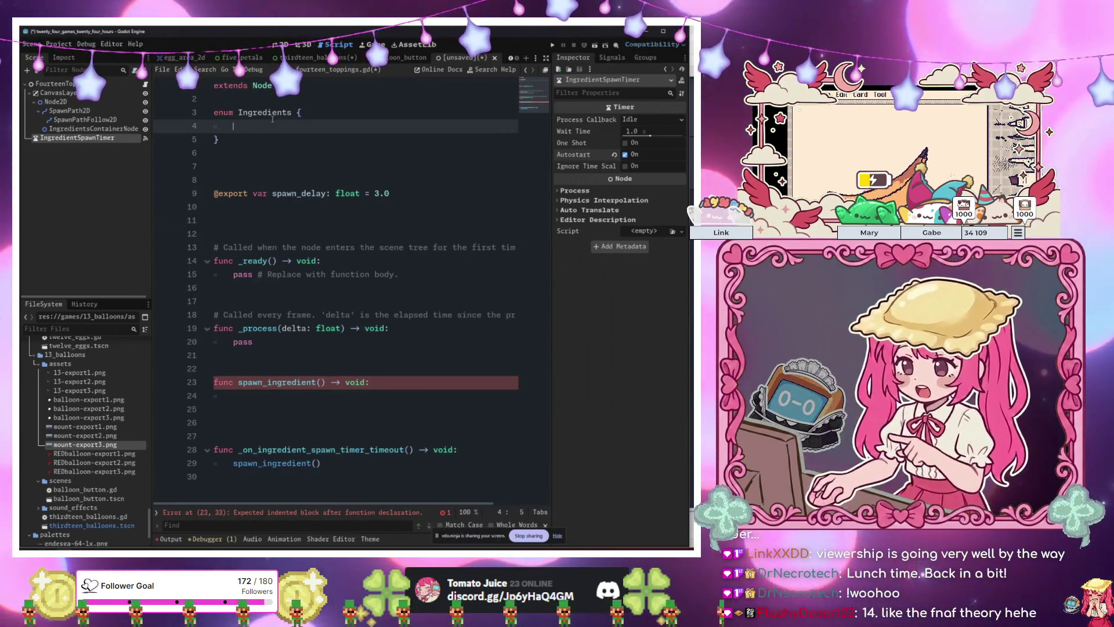
text(Y,)
key(Return)
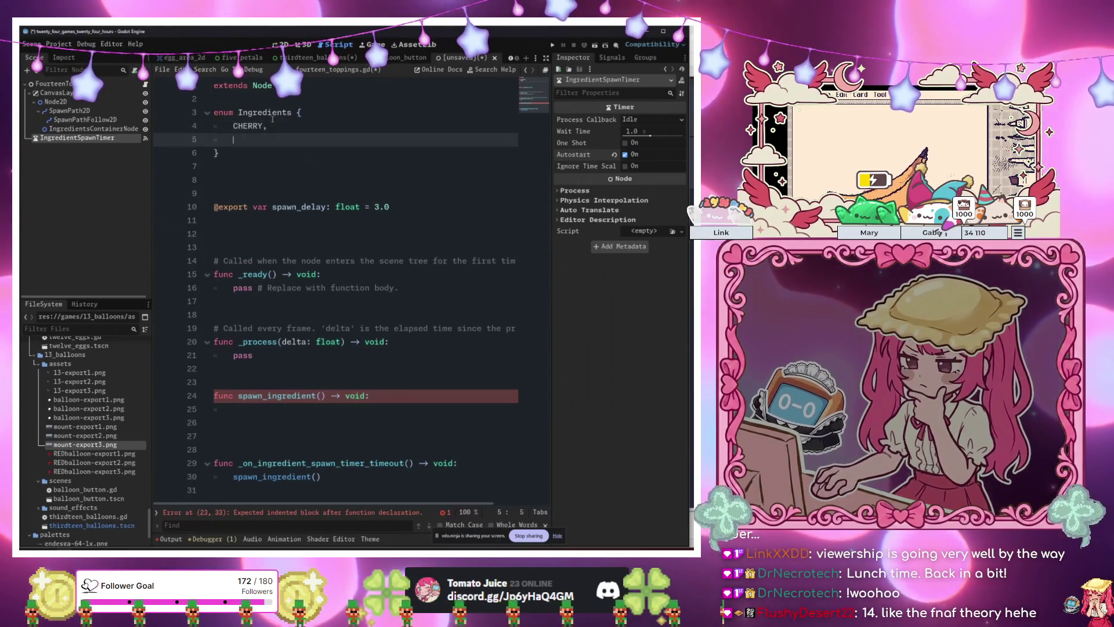
text(BANANA)
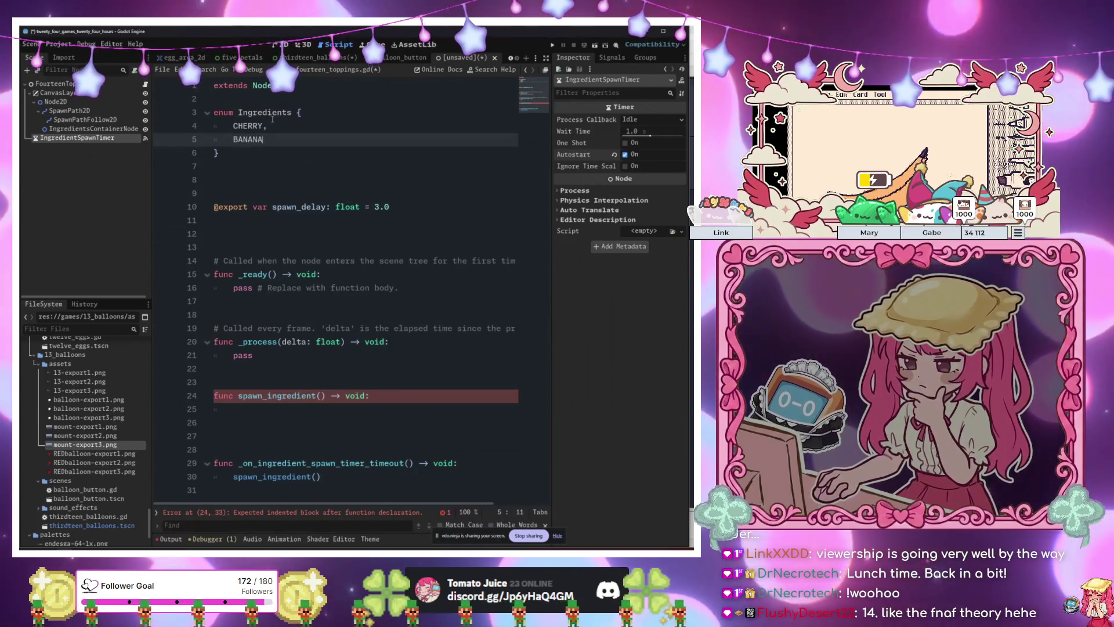
text(,)
key(Return)
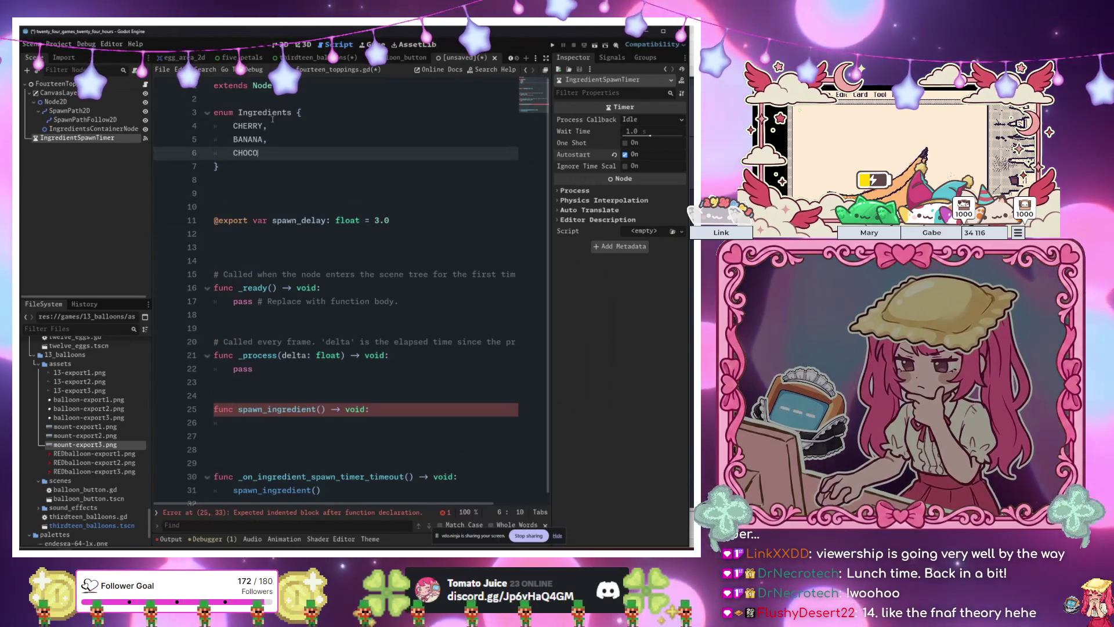
- Remove the extra blank line after the enum and select the pass placeholder in _ready
key(Down)
key(Down)
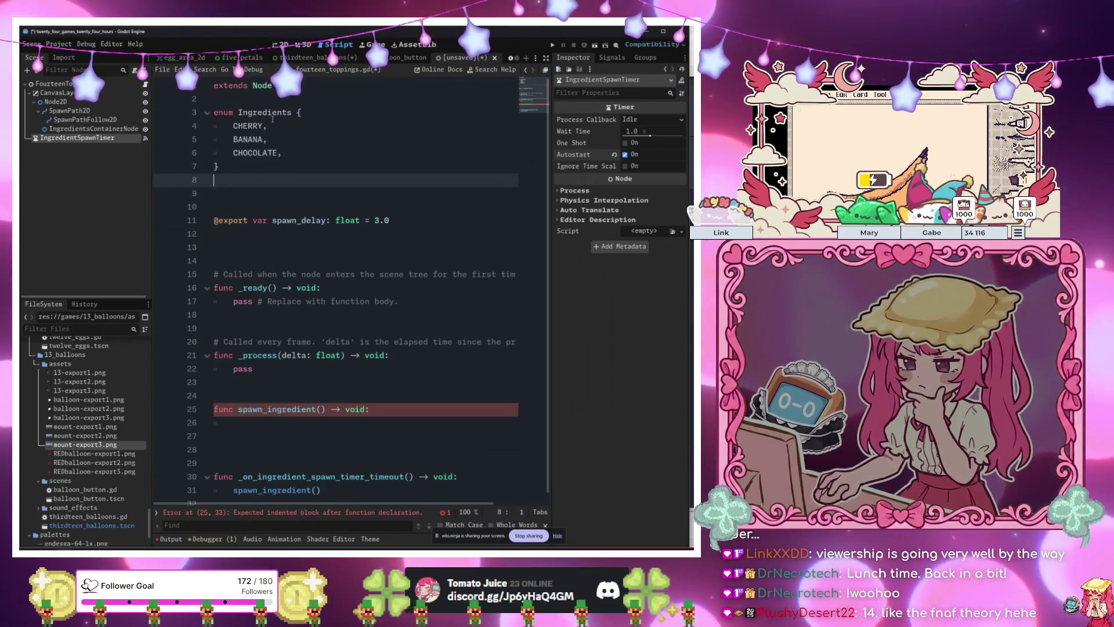
key(Down)
key(Return)
key(BackSpace)
key(BackSpace)
key(Down)
key(Down)
key(Down)
key(Down)
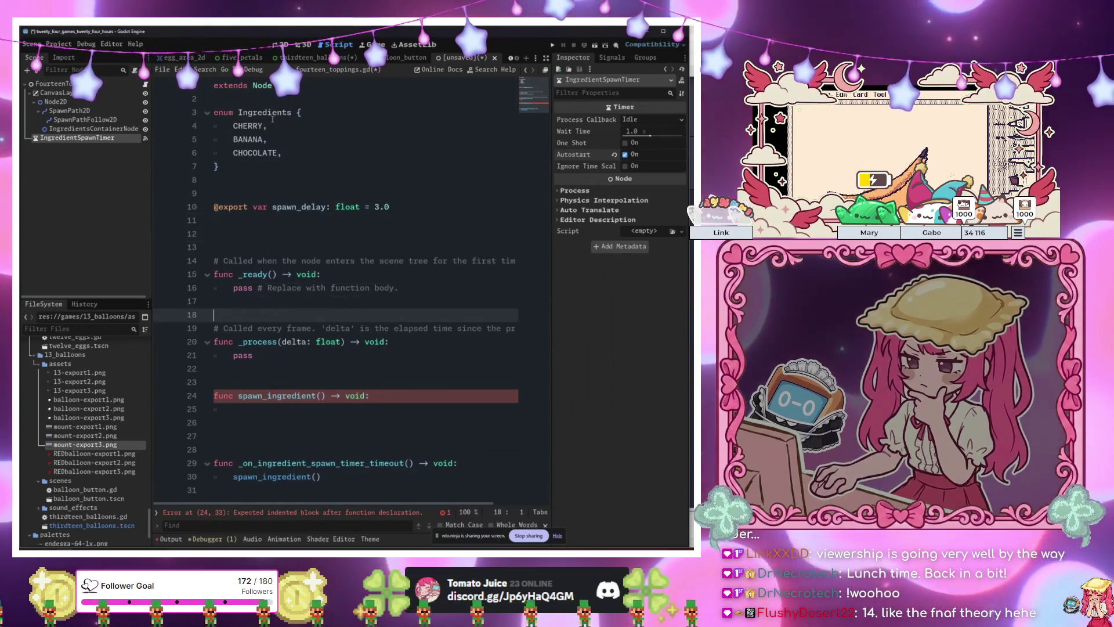
key(Up)
key(Up)
key(Up)
key(Down)
key(End)
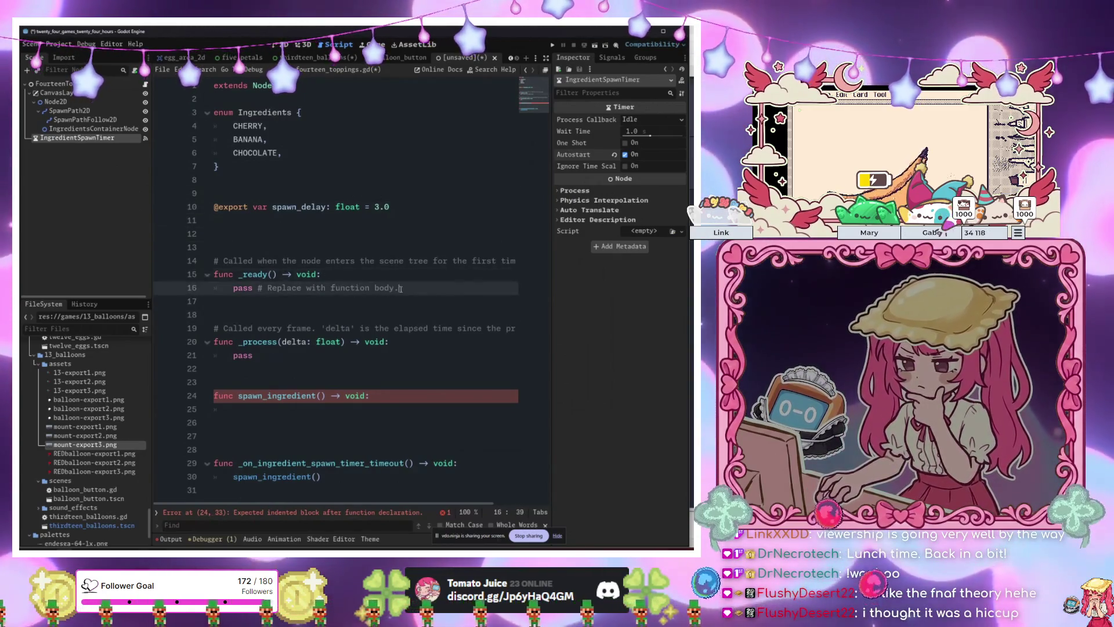
key(shift+Home)
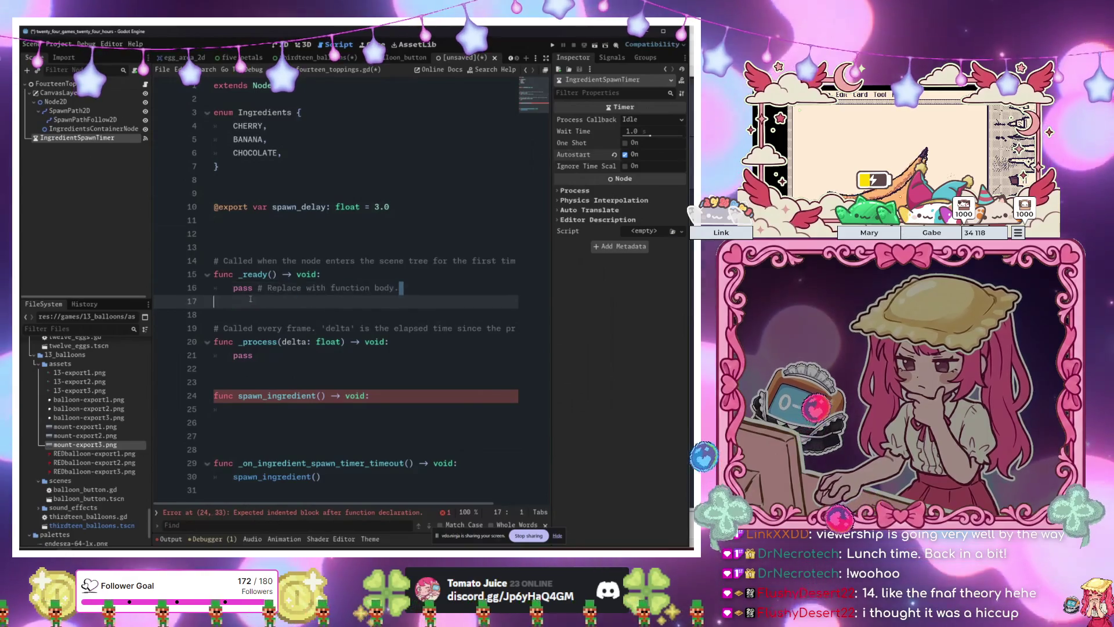
- Call create_recipe() in _ready and delete the unused _process function
text(create_recipe())
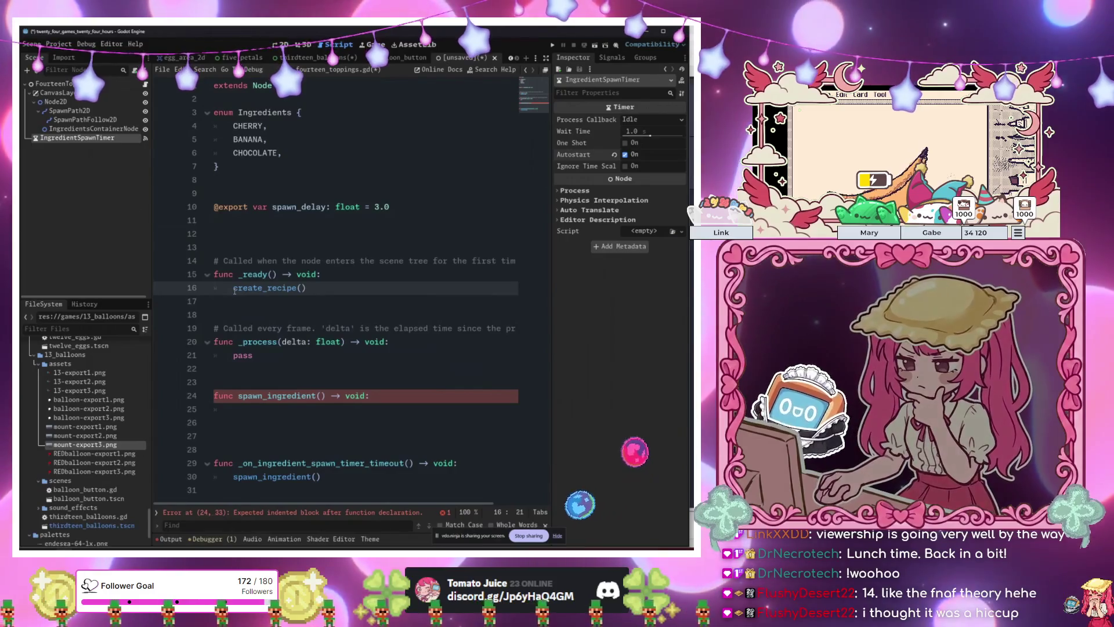
key(Down)
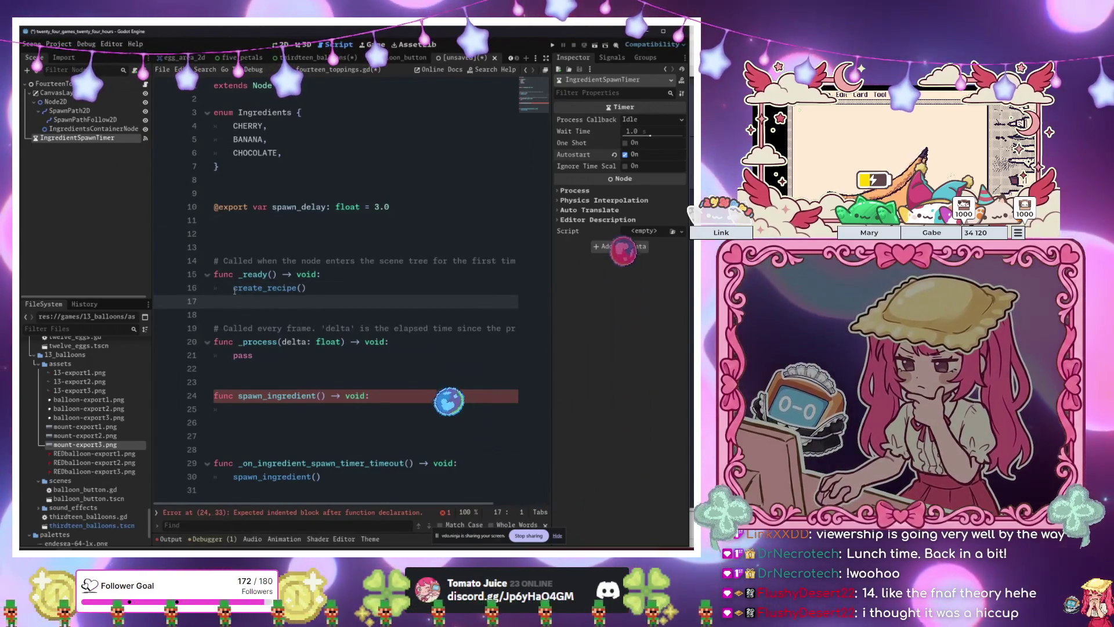
key(Down)
key(Down)
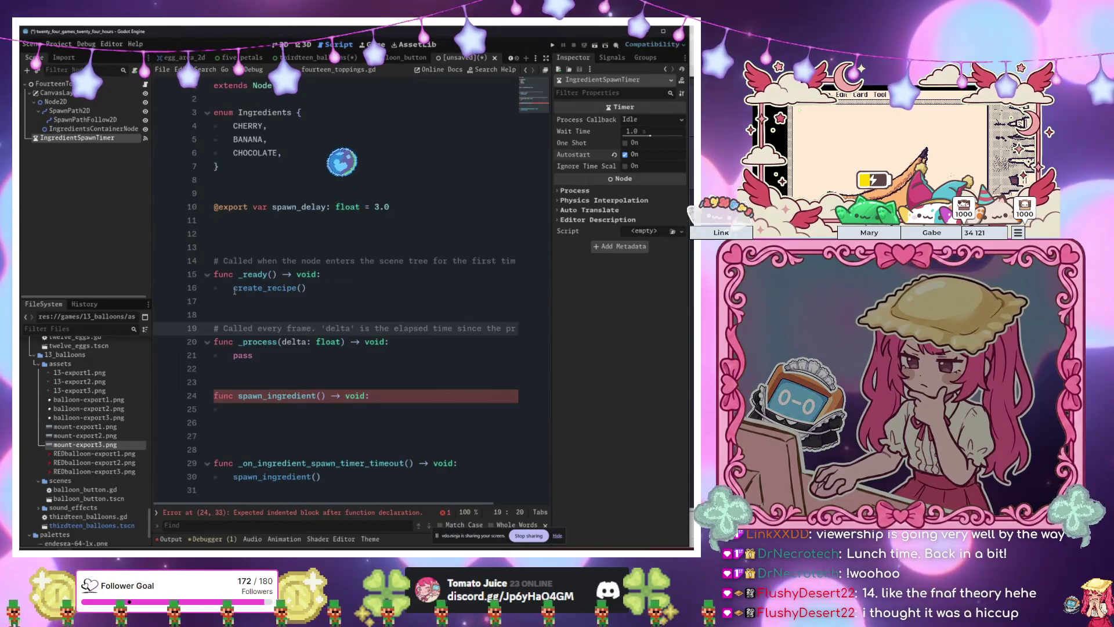
key(Down)
key(Down)
drag(213, 315, 255, 355)
key(Delete)
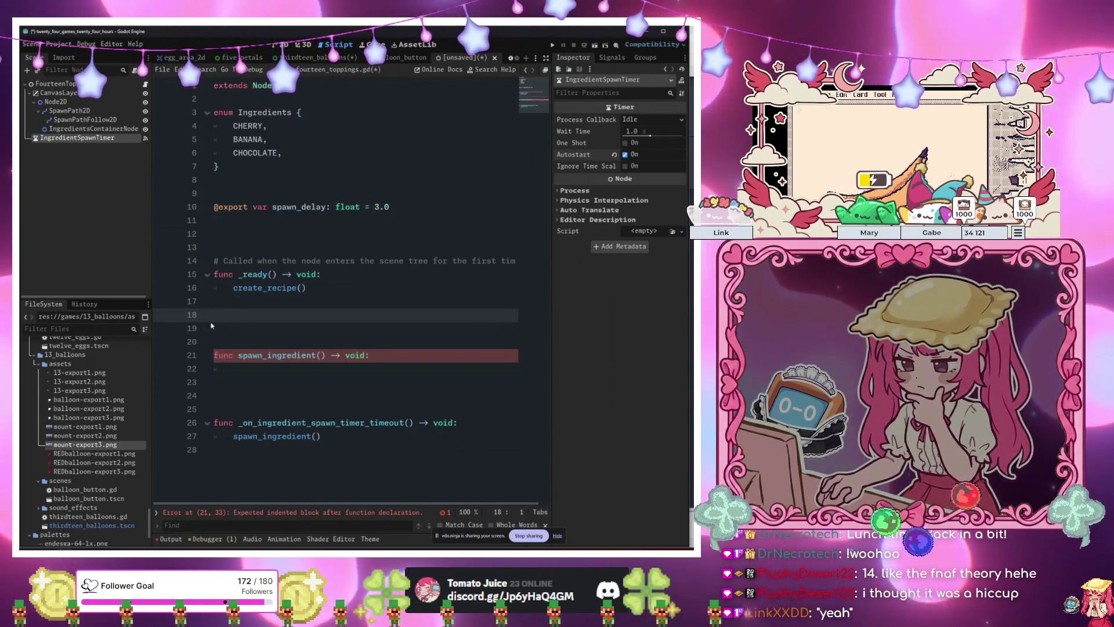
- Declare an empty 'func create_recipe() -> void:' function
key(Return)
text(c)
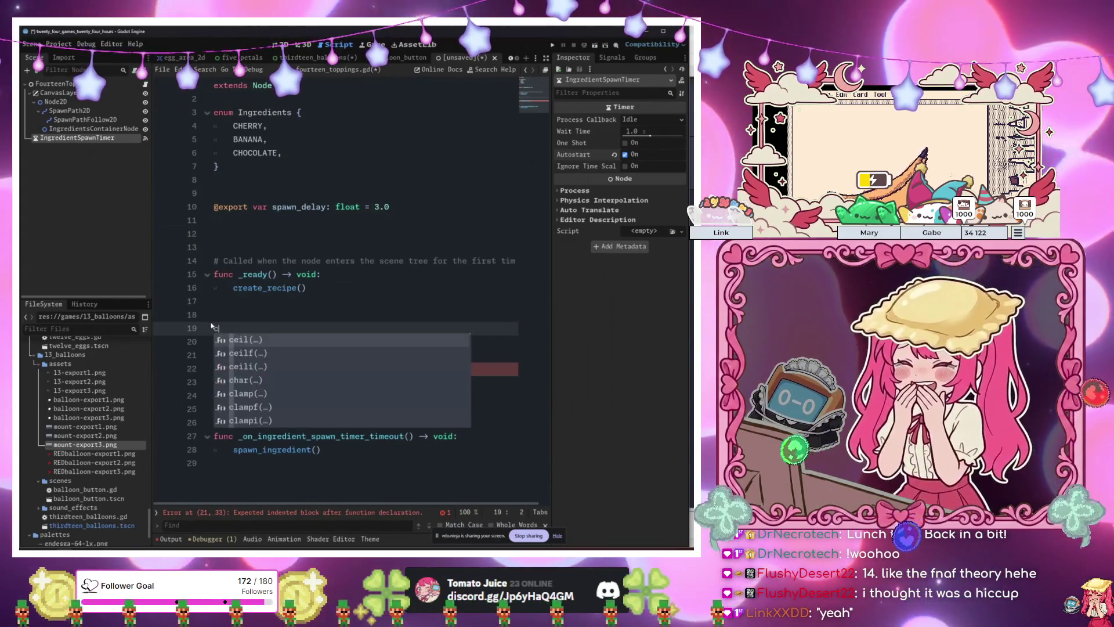
key(BackSpace)
text(func crea)
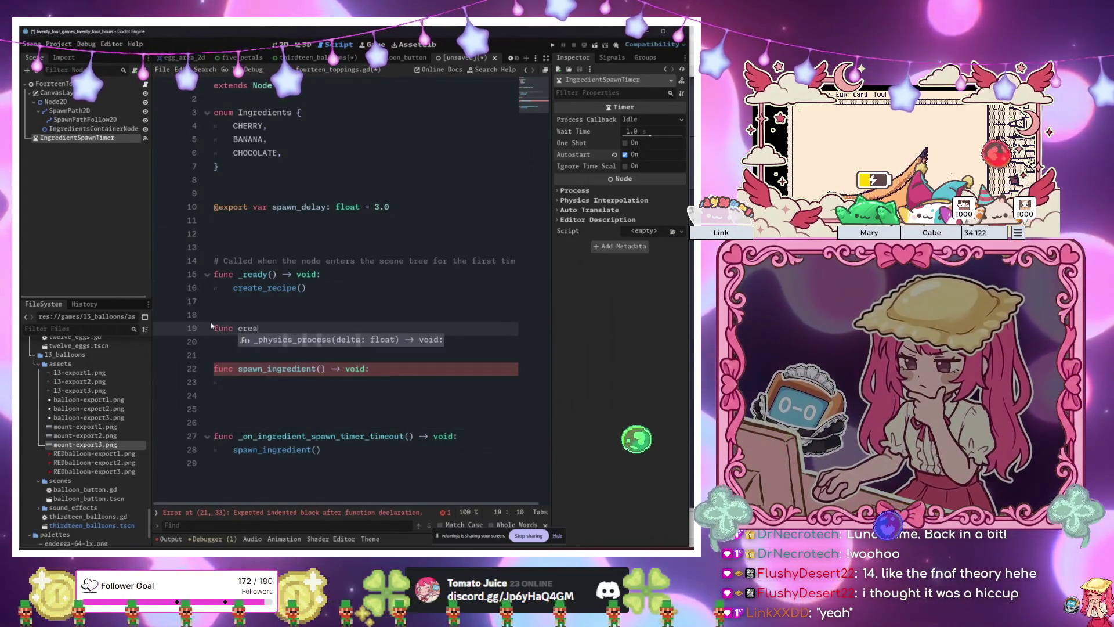
text(te_recipe() -)
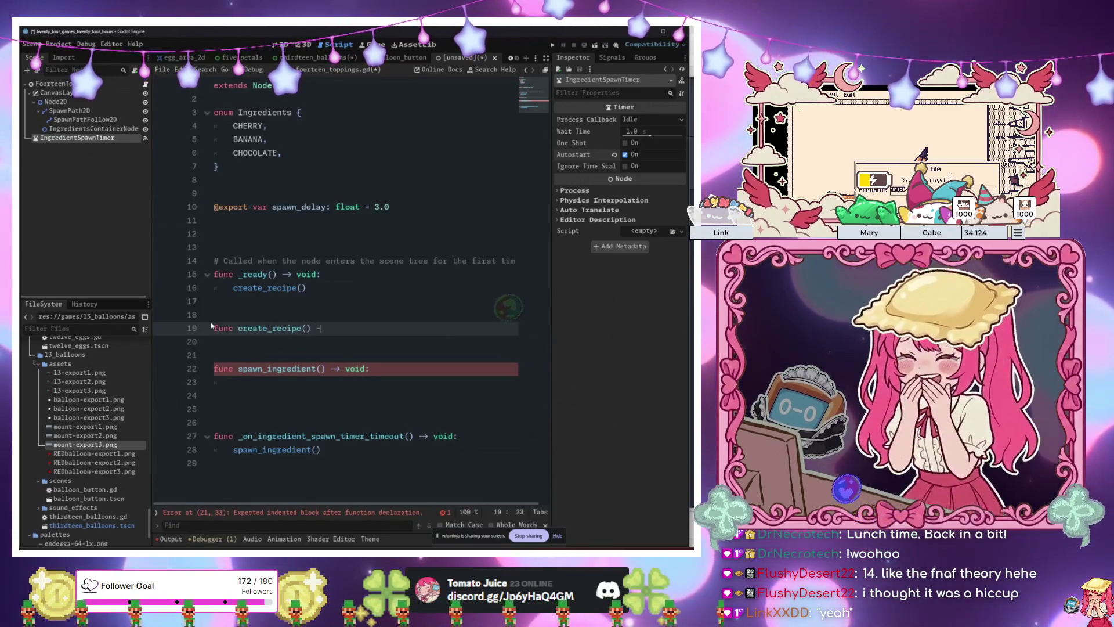
text(> void:)
key(Return)
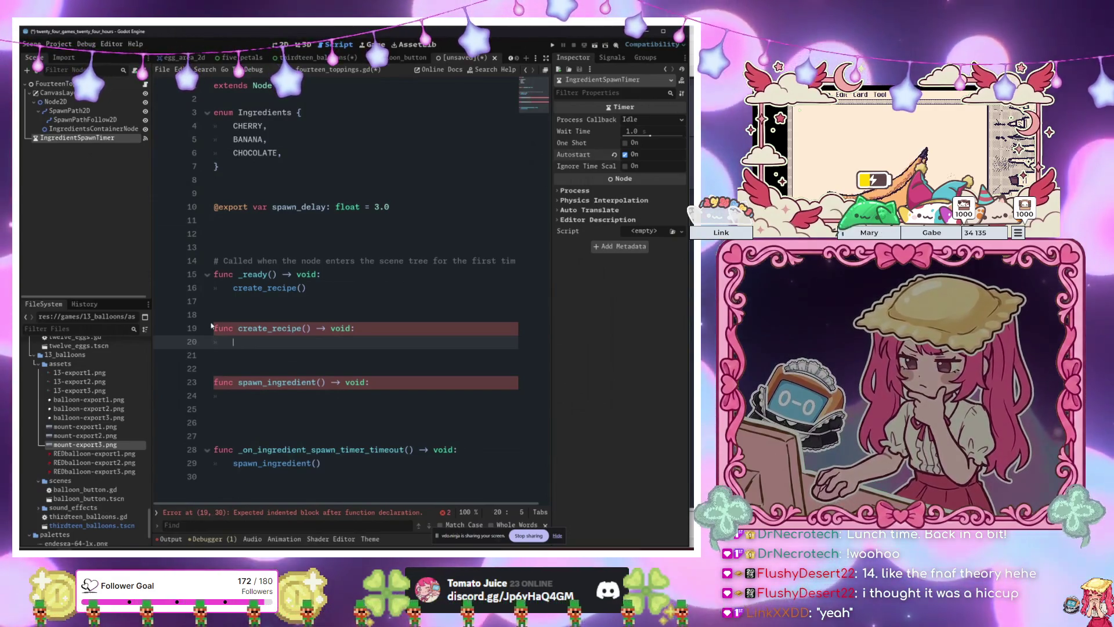
- Declare 'var recipe: Array[Ingredients]' below spawn_delay
click(262, 232)
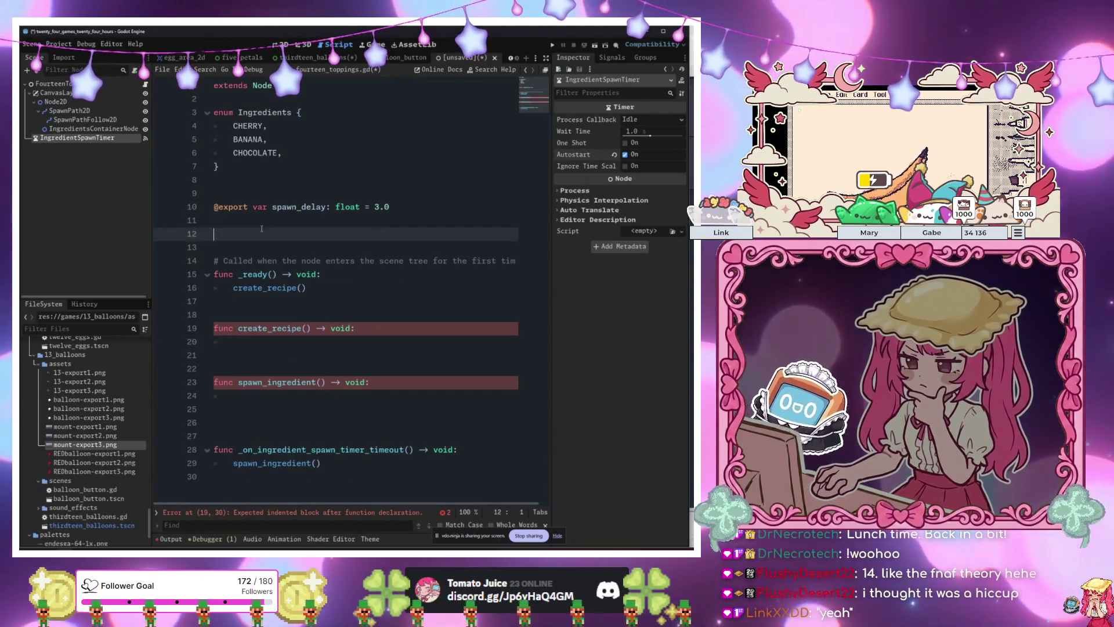
text(var recipe: )
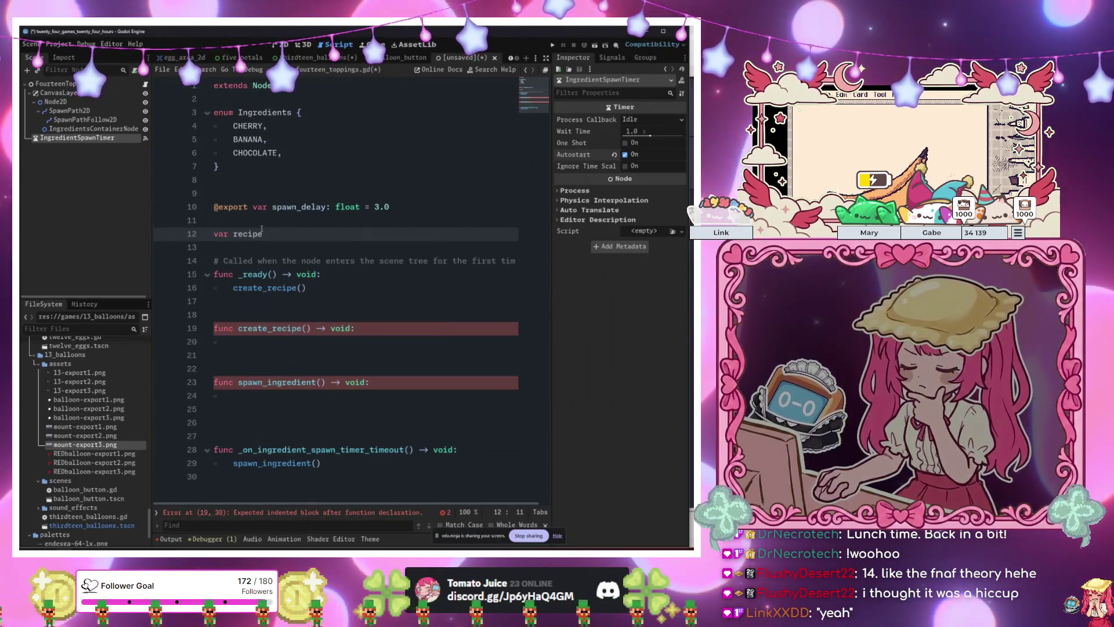
text(Array[)
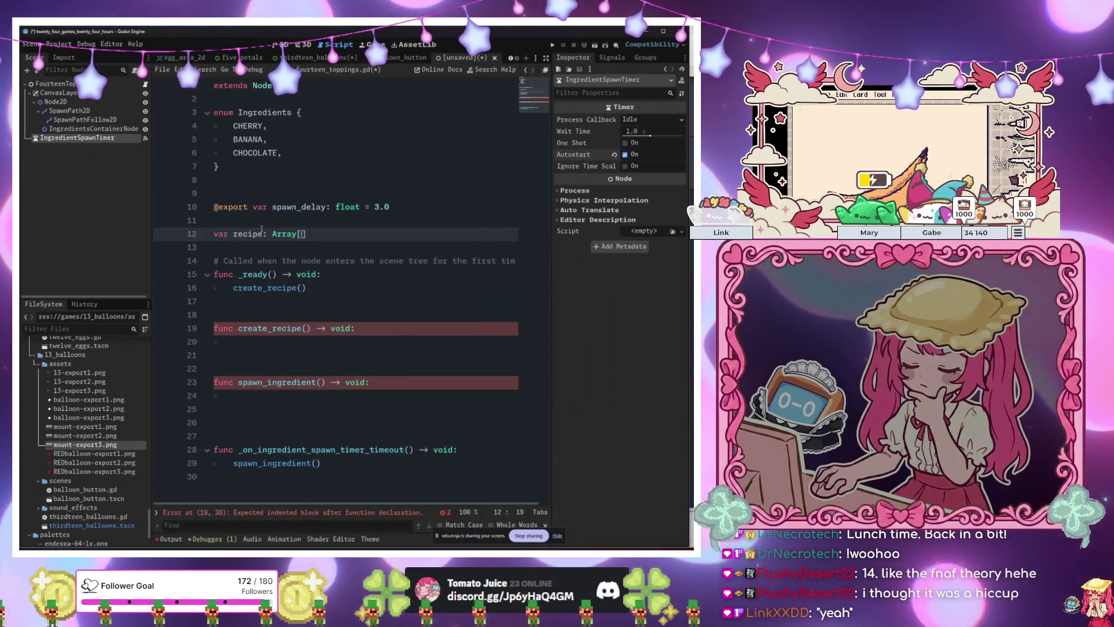
text(Ingredients] =)
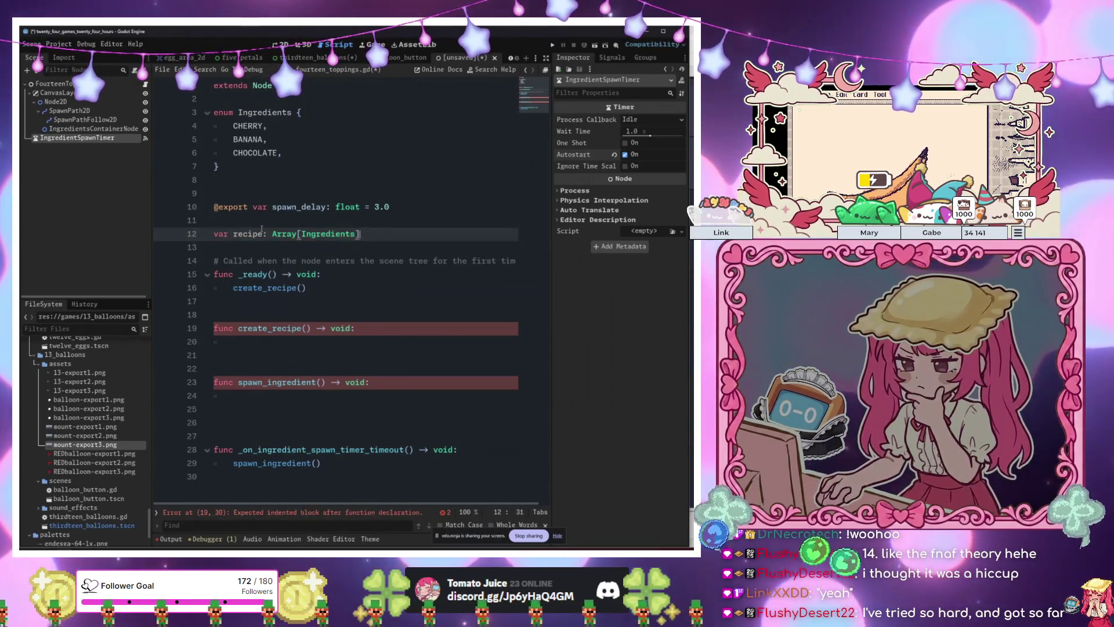
key(BackSpace)
key(BackSpace)
key(BackSpace)
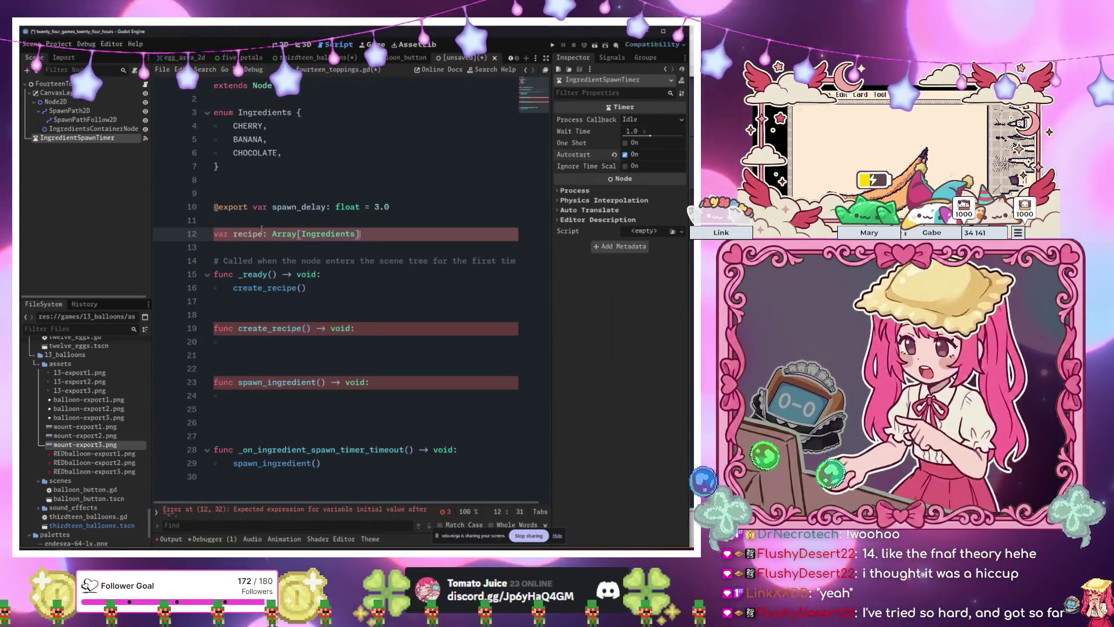
click(258, 342)
text(re)
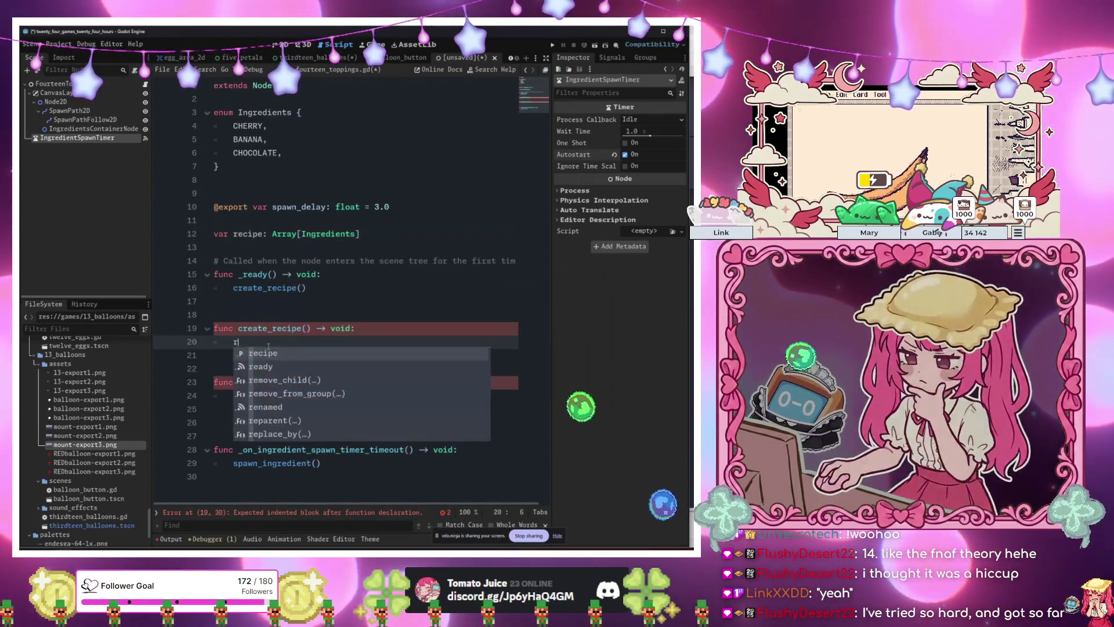
key(BackSpace)
key(BackSpace)
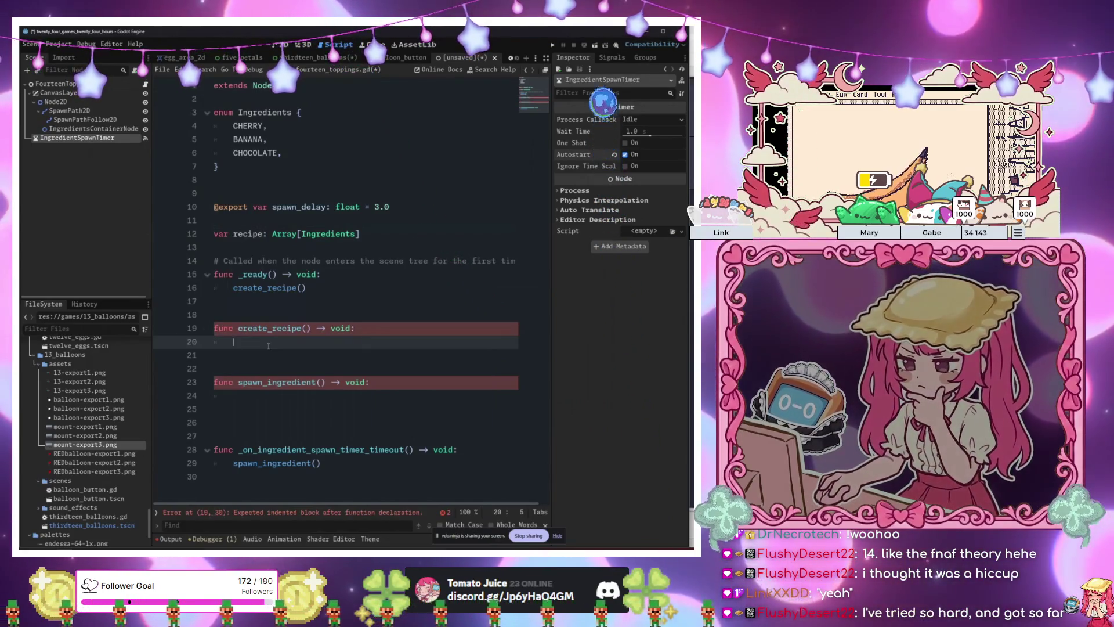
click(295, 100)
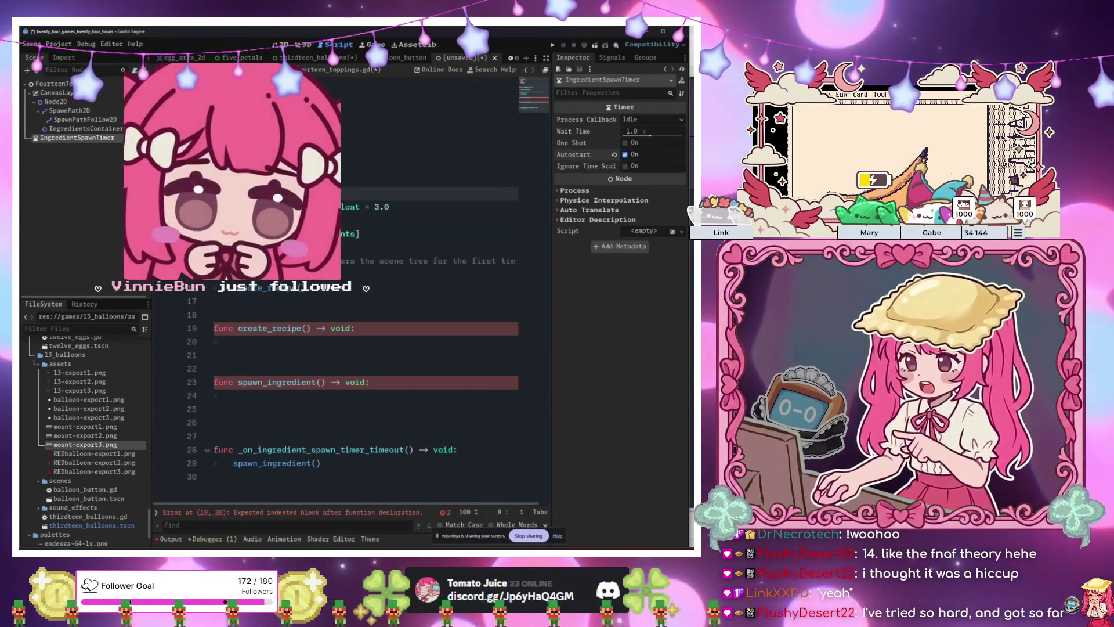
click(220, 193)
text(P)
key(BackSpace)
text(@export var )
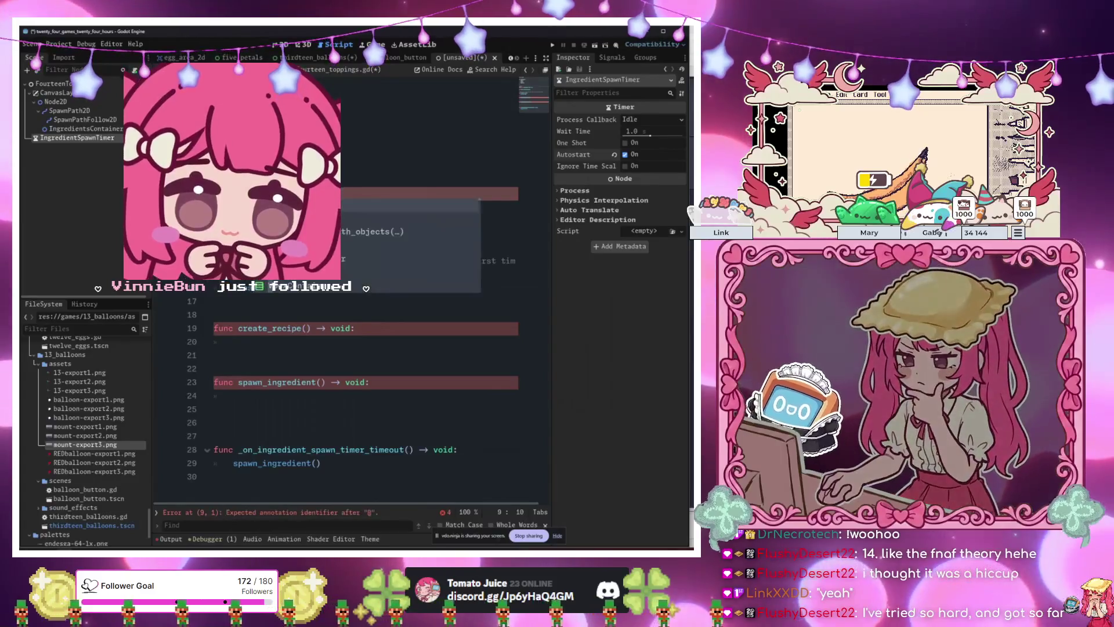
text(spawn)
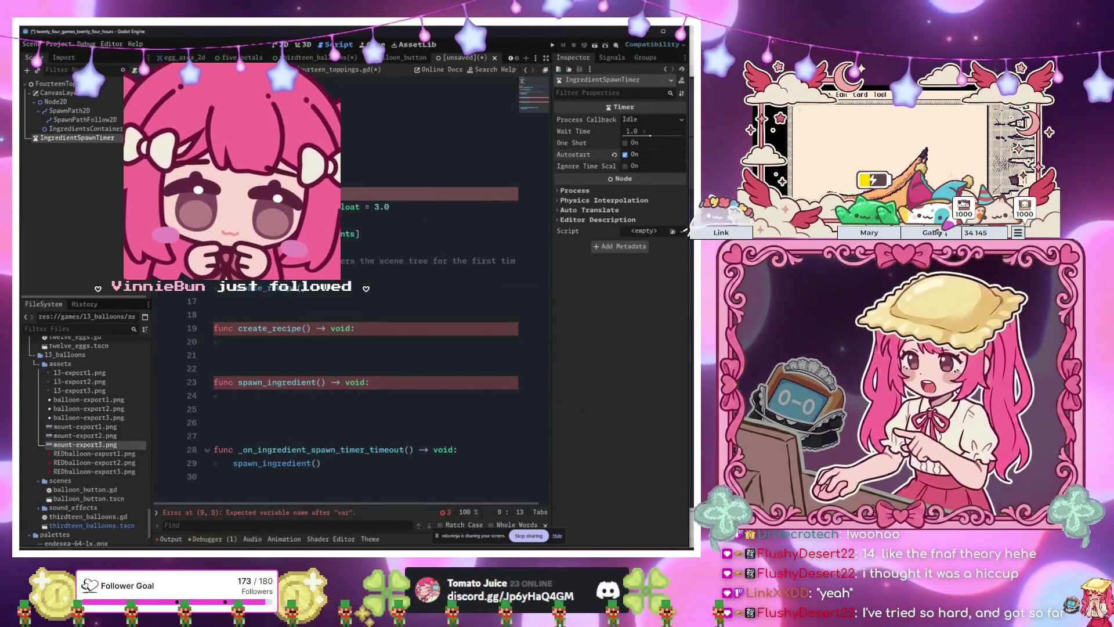
text(_t)
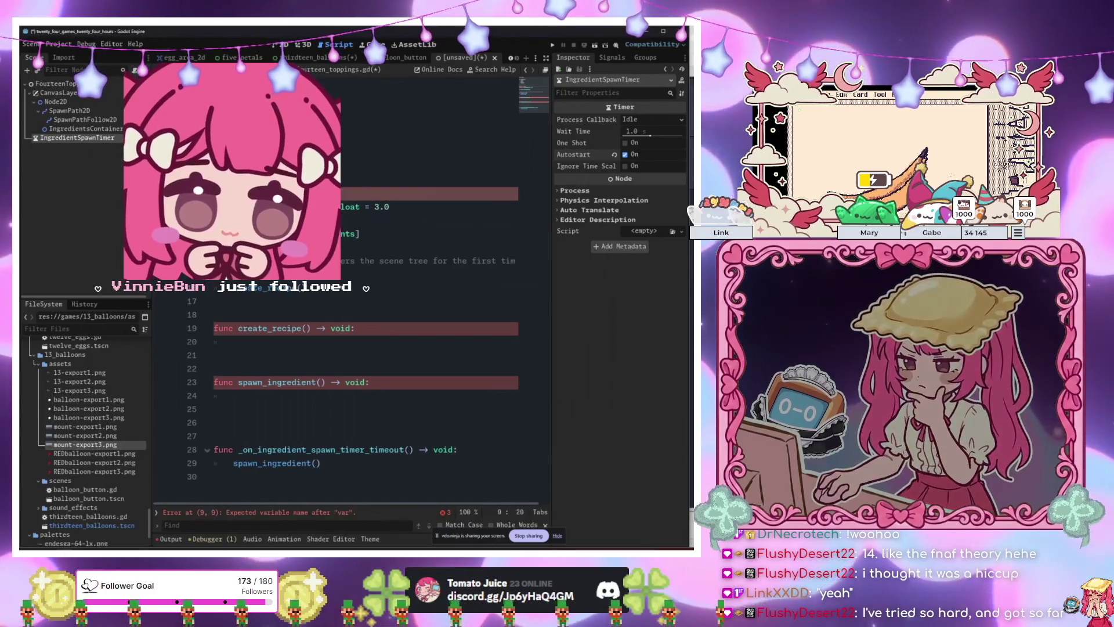
text(imer: T)
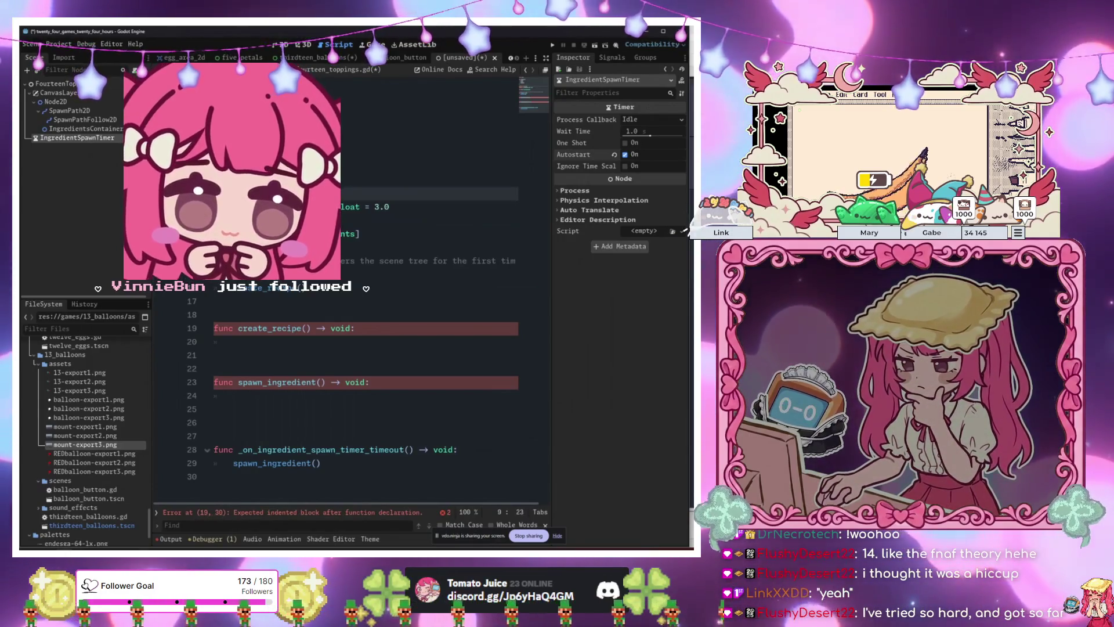
text(float =)
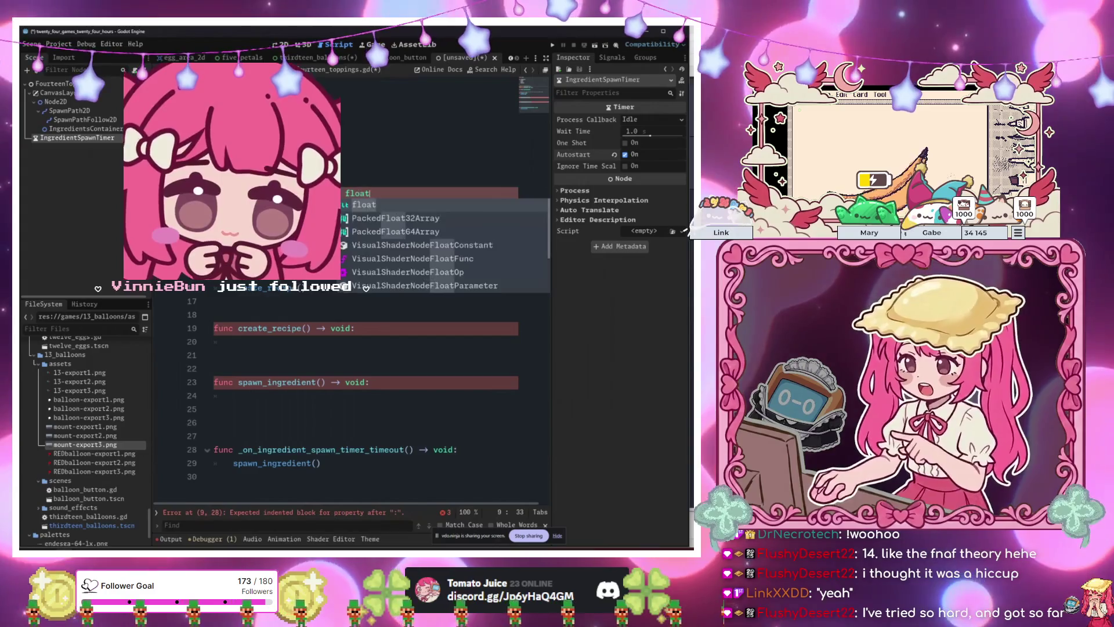
key(BackSpace)
key(BackSpace)
key(BackSpace)
text(length: in)
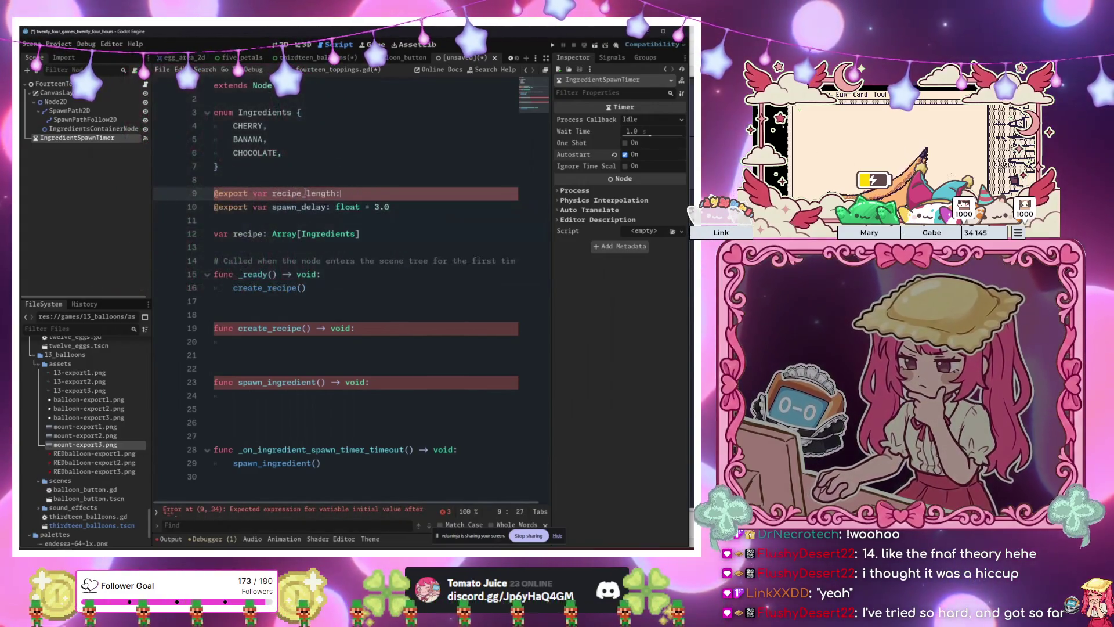
text(t = 14)
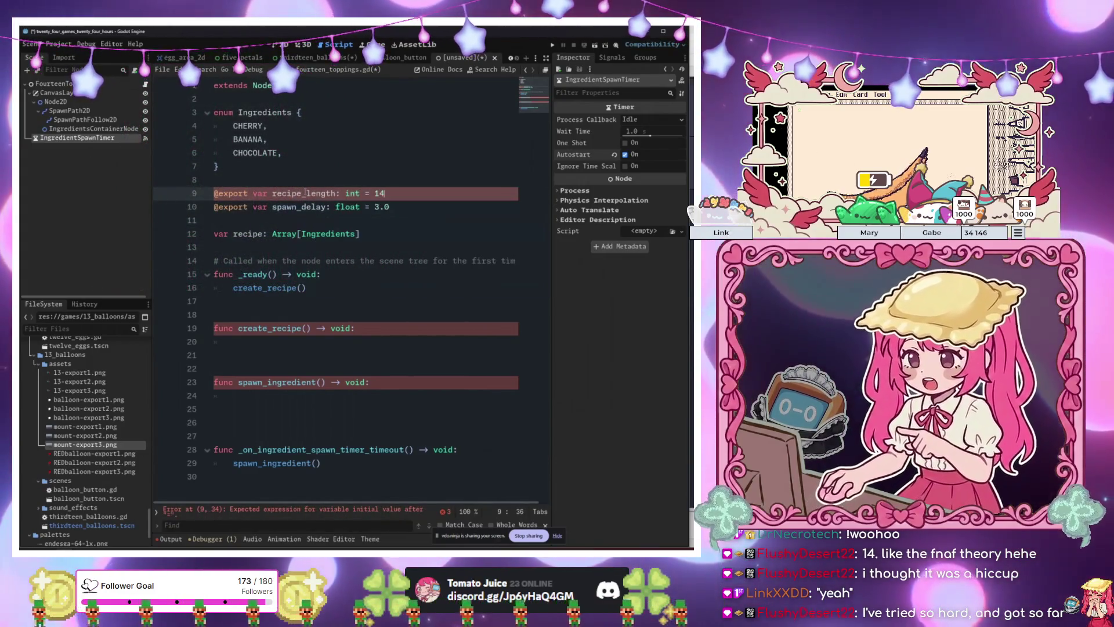
key(Down)
key(Down)
key(Down)
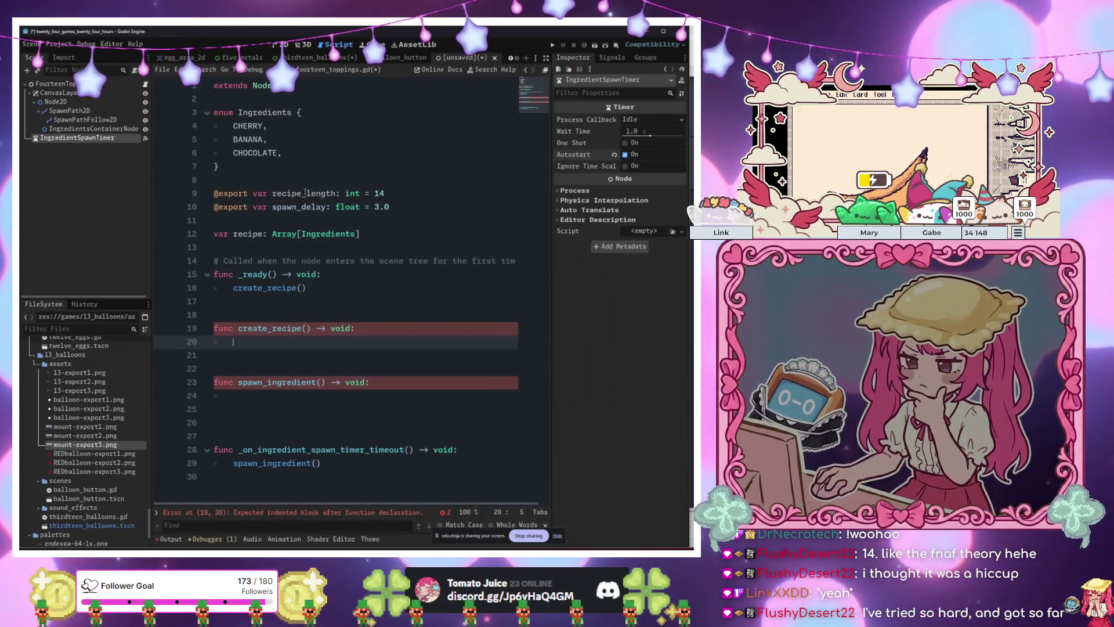
- Open a 'for i: int in recipe_length:' loop inside create_recipe
text(re)
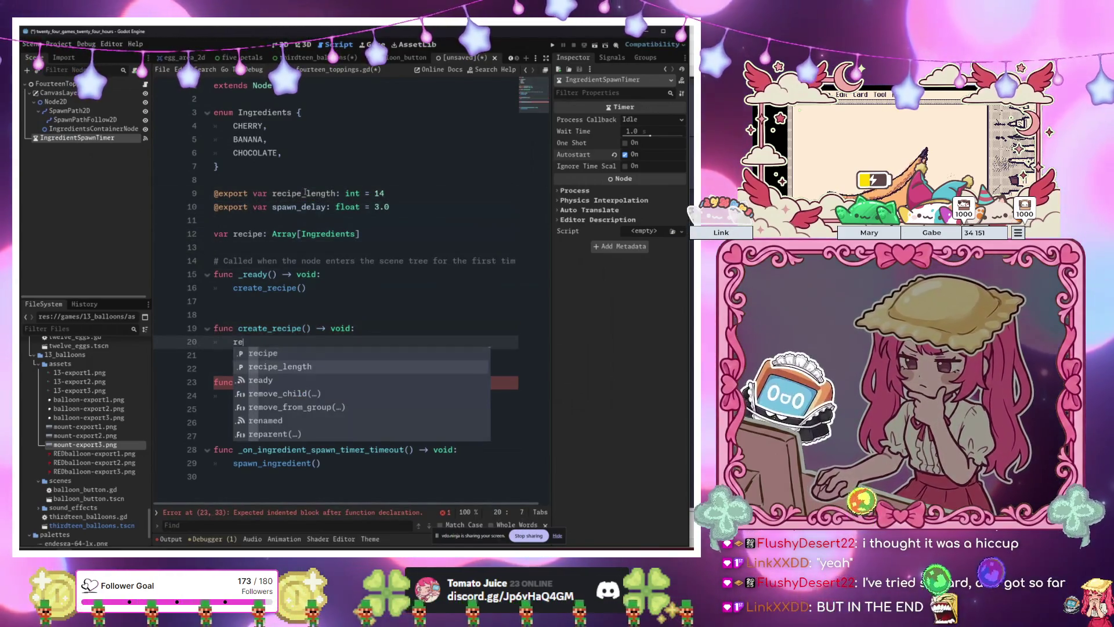
key(BackSpace)
key(BackSpace)
text(for i: i)
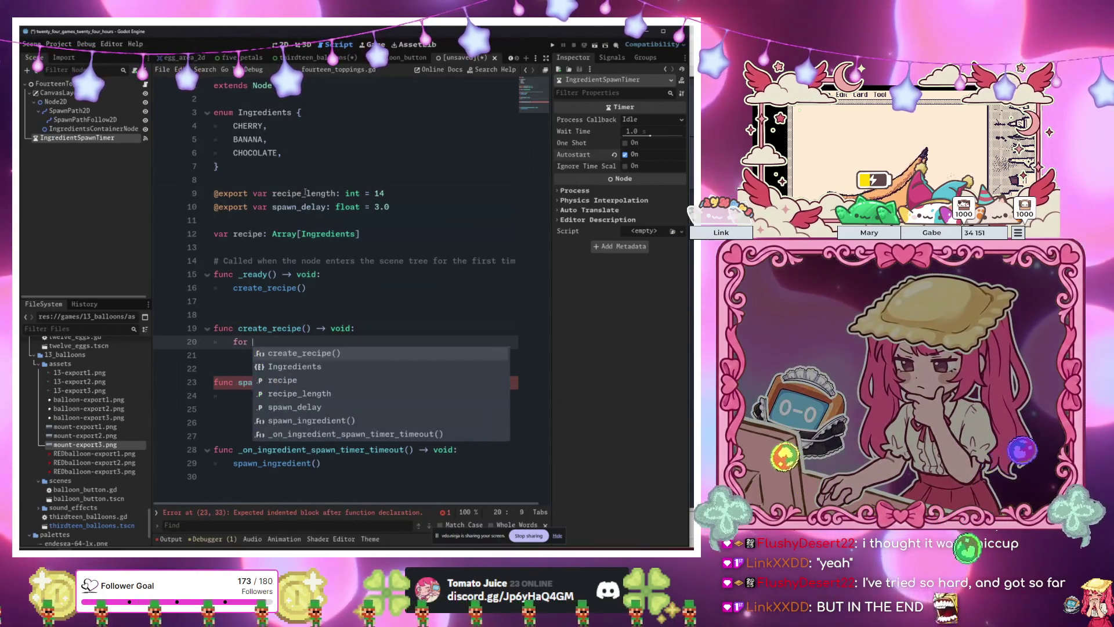
text(nt in re)
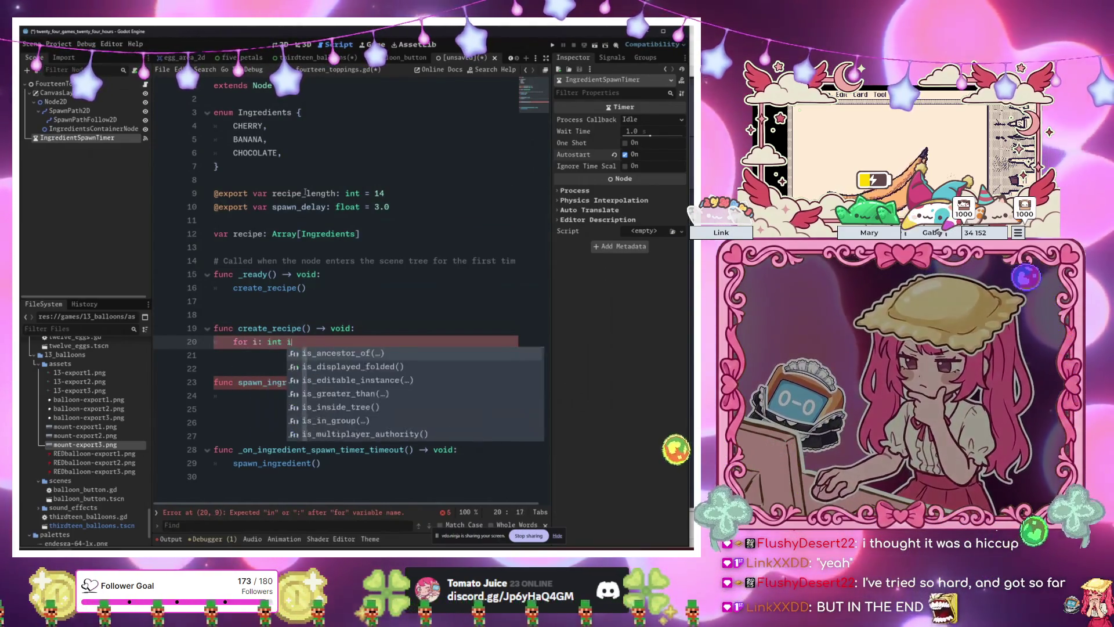
key(Down)
key(Return)
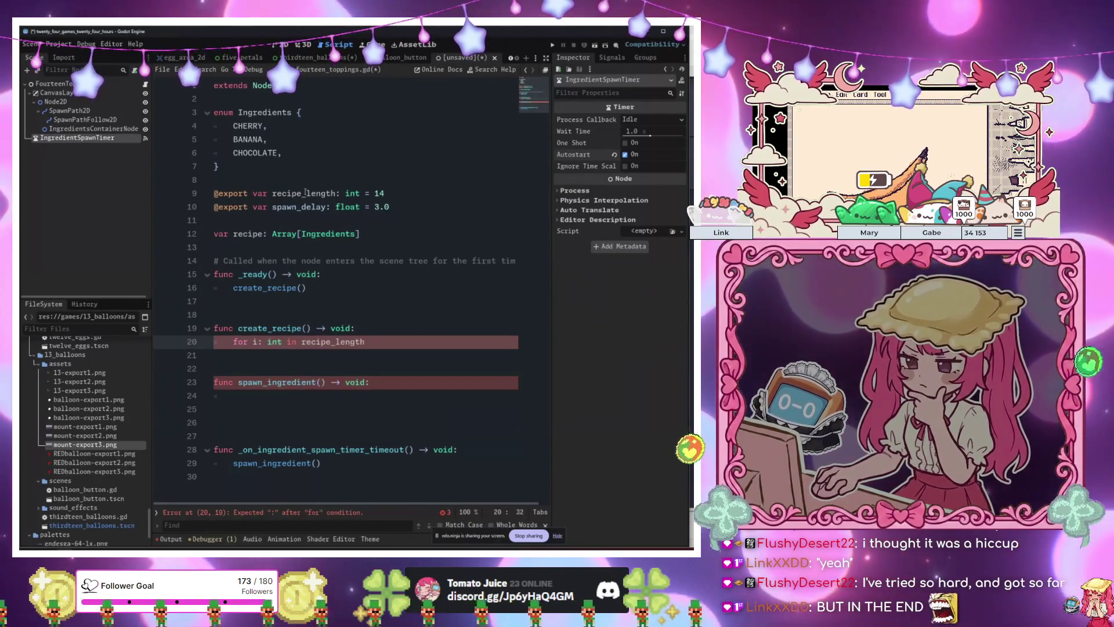
text(:)
key(Return)
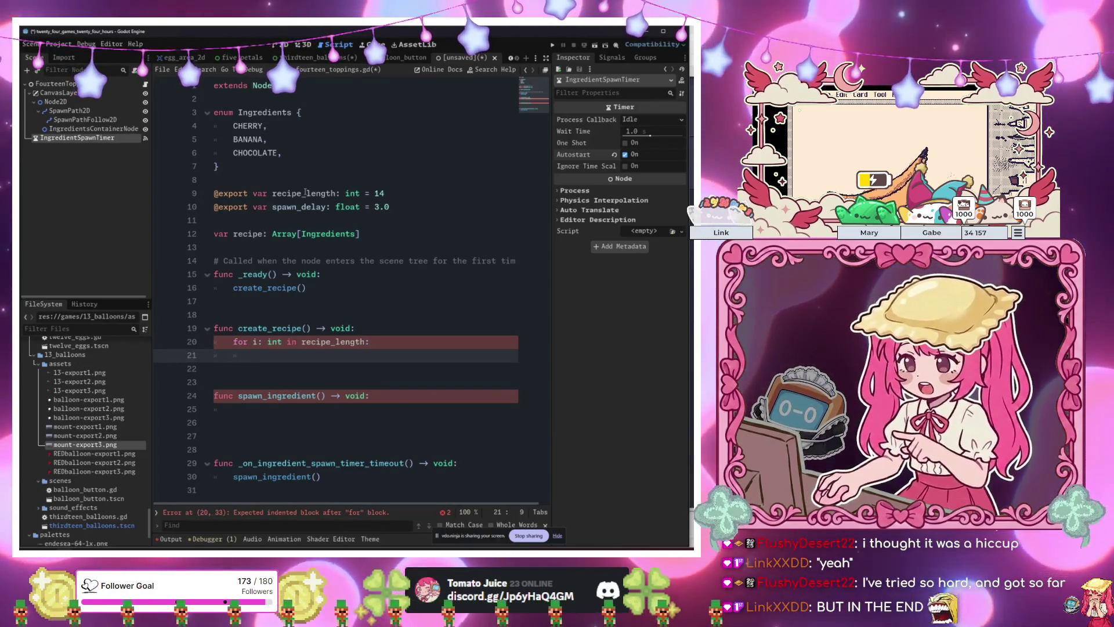
- Add recipe.append() inside the loop and recipe.clear() at the top of create_recipe
text(recipe.)
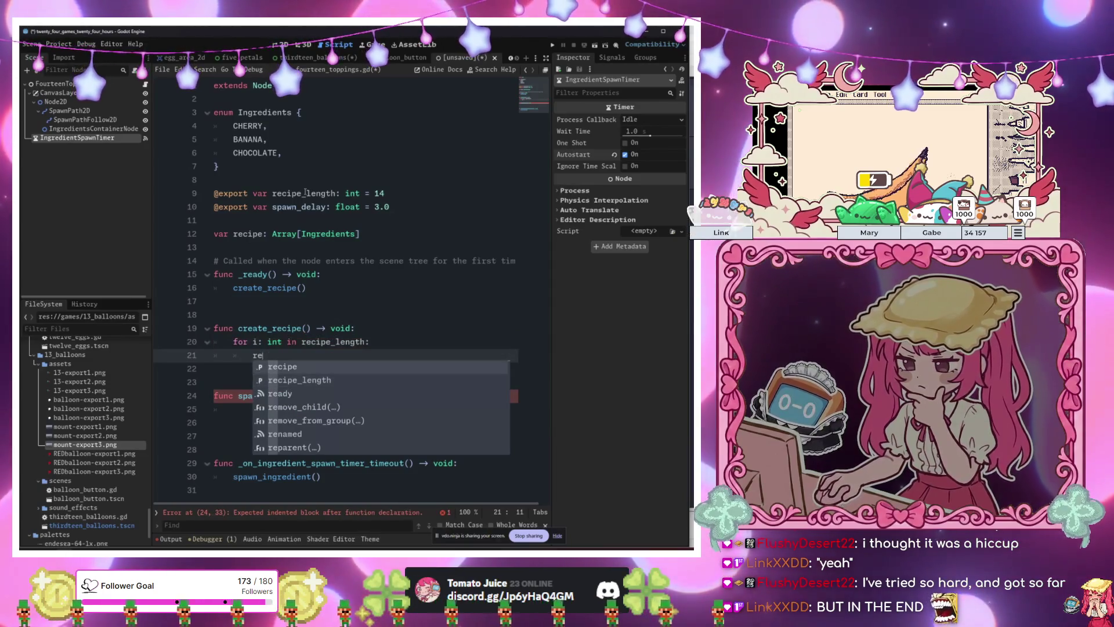
text(app)
key(Return)
key(Up)
key(Up)
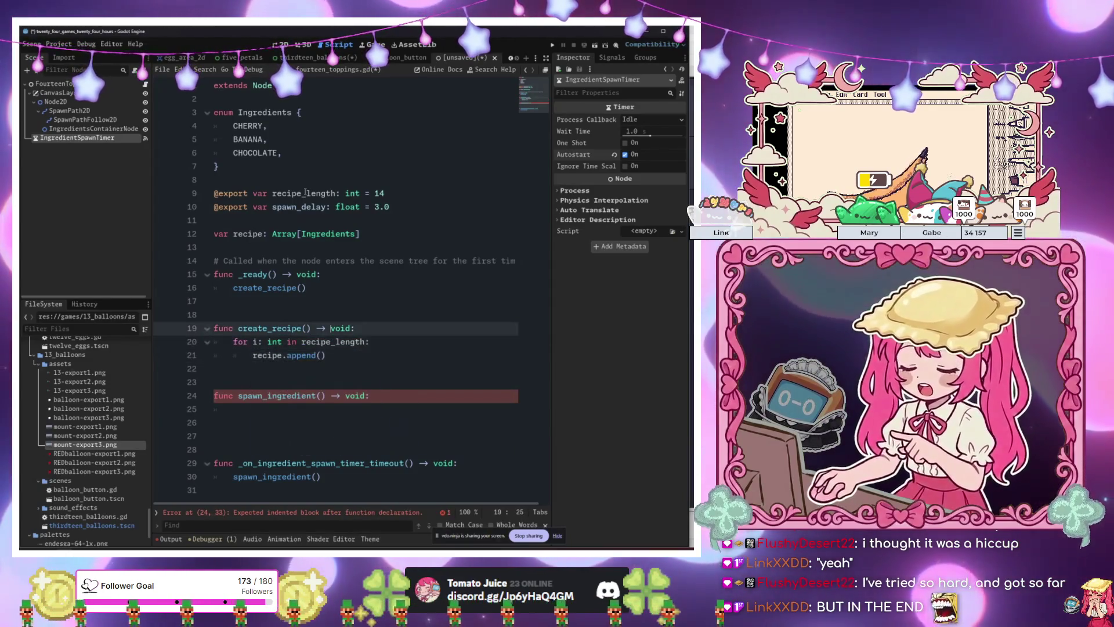
key(Return)
key(Return)
key(Up)
text(r)
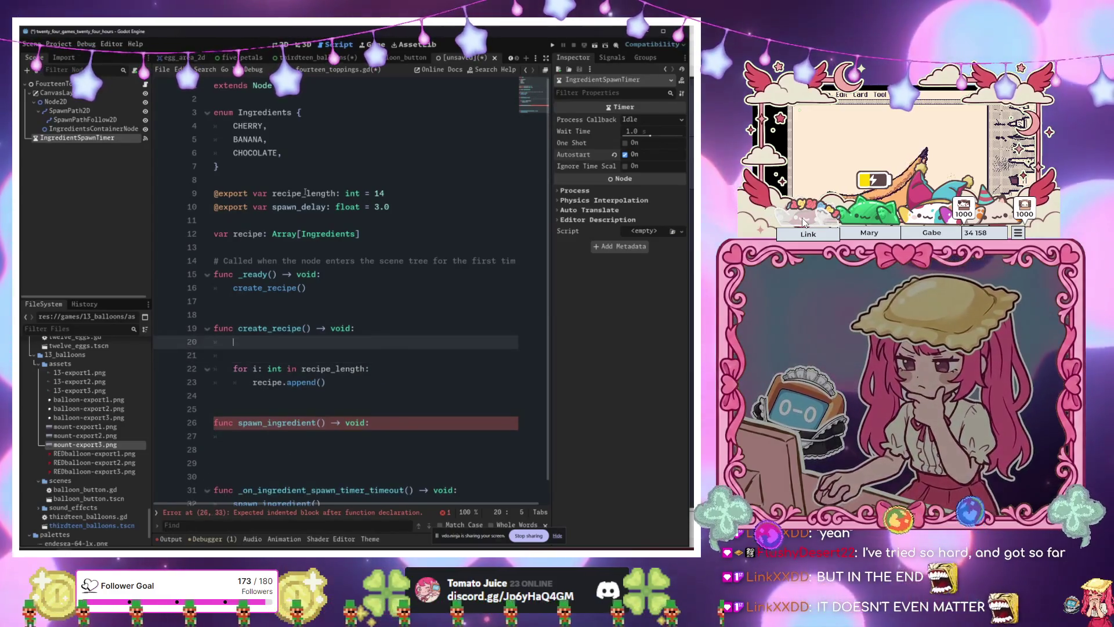
text(ecipe.cle)
key(Return)
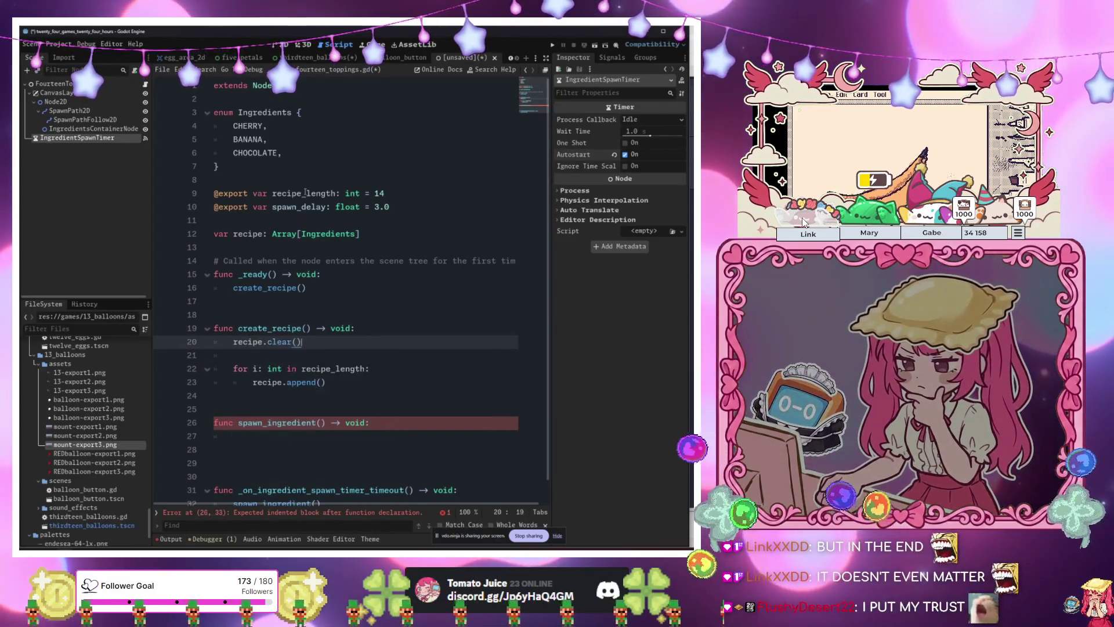
key(Down)
key(Down)
key(Down)
- Pass Ingredients.values().pick_random() to recipe.append and add blank lines after the loop
key(Down)
key(Down)
key(Up)
key(Down)
key(Up)
key(Up)
key(Up)
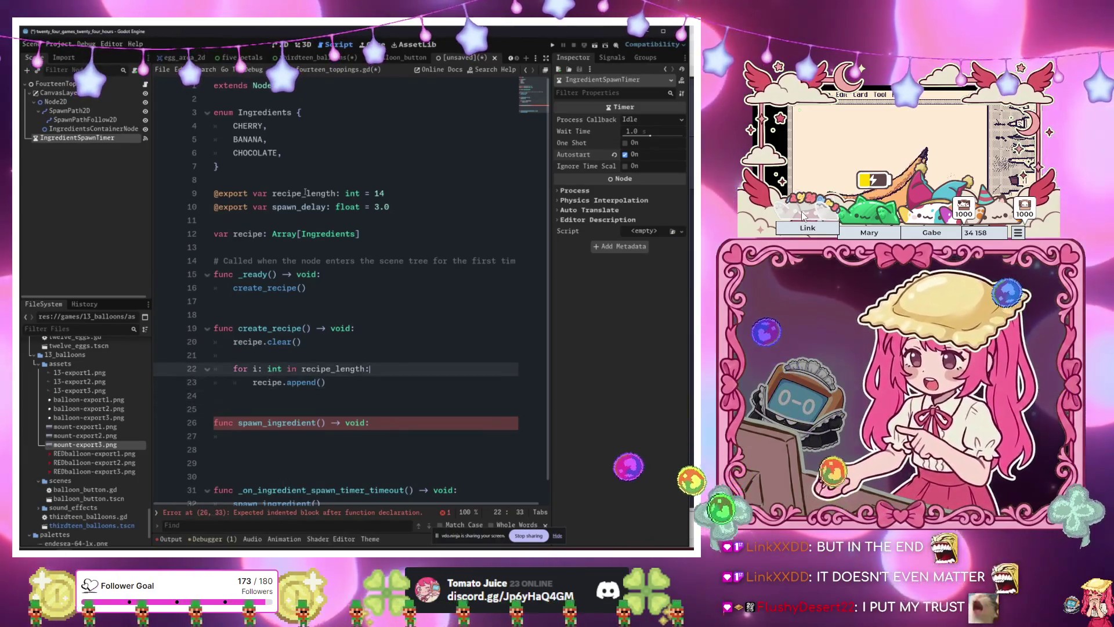
key(End)
key(Down)
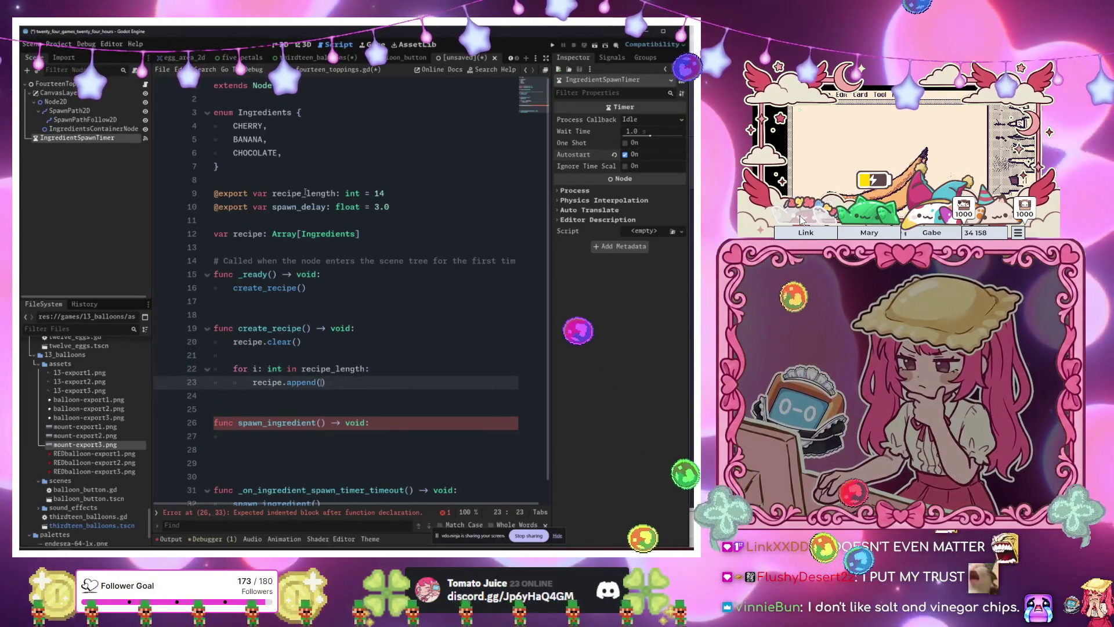
key(Left)
text(INg)
key(Return)
text(.values().)
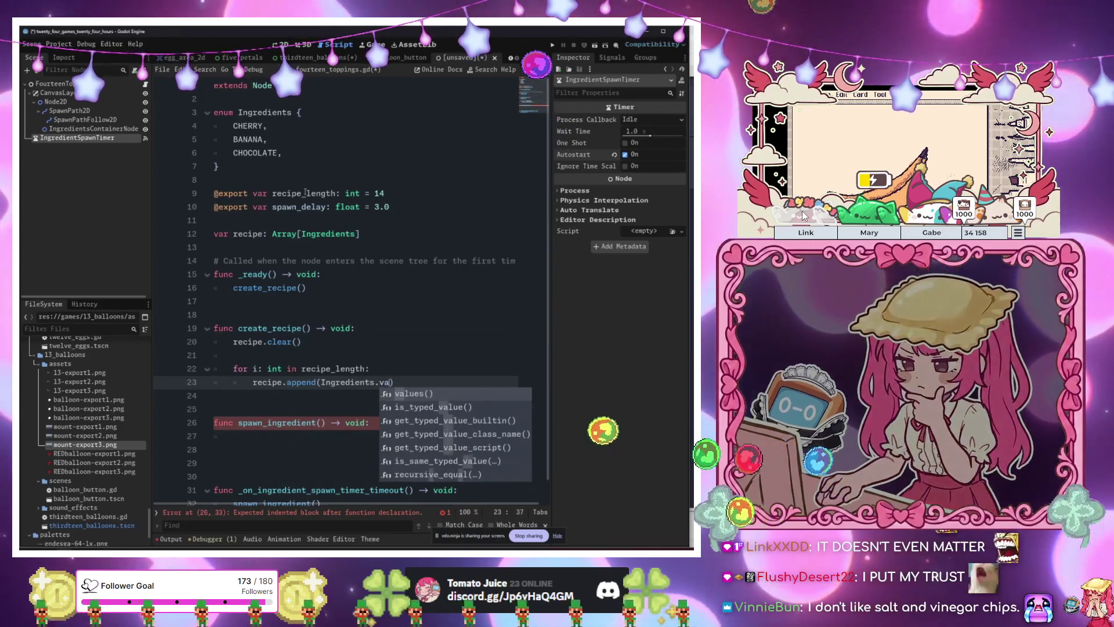
text(pi)
key(Return)
key(End)
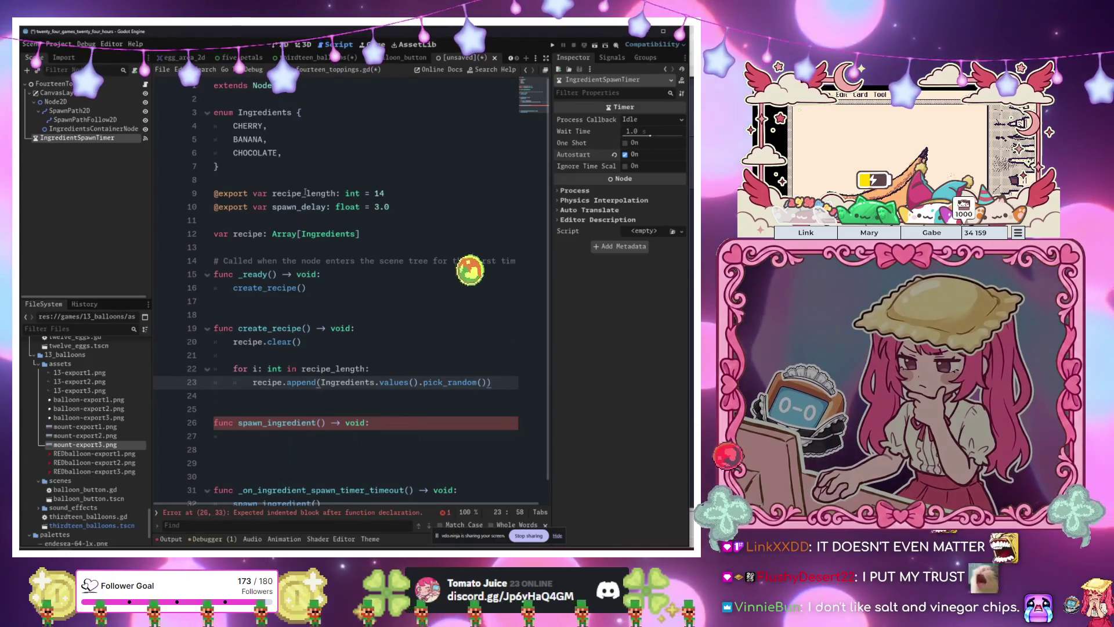
key(Return)
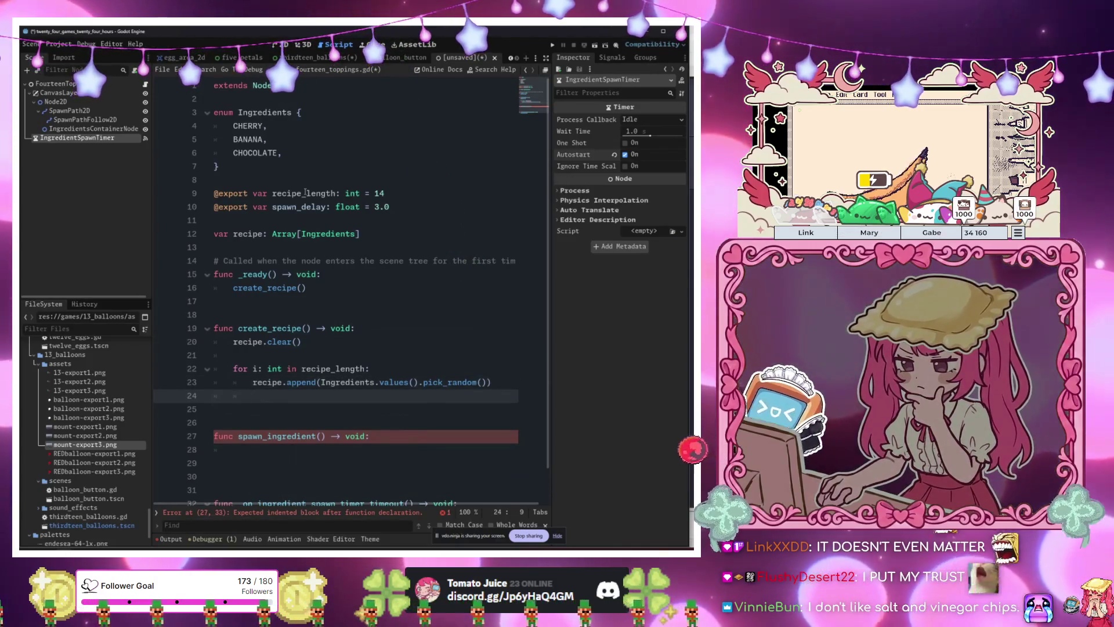
key(Return)
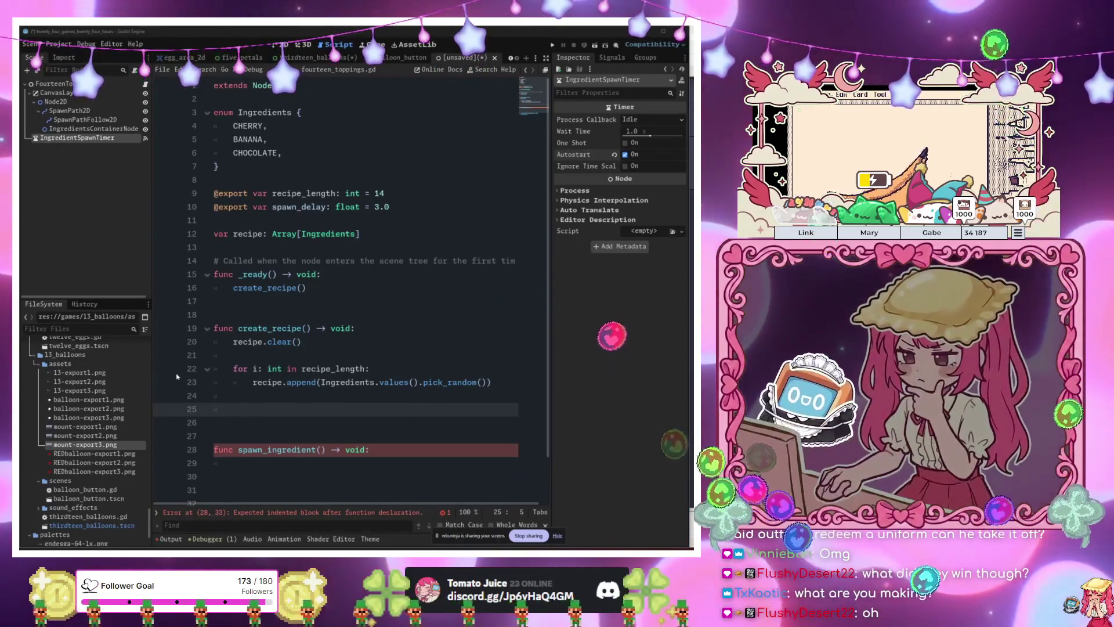
- Delete the 3.0 value from the spawn_delay line in the recipe script
click(382, 395)
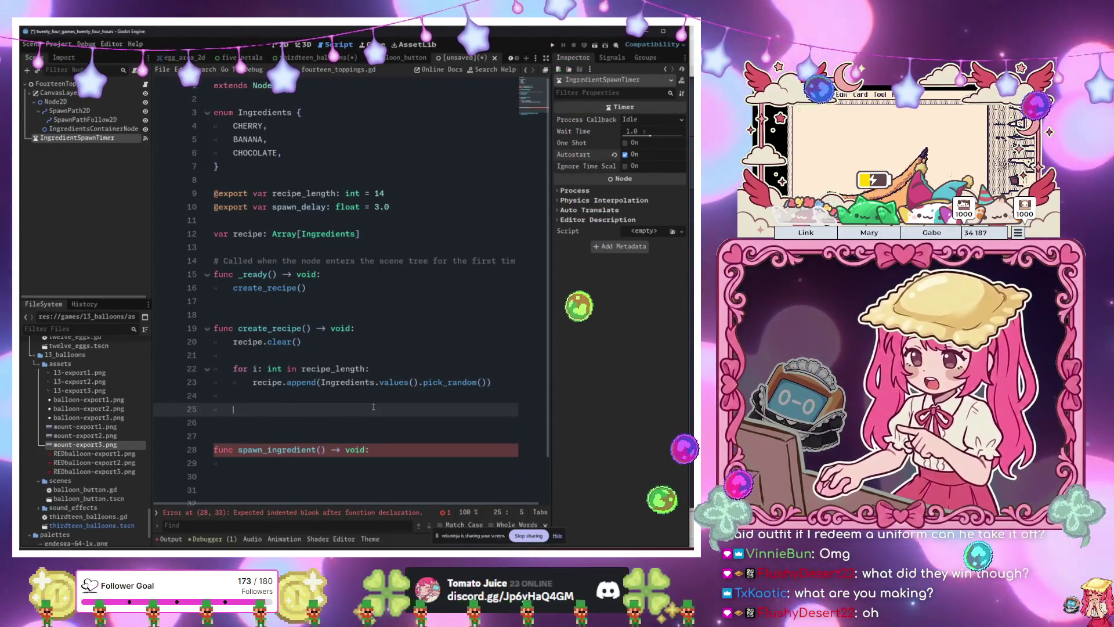
click(372, 407)
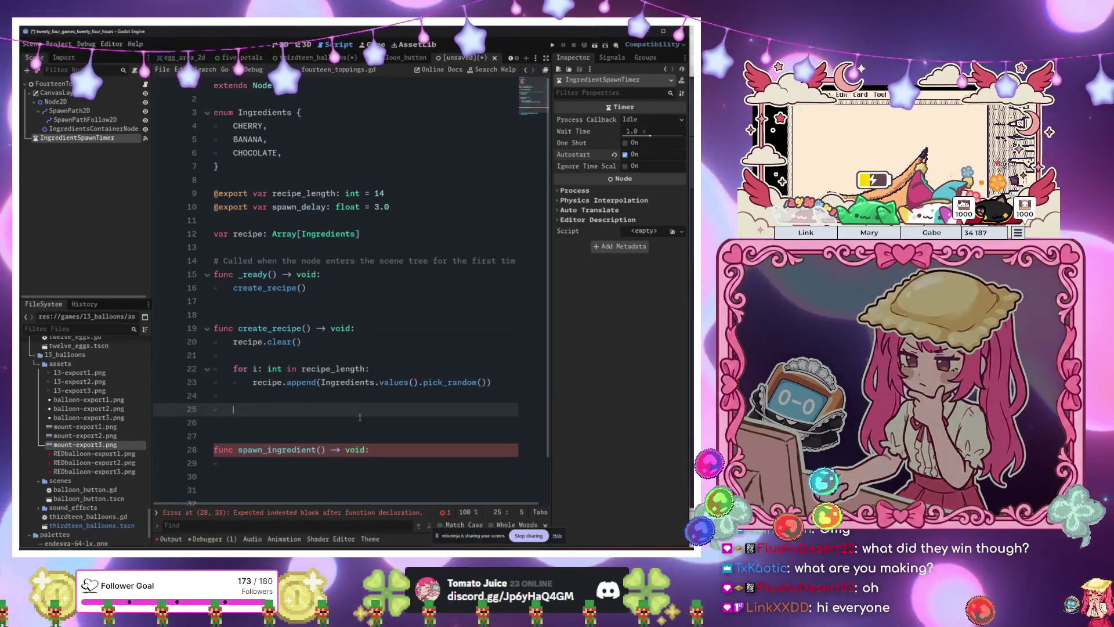
click(359, 417)
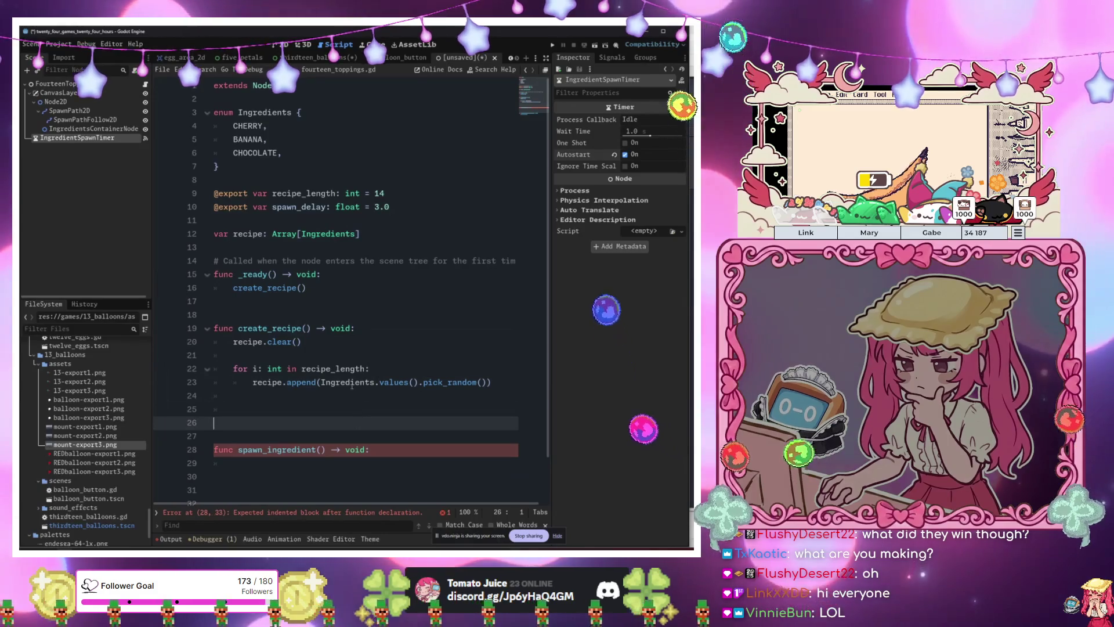
click(360, 220)
click(391, 206)
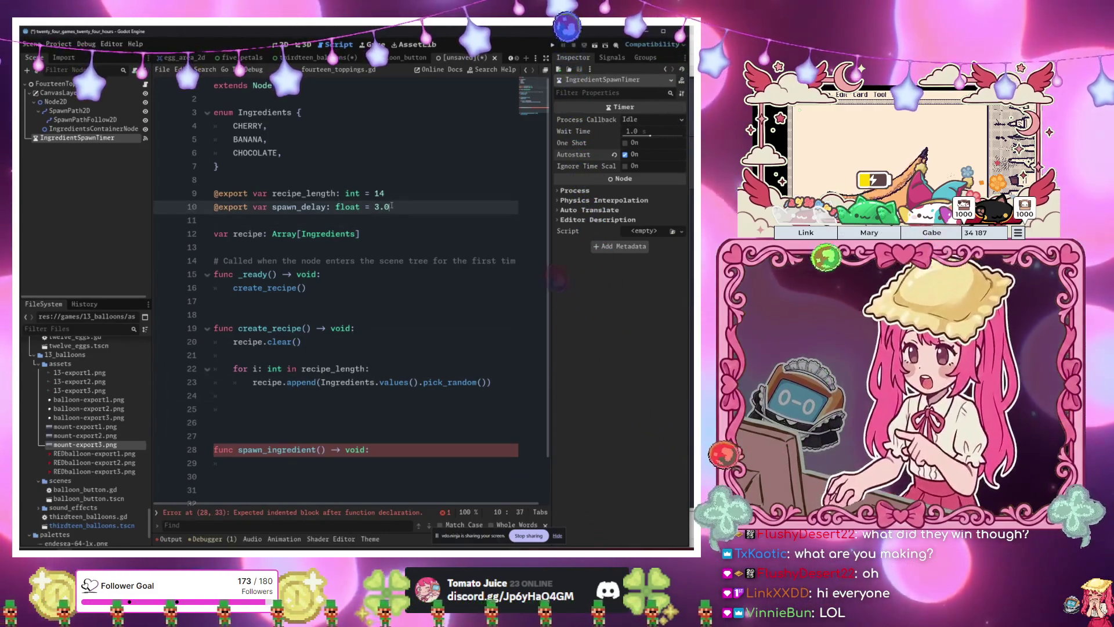
key(BackSpace)
key(BackSpace)
key(BackSpace)
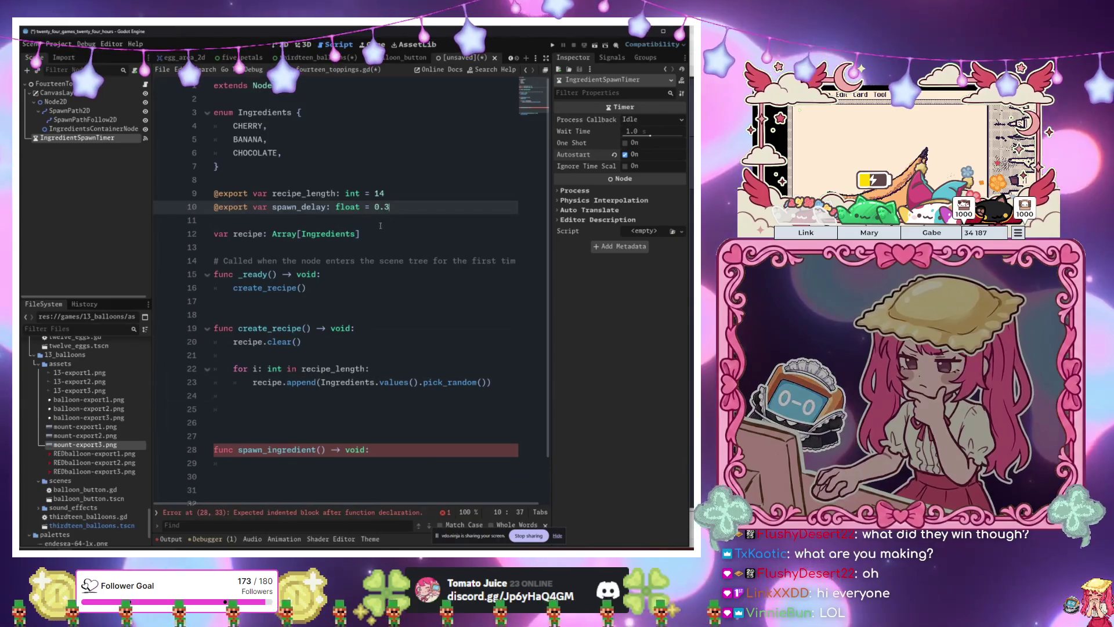
- Write func spawn_ingredient() -> void: with an indented body line
click(396, 436)
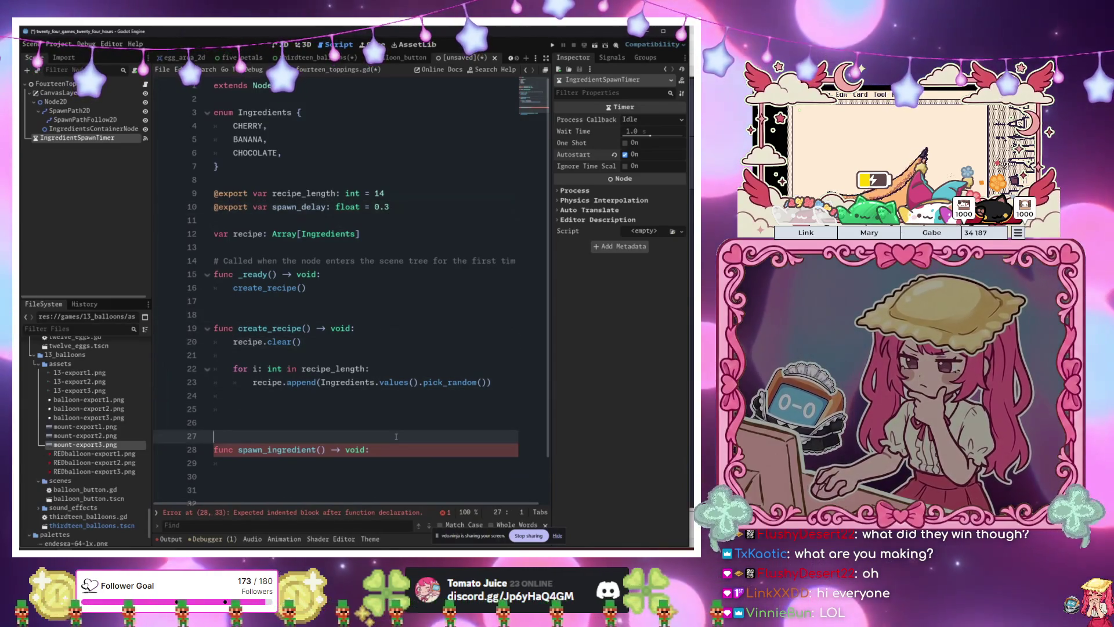
click(427, 383)
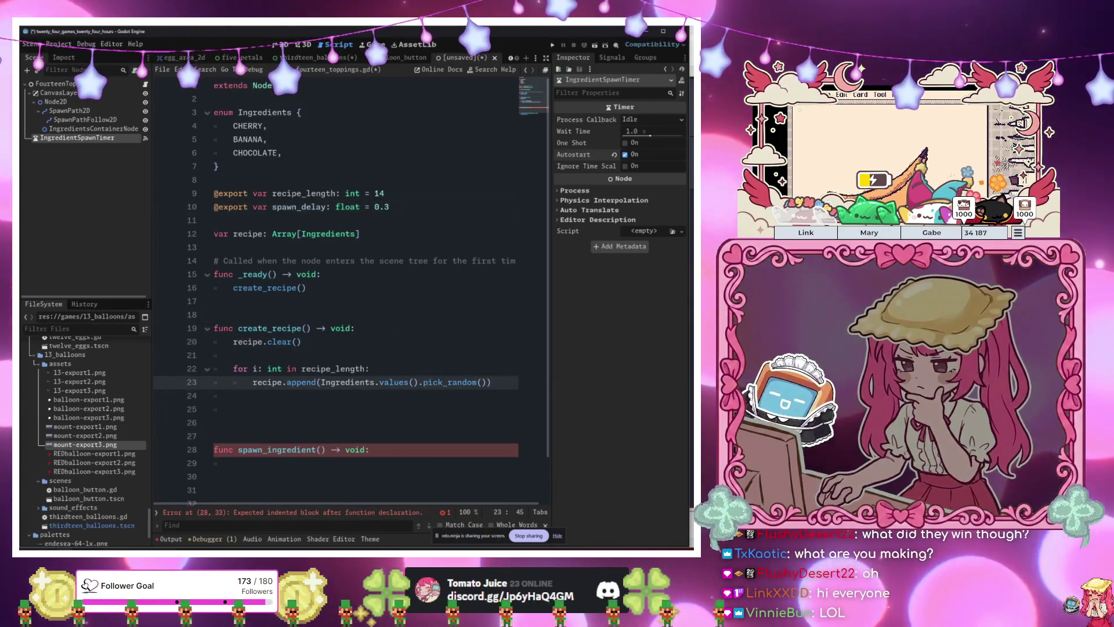
click(326, 397)
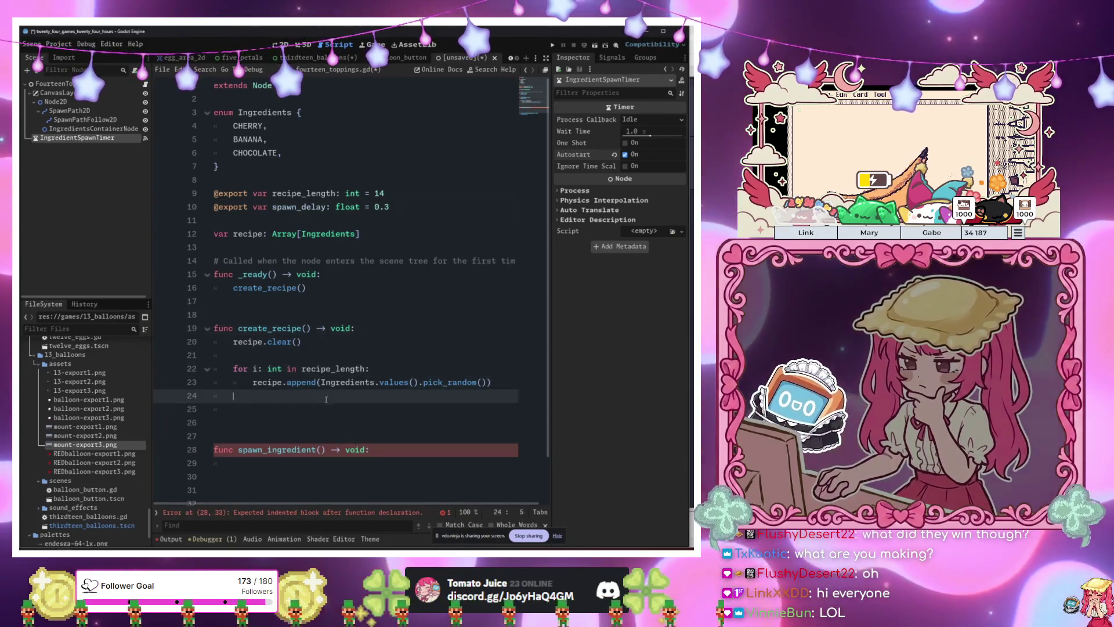
click(302, 220)
click(394, 193)
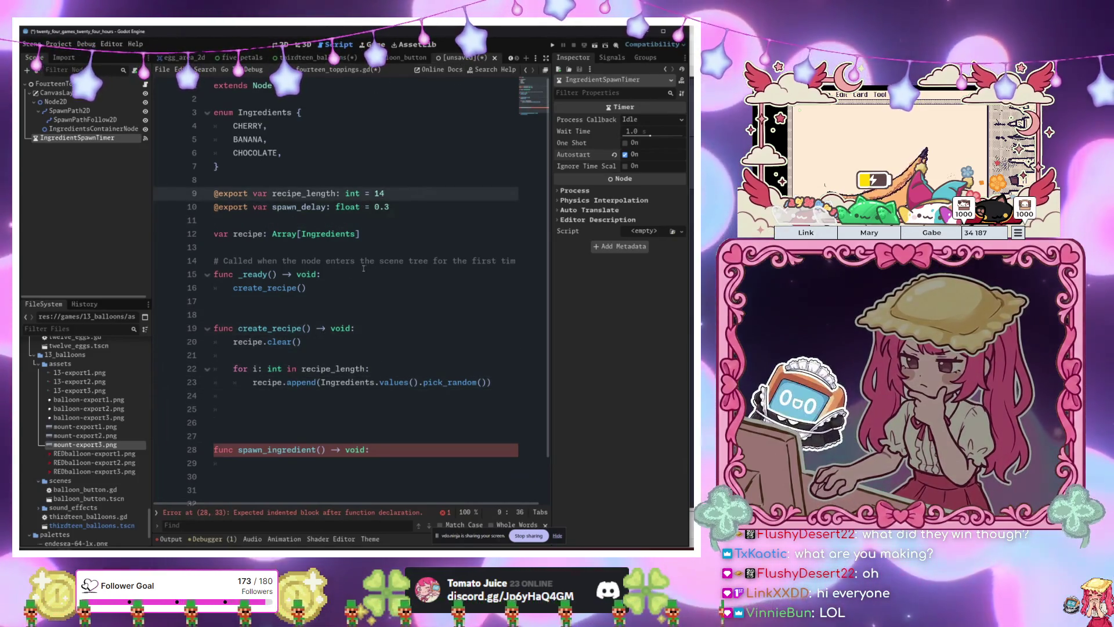
click(325, 287)
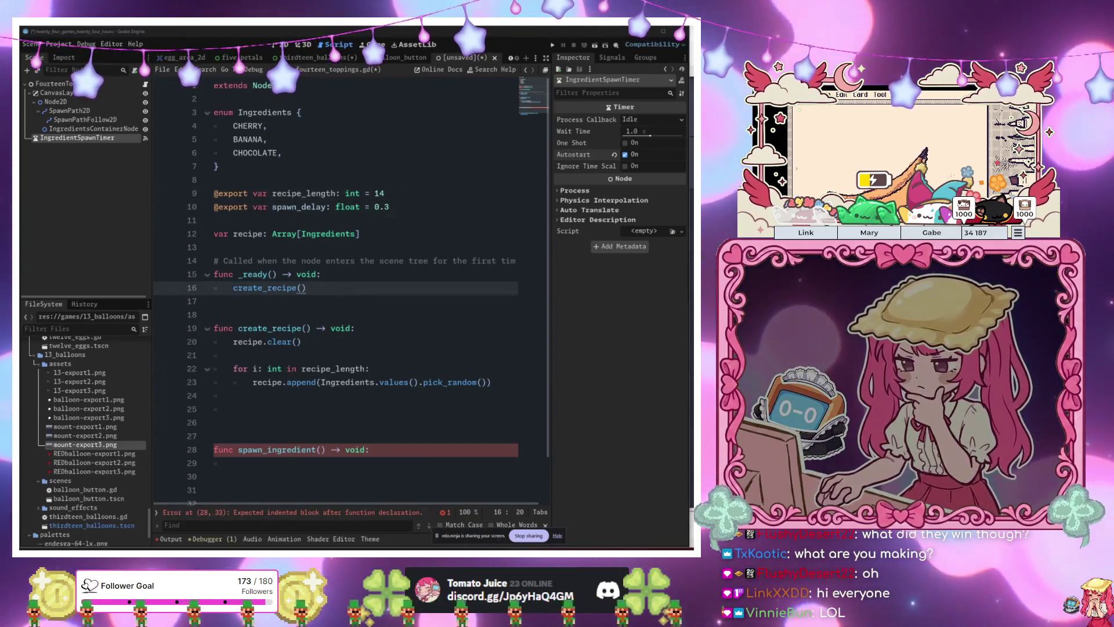
click(415, 464)
key(Tab)
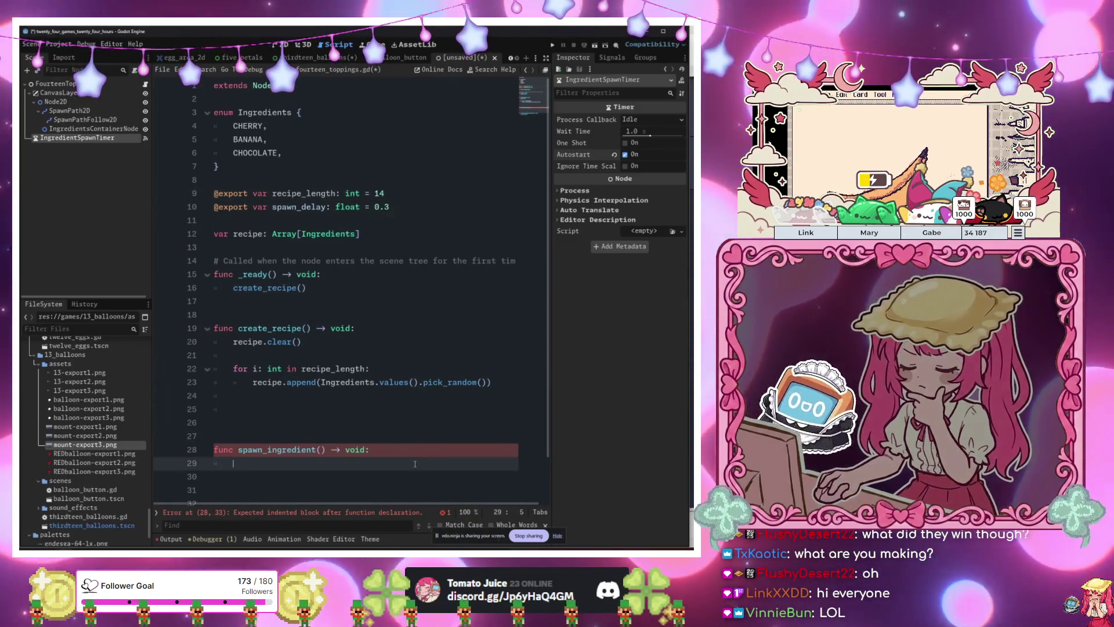
- Start saving the scene under a new name, proposing fourteen_toppings.tscn
scroll(375, 423, down, 2)
scroll(373, 423, up, 2)
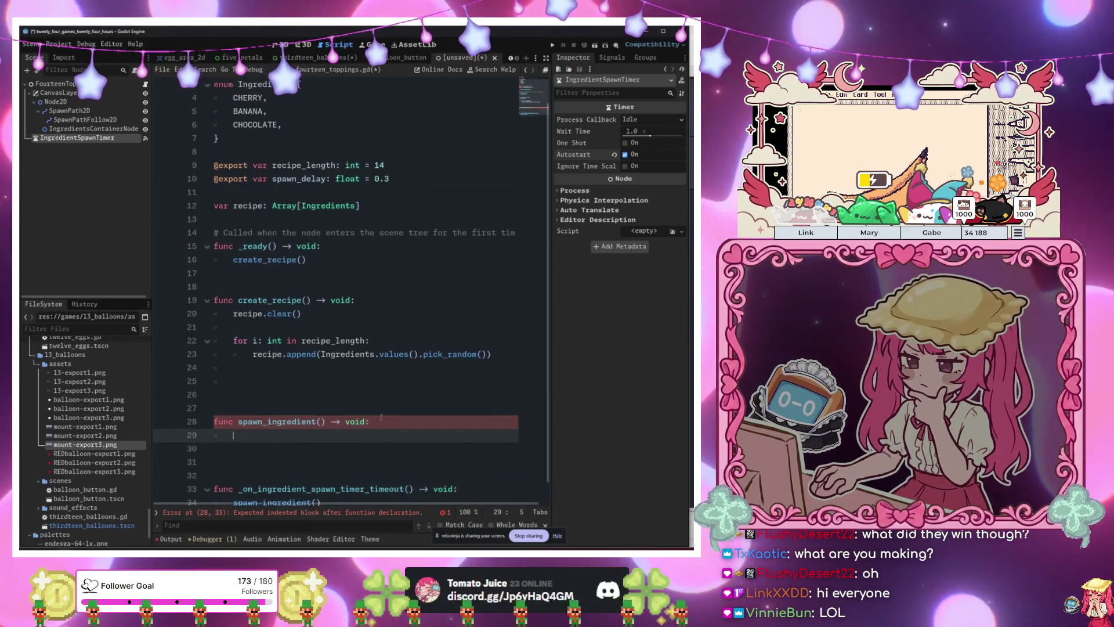
click(343, 166)
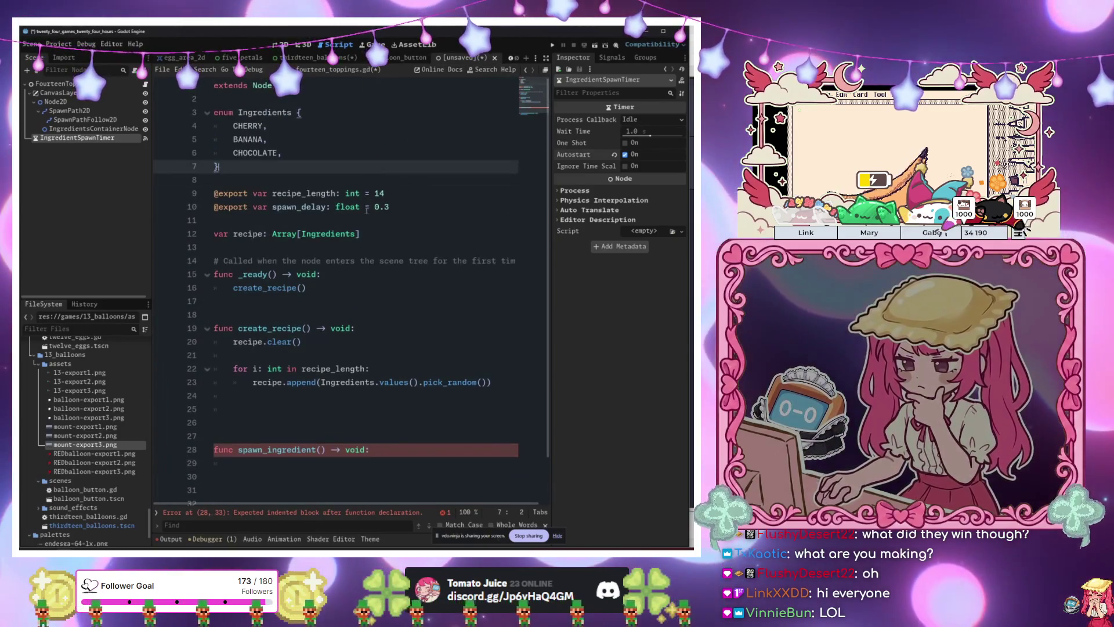
key(ctrl+s)
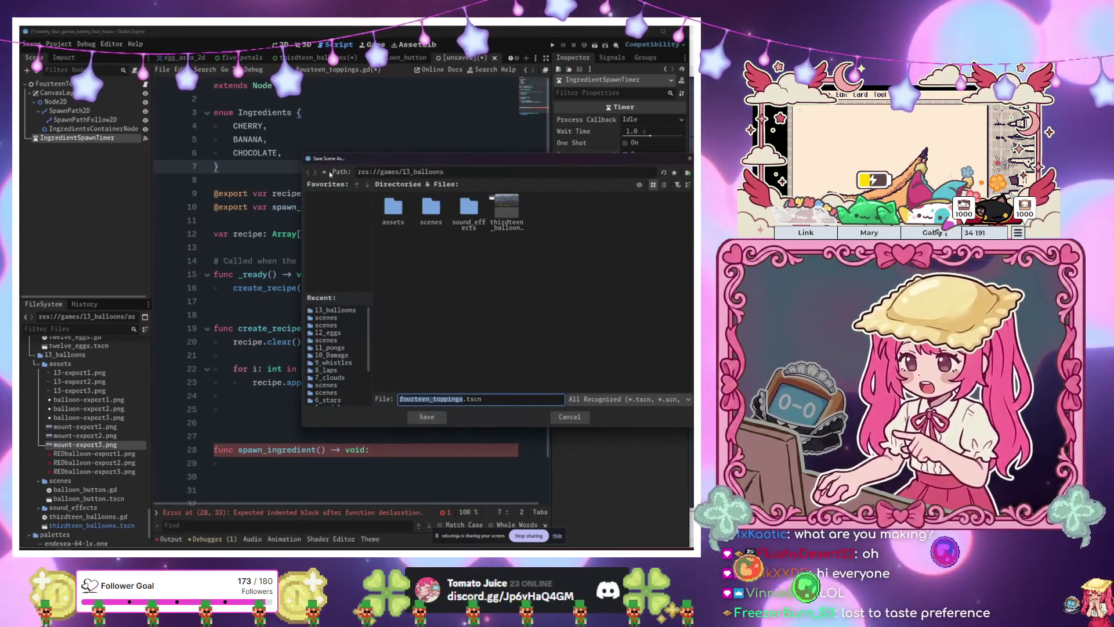
- Create a 14_toppings folder under res://games and save fourteen_toppings.tscn into it
click(324, 172)
key(ctrl+n)
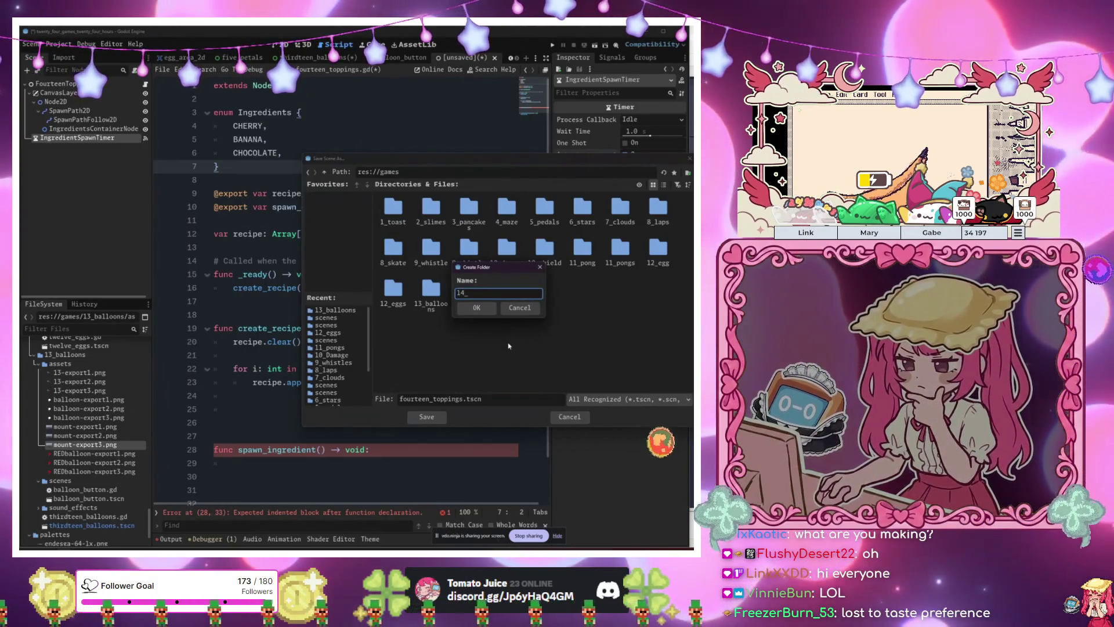
text(toppings)
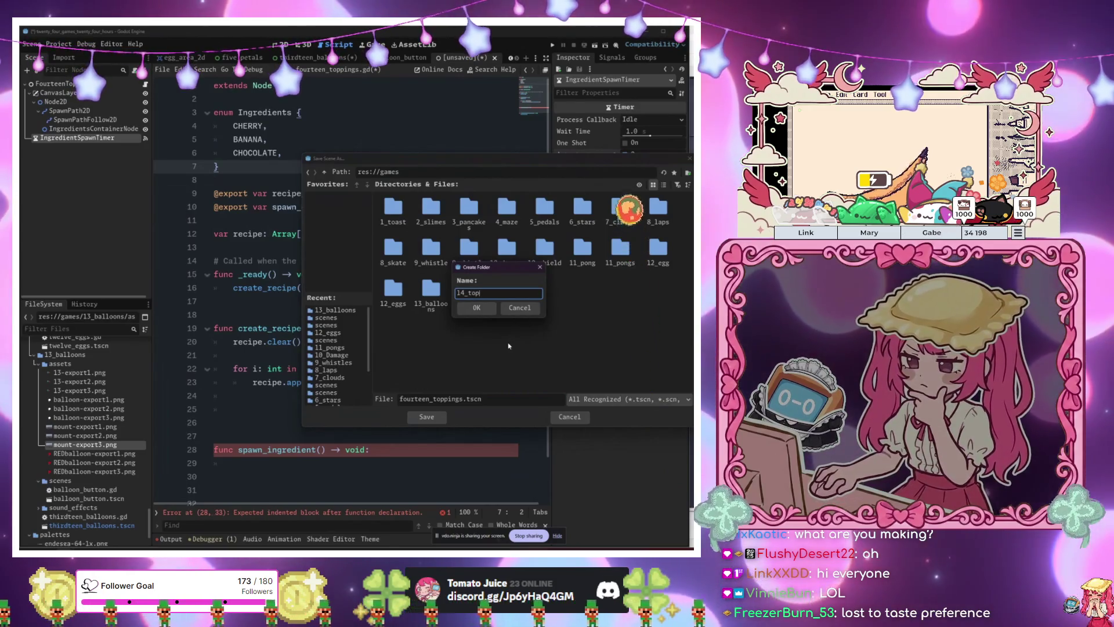
key(Return)
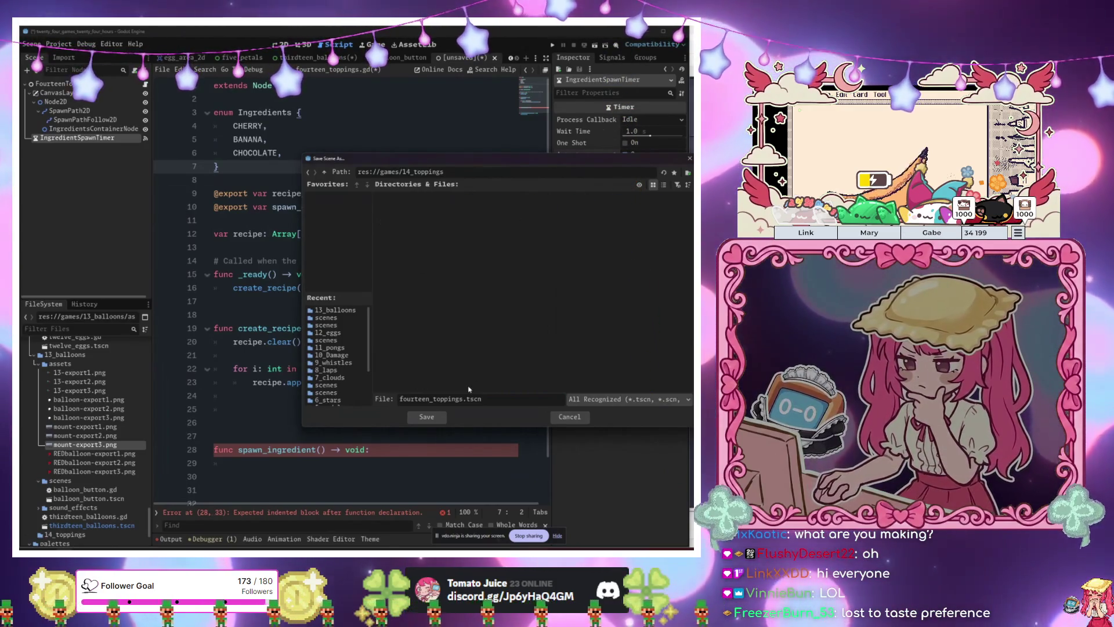
click(428, 416)
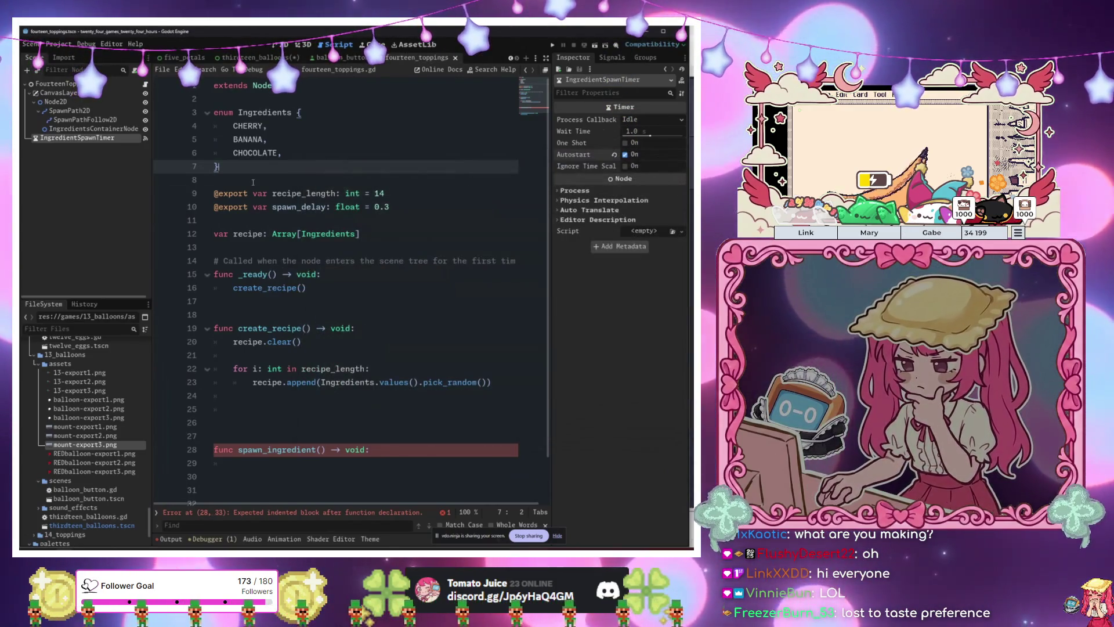
click(136, 85)
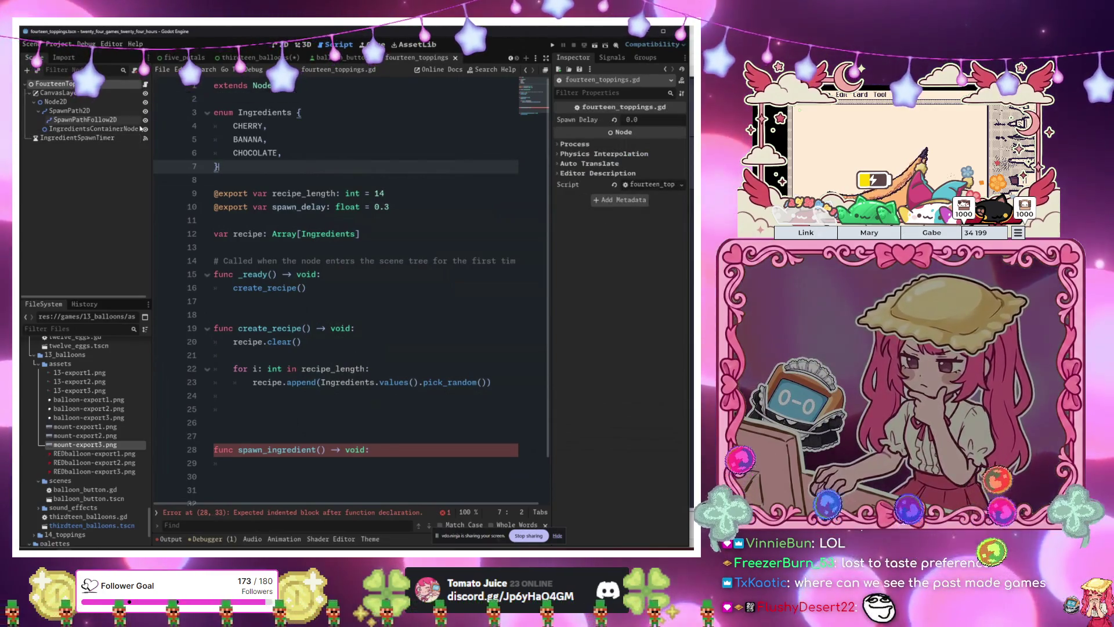
- Move fourteen_toppings.gd into the 14_toppings folder
scroll(87, 436, down, 3)
mouse_move(70, 529)
mouse_down()
mouse_move(97, 511)
mouse_move(65, 465)
mouse_up()
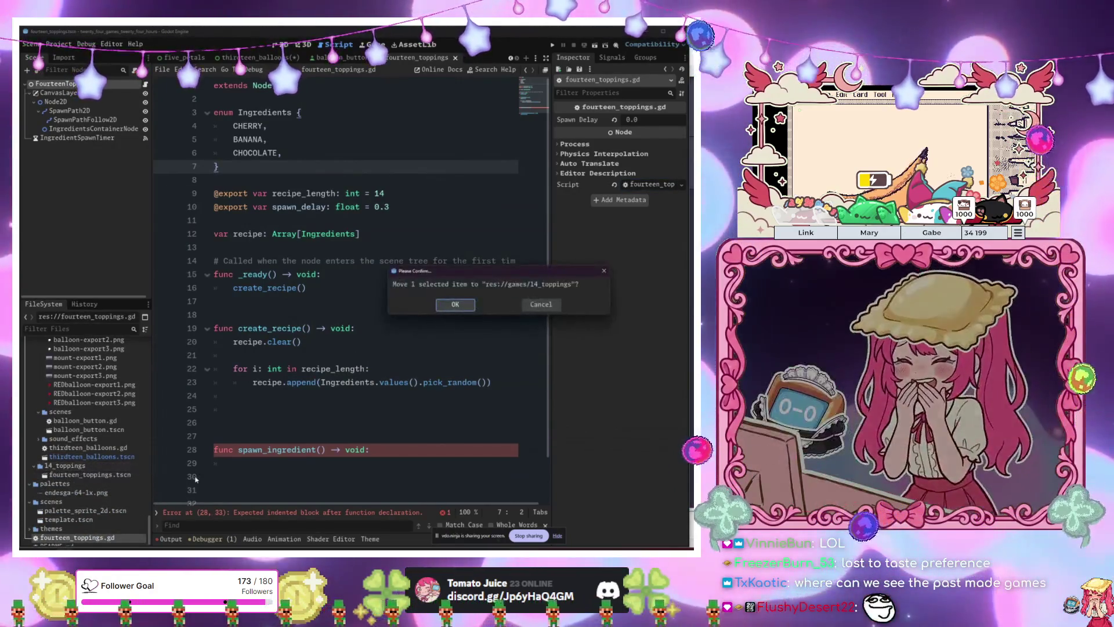
click(455, 304)
- Give spawn_ingredient() a pass body so the script error clears
click(383, 355)
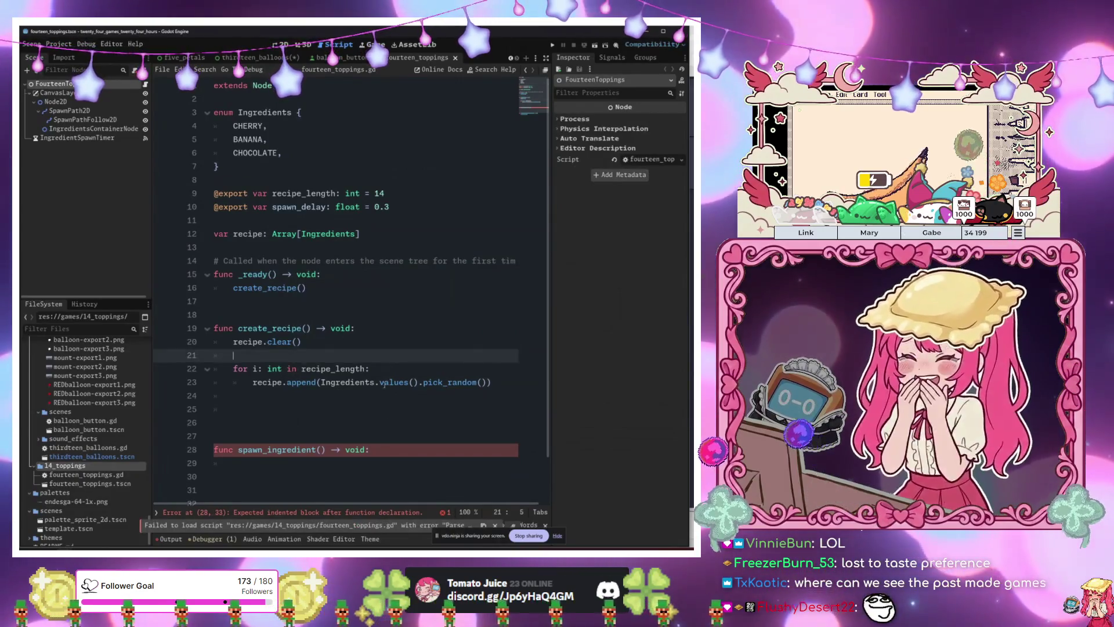
scroll(389, 407, down, 2)
click(394, 410)
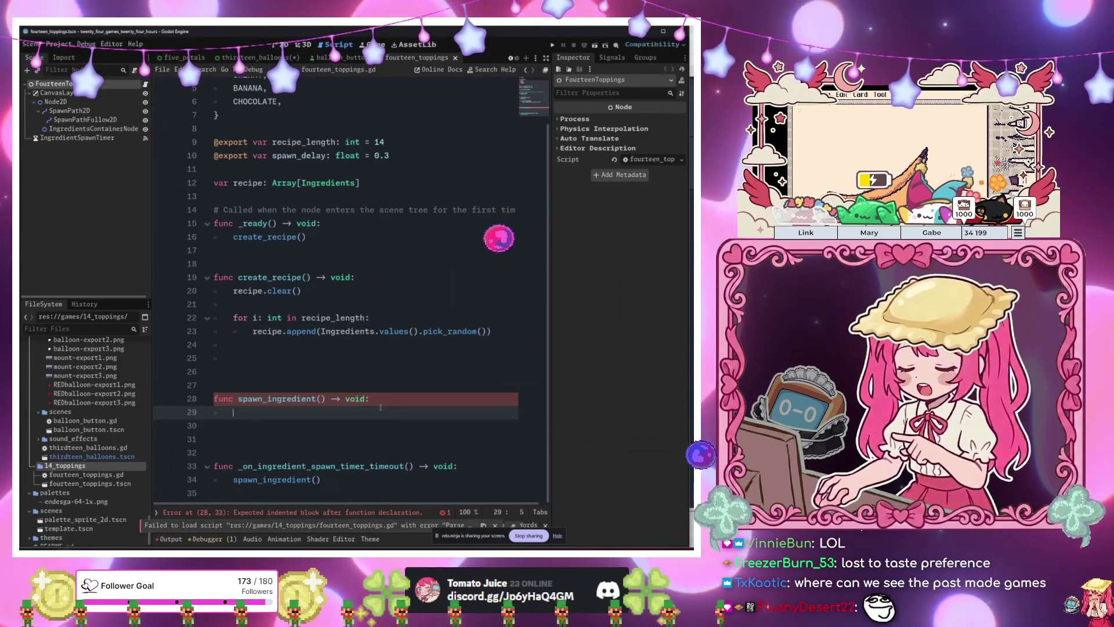
key(ctrl+f)
text(pass)
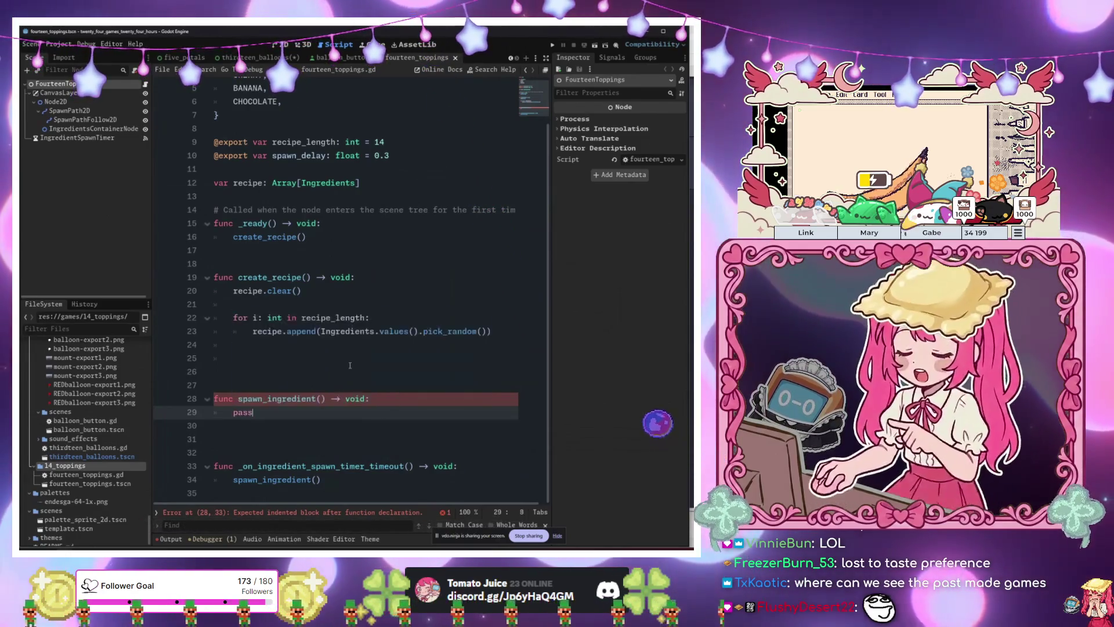
click(350, 341)
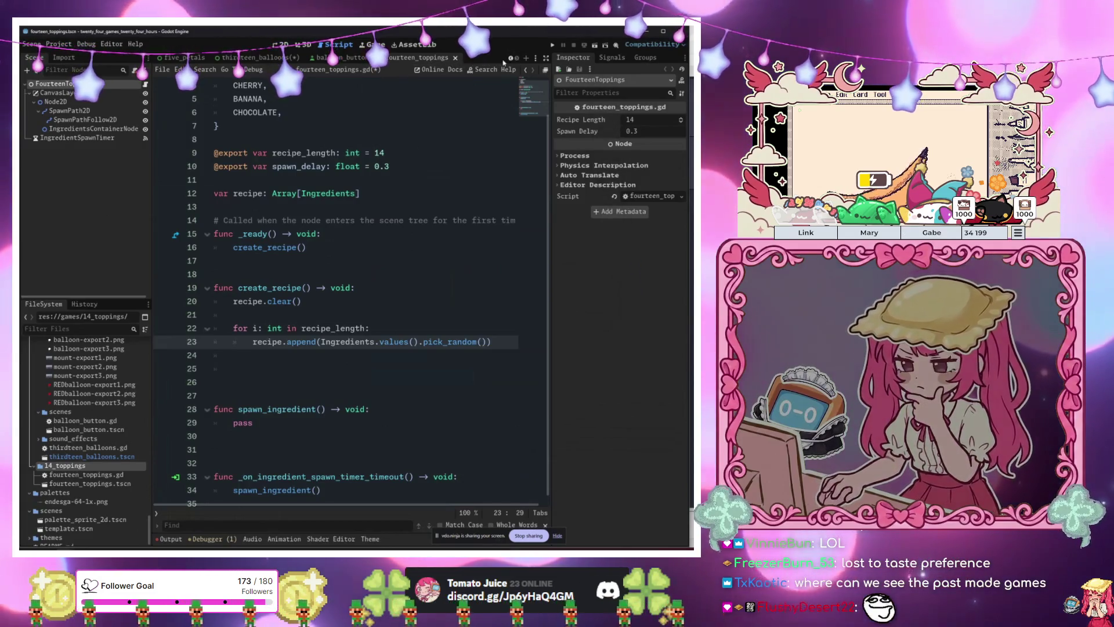
- Start a new scene with a RigidBody2D root instead of Node2D
click(527, 58)
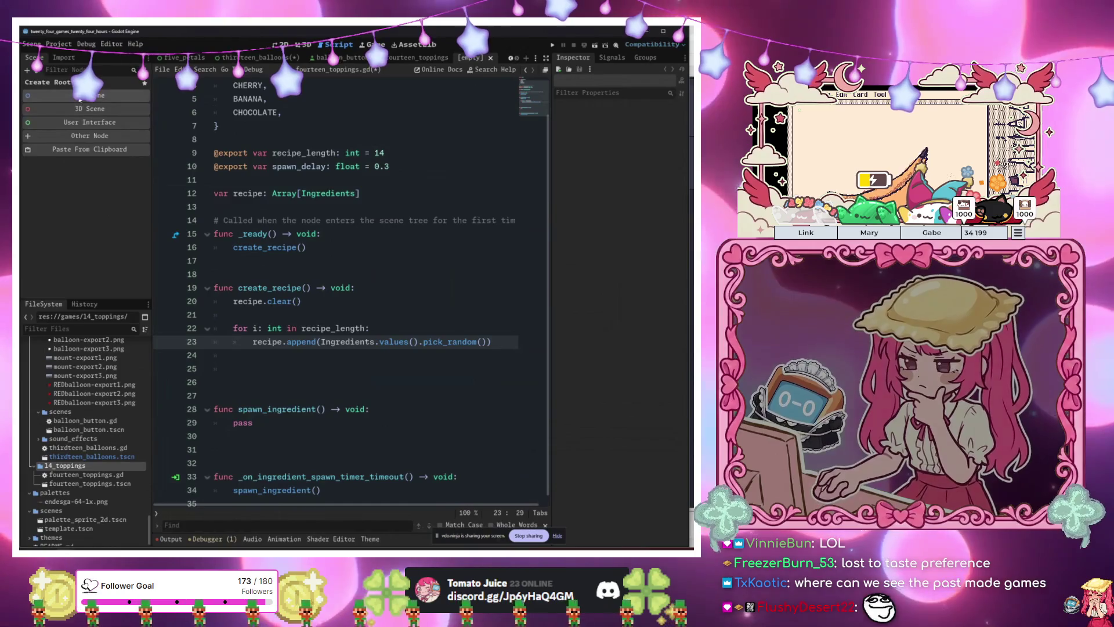
click(80, 97)
key(ctrl+z)
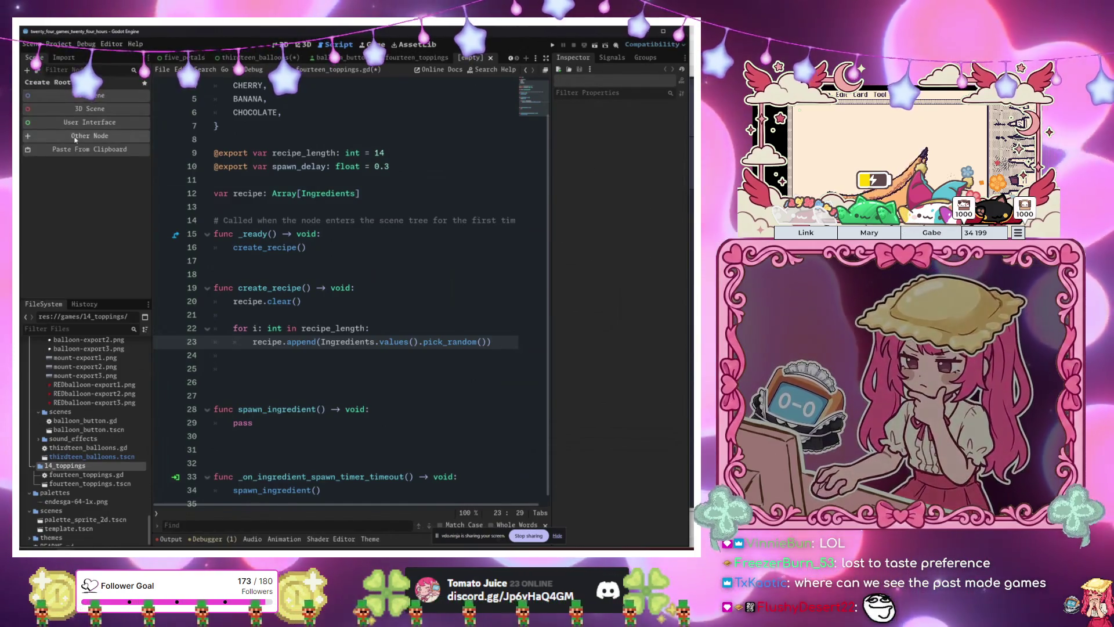
click(78, 136)
text(tigid)
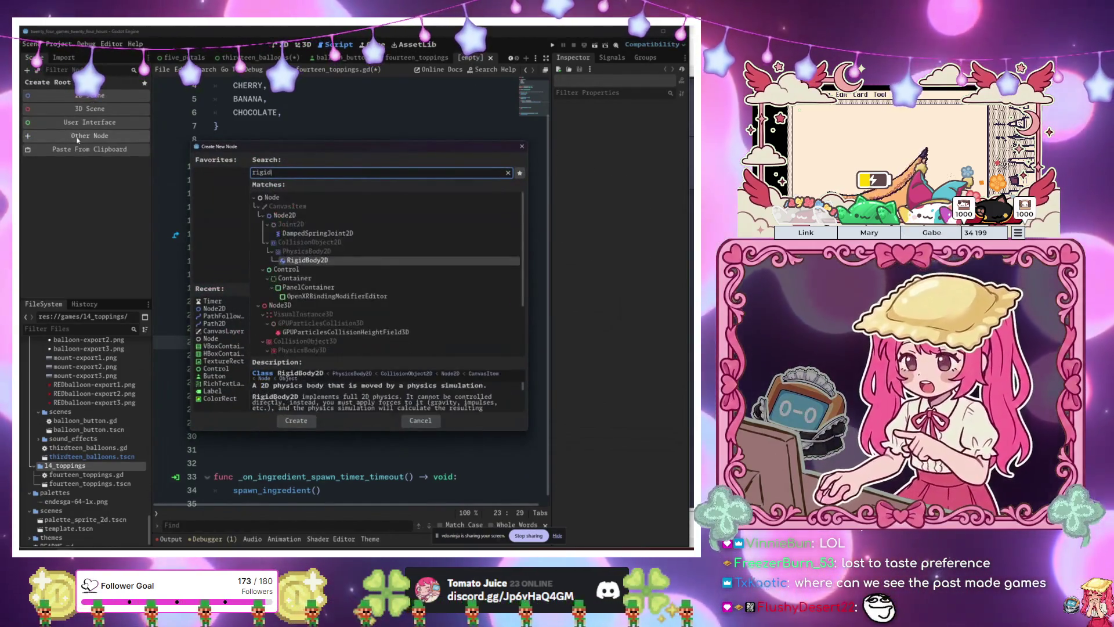
key(Return)
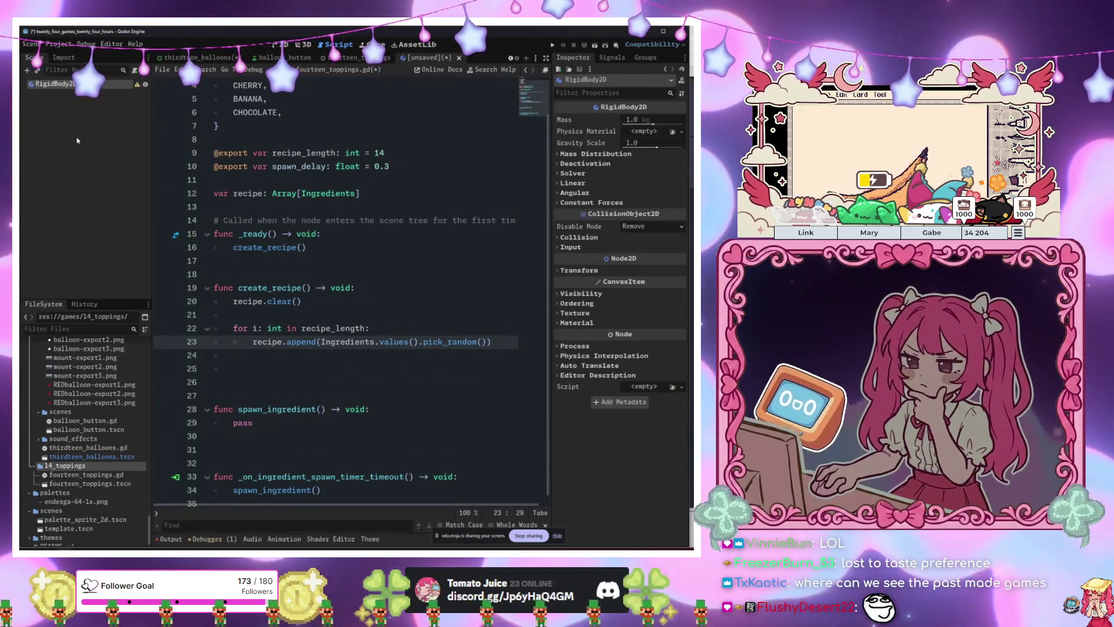
- Rename the root node to ToppingRigidBody2D
click(77, 140)
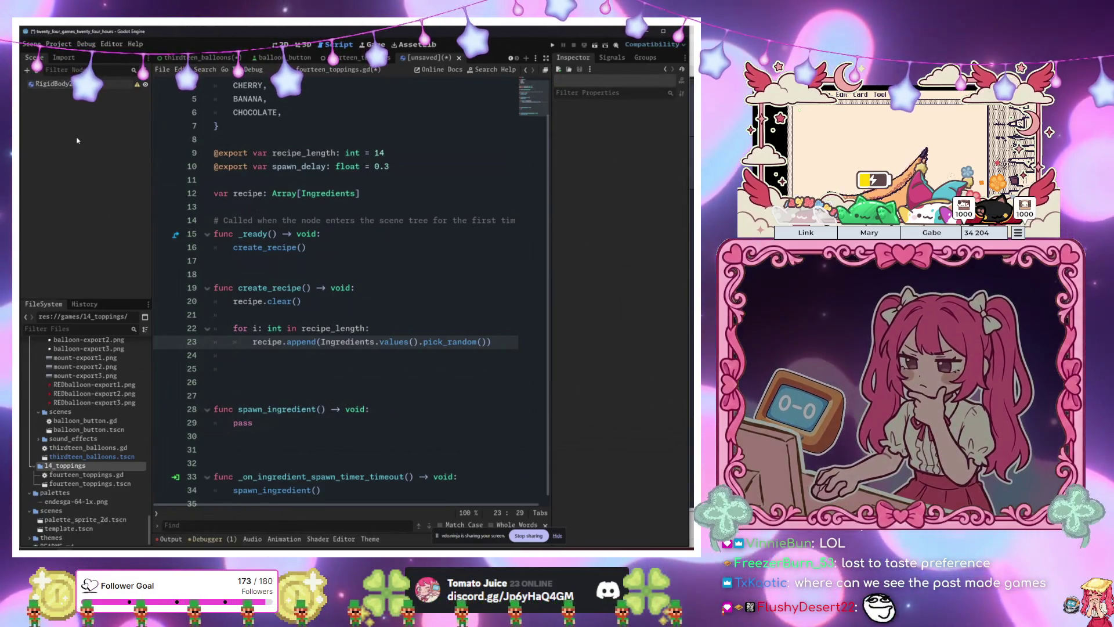
click(44, 86)
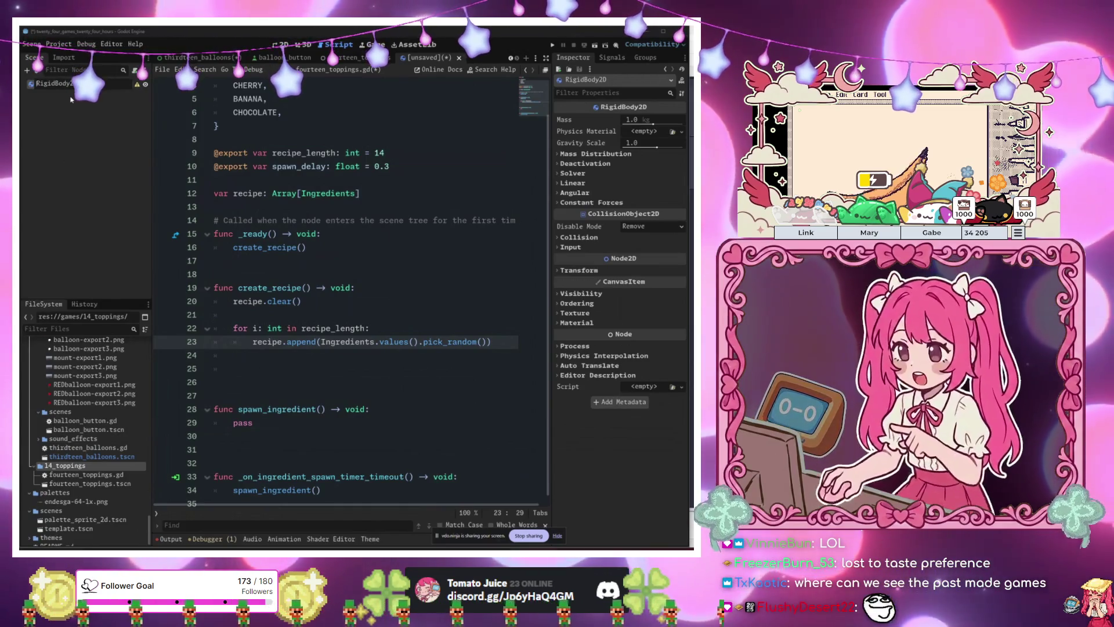
text(oppingRi)
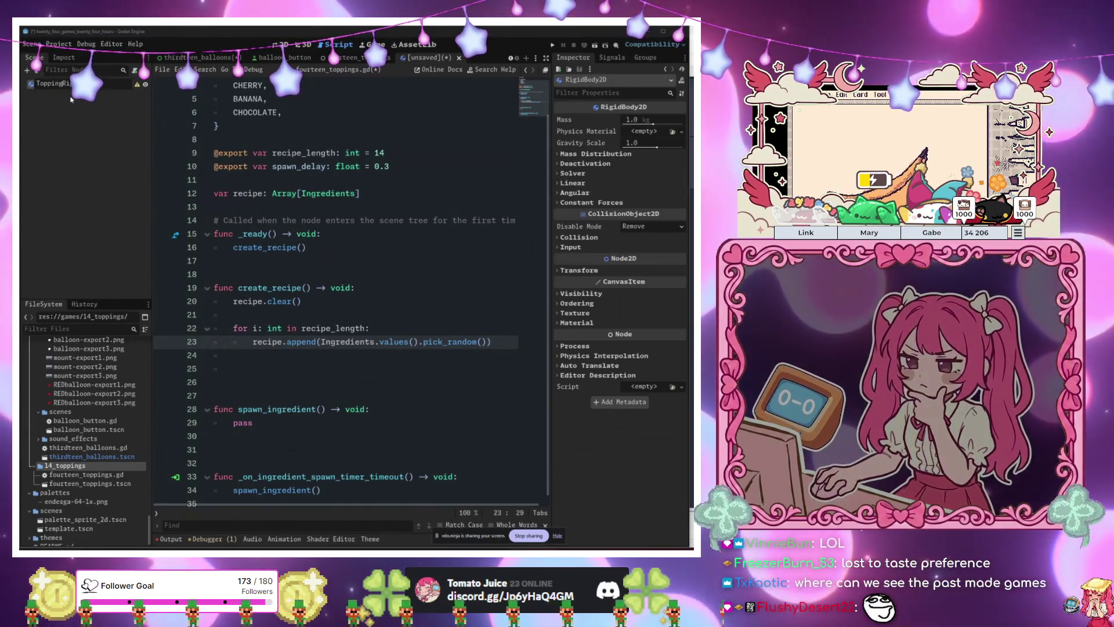
key(Return)
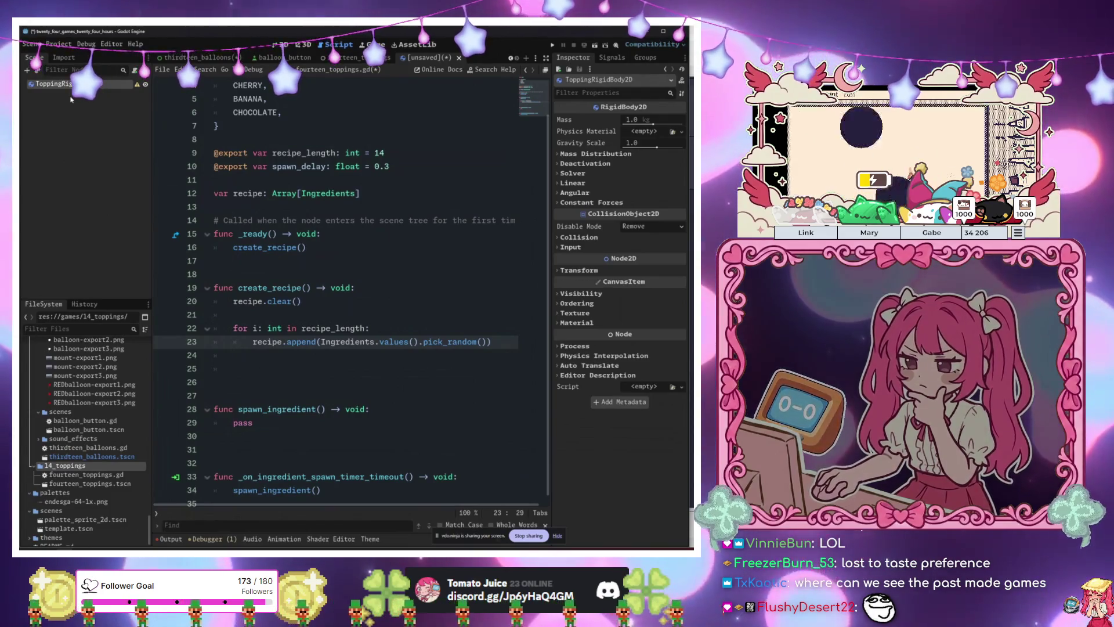
- Add a Sprite2D child under ToppingRigidBody2D, replacing an initial TextureRect attempt
click(71, 93)
click(58, 84)
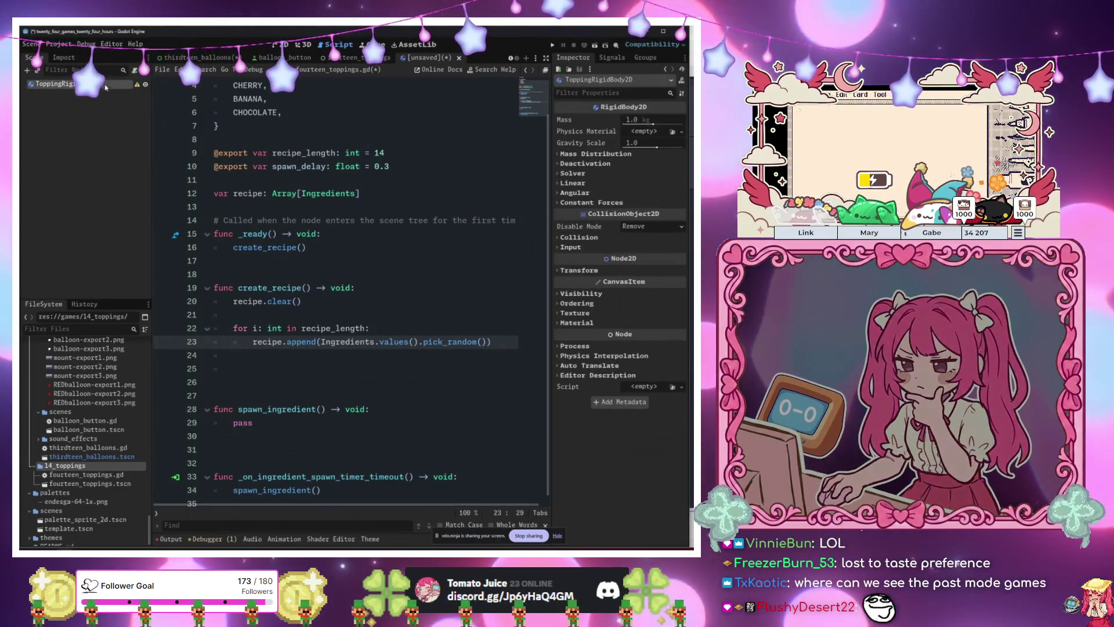
key(ctrl+a)
text(tex)
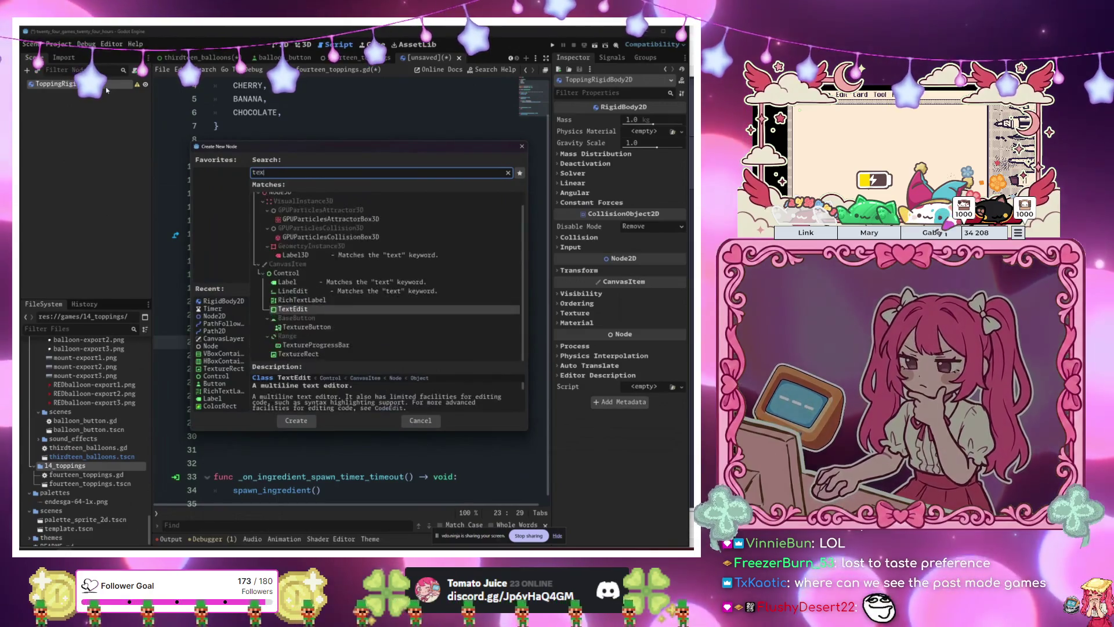
text(ture)
key(Return)
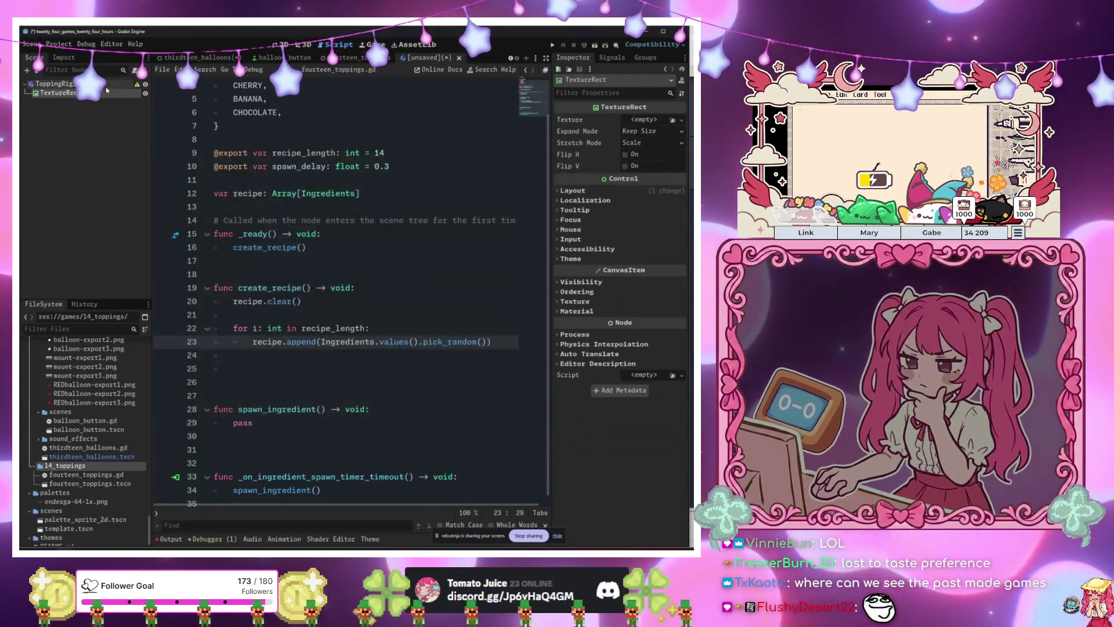
key(ctrl+d)
key(ctrl+d)
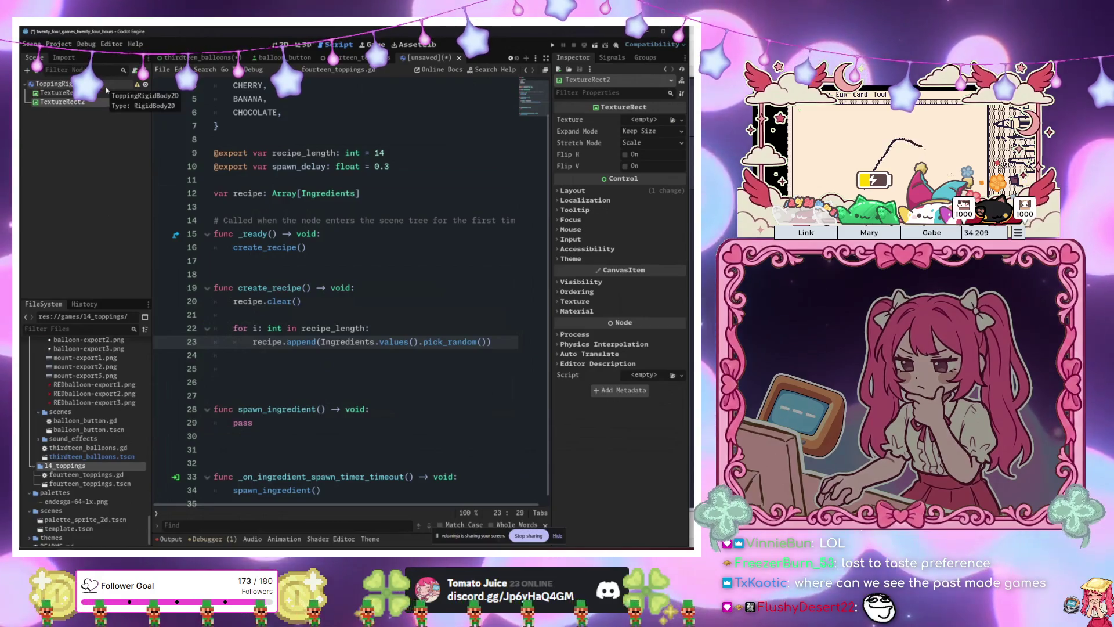
key(ctrl+z)
key(ctrl+z)
key(ctrl+z)
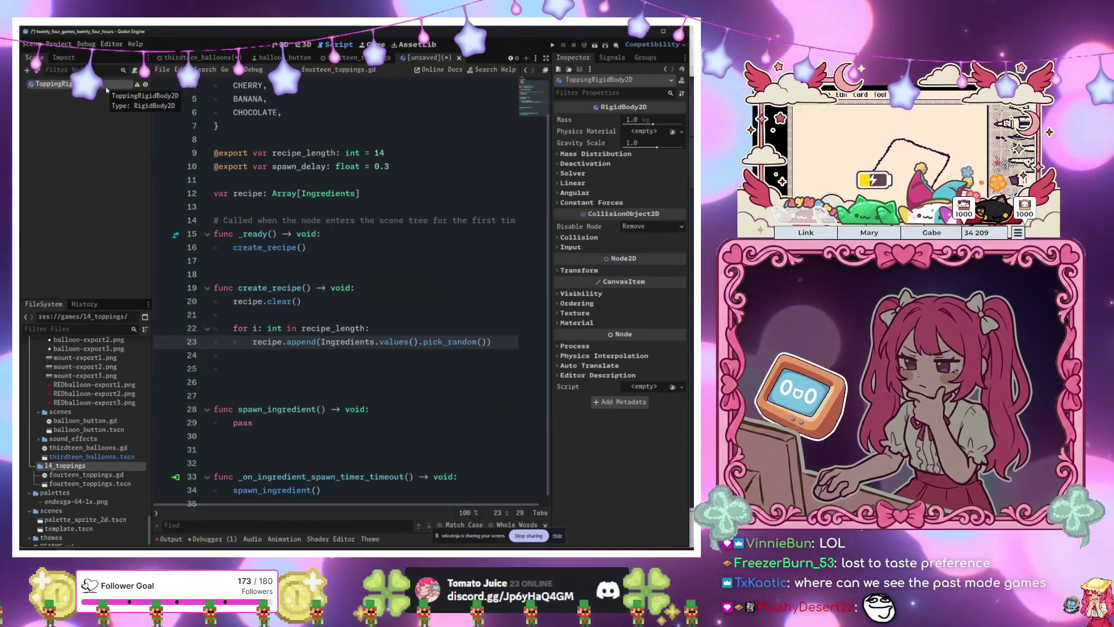
key(ctrl+a)
text(spr)
key(Return)
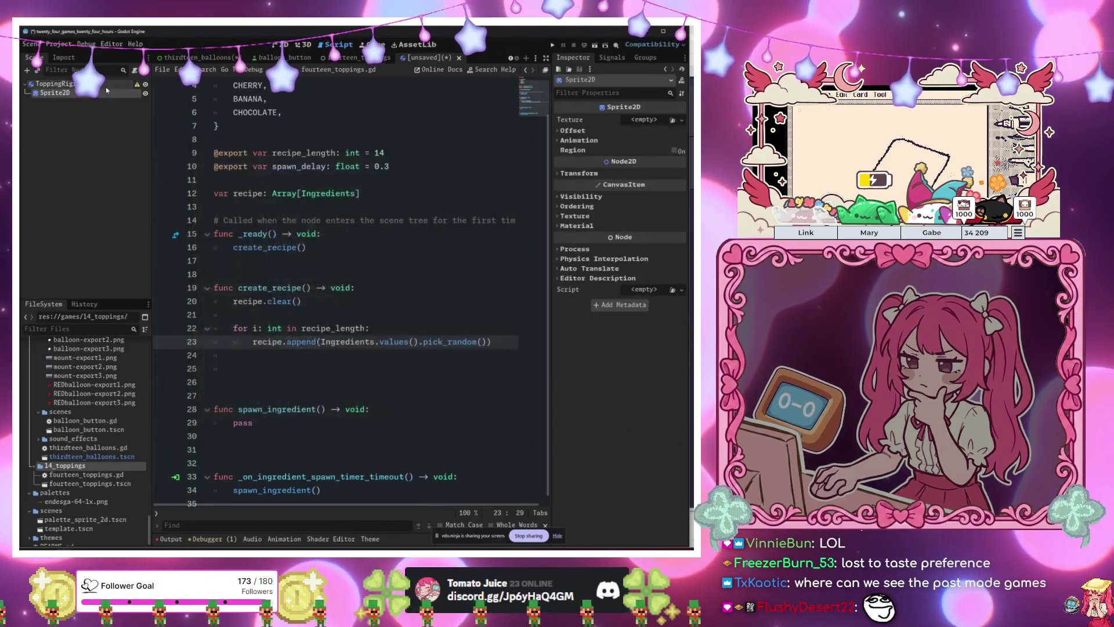
- Add a CollisionShape2D under ToppingRigidBody2D and bring up its shape type list
click(107, 87)
key(ctrl+a)
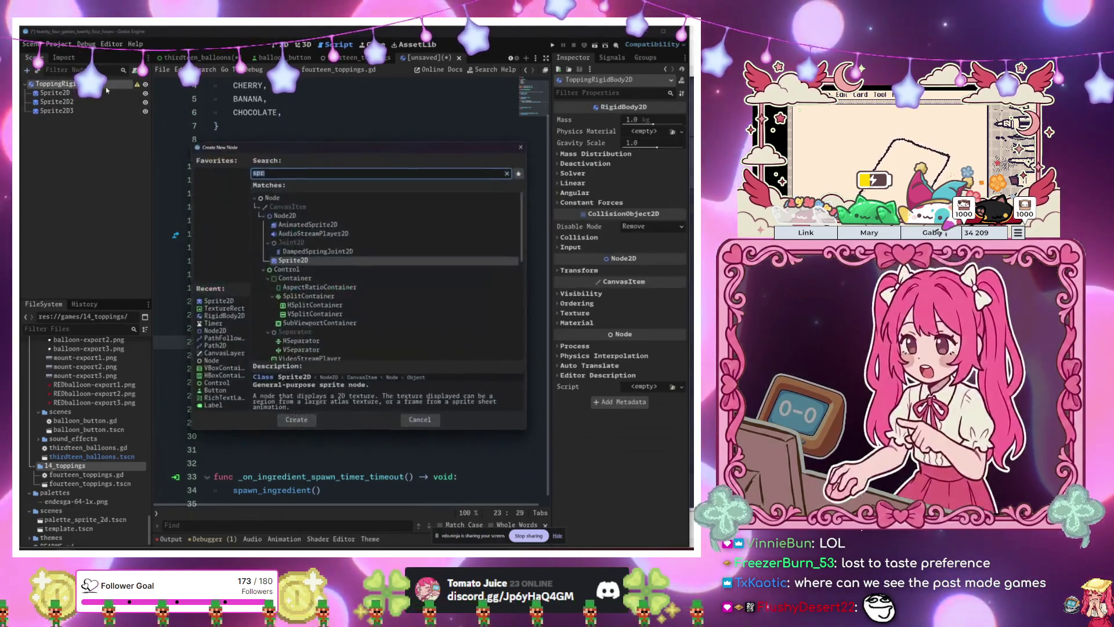
text(colli)
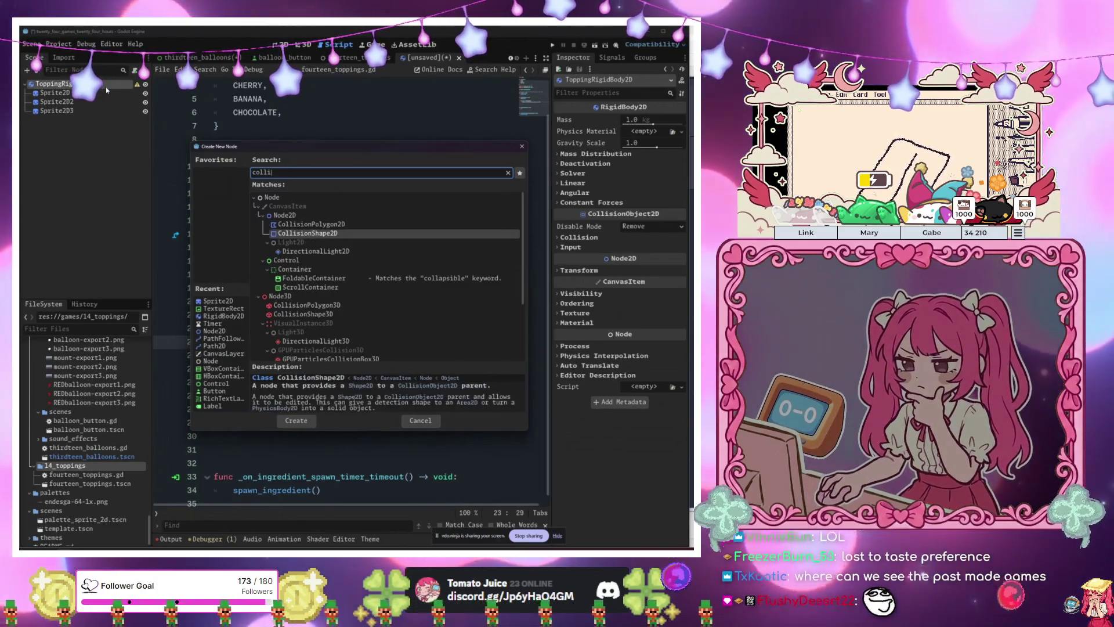
key(Return)
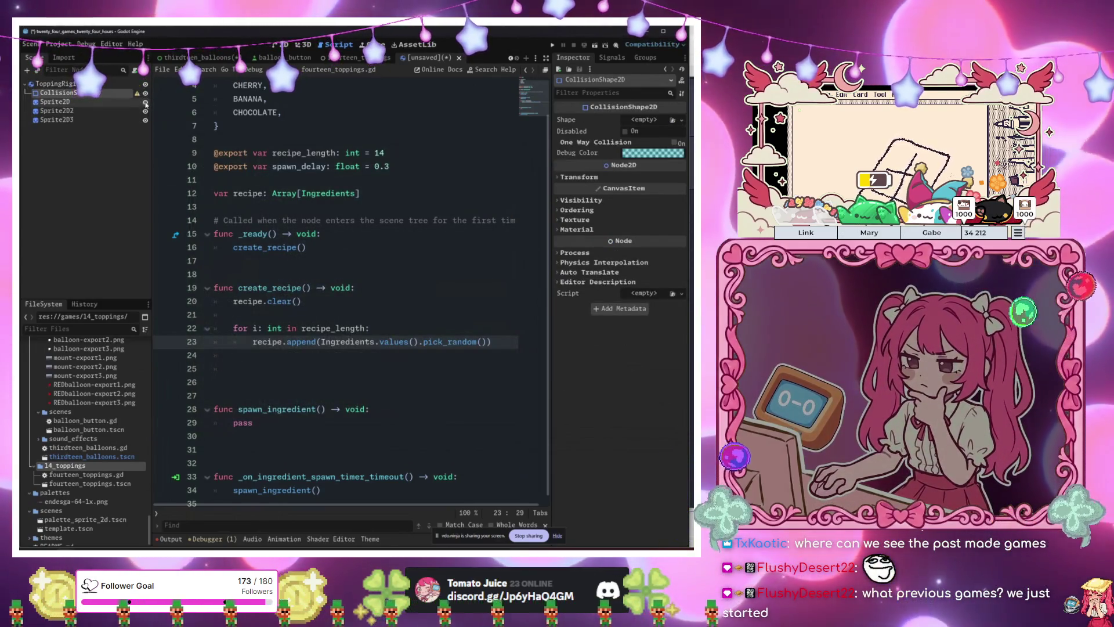
click(96, 84)
click(97, 93)
click(644, 119)
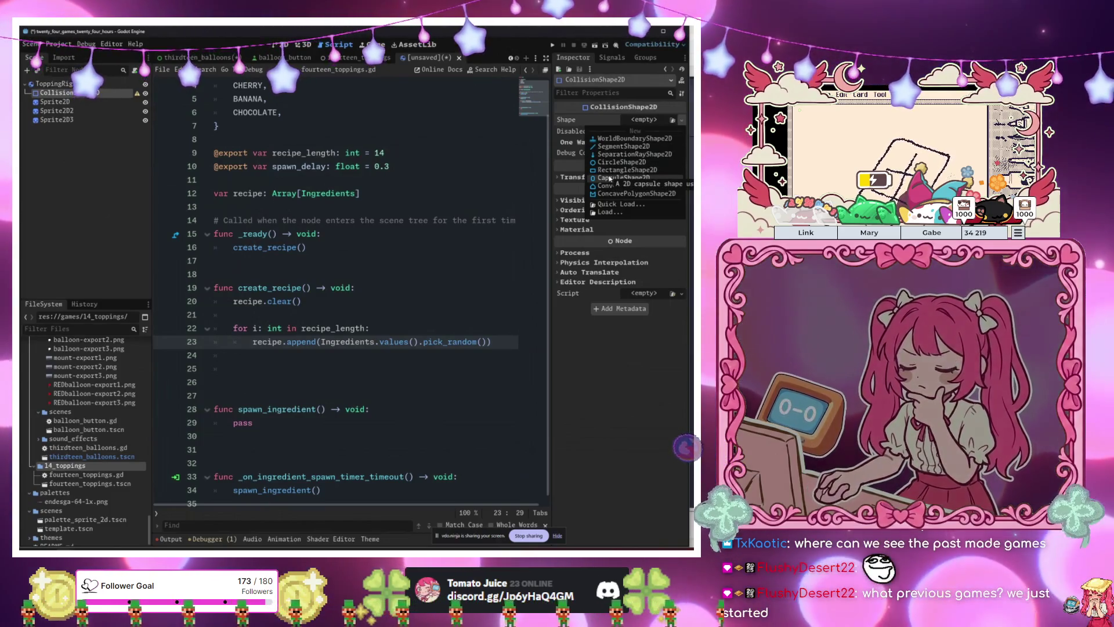
- Make the collision shape a capsule and drag it taller
click(610, 178)
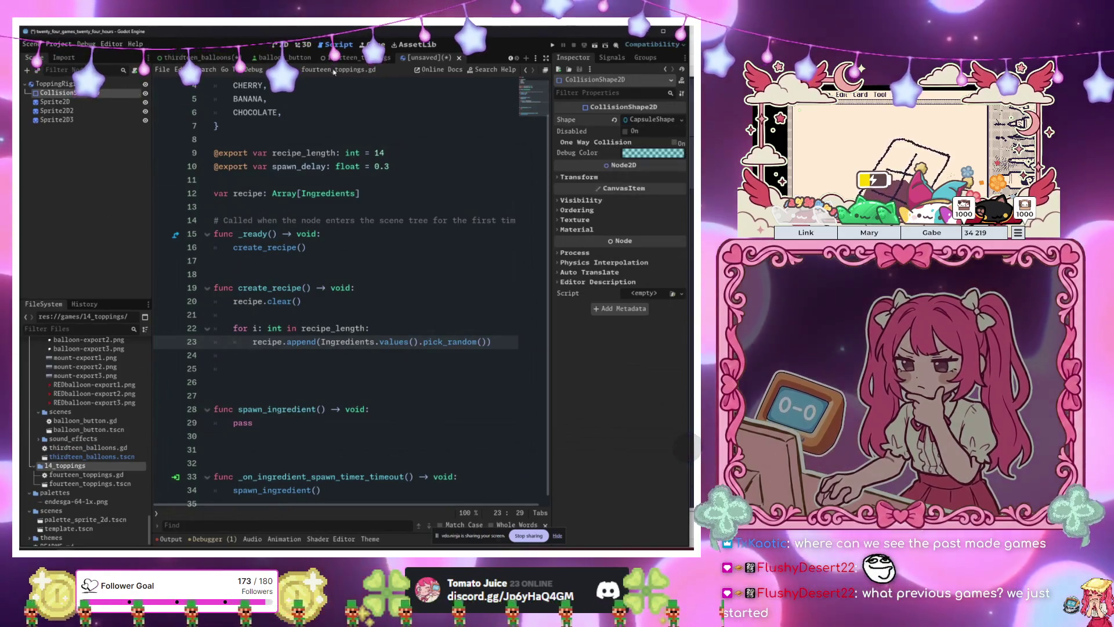
scroll(227, 120, up, 2)
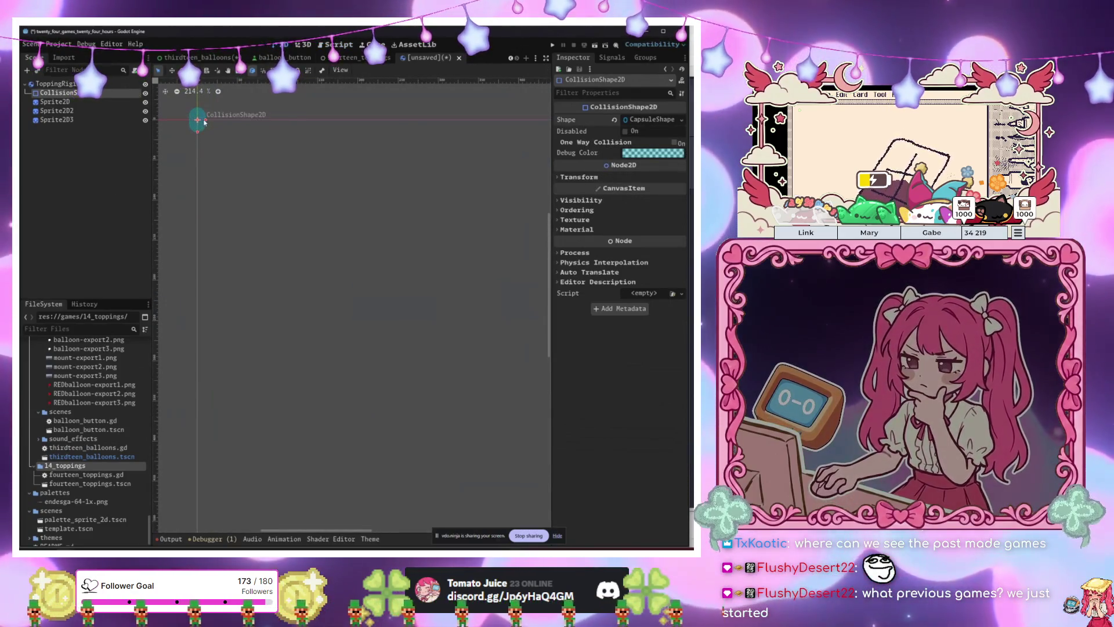
drag(197, 135, 197, 145)
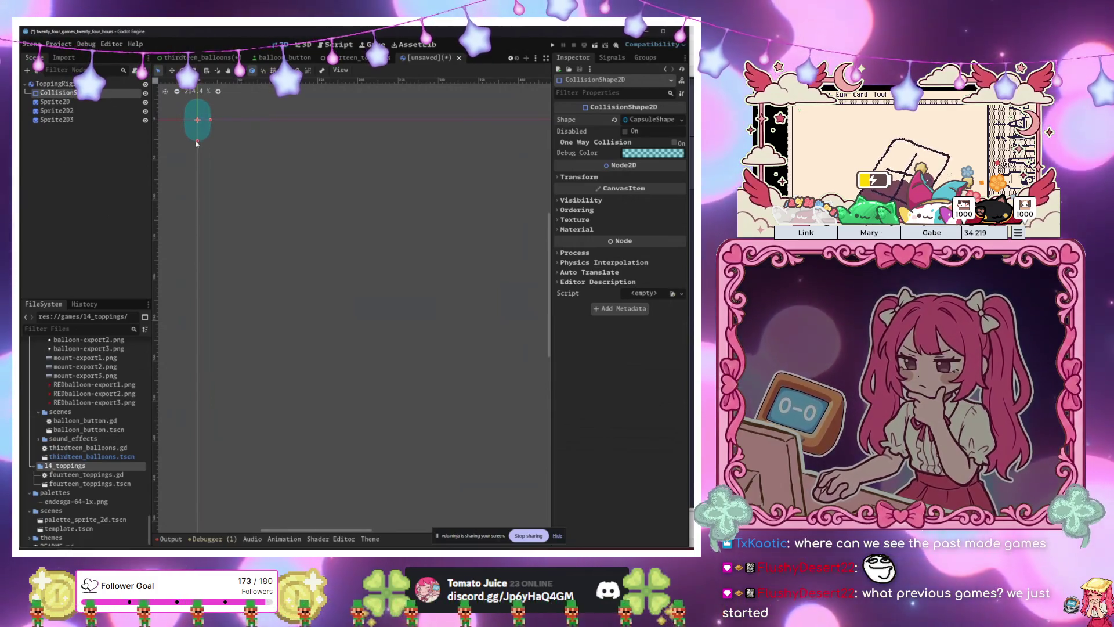
scroll(268, 174, down, 2)
scroll(272, 177, down, 1)
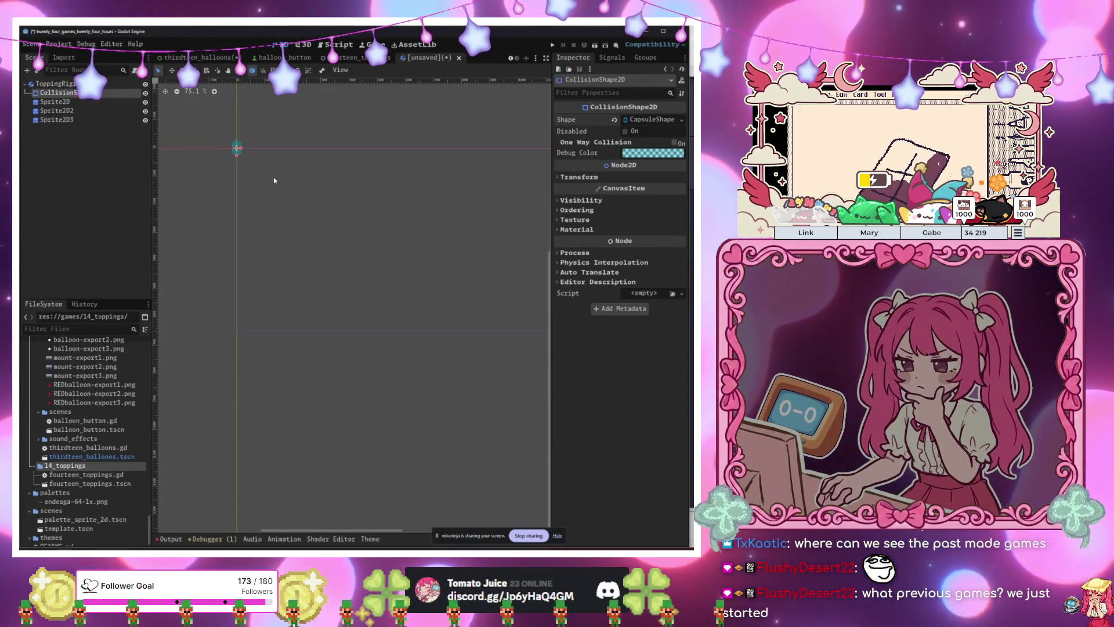
- Give the first Sprite2D a square GradientTexture2D
click(58, 102)
click(682, 120)
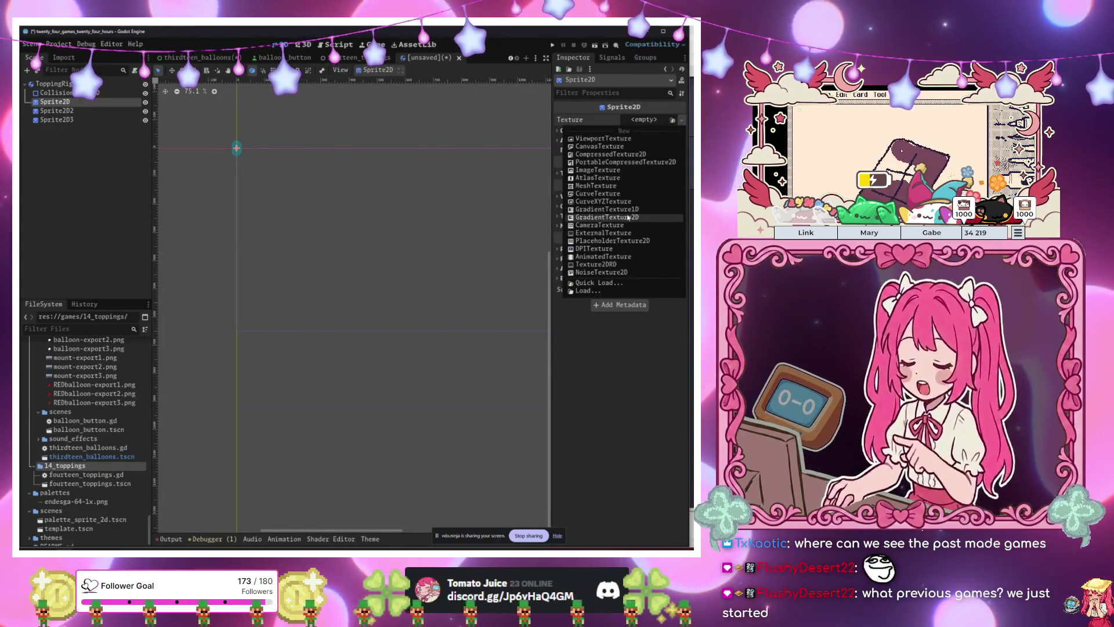
click(628, 217)
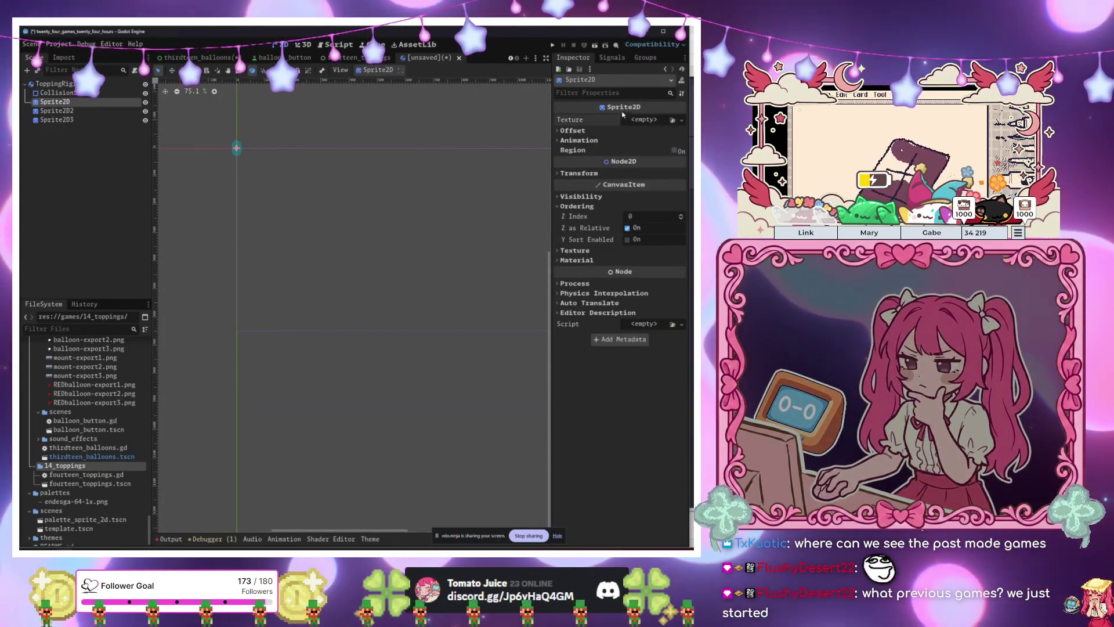
click(682, 120)
click(611, 209)
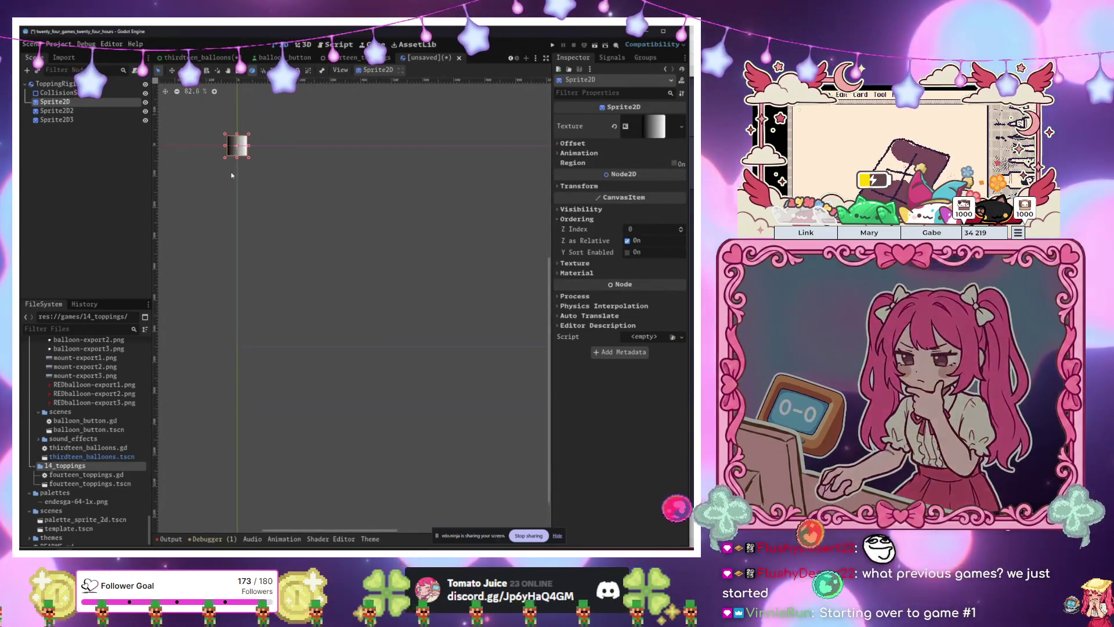
scroll(233, 173, up, 3)
click(234, 174)
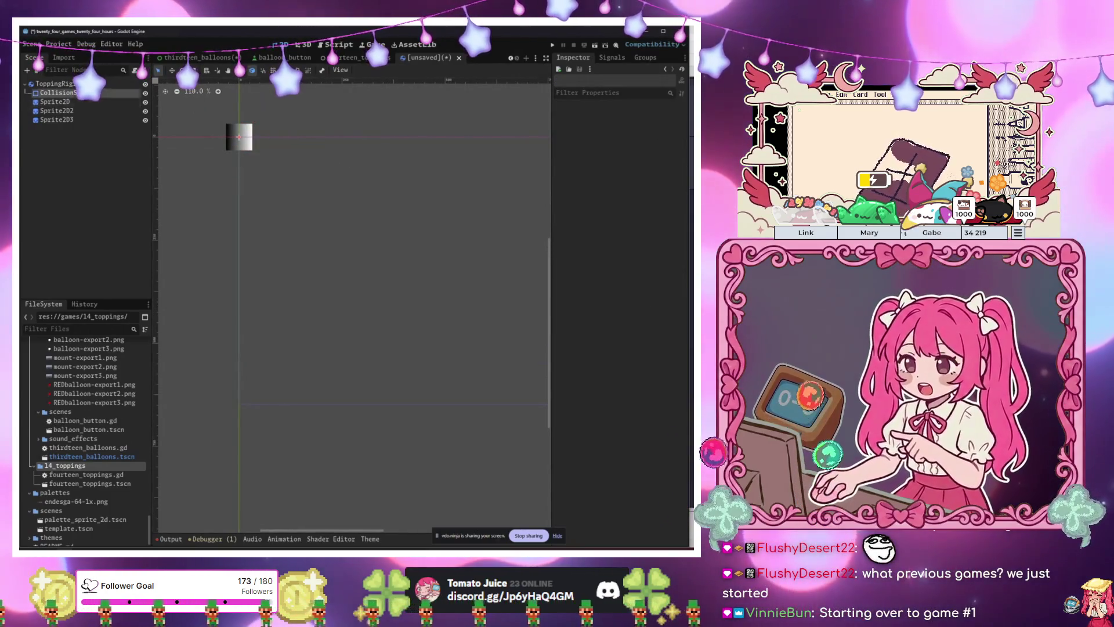
- Move CollisionShape2D below the sprites in the Scene dock
drag(58, 92, 68, 127)
scroll(255, 139, up, 4)
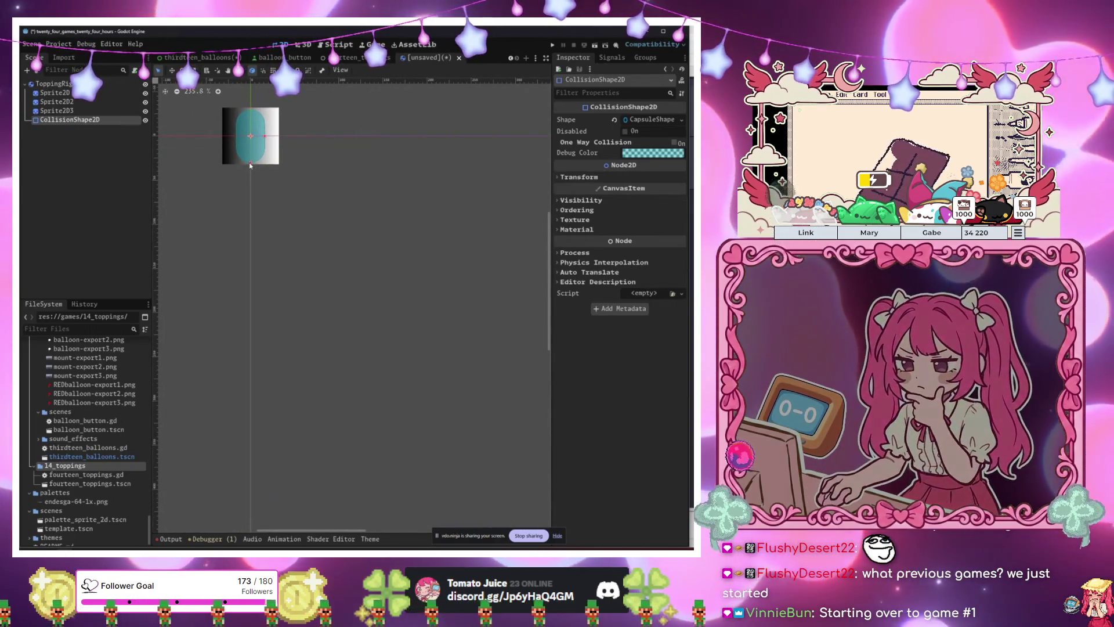
click(334, 60)
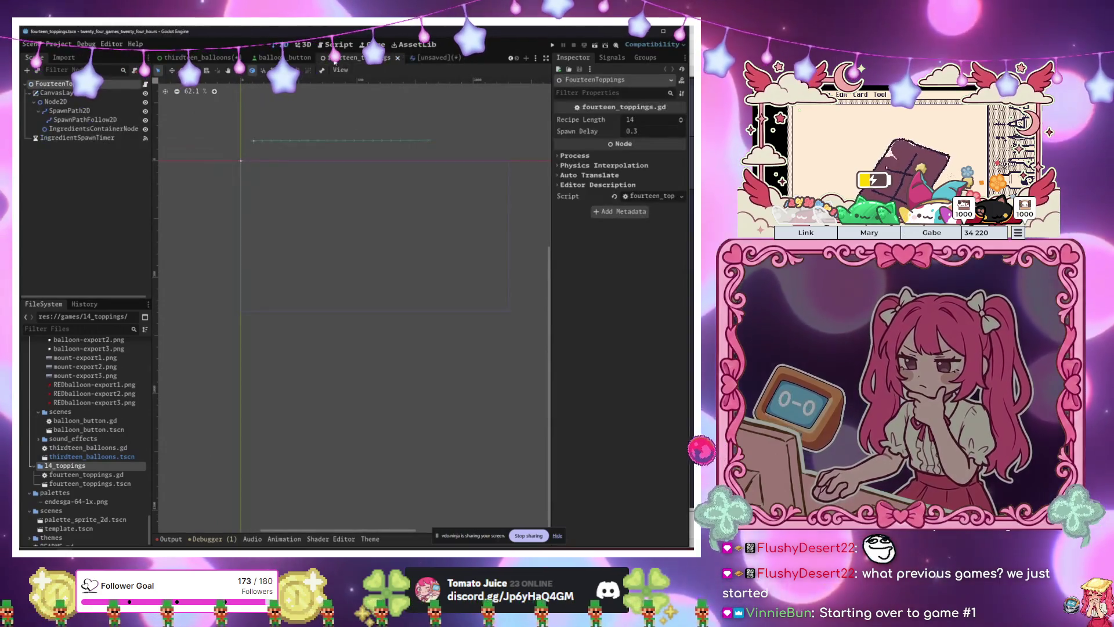
click(418, 59)
- Save the topping scene as topping_rigid_body_2d.tscn in a new scenes folder
key(ctrl+s)
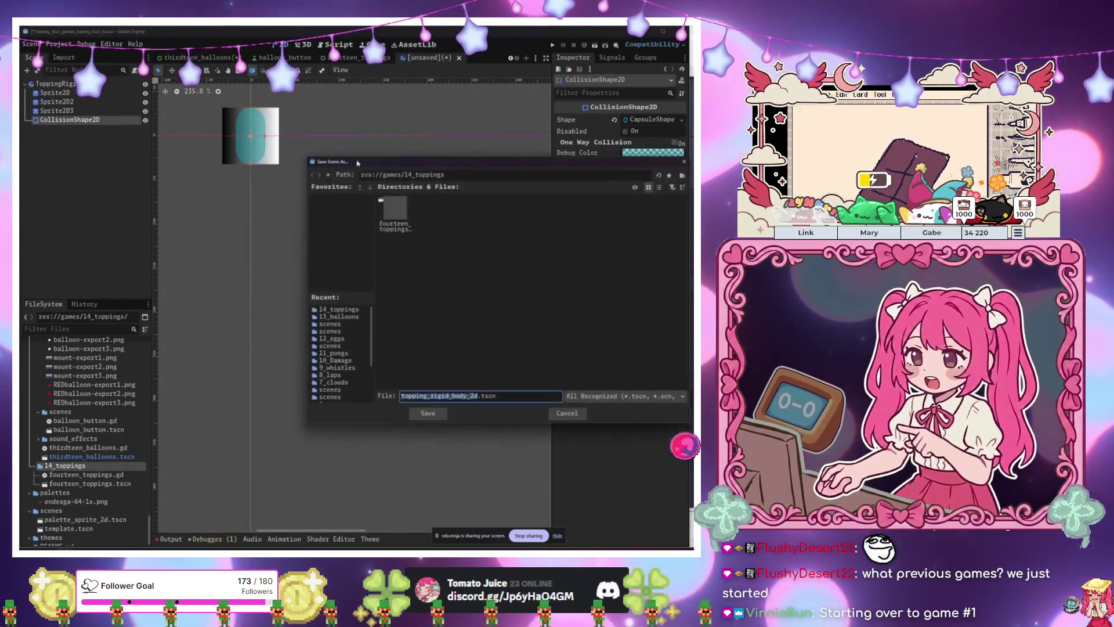
right_click(426, 257)
click(445, 261)
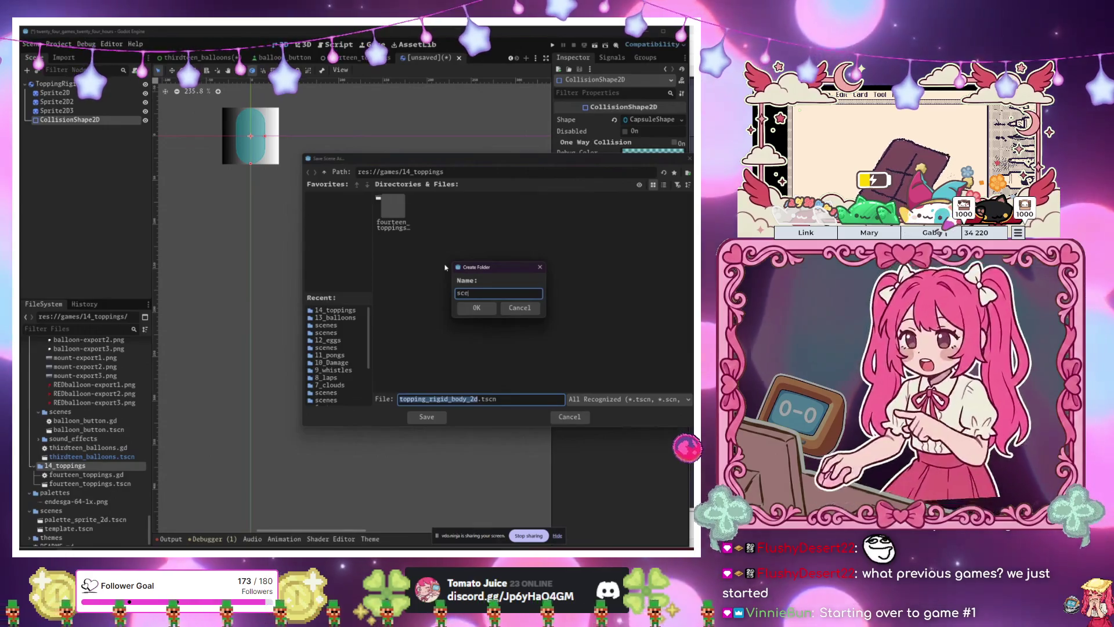
text(nes)
key(Return)
click(427, 416)
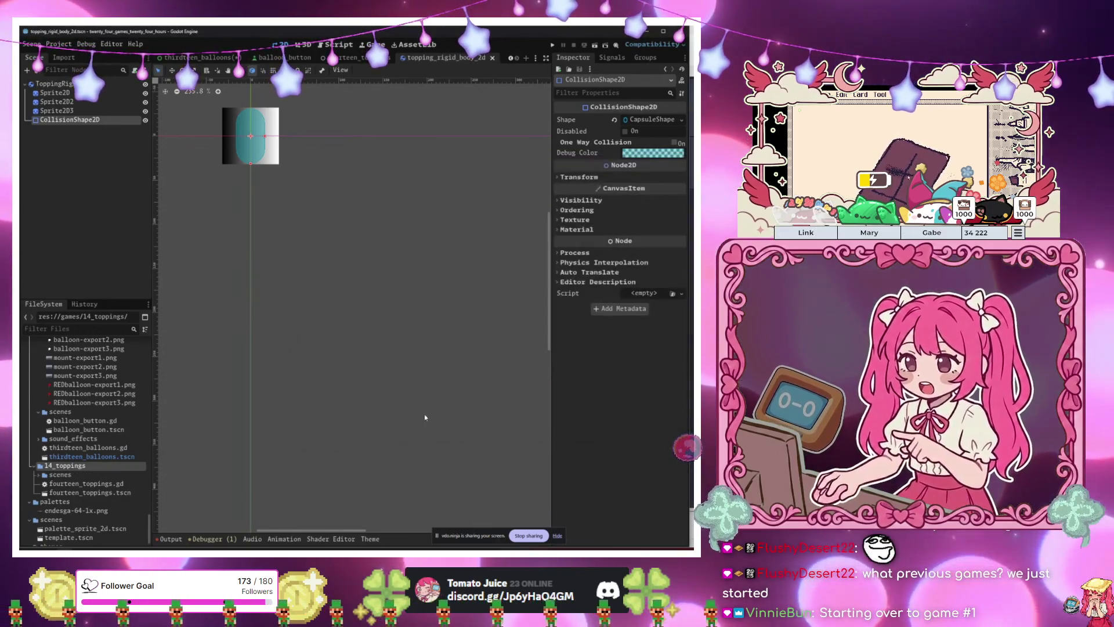
click(351, 58)
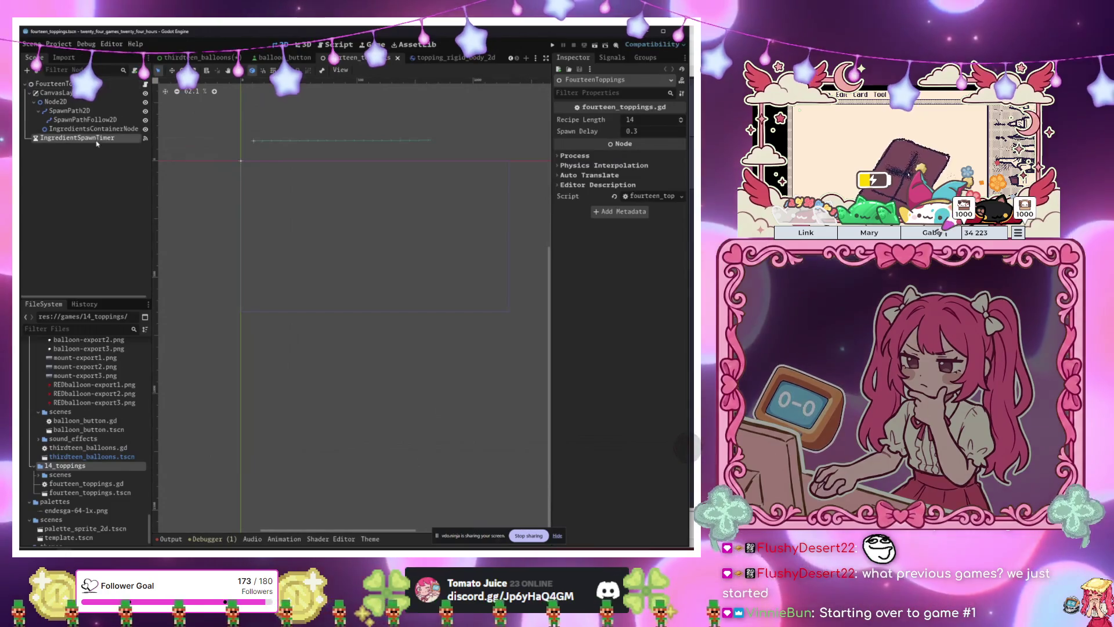
- Inspect the SpawnPathFollow2D, Node2D, CanvasLayer and IngredientsContainerNode2D nodes
click(84, 120)
click(85, 102)
click(98, 92)
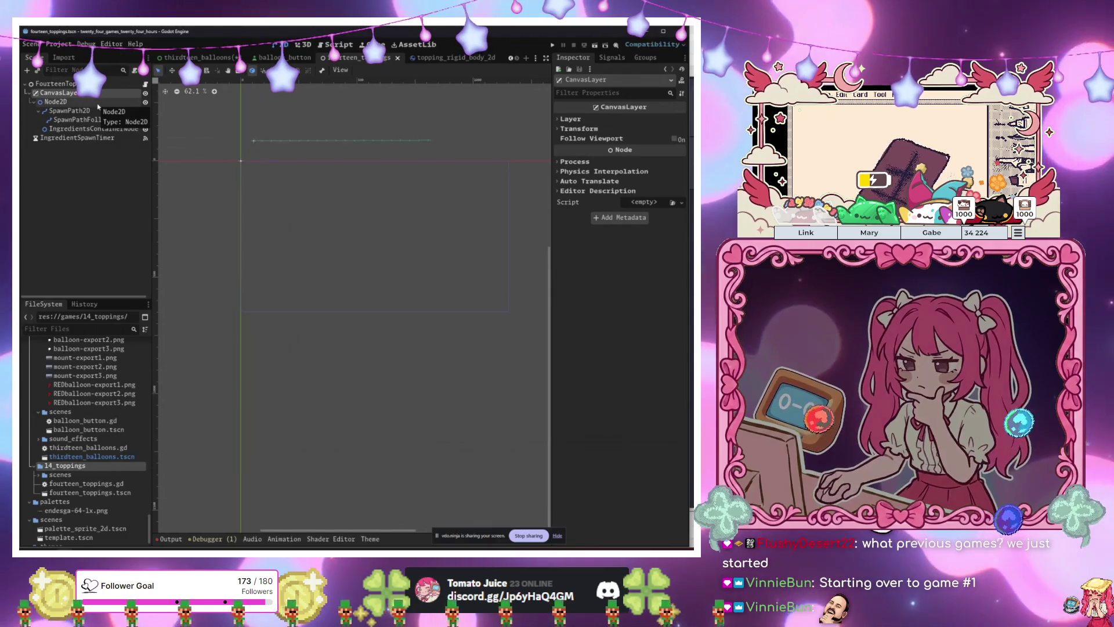
click(81, 120)
click(88, 130)
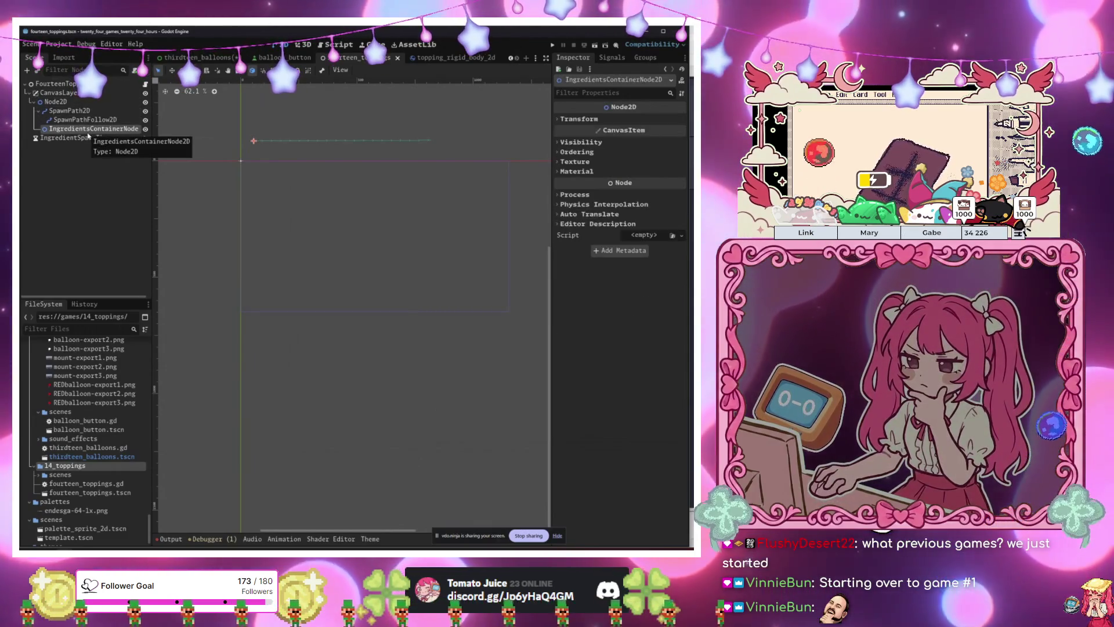
- Insert a blank line after line 24 of fourteen_toppings.gd
click(145, 83)
click(272, 237)
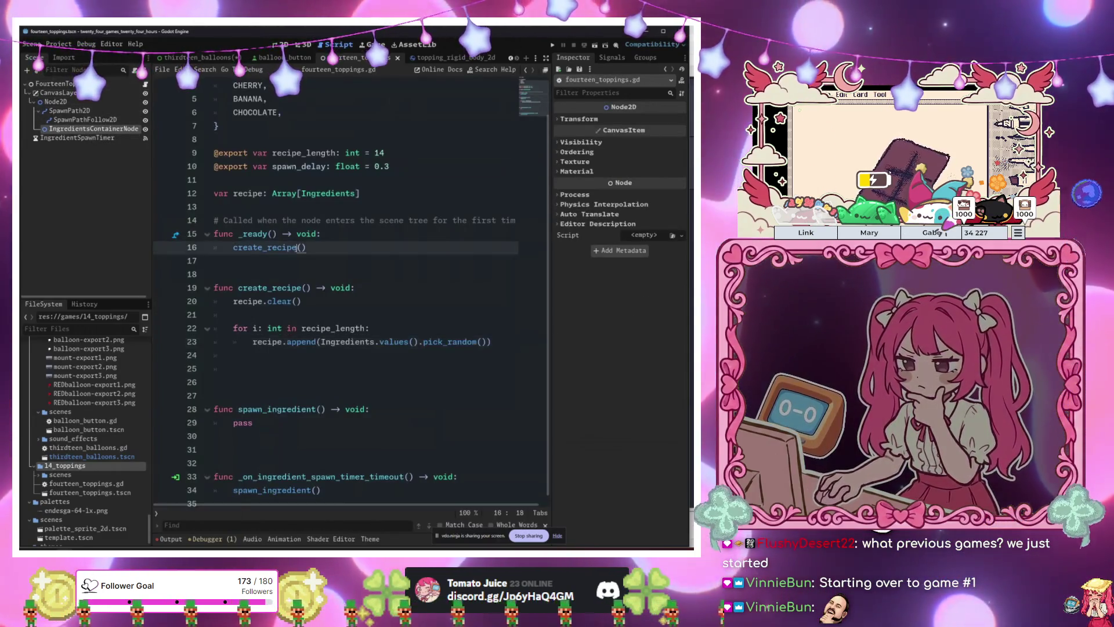
click(380, 333)
click(397, 347)
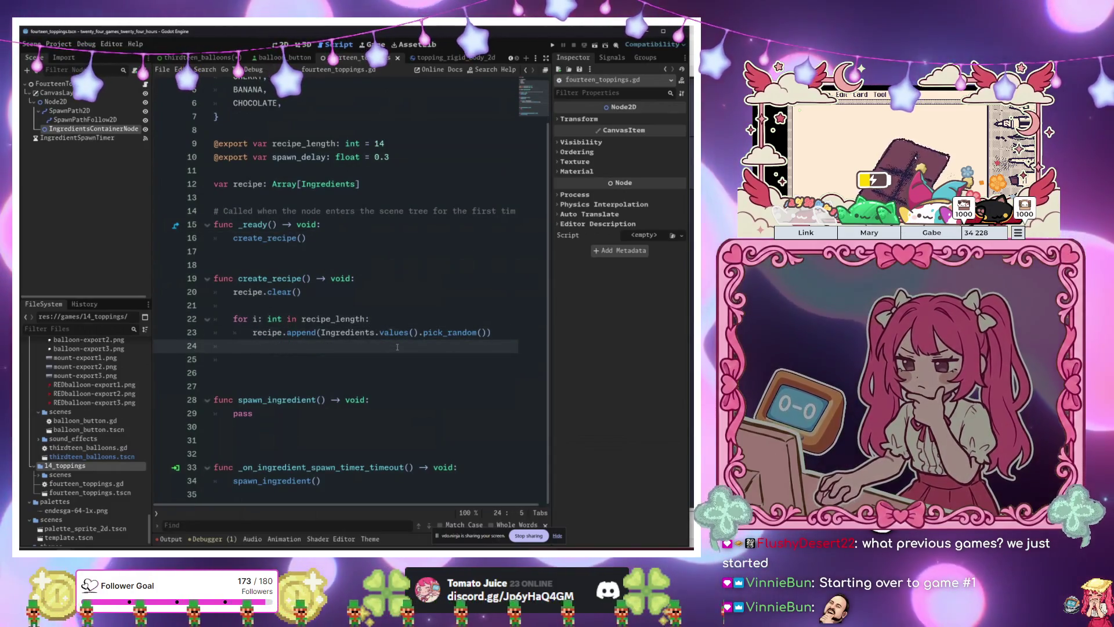
key(Return)
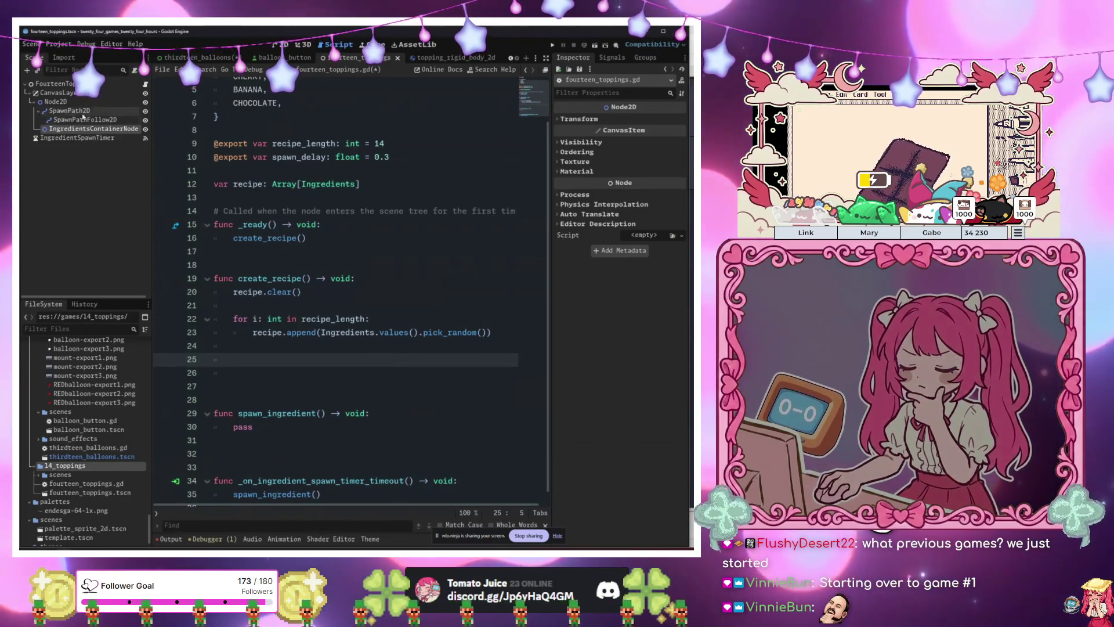
- Add a CanvasLayer under FourteenToppings and move it above IngredientSpawnTimer
click(71, 84)
key(ctrl+a)
text(canva)
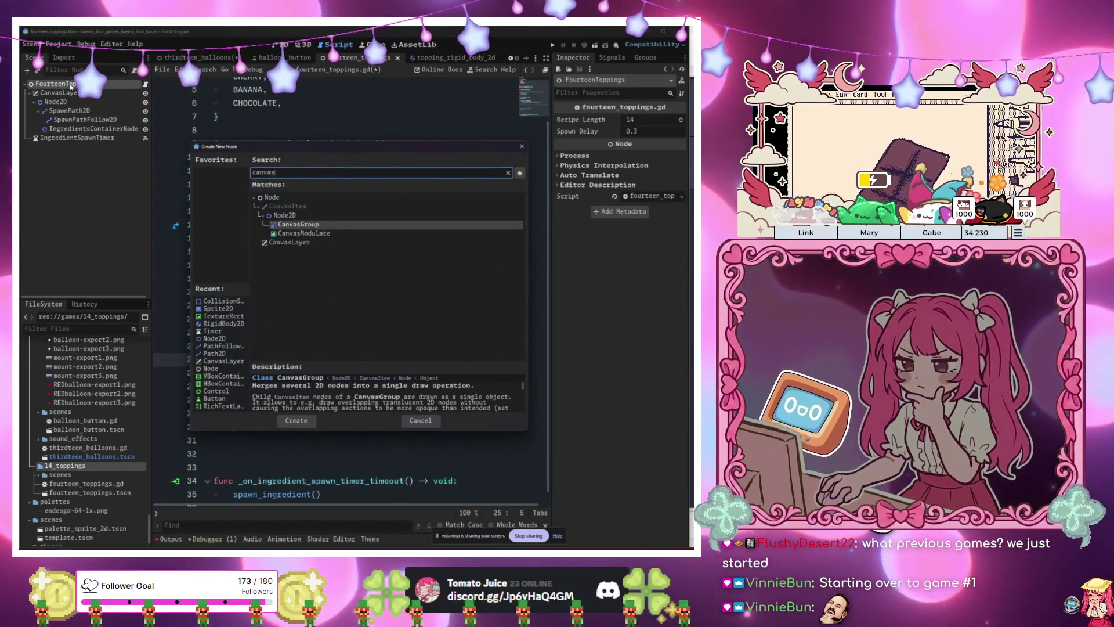
key(Down)
key(Down)
key(Return)
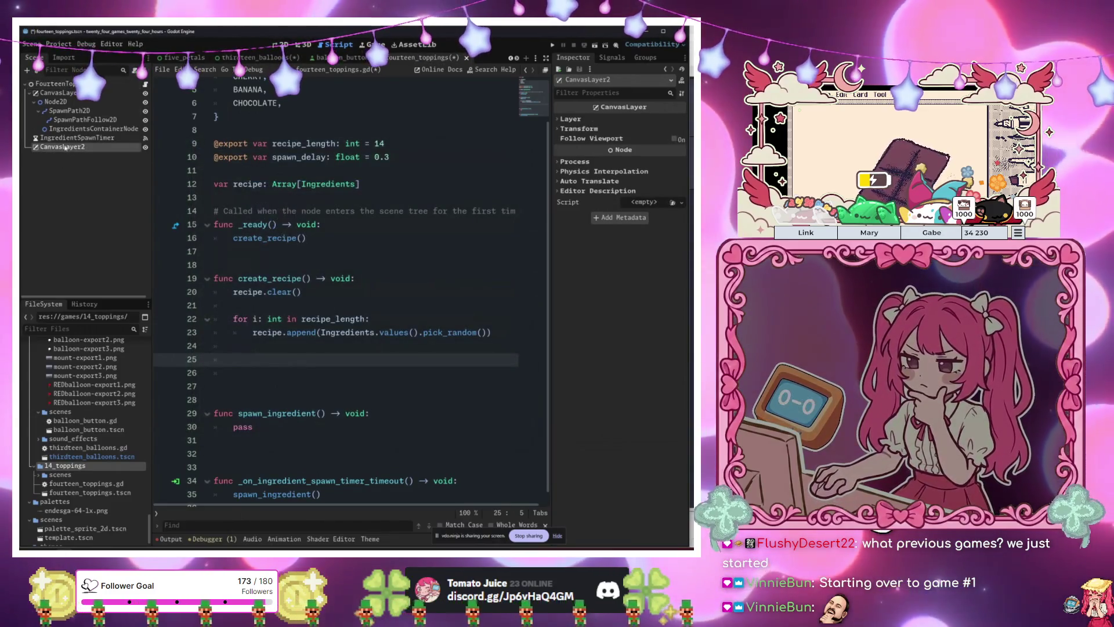
drag(59, 140, 56, 142)
- Add a Control node inside CanvasLayer2
key(ctrl+a)
text(con)
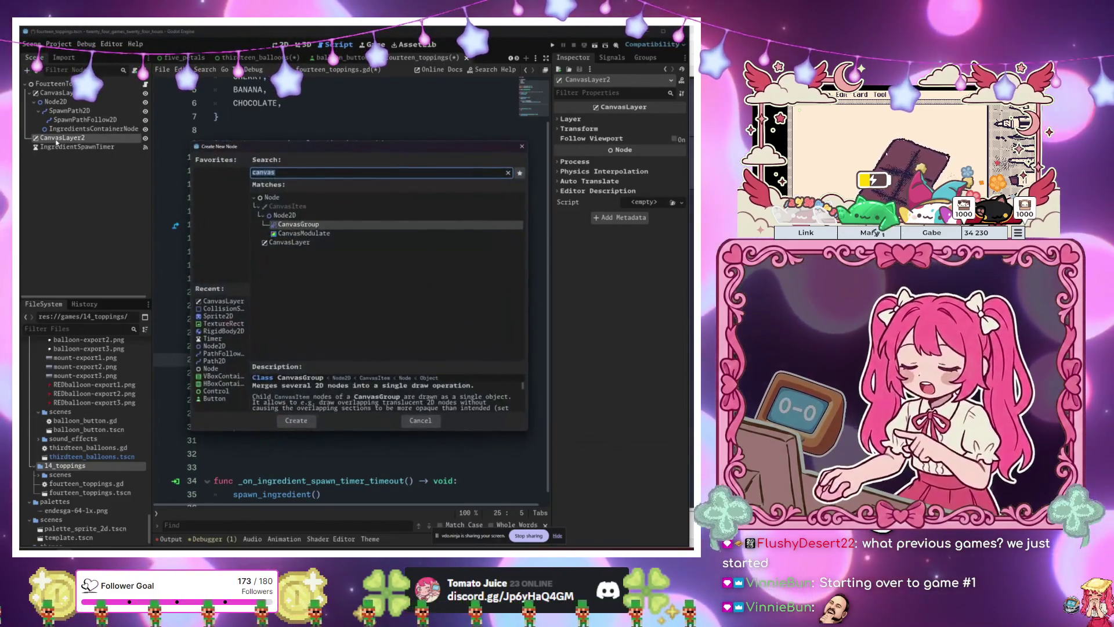
text(trol)
key(Return)
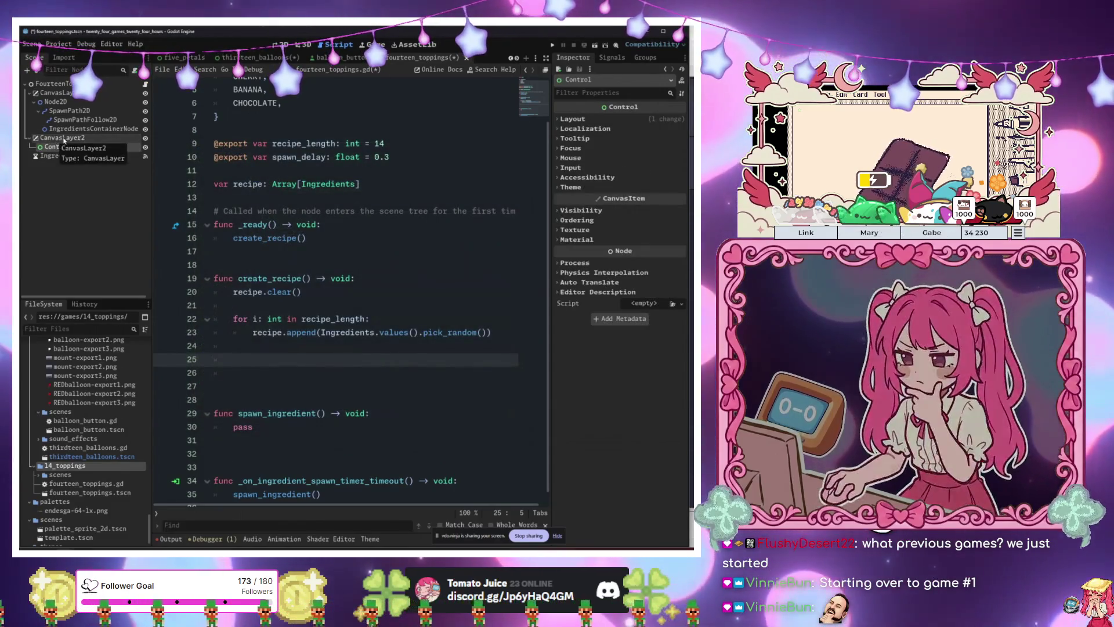
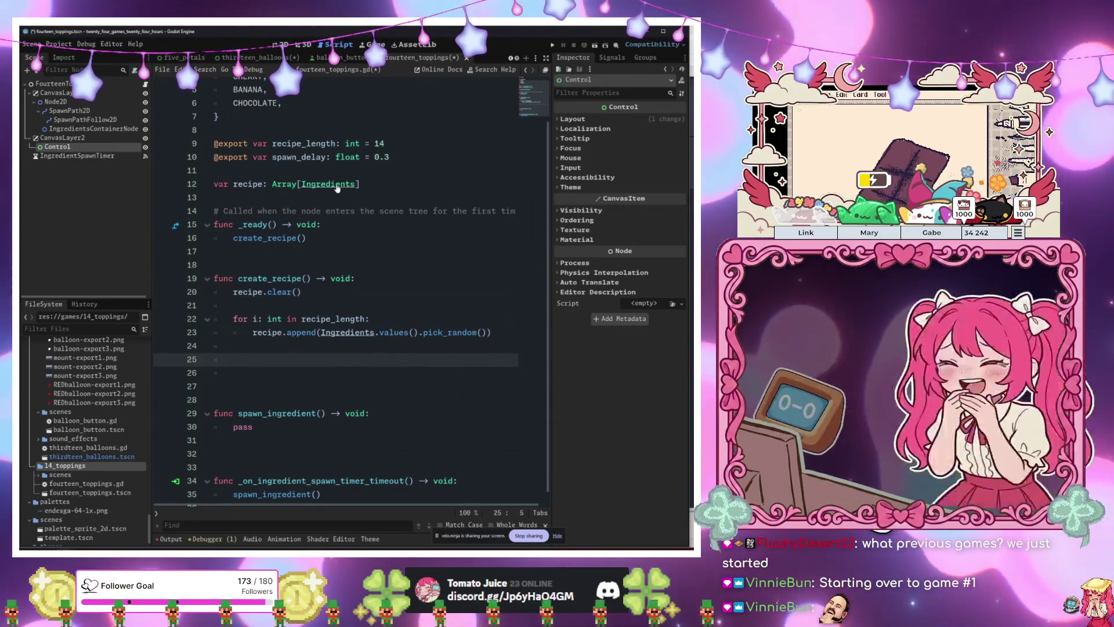
- Add a VBoxContainer under Control and rename it RecipeVBoxContainer
key(ctrl+a)
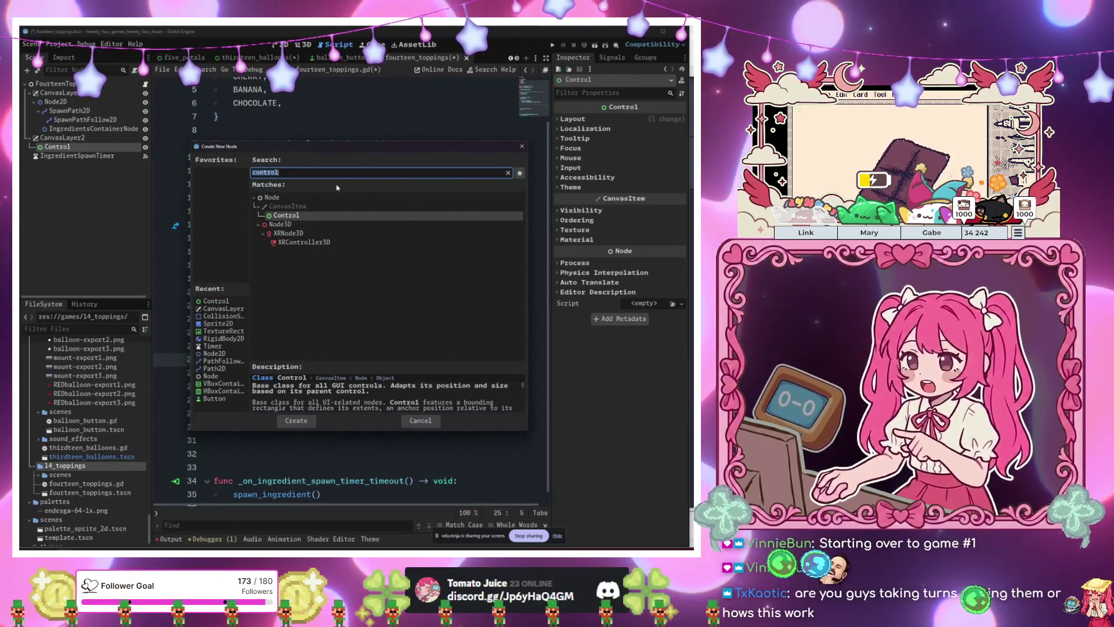
text(vbox)
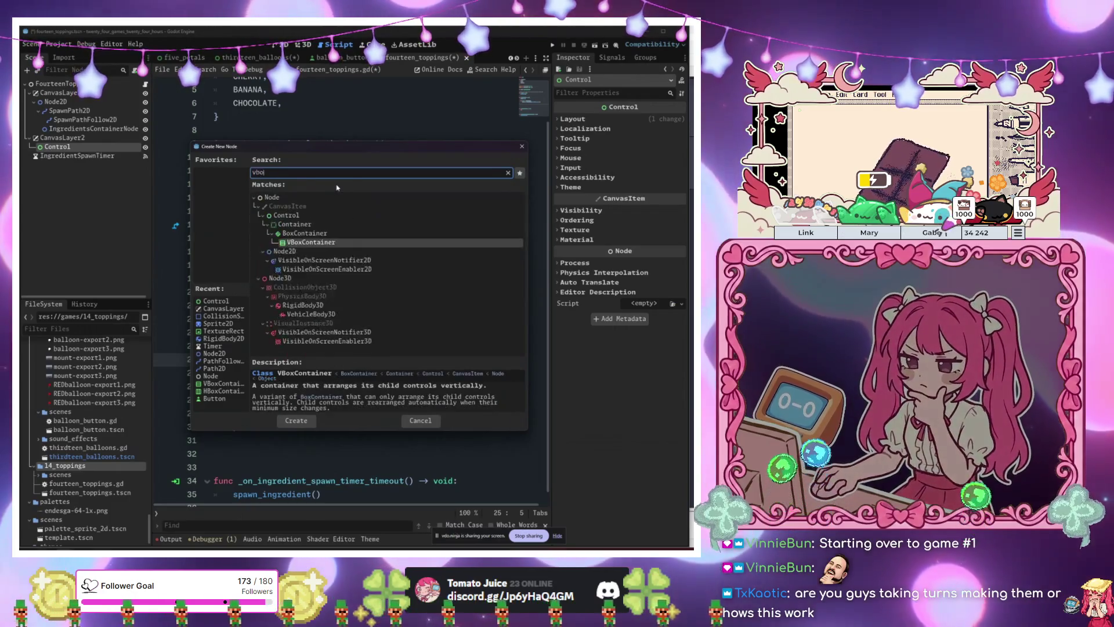
key(Return)
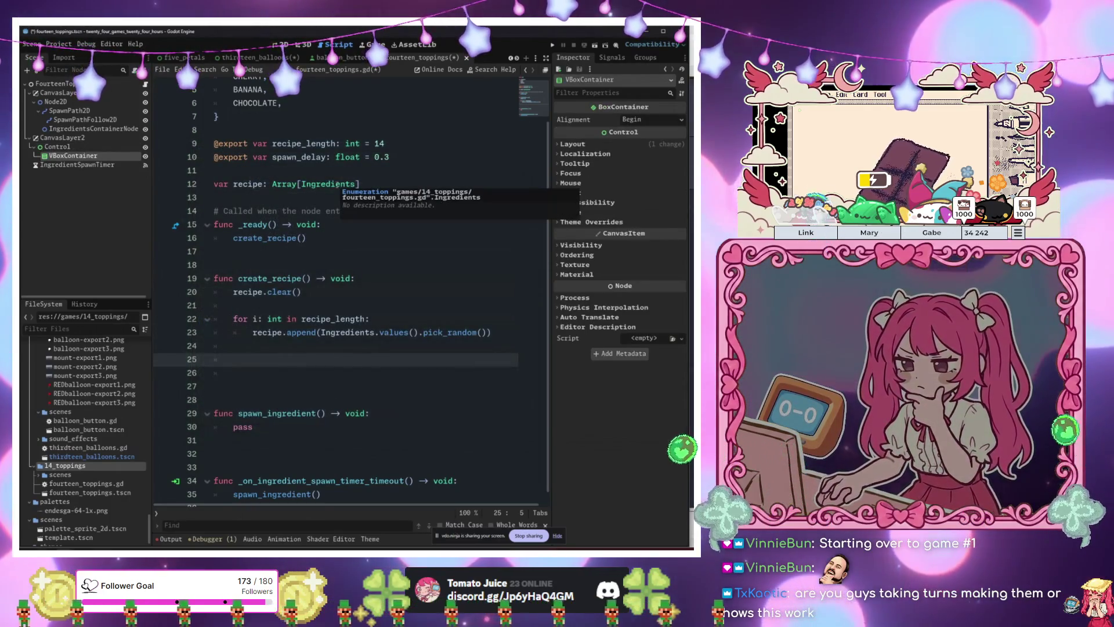
key(Up)
key(Up)
key(Up)
double_click(54, 155)
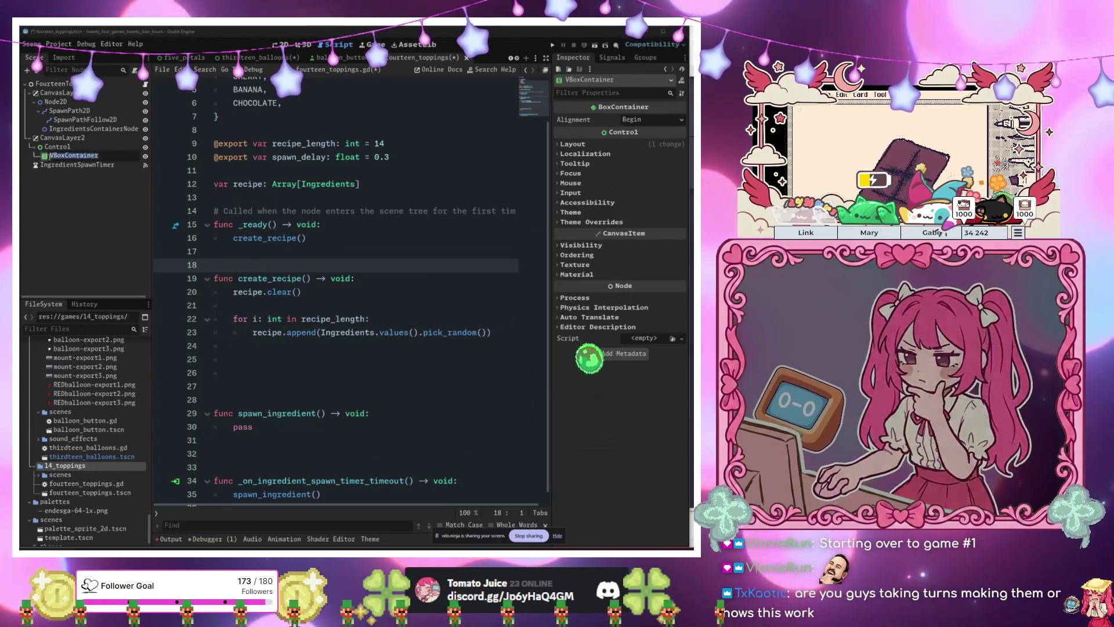
text(Recipe)
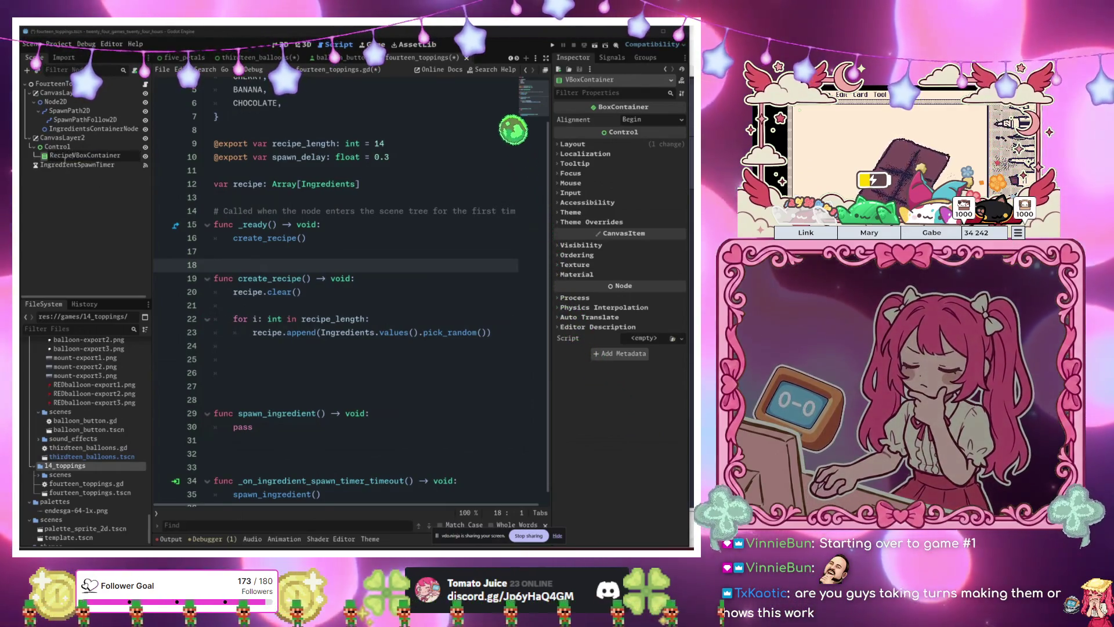
key(Return)
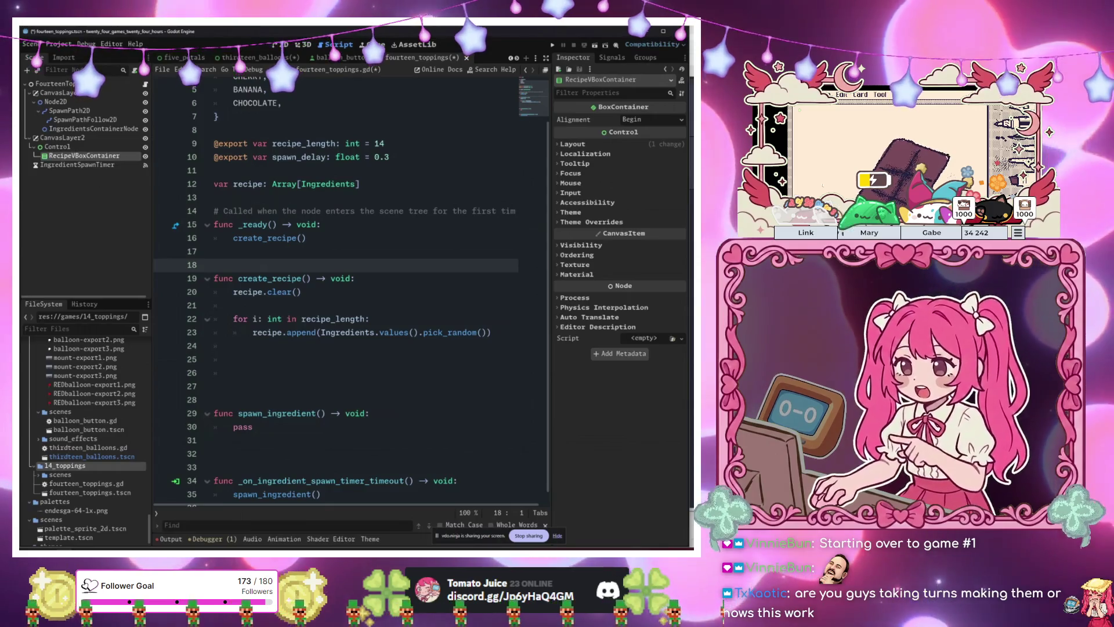
- Export a recipe_v_box_container: VBoxContainer variable in fourteen_toppings.gd and remove extra blank lines
scroll(349, 290, up, 2)
click(371, 233)
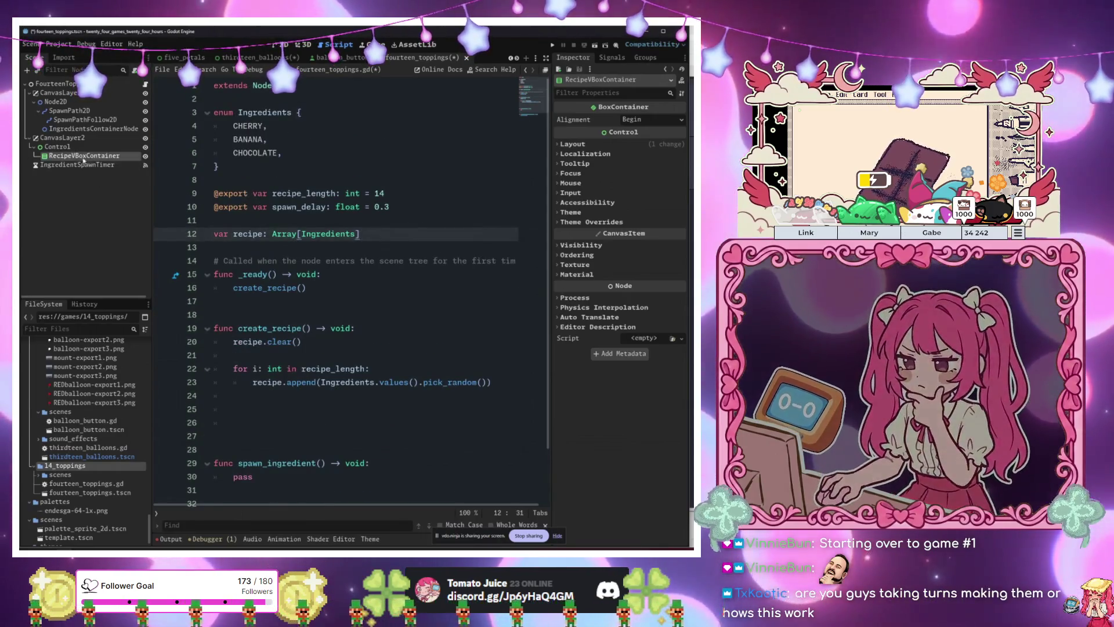
mouse_move(83, 156)
mouse_down()
mouse_move(244, 200)
mouse_move(244, 220)
mouse_up()
scroll(324, 290, down, 2)
click(325, 333)
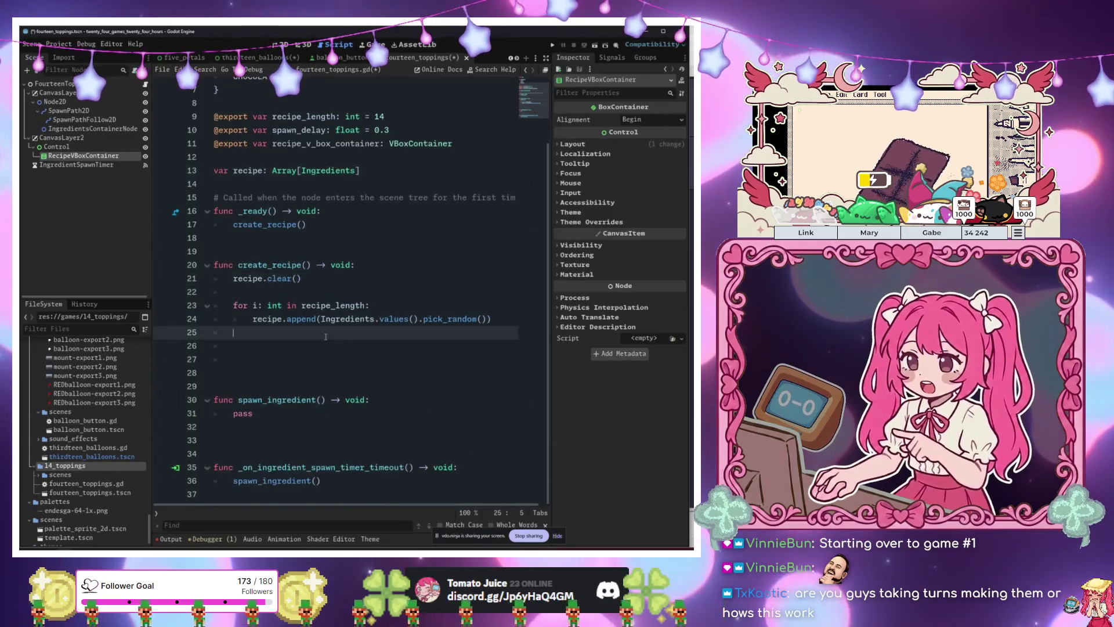
click(329, 373)
key(BackSpace)
key(BackSpace)
key(BackSpace)
- Tidy the blank lines after the append call in create_recipe
click(333, 368)
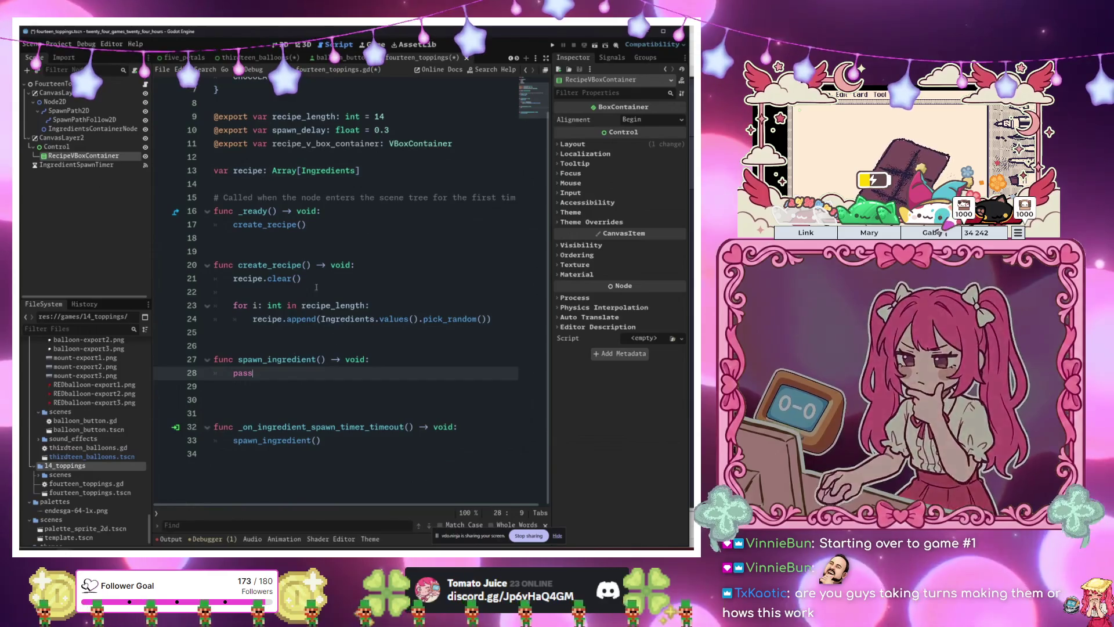
click(340, 333)
key(BackSpace)
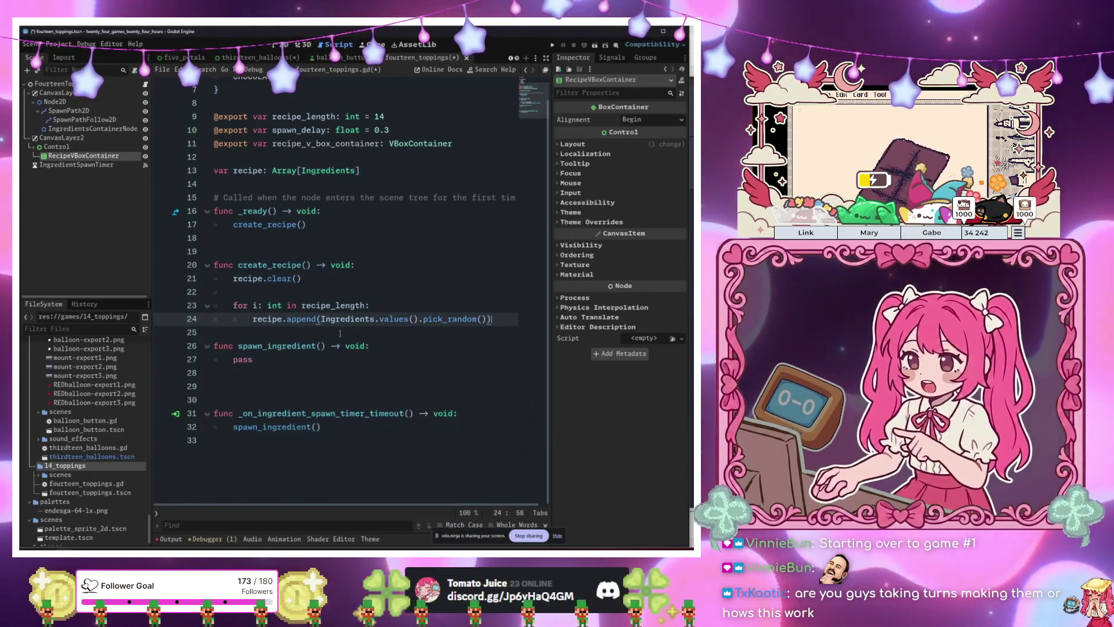
key(Return)
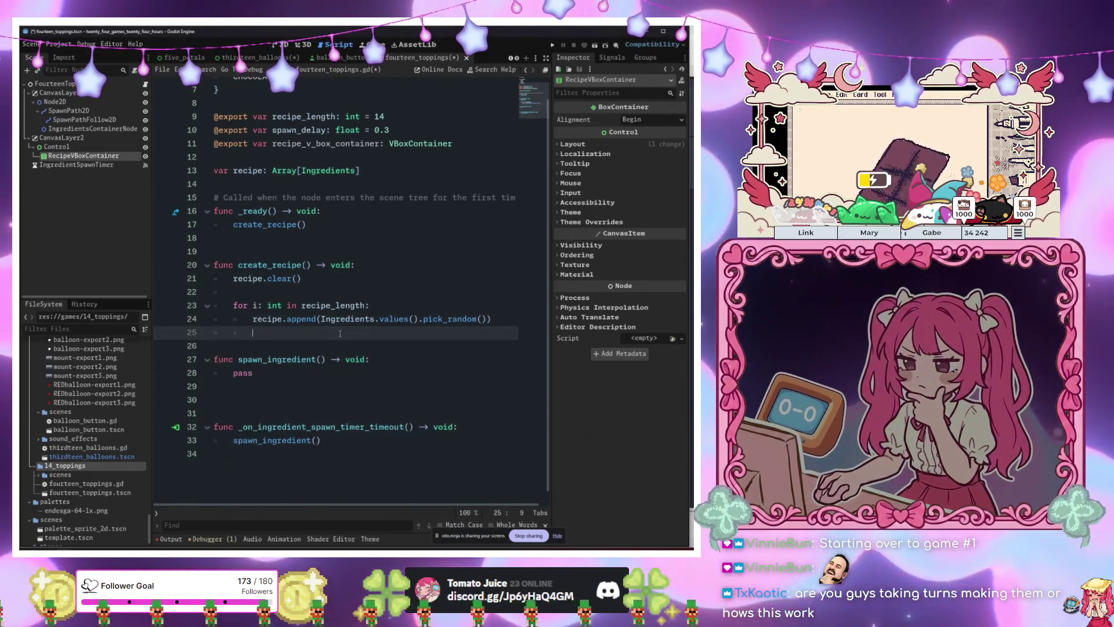
key(BackSpace)
key(Return)
key(Return)
key(Up)
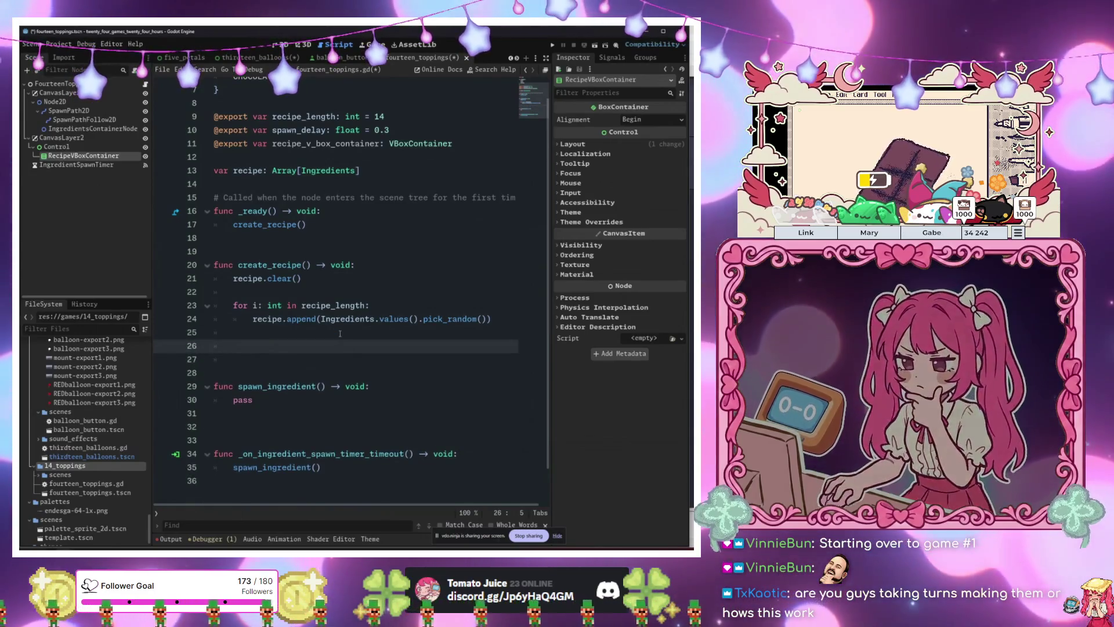
- Start a loop 'for topping: Ingredients in recipe:' in create_recipe
text(for)
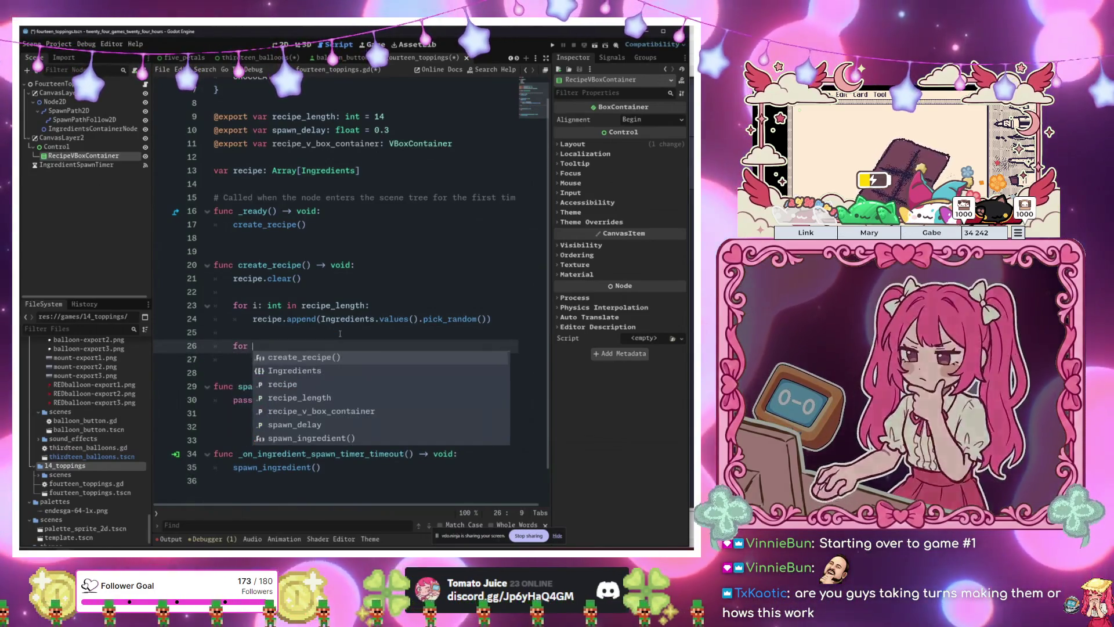
scroll(341, 334, up, 1)
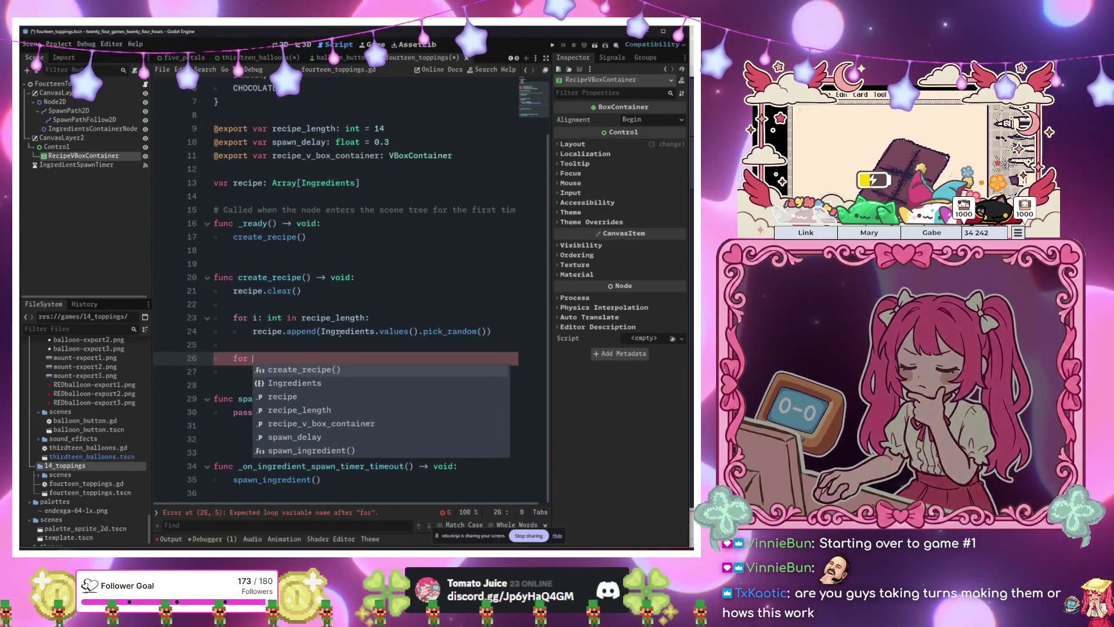
text(ingred)
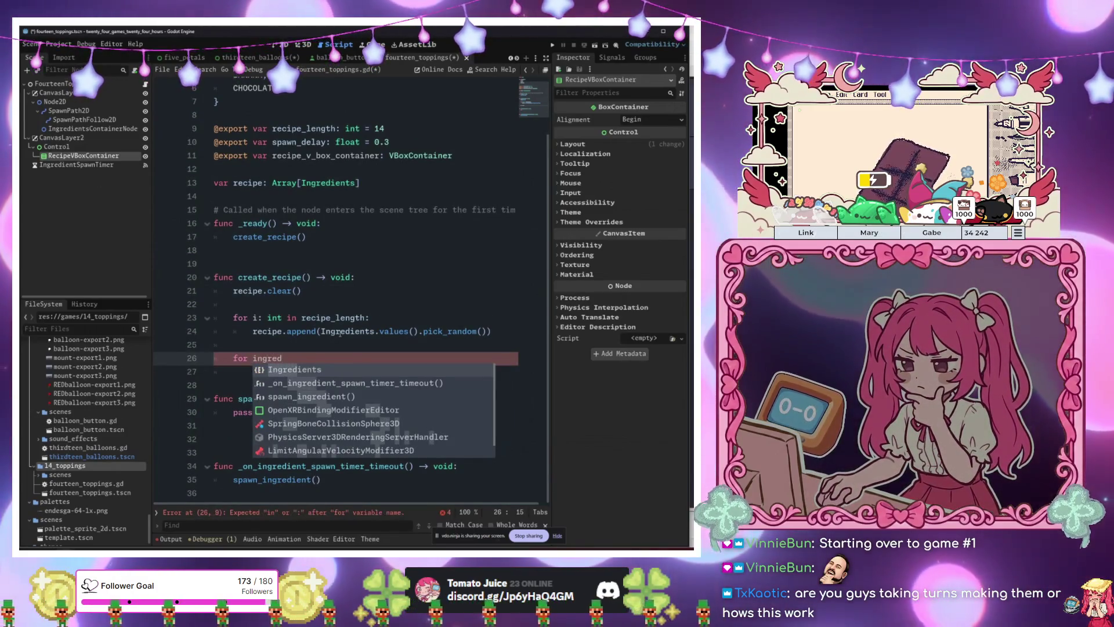
text(i)
key(BackSpace)
key(BackSpace)
key(BackSpace)
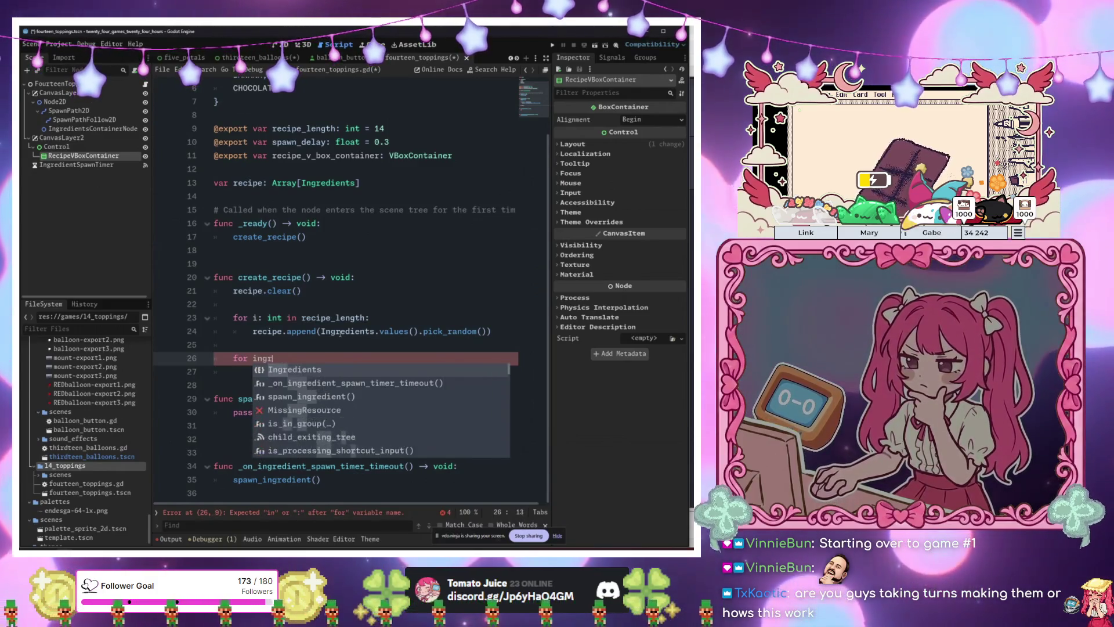
text(top)
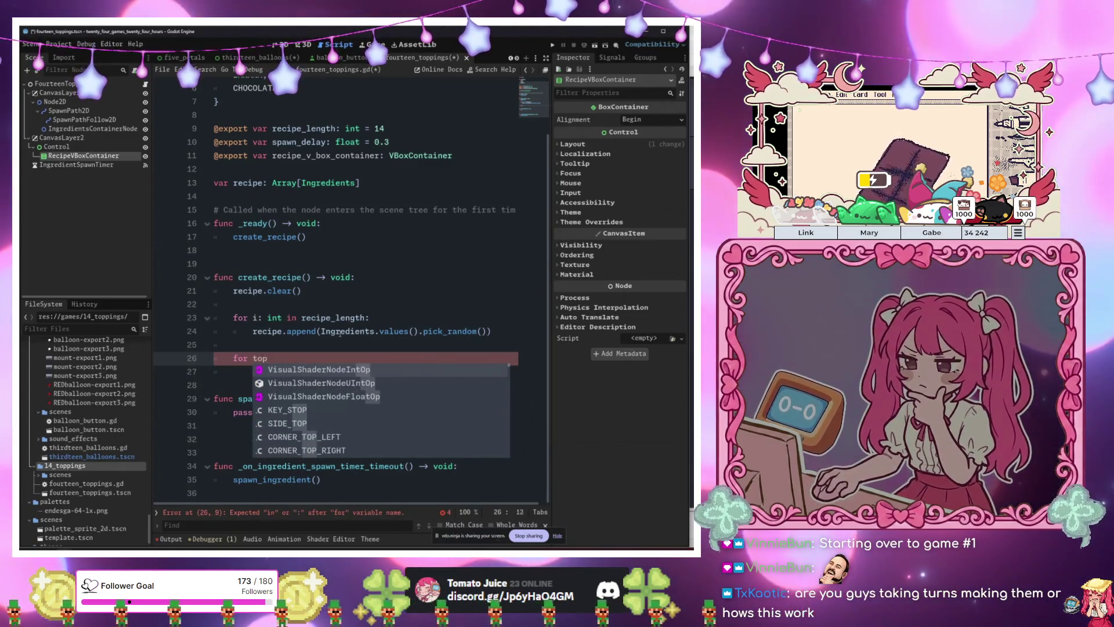
text(ping:)
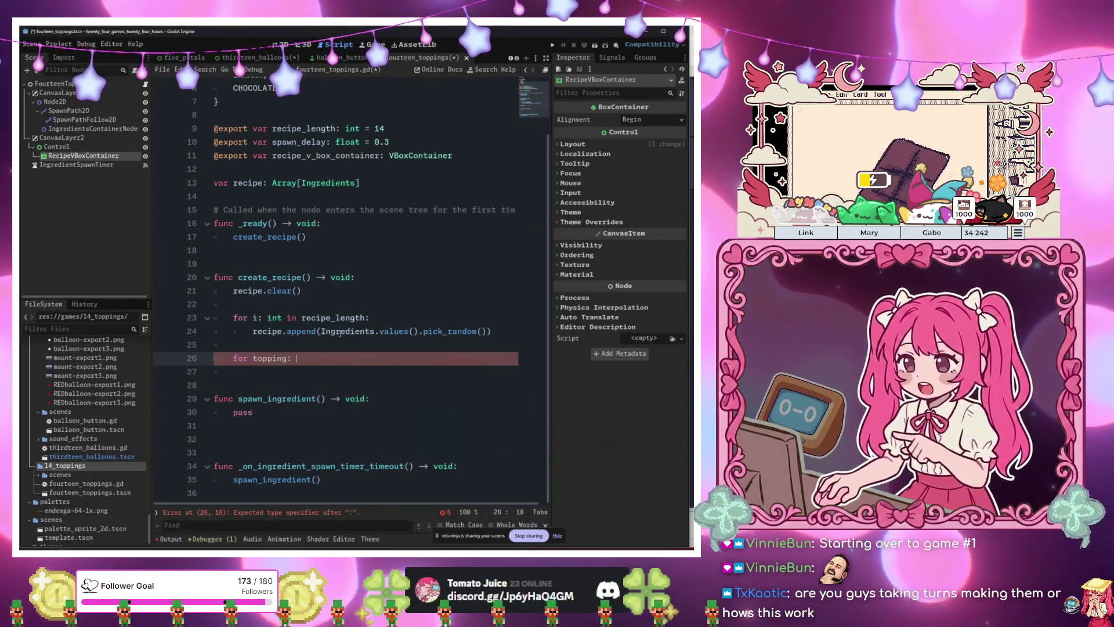
text( Ingredients in )
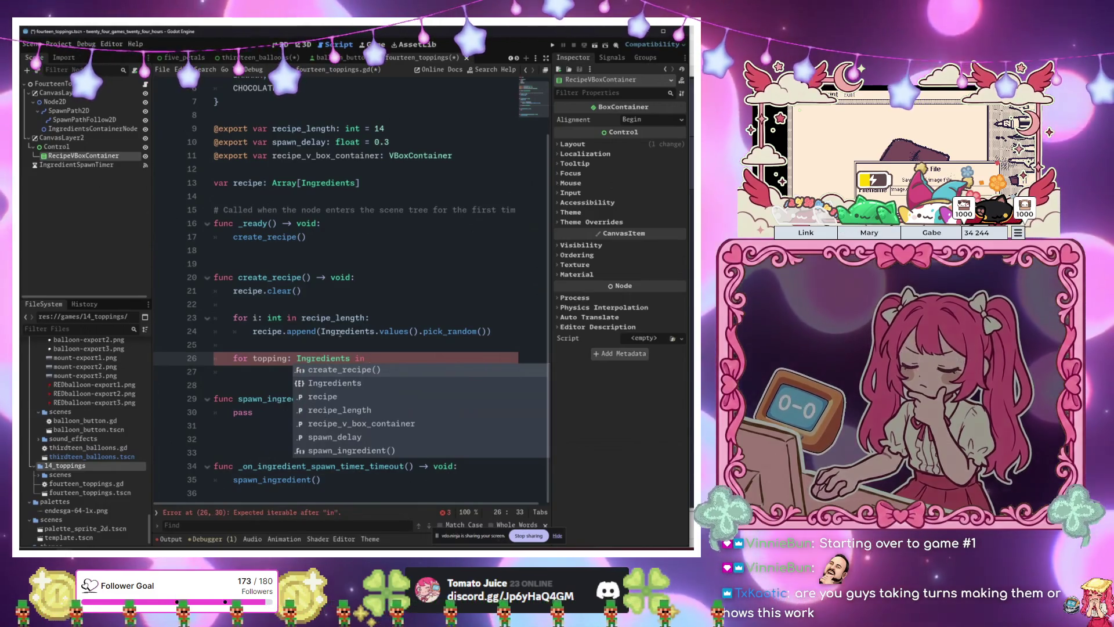
text(recipe:)
key(Return)
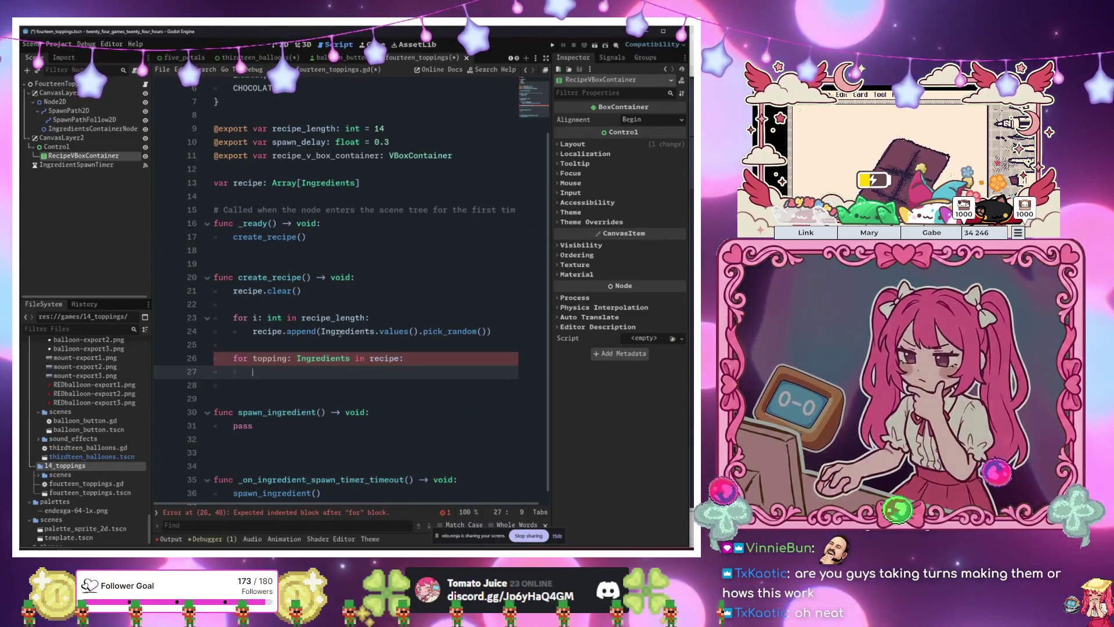
- Create a label with 'var label := Label.new()' inside the loop
text(var)
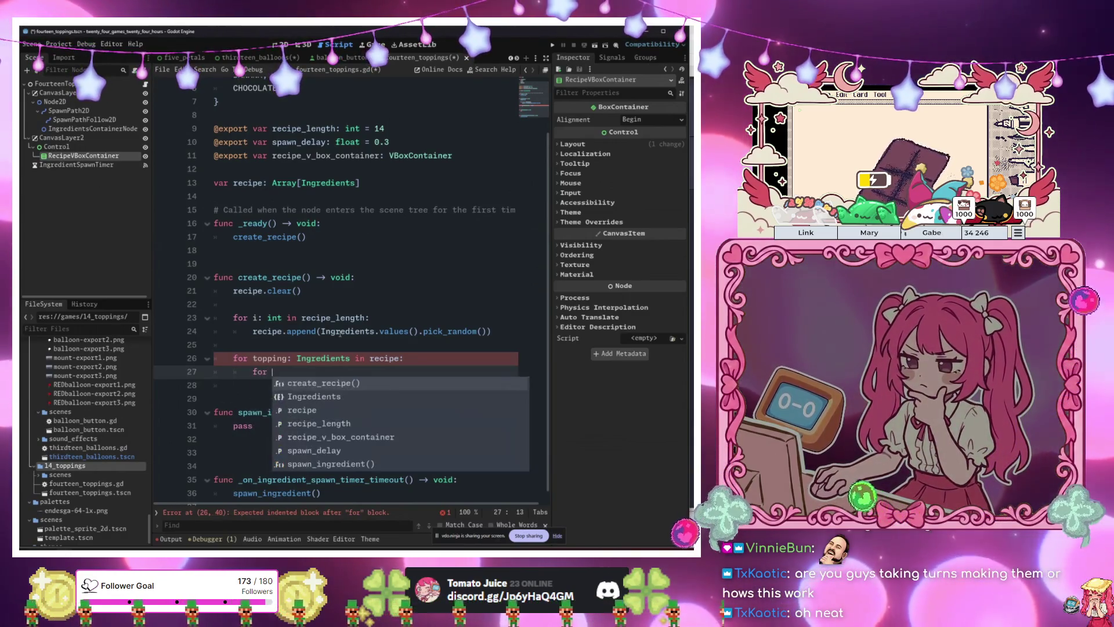
text( label)
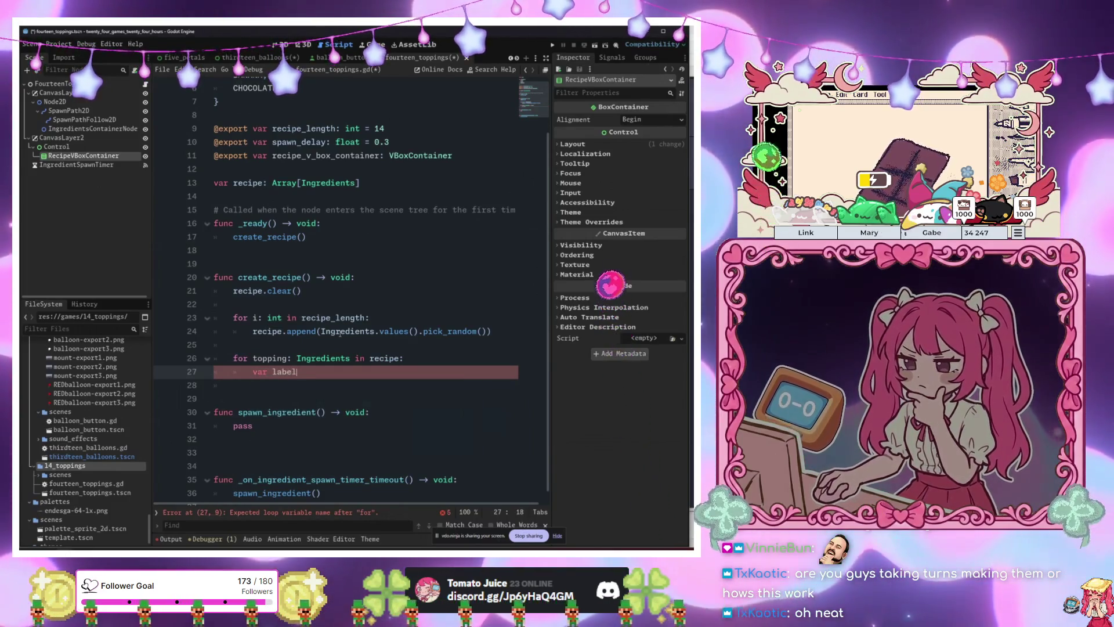
text( := Label.ne)
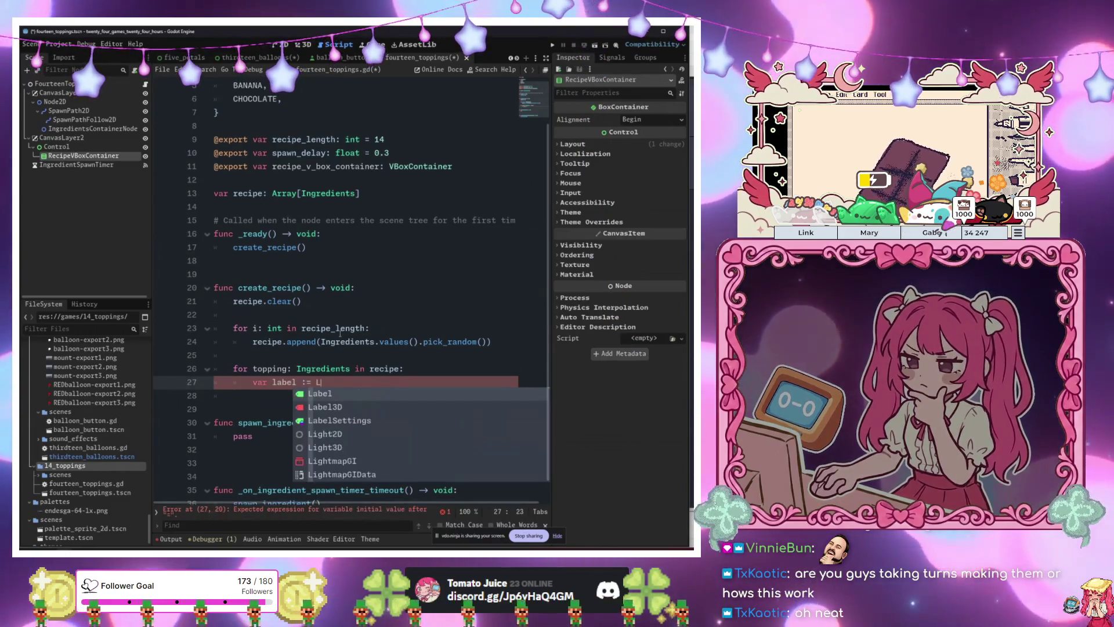
key(Return)
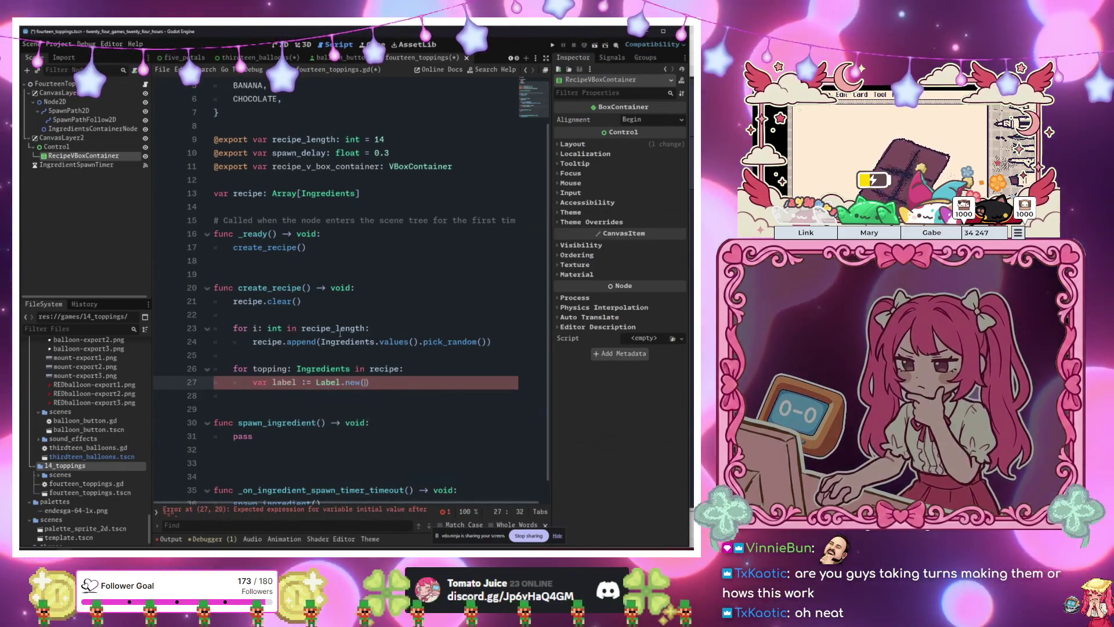
key(Return)
text(l)
key(BackSpace)
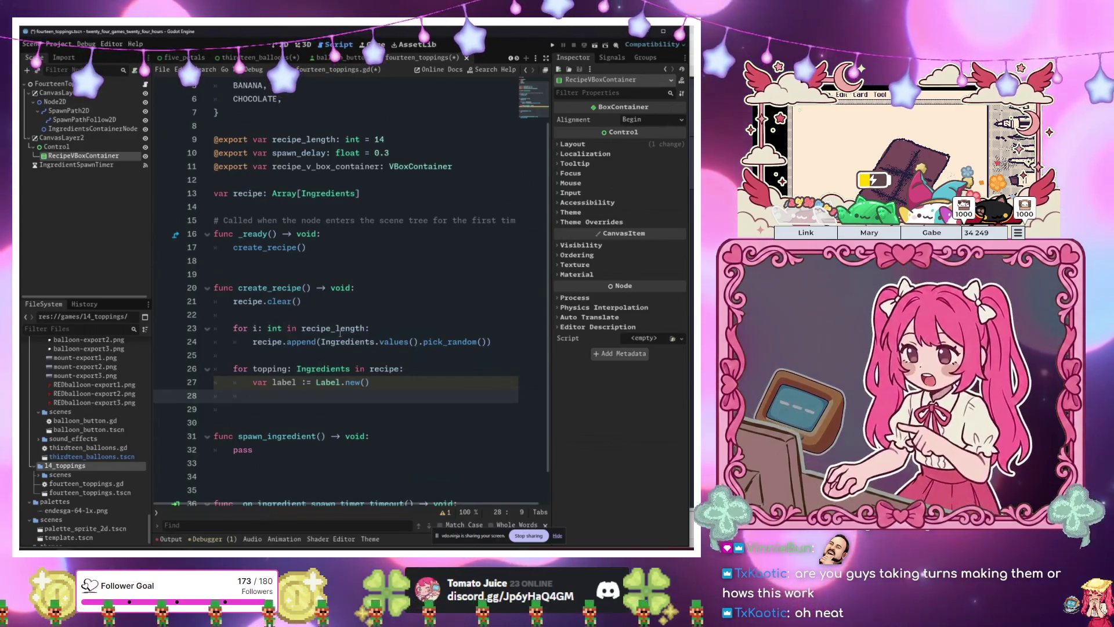
- Add a recipe_v_box_container.add_child() call to the loop body
text(re)
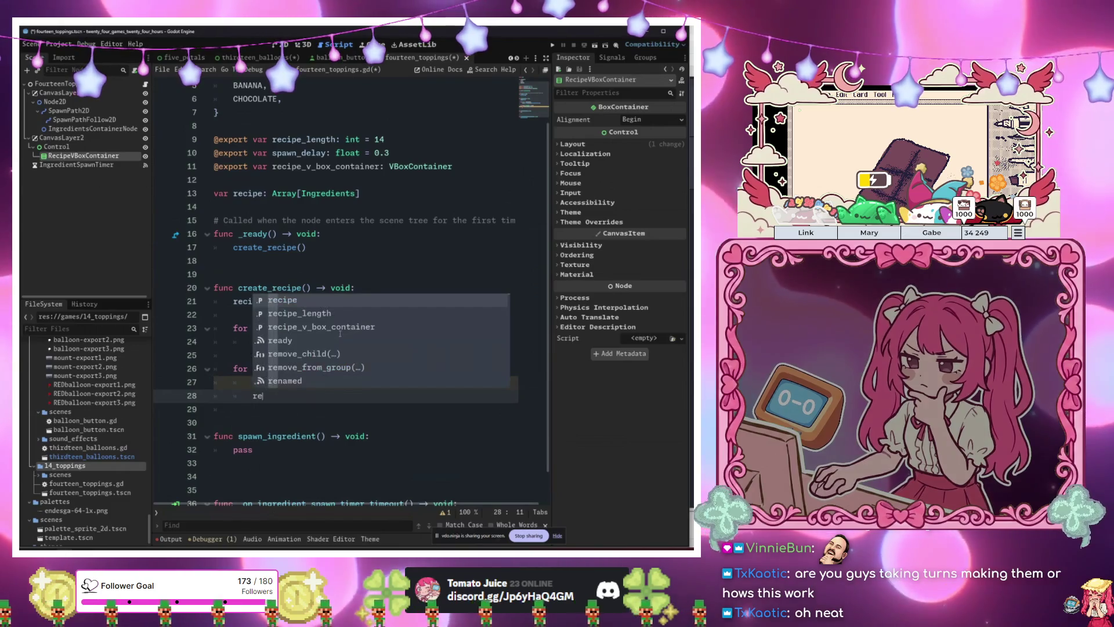
key(Down)
key(Return)
text(.ad)
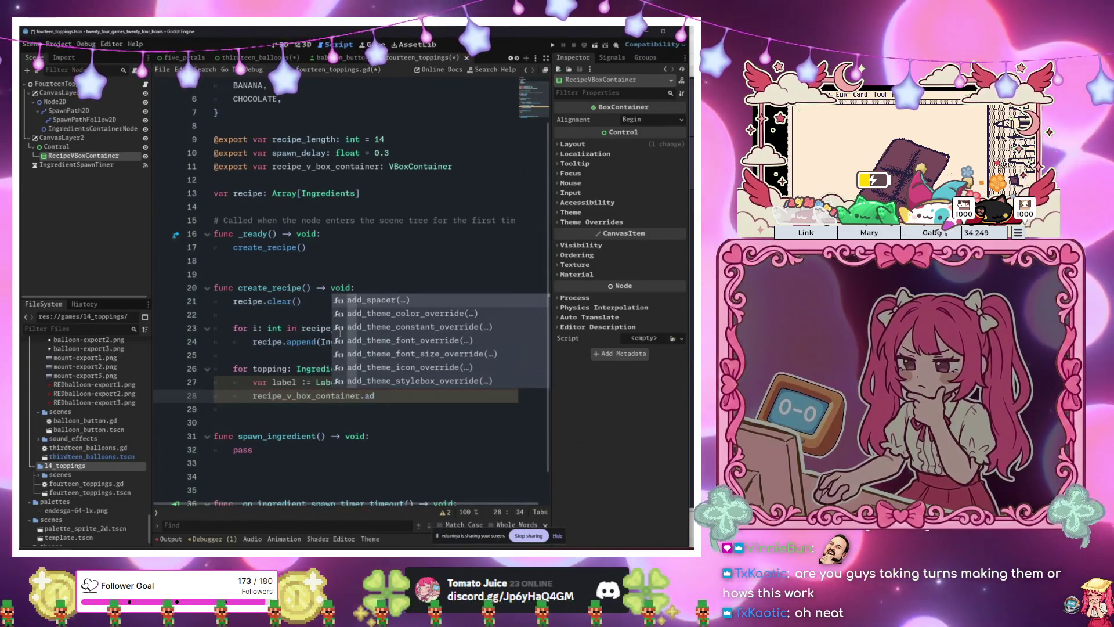
text(d_ch)
key(Return)
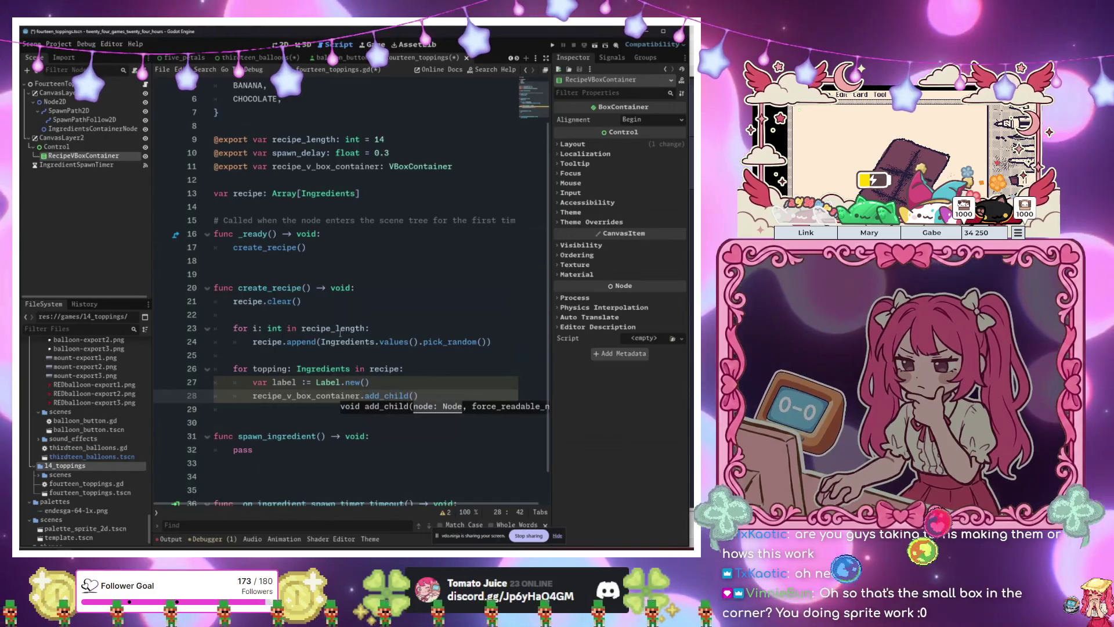
text())
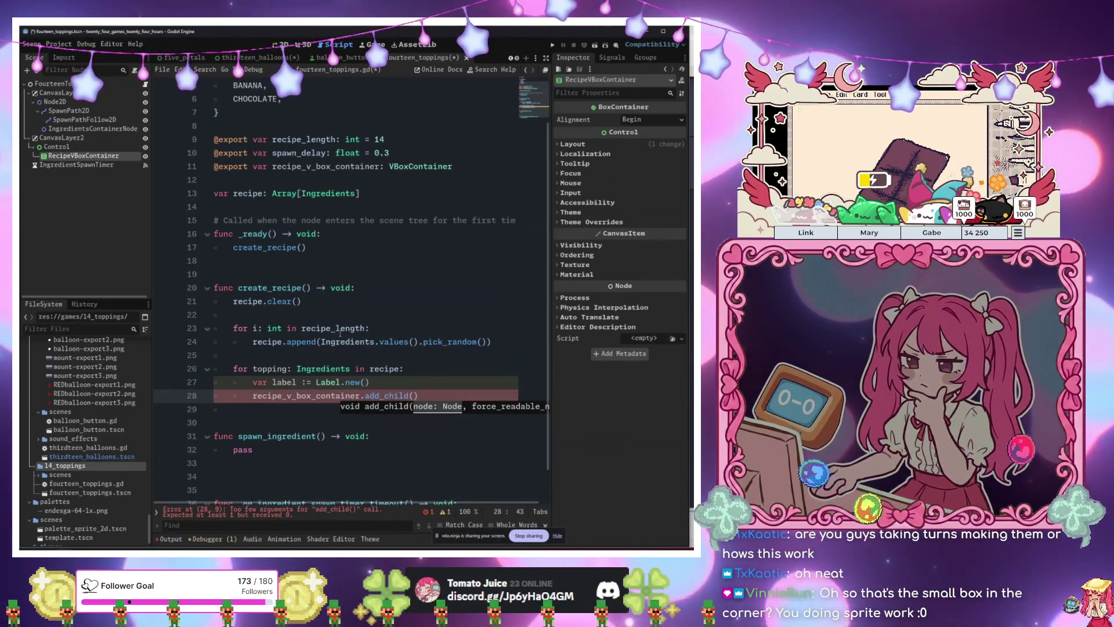
key(Return)
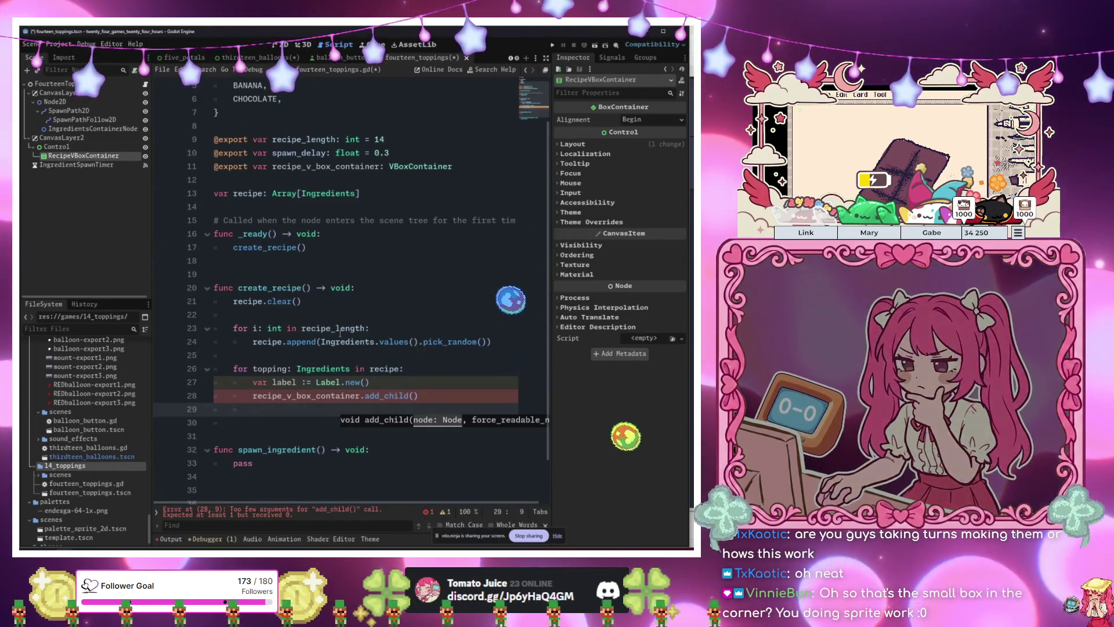
click(351, 423)
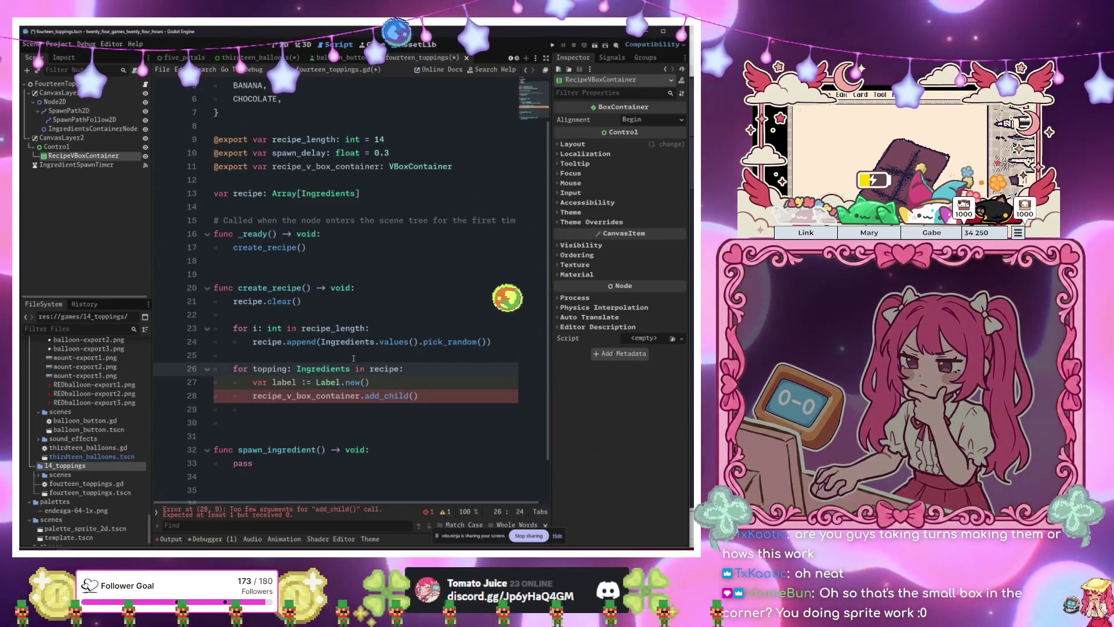
scroll(350, 366, down, 2)
- Discard the unfinished get_color function stub and save the script
key(BackSpace)
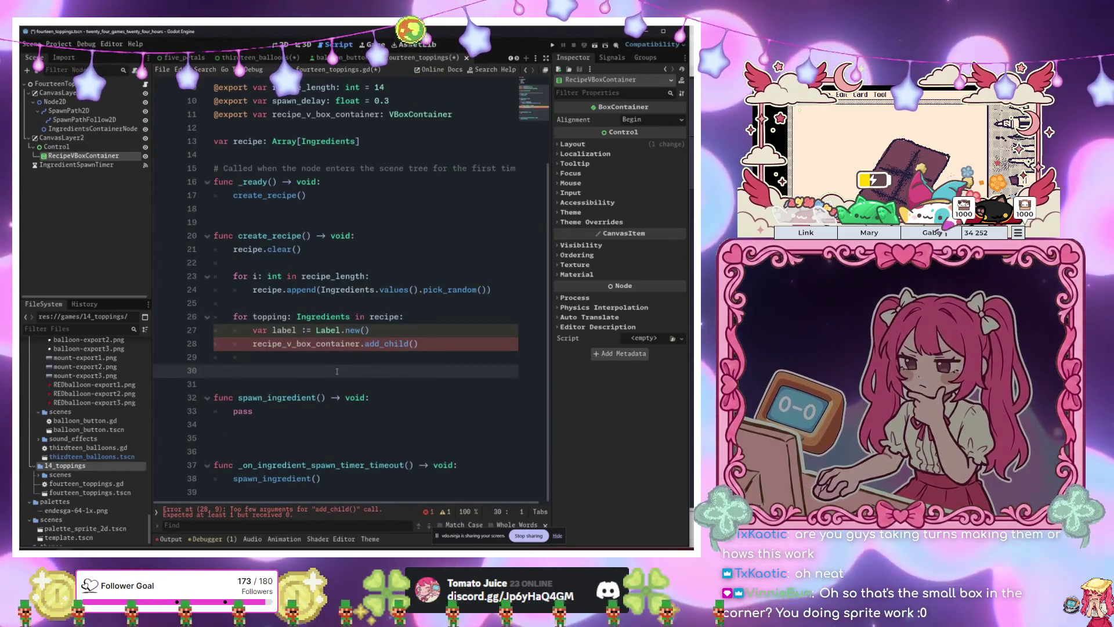
key(Return)
key(Return)
key(Return)
key(Up)
key(Up)
text(func )
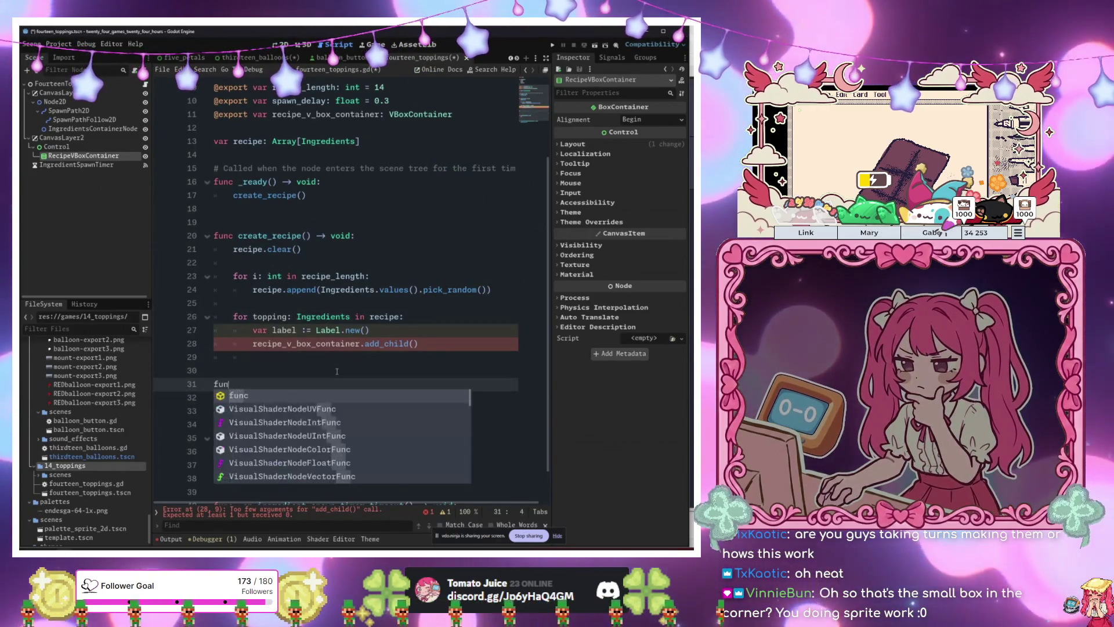
text(get_color)
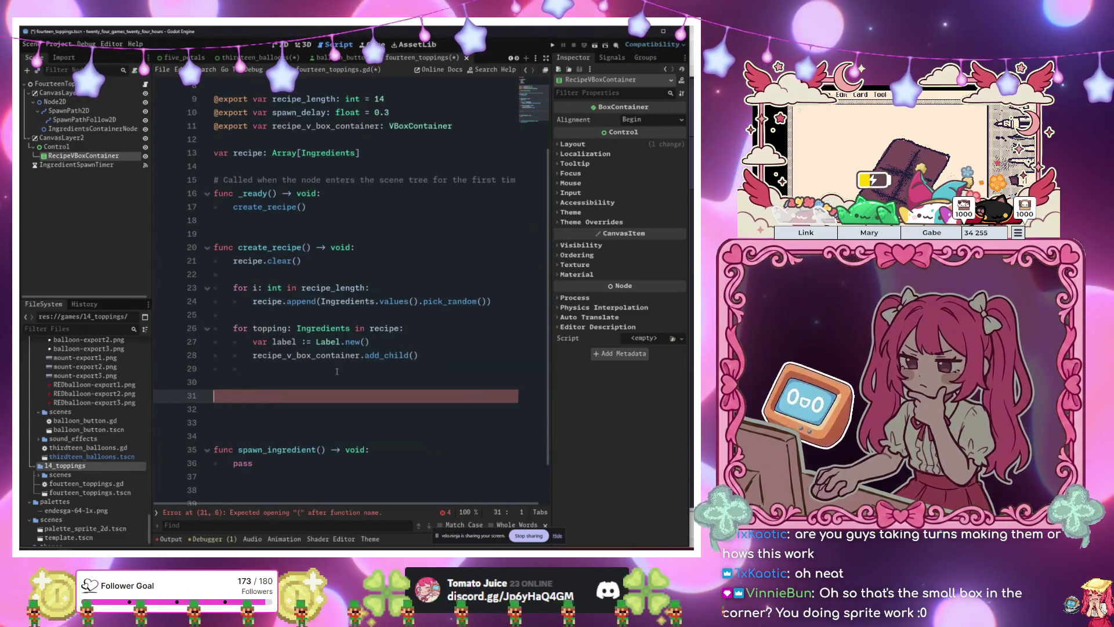
key(BackSpace)
key(BackSpace)
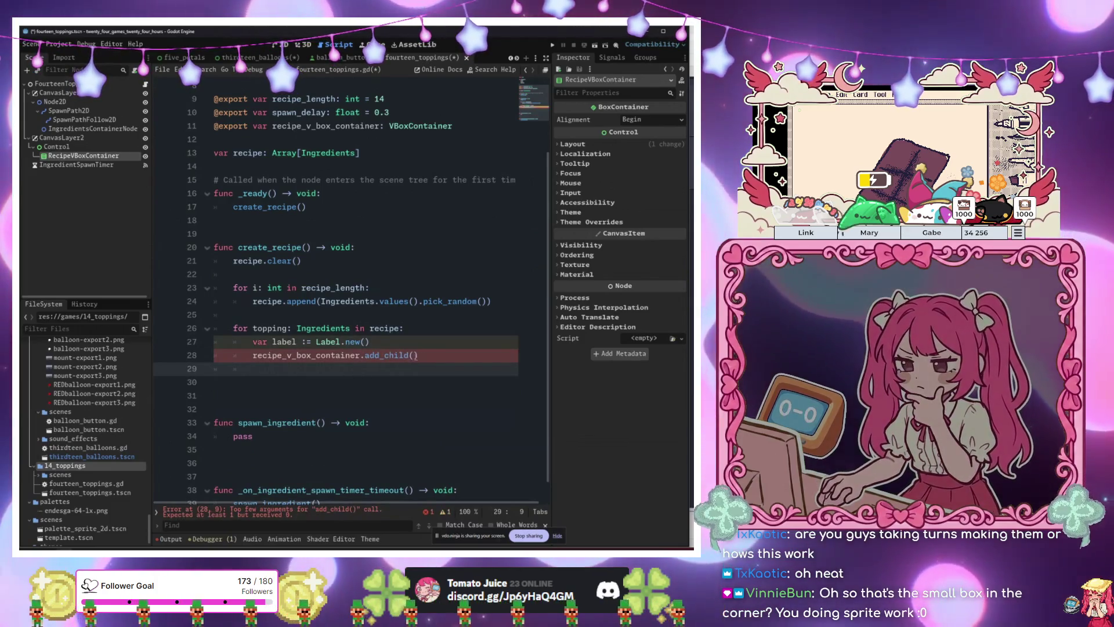
key(ctrl+s)
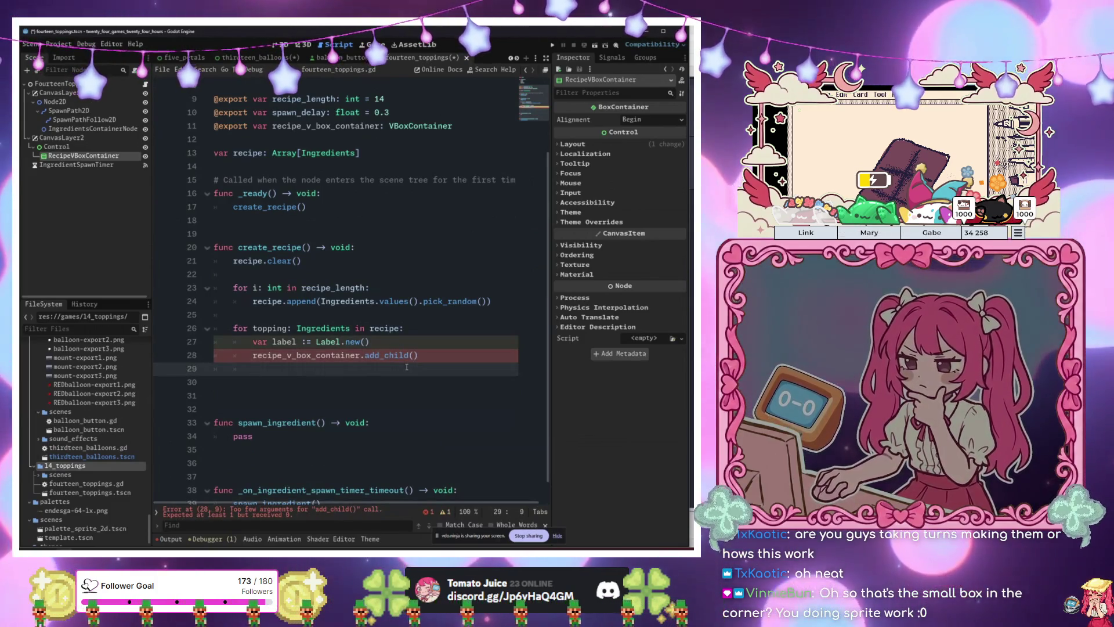
- Pass label to add_child and set label.text = Ingredients.keys()[label].capitalize()
click(411, 355)
text(label)
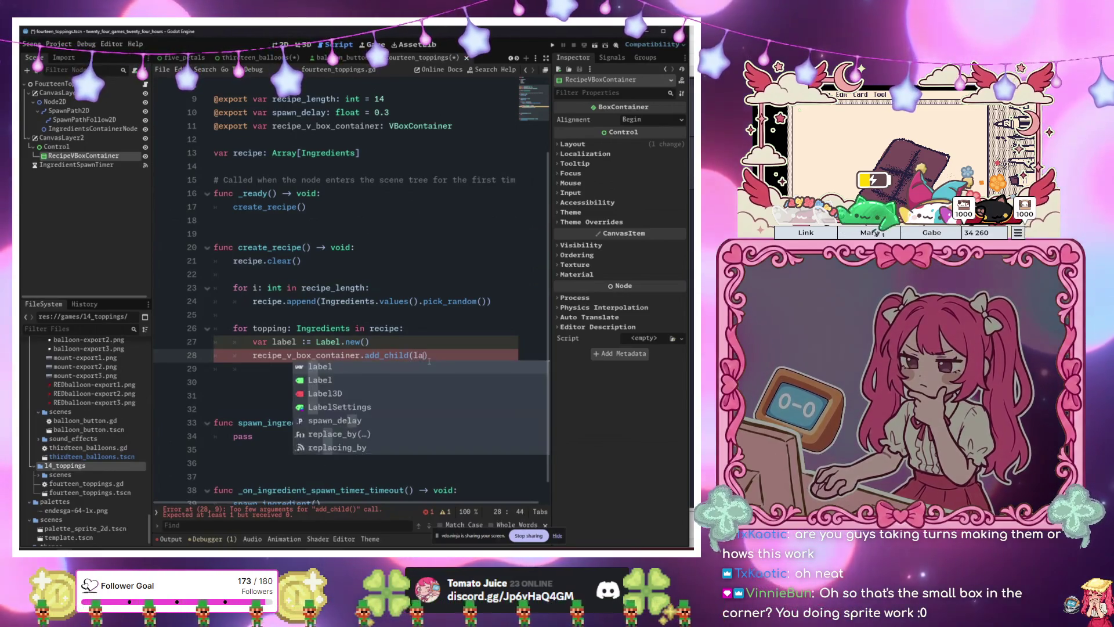
key(Escape)
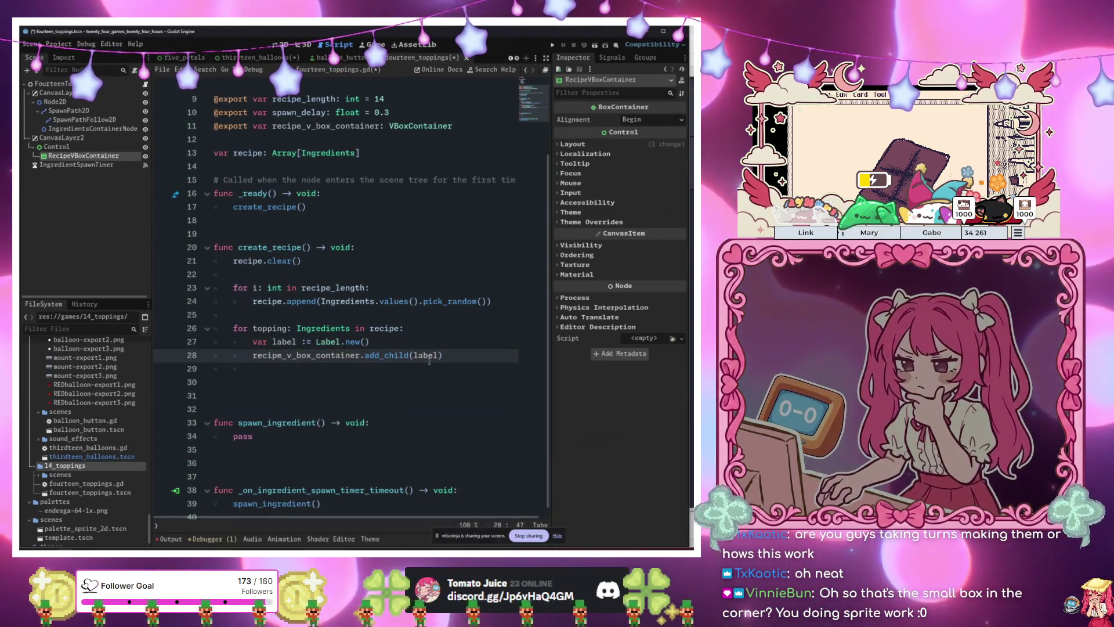
key(Down)
text(label.text = )
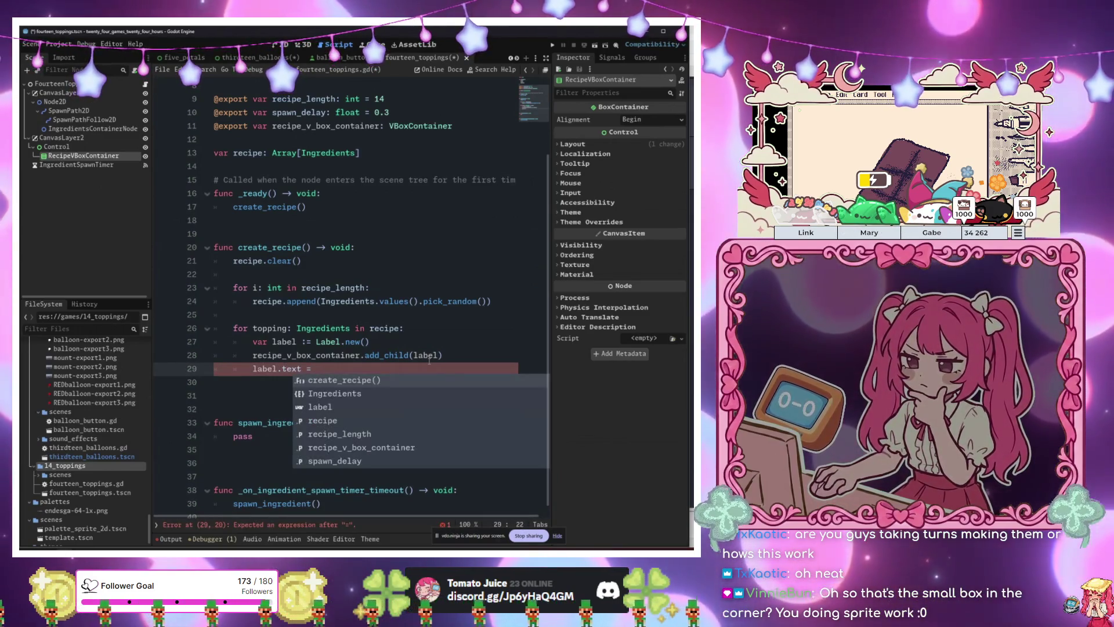
text(to)
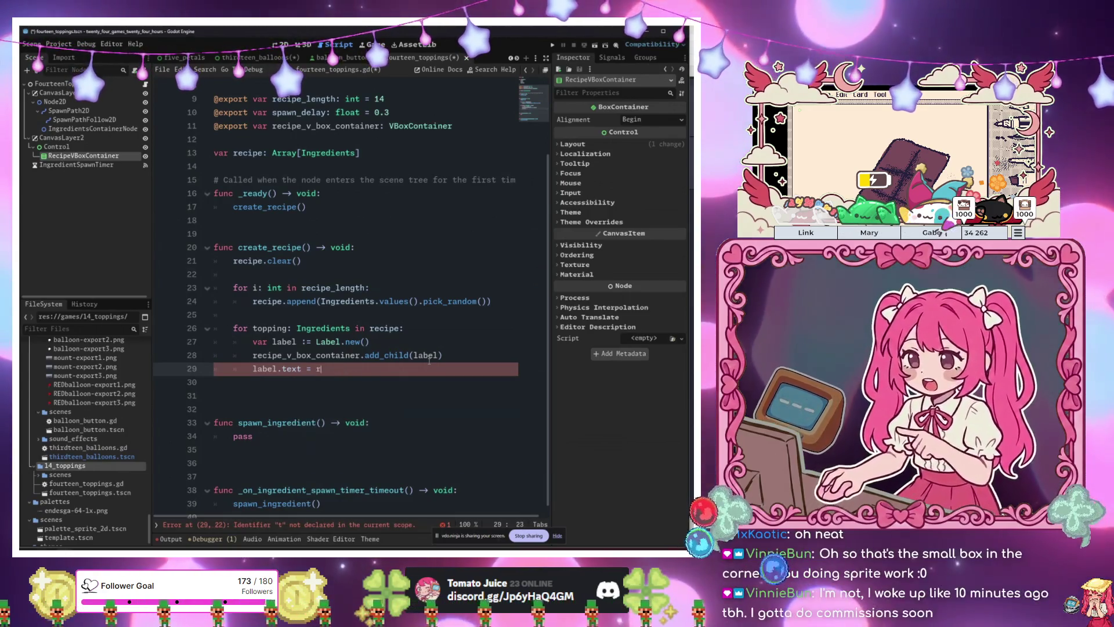
key(BackSpace)
key(BackSpace)
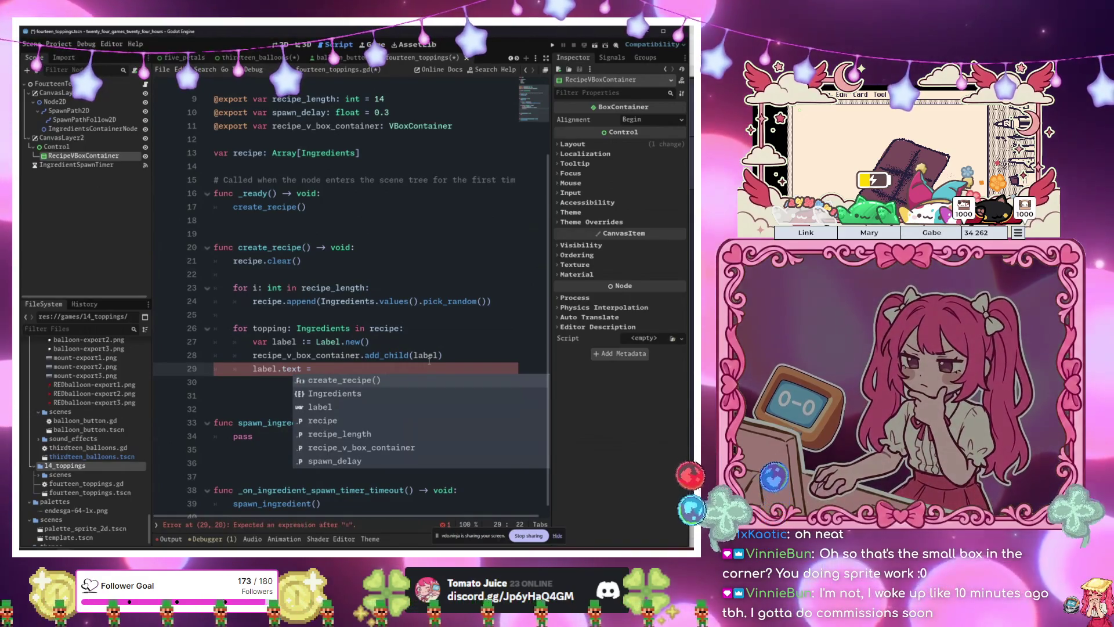
text(Ingredients.)
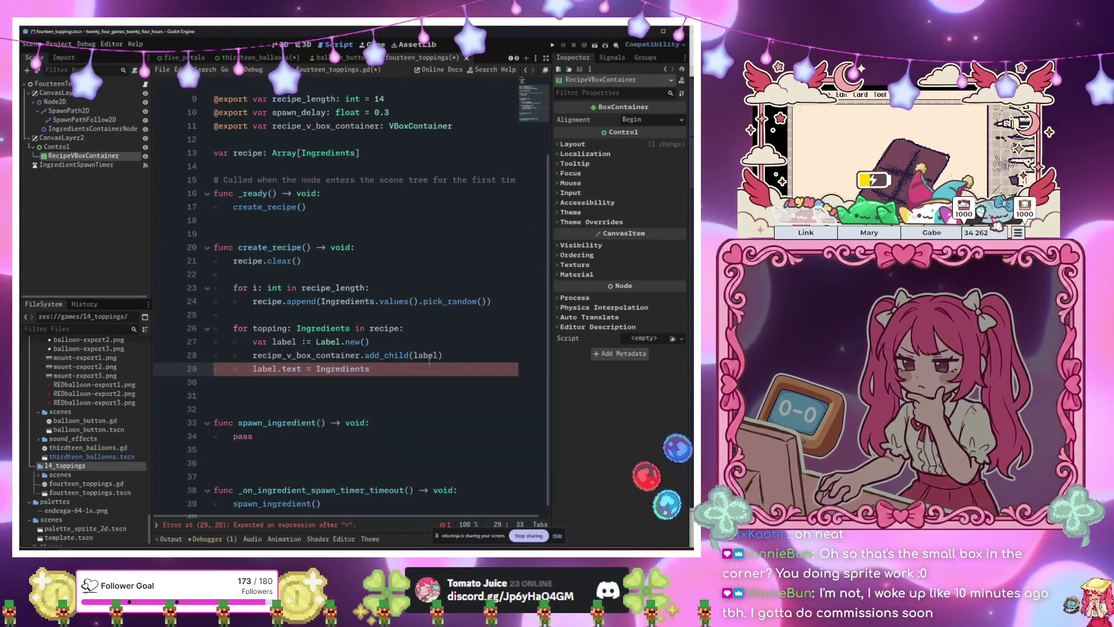
text(keys()[)
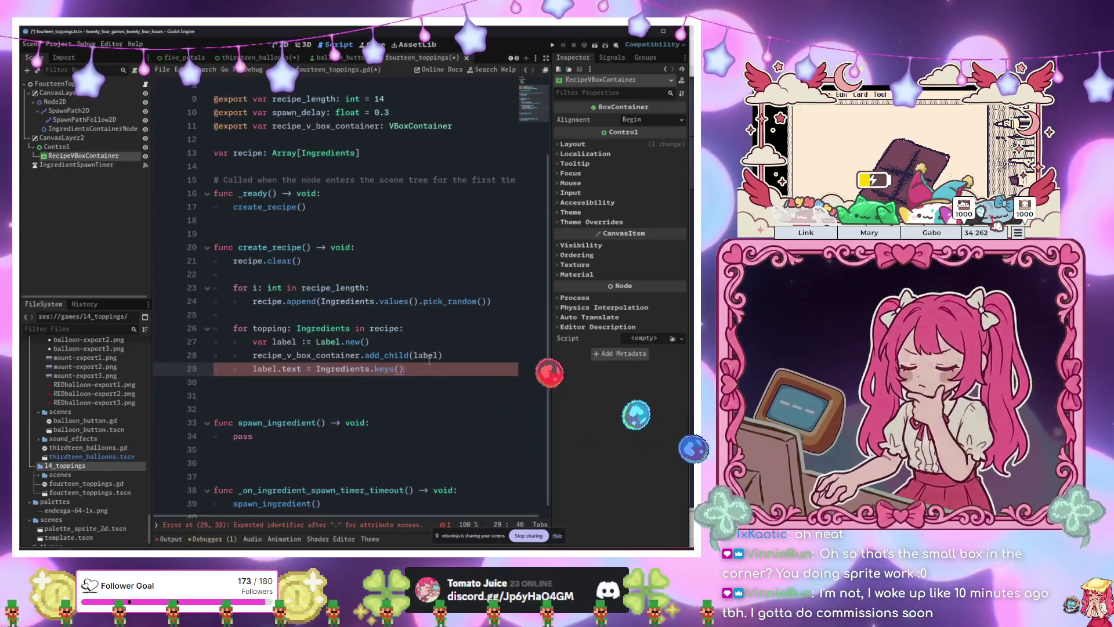
text(label].capitalize()
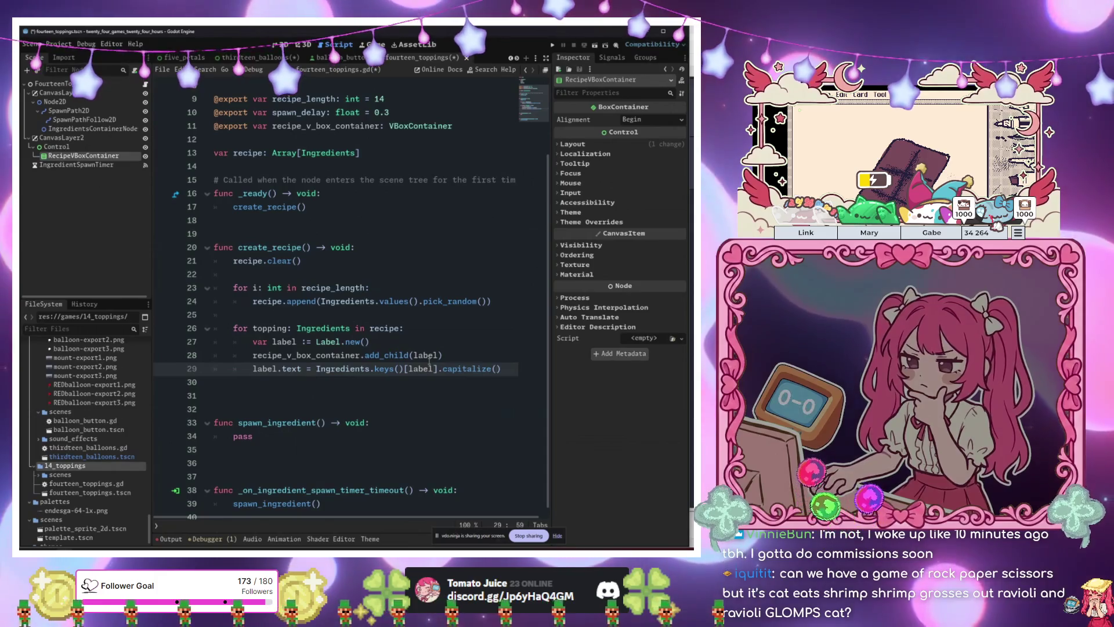
click(504, 371)
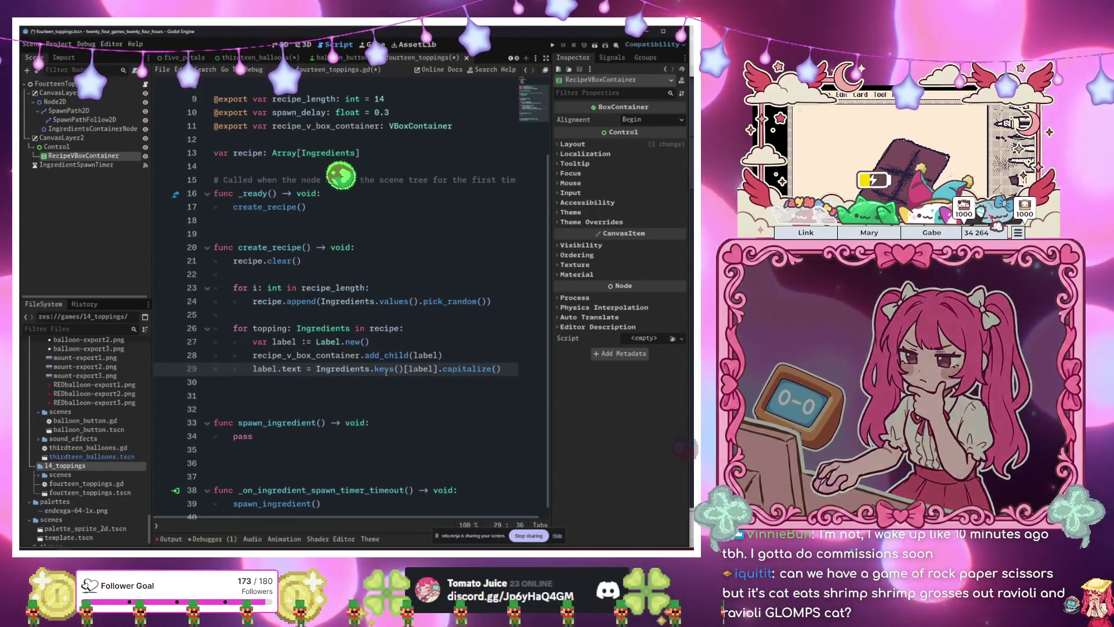
- Run the toppings scene alone with Play This Scene to test the recipe labels
click(382, 365)
click(376, 358)
key(F6)
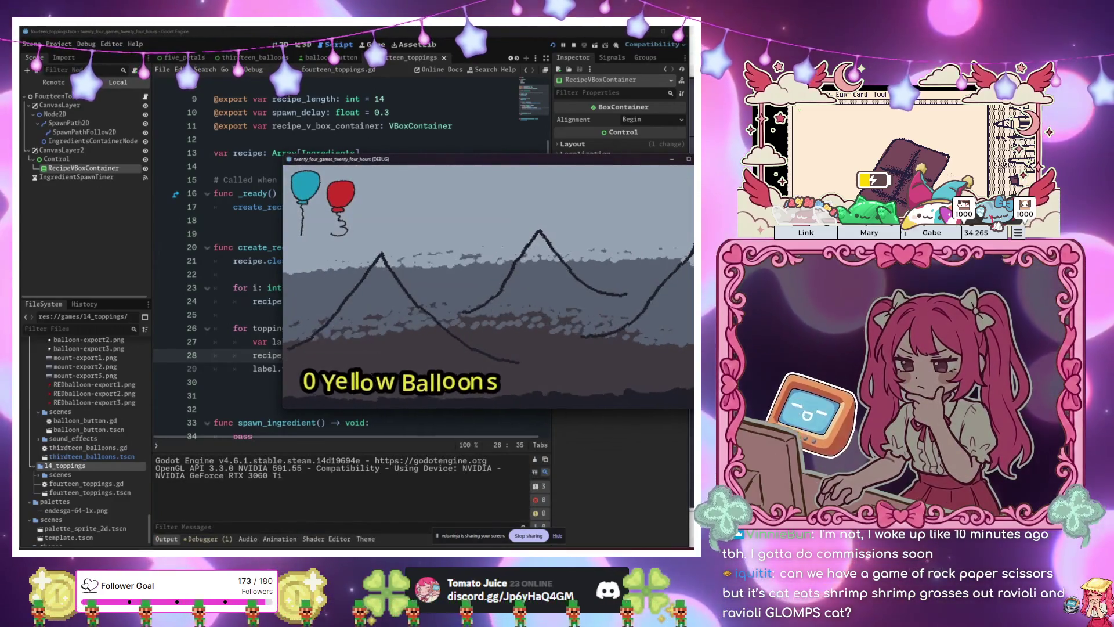
key(F8)
right_click(413, 57)
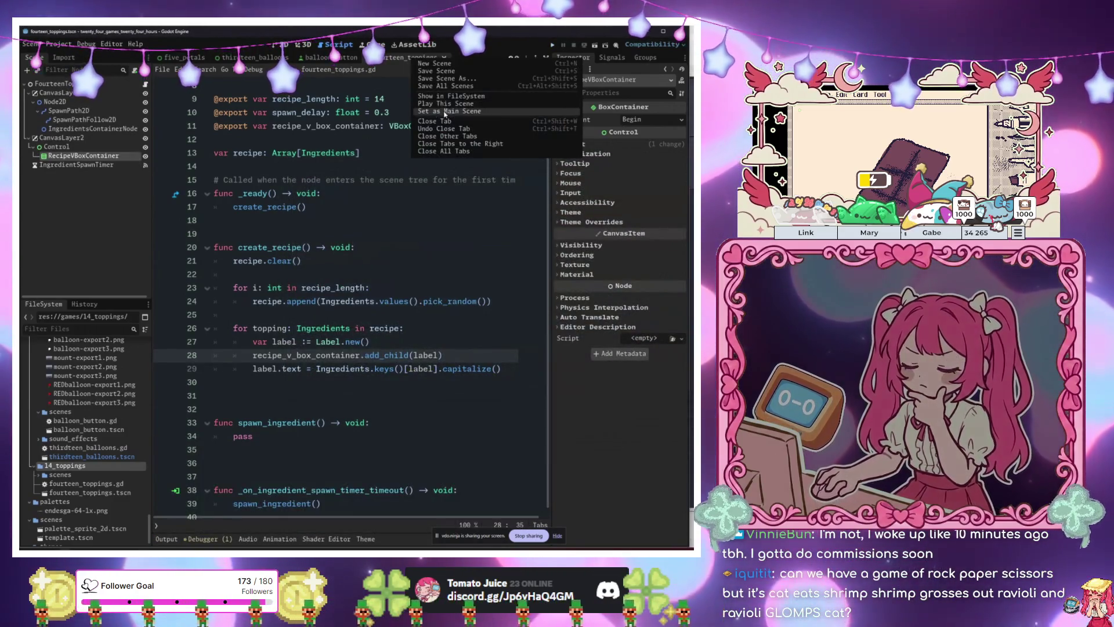
click(421, 97)
right_click(411, 57)
click(442, 104)
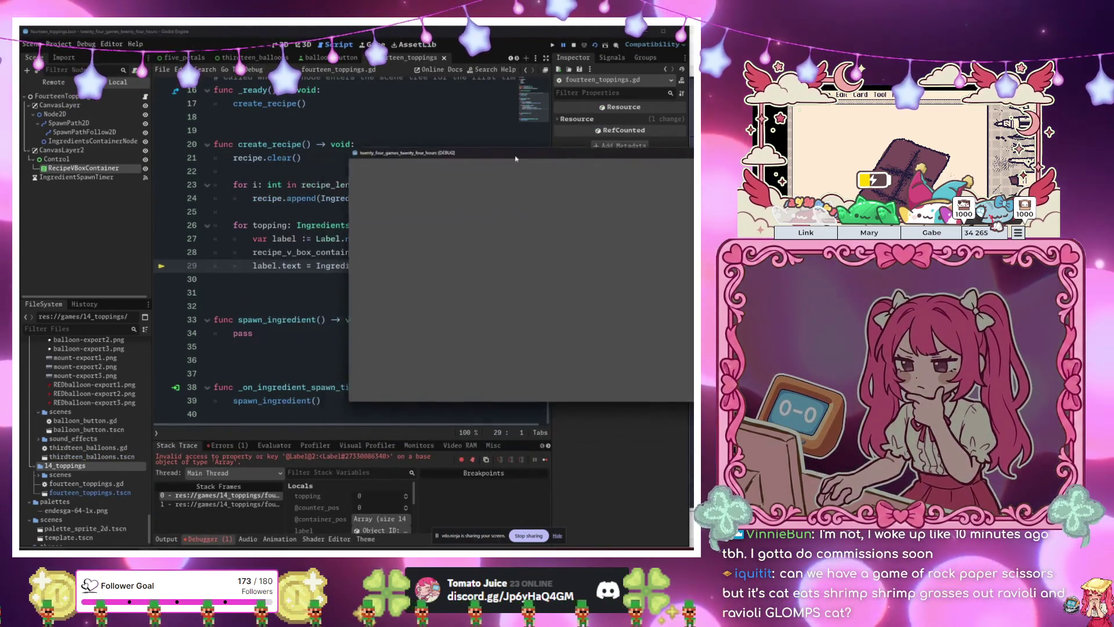
- Replace [label] with [topping] in the Ingredients.keys() lookup and rerun the scene
drag(464, 159, 448, 403)
click(351, 265)
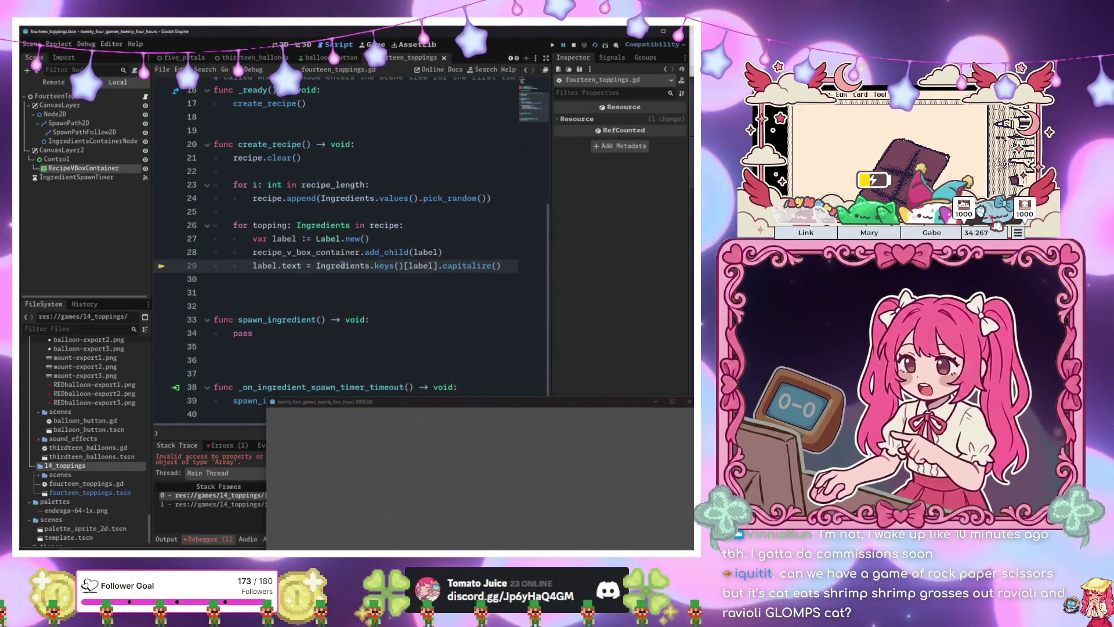
mouse_move(343, 266)
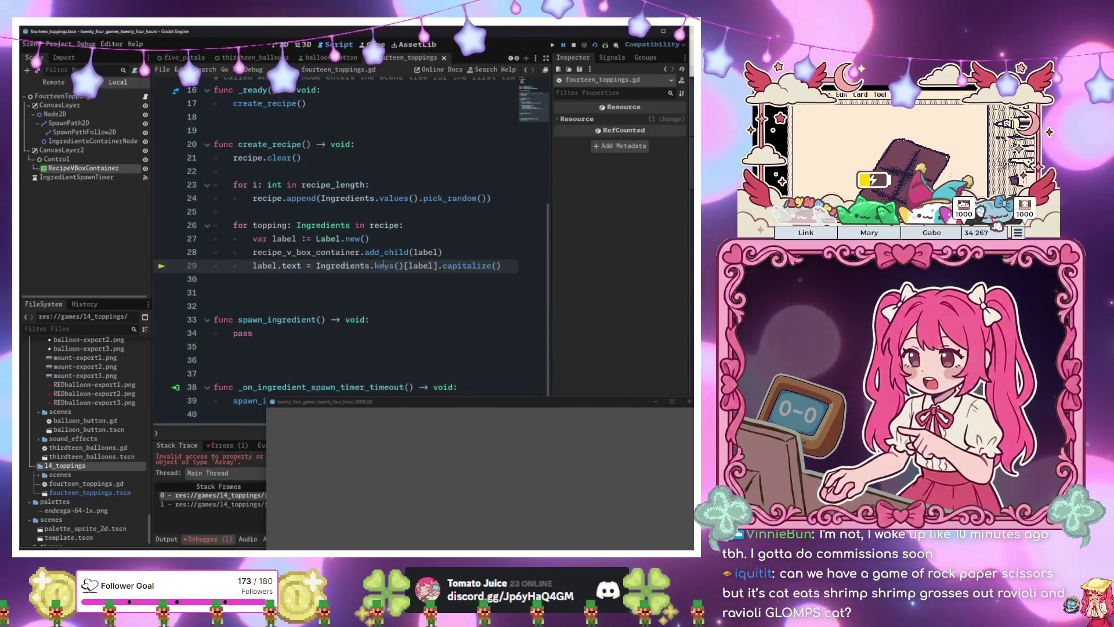
mouse_move(383, 266)
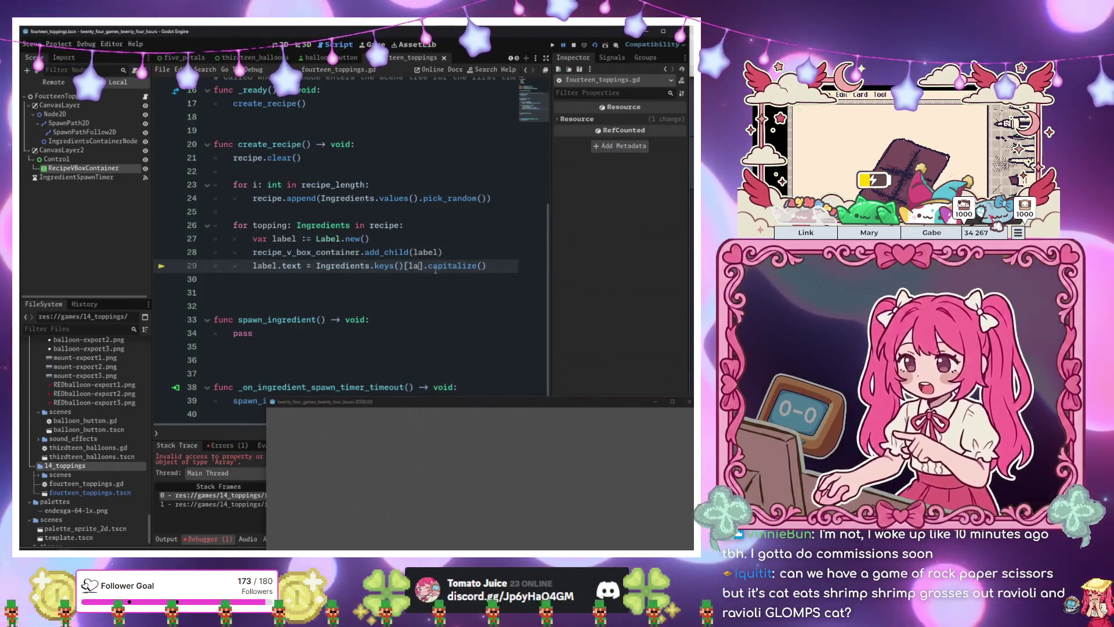
double_click(434, 265)
text(toppi)
key(Return)
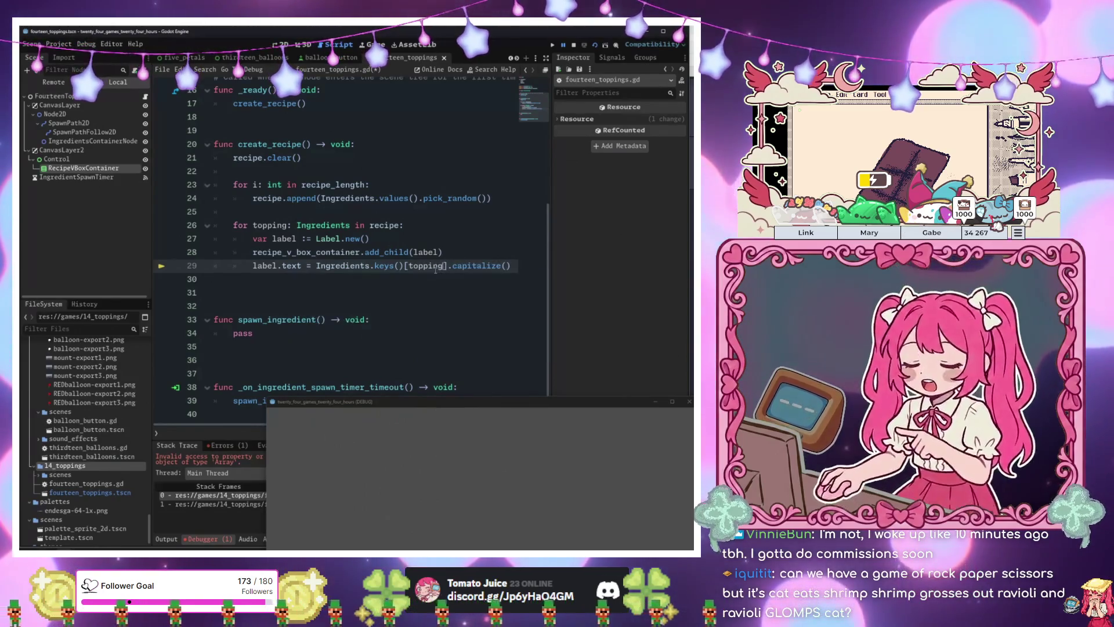
key(F6)
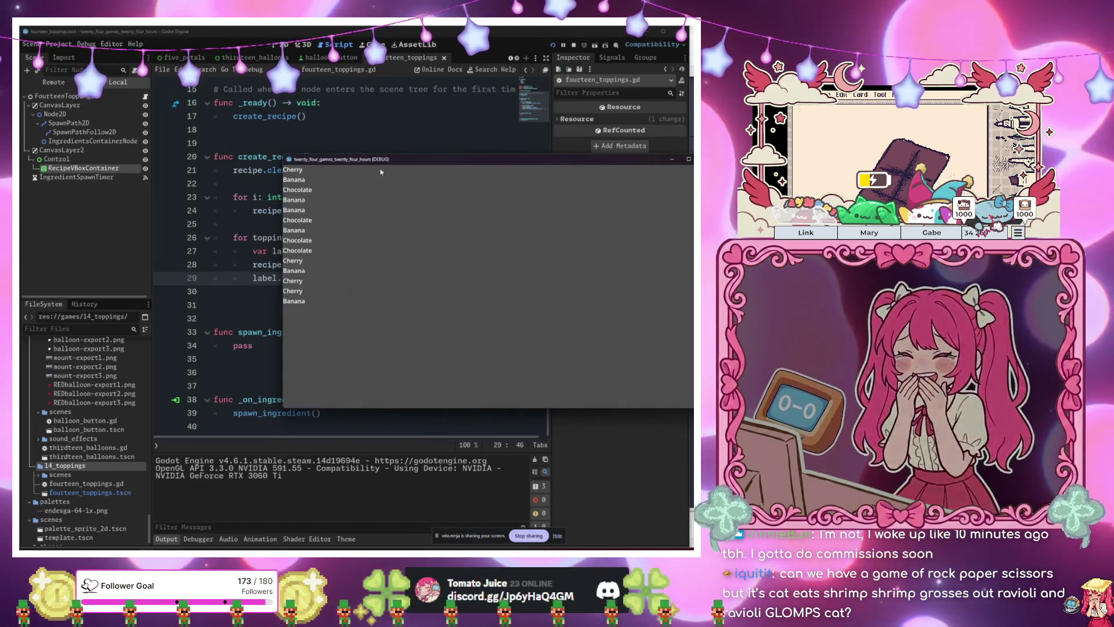
- Drag the game window with Cherry, Banana, Chocolate labels to the lower left, off the code
mouse_move(382, 159)
mouse_down()
mouse_move(467, 157)
mouse_move(310, 337)
mouse_move(290, 340)
mouse_move(397, 324)
mouse_up()
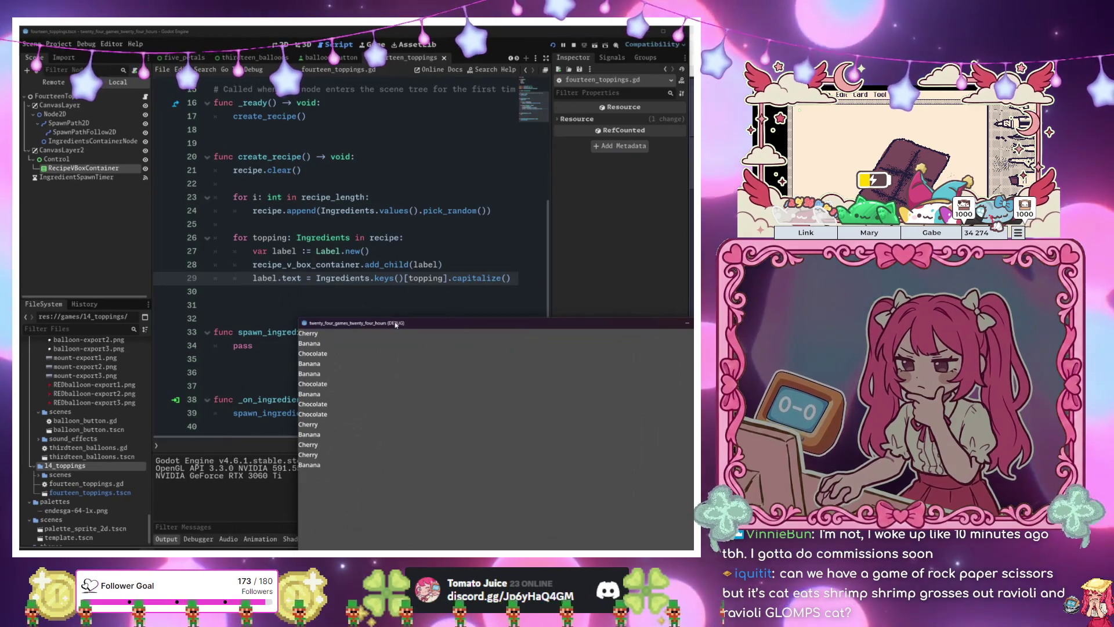
drag(382, 328, 416, 326)
click(475, 296)
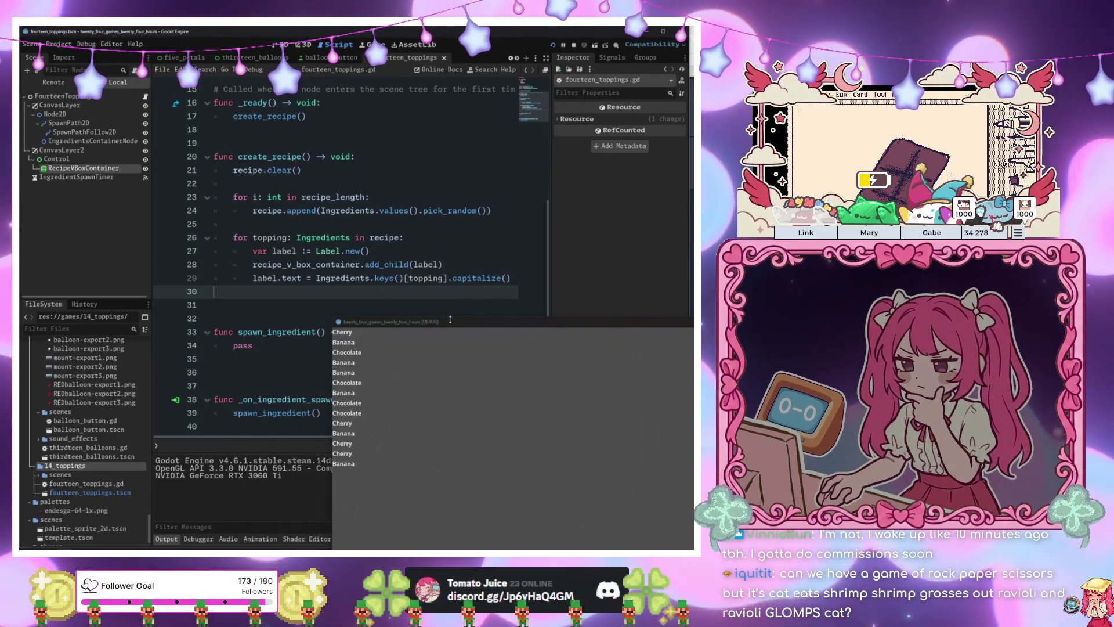
drag(450, 319, 304, 309)
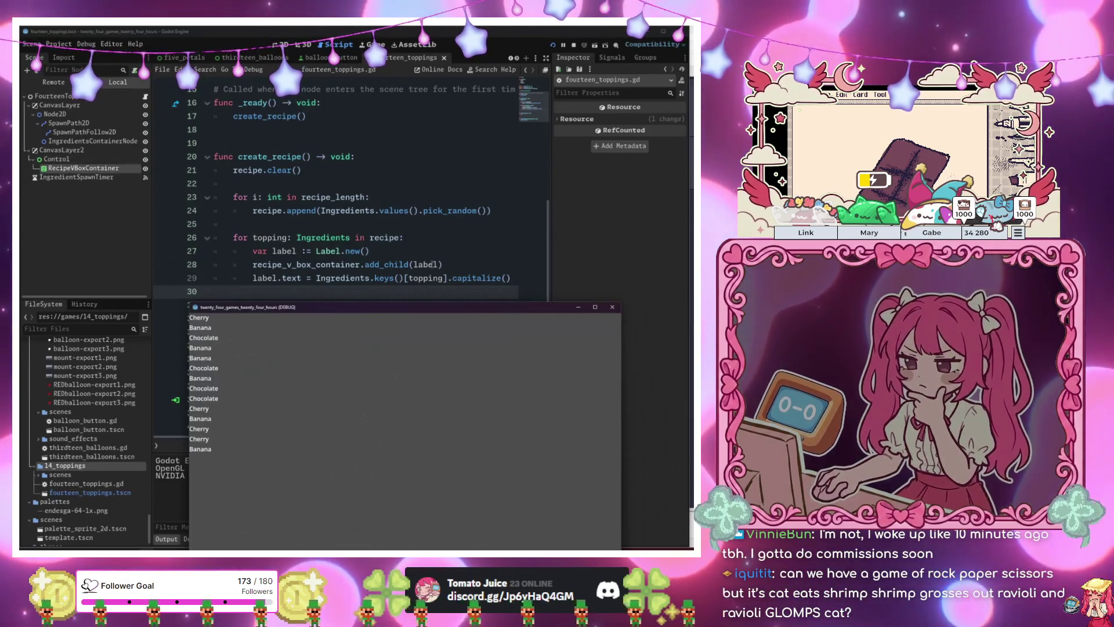
click(487, 268)
- Add a PanelContainer under Control and move RecipeVBoxContainer into it
click(116, 159)
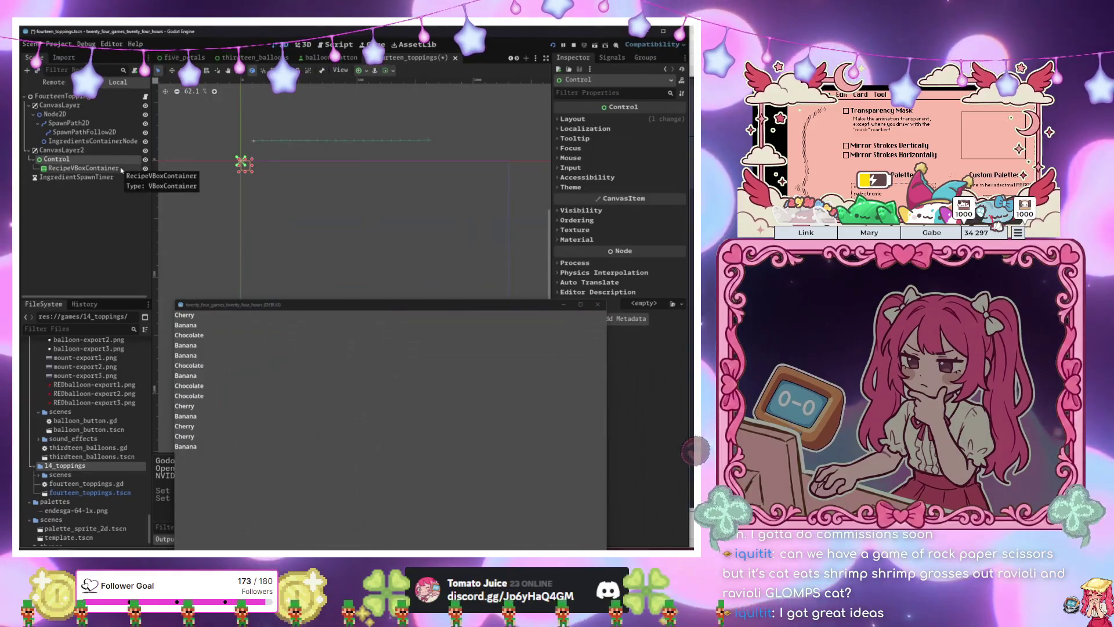
key(ctrl+a)
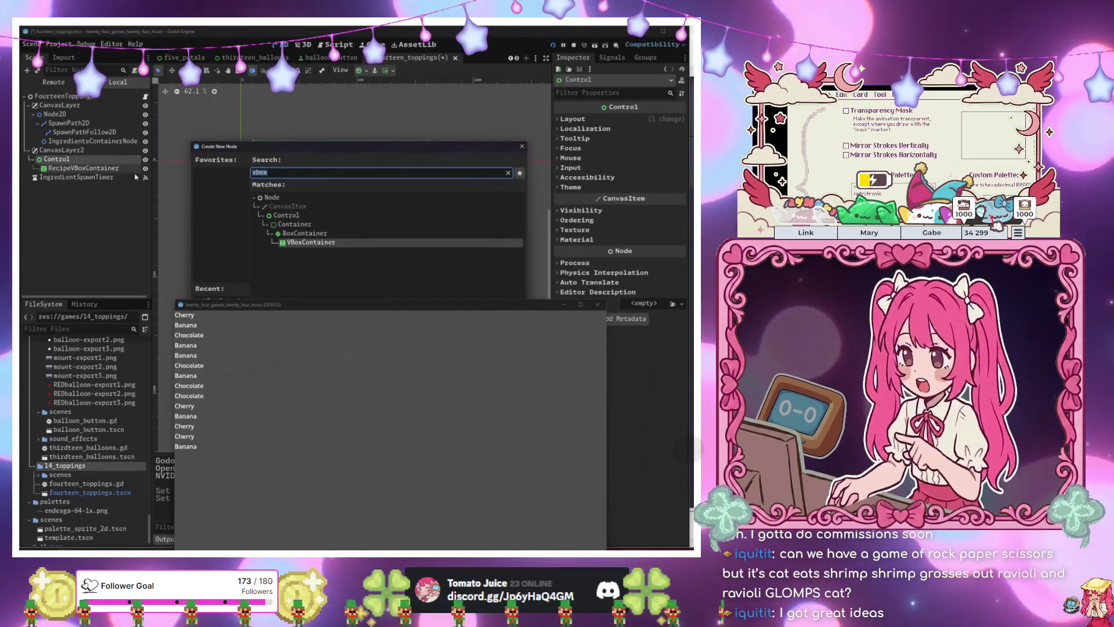
key(Escape)
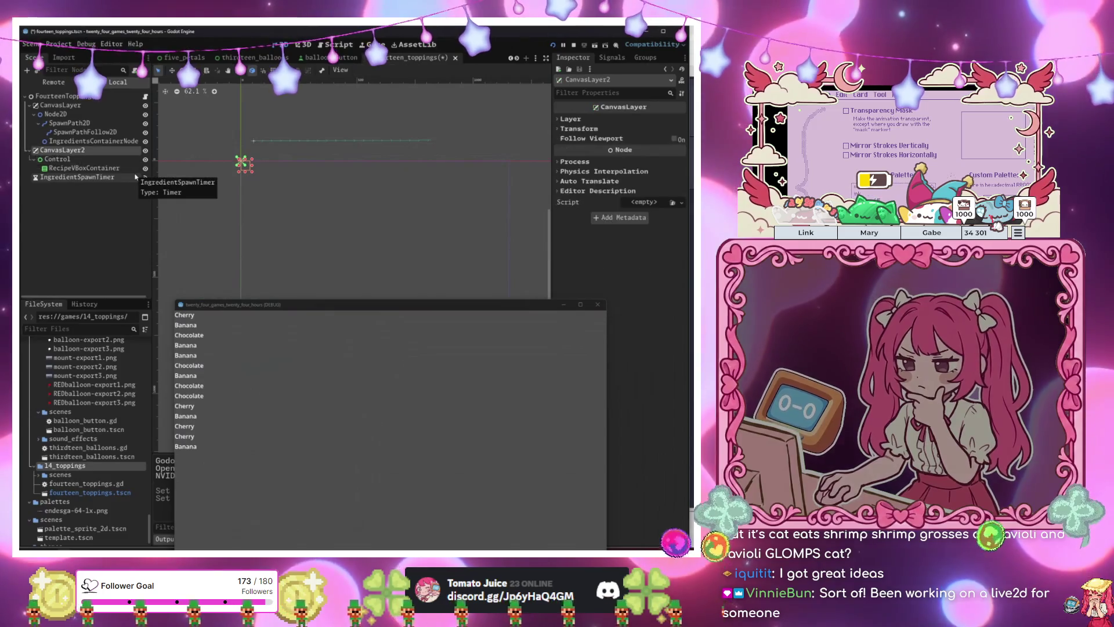
key(ctrl+a)
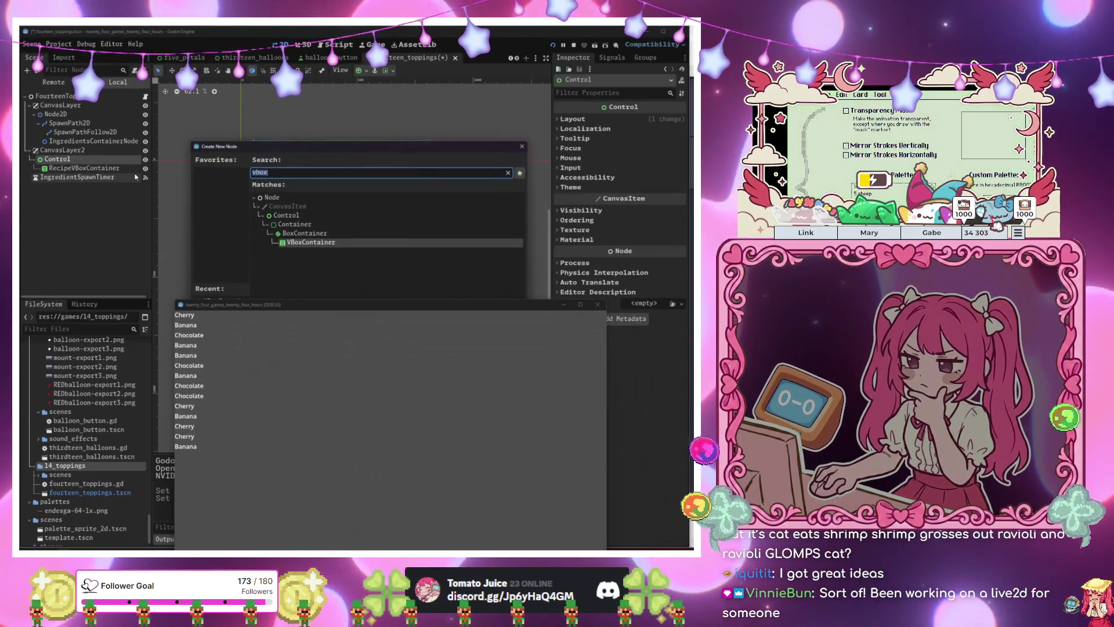
text(m)
key(BackSpace)
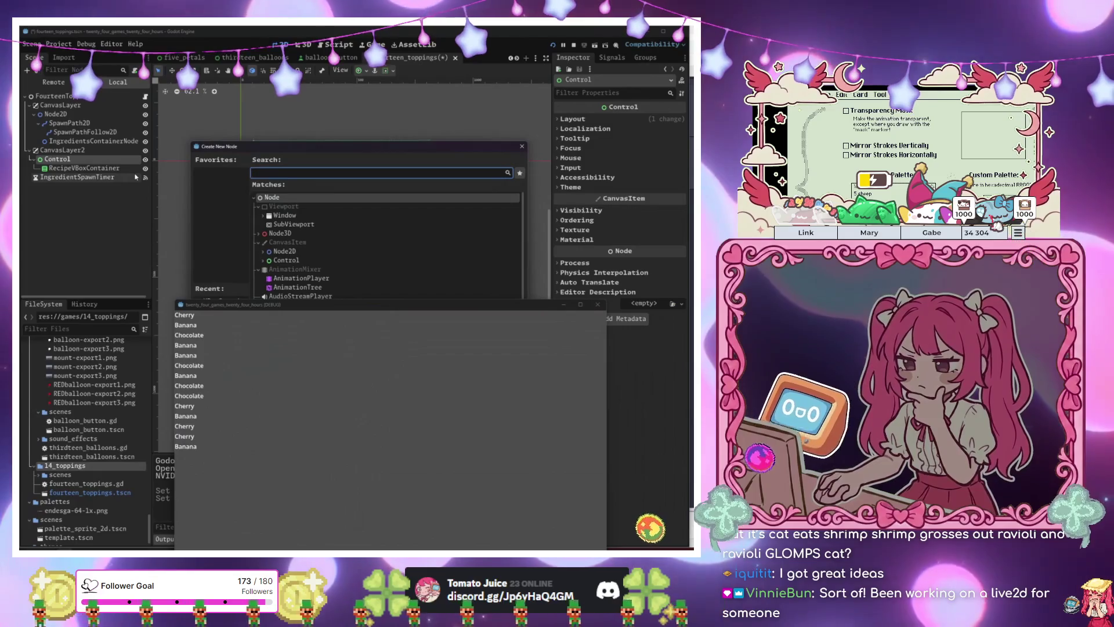
text(panel)
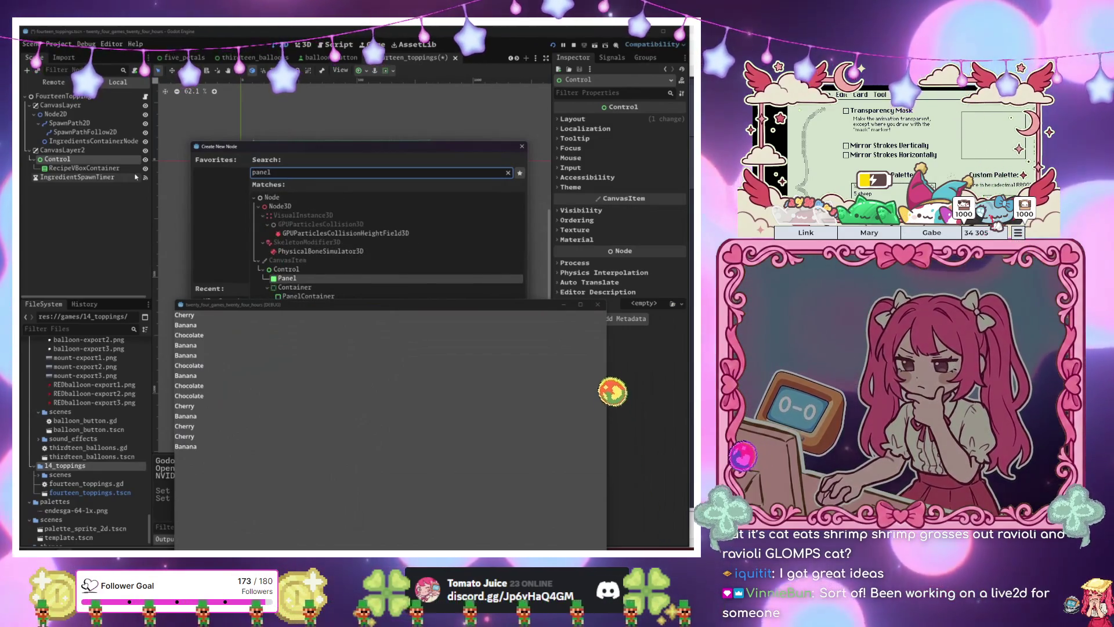
key(Down)
key(Down)
key(Return)
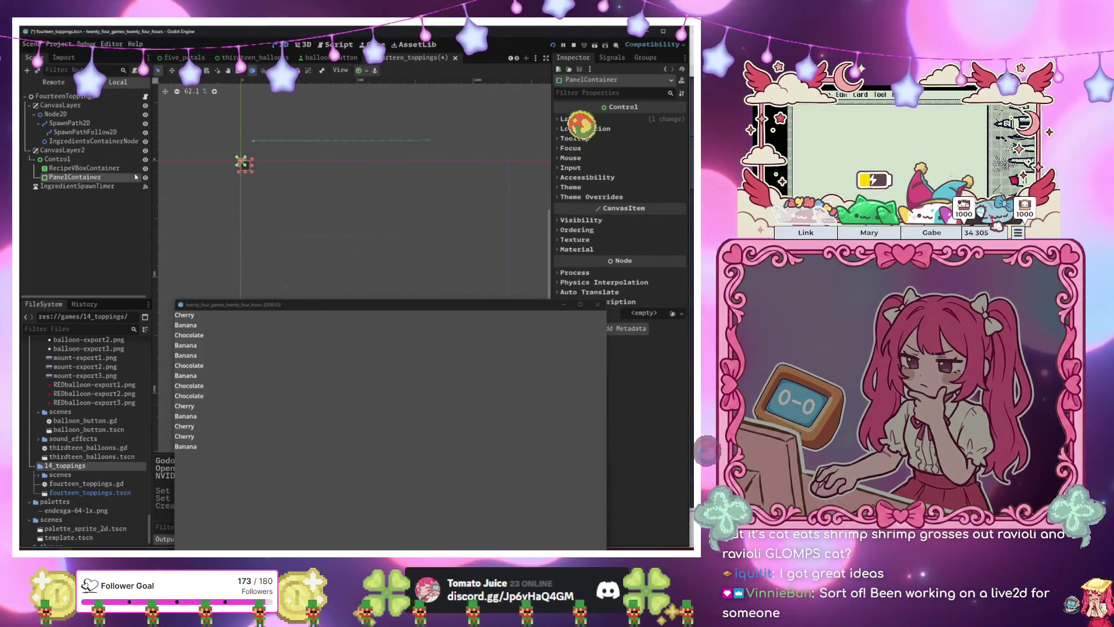
drag(110, 173, 108, 178)
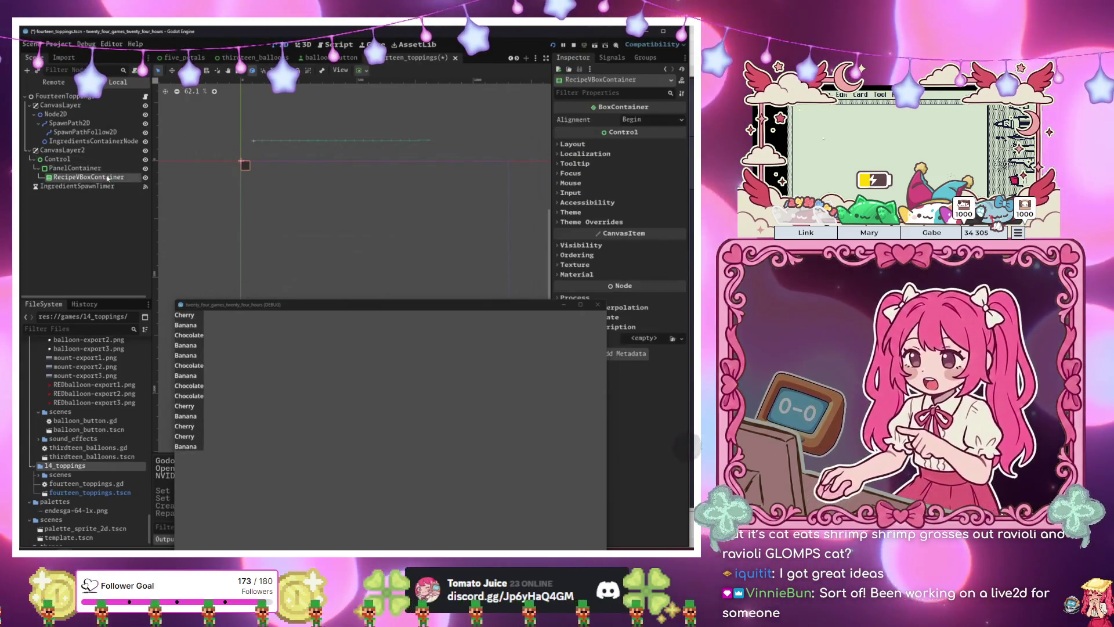
- Add a MarginContainer under Control with a Panel child
click(87, 168)
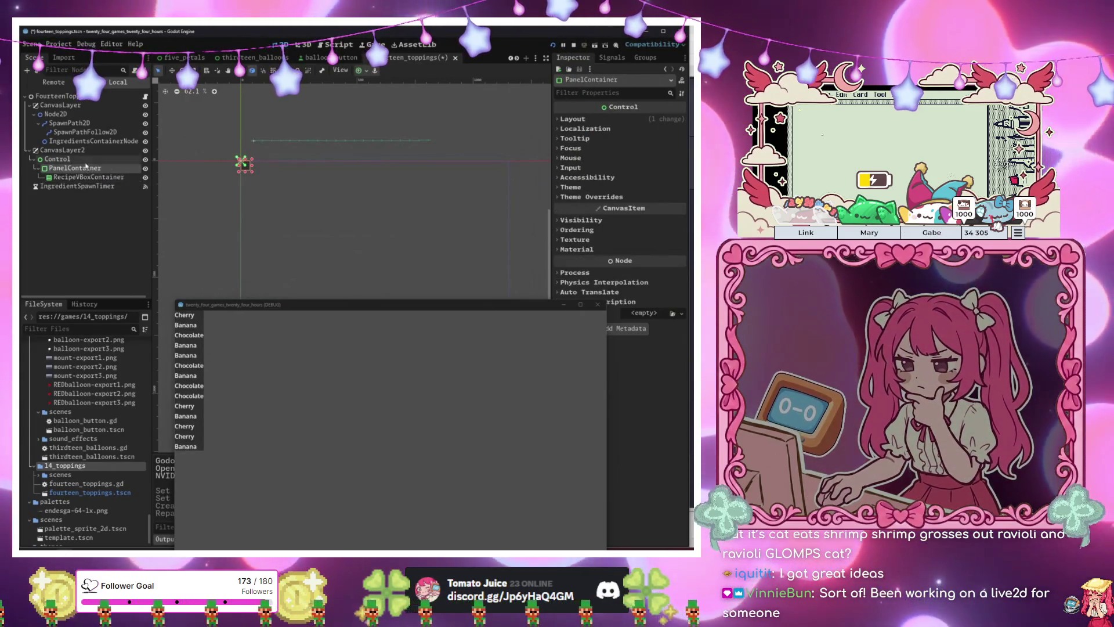
click(85, 160)
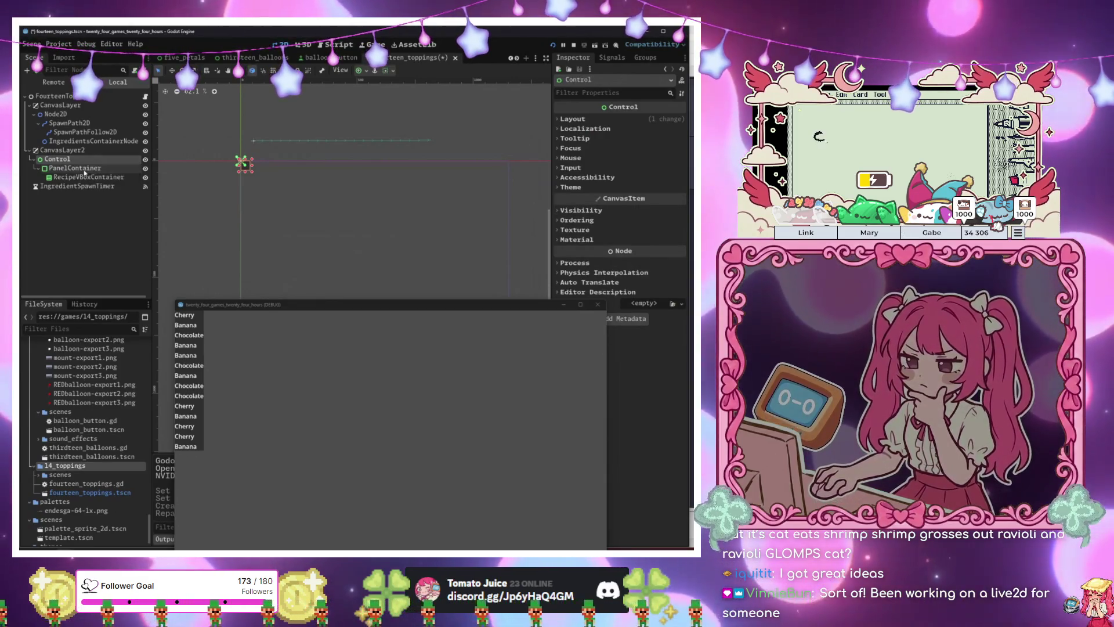
key(ctrl+a)
text(margin)
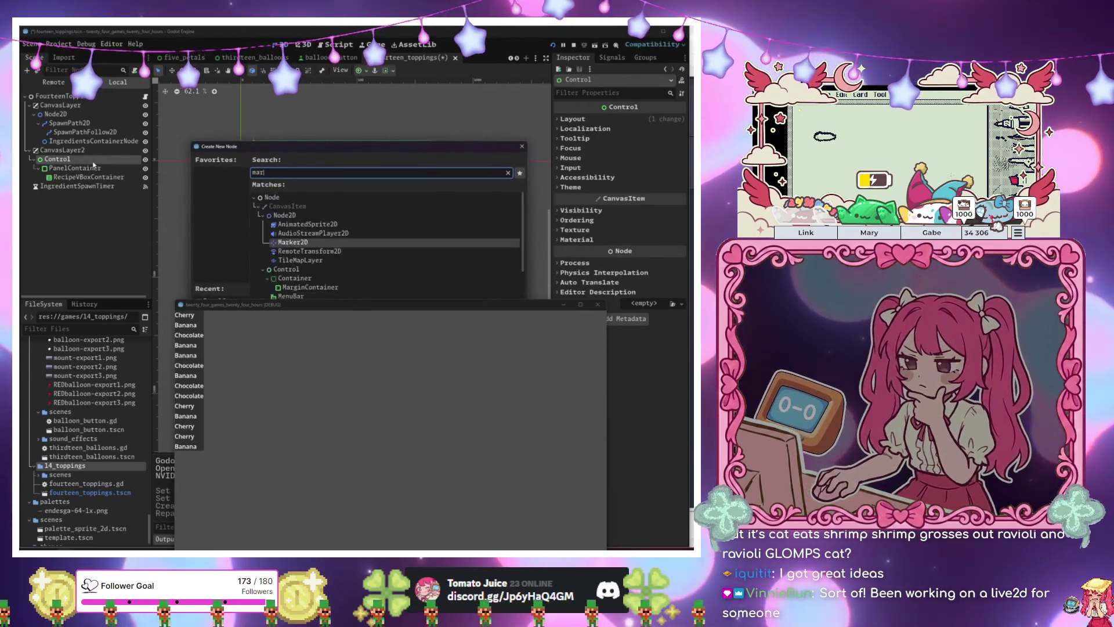
key(Return)
key(ctrl+a)
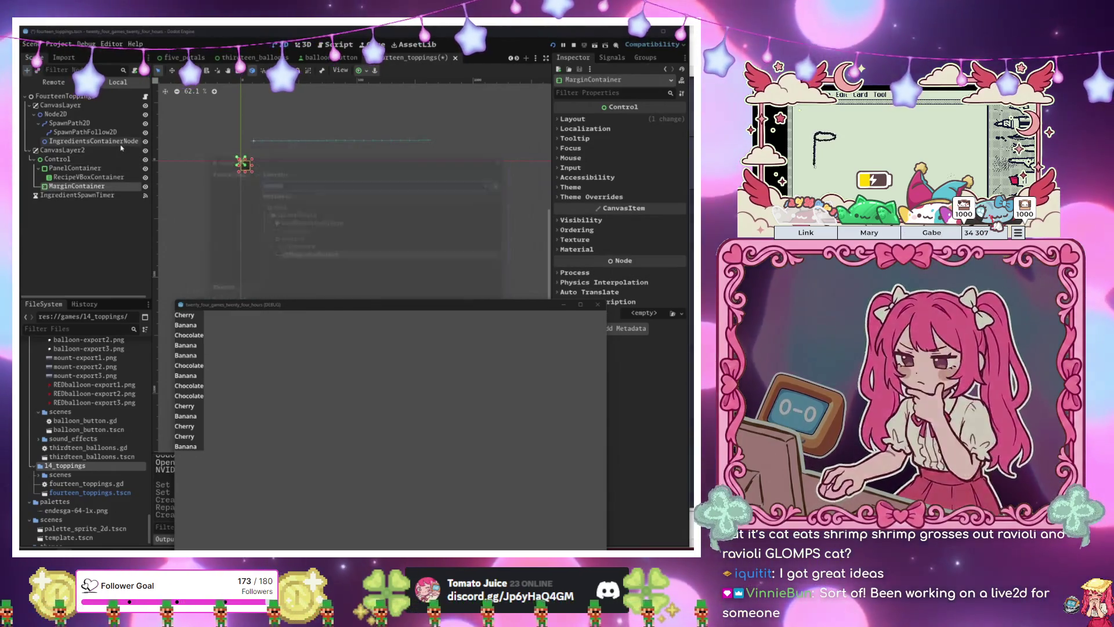
text(panel)
key(Return)
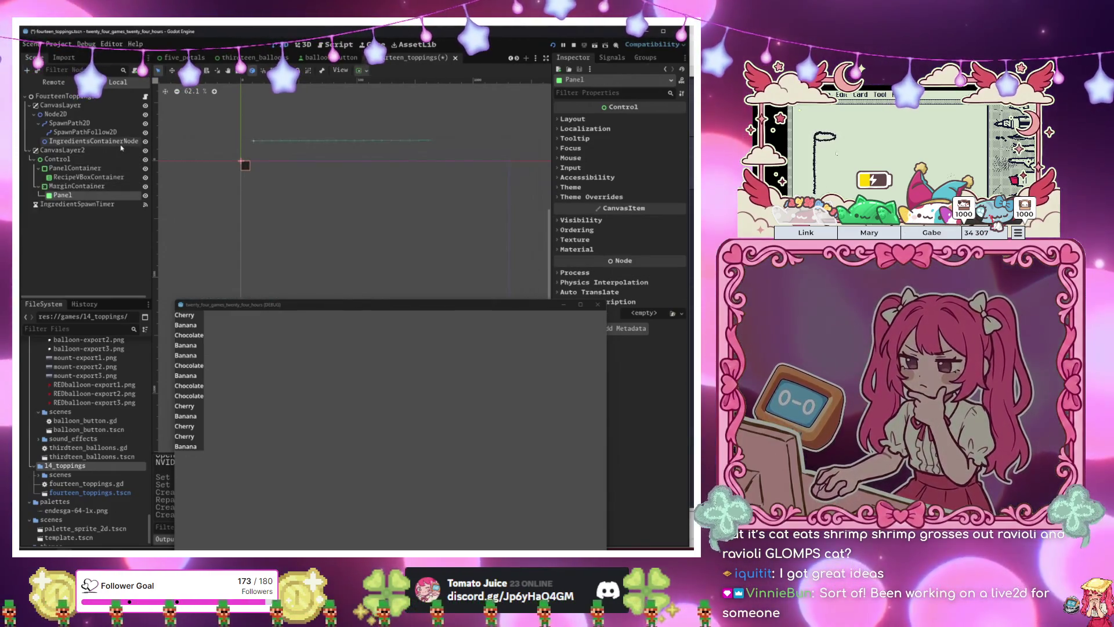
- Move RecipeVBoxContainer under MarginContainer after Panel and delete the PanelContainer
click(68, 178)
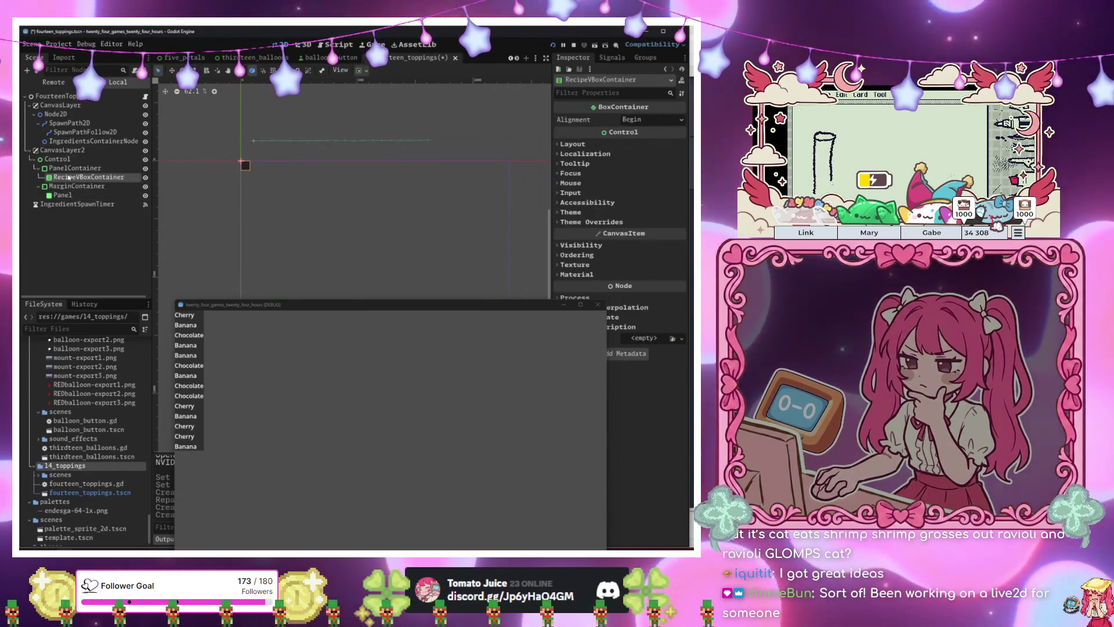
drag(67, 177, 76, 186)
click(72, 169)
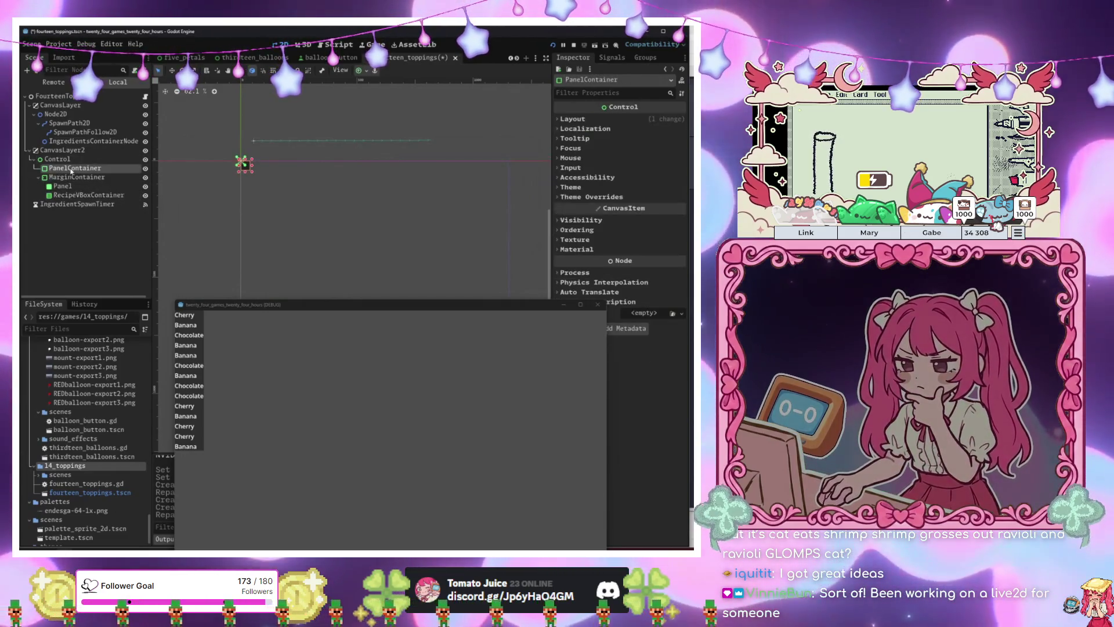
key(Delete)
click(472, 299)
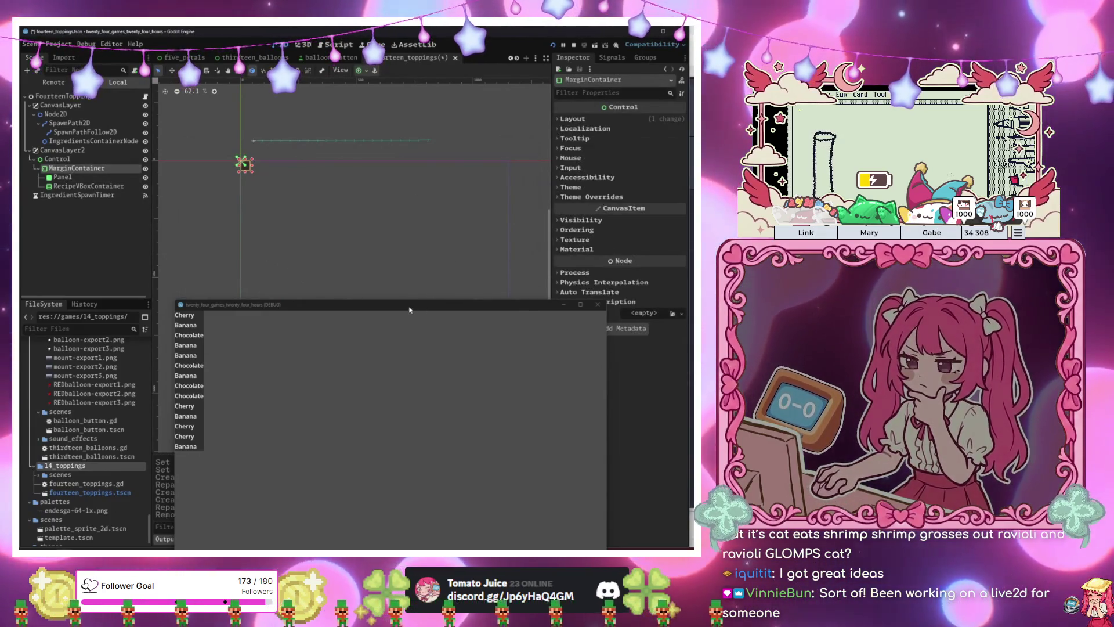
drag(409, 310, 267, 246)
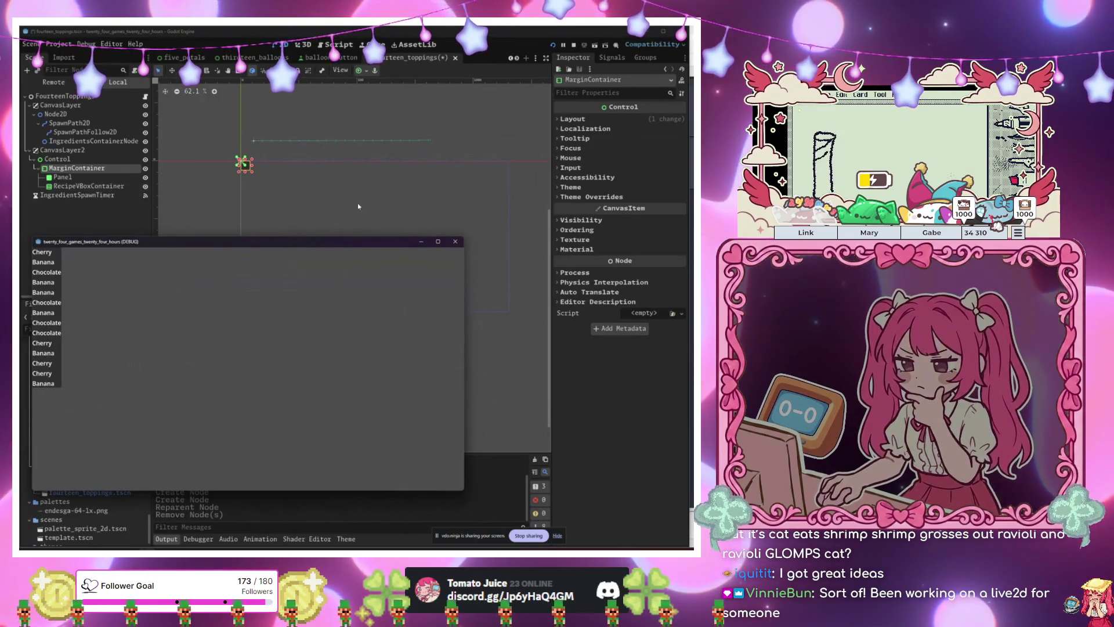
- Set the MarginContainer's margin constant overrides to 20
click(597, 198)
click(586, 206)
click(647, 217)
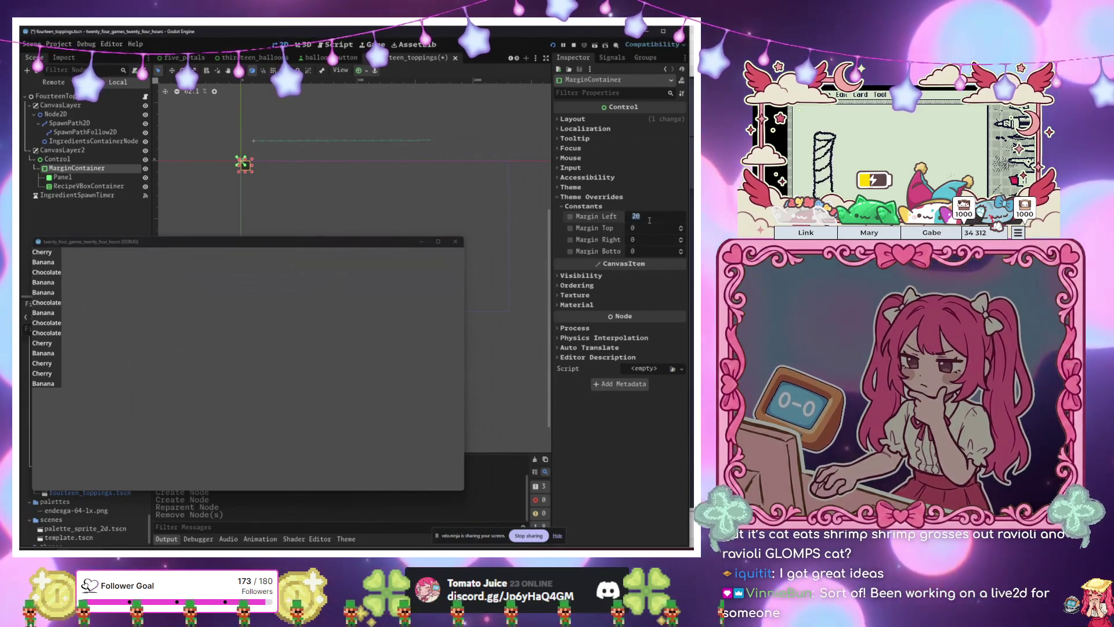
key(Tab)
text(20)
key(Tab)
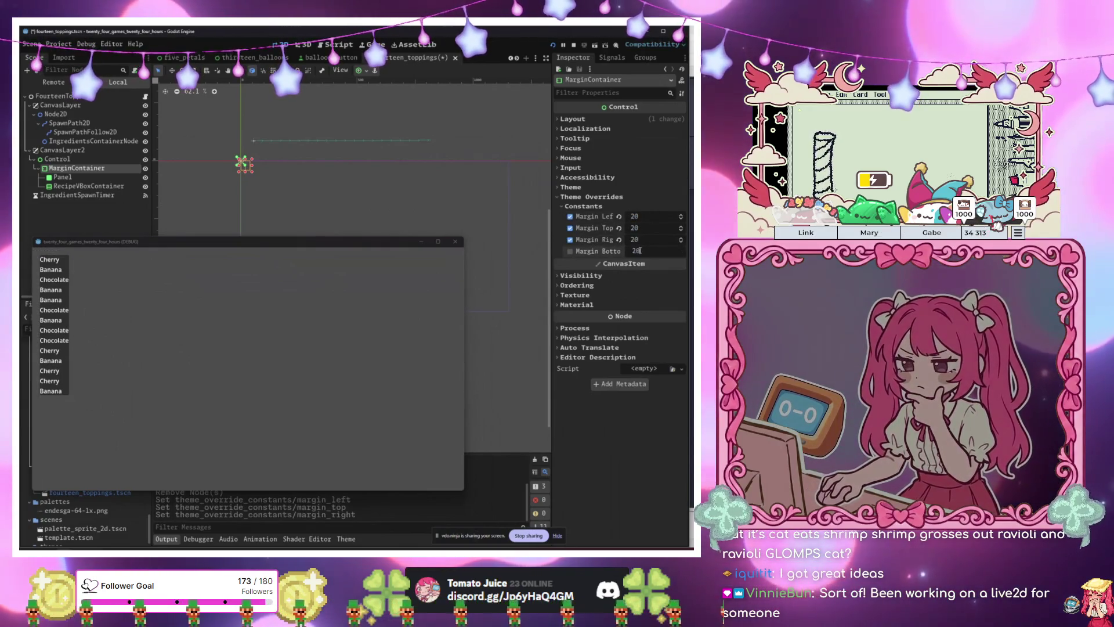
- Add a PanelContainer node under Control
click(68, 187)
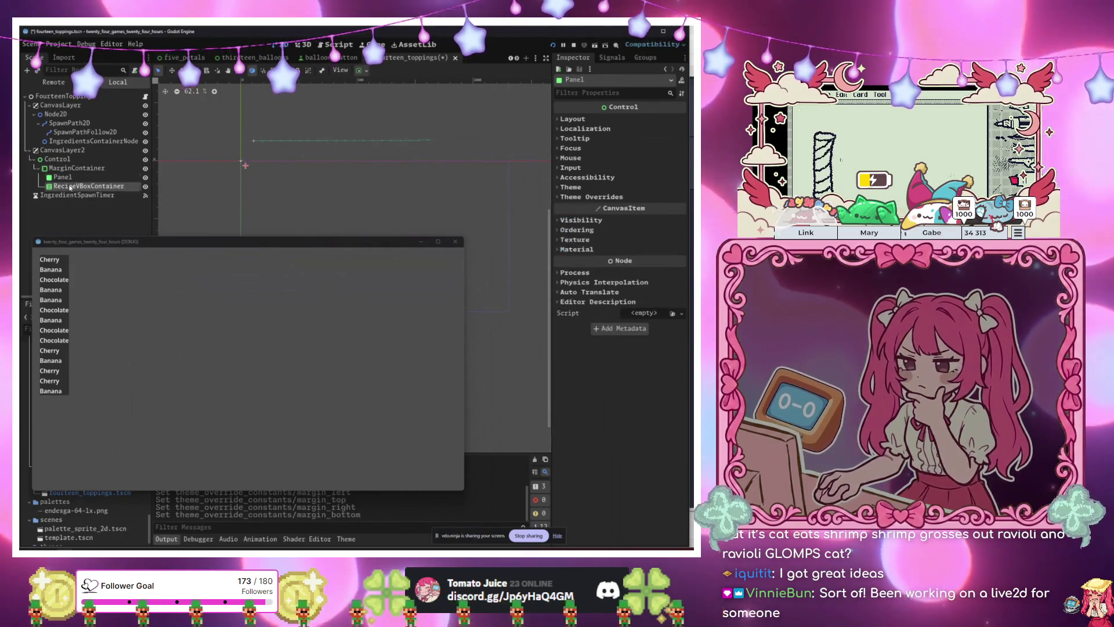
click(75, 168)
key(ctrl+a)
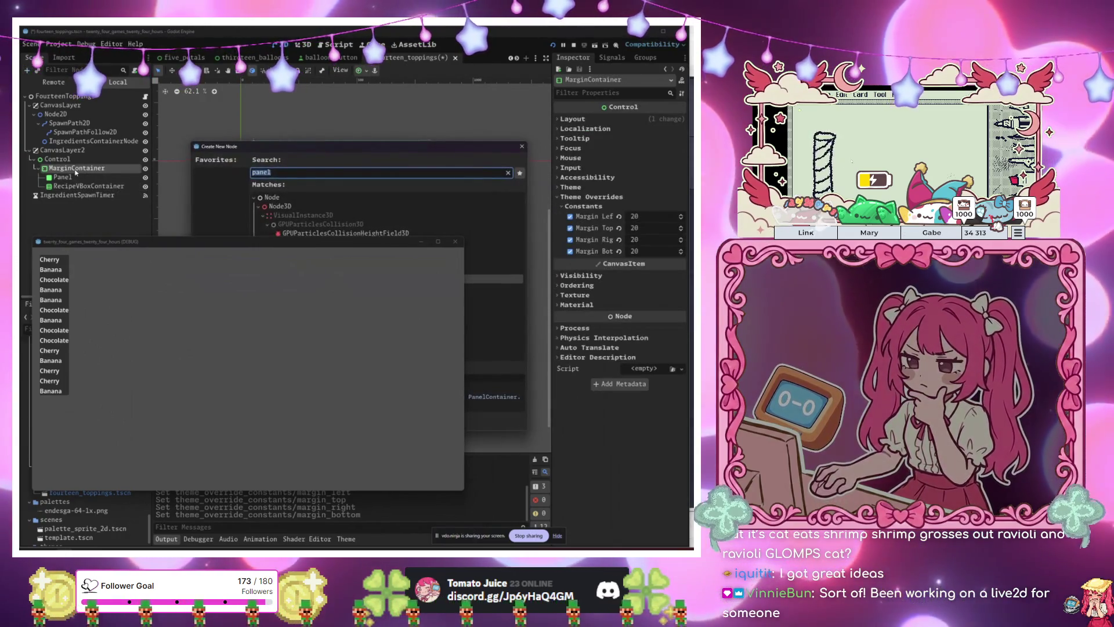
text(marg)
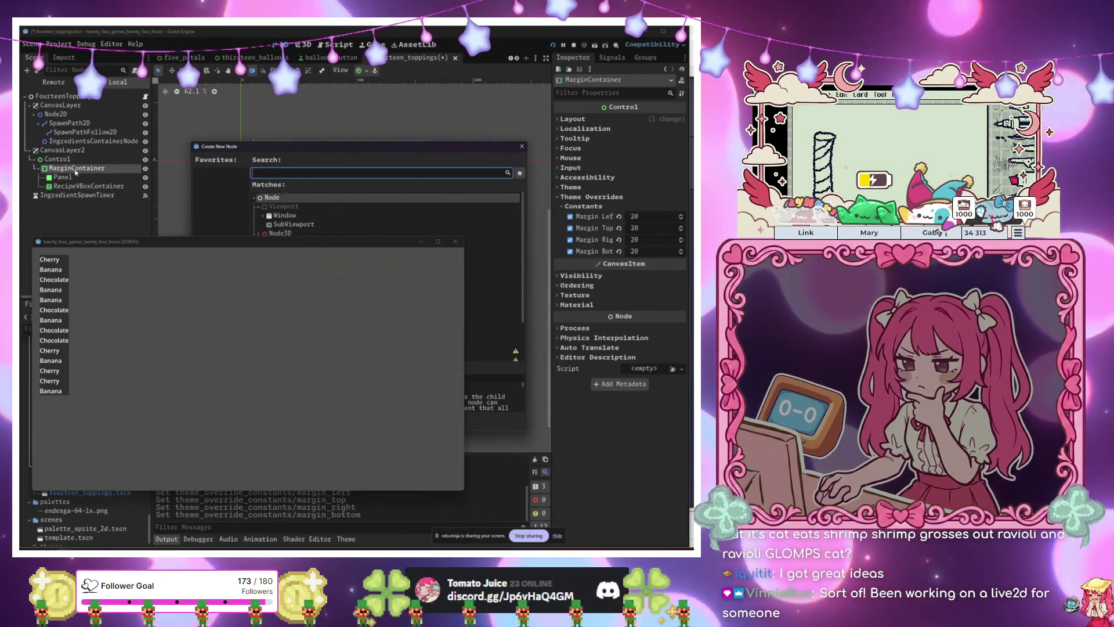
key(Escape)
click(58, 159)
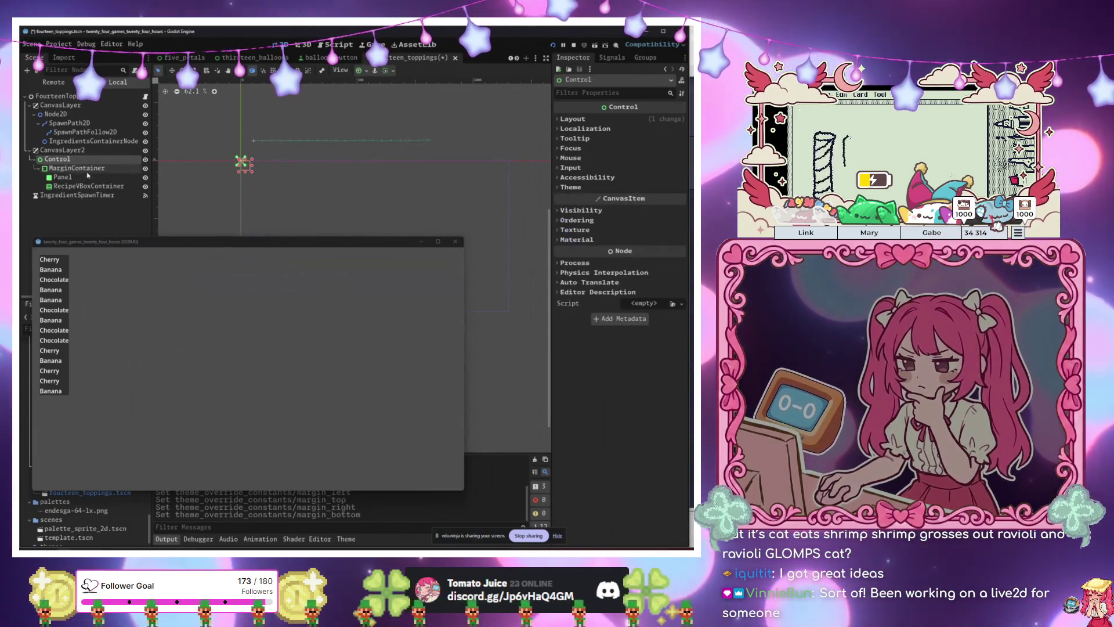
key(ctrl+a)
text(panelco)
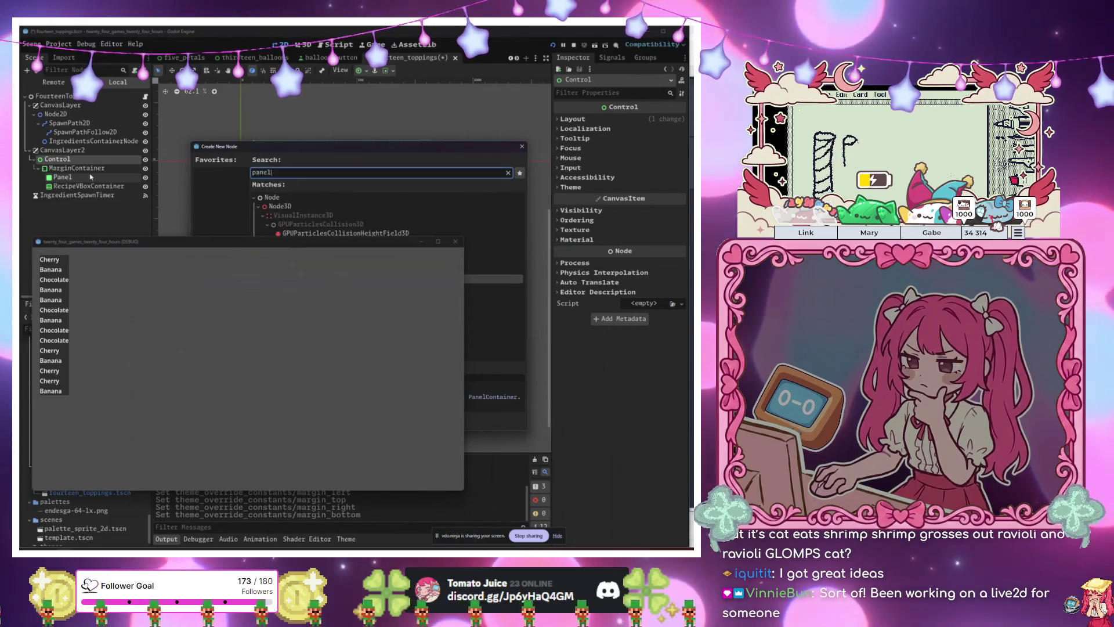
key(Return)
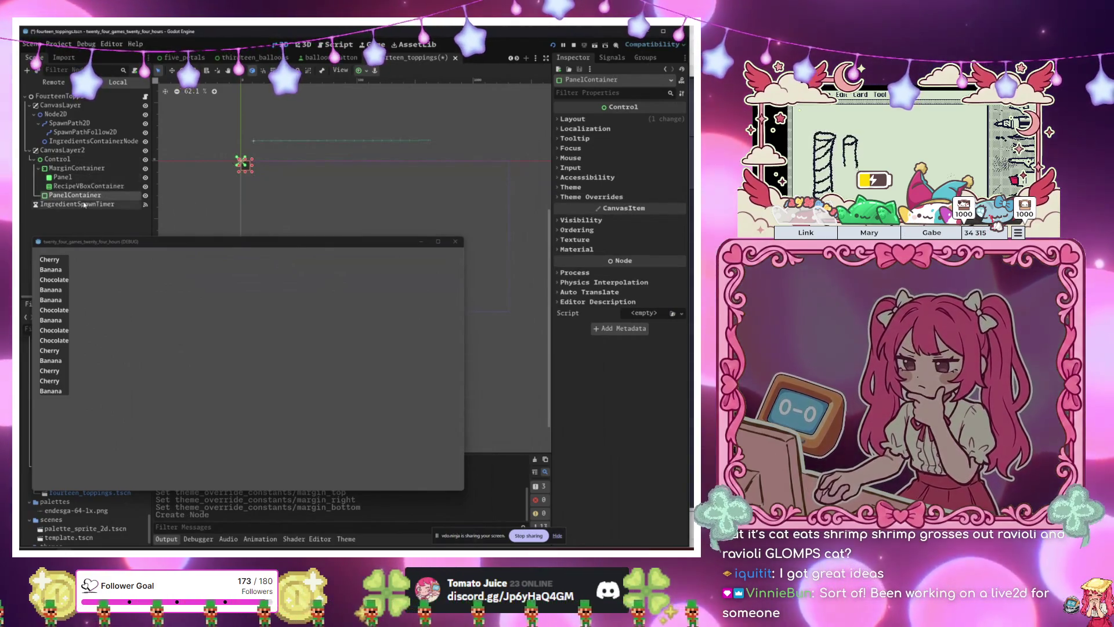
- Nest MarginContainer inside the PanelContainer and delete the Panel node
drag(90, 177, 76, 168)
click(67, 186)
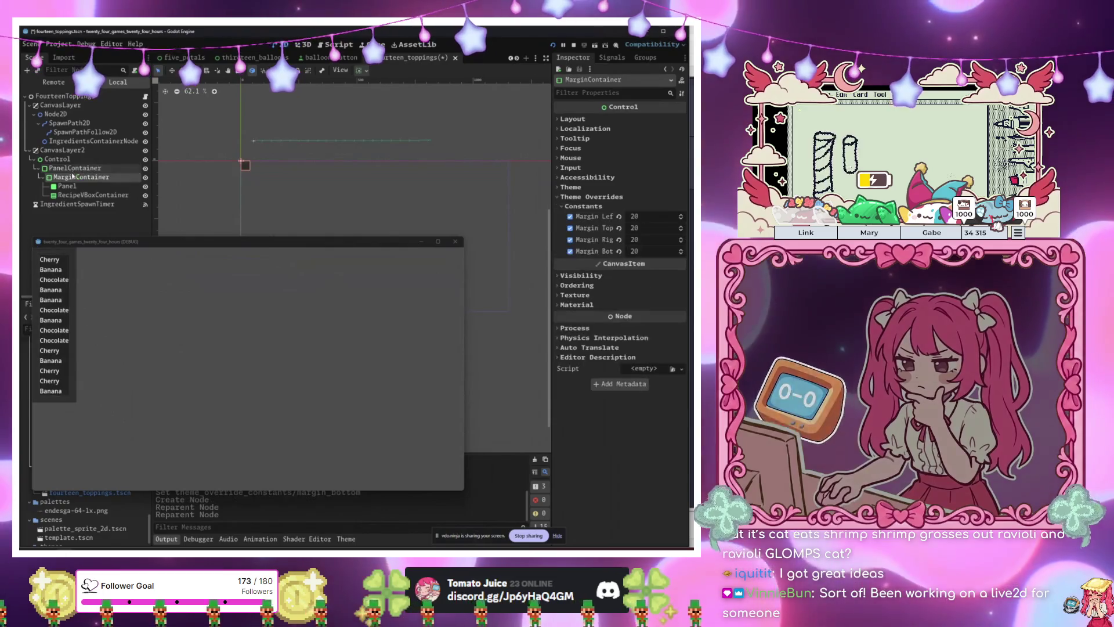
key(Delete)
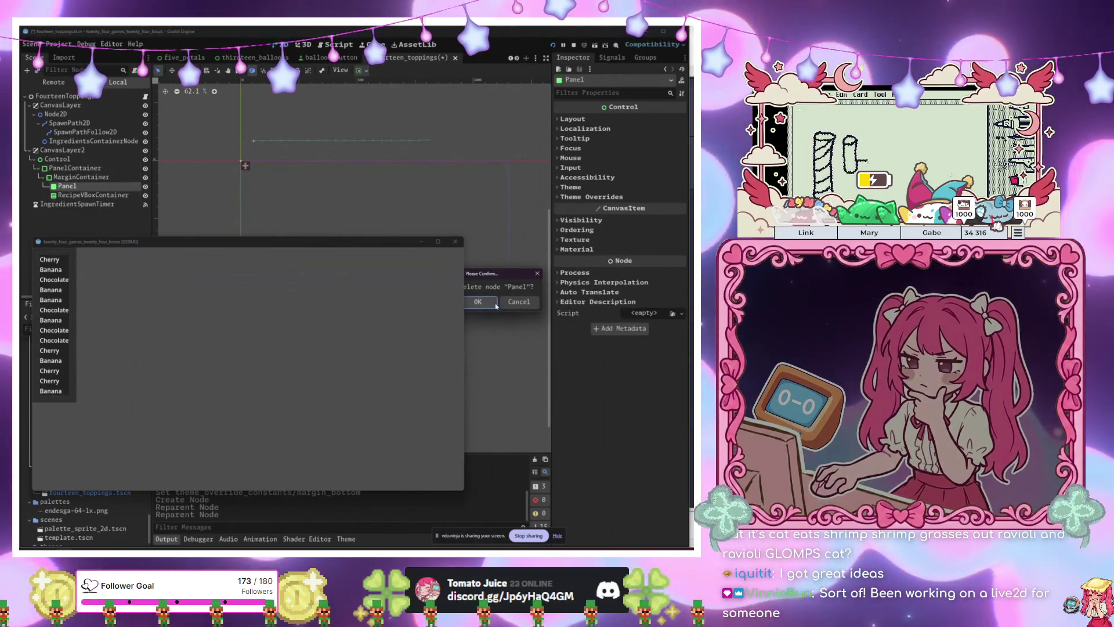
key(Return)
drag(122, 242, 220, 234)
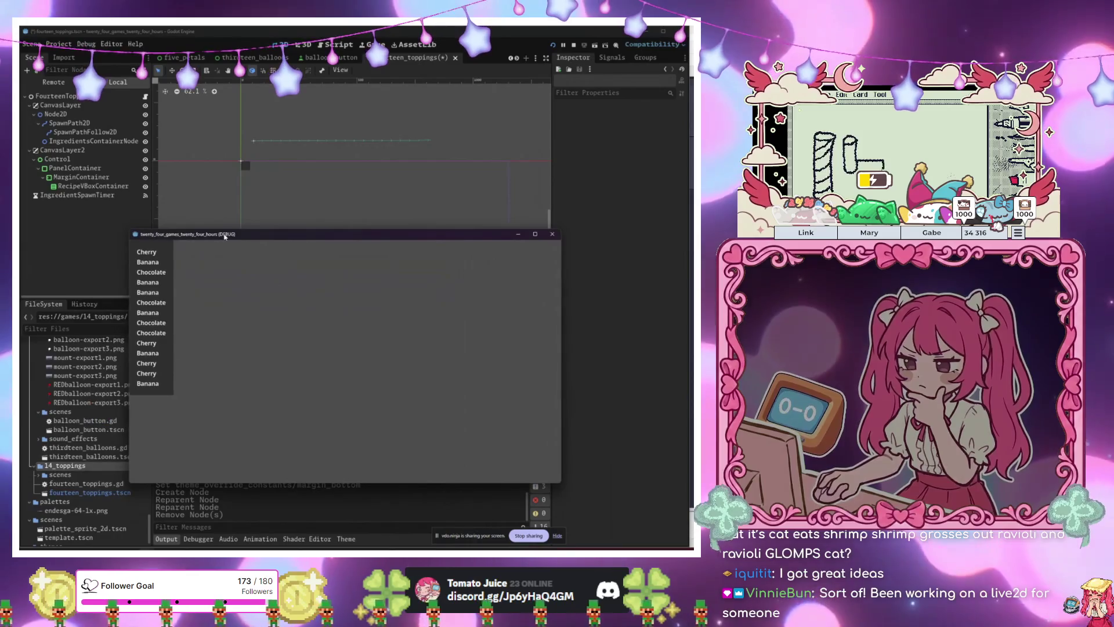
- Apply the Full Rect anchor preset to both PanelContainer and Control
click(74, 168)
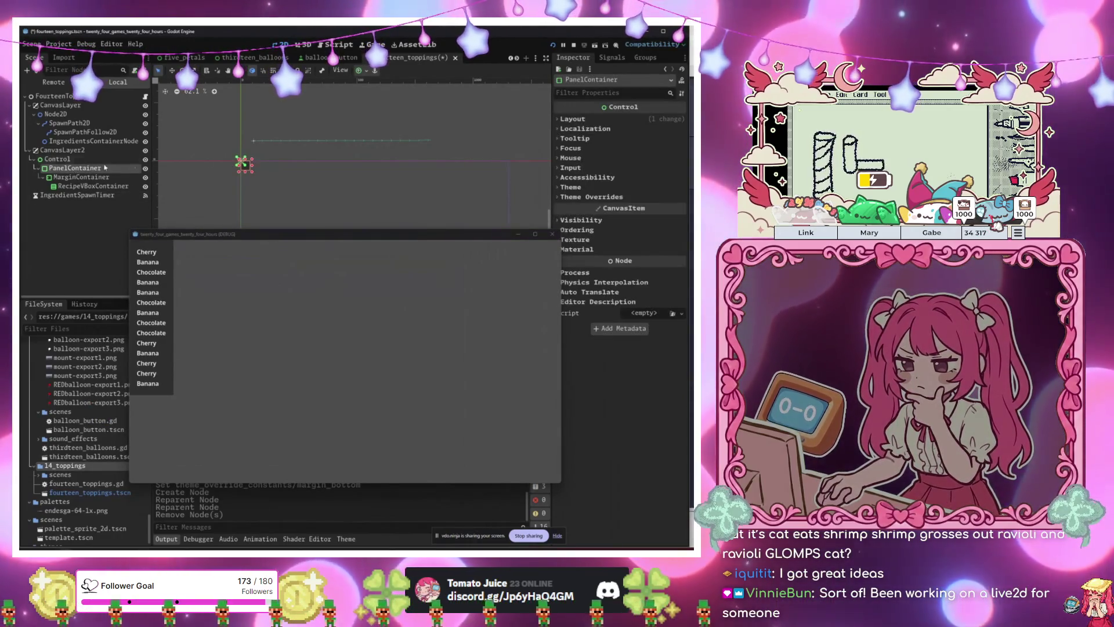
scroll(308, 174, down, 1)
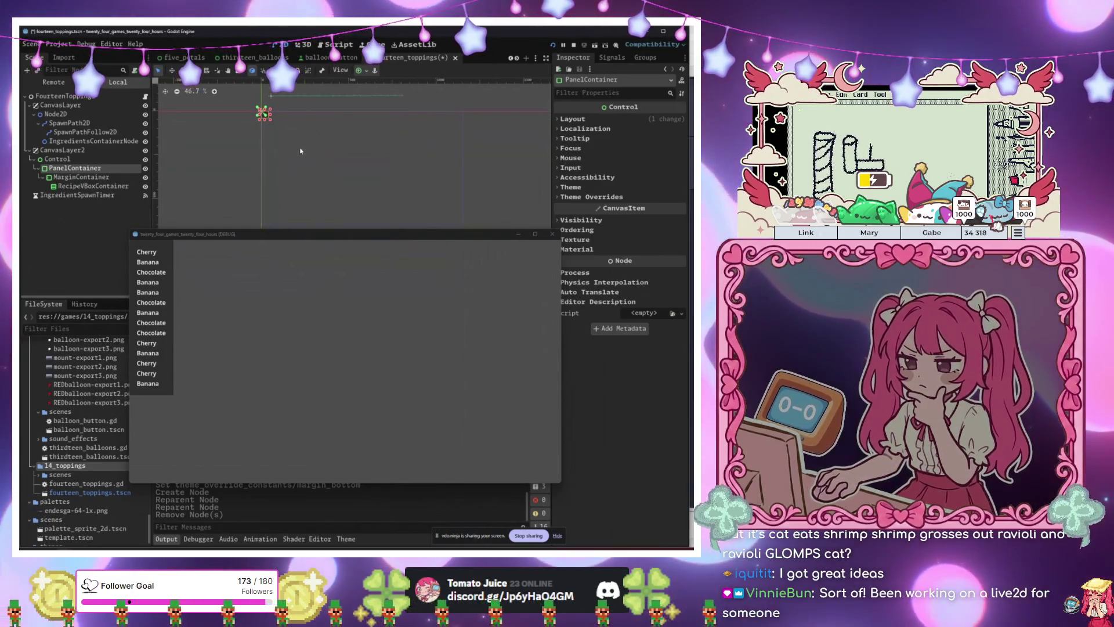
click(359, 70)
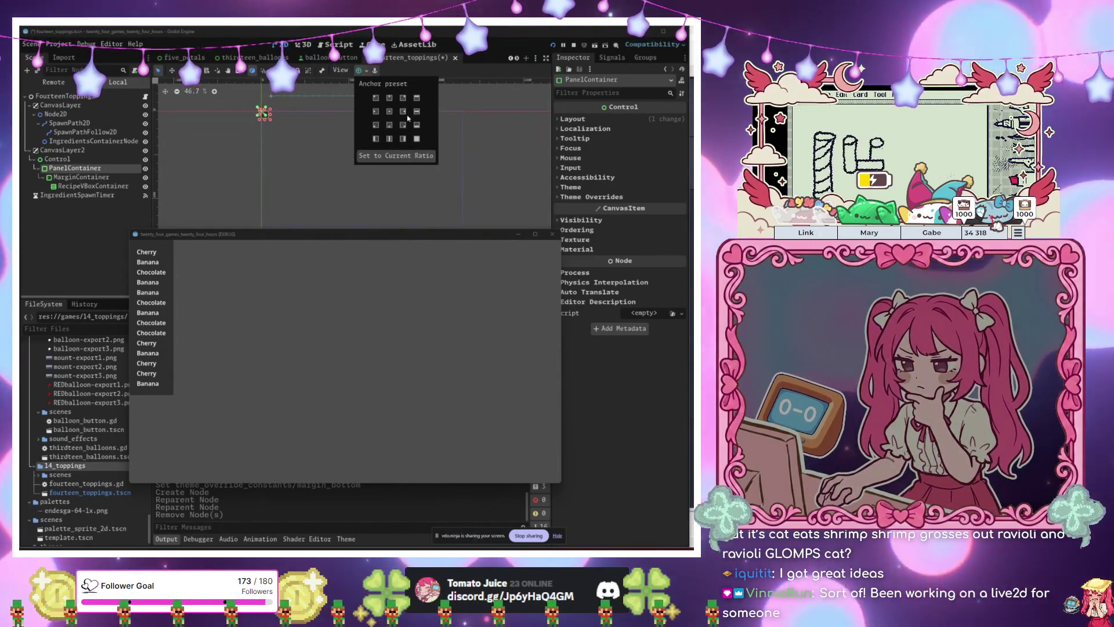
click(417, 138)
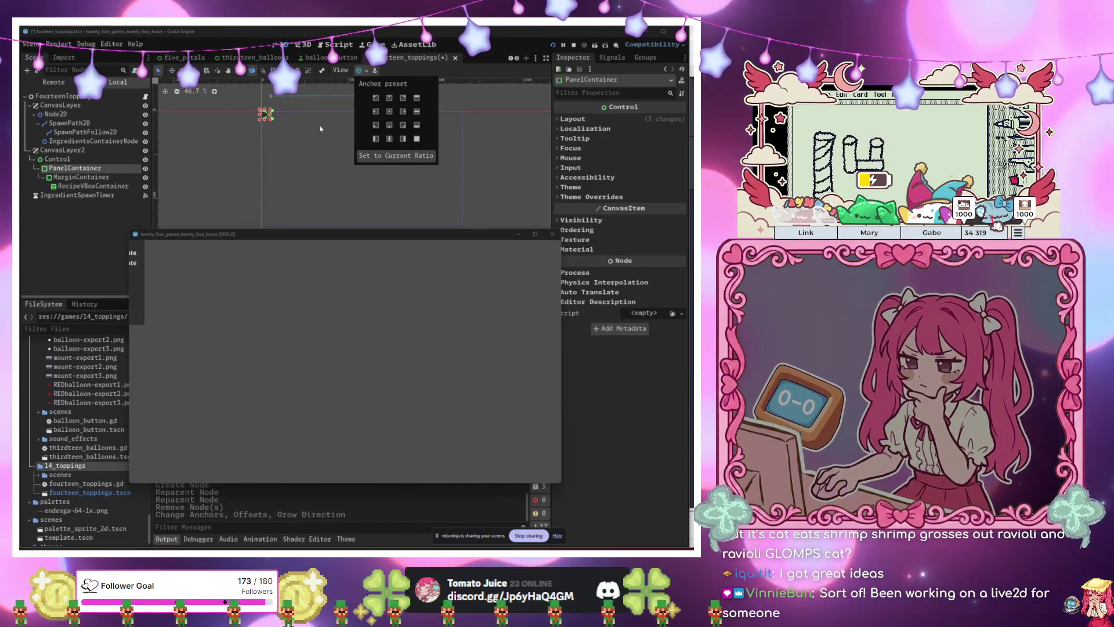
click(57, 159)
click(359, 70)
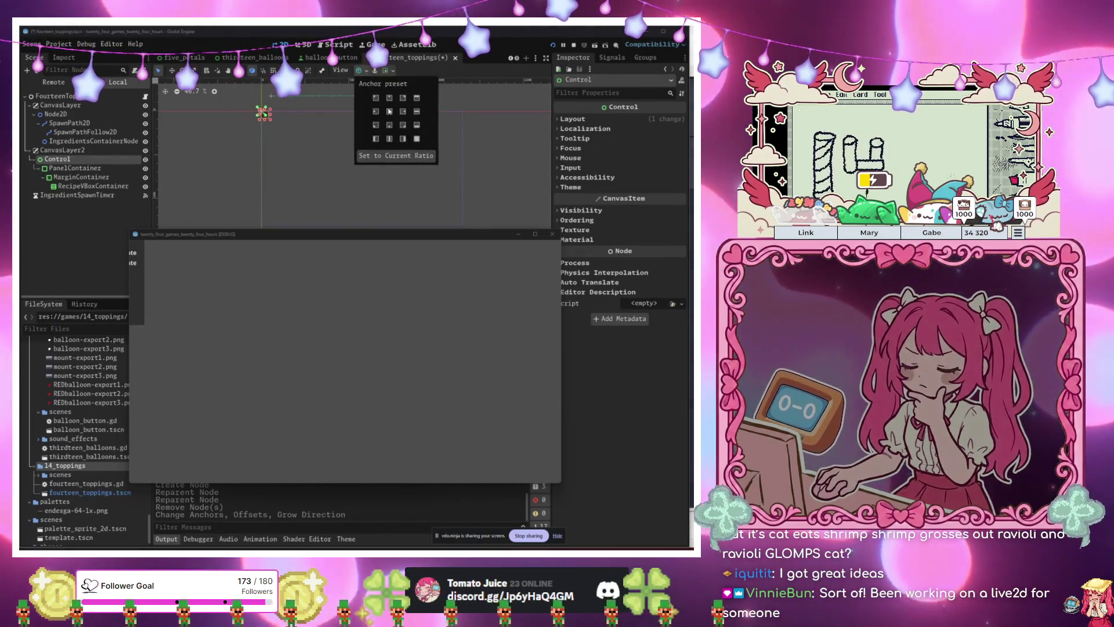
click(418, 139)
click(417, 139)
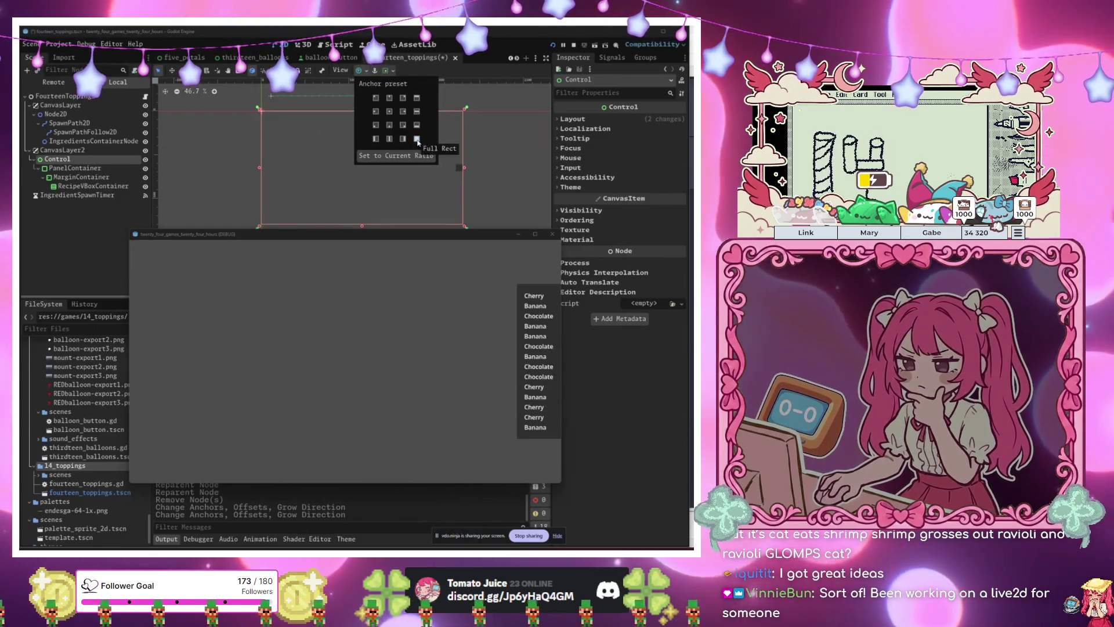
- Move the game window aside and glance at topping_rigid_body_2d before returning to fourteen_toppings
click(475, 331)
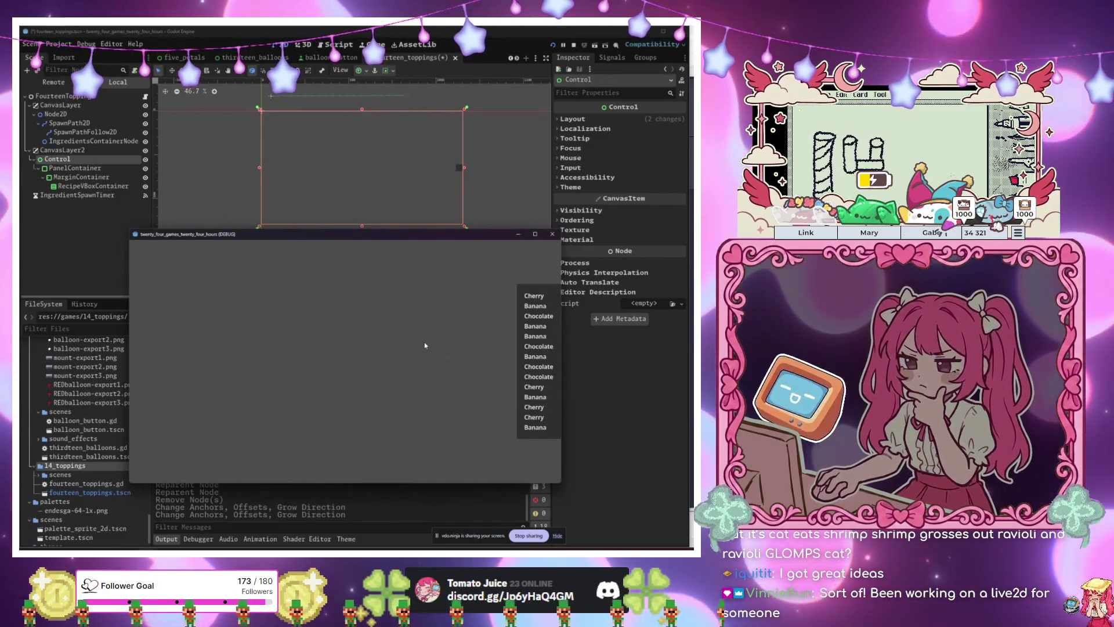
mouse_move(193, 234)
mouse_down()
mouse_move(208, 211)
mouse_move(168, 211)
mouse_up()
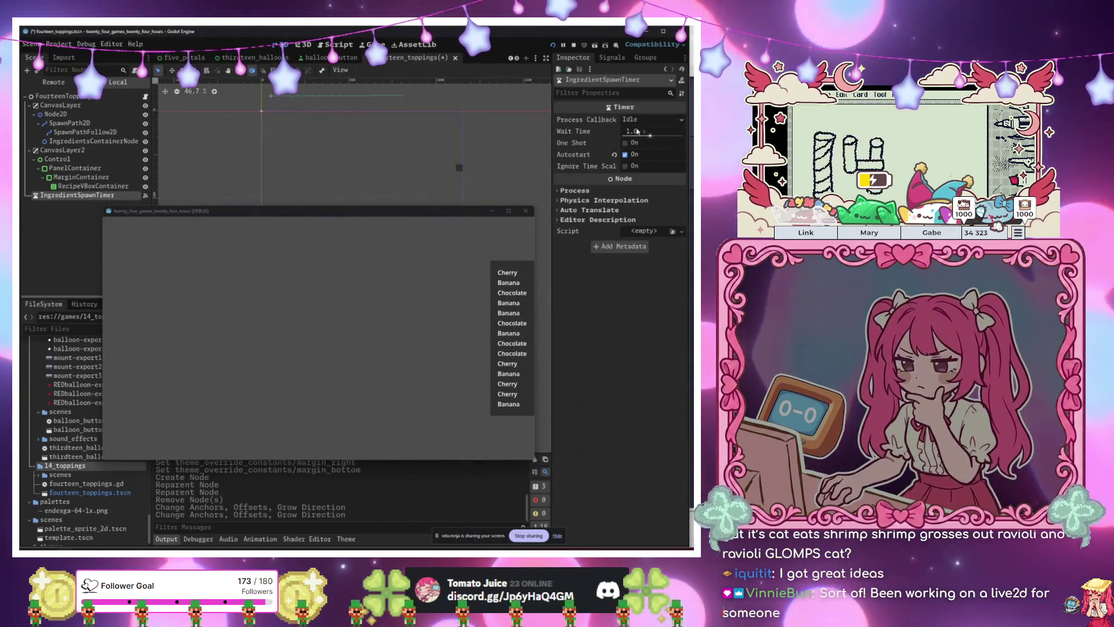
click(516, 60)
click(464, 58)
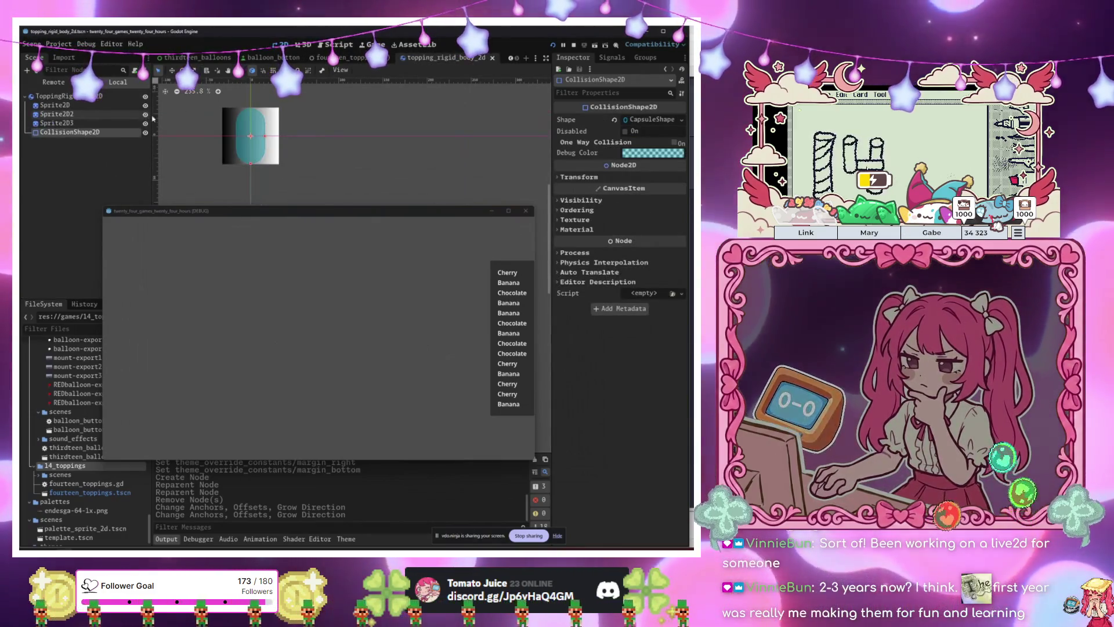
click(357, 58)
- Drag topping_rigid_body_2d.tscn into fourteen_toppings.gd to create the exported topping_rigid_body_2d_scene PackedScene variable
click(339, 44)
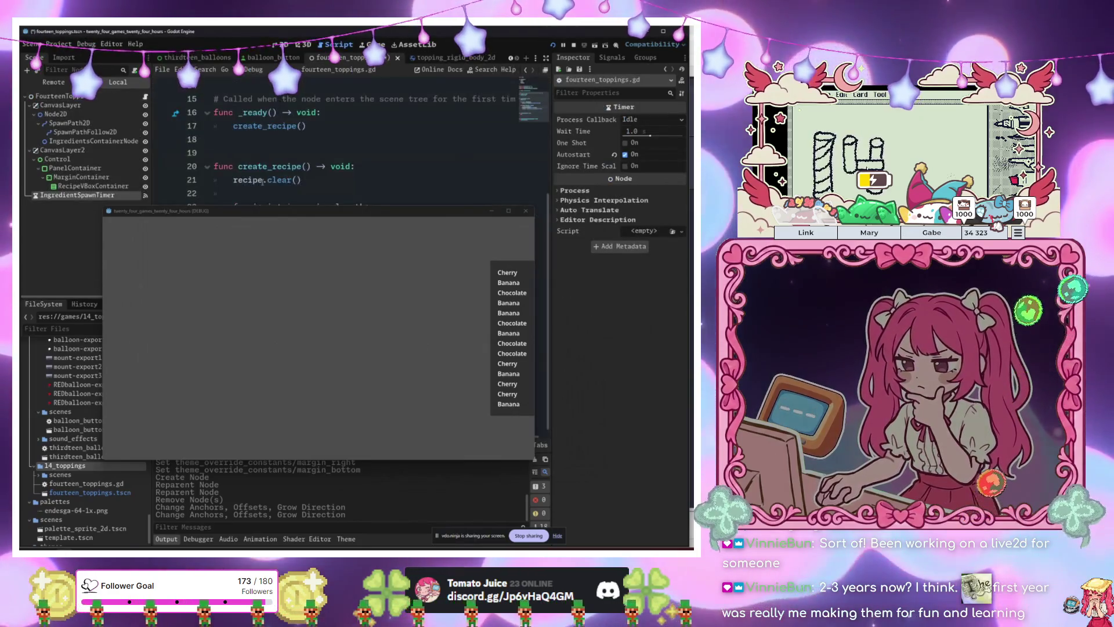
drag(284, 211, 332, 397)
scroll(319, 322, up, 1)
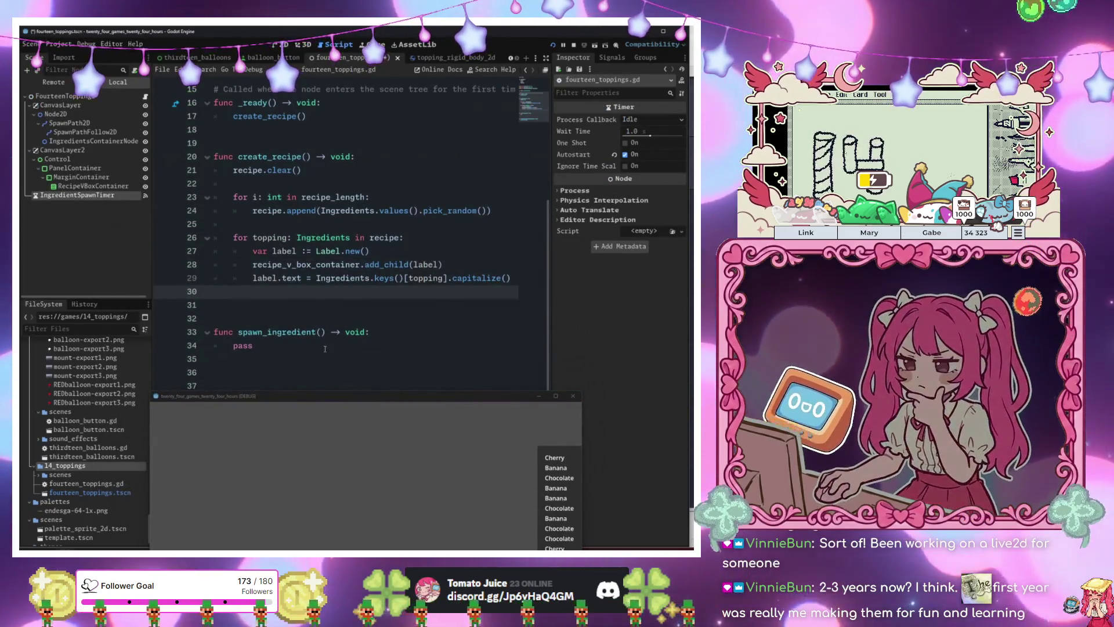
scroll(348, 319, up, 4)
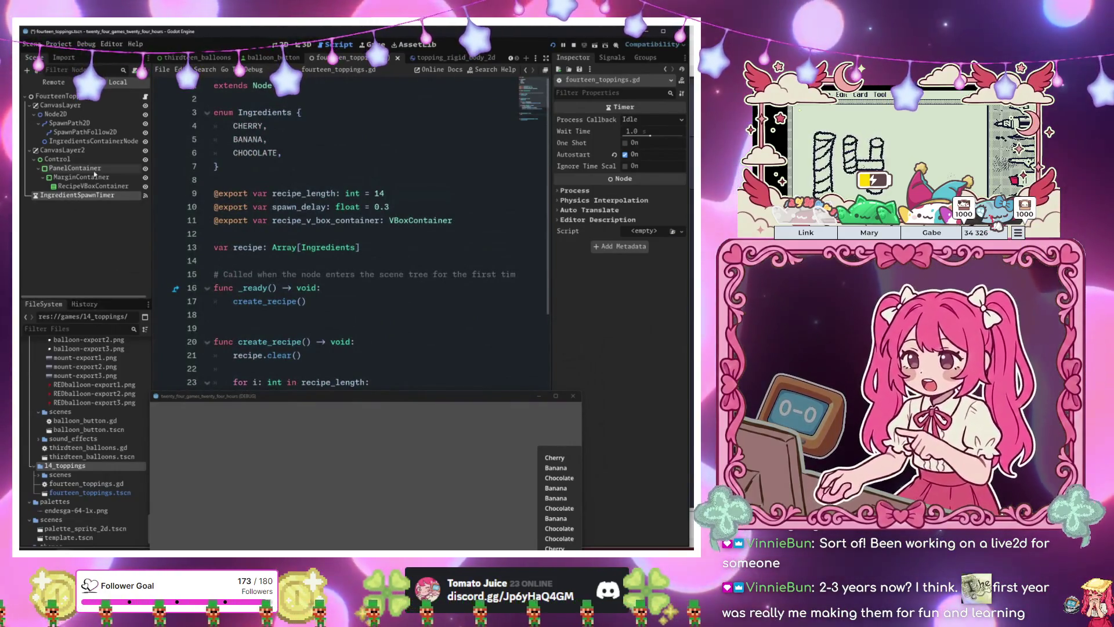
click(62, 150)
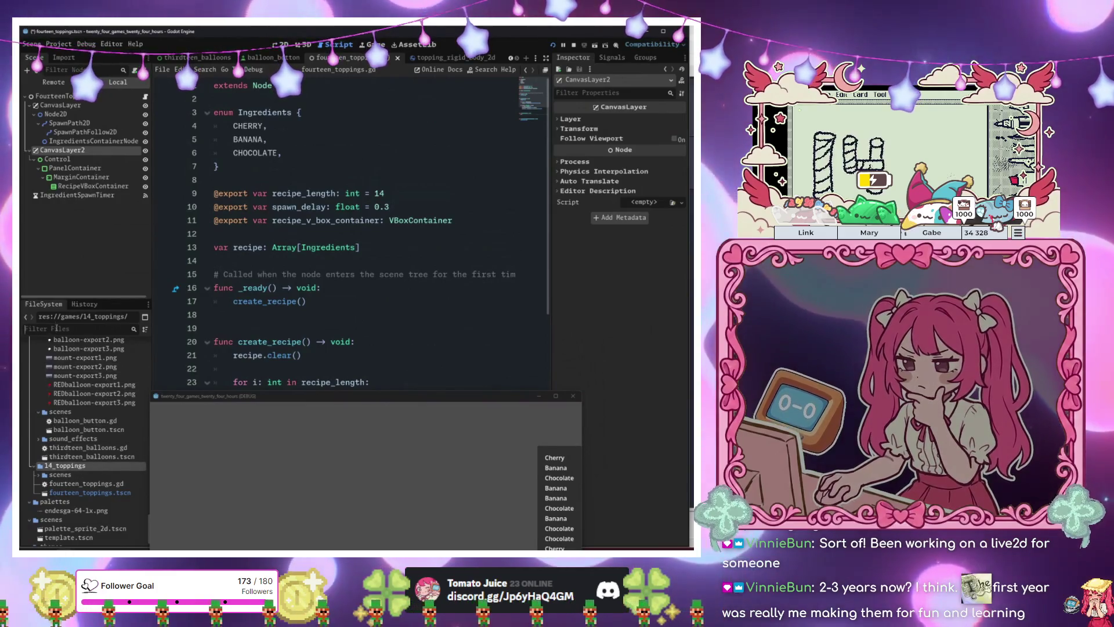
click(57, 328)
text(toppi)
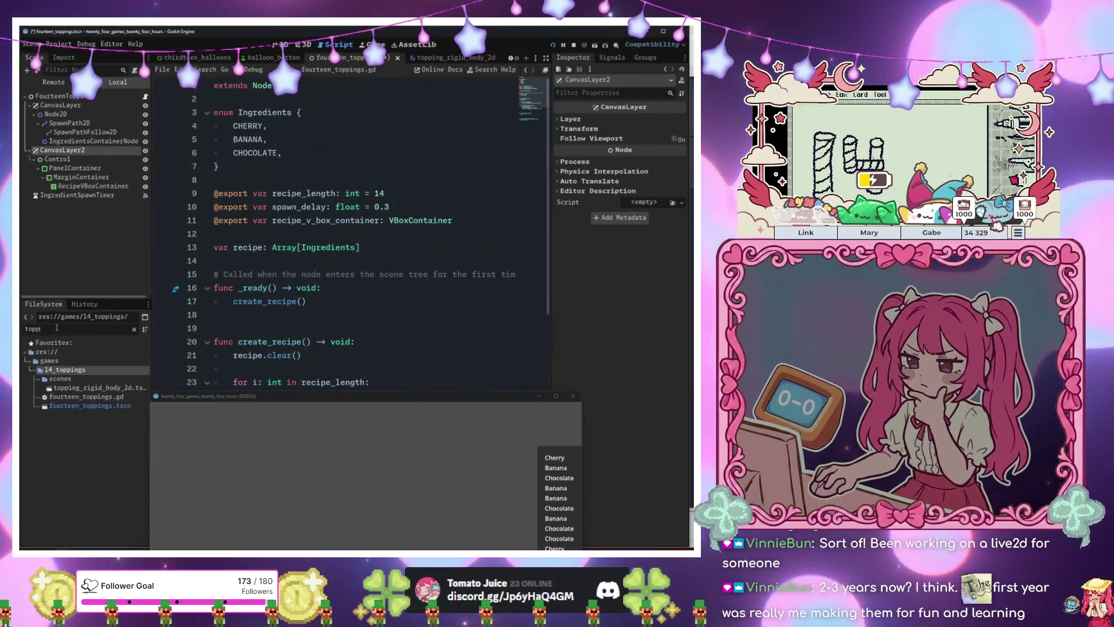
click(96, 387)
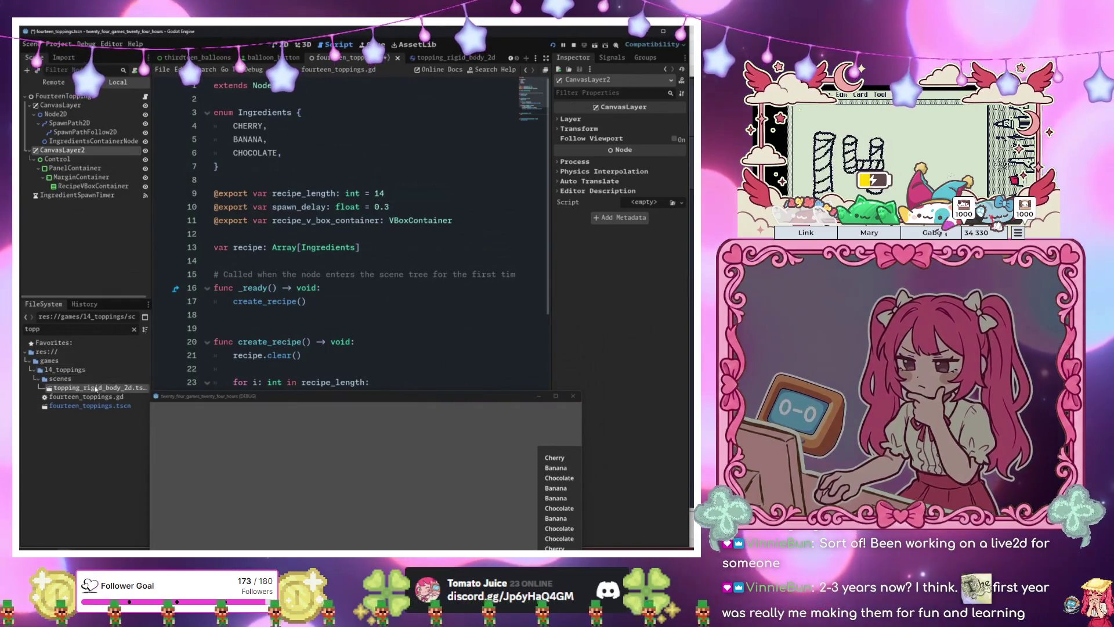
mouse_move(110, 385)
mouse_down()
mouse_move(273, 244)
mouse_move(261, 234)
mouse_up()
scroll(302, 268, down, 4)
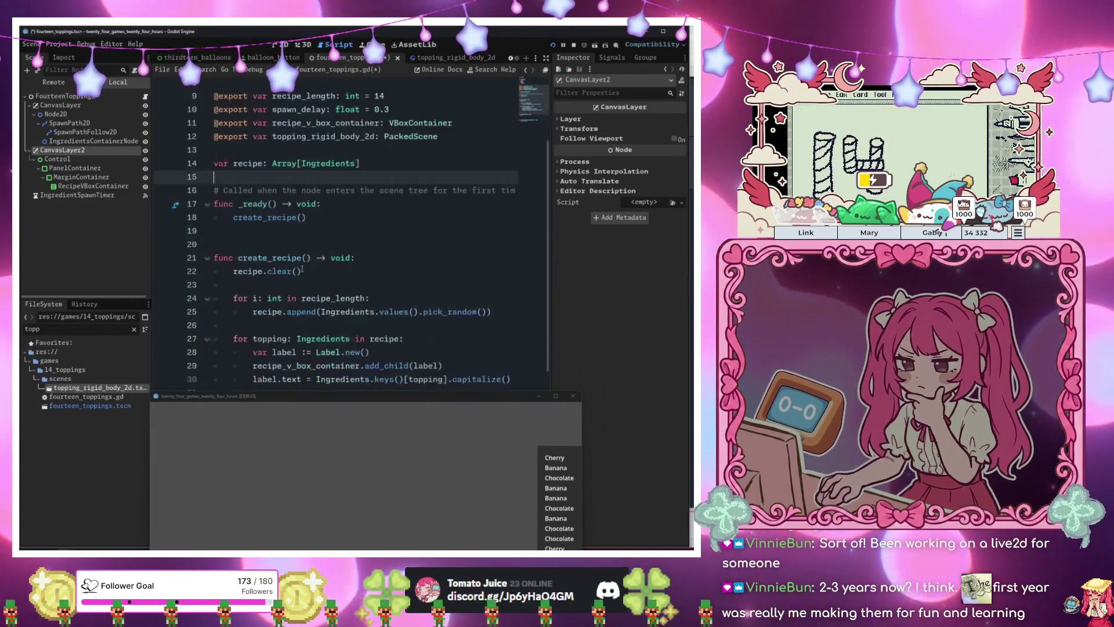
scroll(305, 267, up, 2)
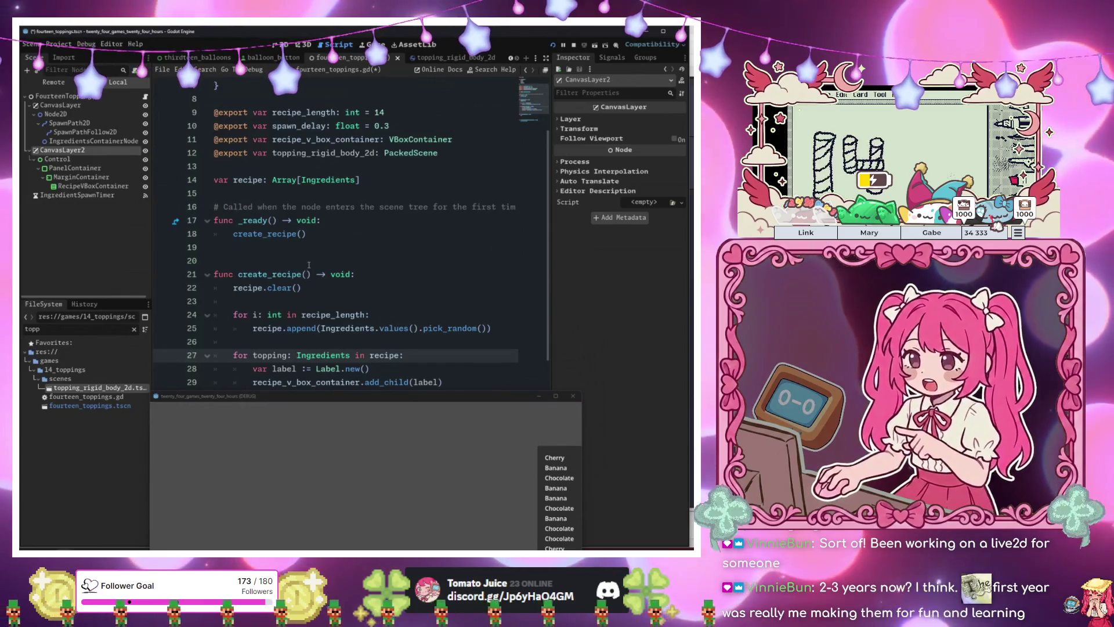
click(376, 153)
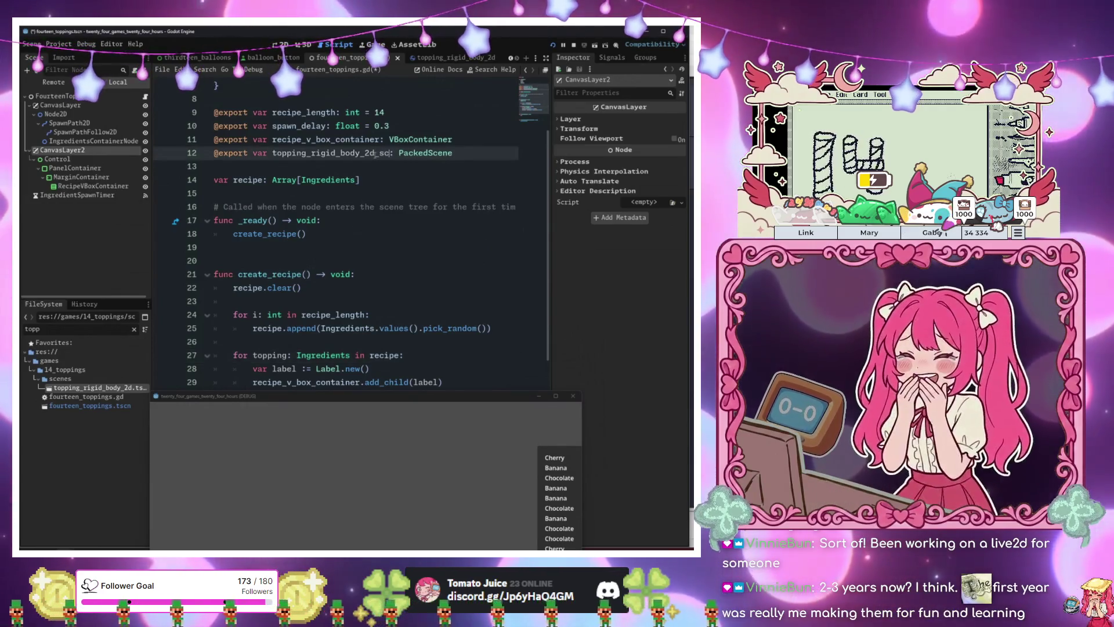
- On the FourteenToppings root, Quick Load the topping scene into the Topping Rigid Body 2D Scene field
key(Down)
key(Down)
key(Down)
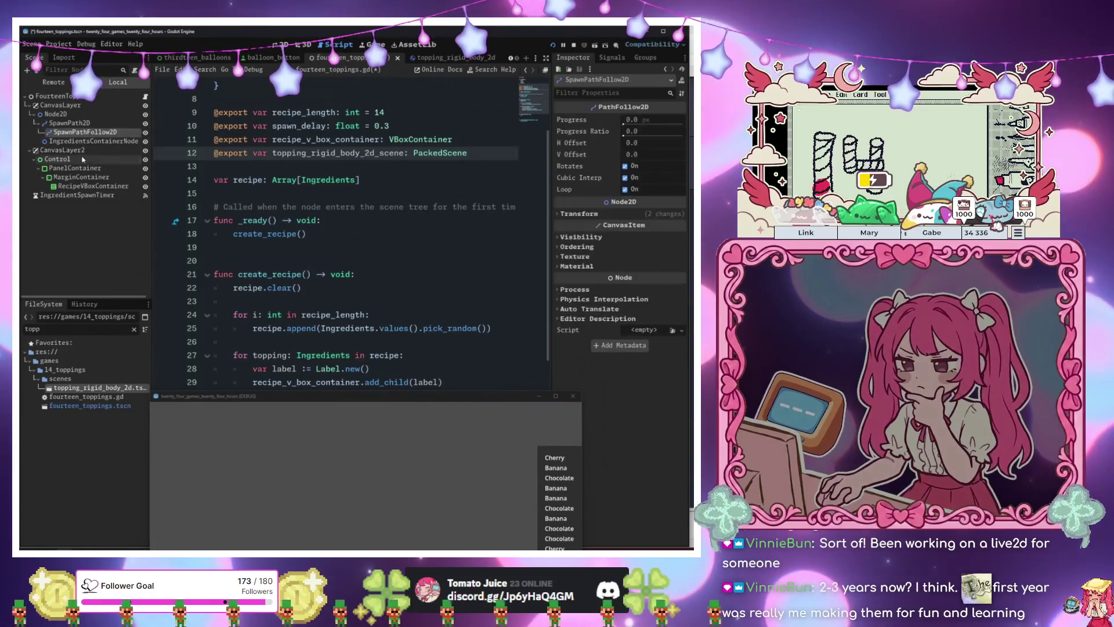
click(62, 95)
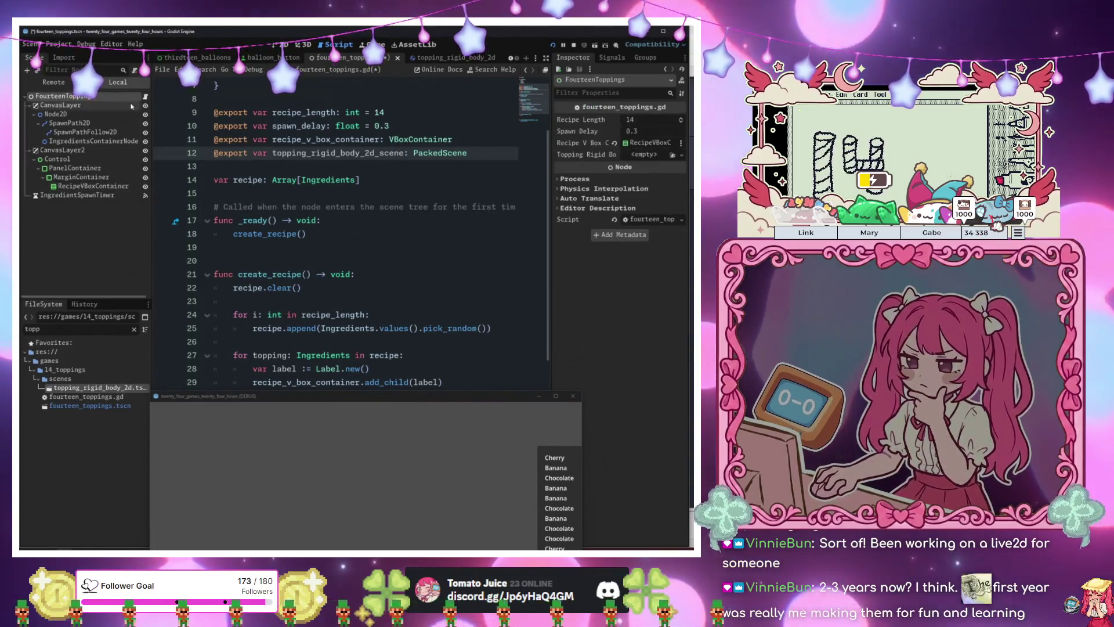
click(629, 154)
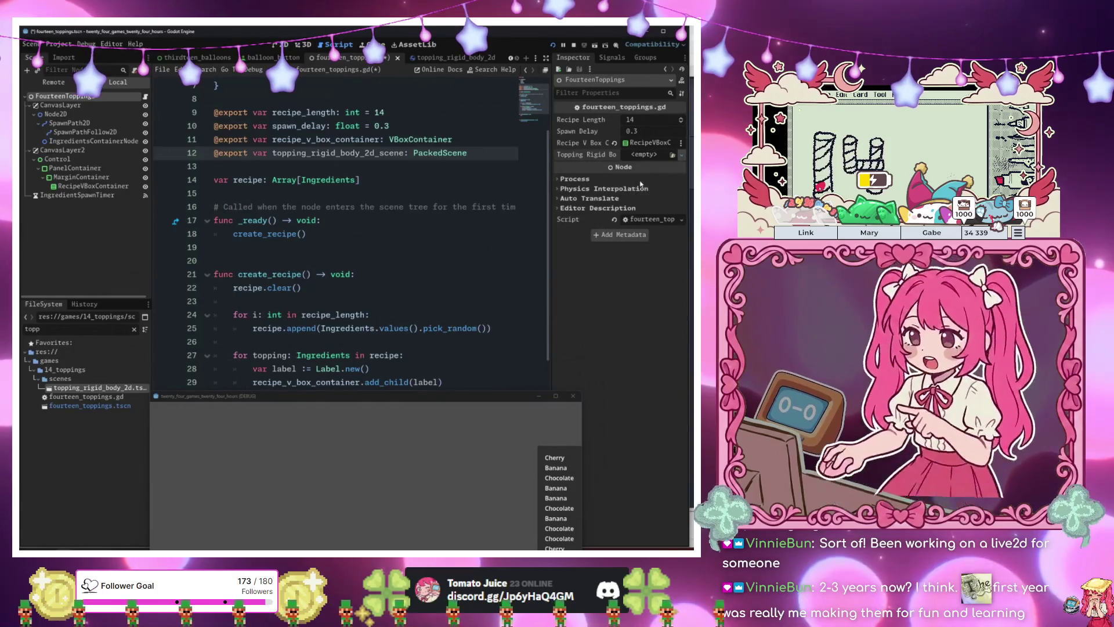
text(t)
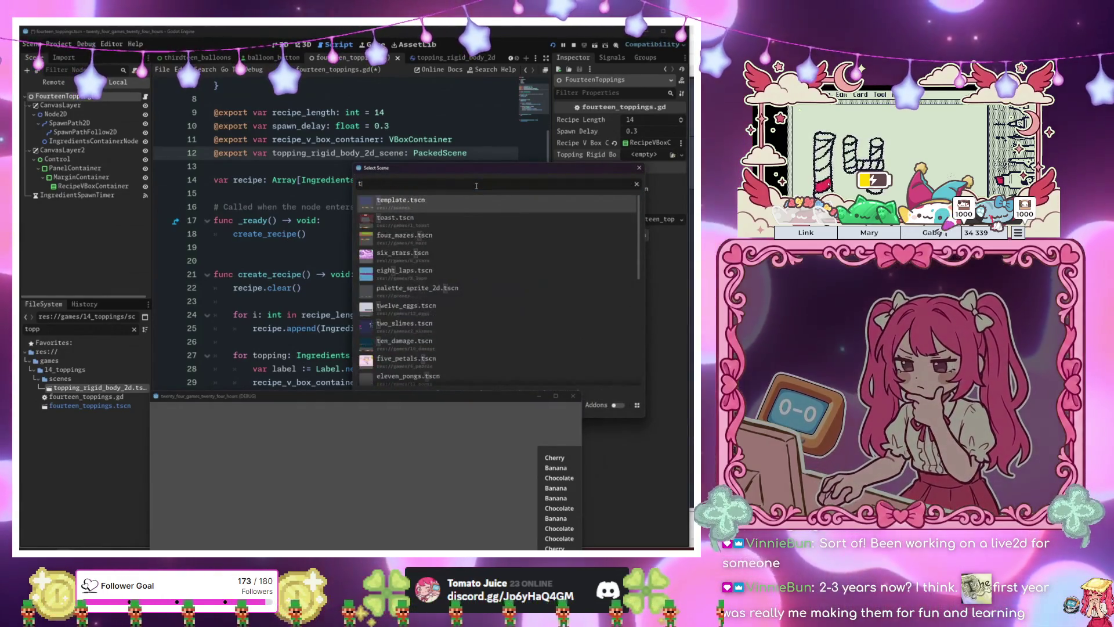
text(opp)
key(Return)
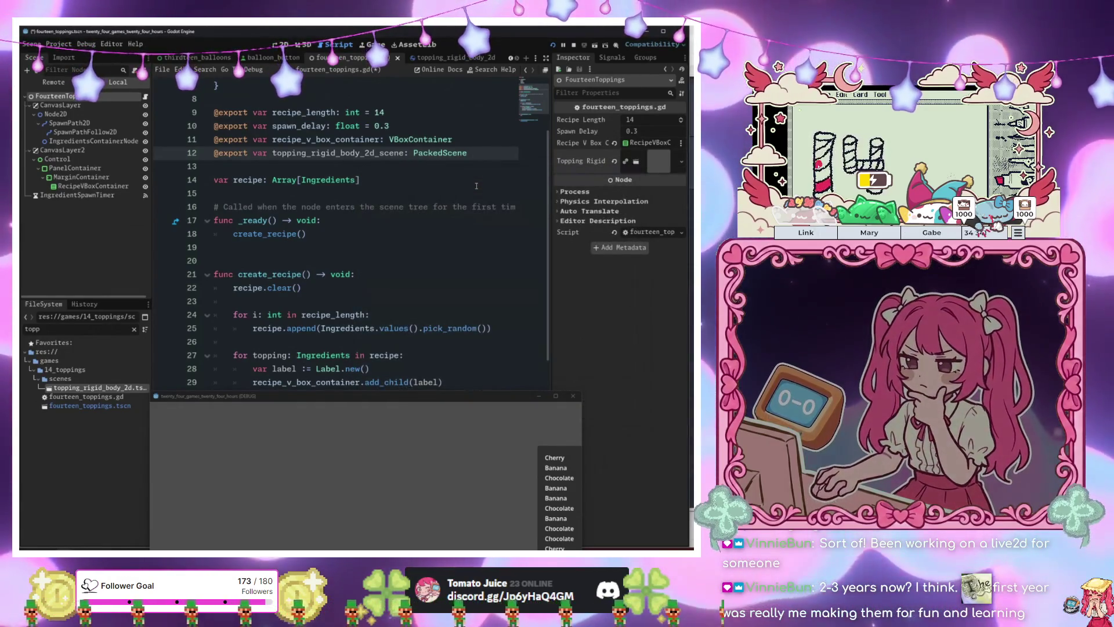
- Replace the pass placeholder in spawn_ingredient with the autocompleted topping_rigid_body_2d_scene name
scroll(348, 232, down, 3)
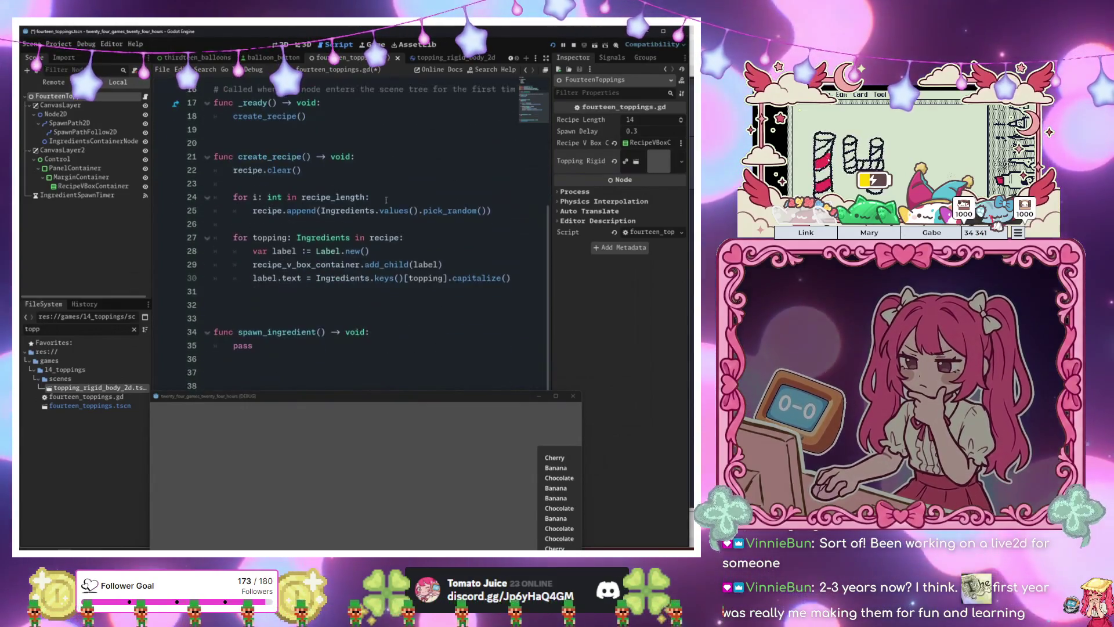
click(329, 290)
click(320, 332)
click(318, 347)
key(BackSpace)
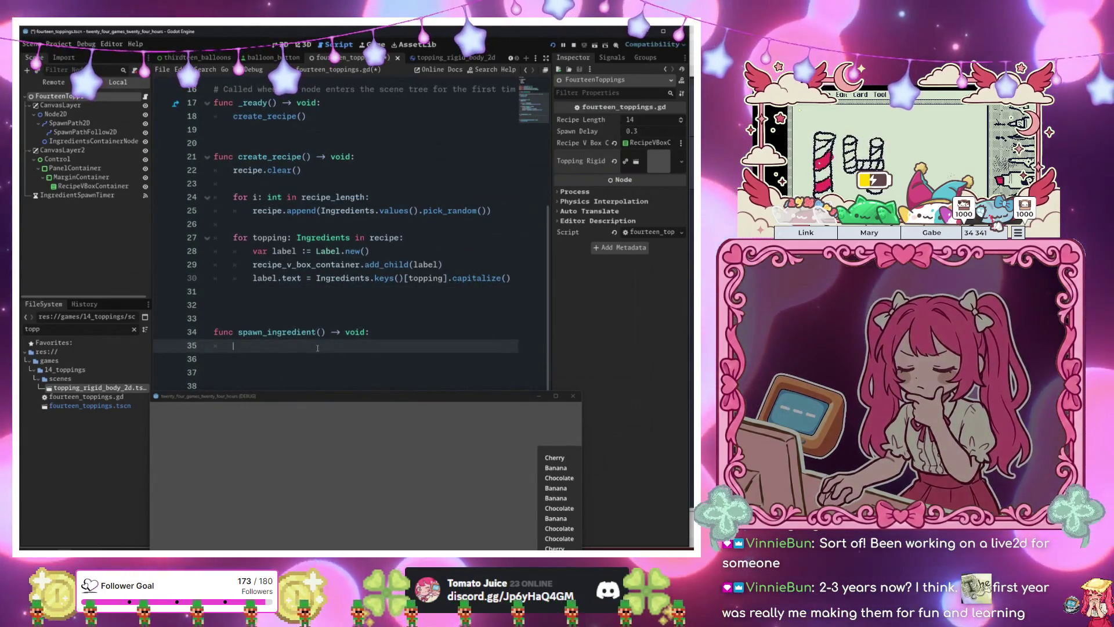
text(top)
key(Return)
- Start a 'var topping' declaration in its place, then switch to the topping_rigid_body_2d scene
text(.)
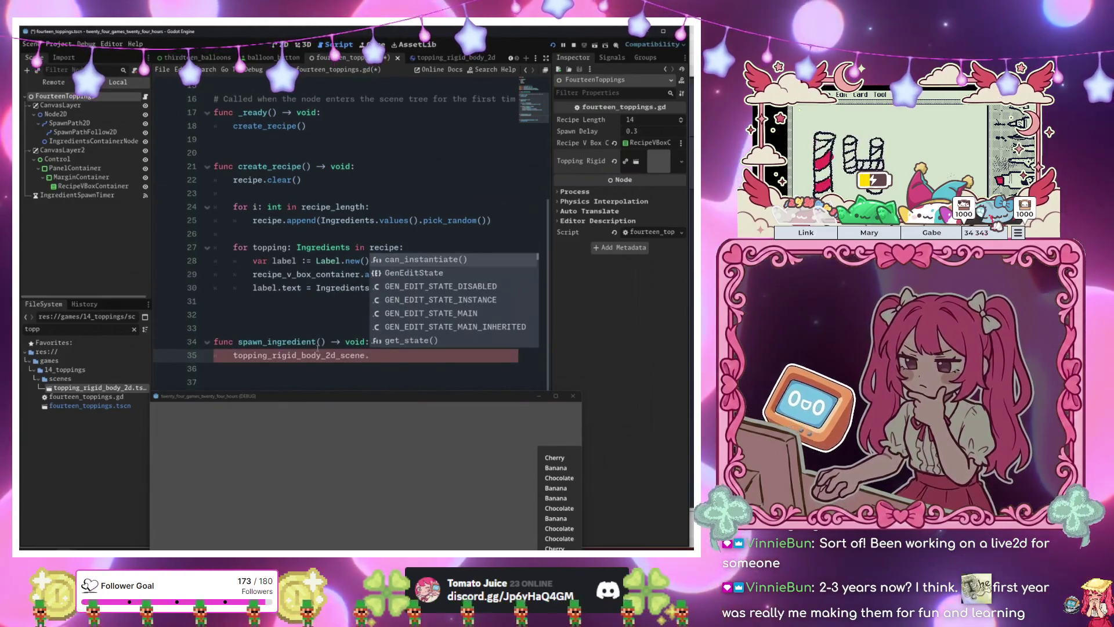
key(Escape)
key(BackSpace)
text(var topping:)
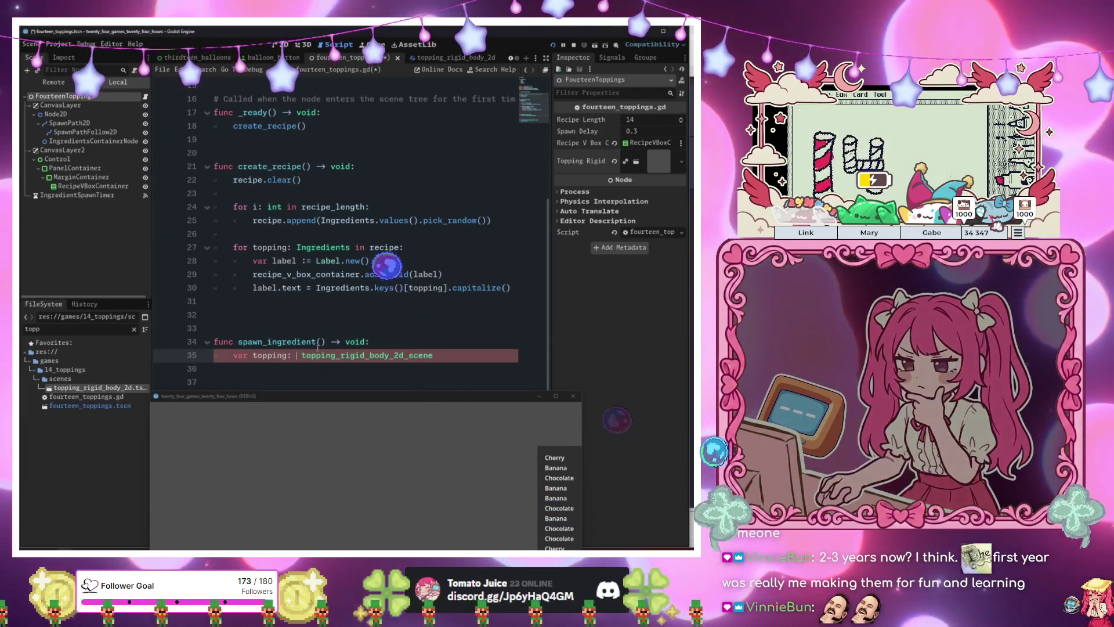
click(471, 58)
scroll(286, 100, up, 5)
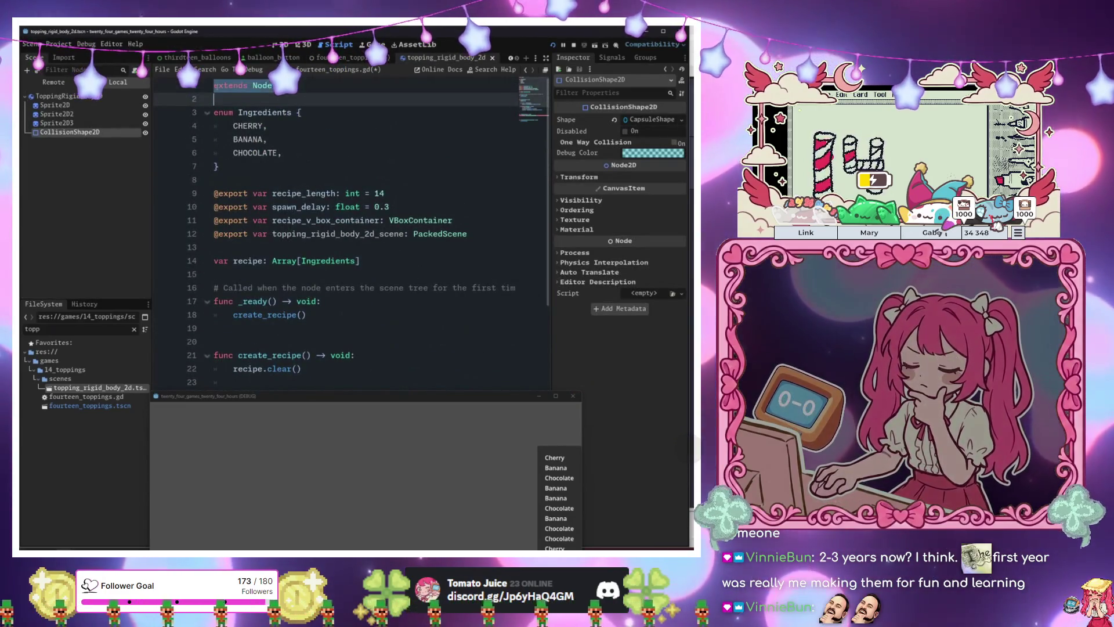
- Attach a new topping_rigid_body_2d.gd script to the ToppingRigidBody2D root node
key(Left)
text(\)
key(ctrl+shift+Return)
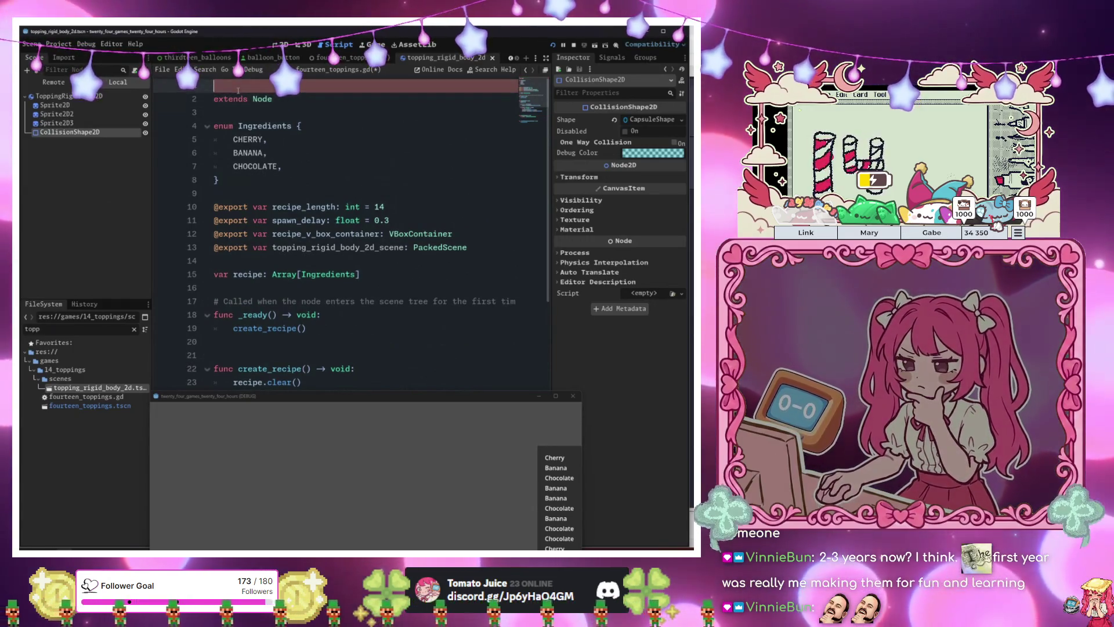
click(98, 95)
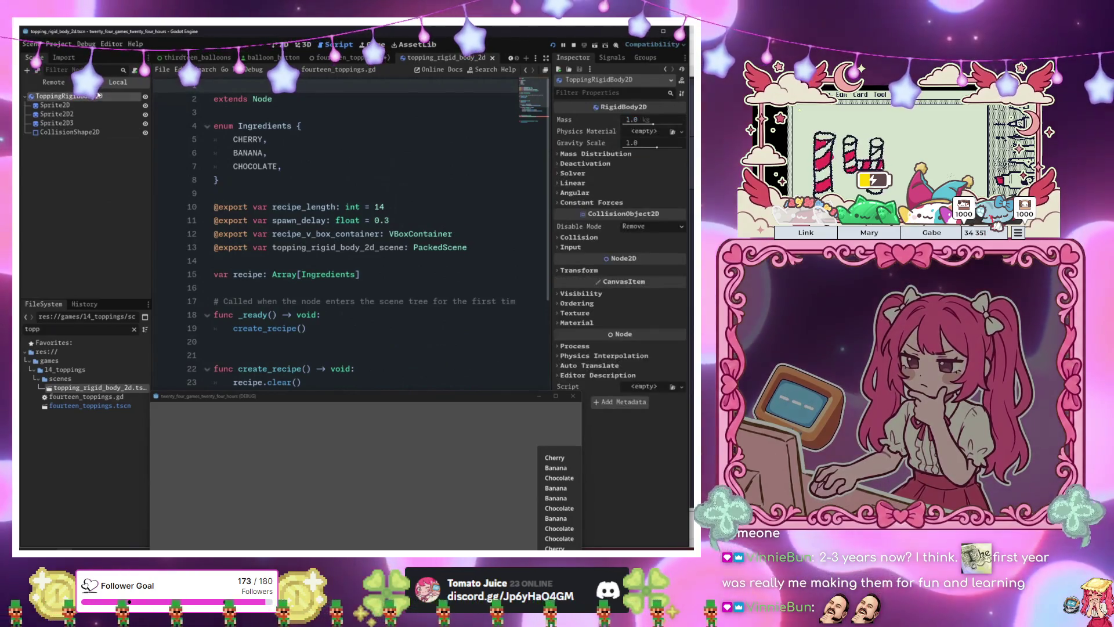
click(134, 70)
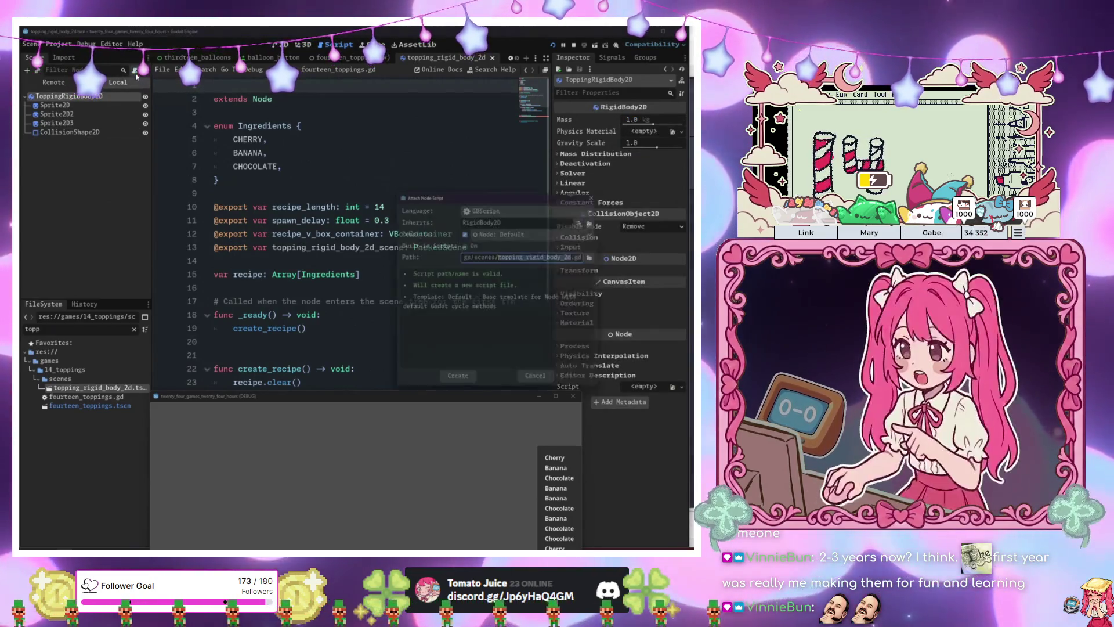
click(455, 380)
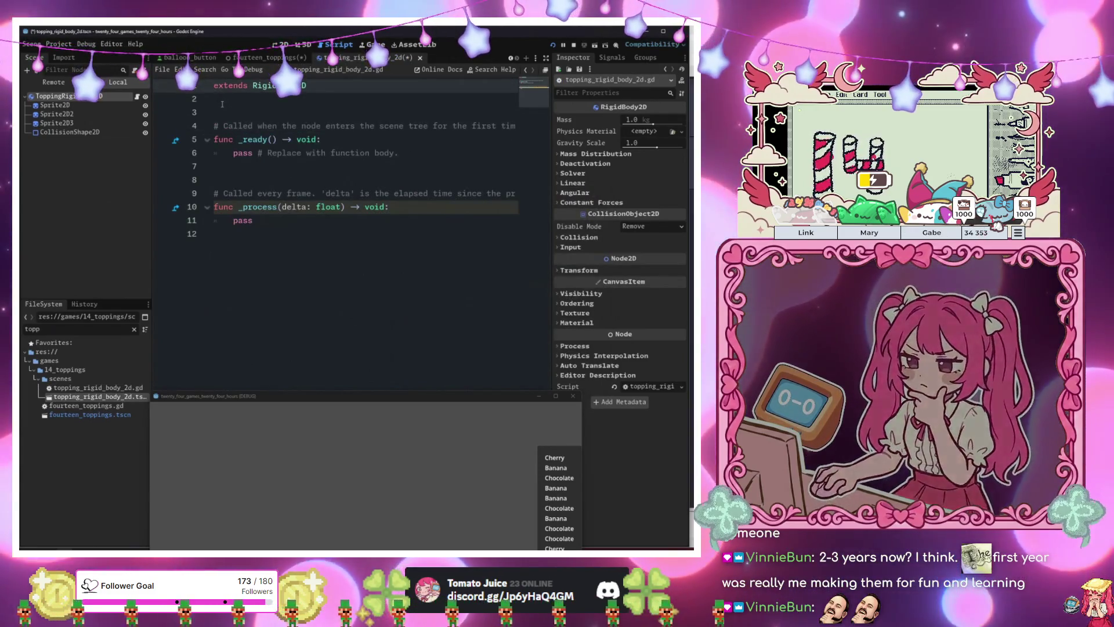
- Add 'class_name Topping' above extends RigidBody2D, then go back to fourteen_toppings
key(Return)
text(class_name T)
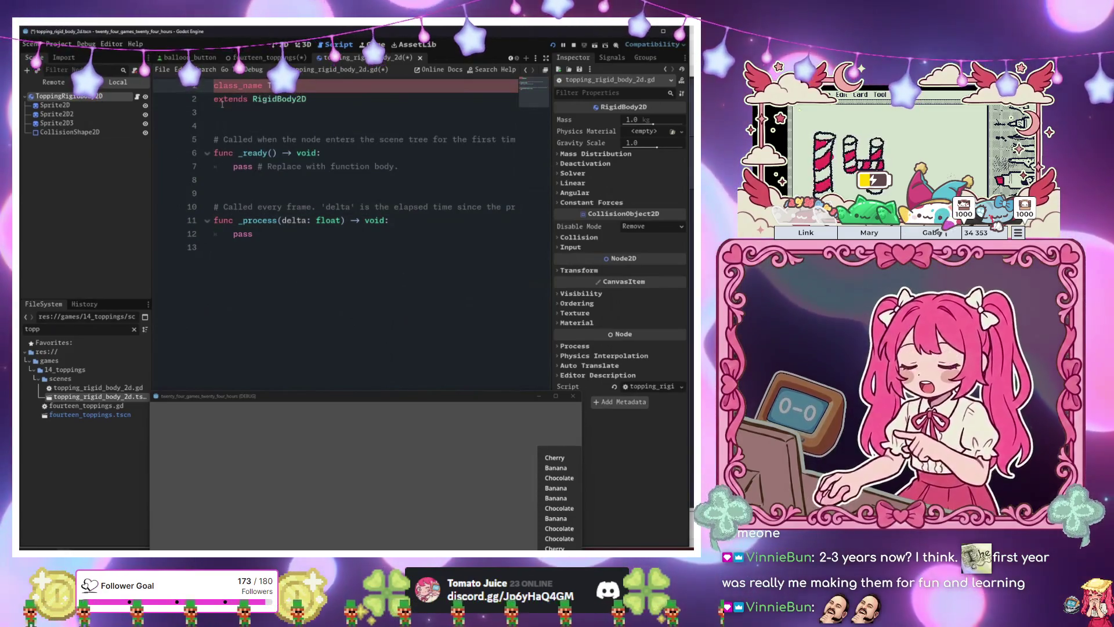
text(opping)
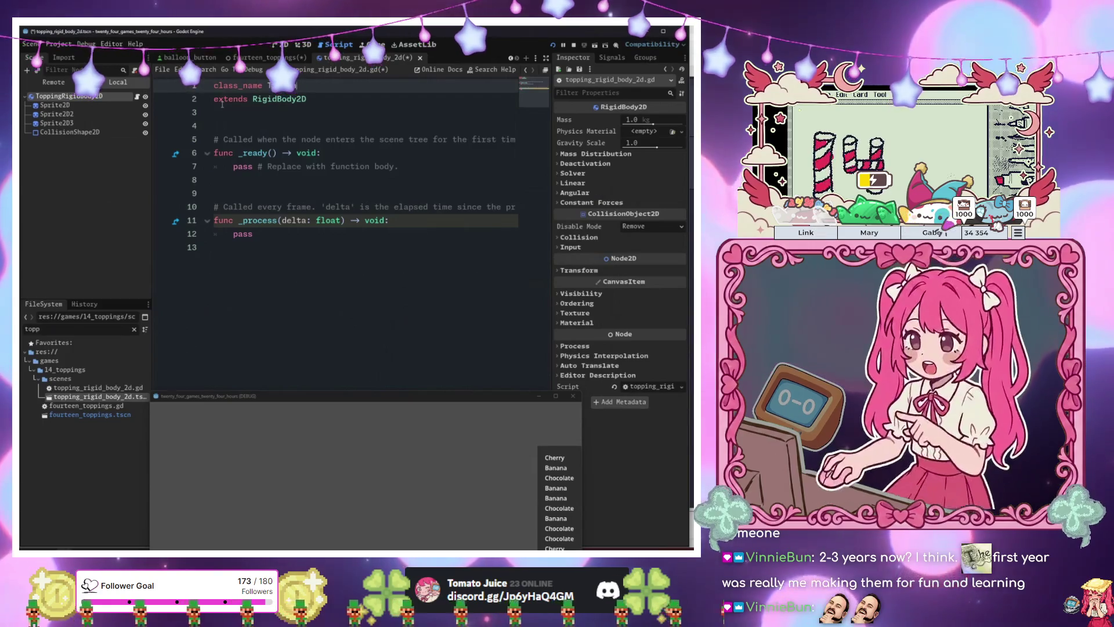
click(267, 58)
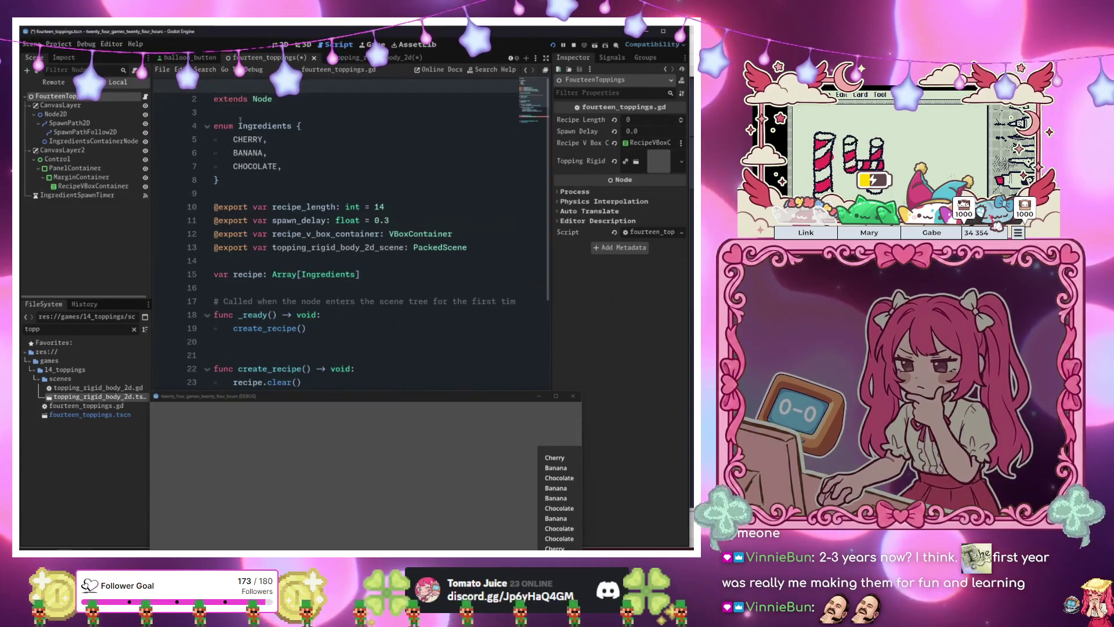
- Declare topping as a Topping created with .instantiate() from the topping scene on line 35
key(BackSpace)
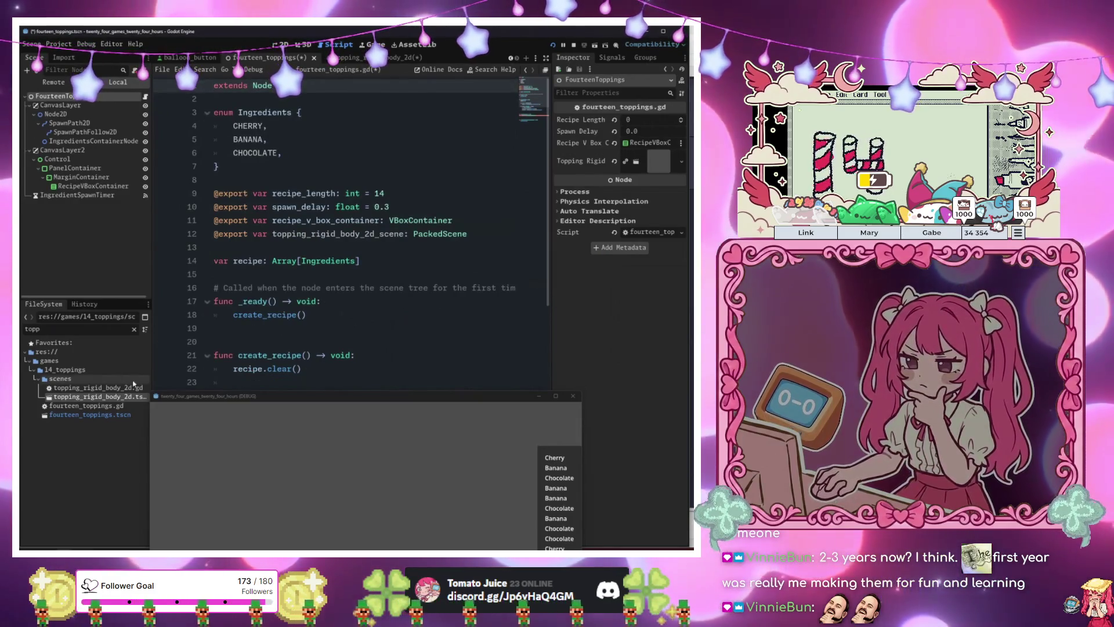
scroll(323, 290, down, 5)
click(324, 362)
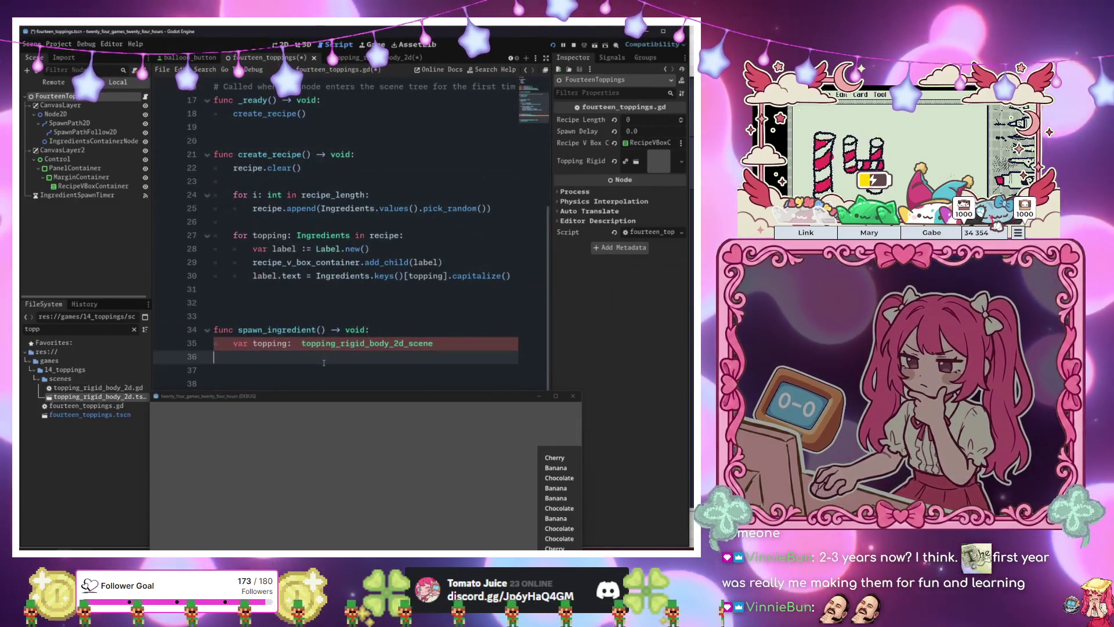
click(298, 345)
text(T)
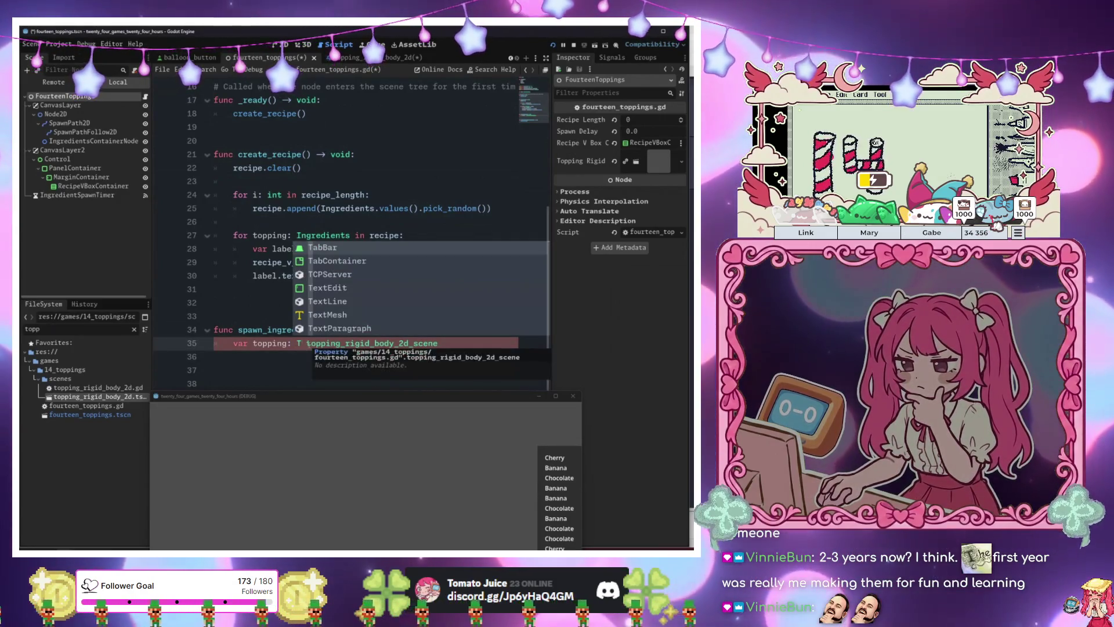
key(ctrl+s)
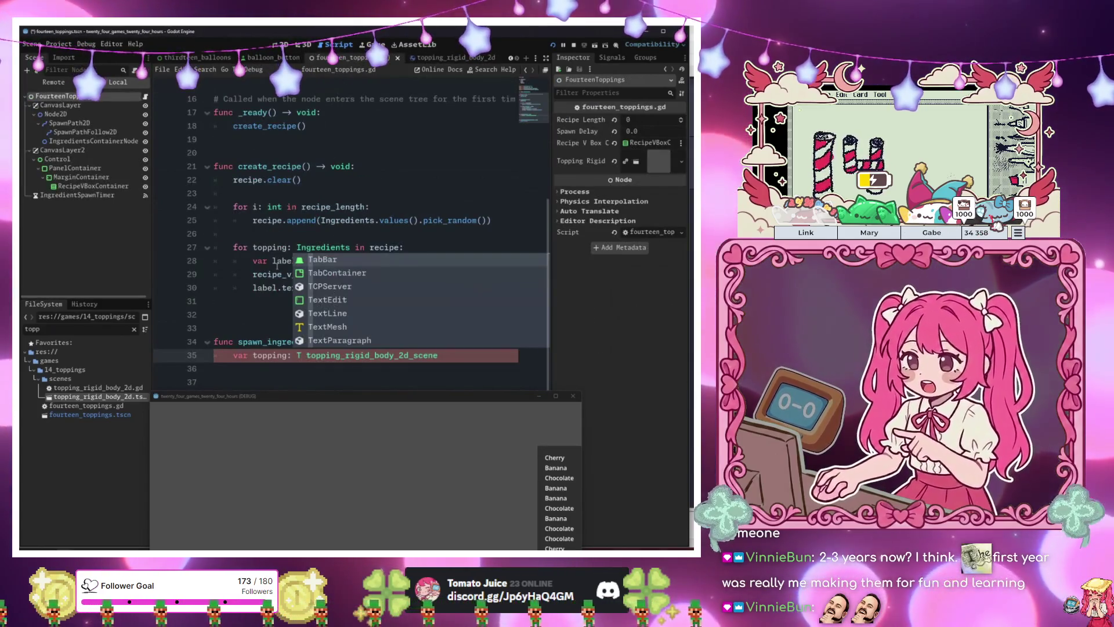
key(BackSpace)
text(Topping)
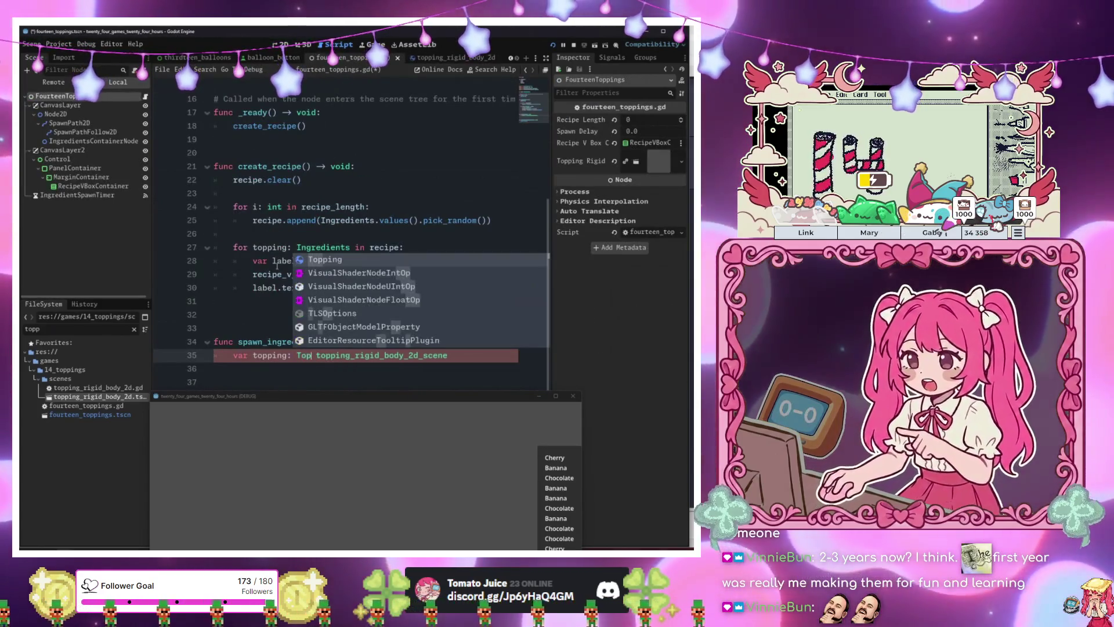
text(=)
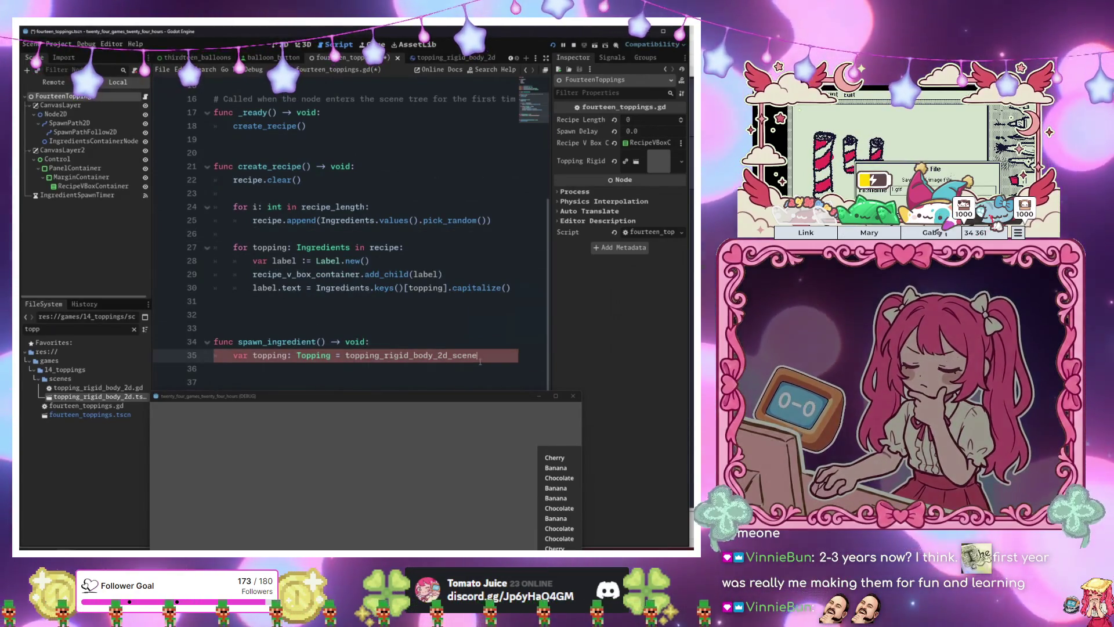
text(.instantiate()
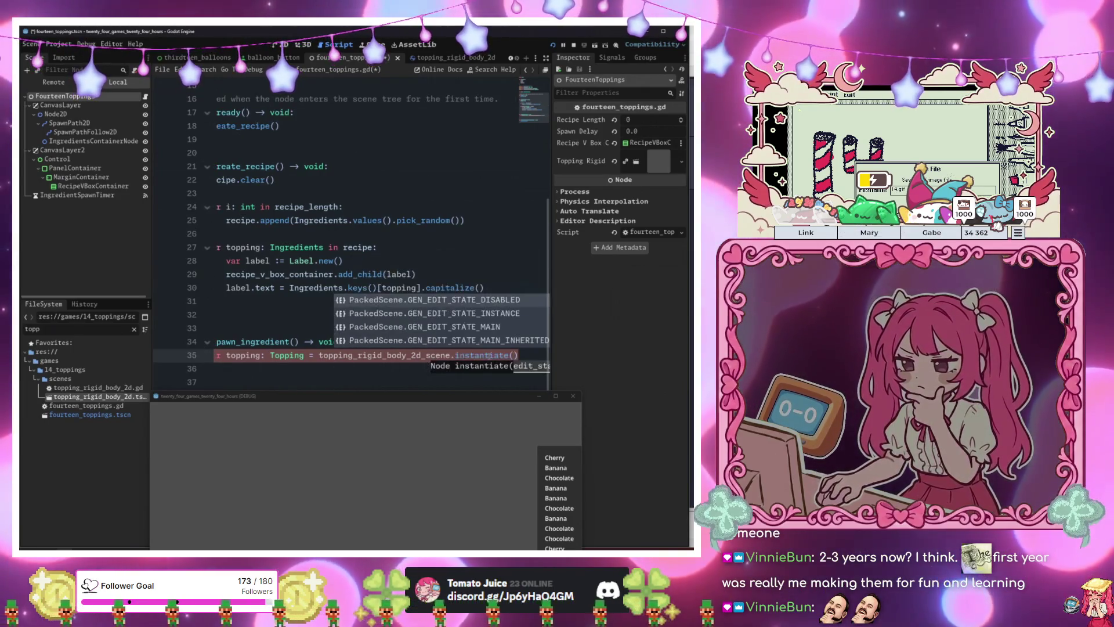
drag(372, 206, 215, 207)
- Open a new line above the topping declaration and begin a spawn path reference
click(266, 370)
key(Tab)
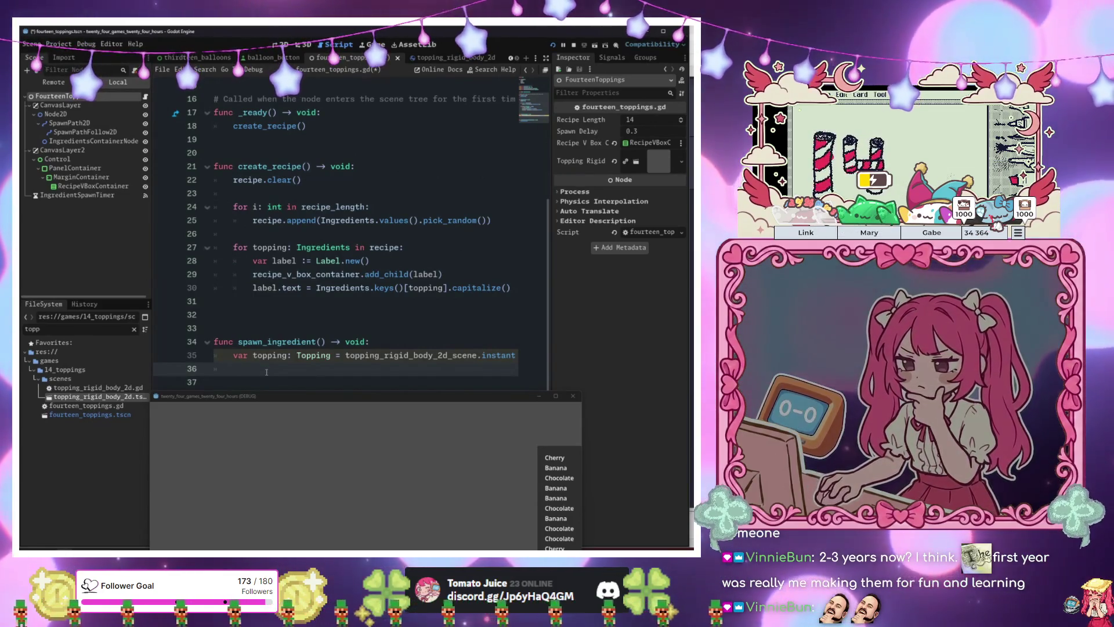
text(topping)
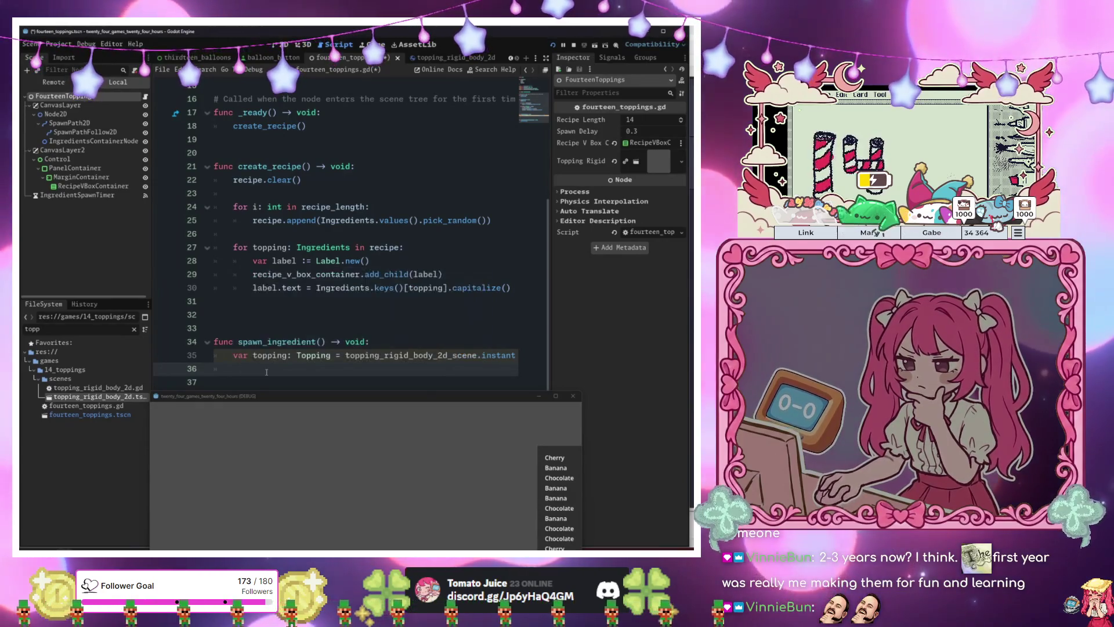
text(.)
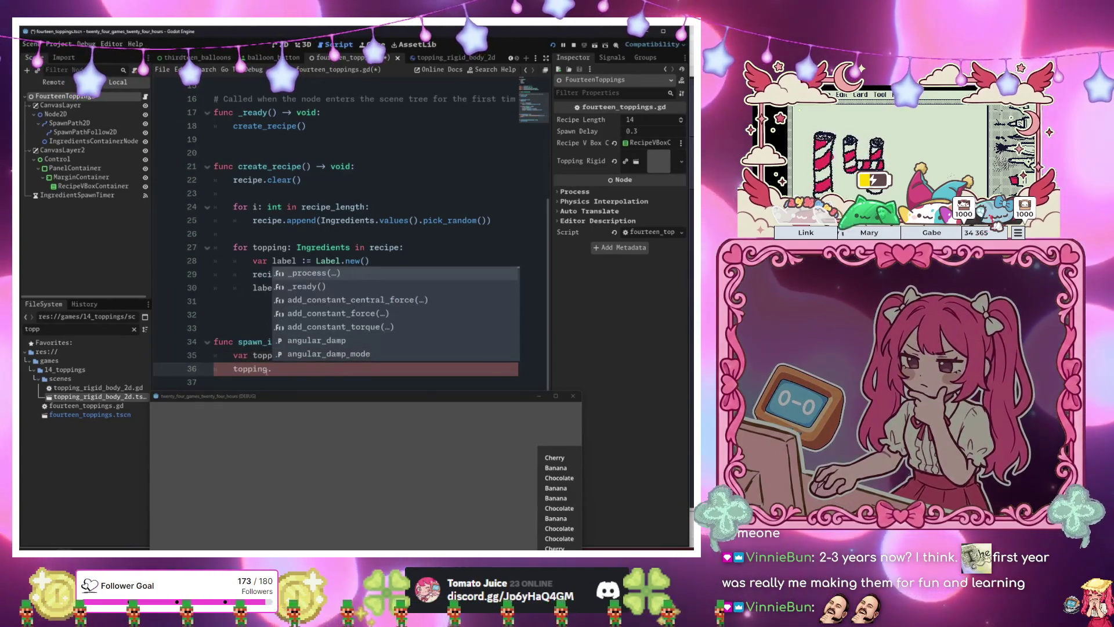
key(BackSpace)
key(BackSpace)
key(BackSpace)
text(t)
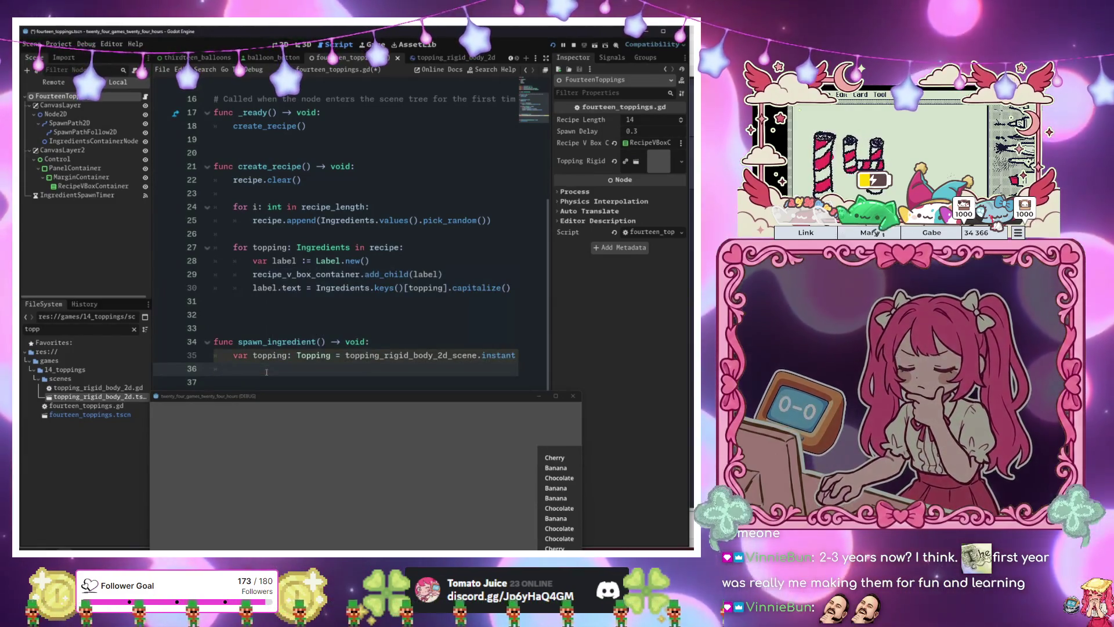
key(alt+Up)
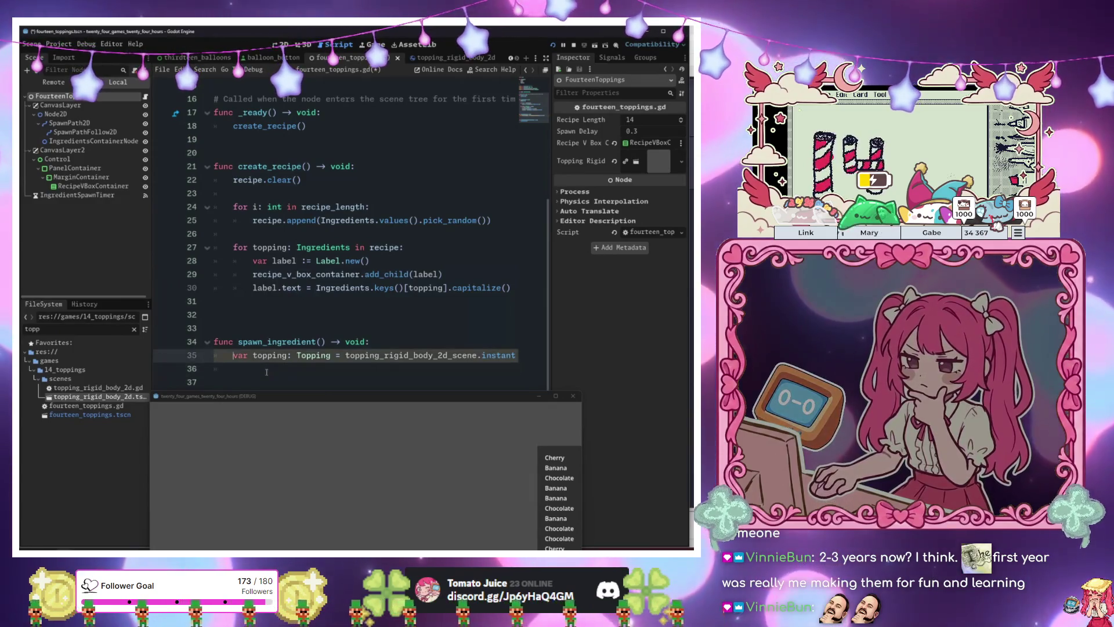
key(Return)
key(Up)
text(spaw)
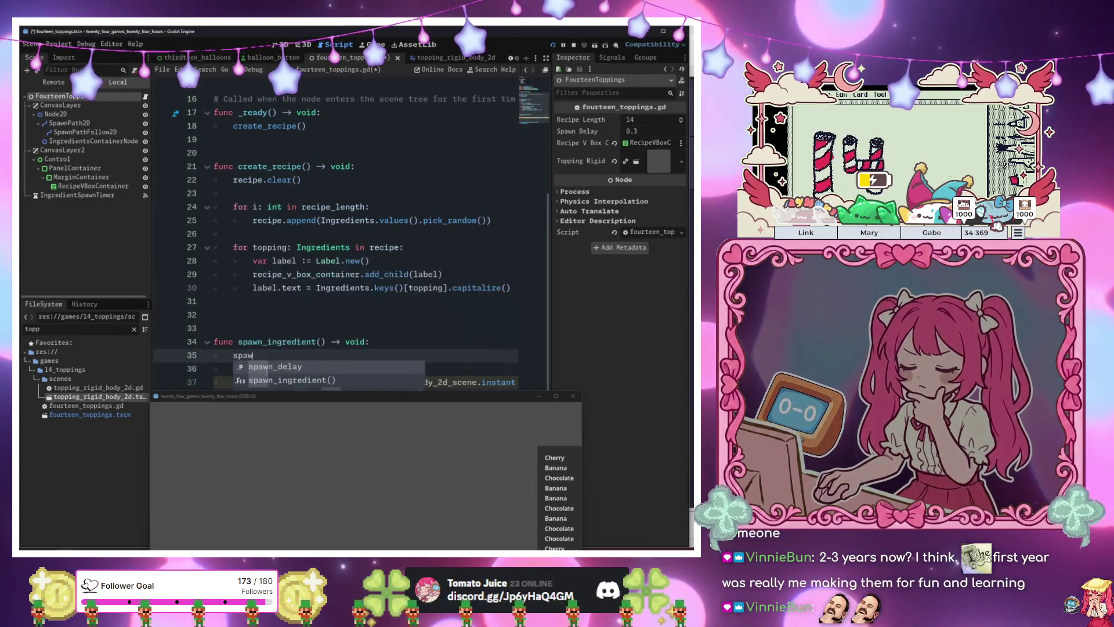
text(n_pat)
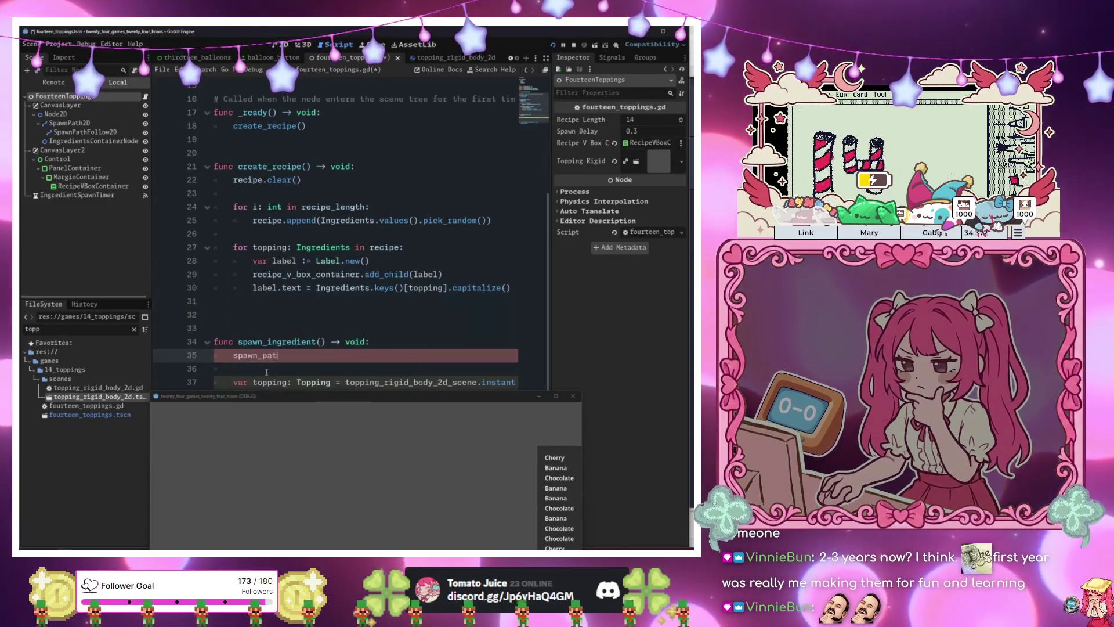
- Add SpawnPath2D and SpawnPathFollow2D to the script as exported variables and save
scroll(284, 244, up, 5)
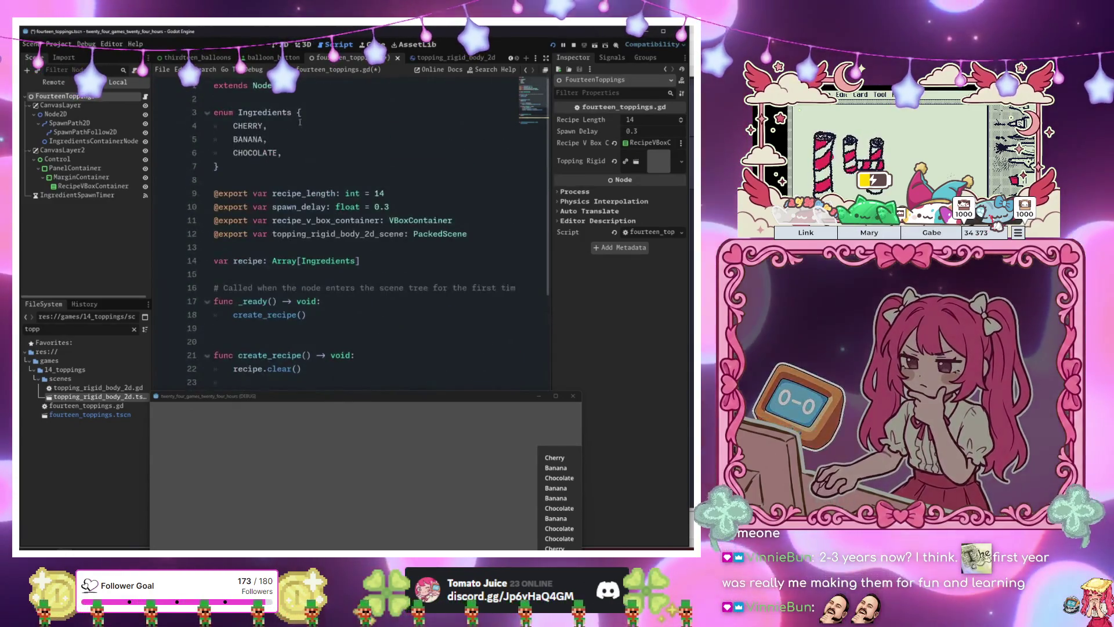
click(76, 132)
shift+click(65, 123)
mouse_move(65, 123)
mouse_down()
mouse_move(244, 235)
mouse_move(247, 249)
mouse_up()
scroll(248, 249, down, 6)
key(ctrl+s)
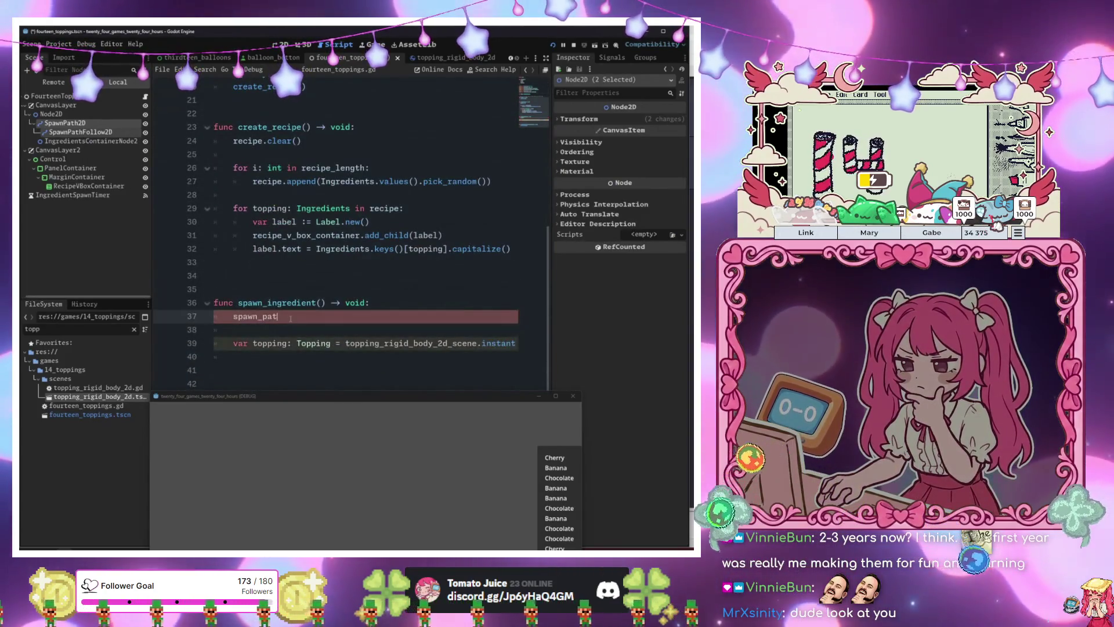
- Set spawn_path_follow_2d.progress_ratio = randf() to pick a random spawn point
text(h_)
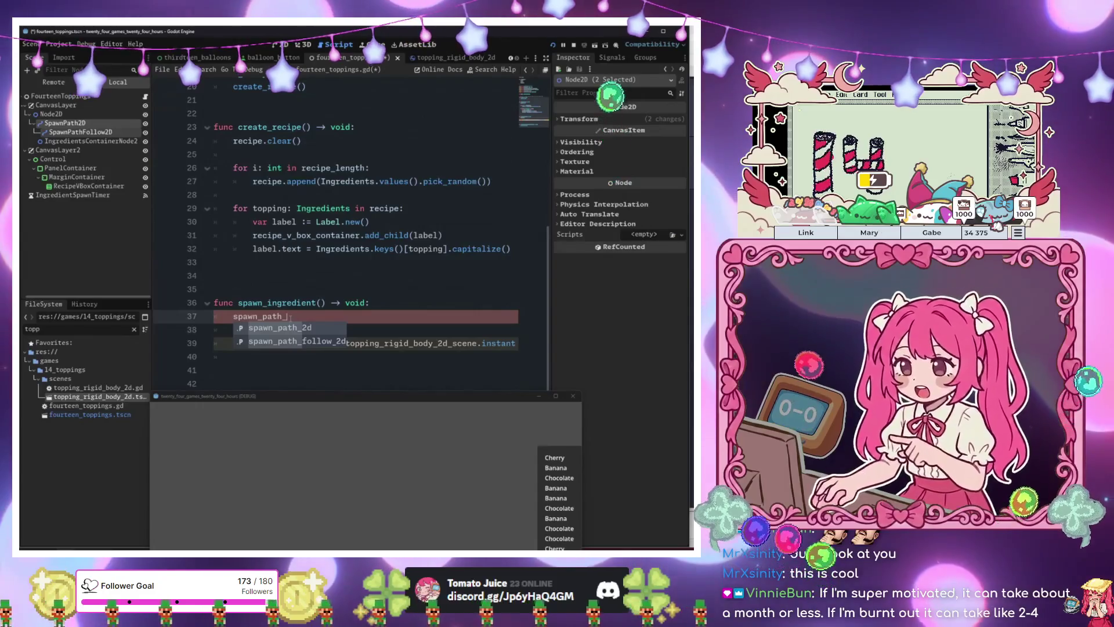
key(Down)
key(Return)
text(.p)
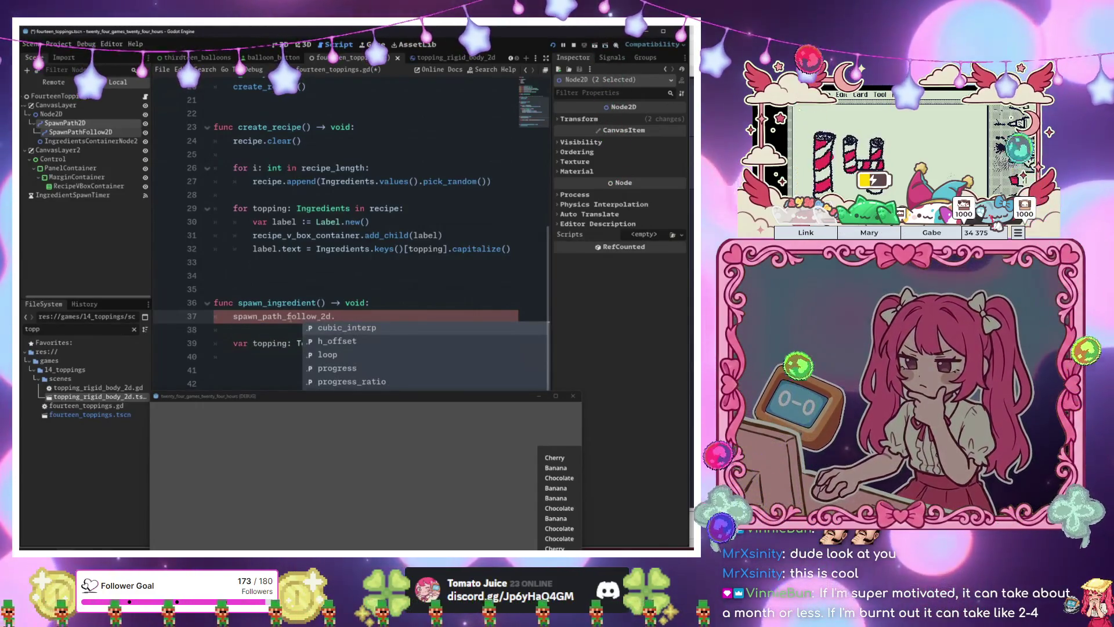
key(Down)
key(Return)
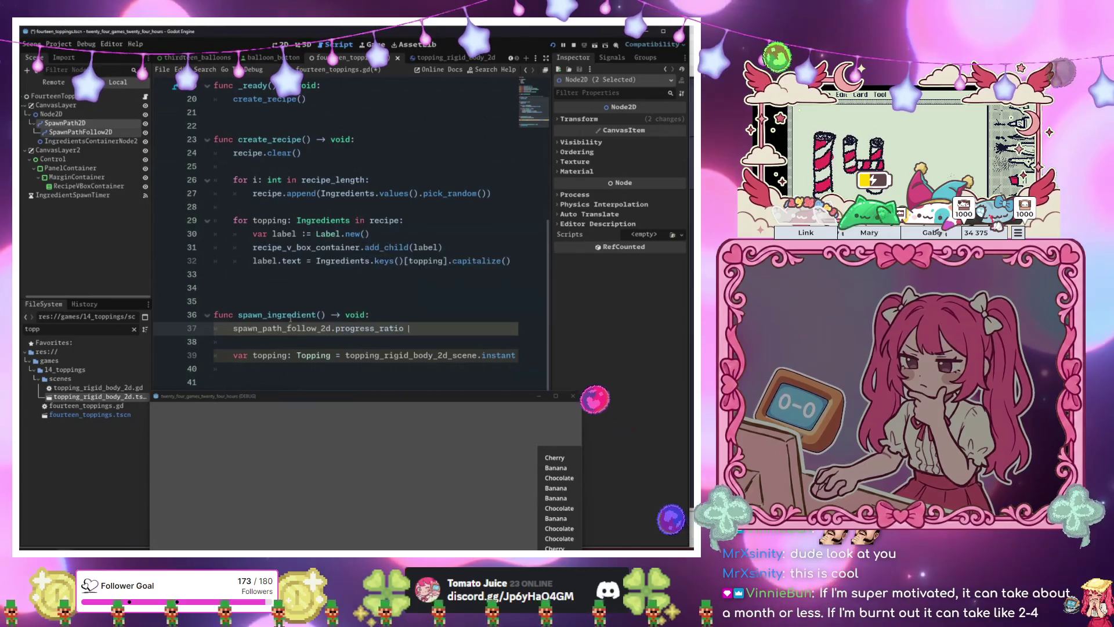
text(= randf)
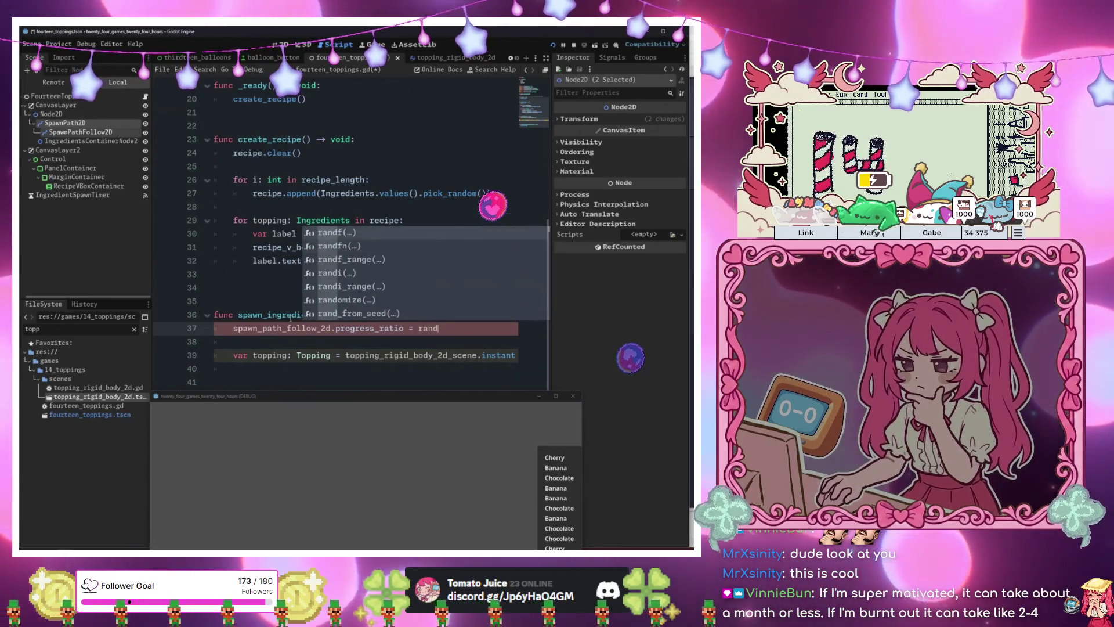
key(Return)
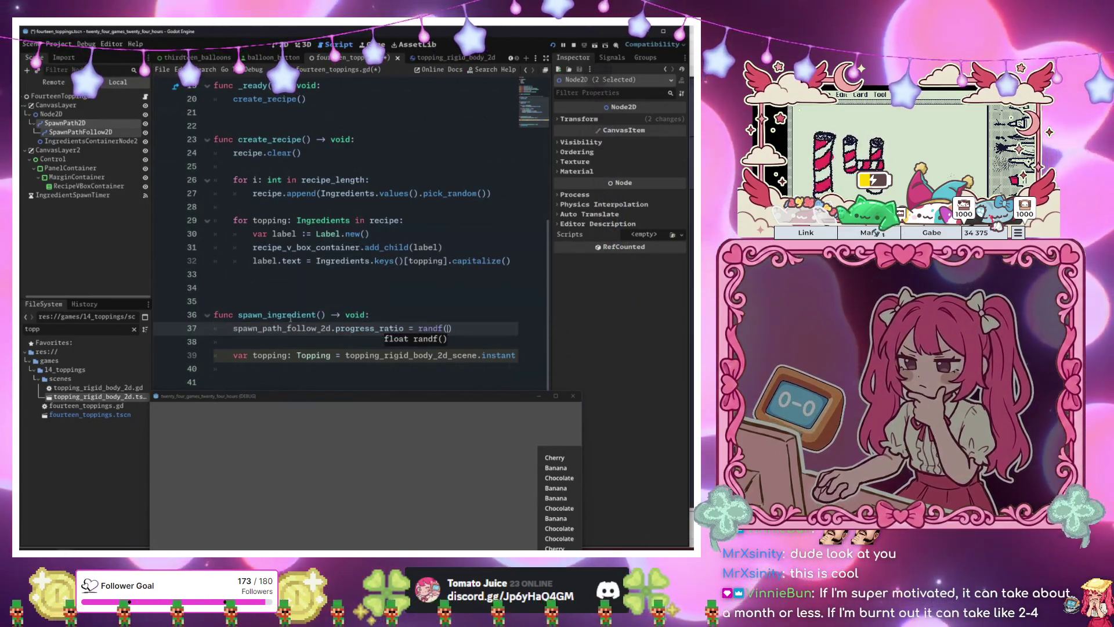
- Begin line 41 with 'topping.position =' in spawn_ingredient
key(Down)
key(Down)
key(Down)
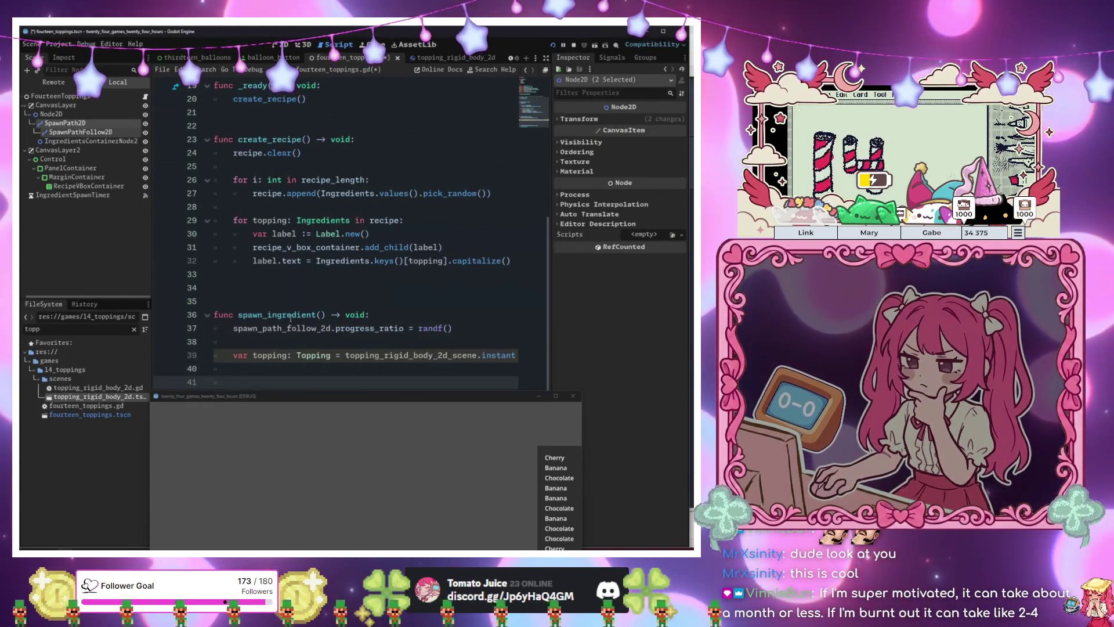
key(Up)
key(Down)
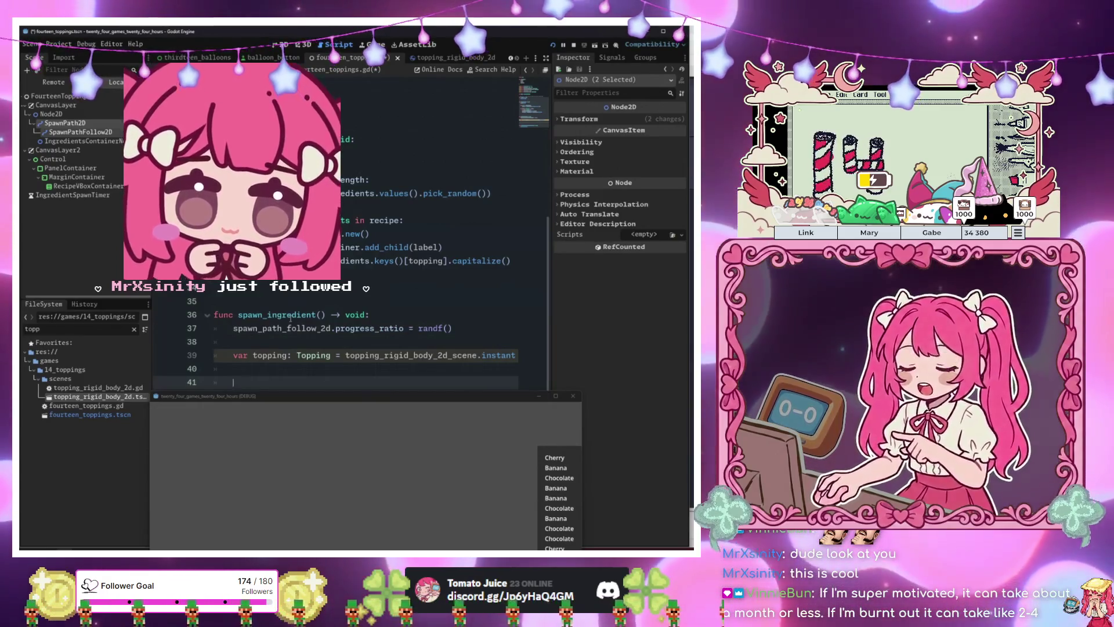
text(topping.s)
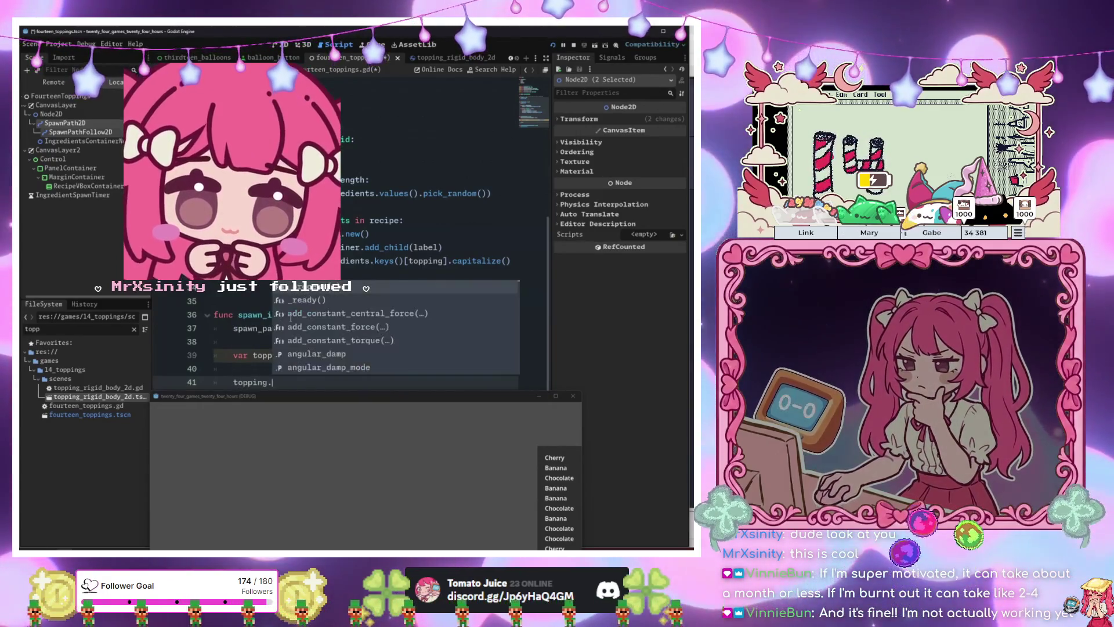
key(BackSpace)
text(position =)
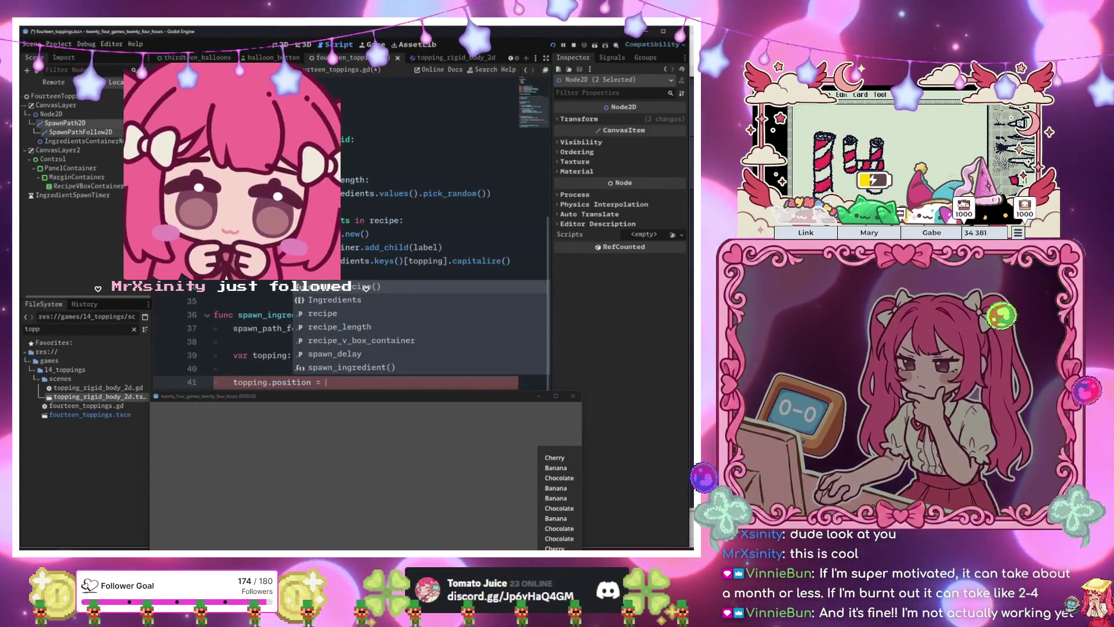
click(329, 355)
click(347, 380)
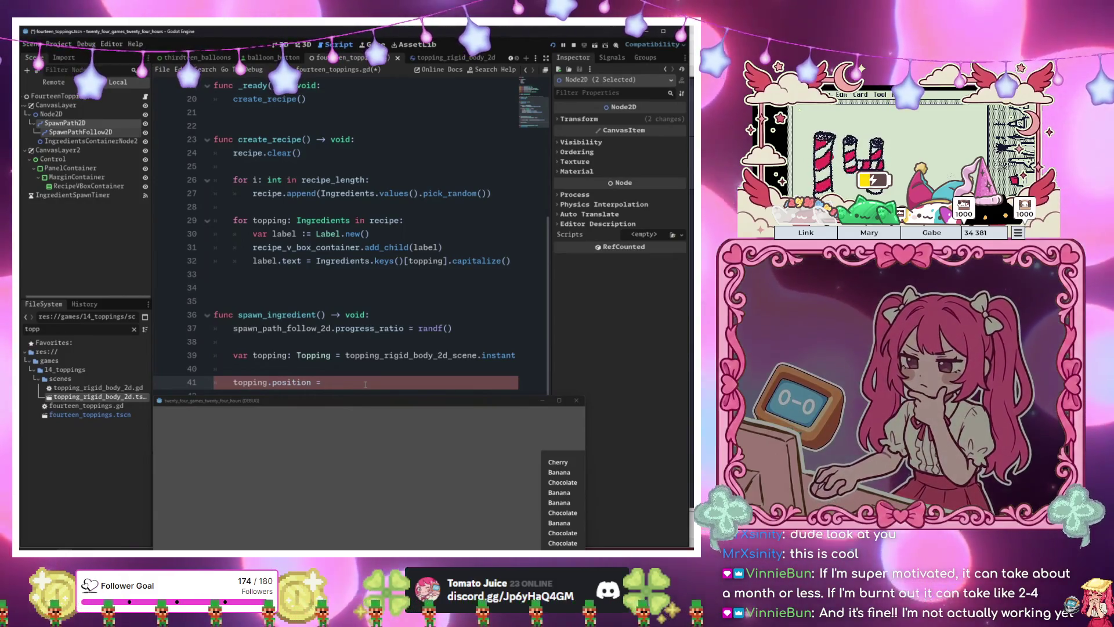
text(toppi)
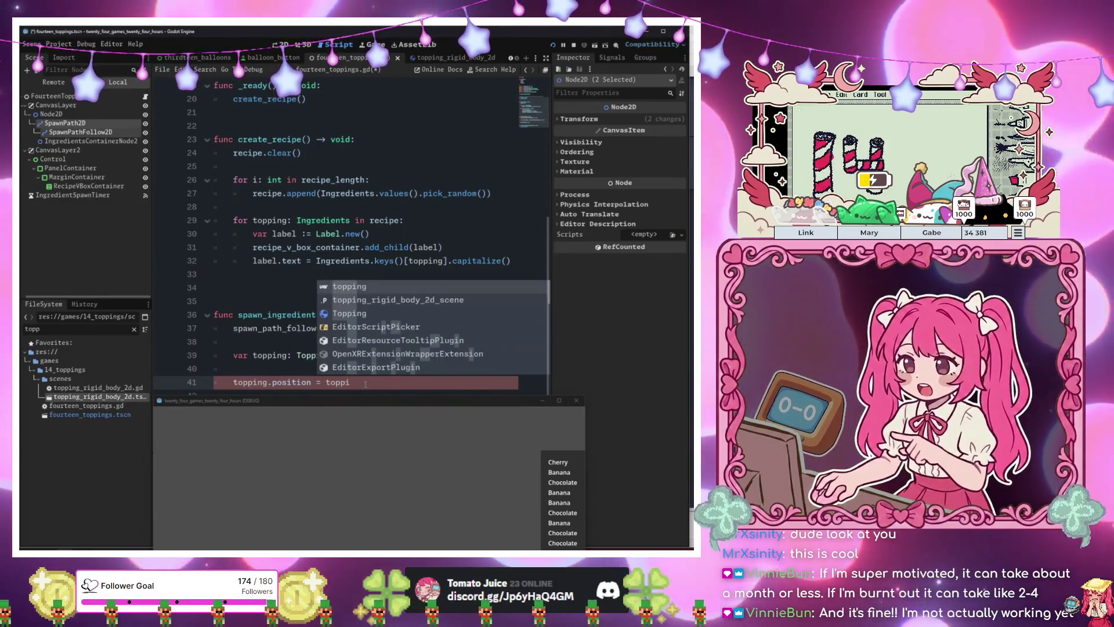
key(BackSpace)
key(BackSpace)
key(BackSpace)
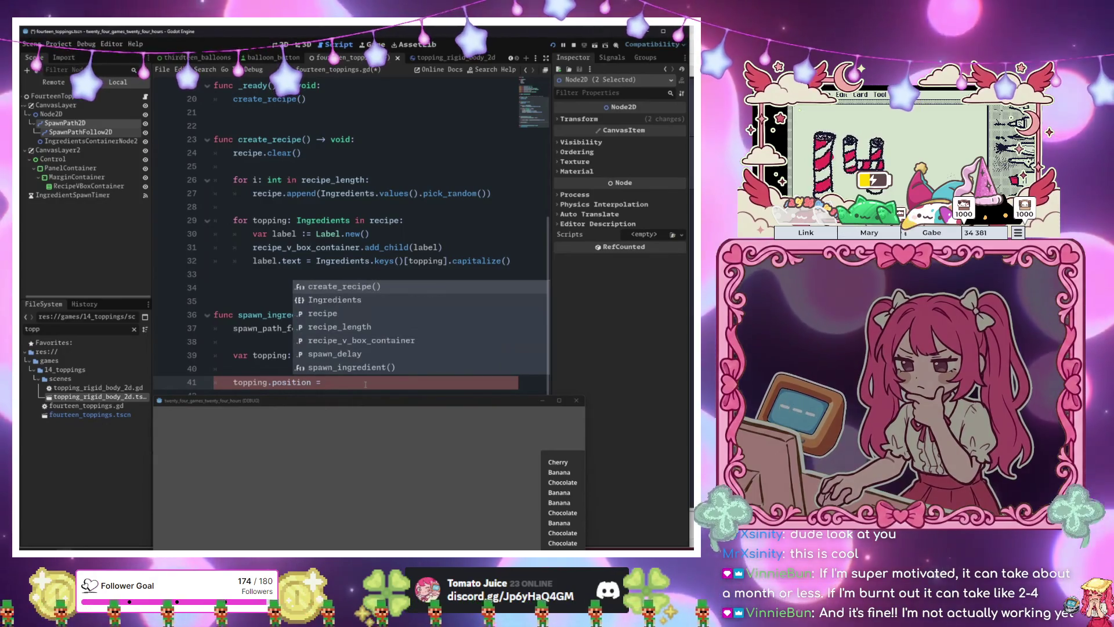
text(topp)
key(Return)
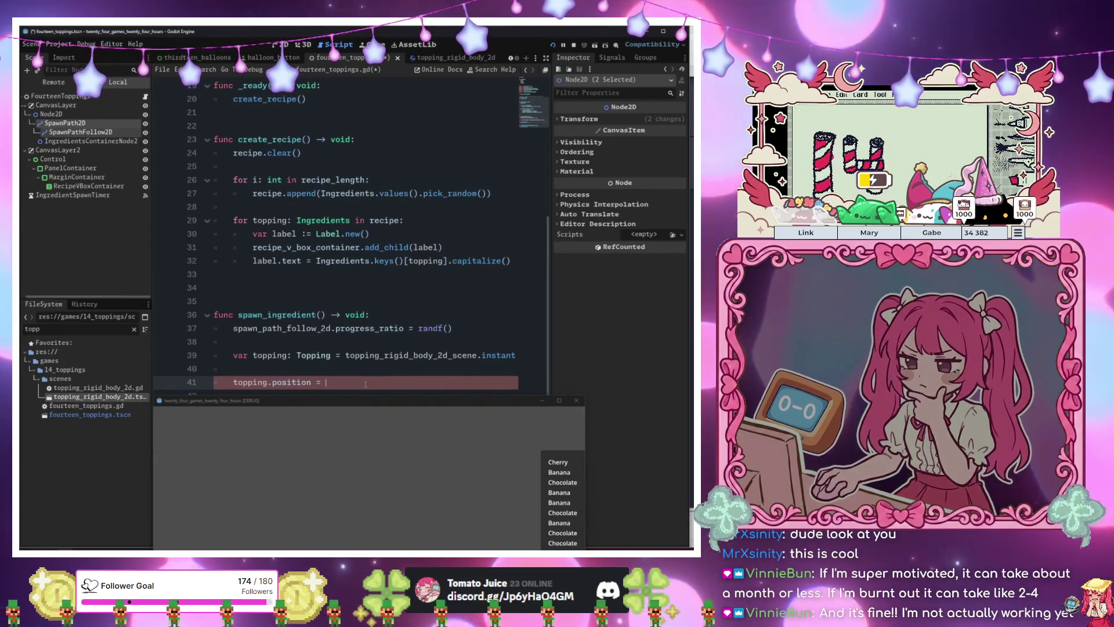
- Finish line 41 as spawn_path_2d.position + spawn_path_follow_2d.position, then save and run
text(spaw)
key(Down)
key(Down)
key(Return)
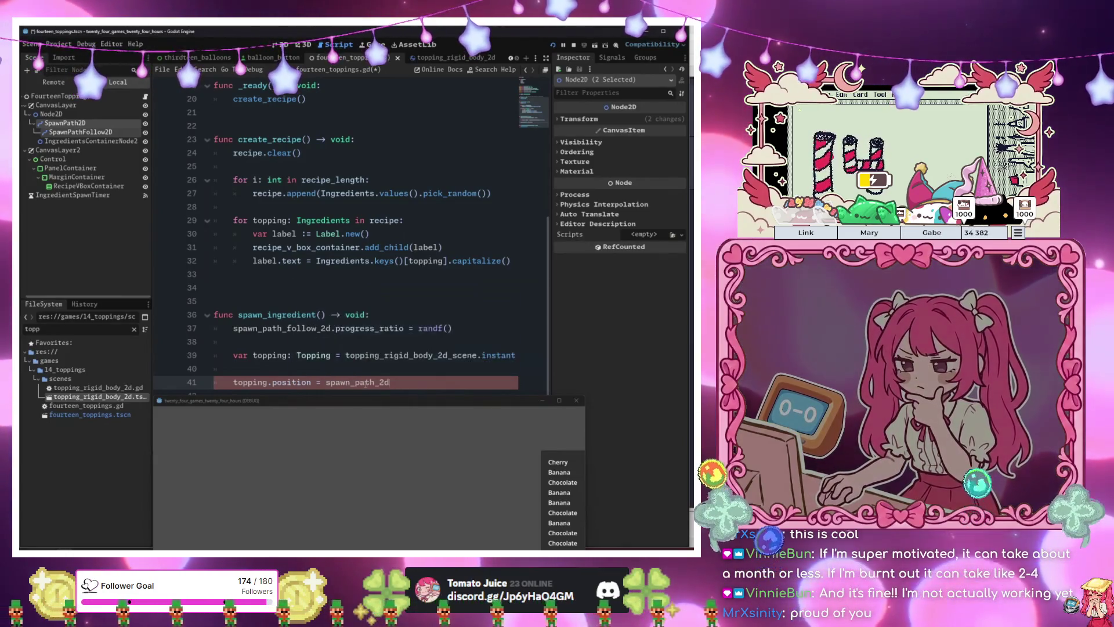
text(.pos)
key(Return)
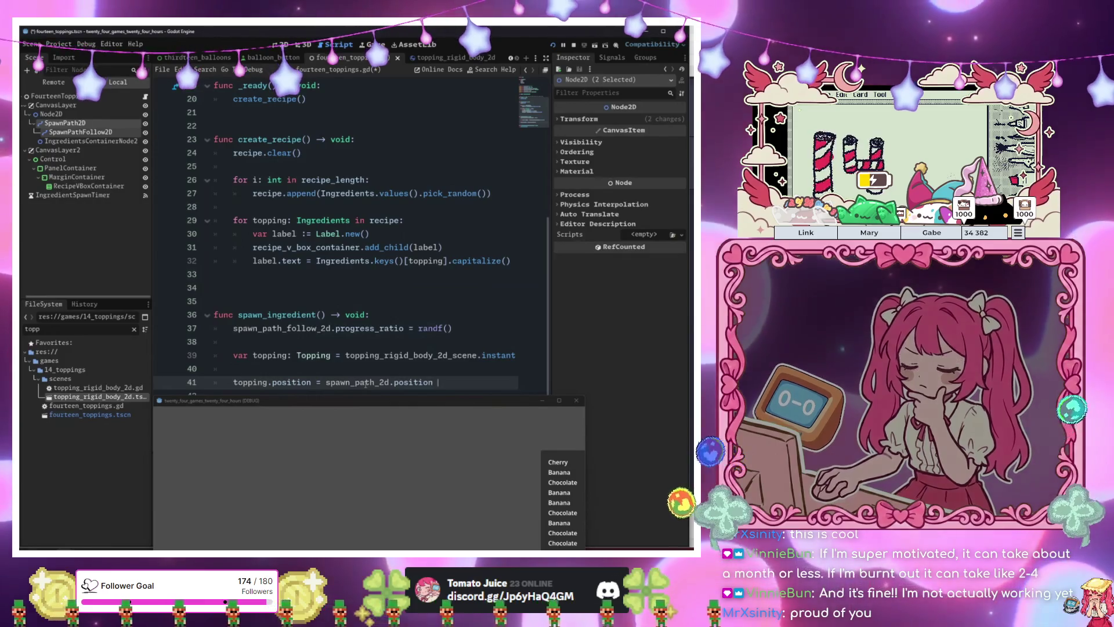
text(+ spaw)
key(Down)
key(Down)
key(Down)
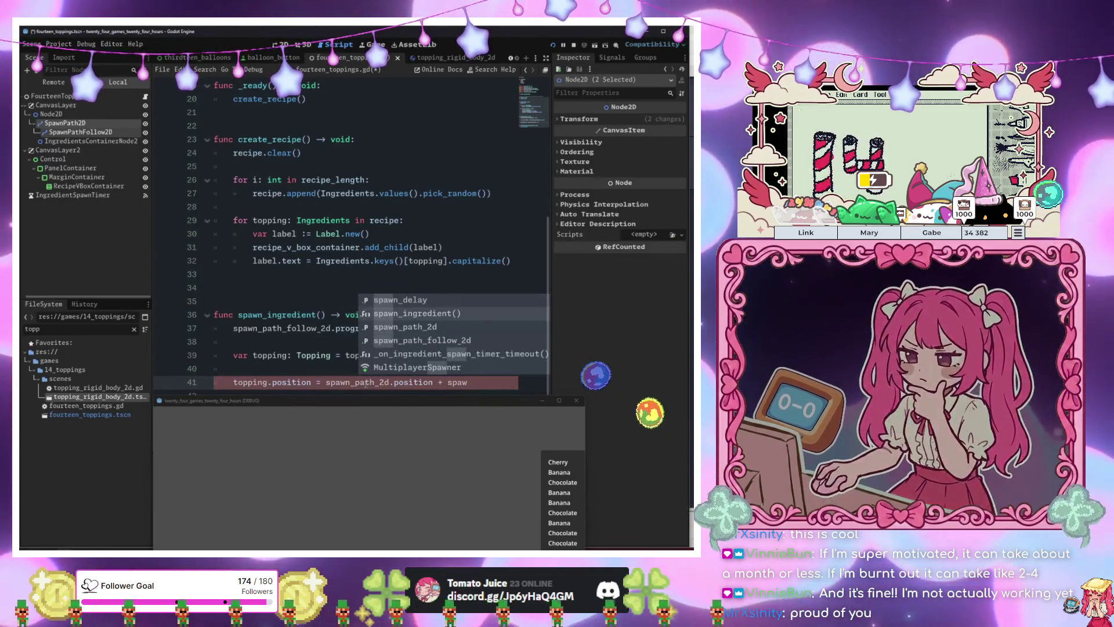
key(Return)
text(.po)
key(Escape)
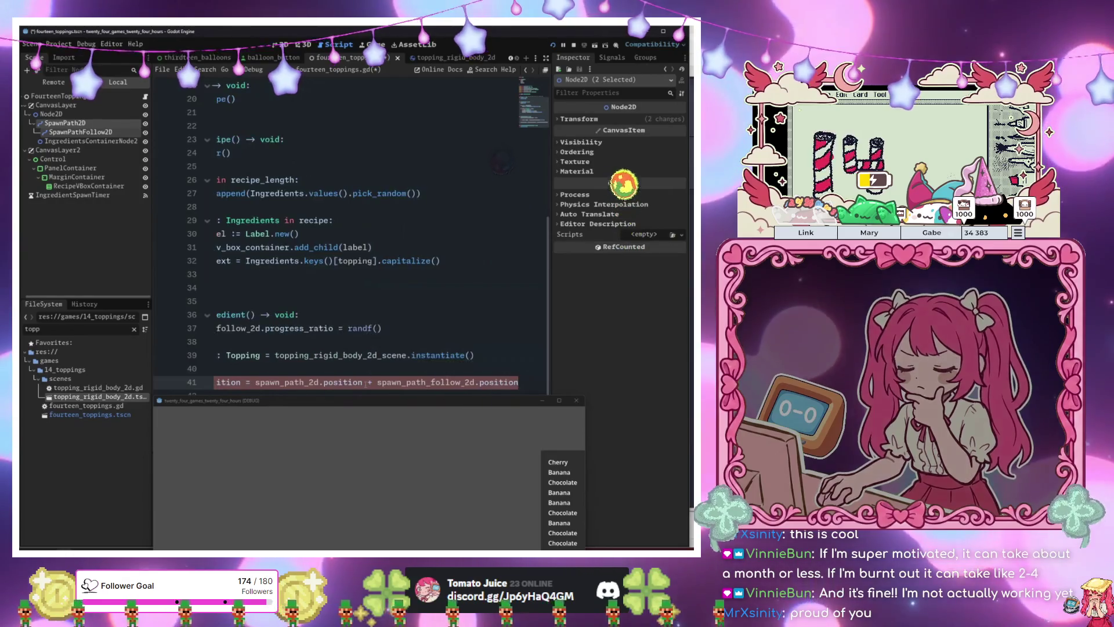
key(Up)
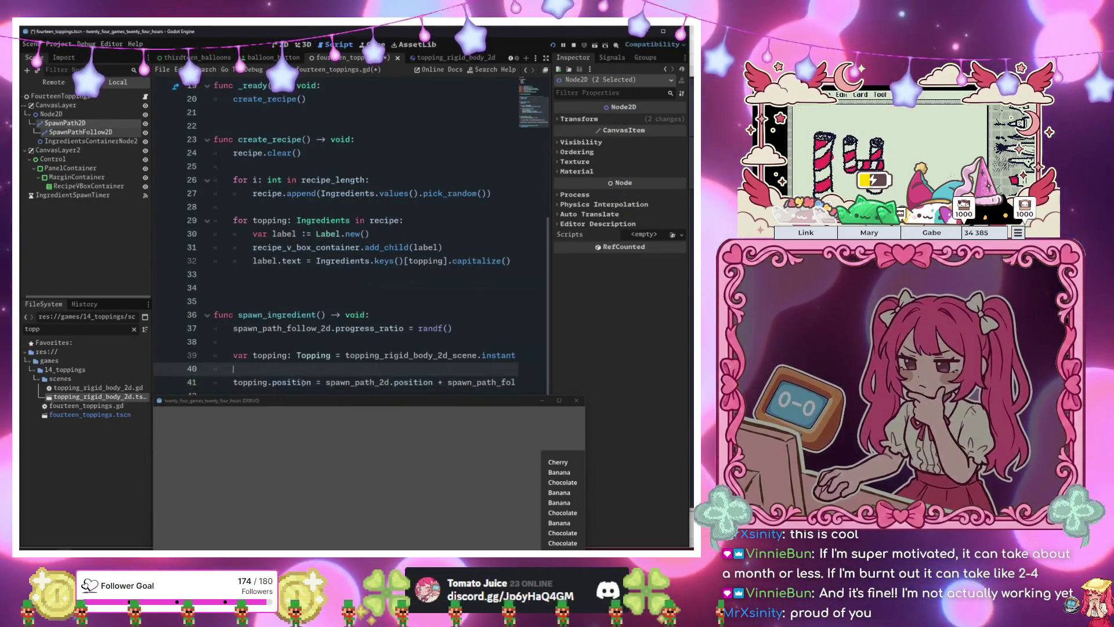
key(ctrl+s)
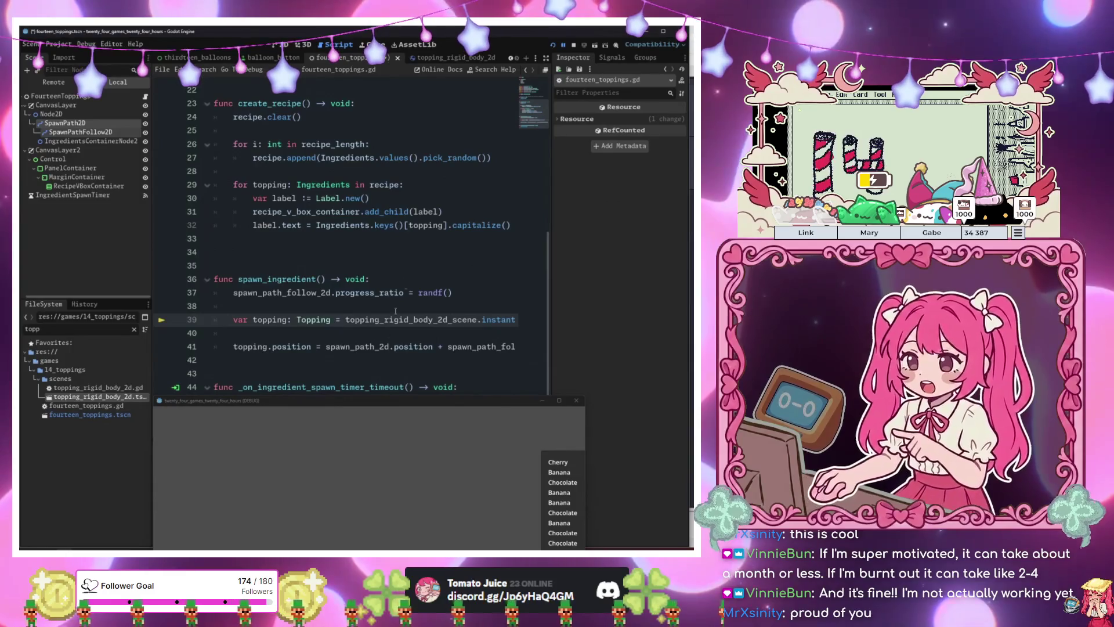
- Inspect the topping_rigid_body_2d scene's CollisionShape2D and root body properties
click(445, 58)
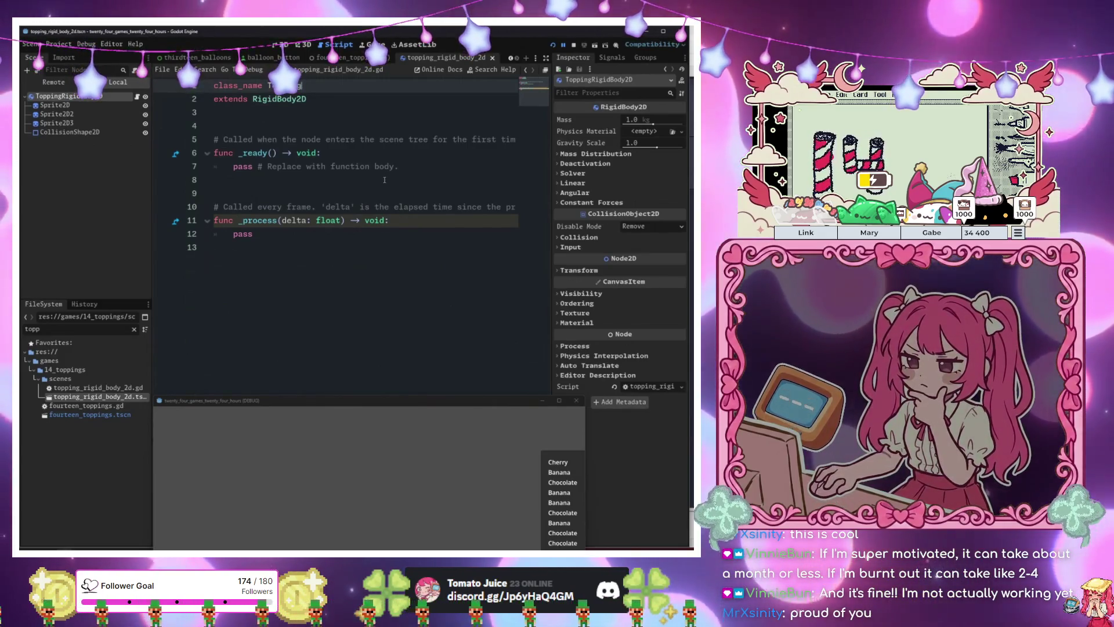
click(85, 133)
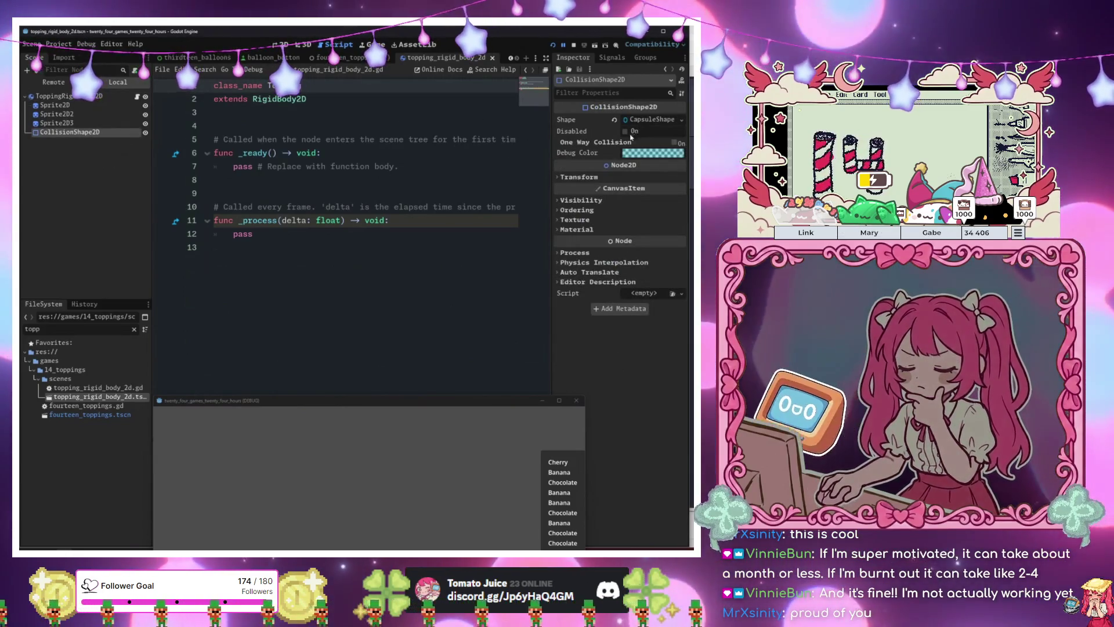
click(95, 97)
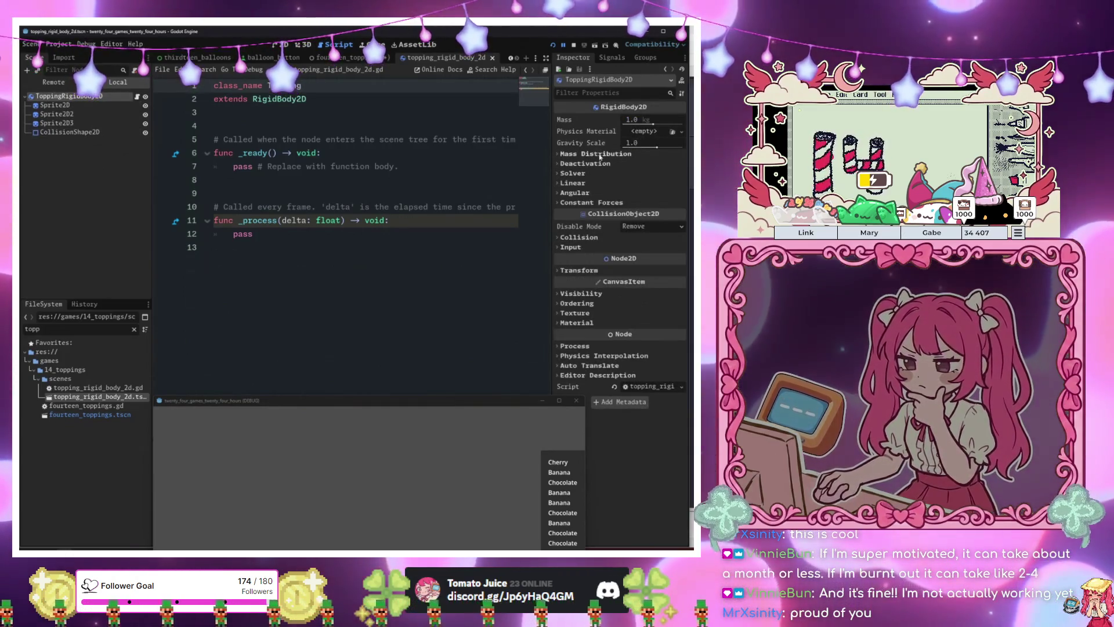
click(407, 168)
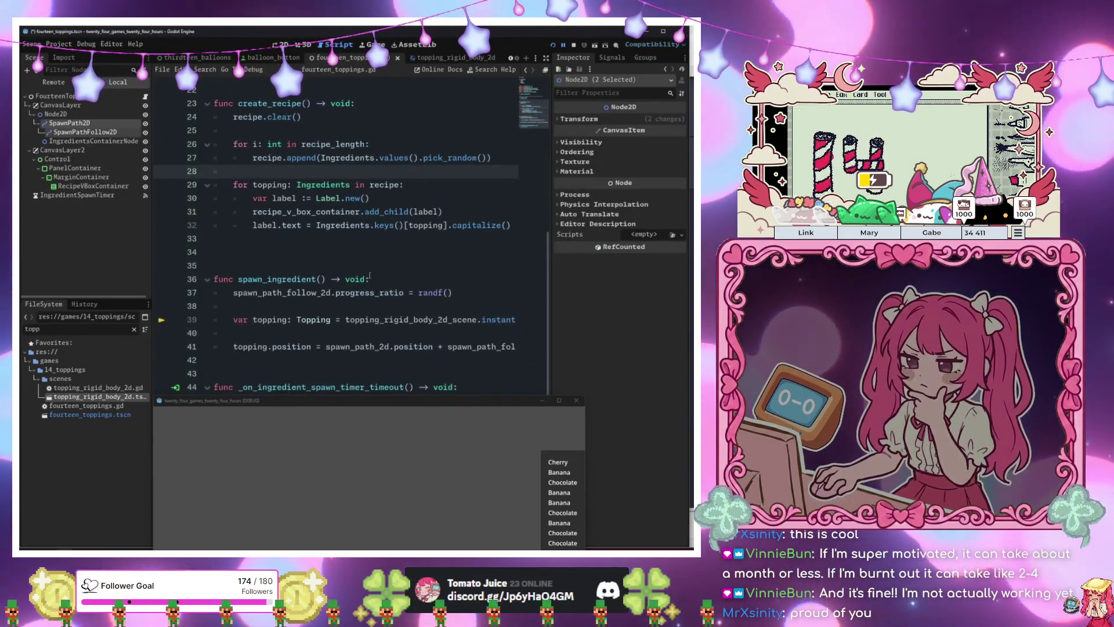
- Stop the game, run it once more and stop it, then review the topping script and return to fourteen_toppings
key(F8)
key(F6)
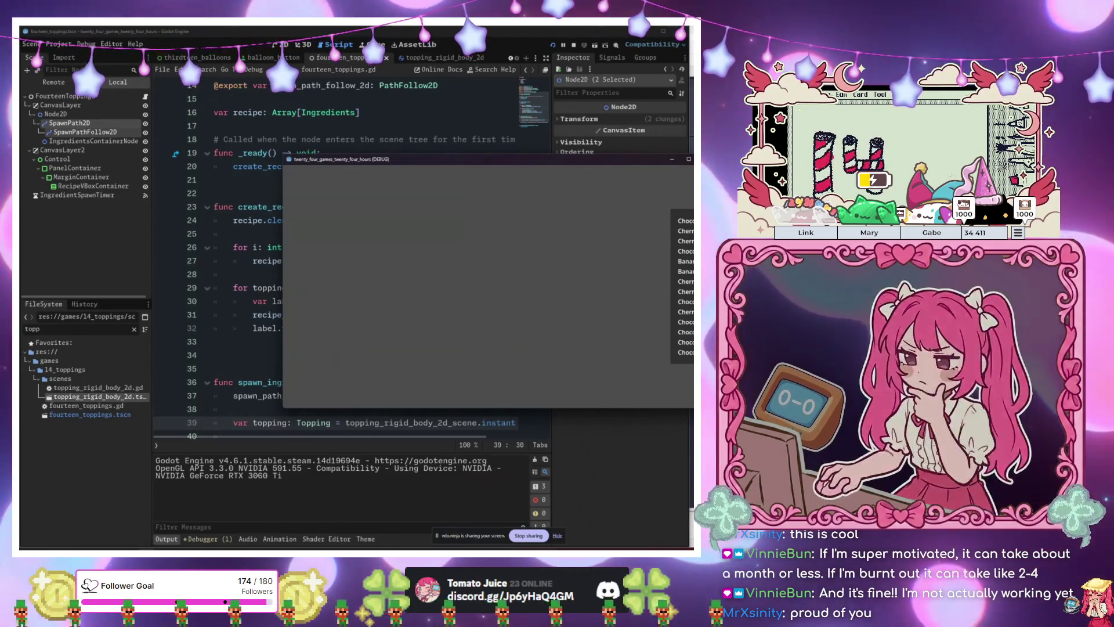
key(F8)
click(469, 185)
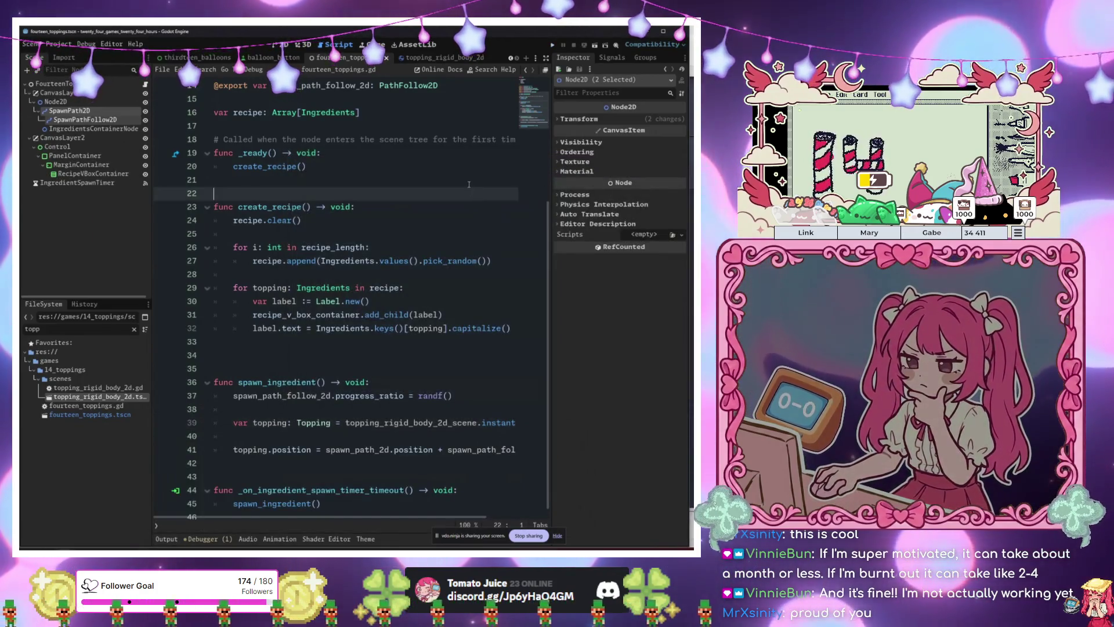
click(438, 59)
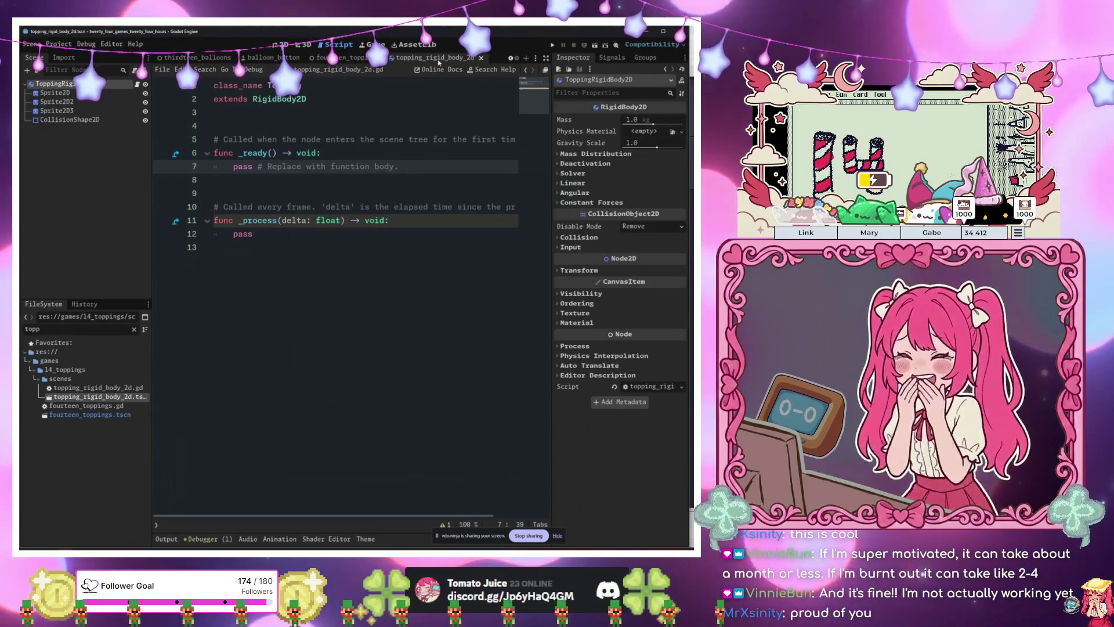
click(298, 220)
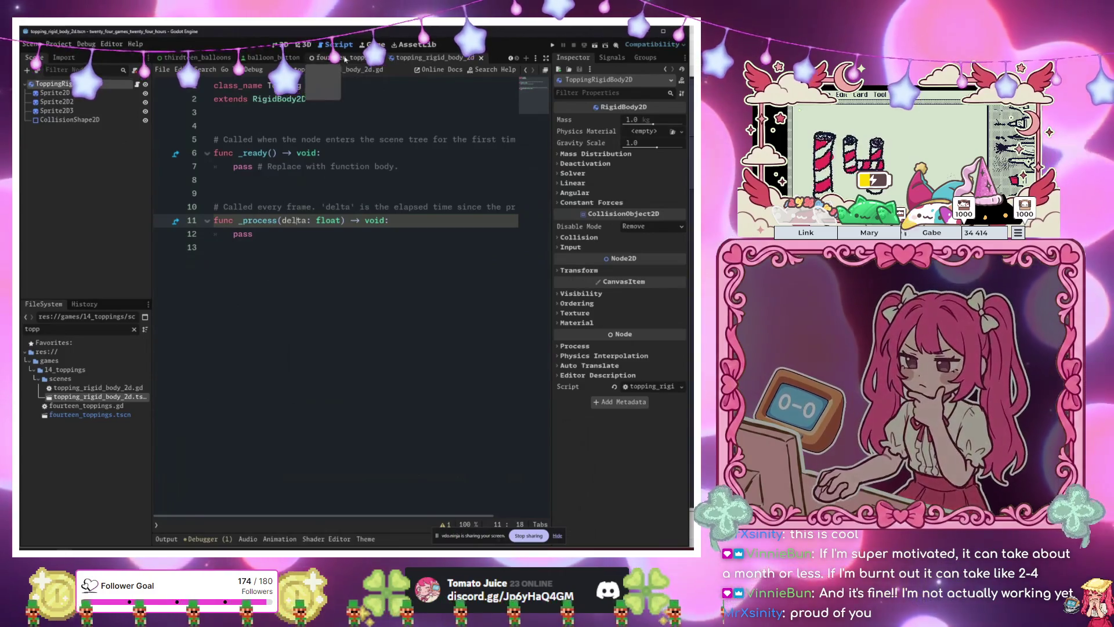
click(345, 59)
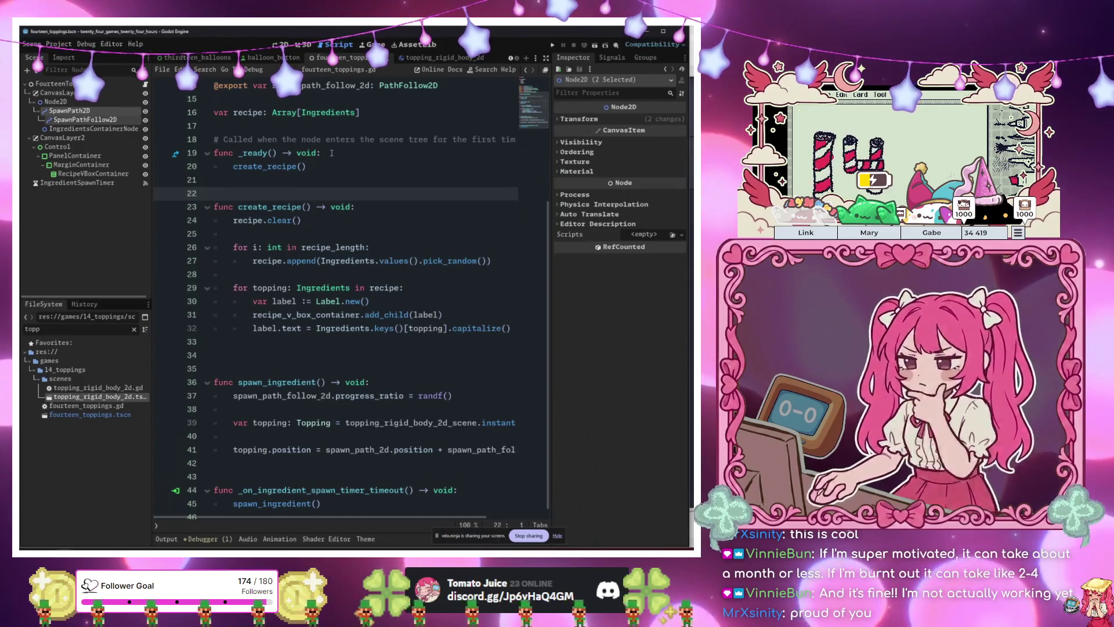
- Drag IngredientSpawnTimer into the script as an exported ingredient_spawn_timer variable
scroll(318, 141, down, 1)
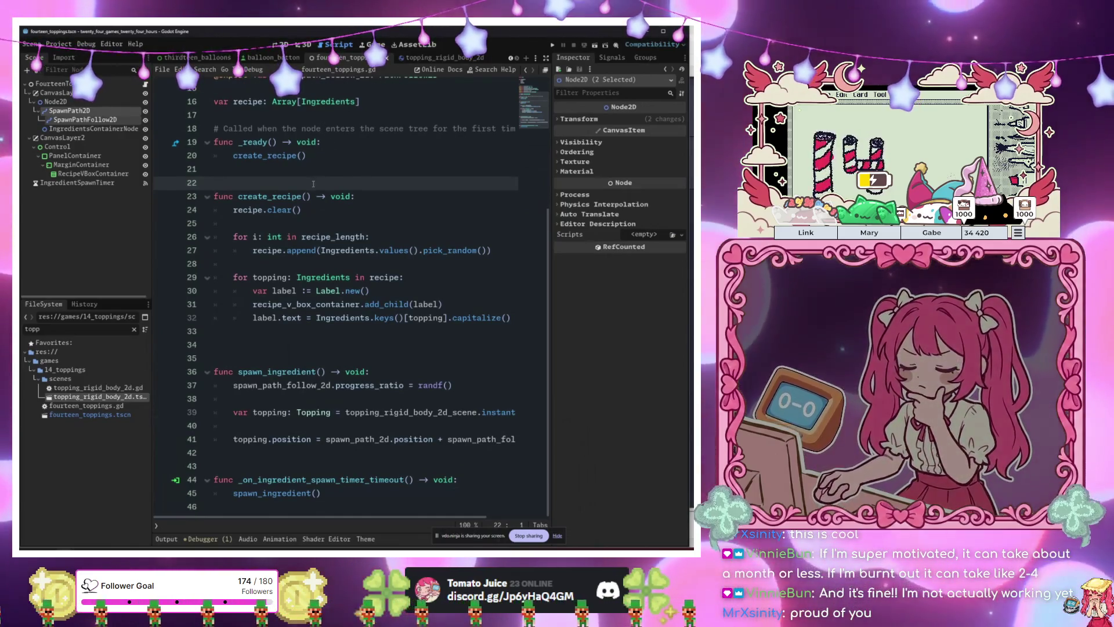
key(Down)
key(Down)
key(Down)
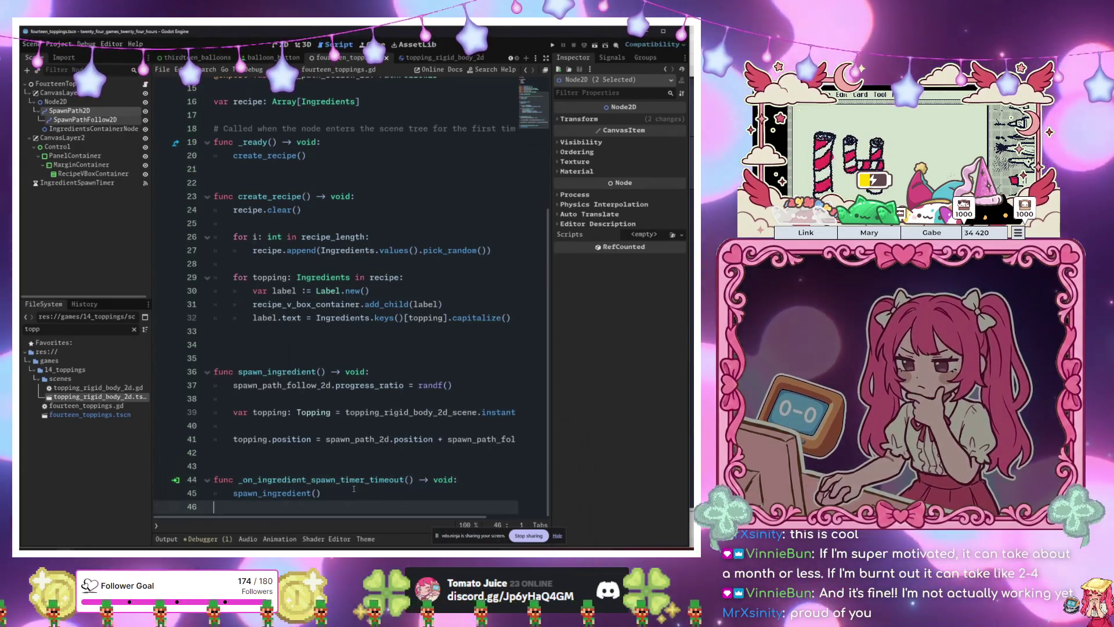
click(354, 491)
click(104, 184)
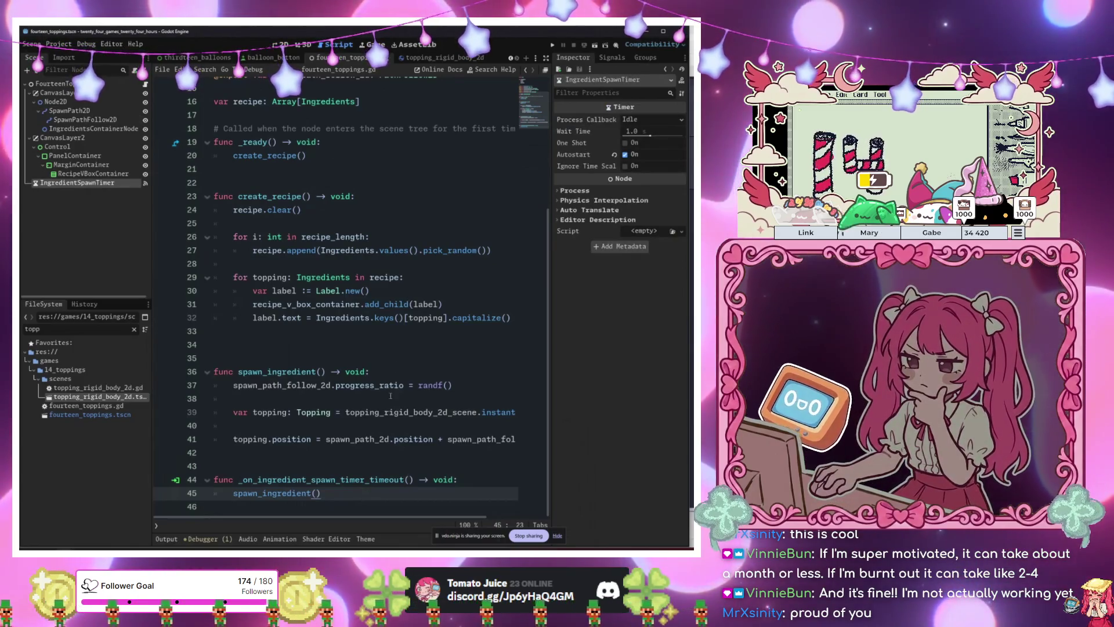
scroll(390, 396, up, 5)
scroll(321, 474, down, 5)
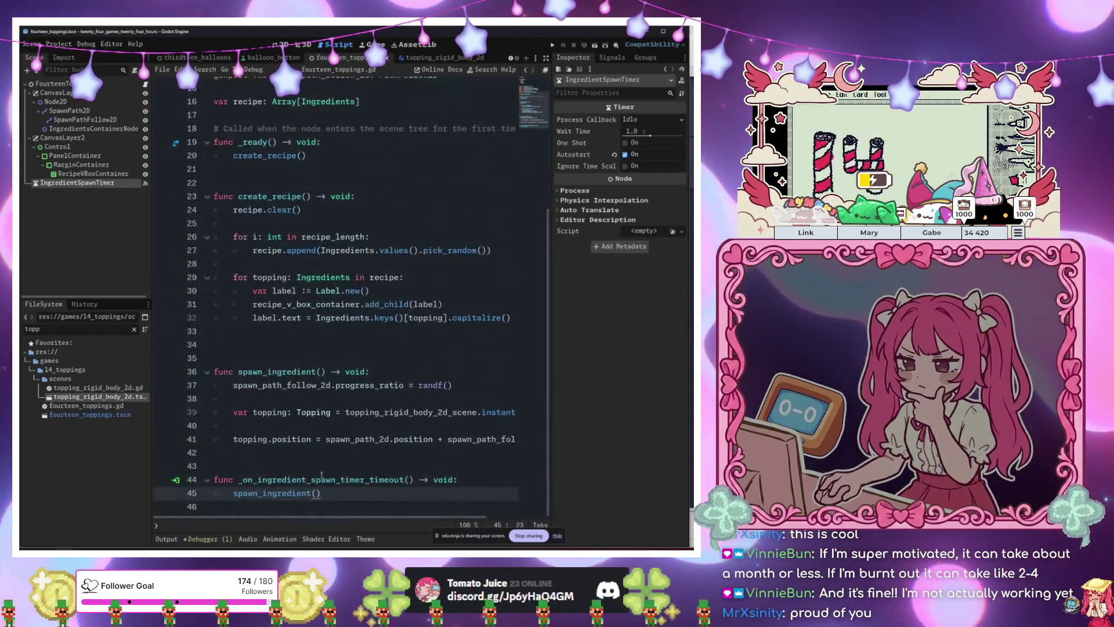
scroll(449, 194, up, 4)
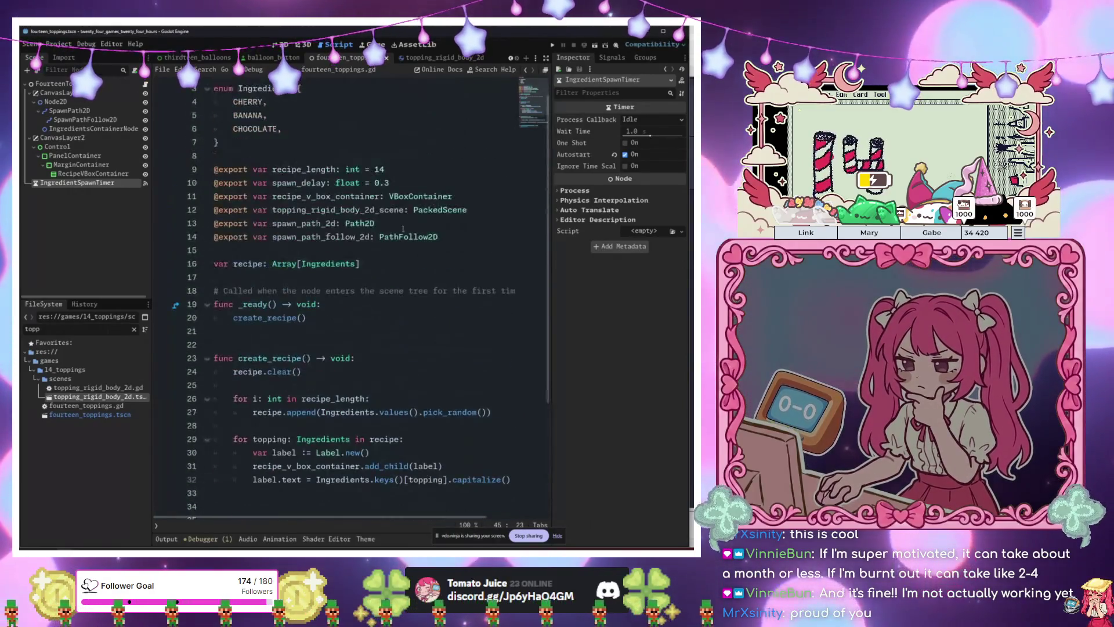
click(376, 307)
key(Return)
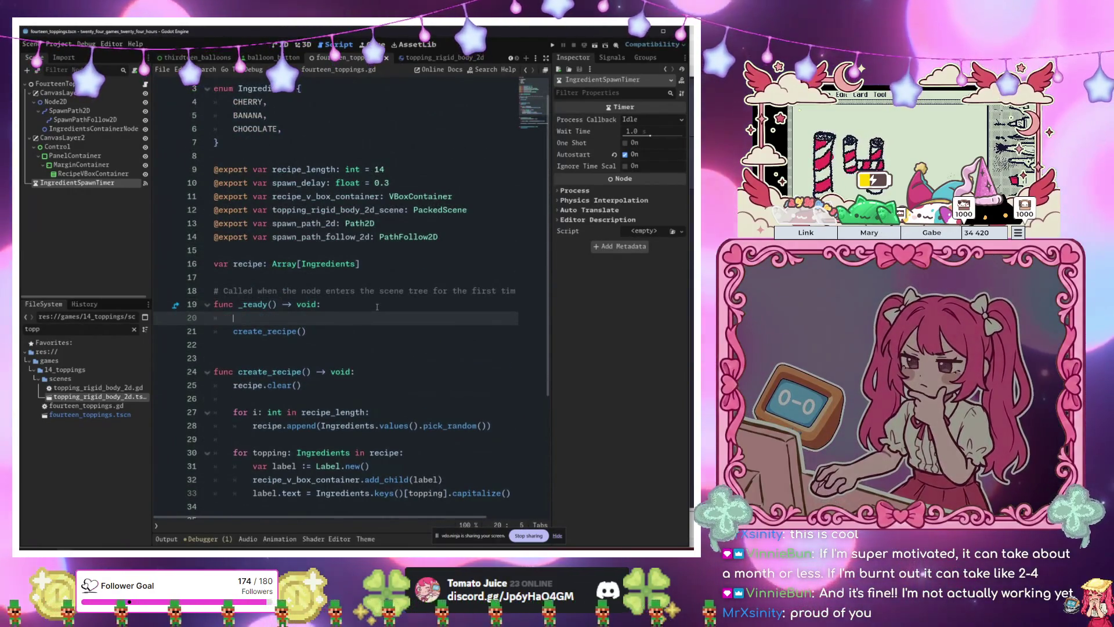
text(spawn)
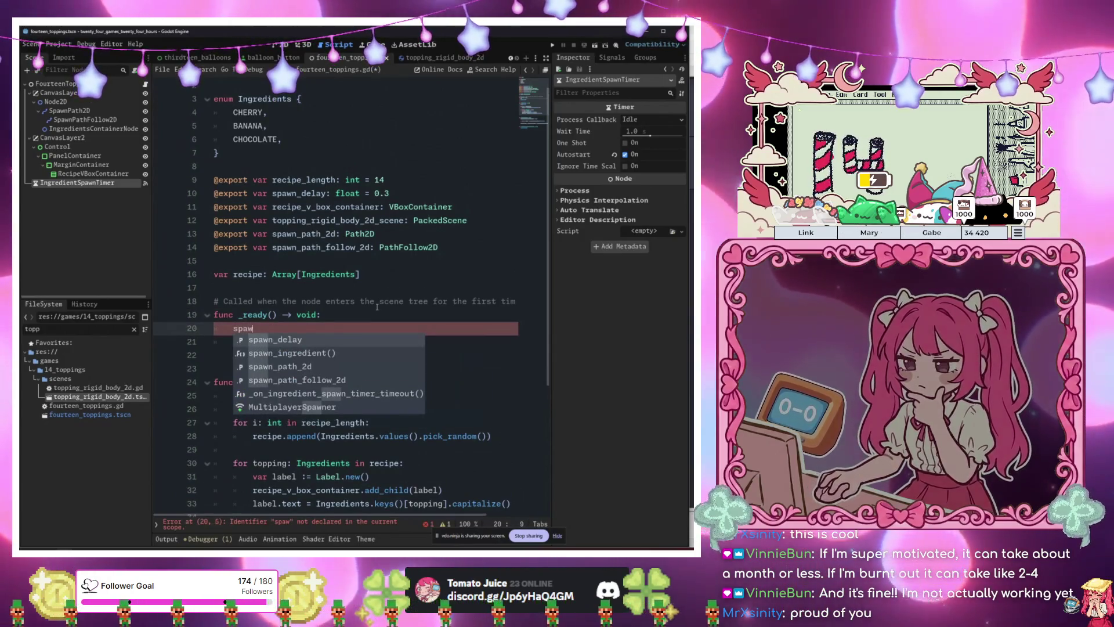
text(_ti)
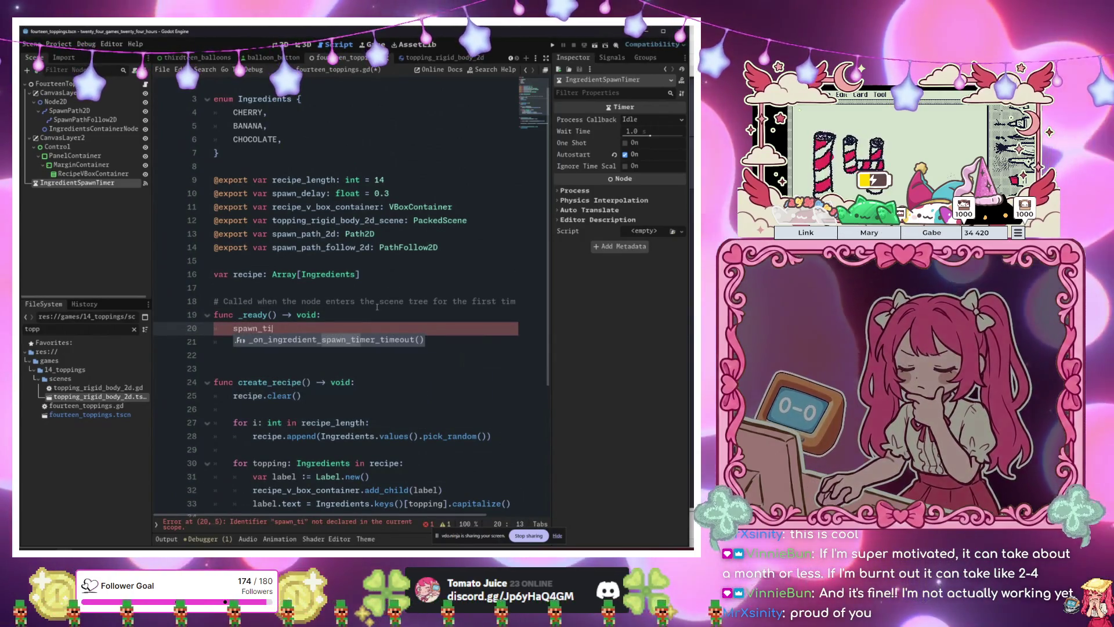
mouse_move(78, 182)
mouse_down()
mouse_move(317, 361)
mouse_move(233, 341)
mouse_up()
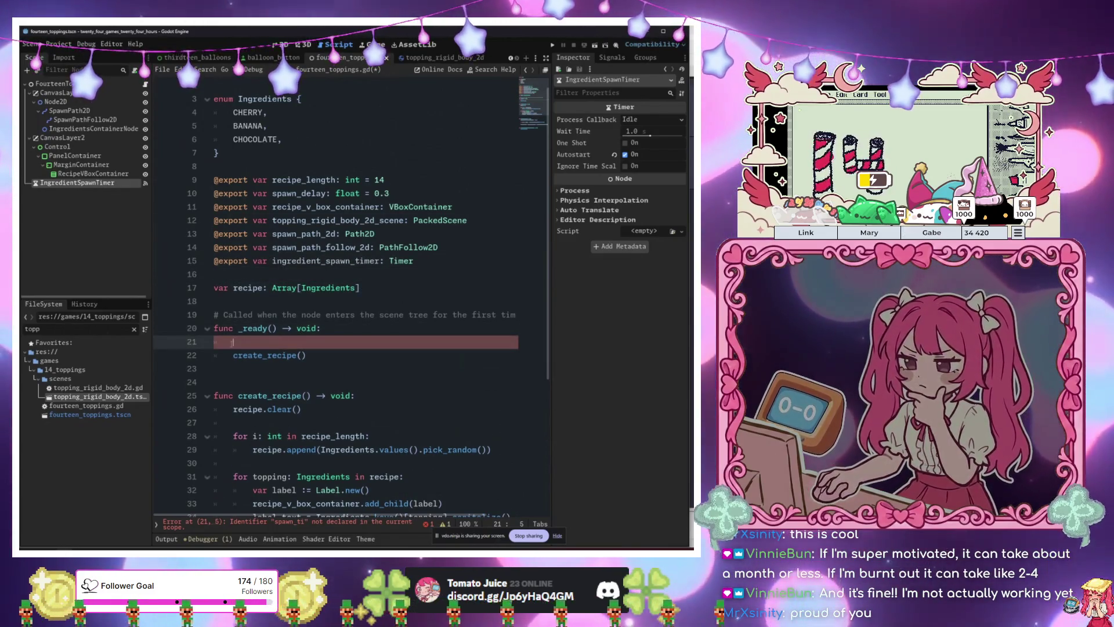
- Add ingredient_spawn_timer.start(spawn_delay) as the first line of _ready()
text(ingr)
key(Return)
text(.)
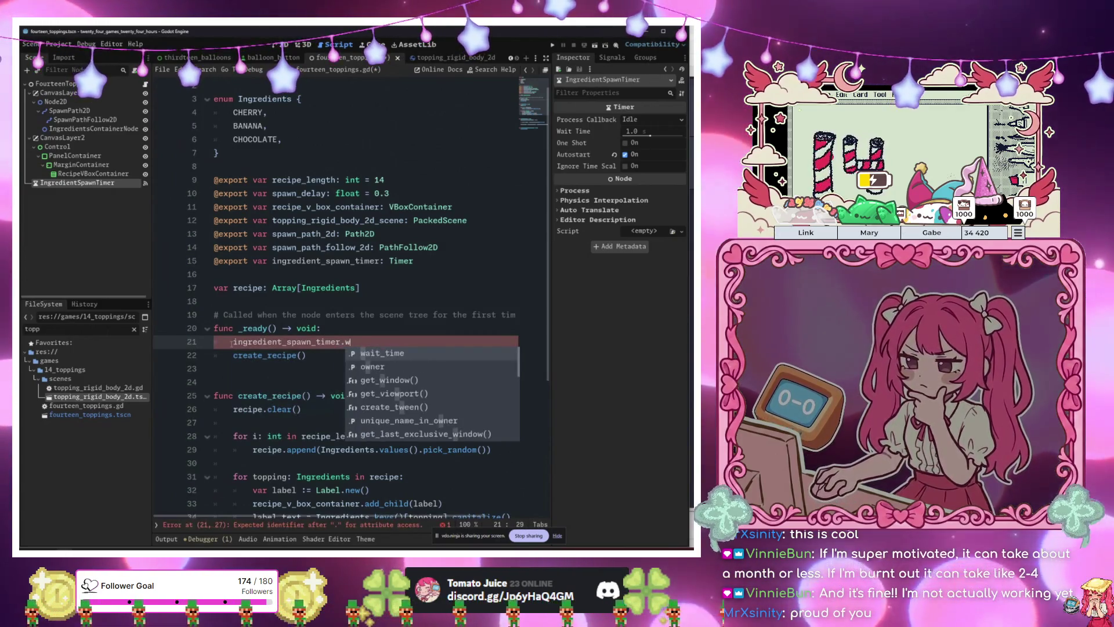
text(st)
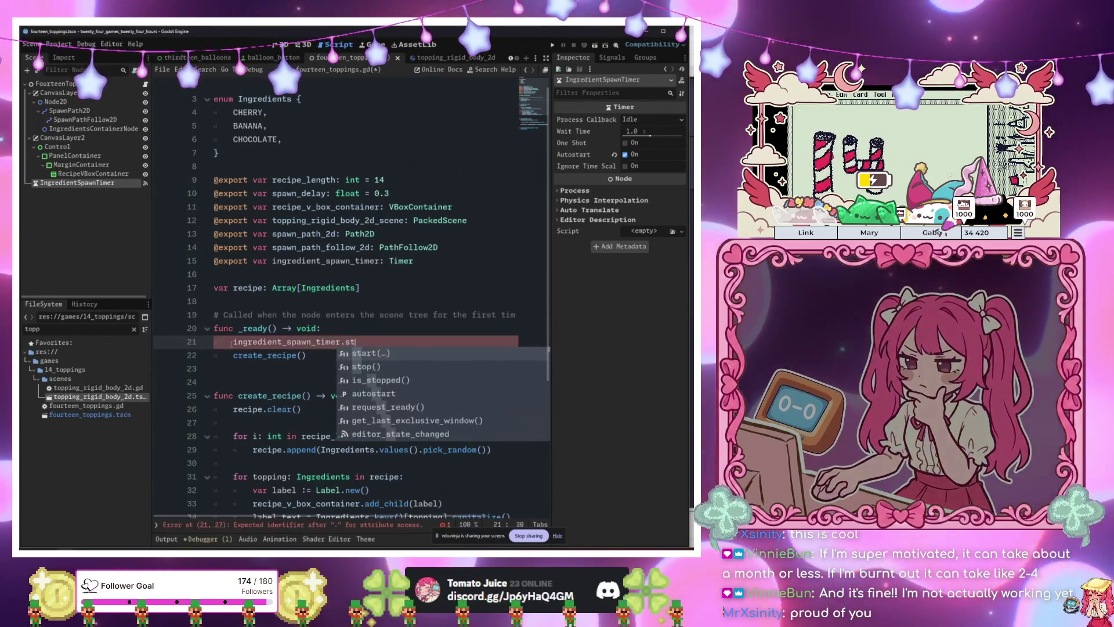
key(Return)
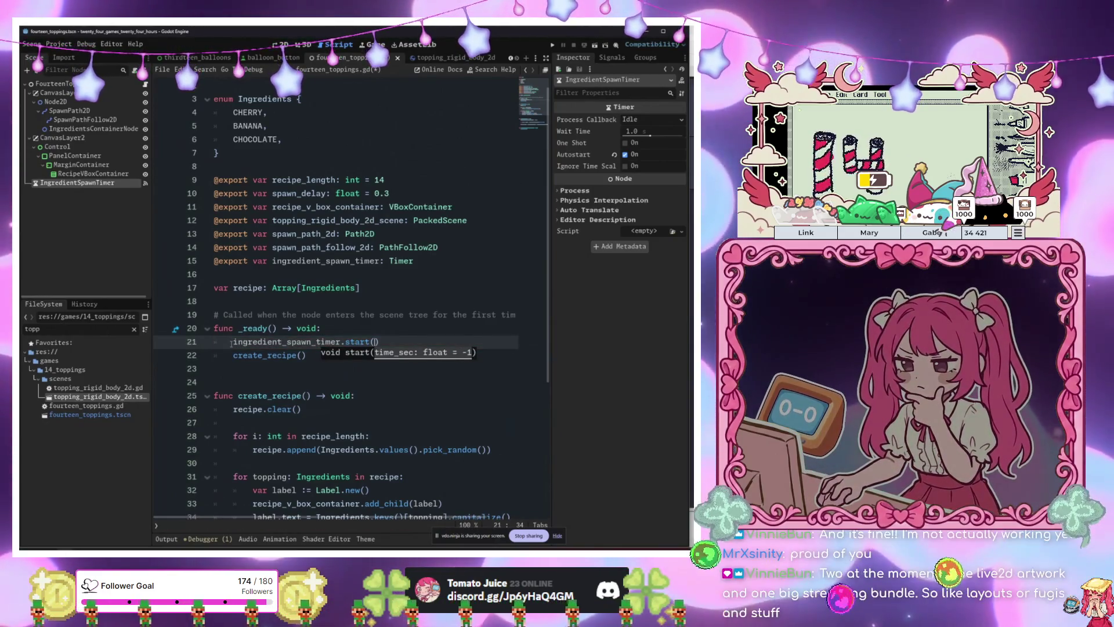
text(spa)
key(Return)
- Move back down to the topping position line in spawn_ingredient
scroll(255, 355, down, 5)
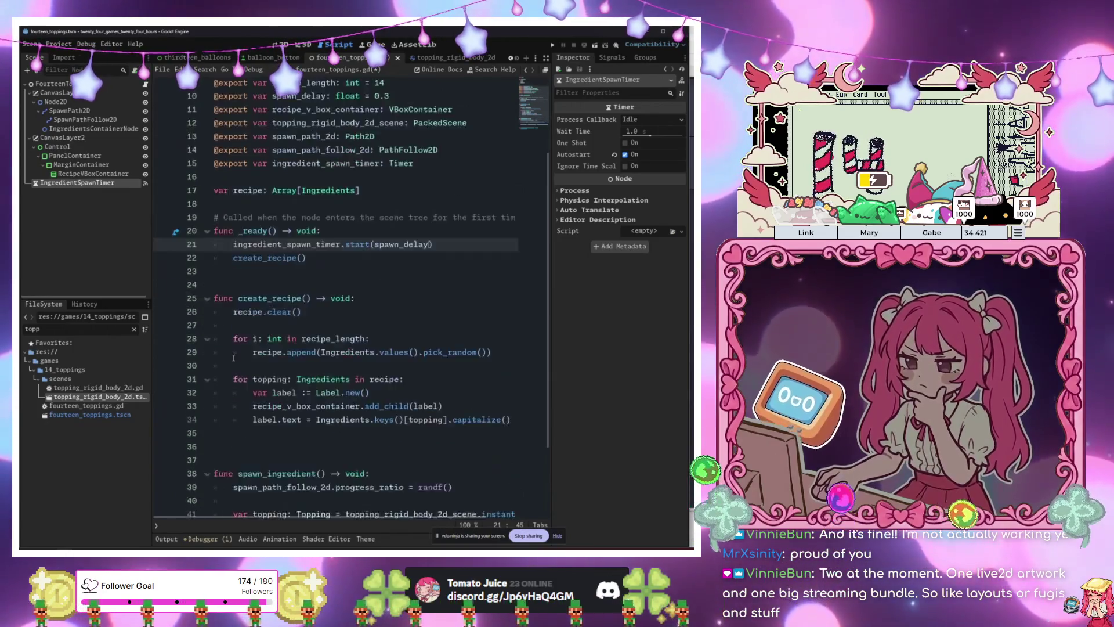
click(254, 354)
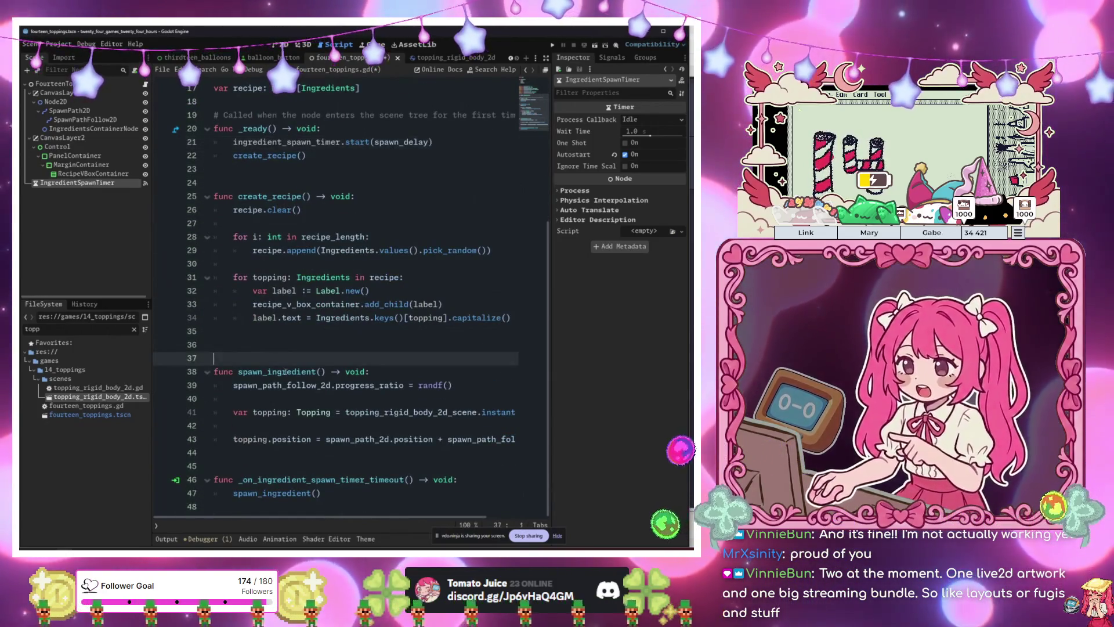
key(Down)
key(Down)
click(278, 426)
click(300, 494)
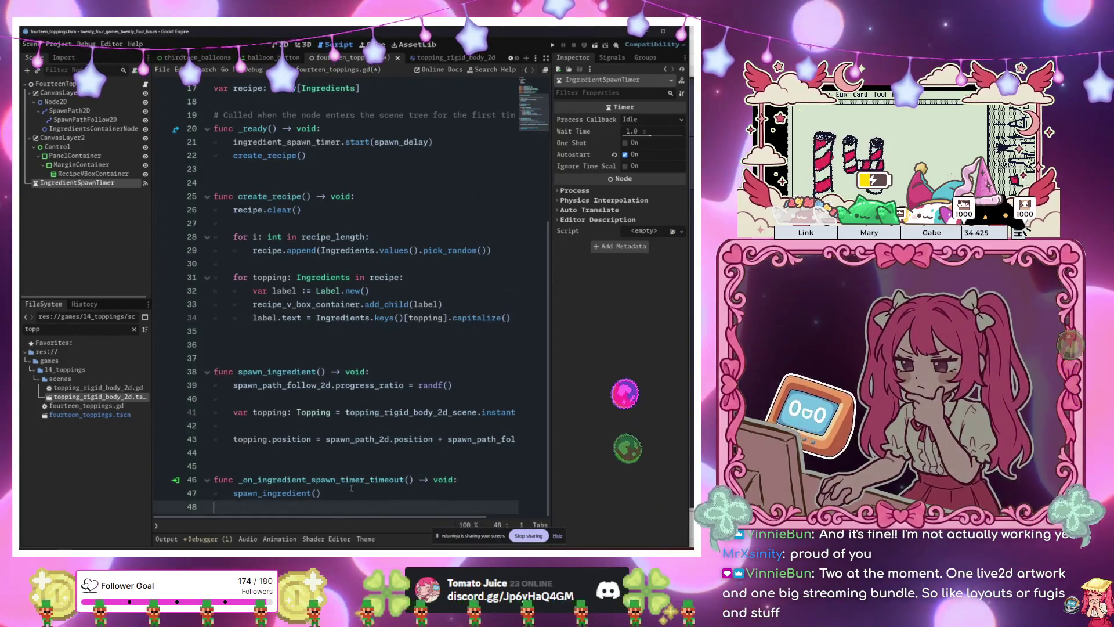
click(324, 397)
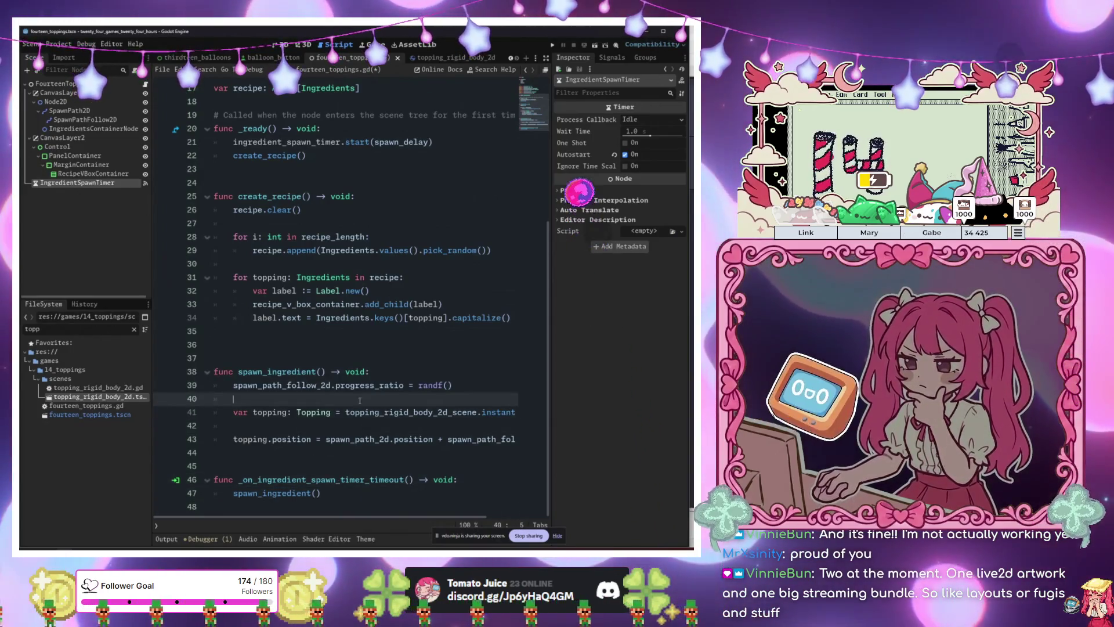
click(345, 412)
key(Down)
key(Down)
- Drag IngredientsContainerNode2D into the script to export an ingredients_container_node_2d variable
mouse_move(293, 439)
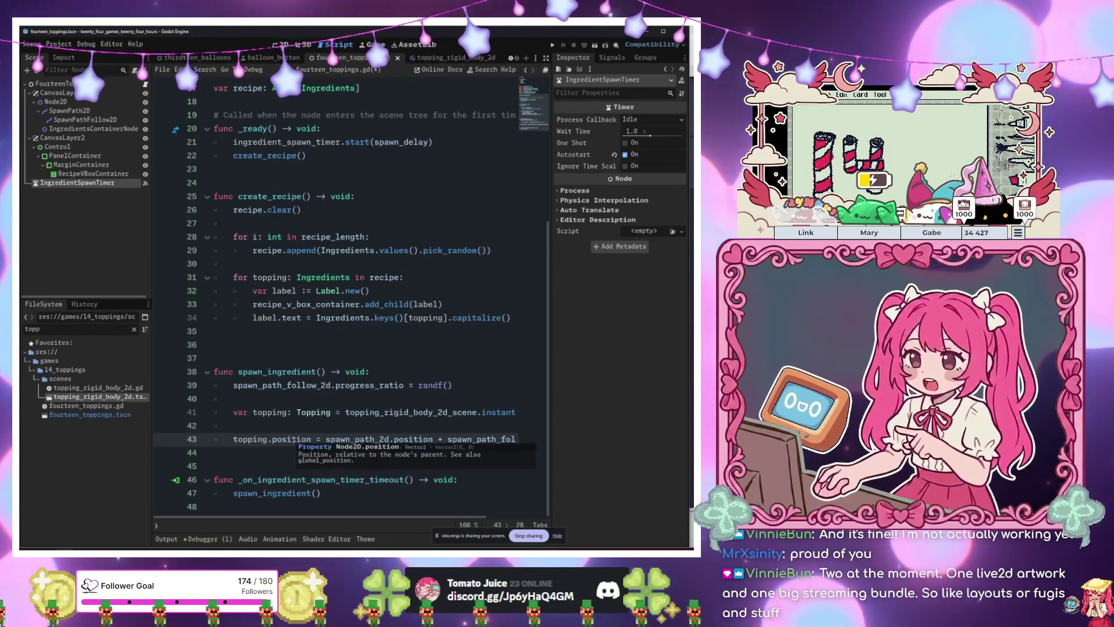
click(102, 128)
click(265, 432)
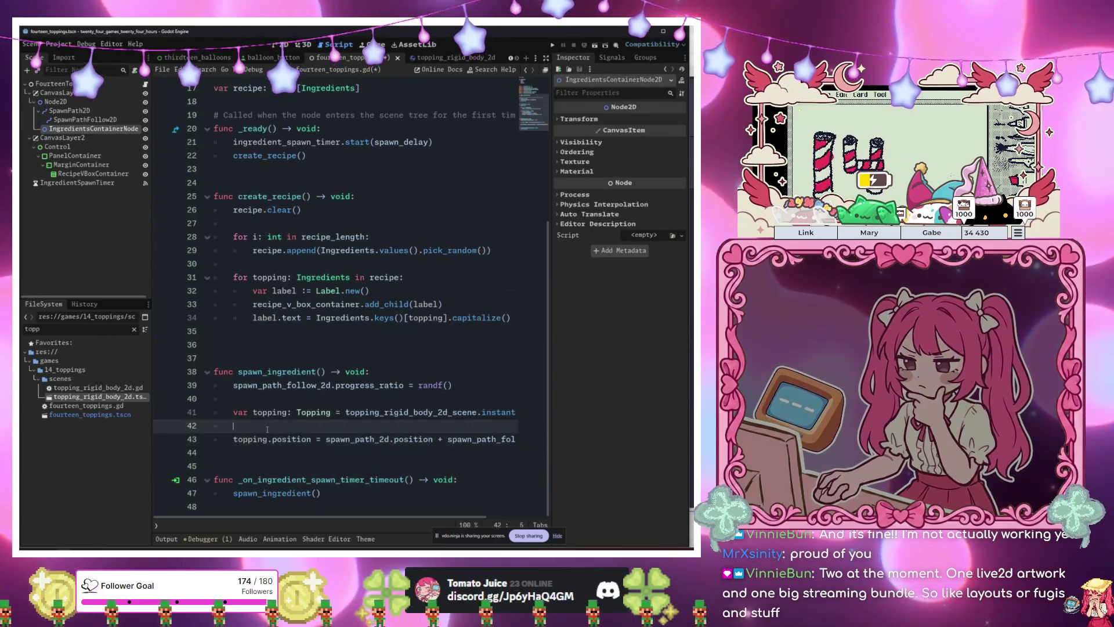
key(Return)
text(in)
key(BackSpace)
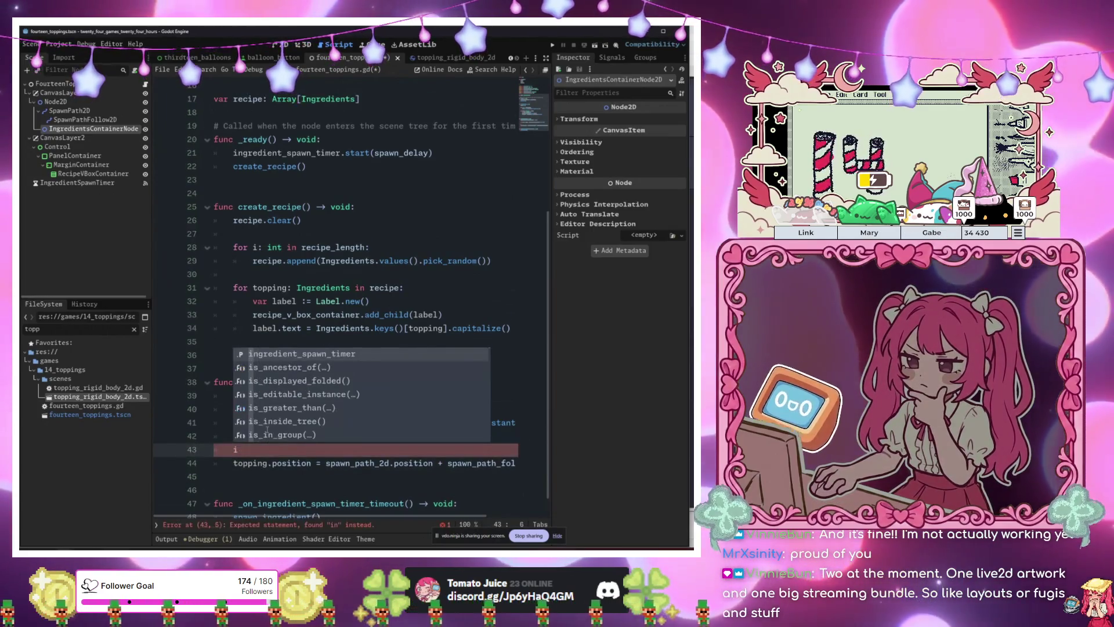
text(b)
key(BackSpace)
text(n)
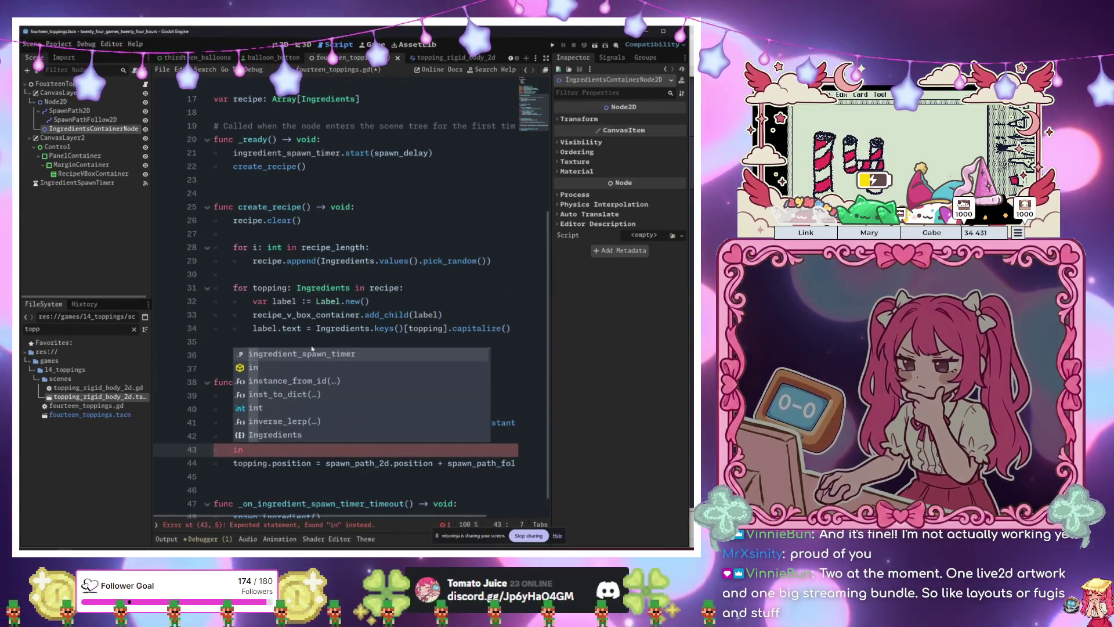
scroll(312, 349, up, 5)
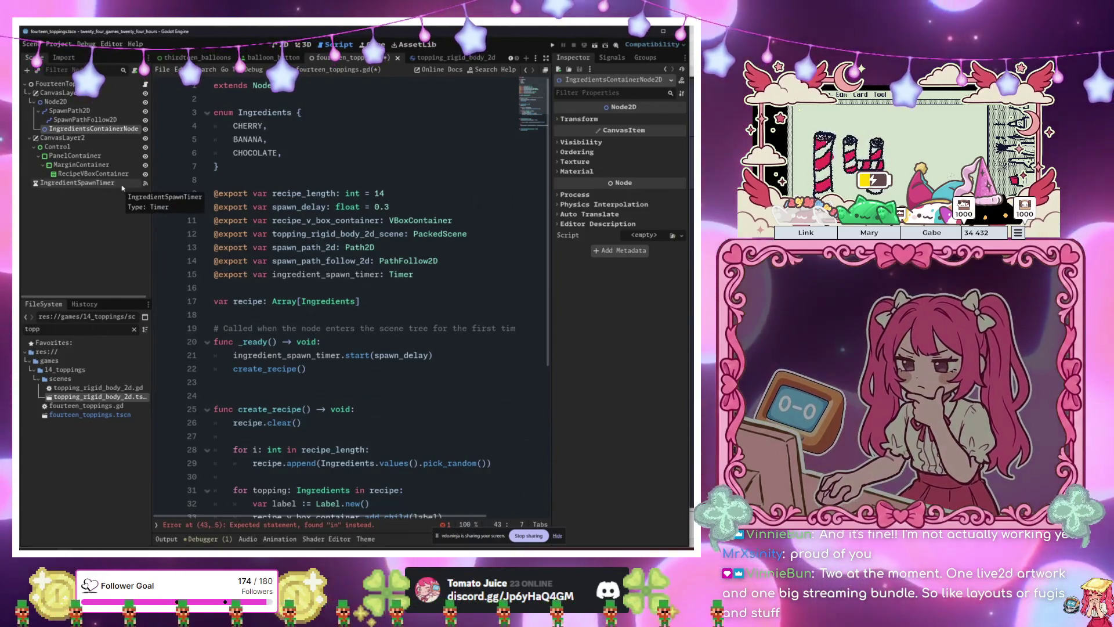
mouse_move(93, 128)
mouse_down()
mouse_move(314, 168)
mouse_move(321, 312)
mouse_up()
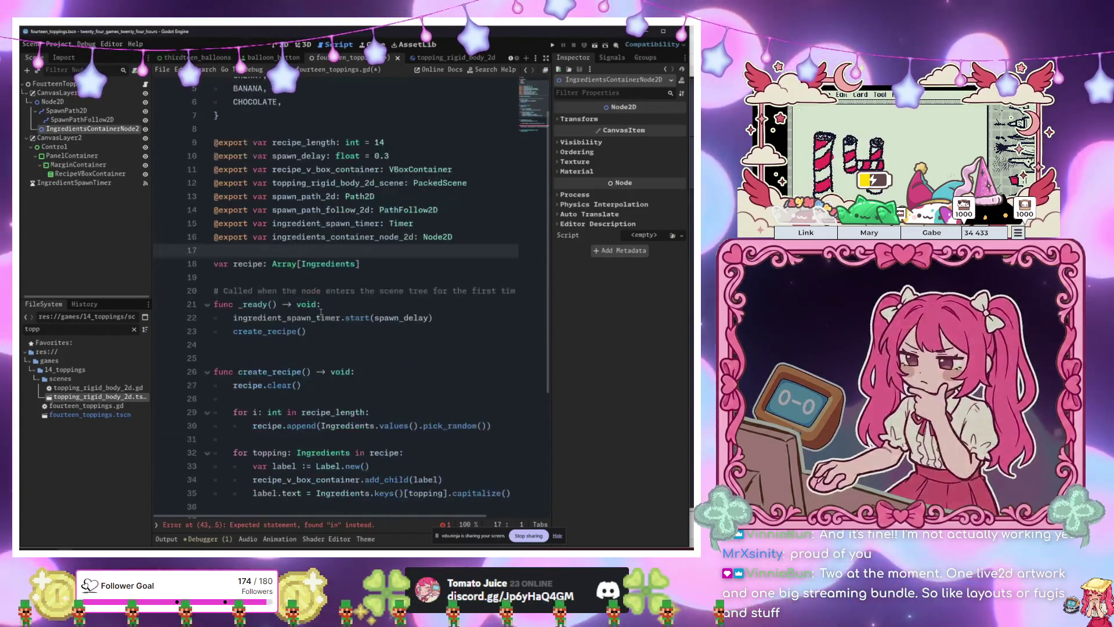
- Write ingredients_container_node_2d.add_child(topping) on line 44 and run the game with F5
scroll(307, 360, down, 5)
click(283, 421)
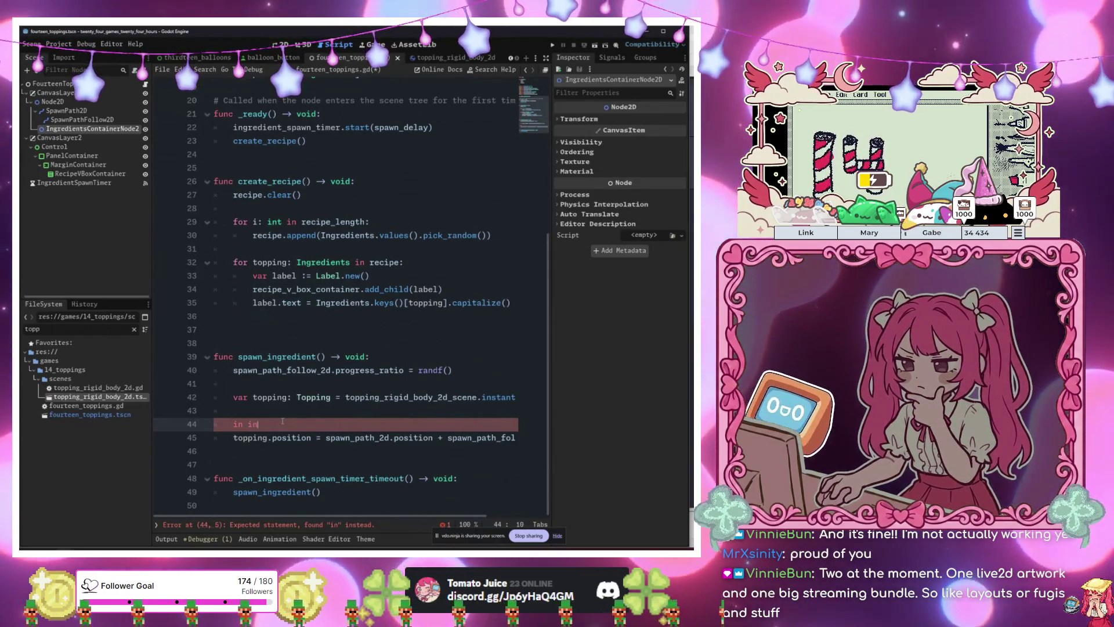
key(BackSpace)
key(BackSpace)
key(BackSpace)
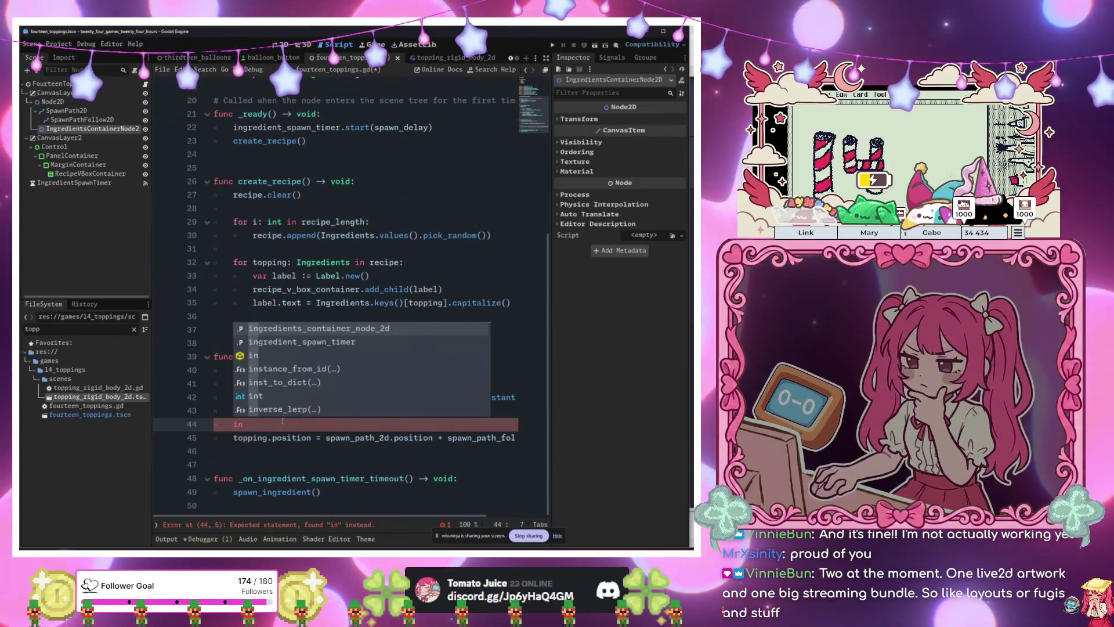
key(Return)
text(.add)
key(Return)
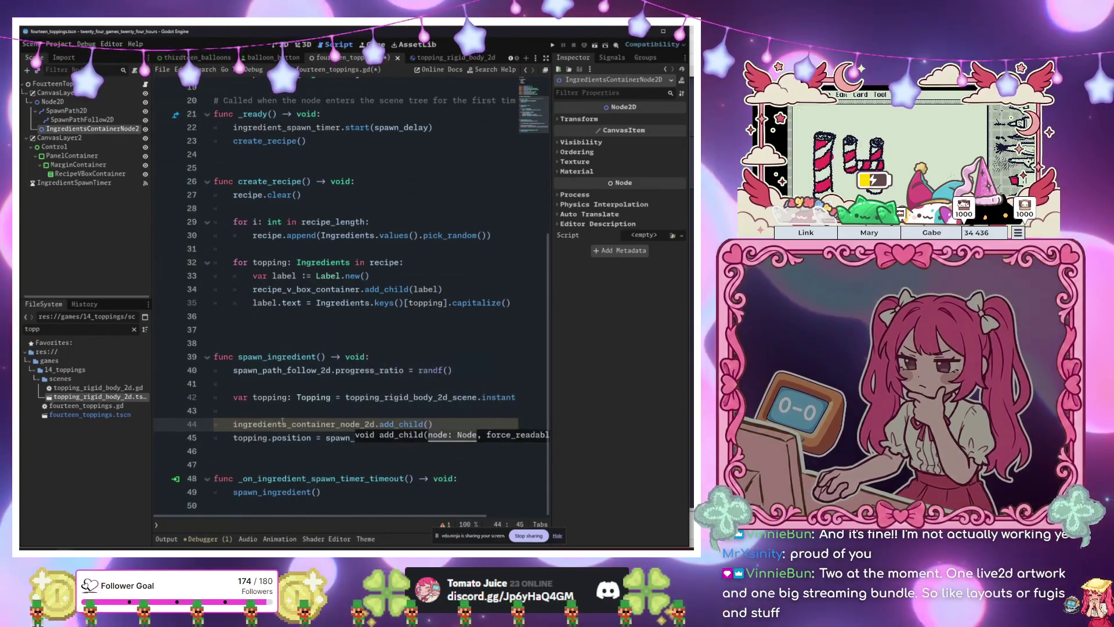
scroll(283, 421, up, 1)
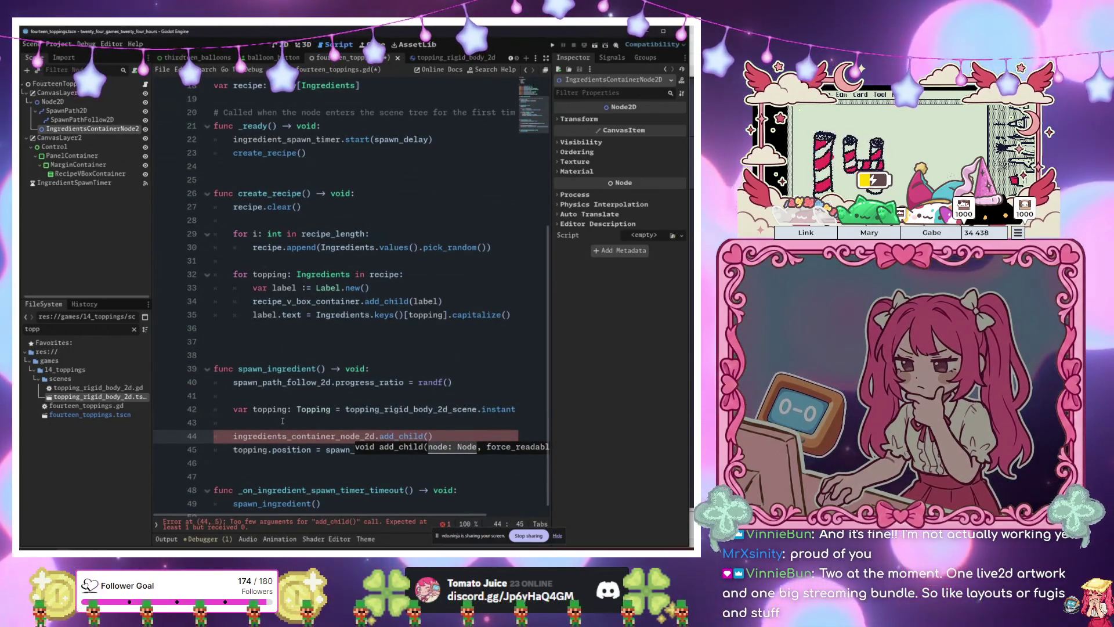
text(topping)
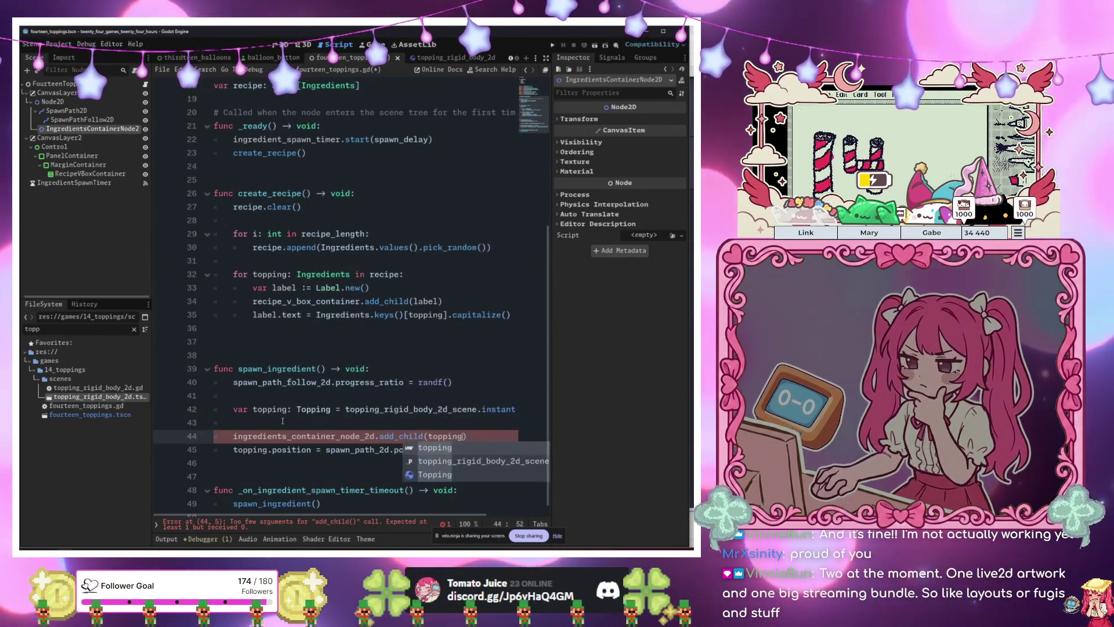
click(349, 356)
key(F5)
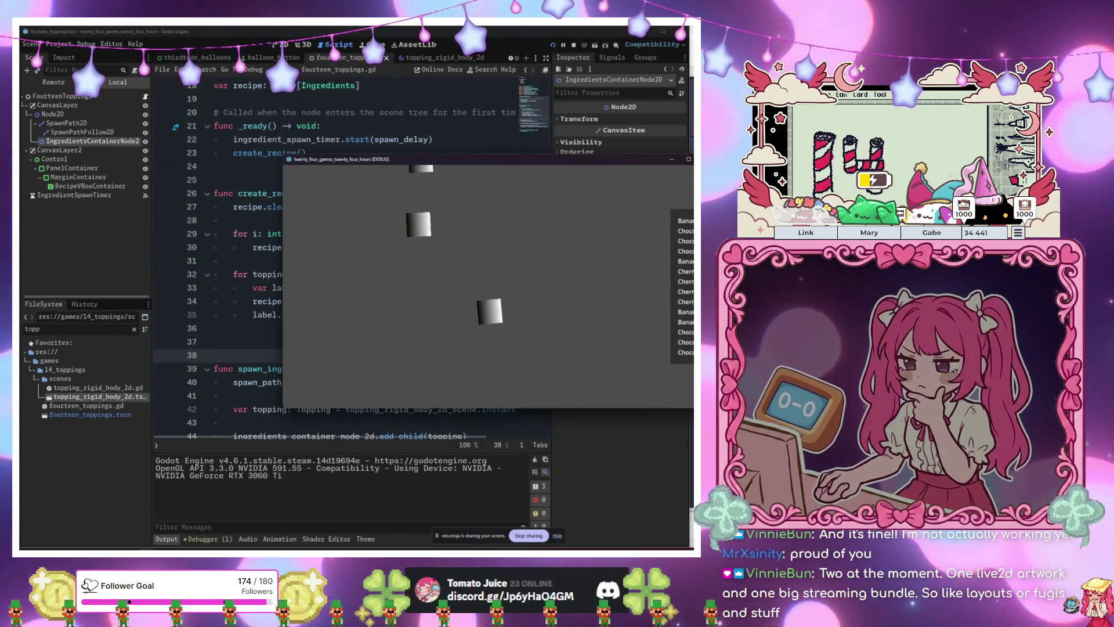
- Stop the running game with F8 and refocus the script editor
key(F8)
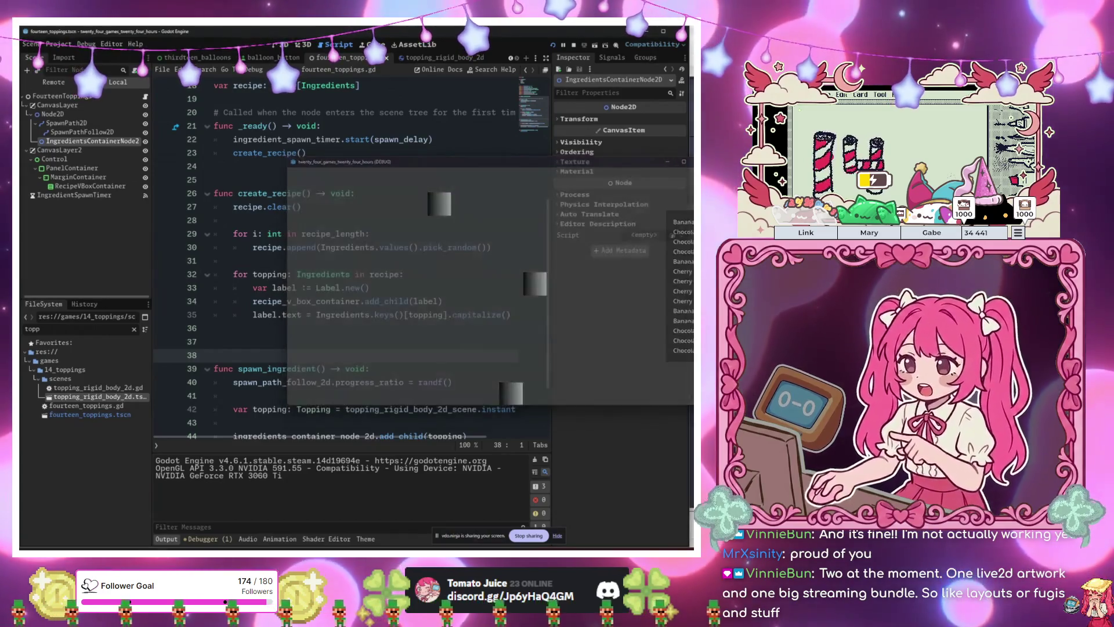
click(335, 248)
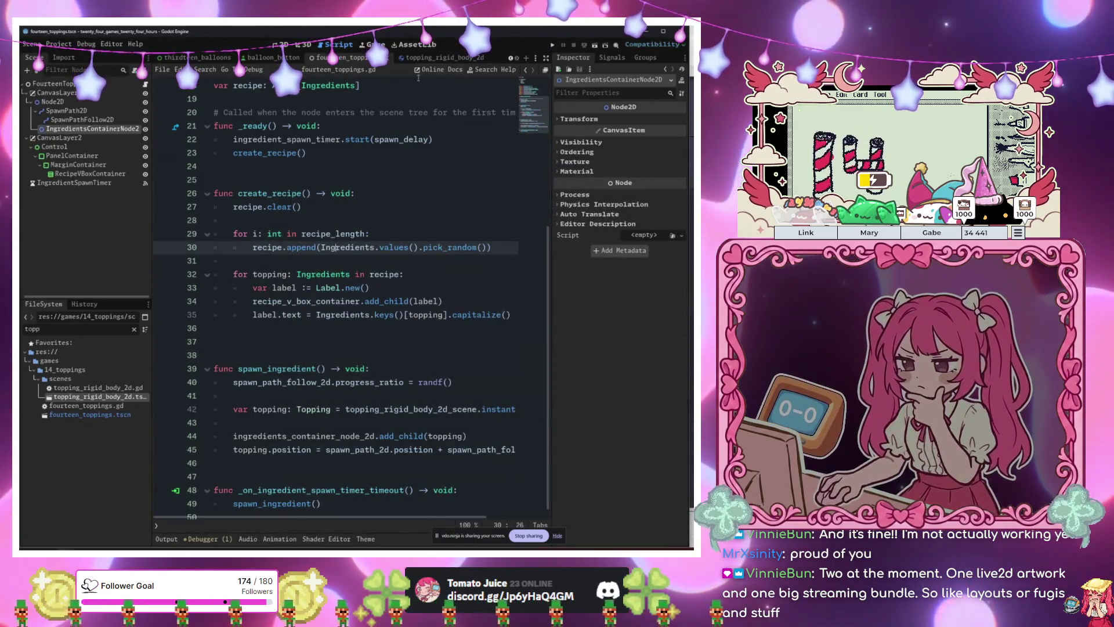
- Switch to the topping_rigid_body_2d script and insert blank lines below 'extends RigidBody2D'
click(434, 59)
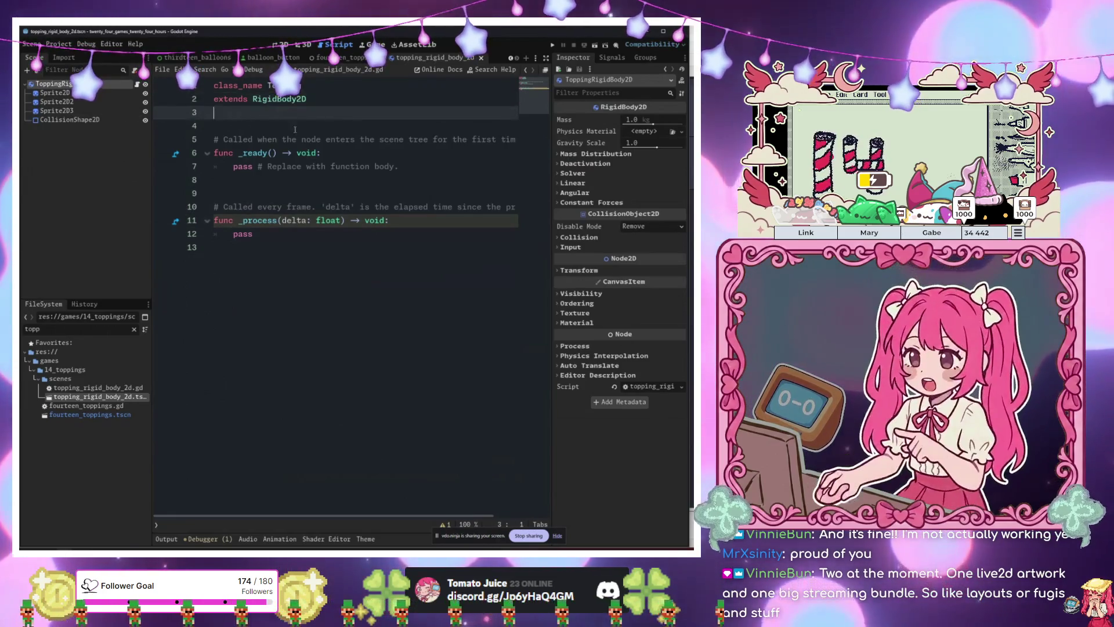
click(310, 167)
click(297, 133)
double_click(344, 139)
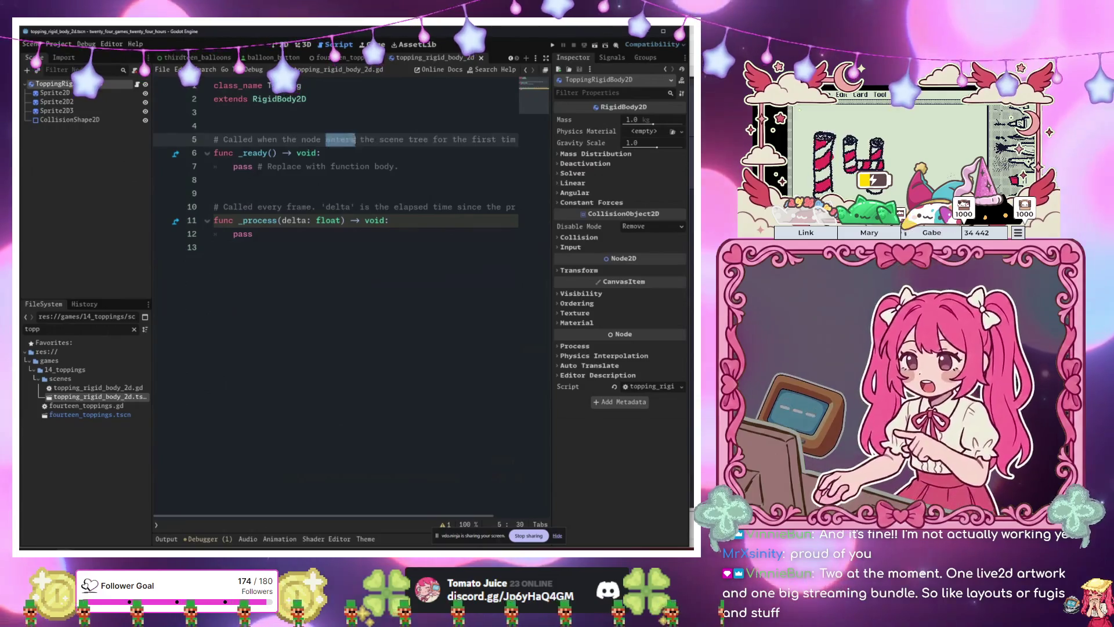
click(296, 133)
key(Return)
key(Return)
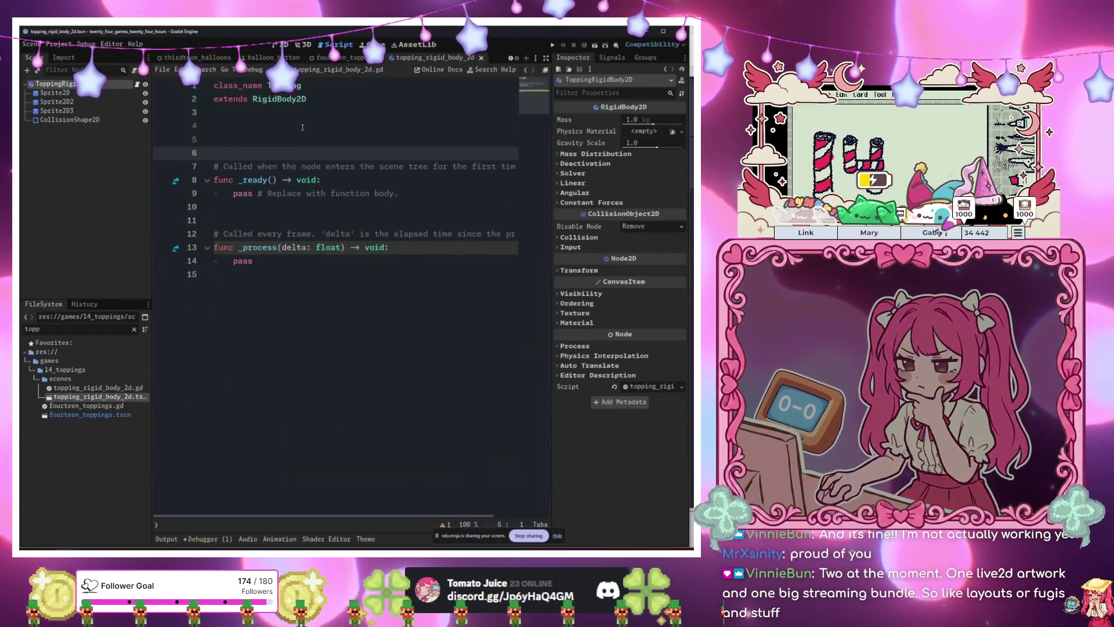
key(Up)
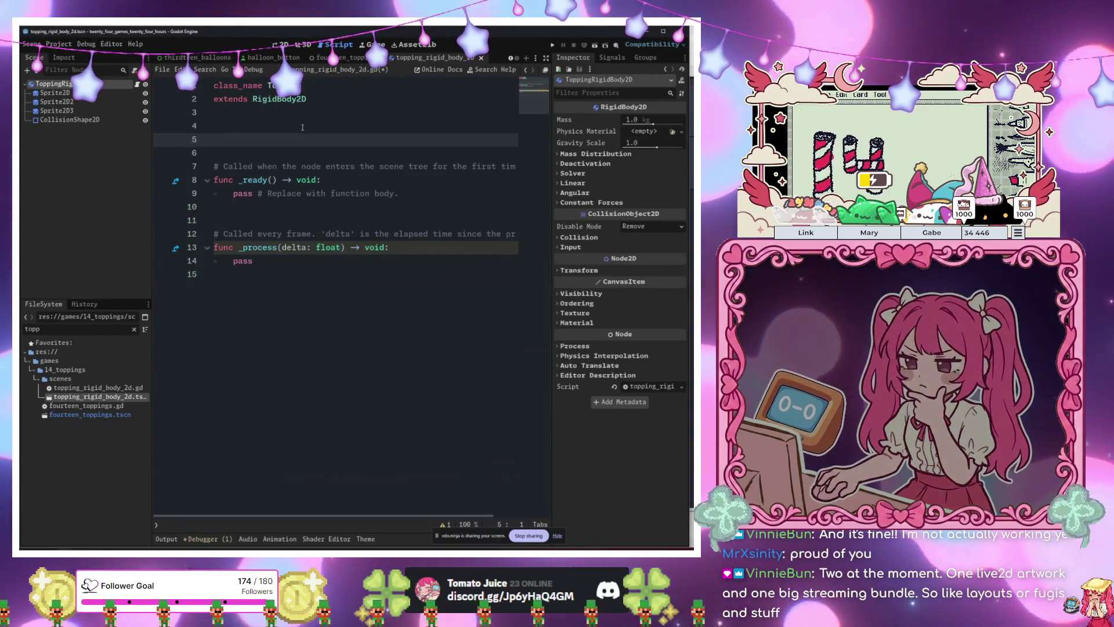
- Add 'class_name FourteenTopping' above 'extends Node' in fourteen_toppings.gd, then return to the topping script
click(350, 58)
scroll(336, 290, up, 6)
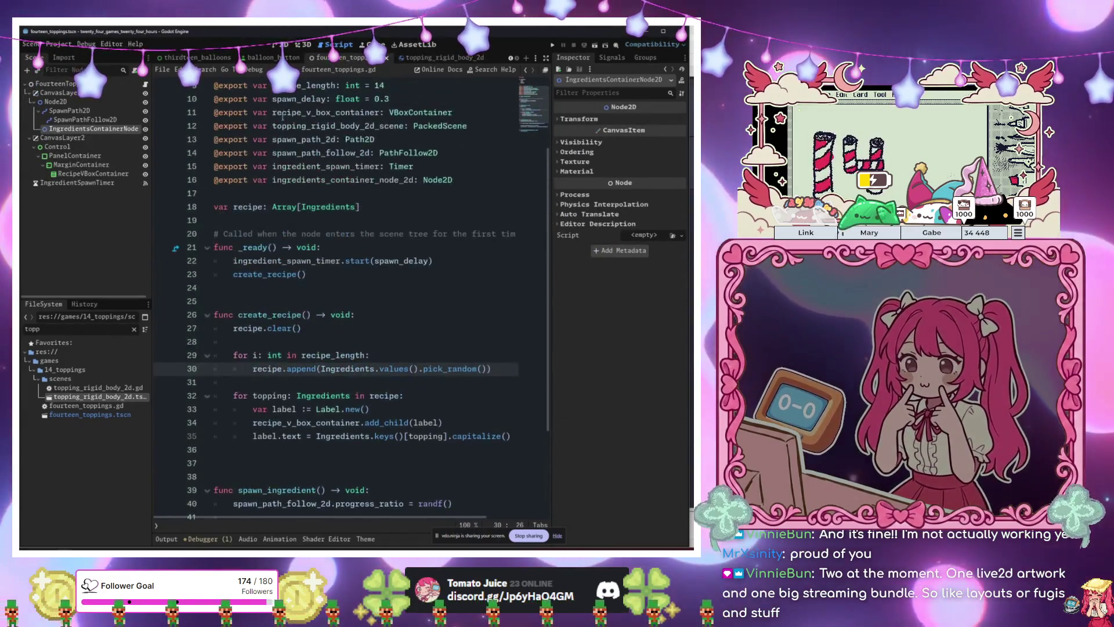
mouse_move(220, 167)
mouse_down()
mouse_move(215, 140)
mouse_move(243, 112)
mouse_up()
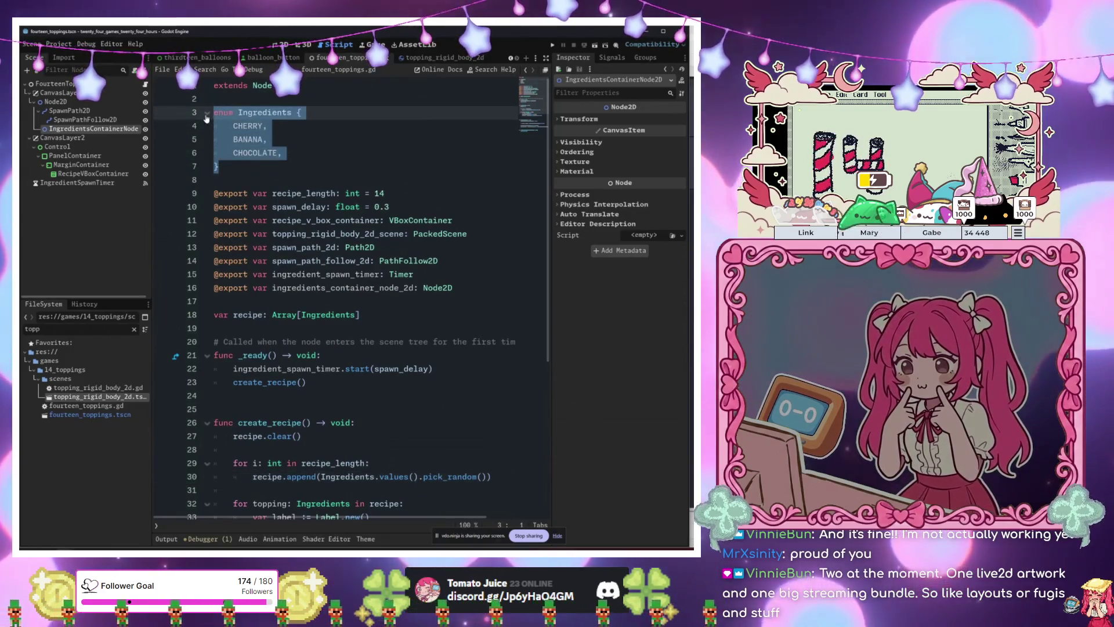
click(254, 126)
click(215, 85)
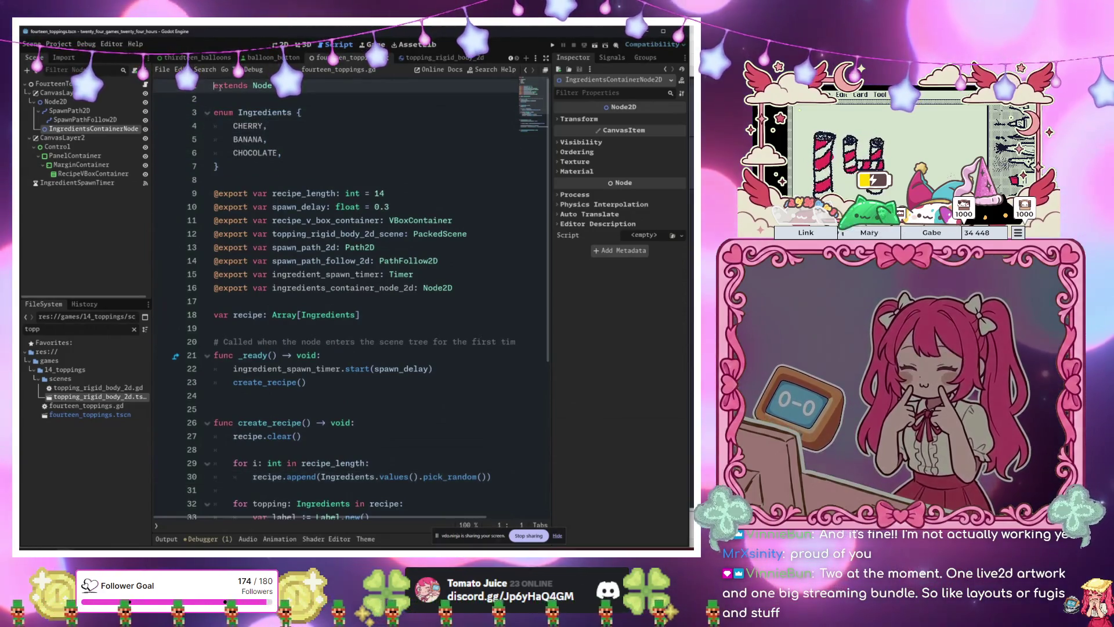
key(Return)
text(class_name Four)
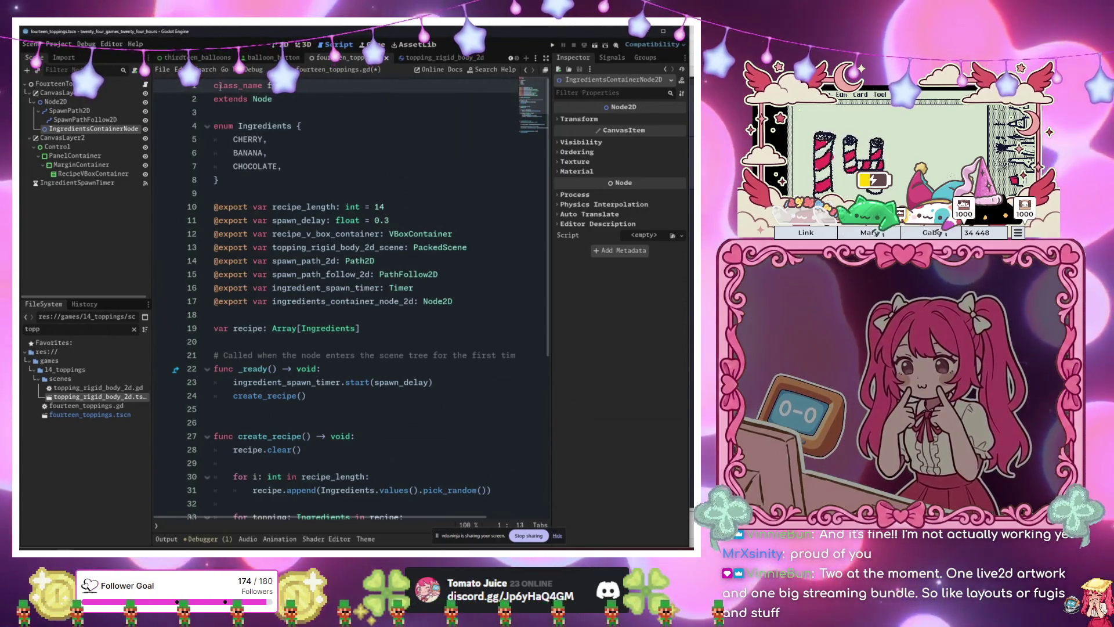
text(teenToppings)
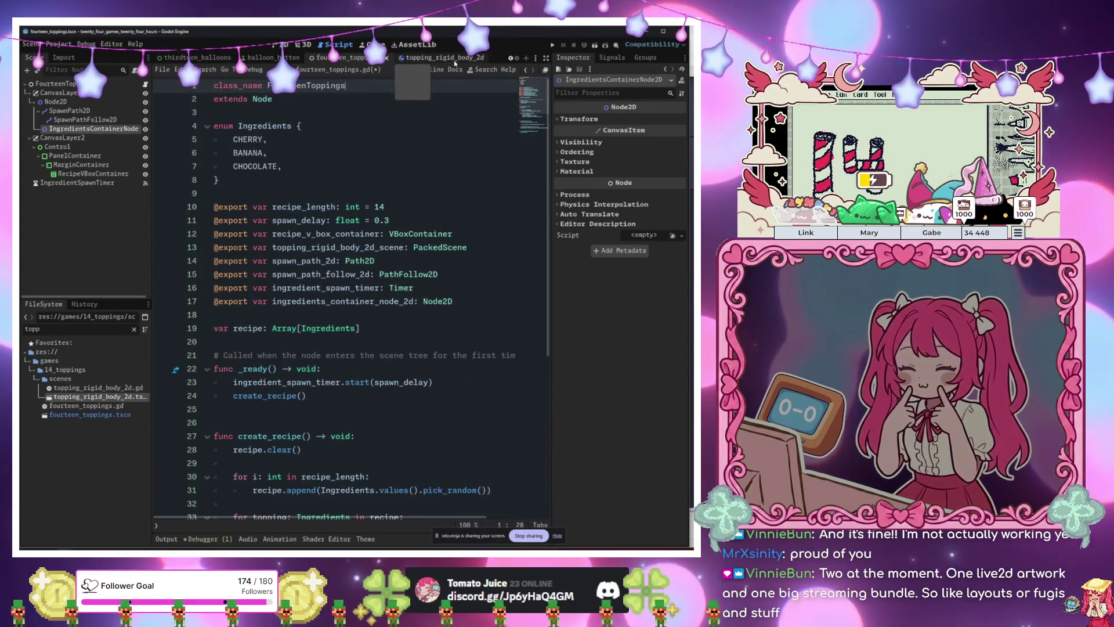
click(441, 58)
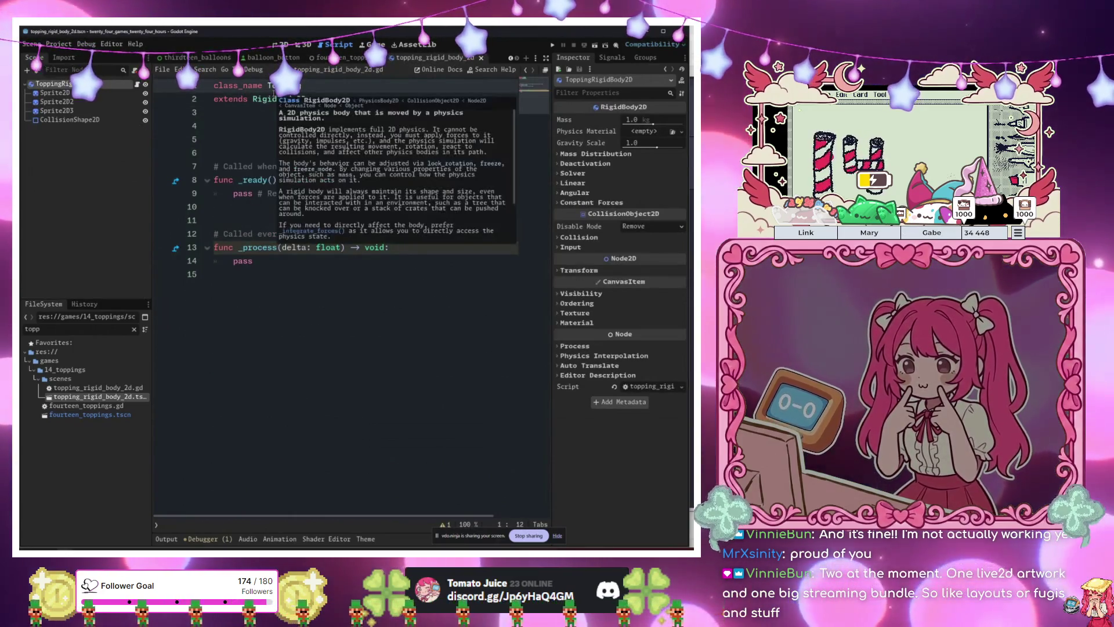
- Declare 'var ingredient: FourteenToppings.Ingredients' on line 5 of the Topping script
click(287, 193)
drag(446, 198, 224, 193)
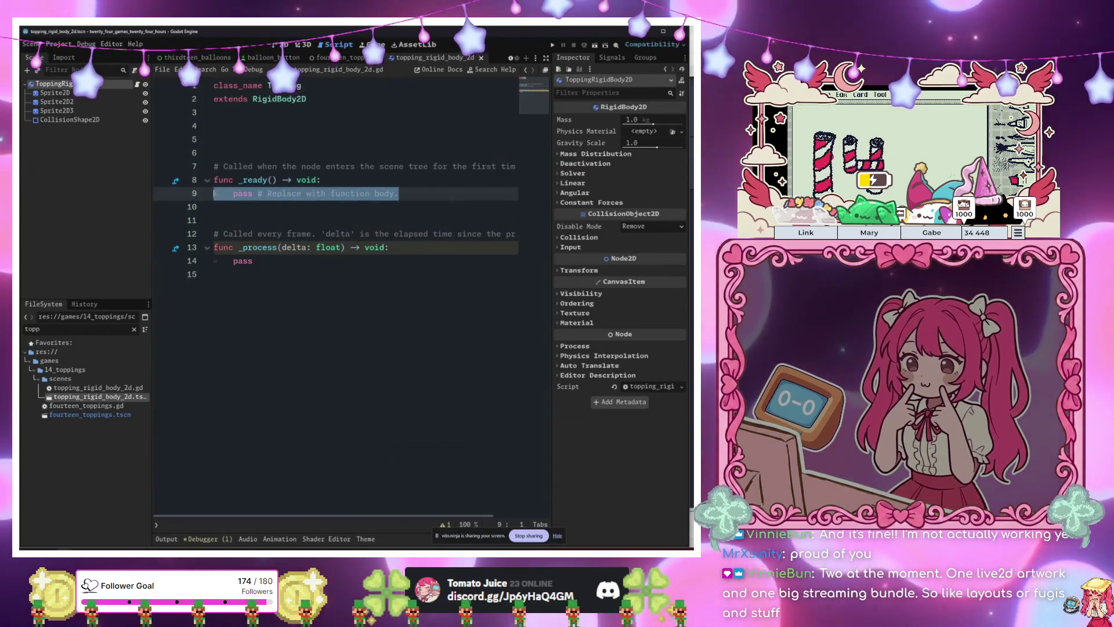
click(262, 139)
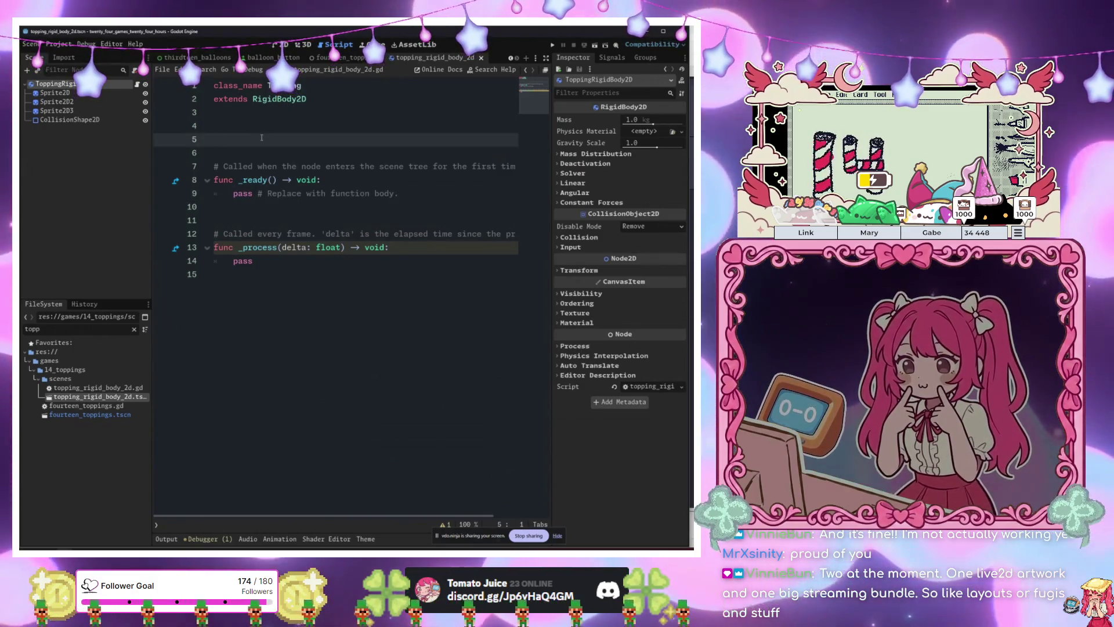
text(var)
key(BackSpace)
key(BackSpace)
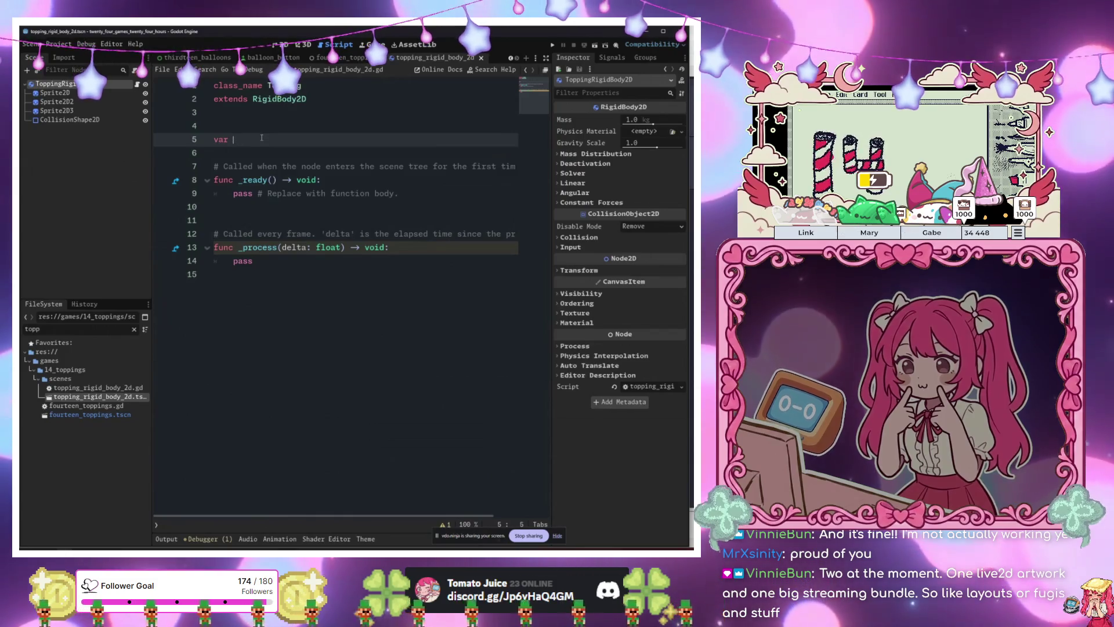
text(ingredient: )
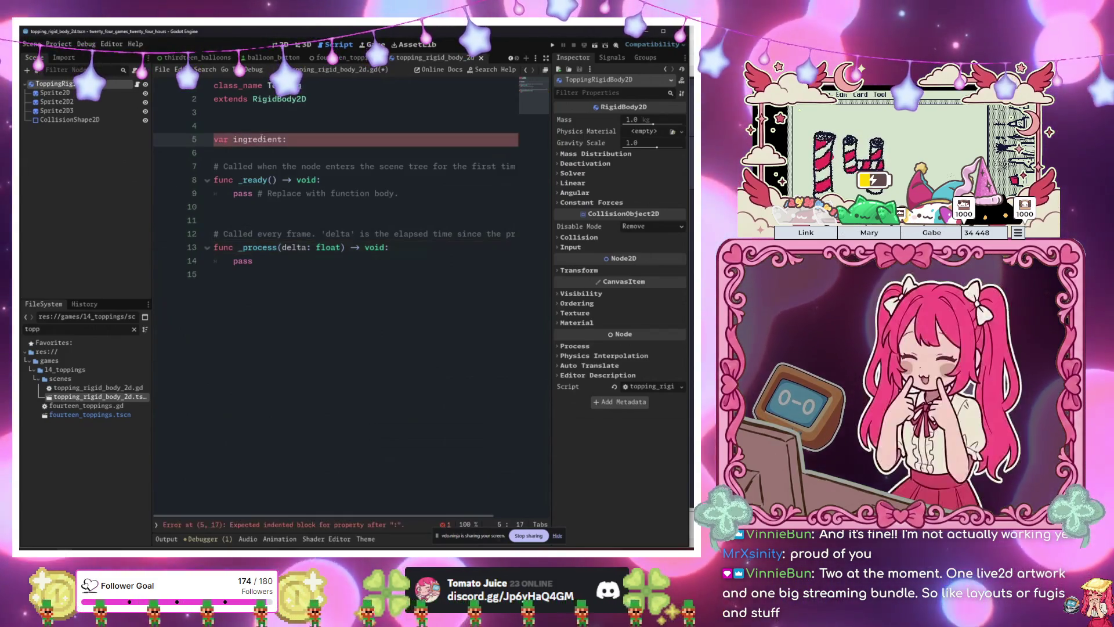
text(: F)
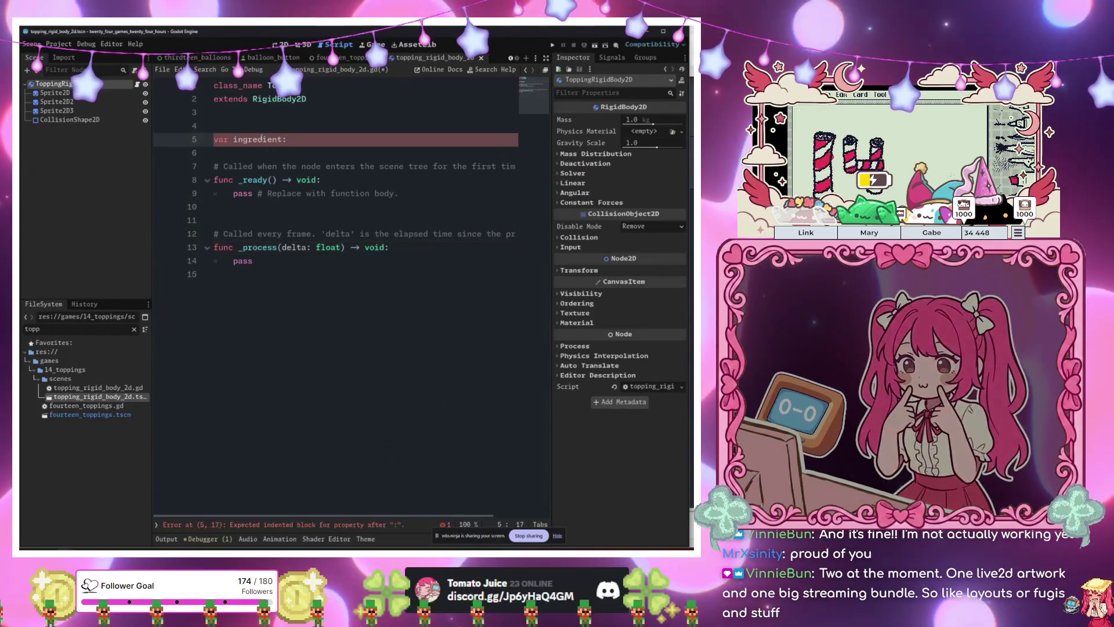
text(our)
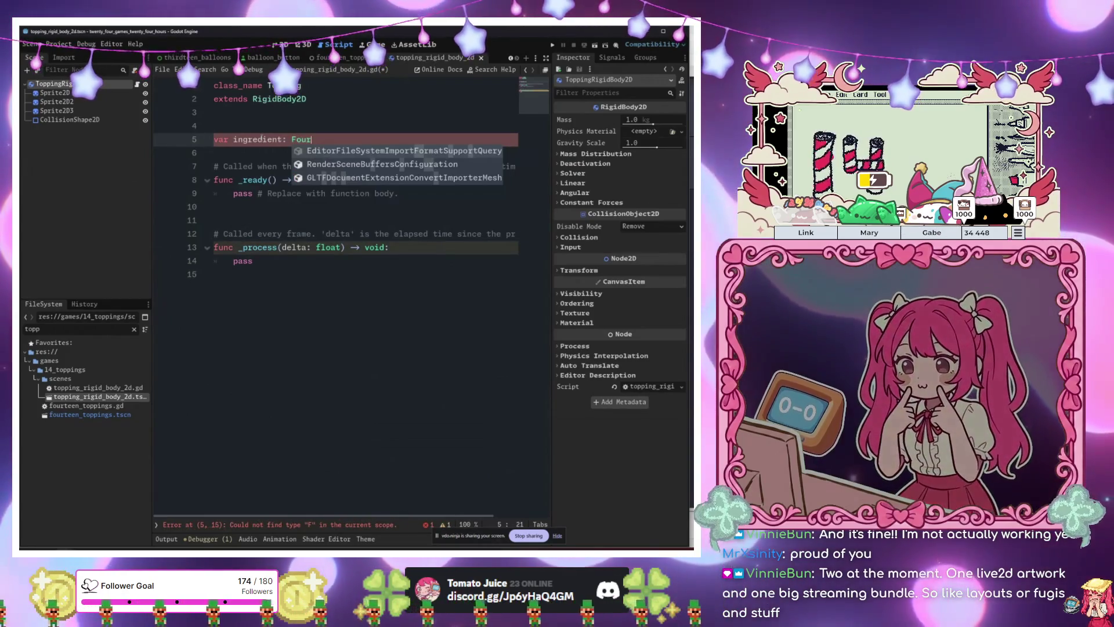
click(337, 58)
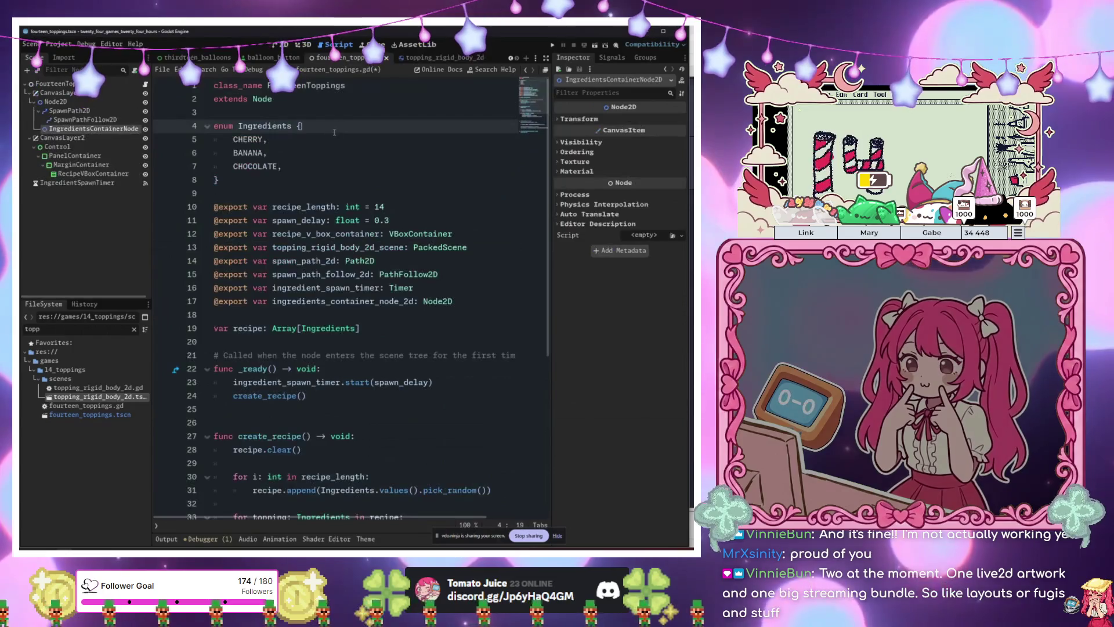
click(444, 58)
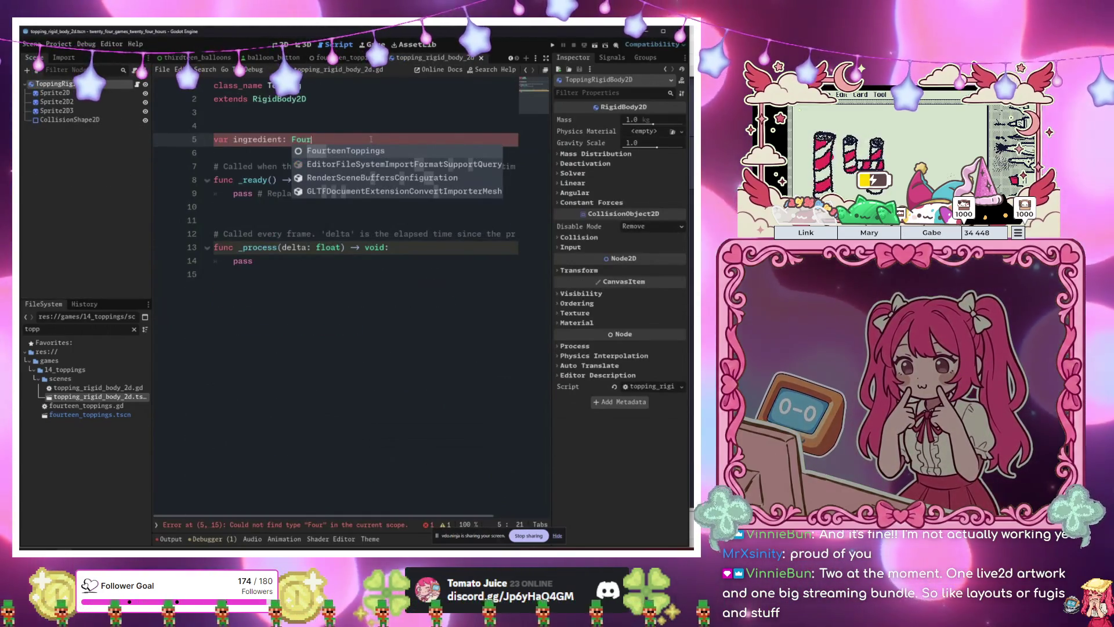
key(Return)
text(.)
key(Return)
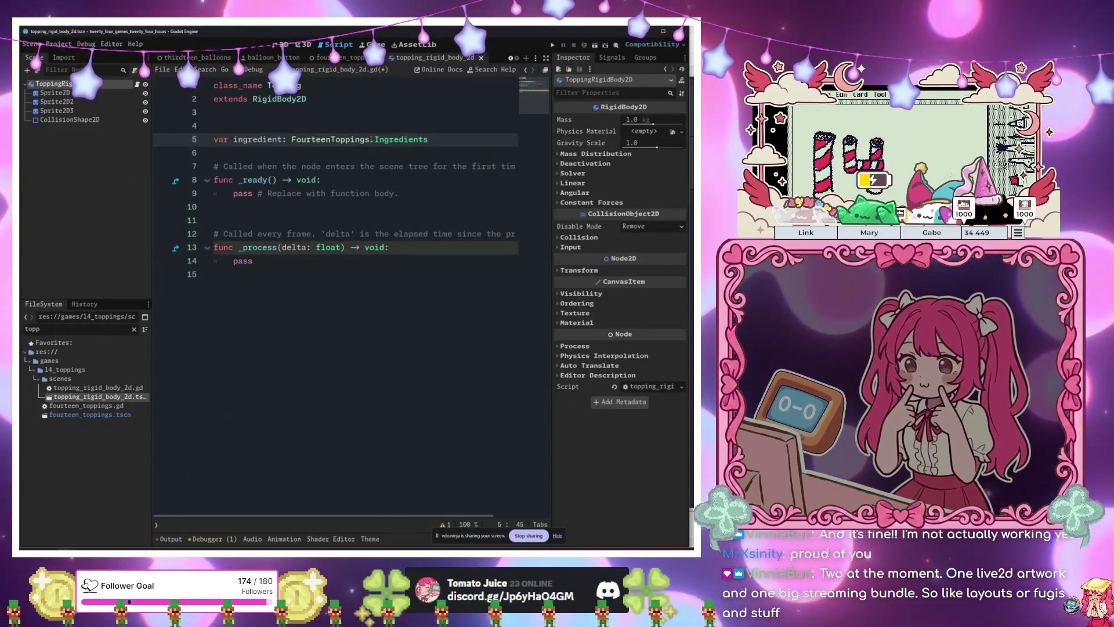
- In _ready, set ingredient = FourteenToppings.Ingredients.values().pick_random()
key(Down)
key(Down)
key(Down)
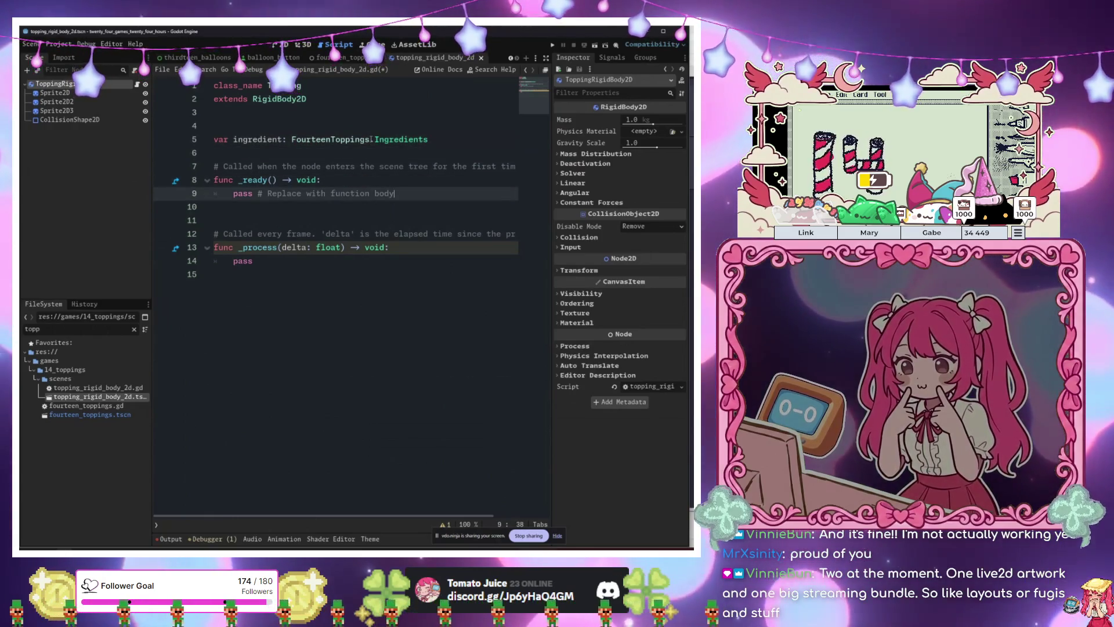
key(shift+Home)
text(in)
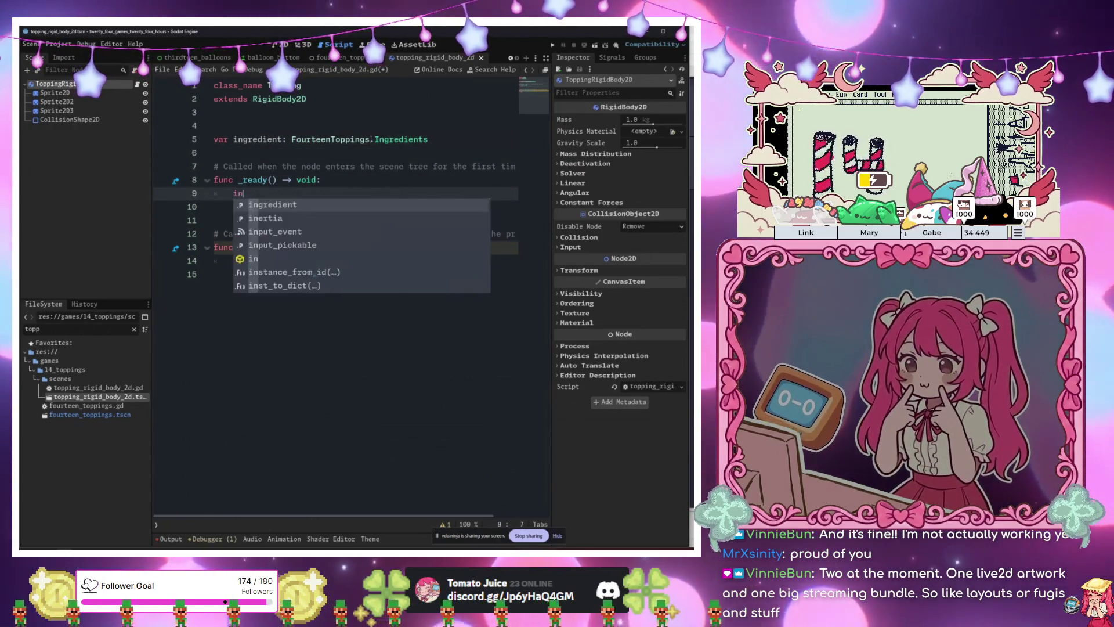
key(Return)
text(.)
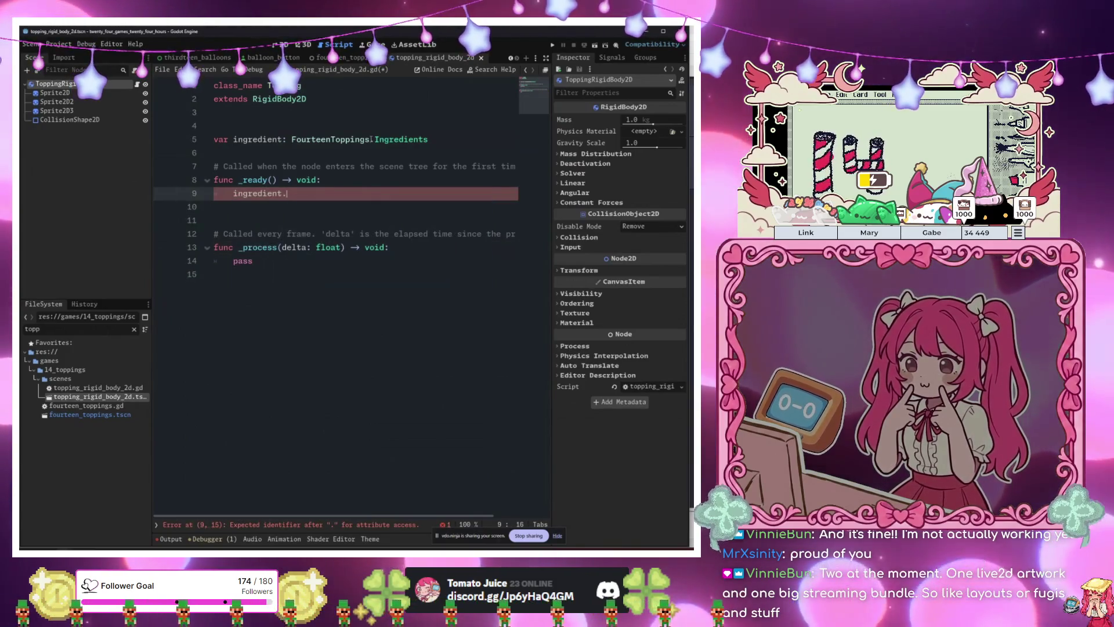
key(BackSpace)
text(= )
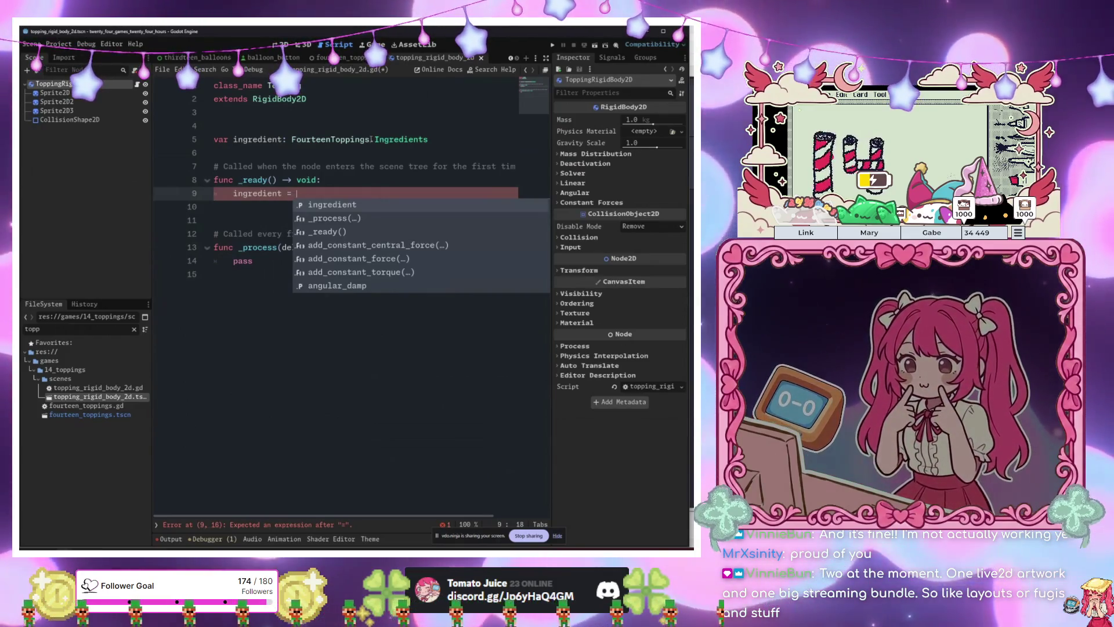
text(Four)
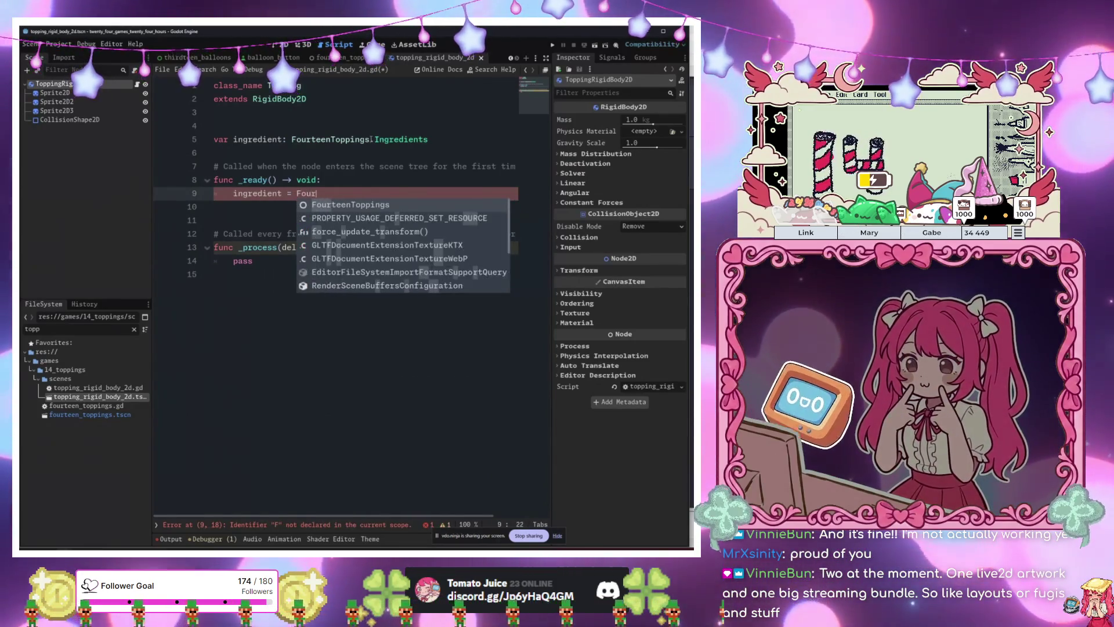
key(Return)
text(.)
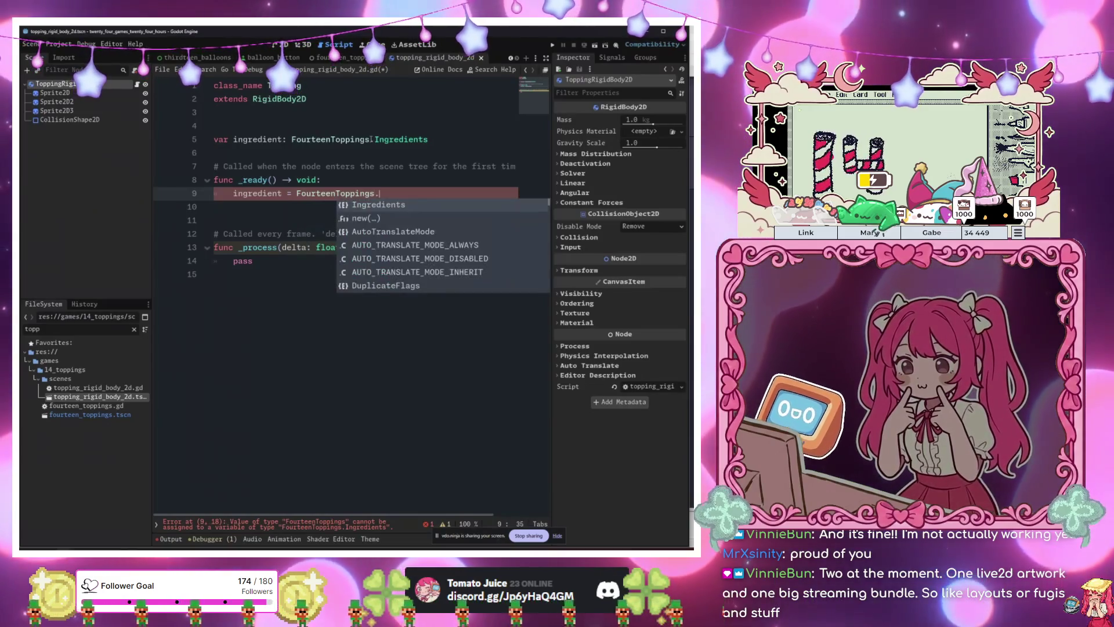
key(Return)
text(.)
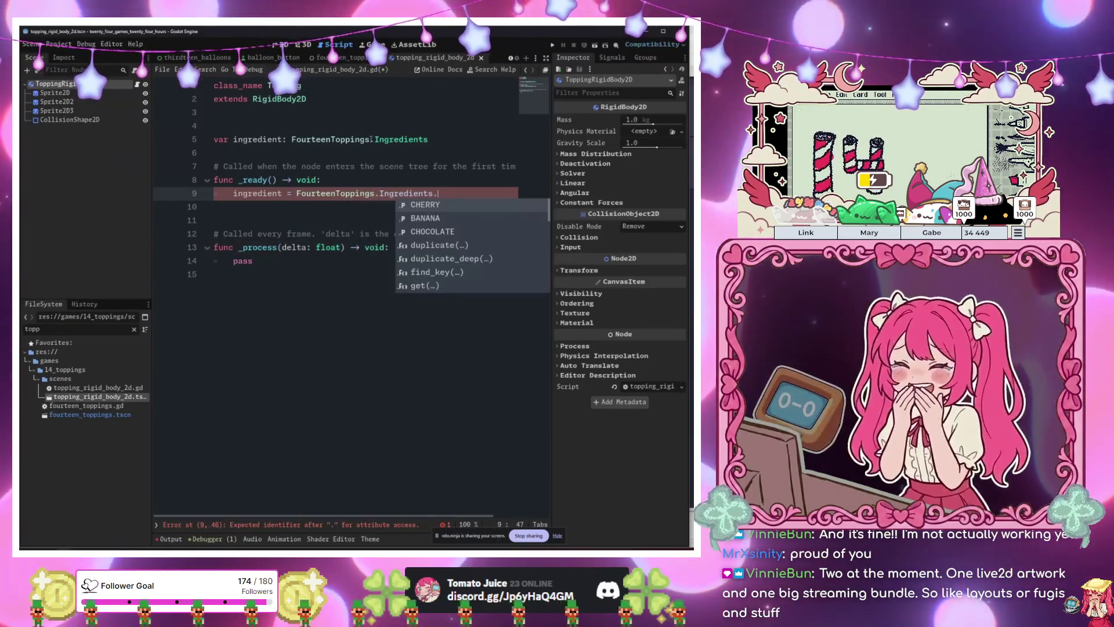
text(val)
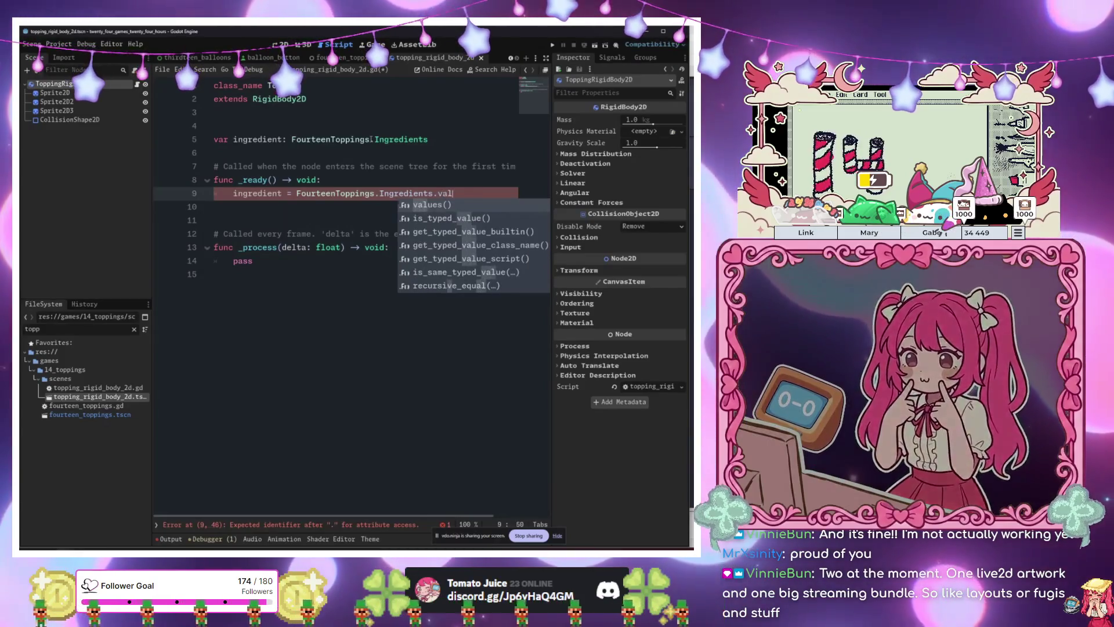
key(Return)
text(.pi)
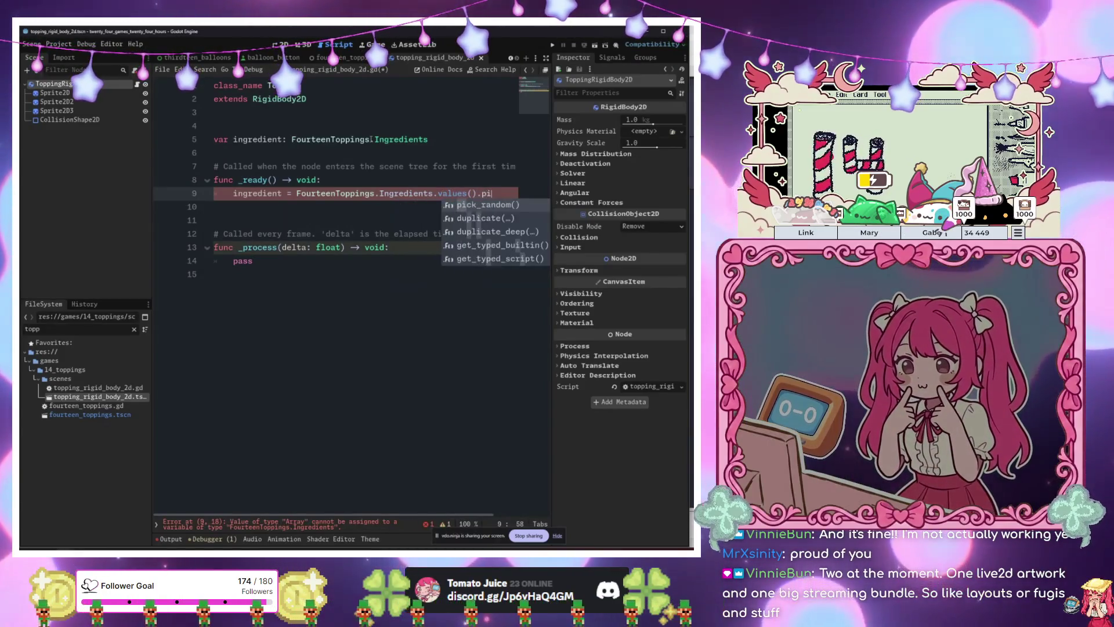
key(Return)
key(Return)
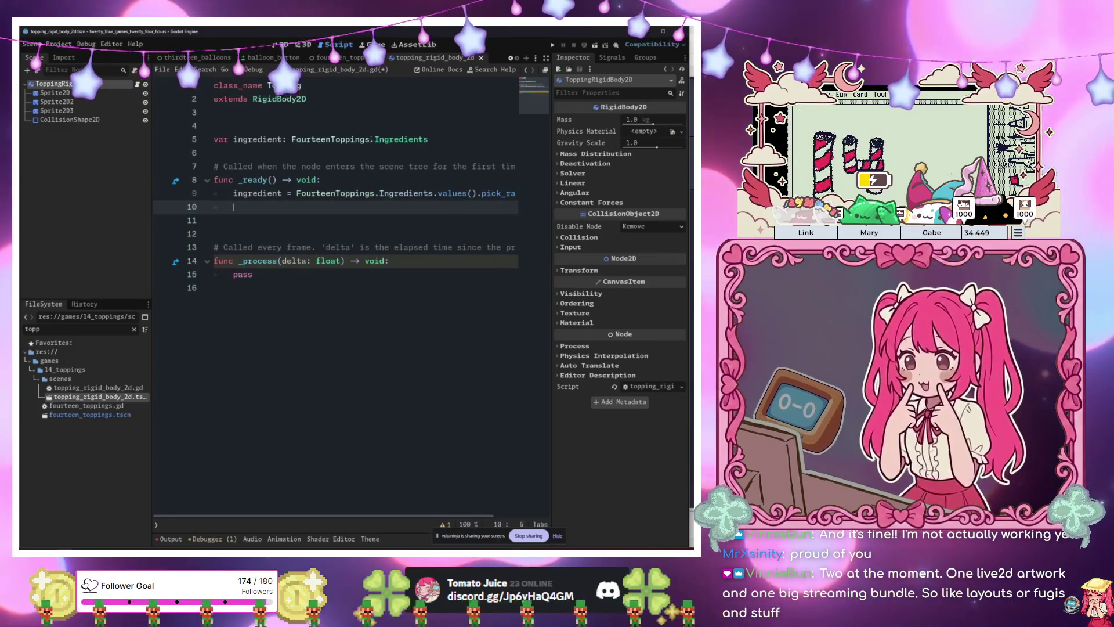
key(Return)
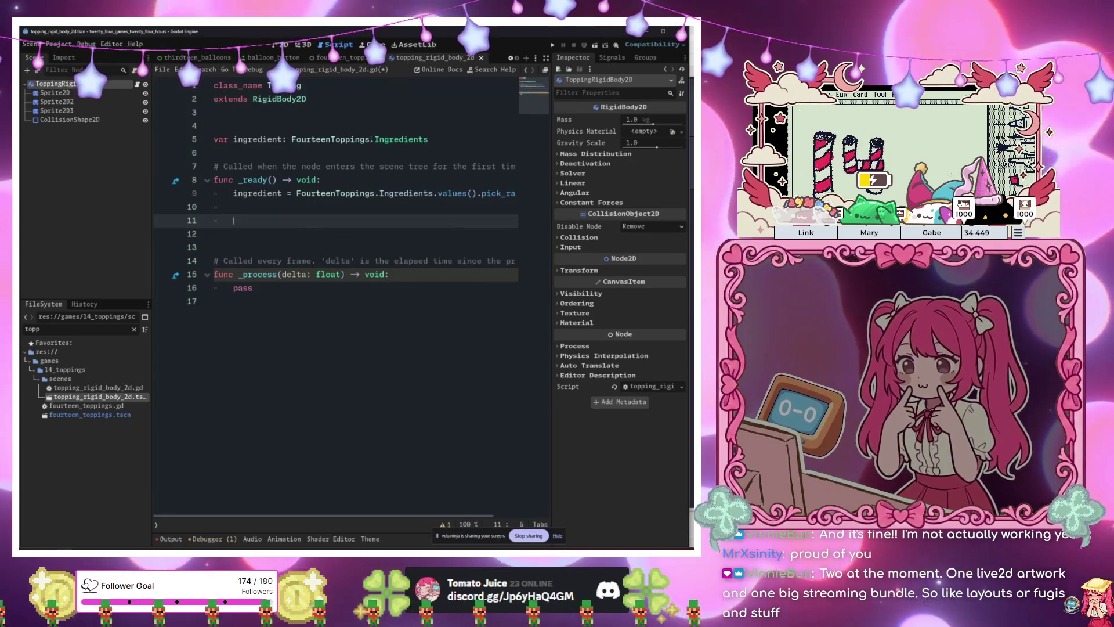
click(302, 153)
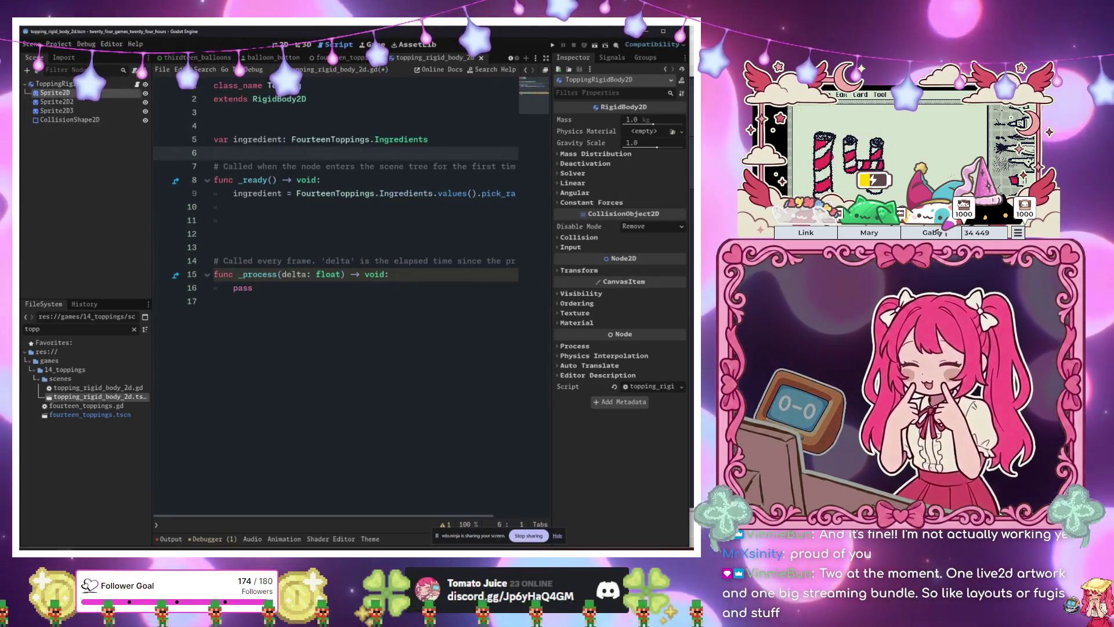
click(56, 93)
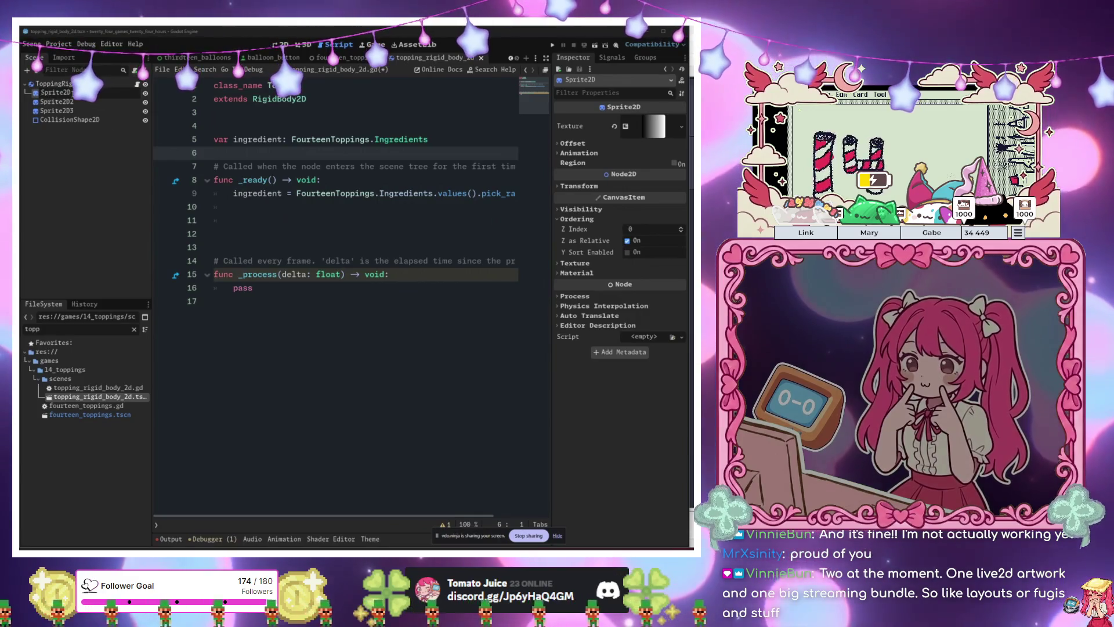
- Rename the sprite nodes CherrySprite2D, BananaSprite2D and ChocolateSprite2D, then select all three
text(Cherry)
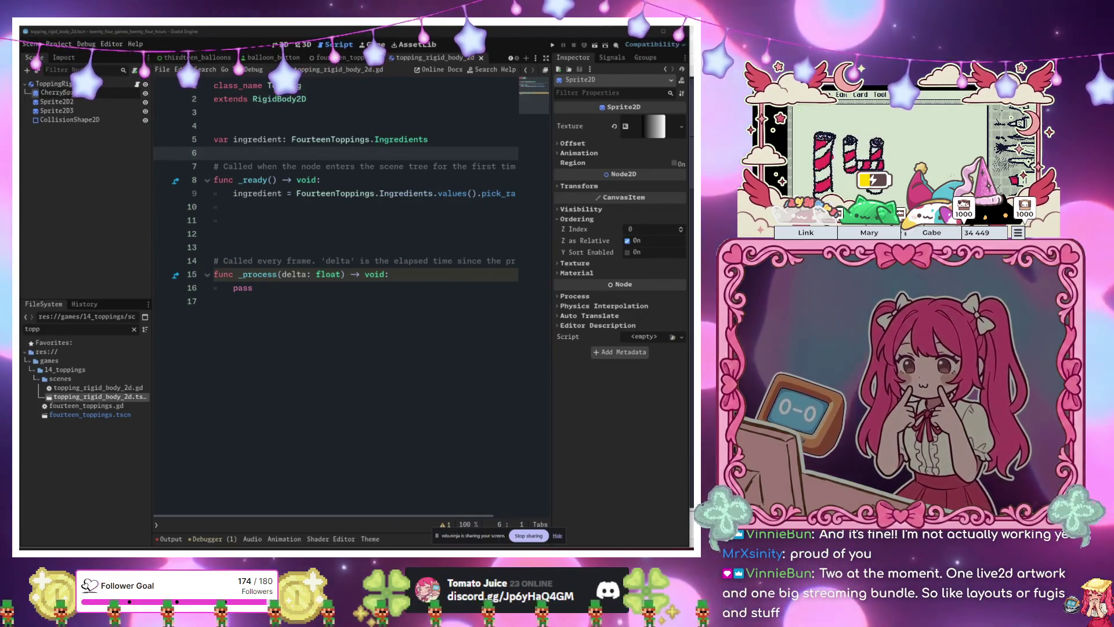
click(73, 99)
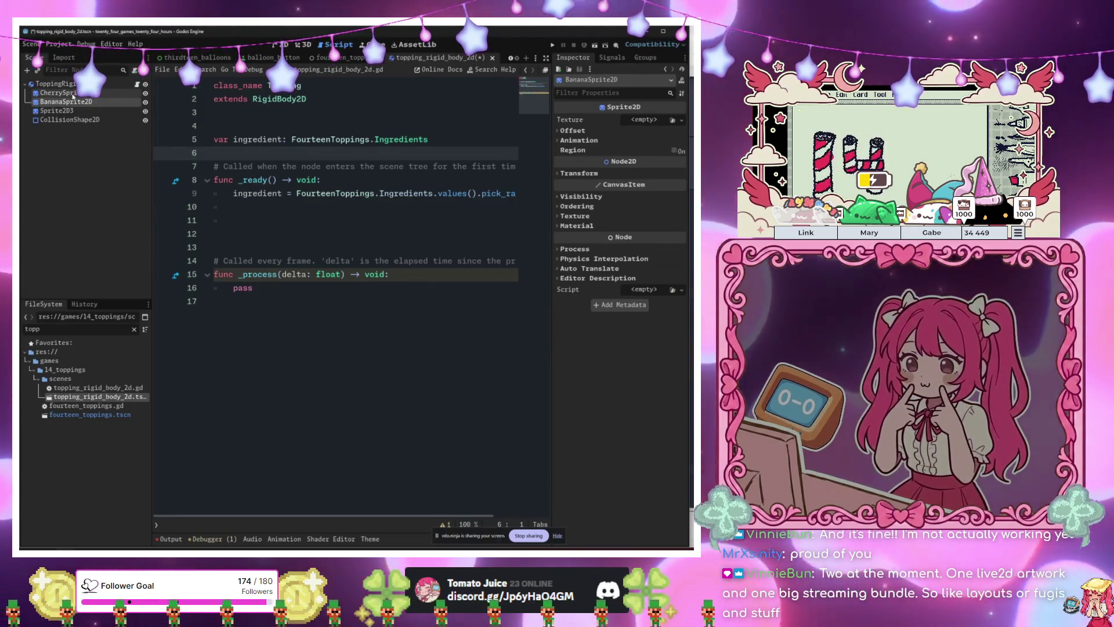
text(Banana)
key(Return)
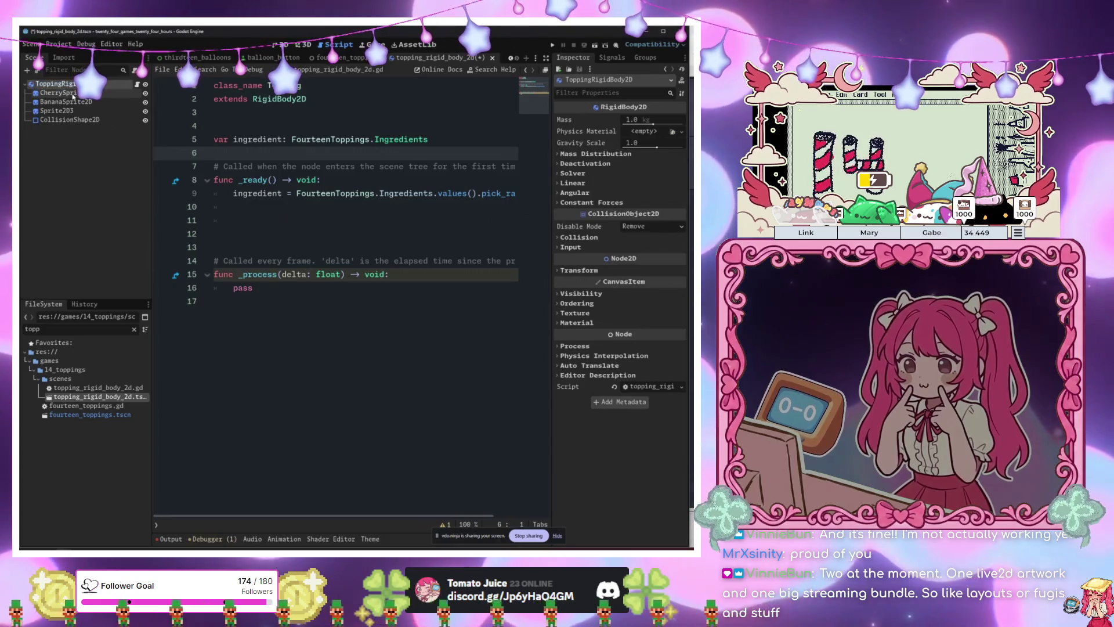
click(56, 101)
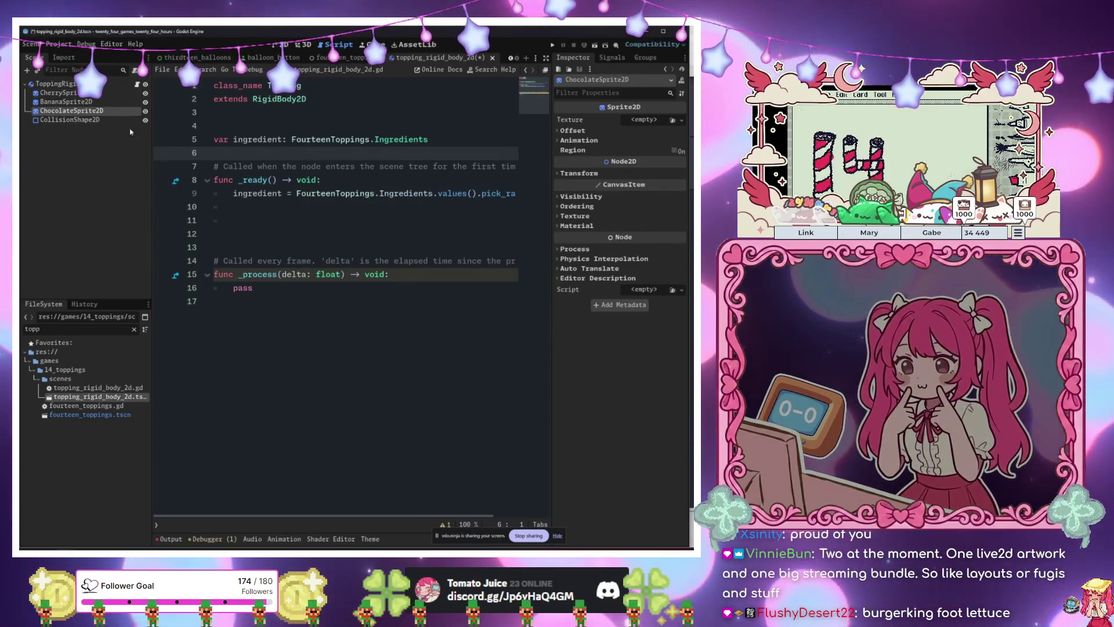
shift+click(66, 110)
drag(67, 110, 249, 128)
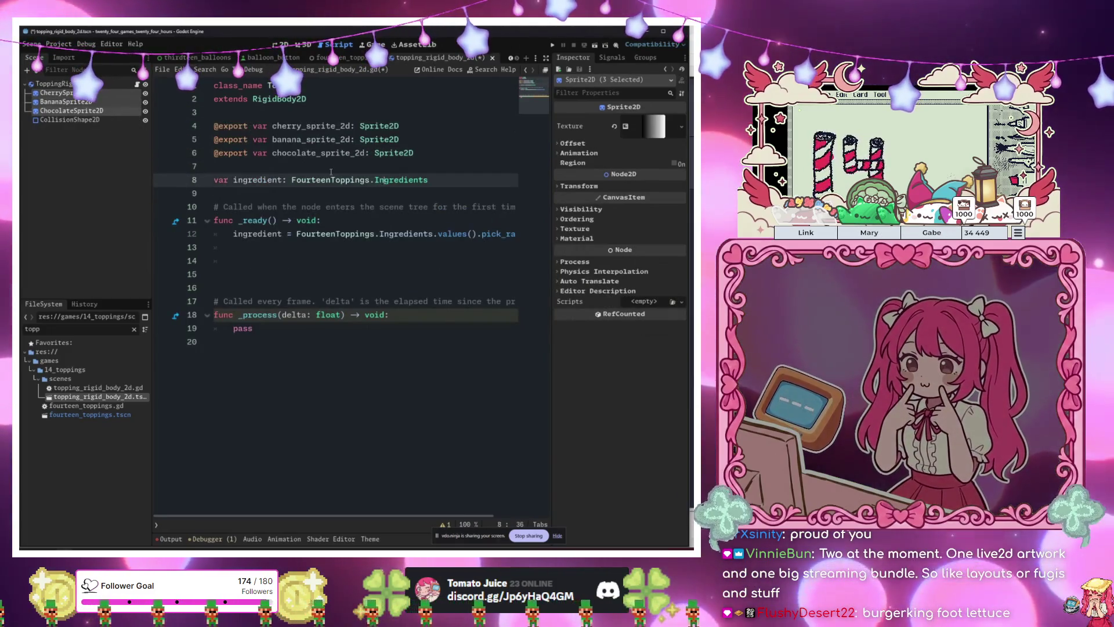
click(330, 194)
key(Return)
key(Return)
key(Return)
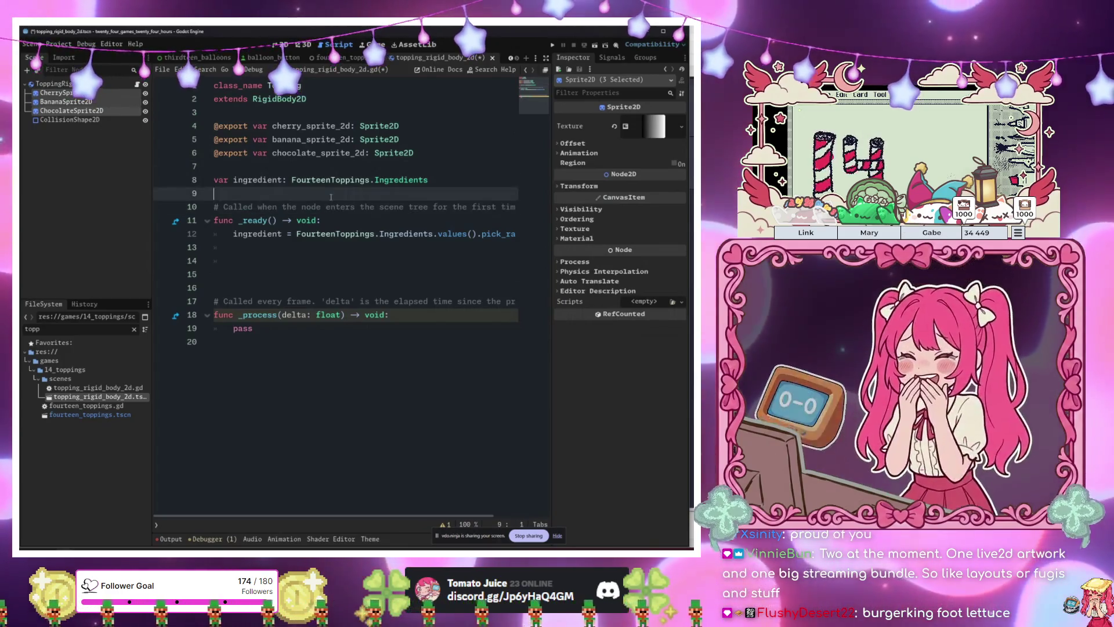
key(Up)
key(Up)
text(@onready)
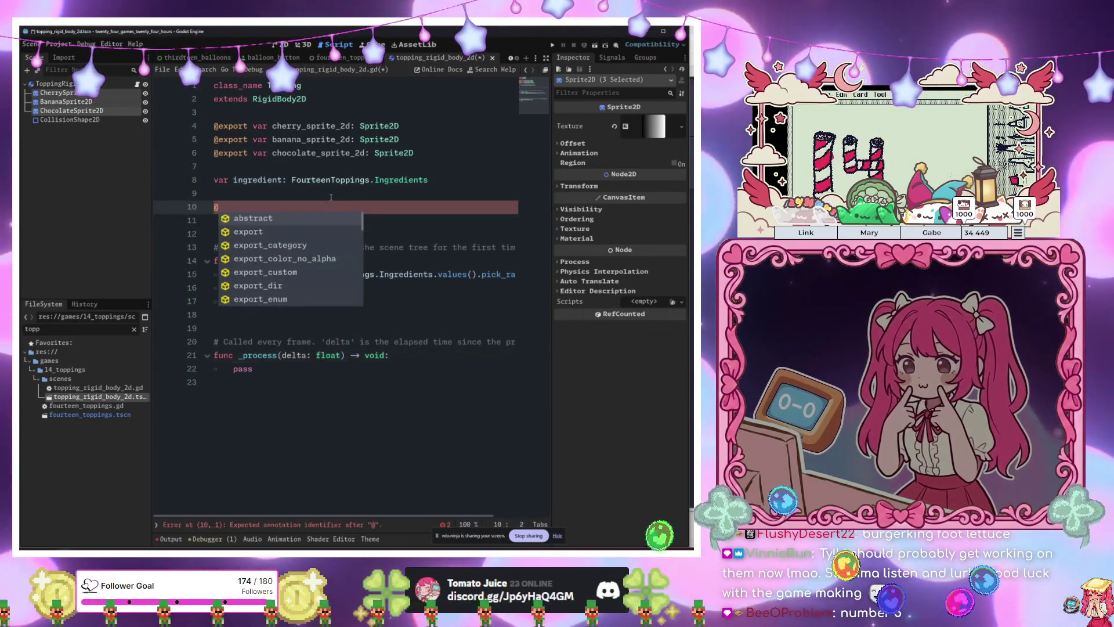
text( var )
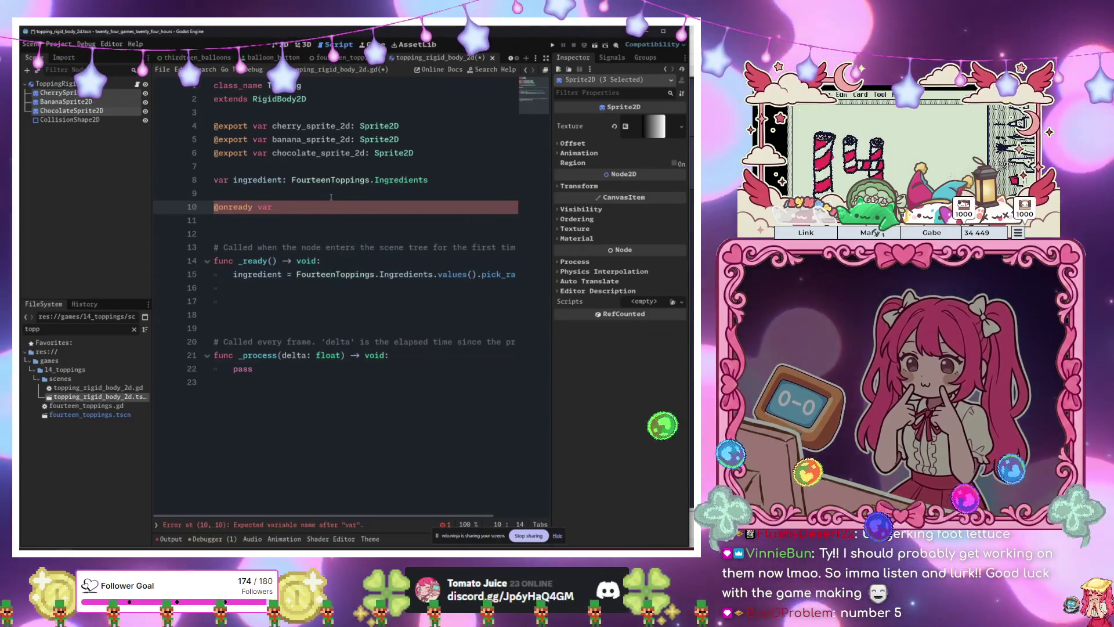
text(ingredient_spri)
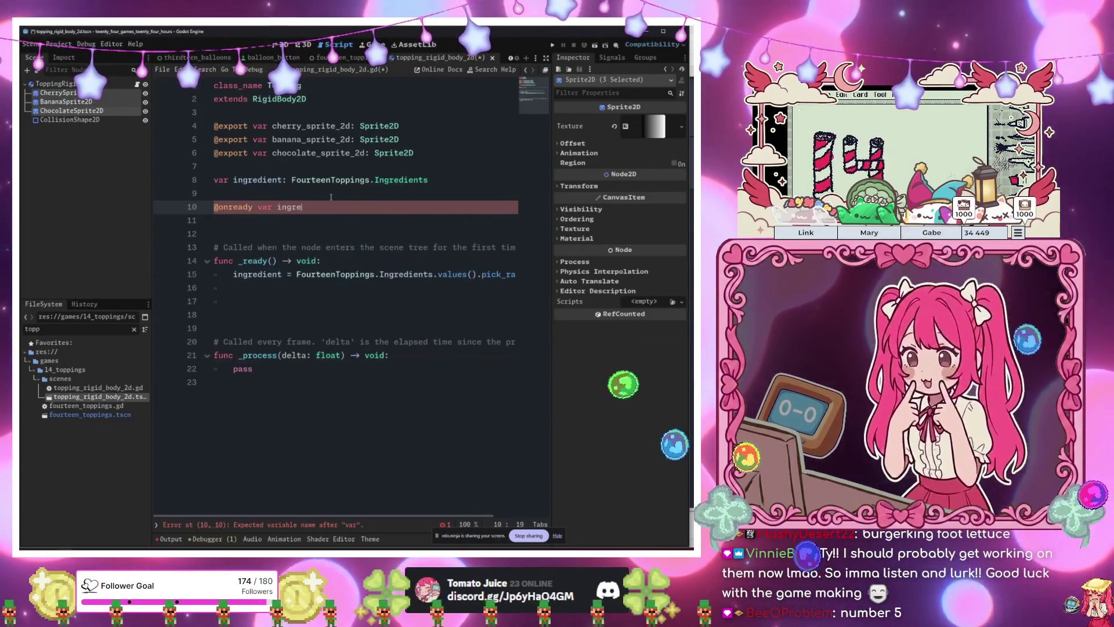
text(tes: )
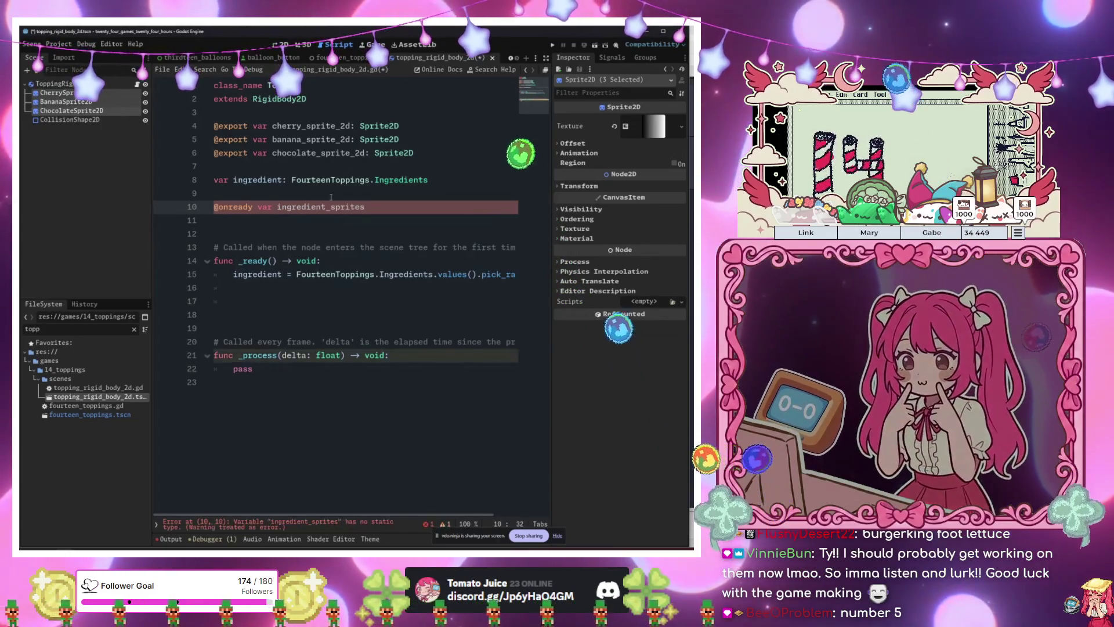
text(Array[S)
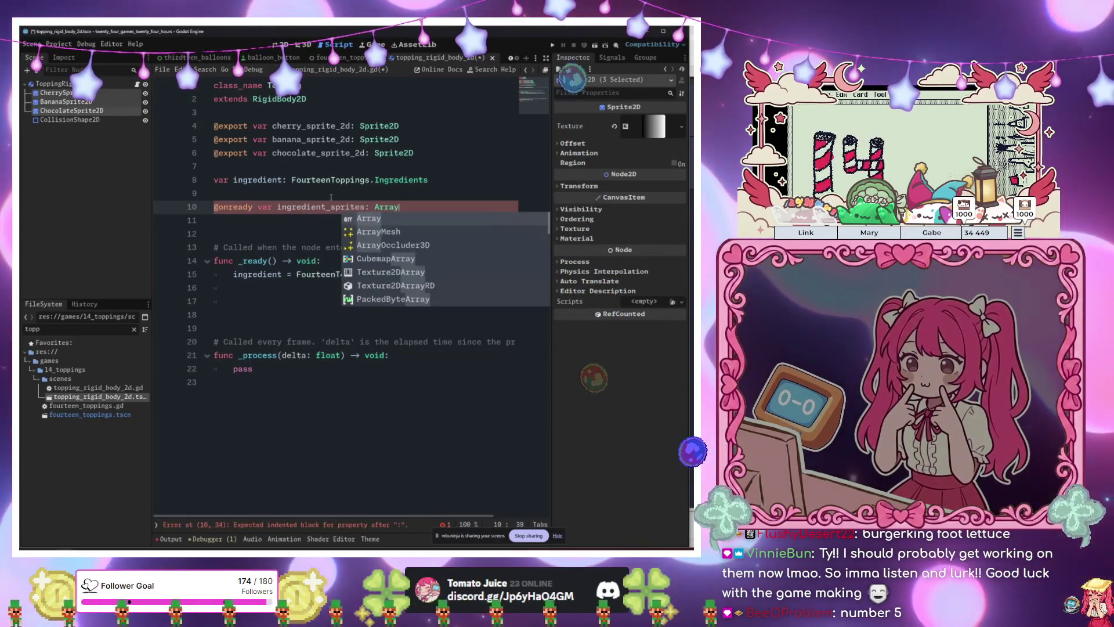
text(pr)
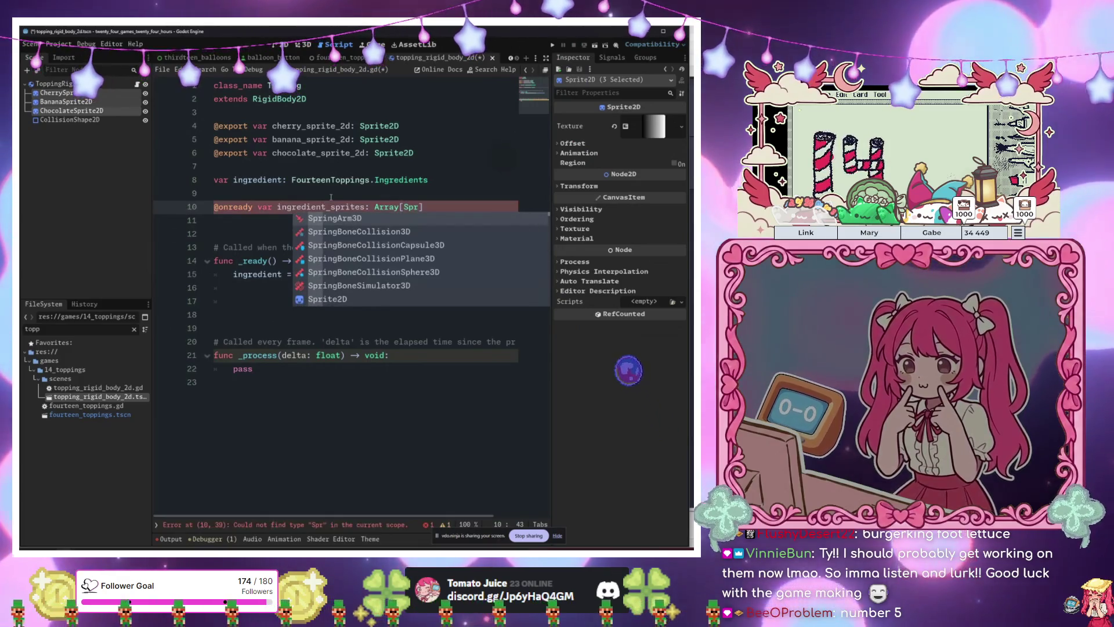
key(Return)
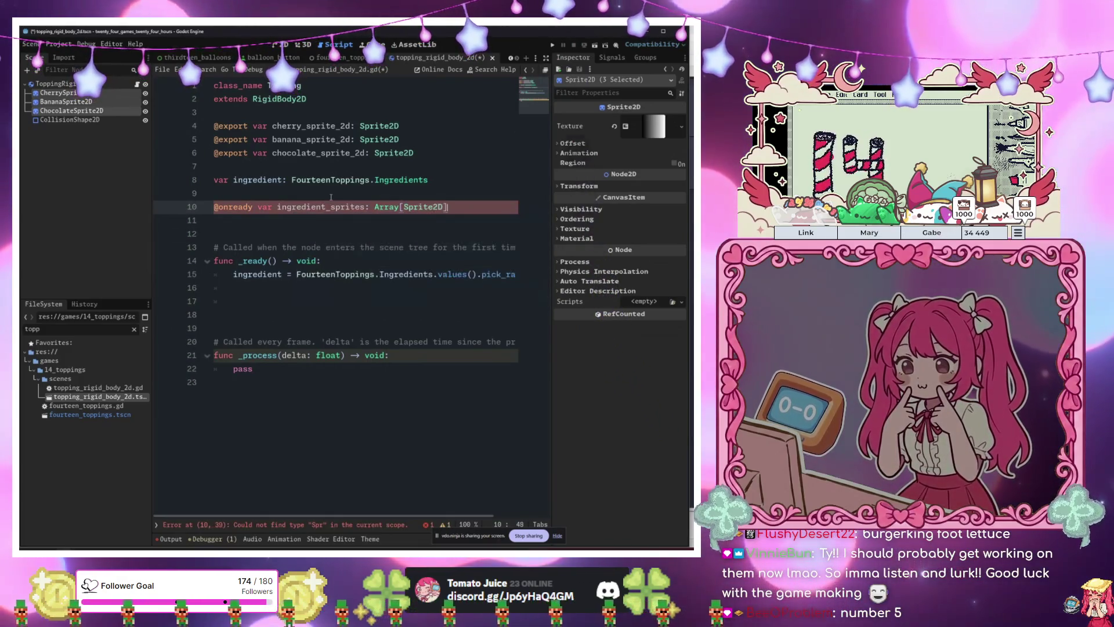
text(] = )
text([)
key(Return)
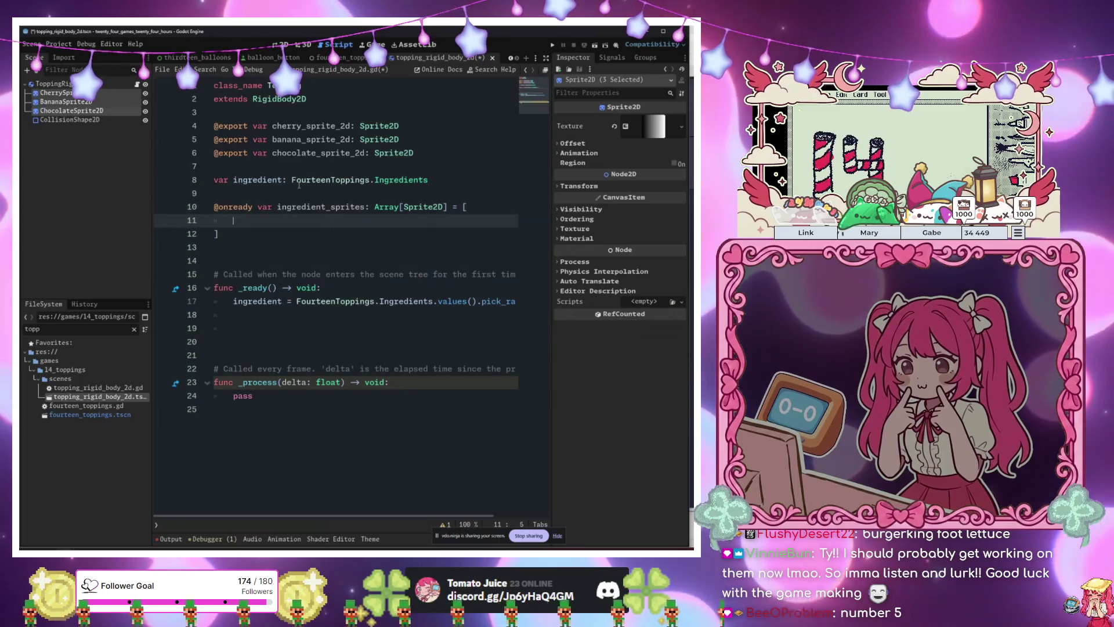
text(b,new()
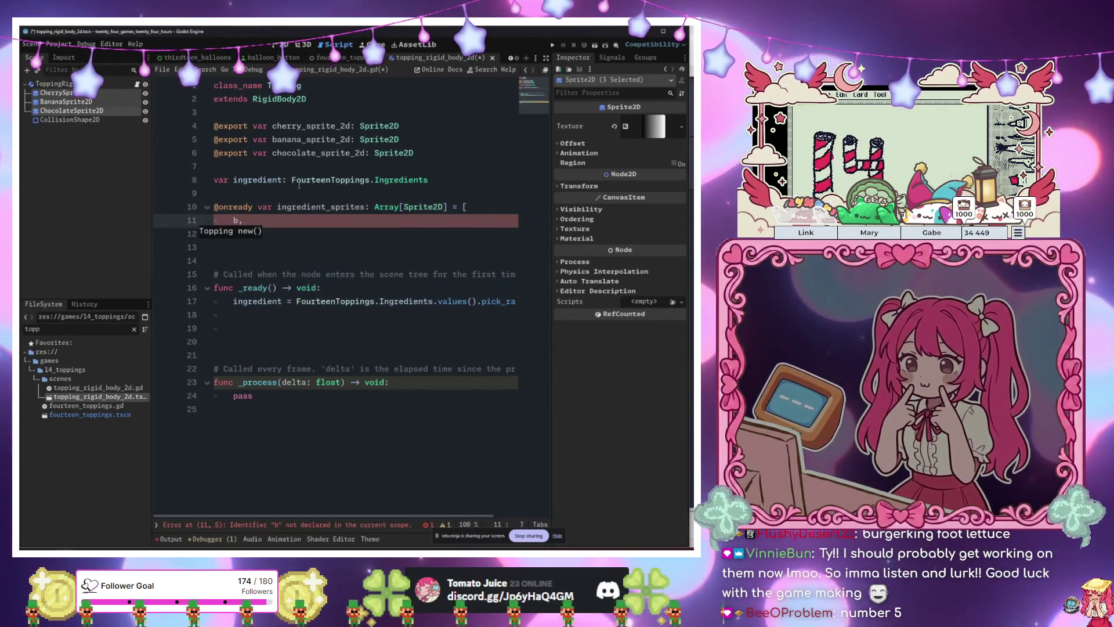
key(Return)
text(b,)
key(Return)
text(b,)
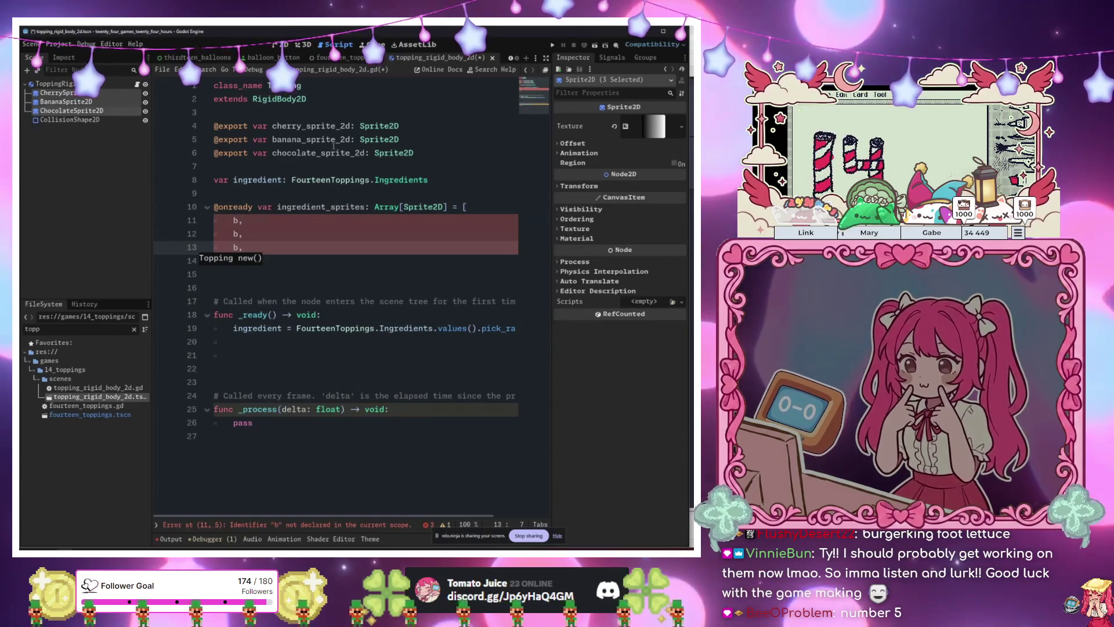
- Replace the placeholders with cherry_sprite_2d, banana_sprite_2d and chocolate_sprite_2d, and remove the extra blank line
double_click(323, 126)
key(ctrl+c)
double_click(236, 220)
key(ctrl+v)
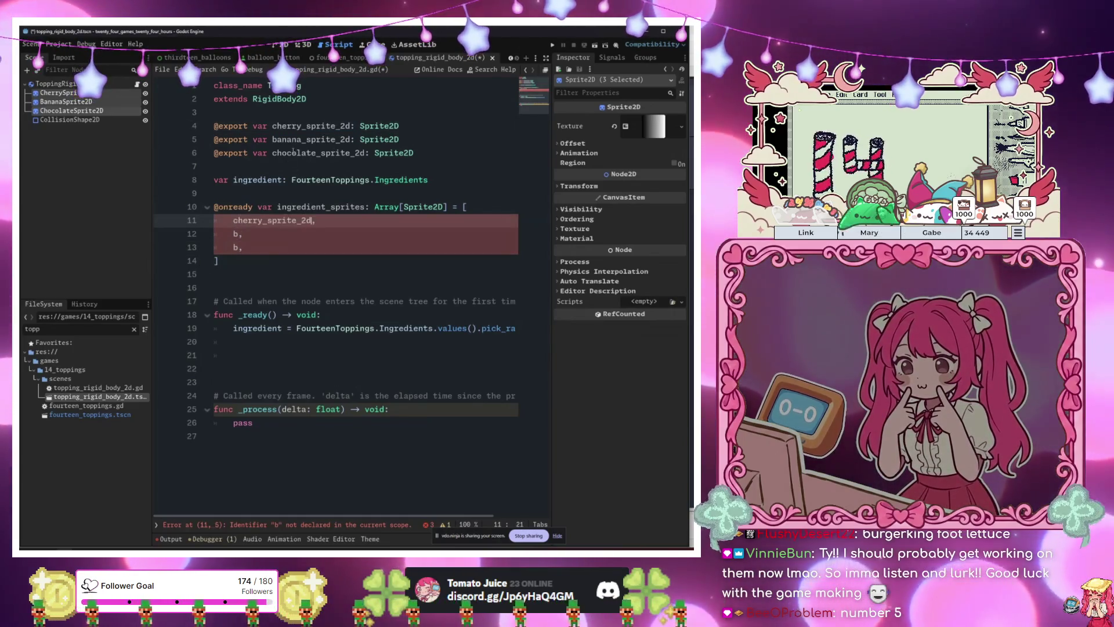
double_click(308, 139)
key(ctrl+c)
double_click(236, 234)
key(ctrl+v)
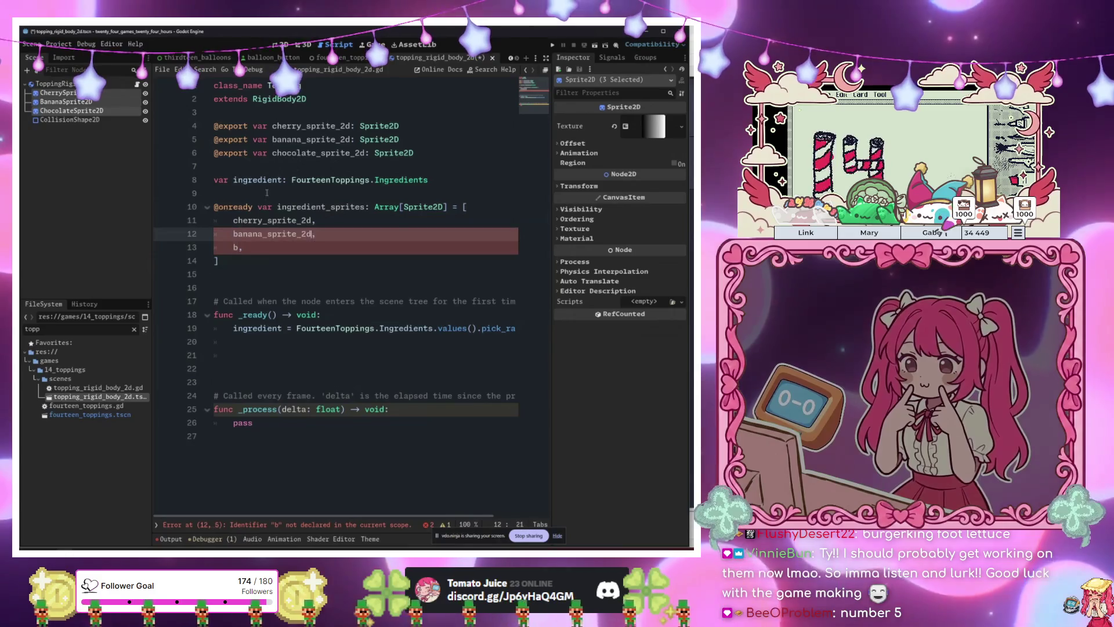
double_click(318, 152)
key(ctrl+c)
double_click(236, 247)
key(ctrl+v)
click(292, 266)
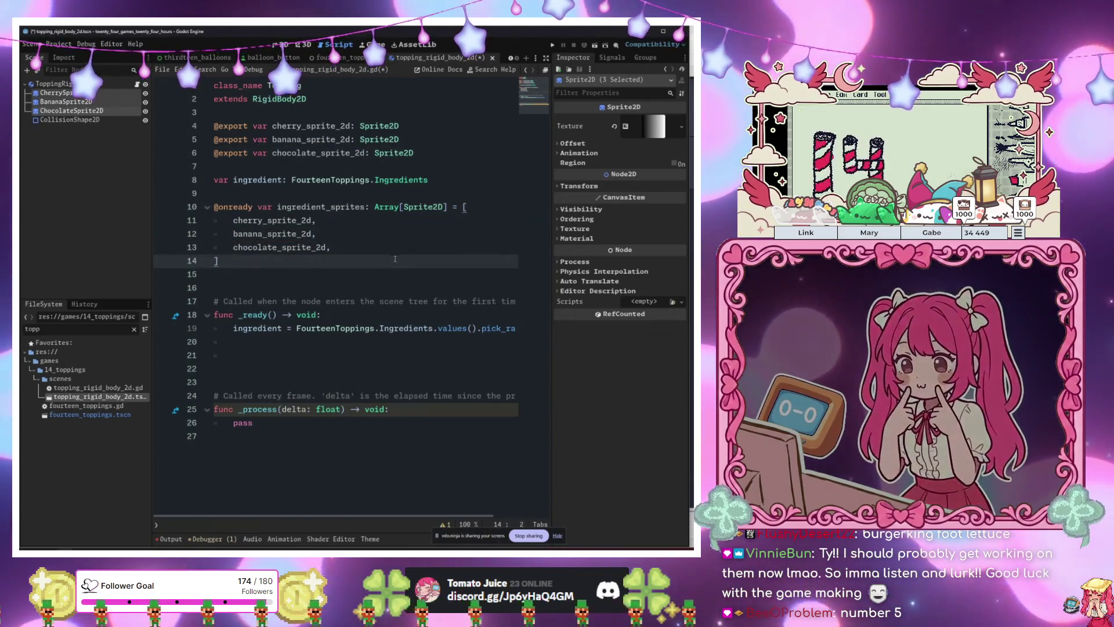
click(335, 288)
click(357, 270)
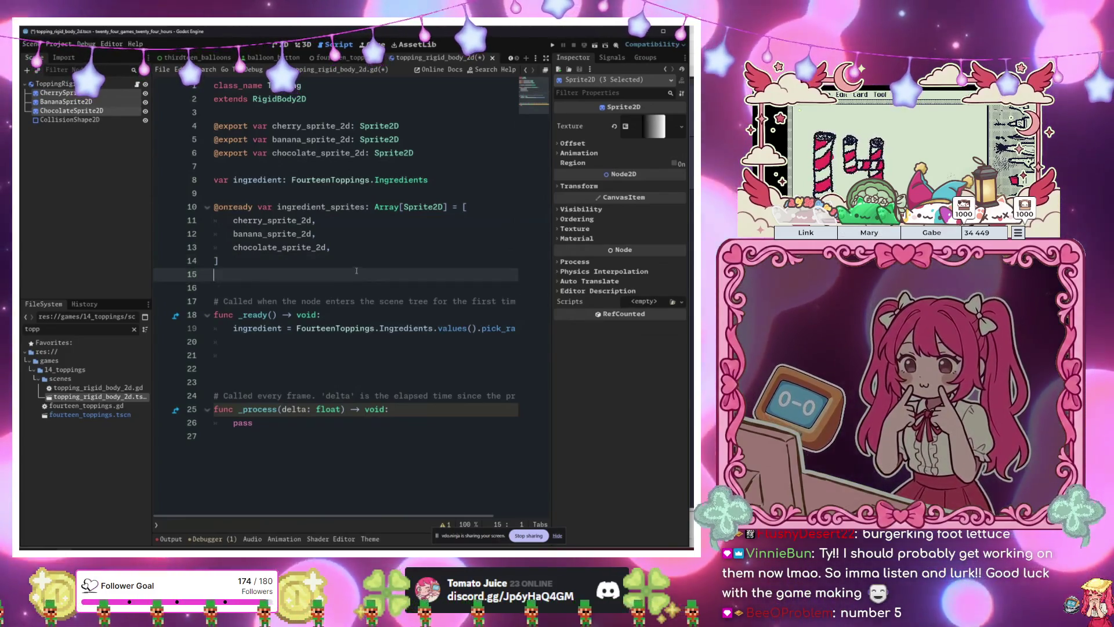
key(BackSpace)
- Add a loop over ingredient_sprites.size() assigning 'var sprite_2D: Sprite2D = ingredient_sprites[i]'
click(326, 329)
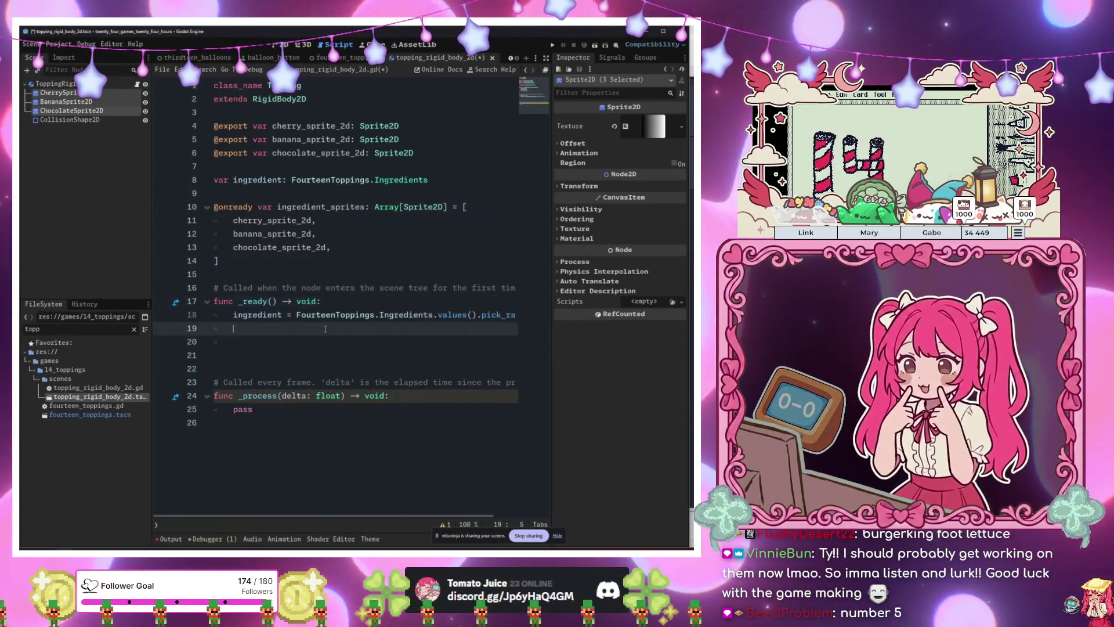
key(Return)
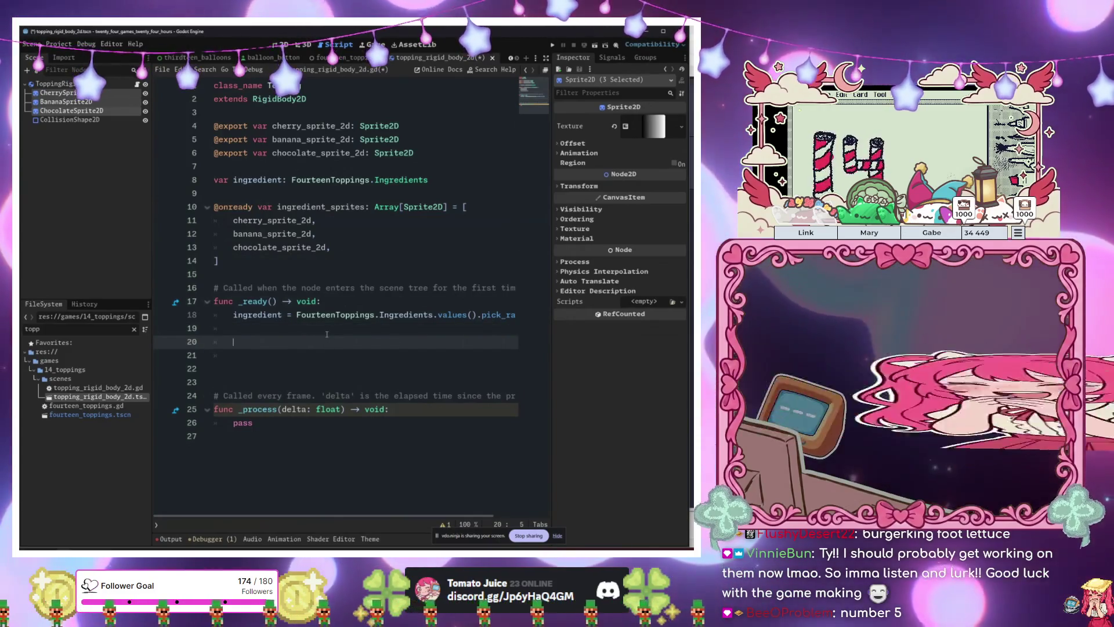
text(for )
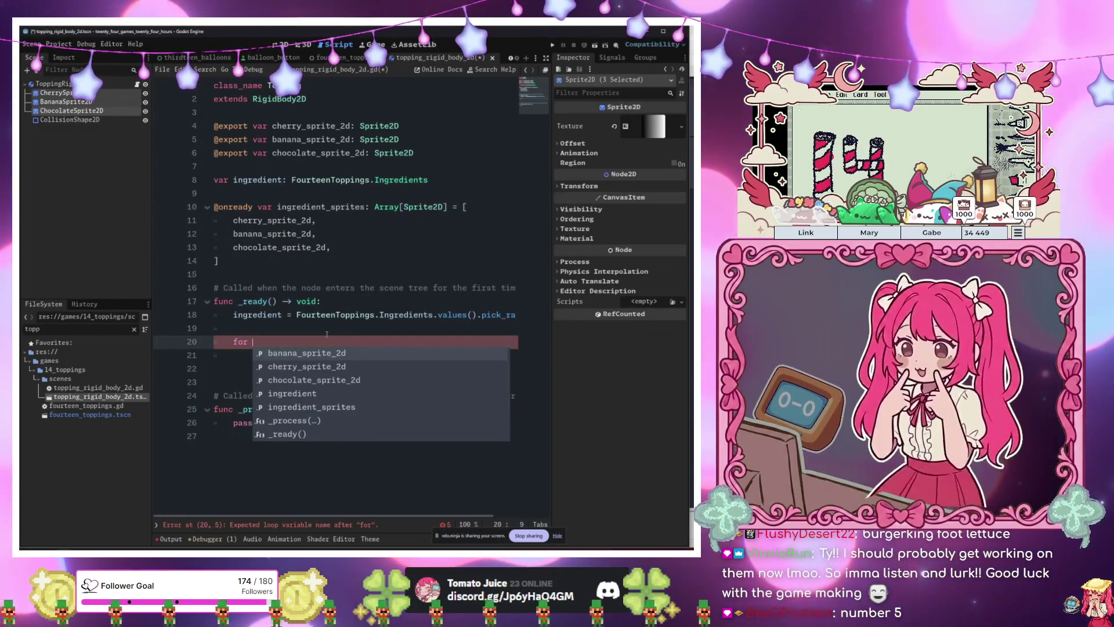
text(i: int in )
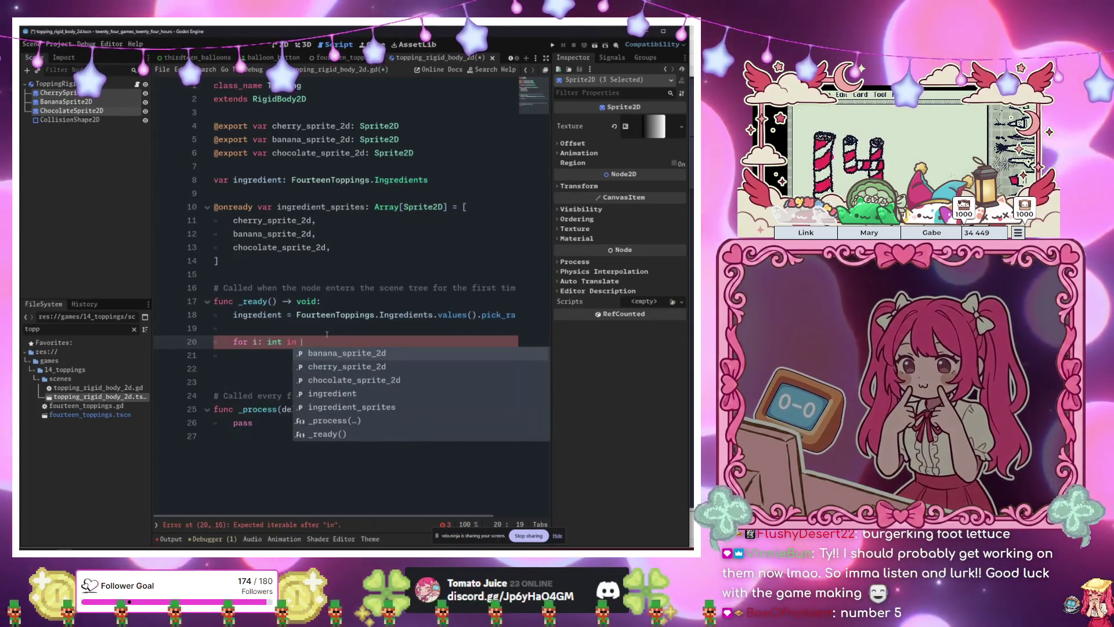
text(ingredient_sprites.)
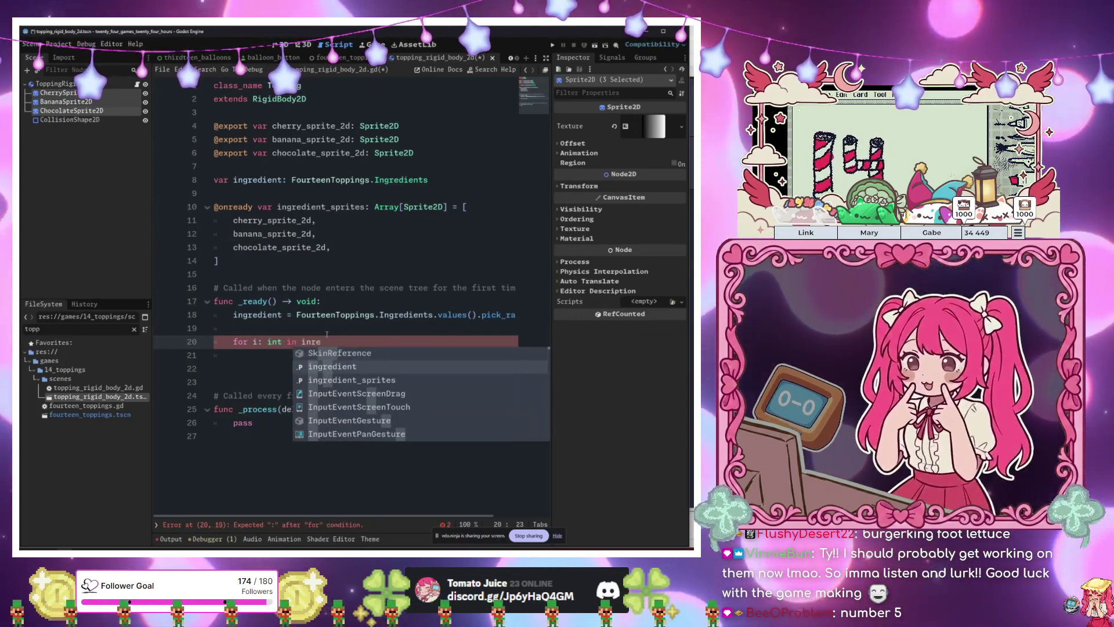
text(chi)
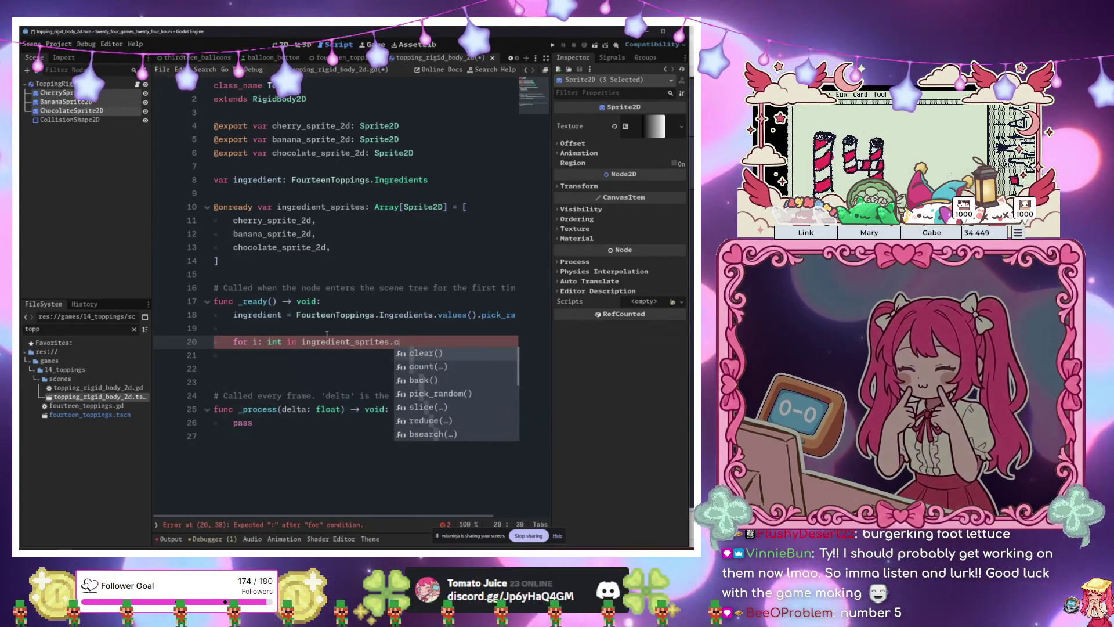
key(BackSpace)
key(BackSpace)
key(BackSpace)
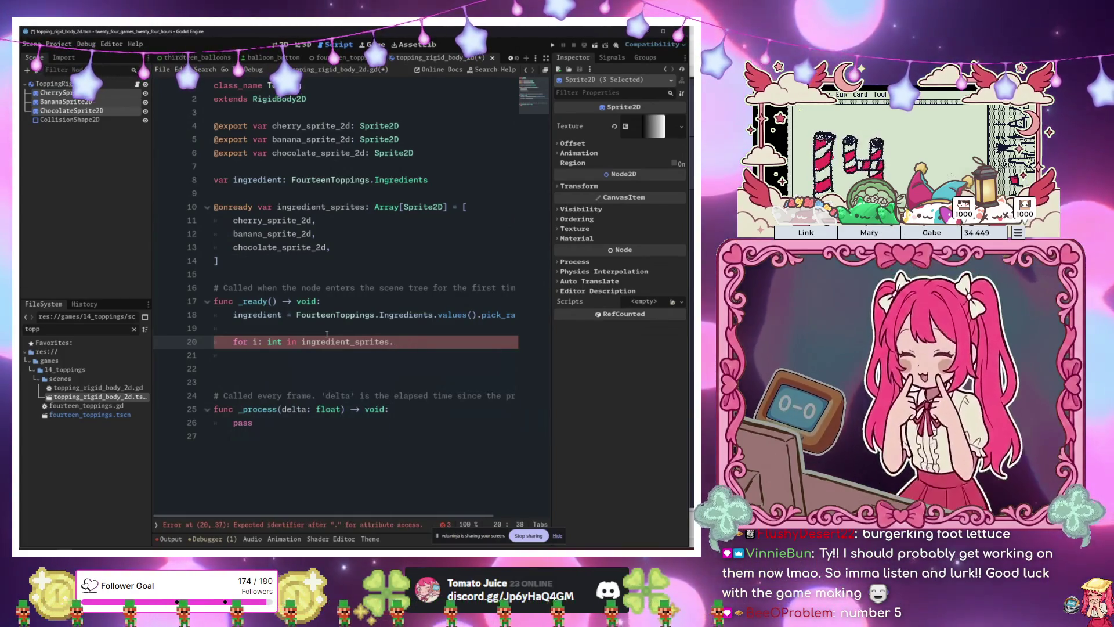
text(size():)
key(Return)
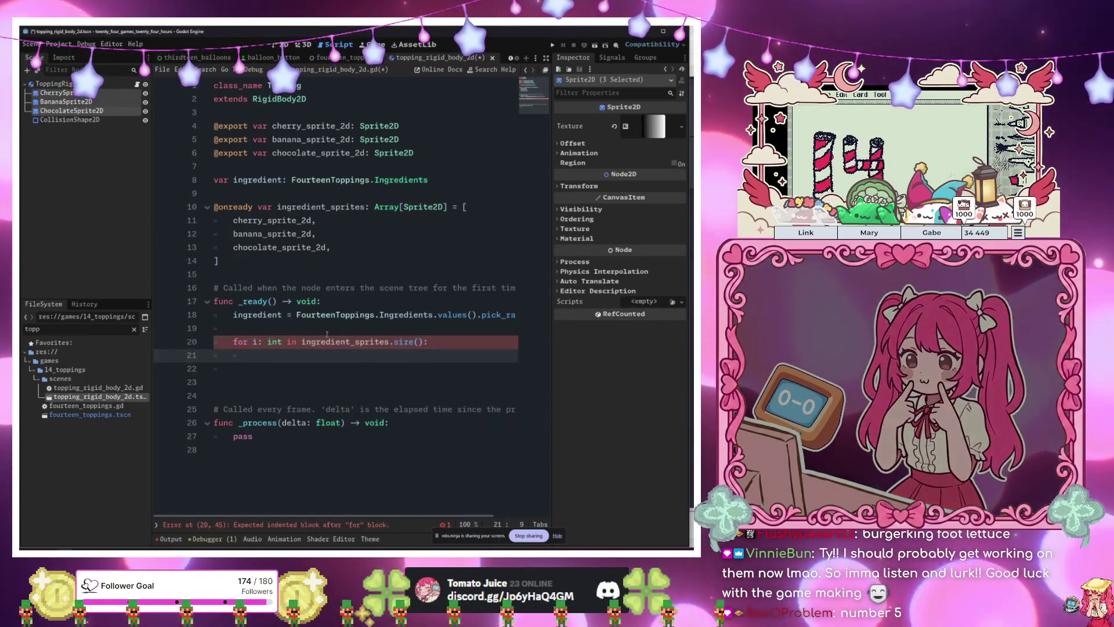
text(var sp)
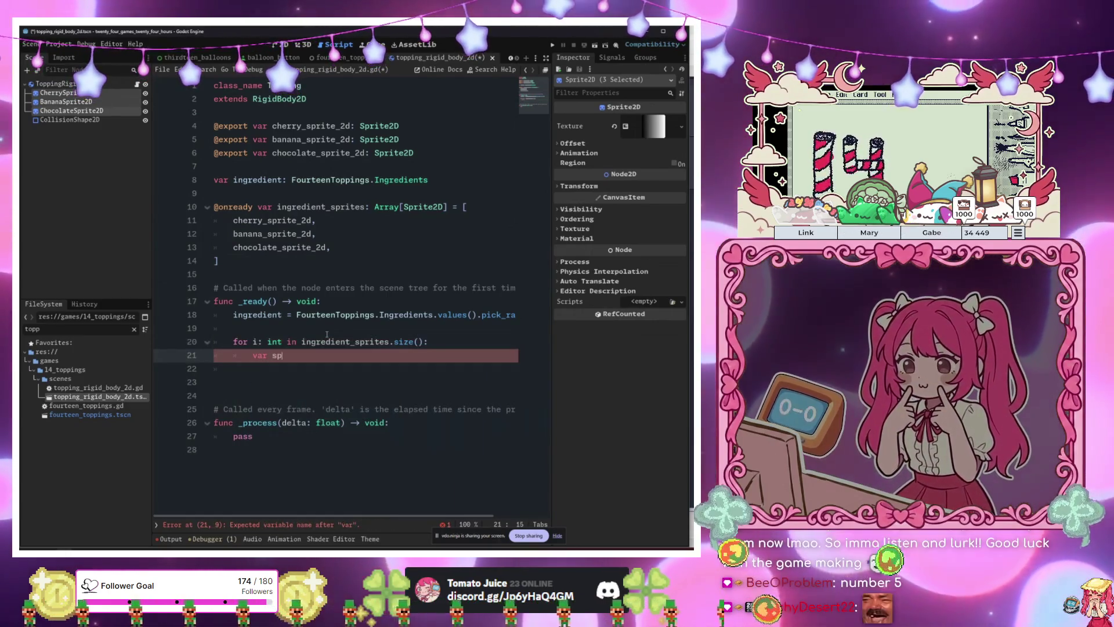
text(rite_2D: )
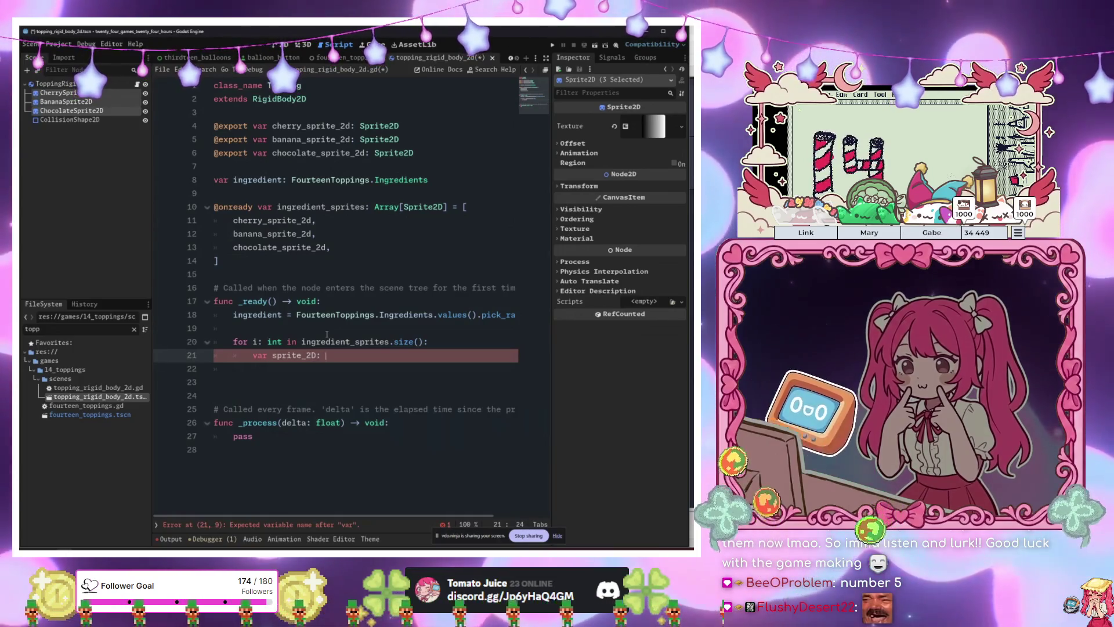
text(Spri)
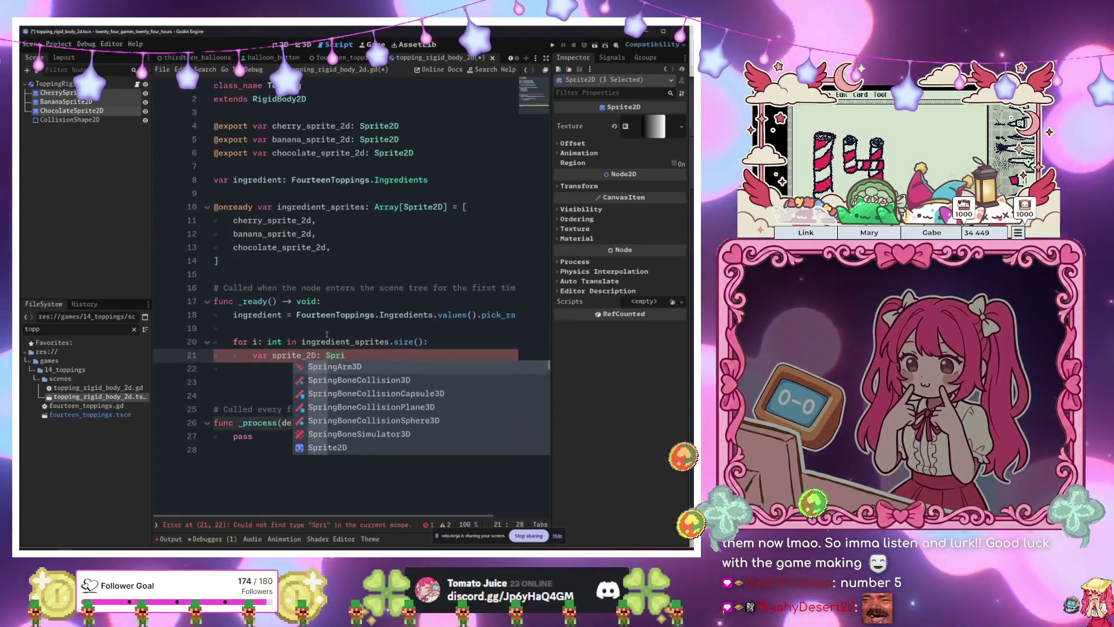
key(Down)
key(Down)
key(Down)
key(Return)
text(=)
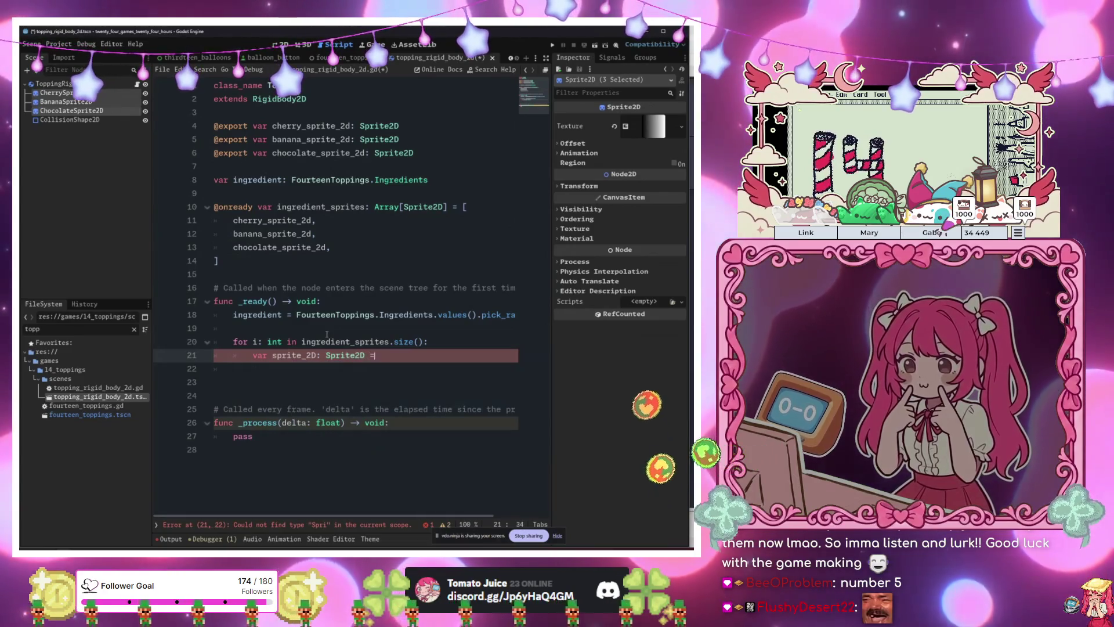
text( ingr)
key(Down)
key(Return)
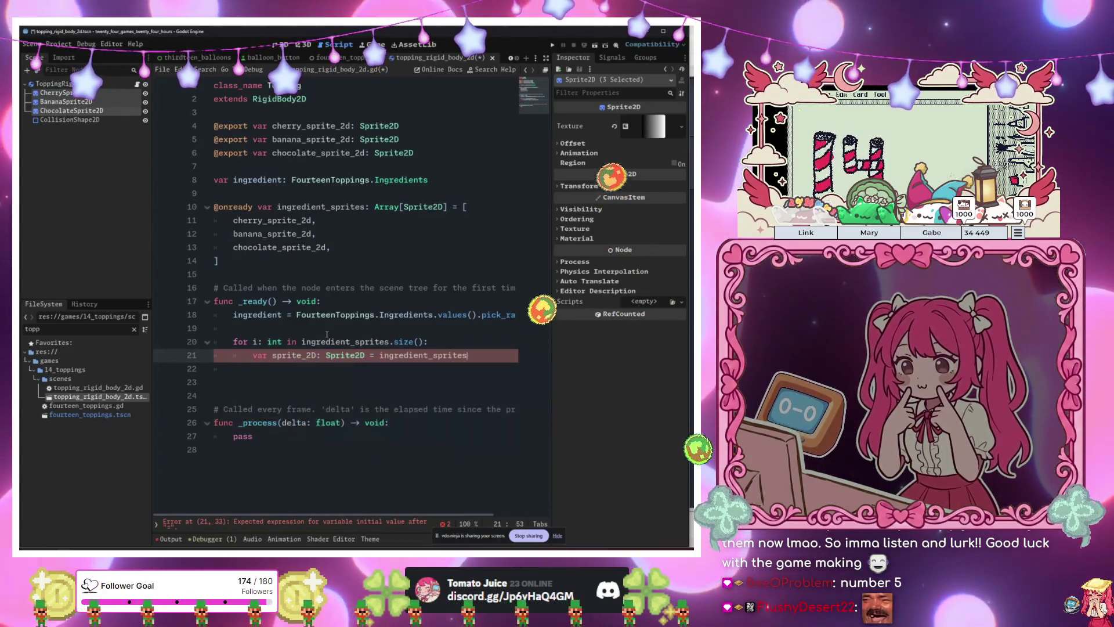
text([i])
- Inside the loop, call sprite_2D.show() when i == ingredient
key(Return)
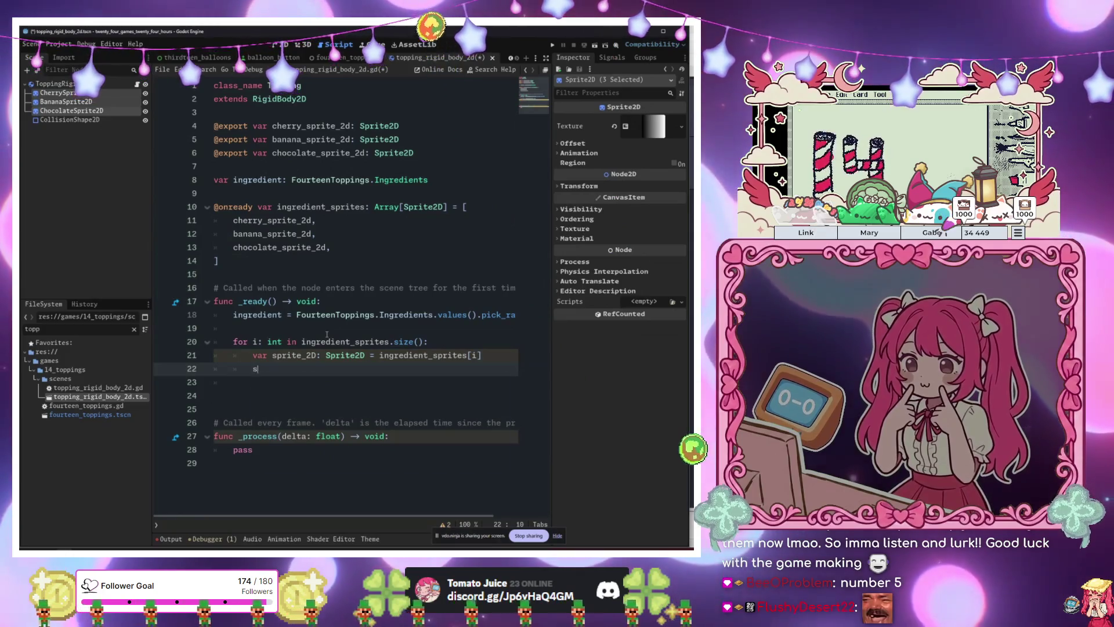
key(BackSpace)
text(if i )
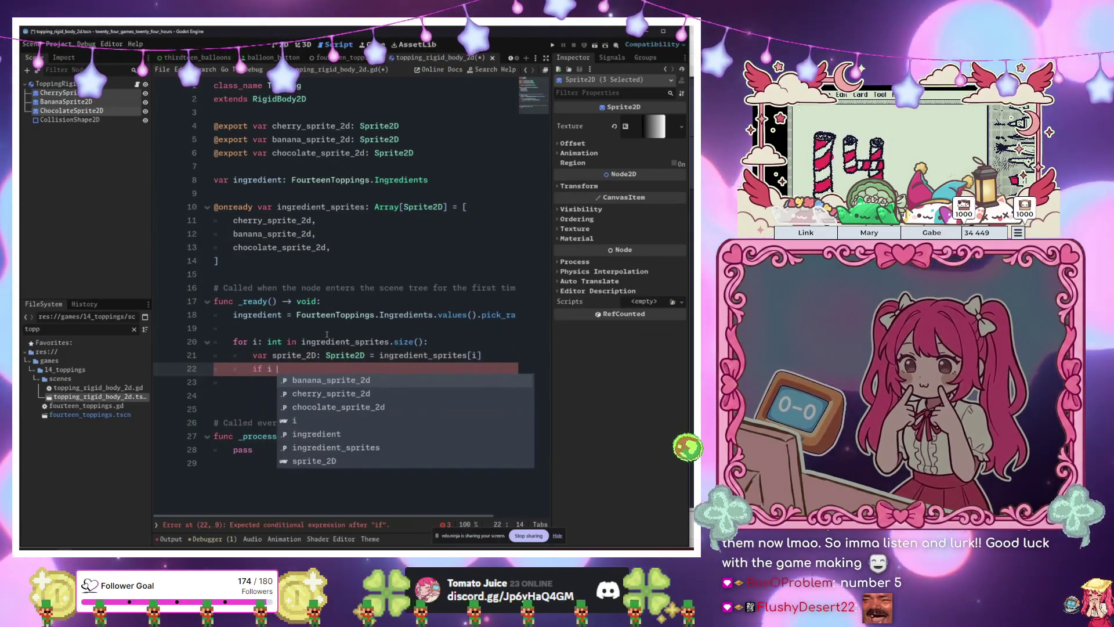
text(=)
key(BackSpace)
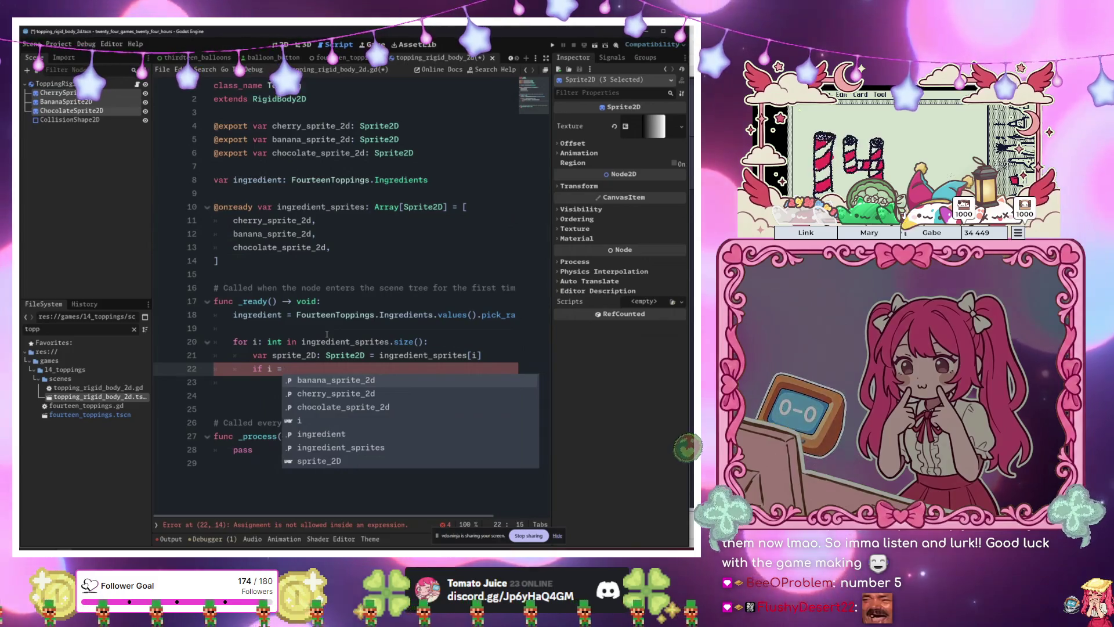
text(= ingredient:)
key(Return)
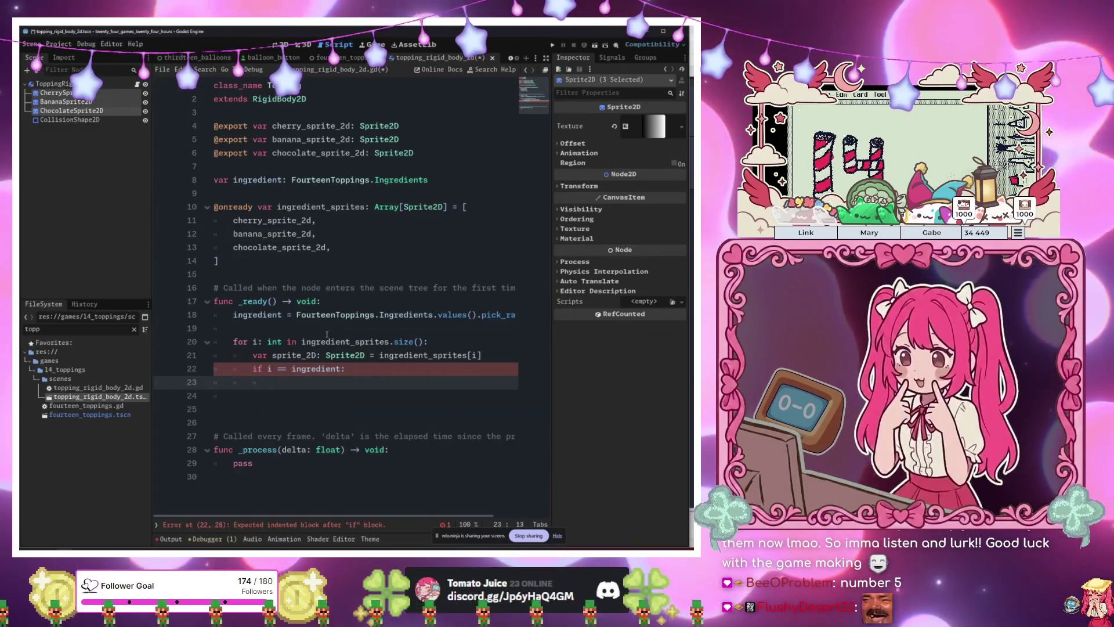
text(sprite_2D.s)
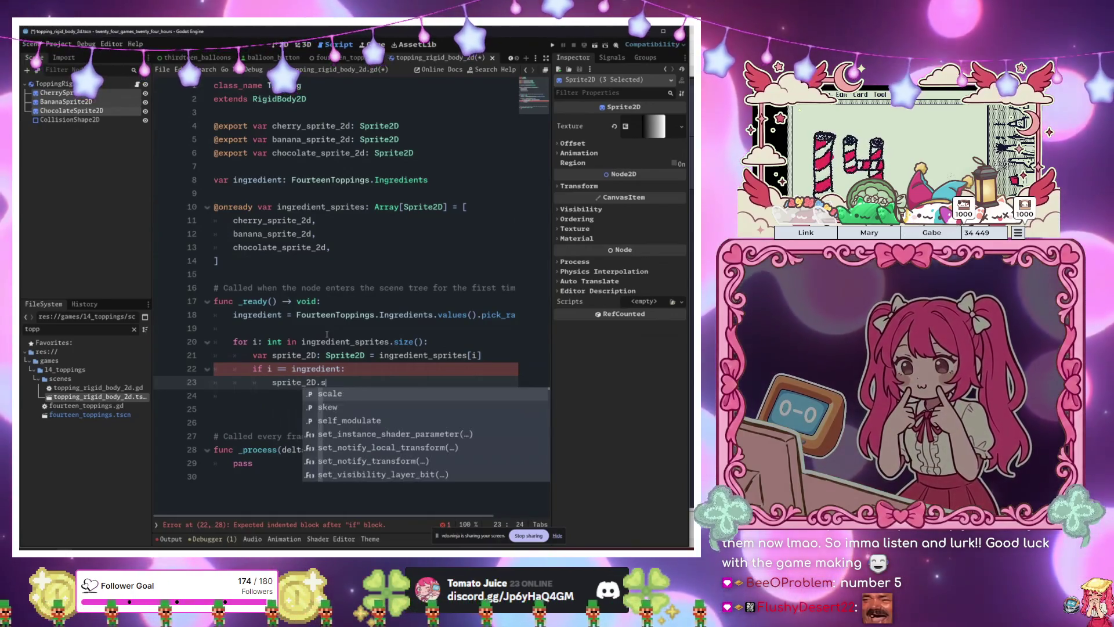
text(ho)
key(Return)
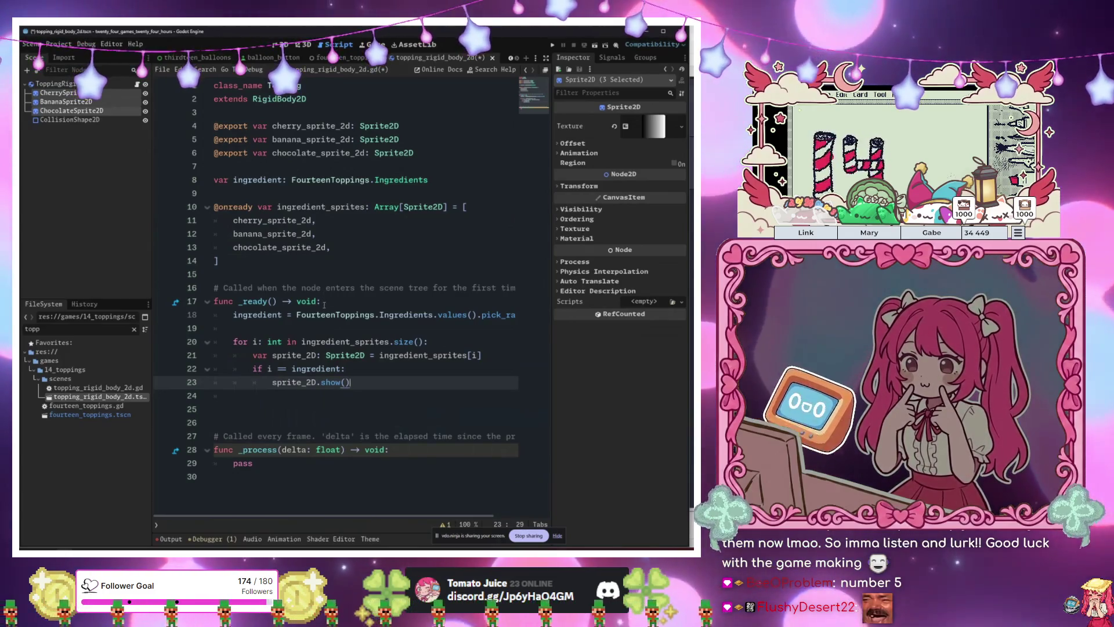
click(325, 304)
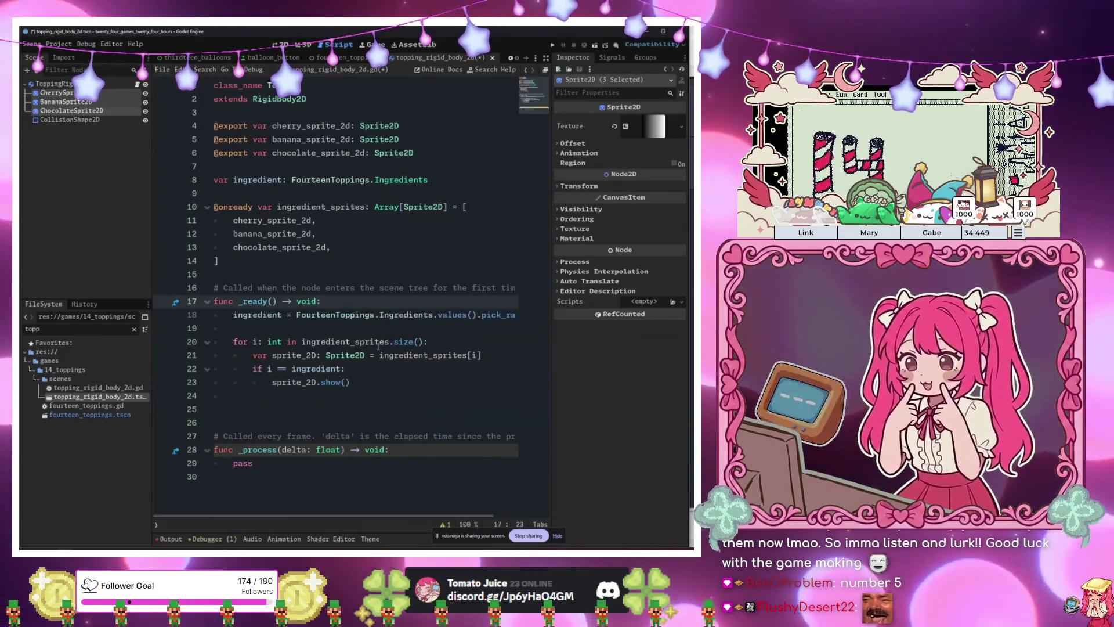
click(390, 355)
drag(486, 355, 258, 355)
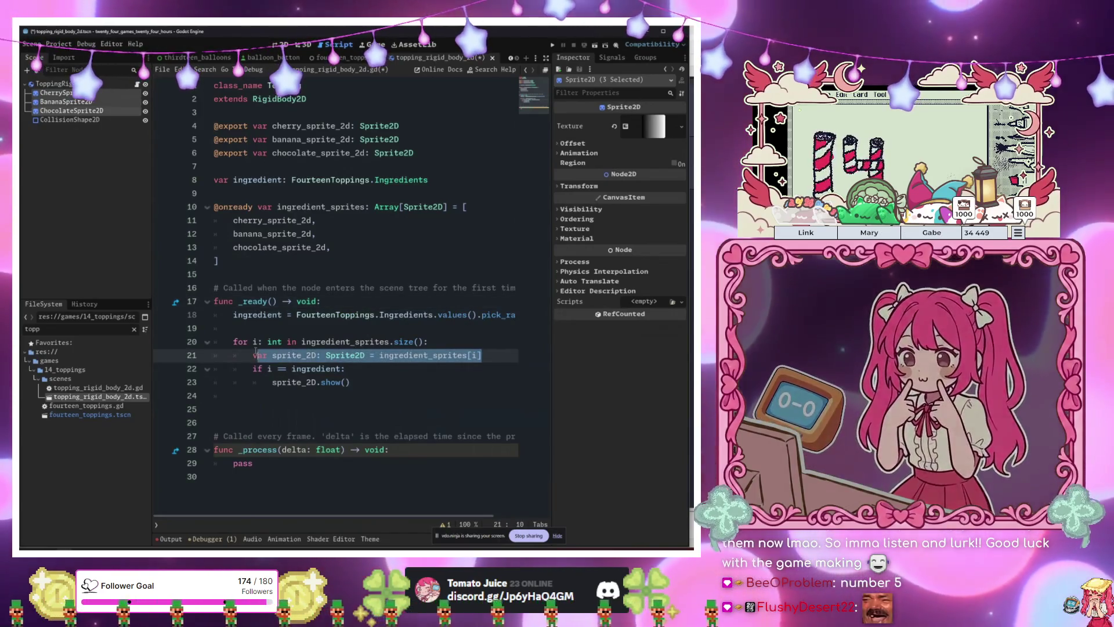
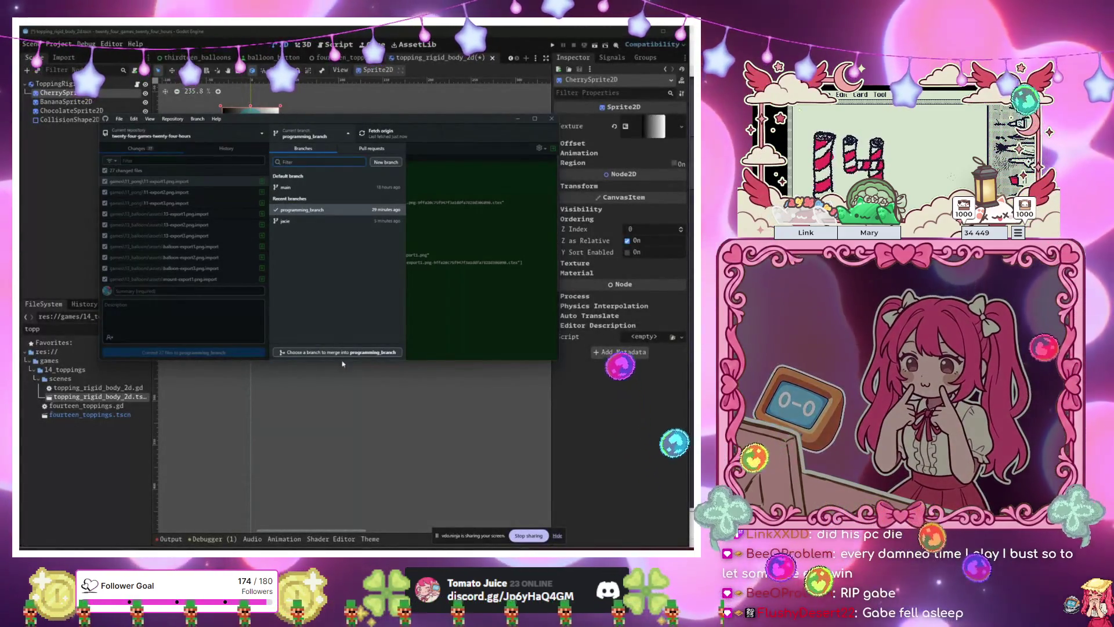
- Merge the jacie branch into programming_branch with a merge commit
click(339, 352)
click(320, 233)
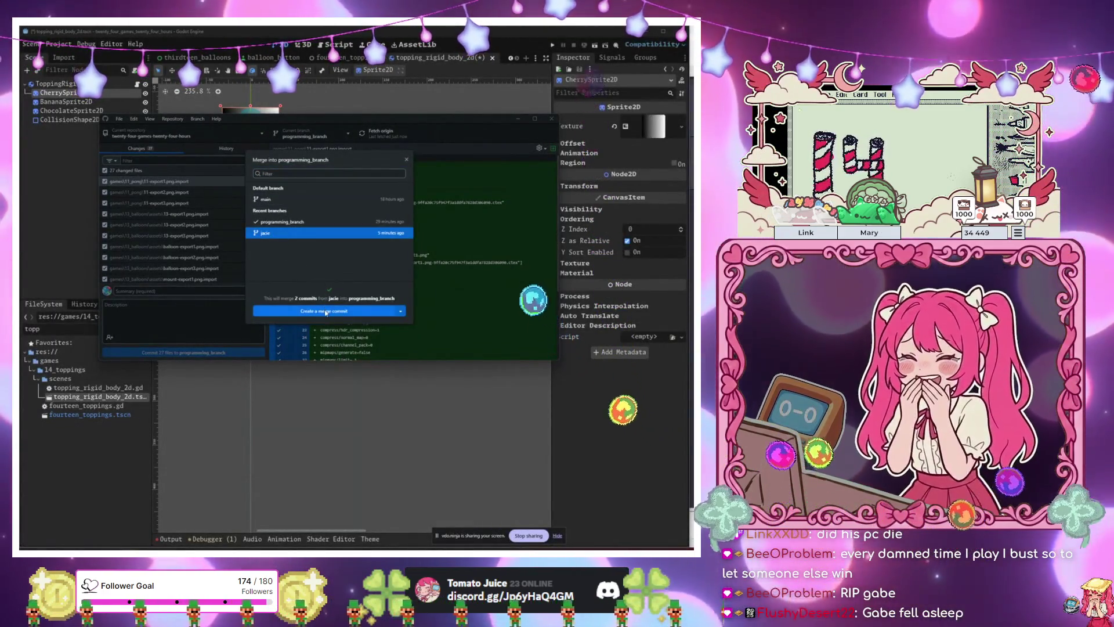
click(325, 311)
- Push programming_branch to origin and return to Godot with CherrySprite2D selected
click(372, 135)
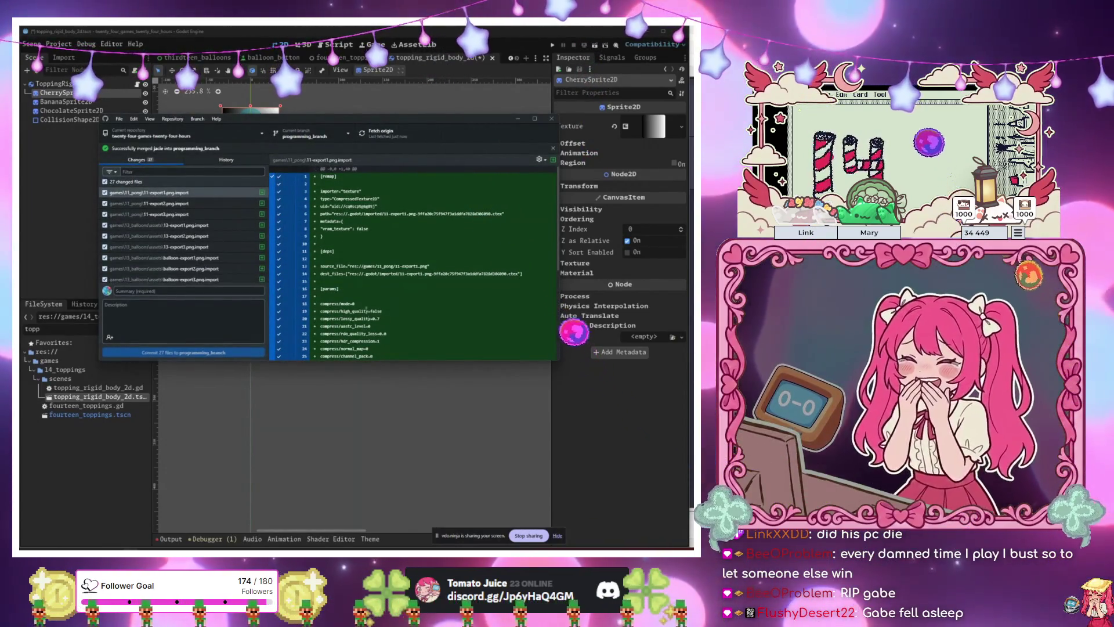
click(383, 393)
click(56, 92)
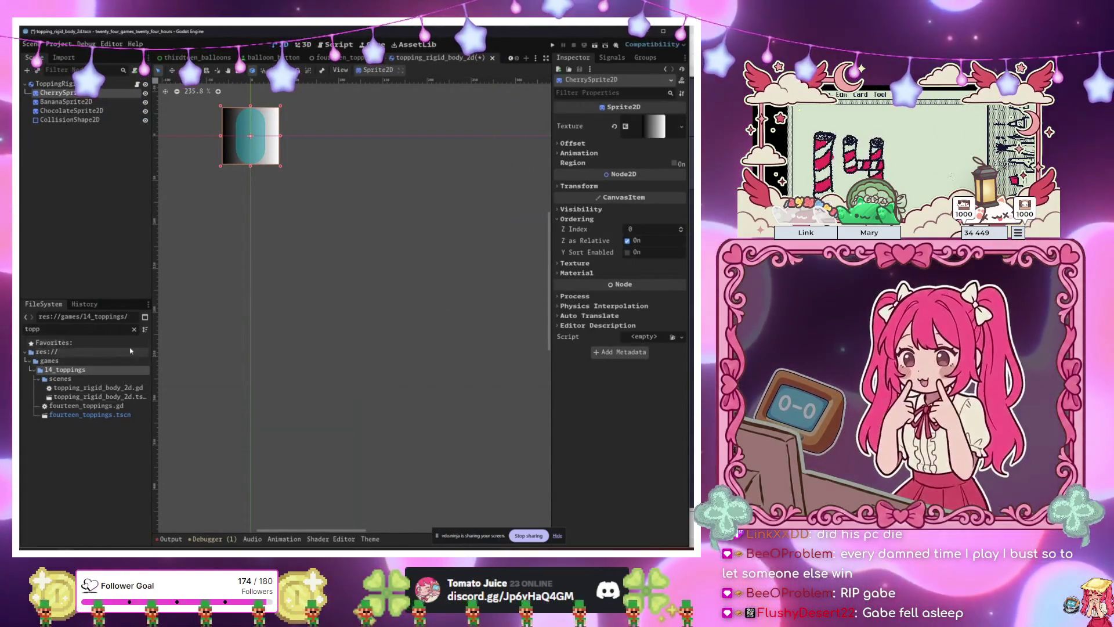
- Show cherry-export1.png in 14_toppings and set CherrySprite2D's texture to a new AnimatedTexture
click(135, 329)
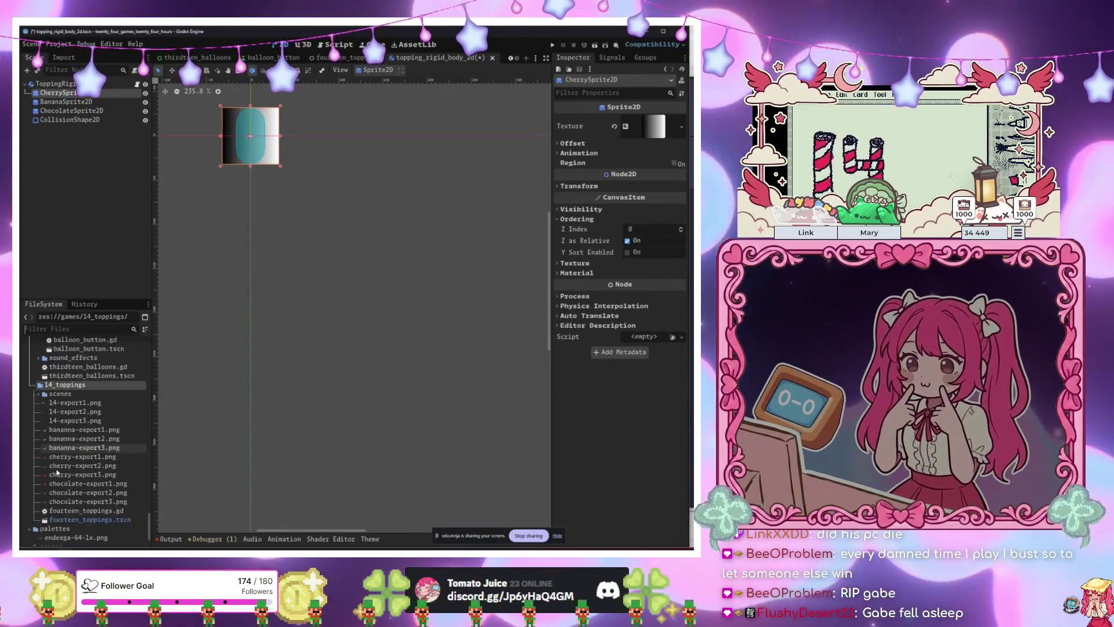
scroll(64, 472, down, 4)
click(81, 403)
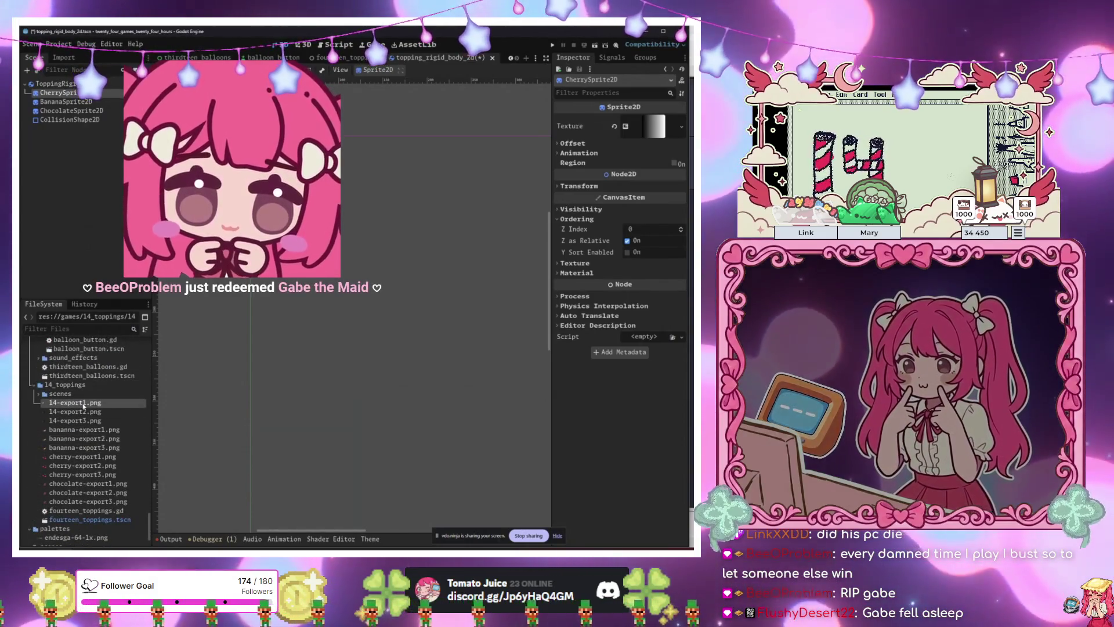
click(87, 457)
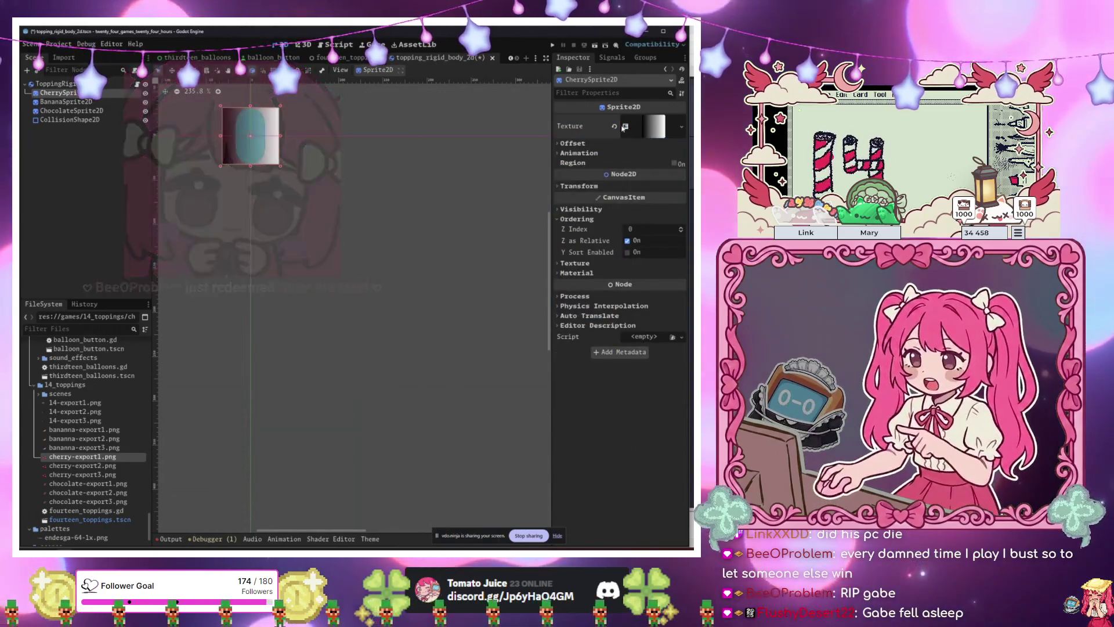
click(681, 121)
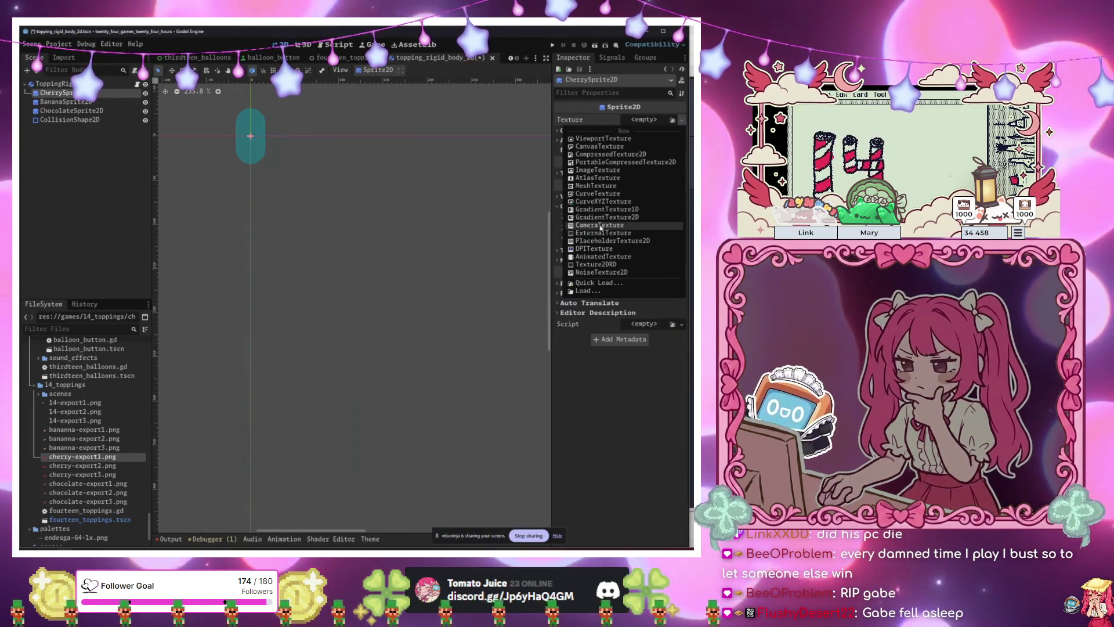
click(610, 256)
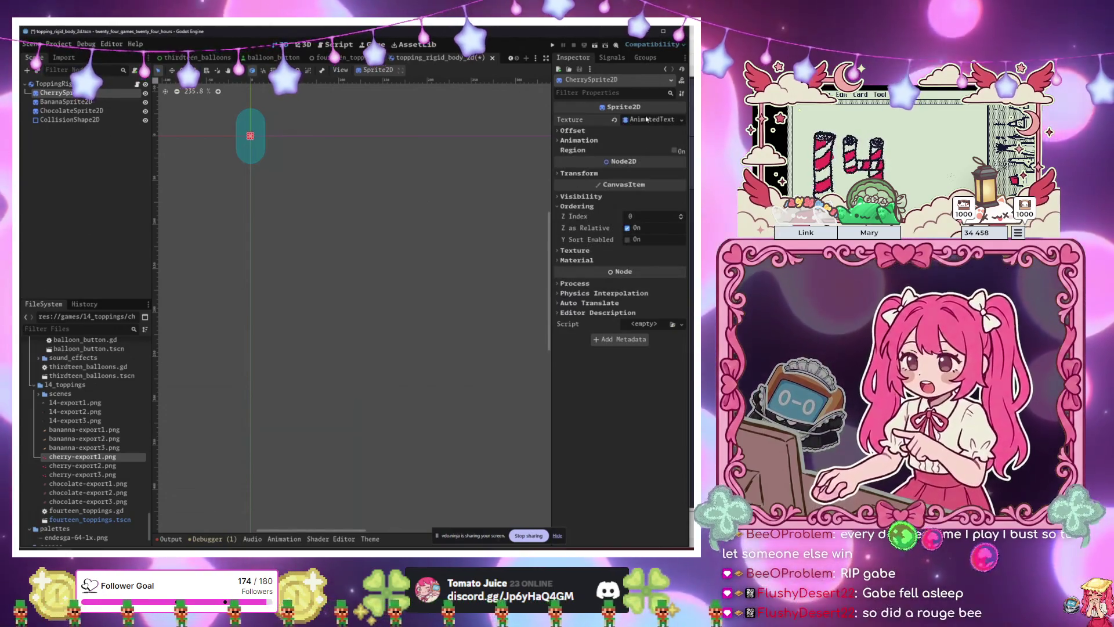
- Set the cherry AnimatedTexture to 3 frames at speed 3.0 and expand Frames 0–2
click(647, 119)
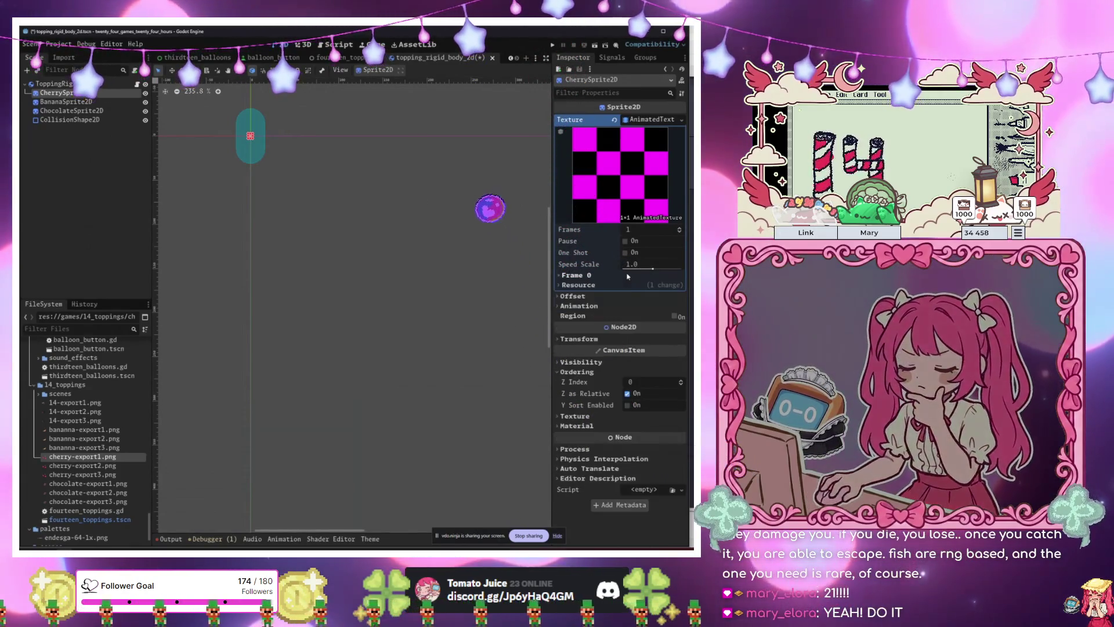
double_click(679, 228)
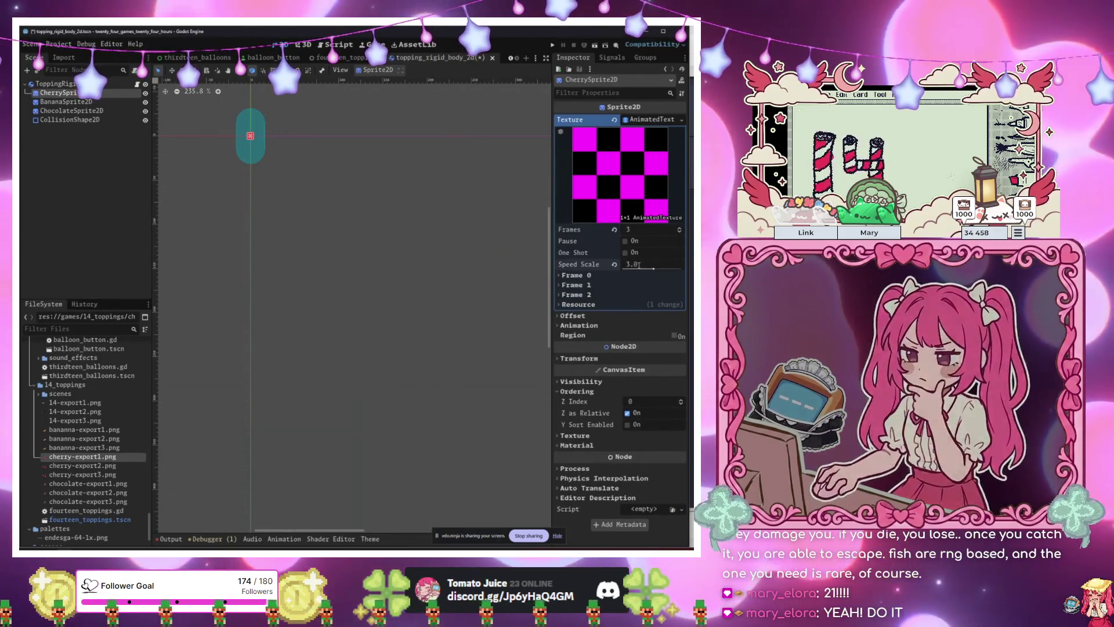
click(583, 275)
click(586, 308)
click(590, 341)
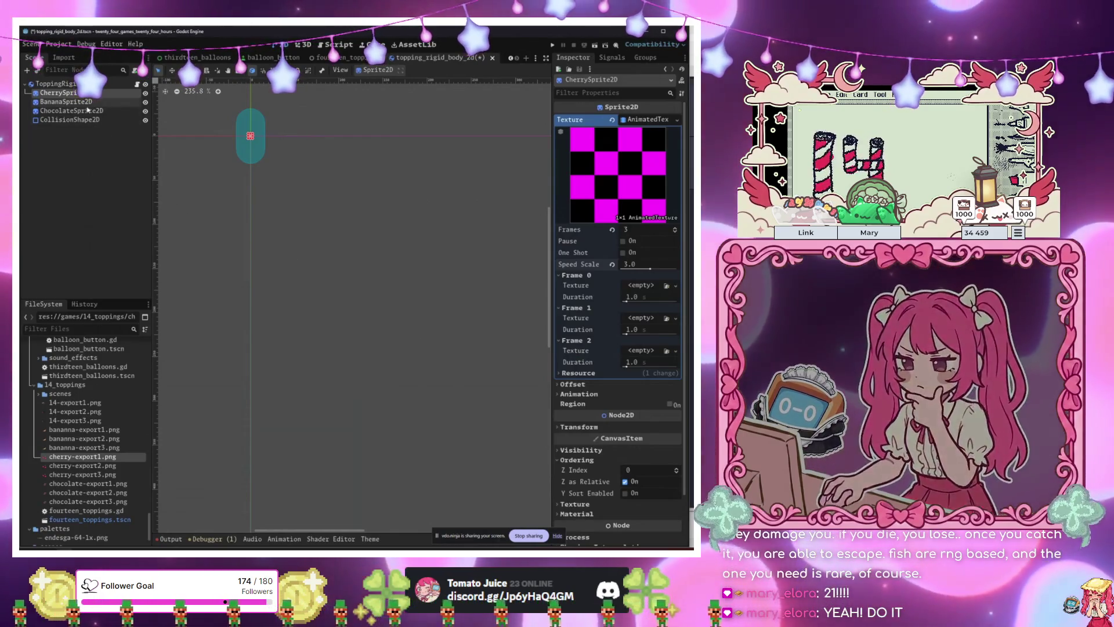
- Fill the cherry frames with cherry-export1.png and cherry-export2.png
mouse_move(56, 92)
mouse_down()
mouse_move(236, 109)
mouse_move(621, 282)
mouse_up()
scroll(87, 435, up, 2)
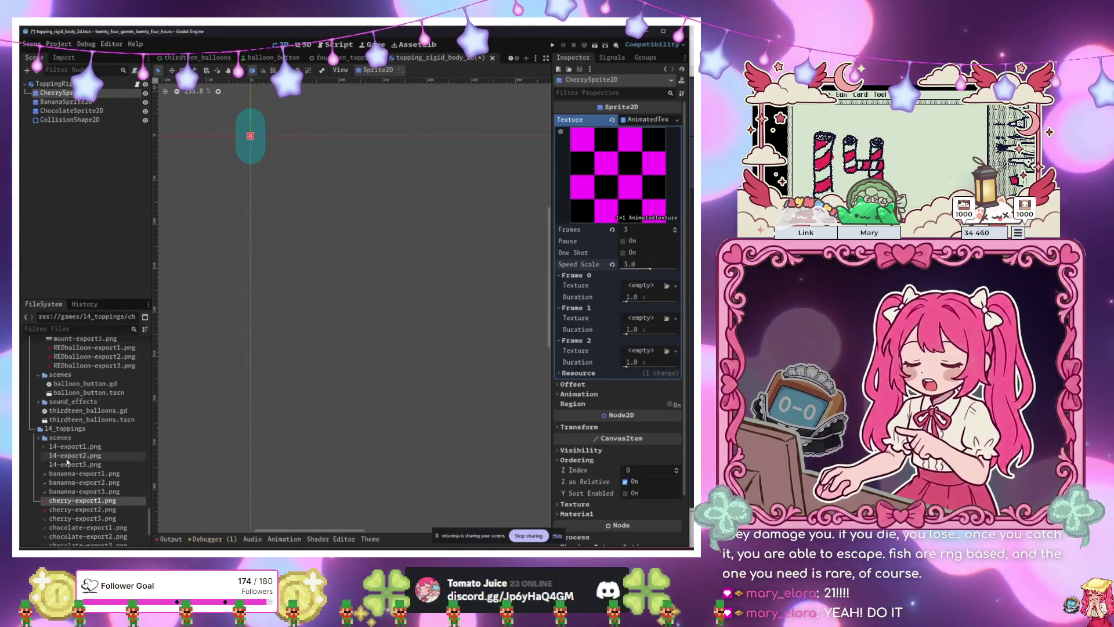
mouse_move(82, 500)
mouse_down()
mouse_move(406, 349)
mouse_move(644, 295)
mouse_move(116, 499)
mouse_move(348, 460)
mouse_move(633, 335)
mouse_up()
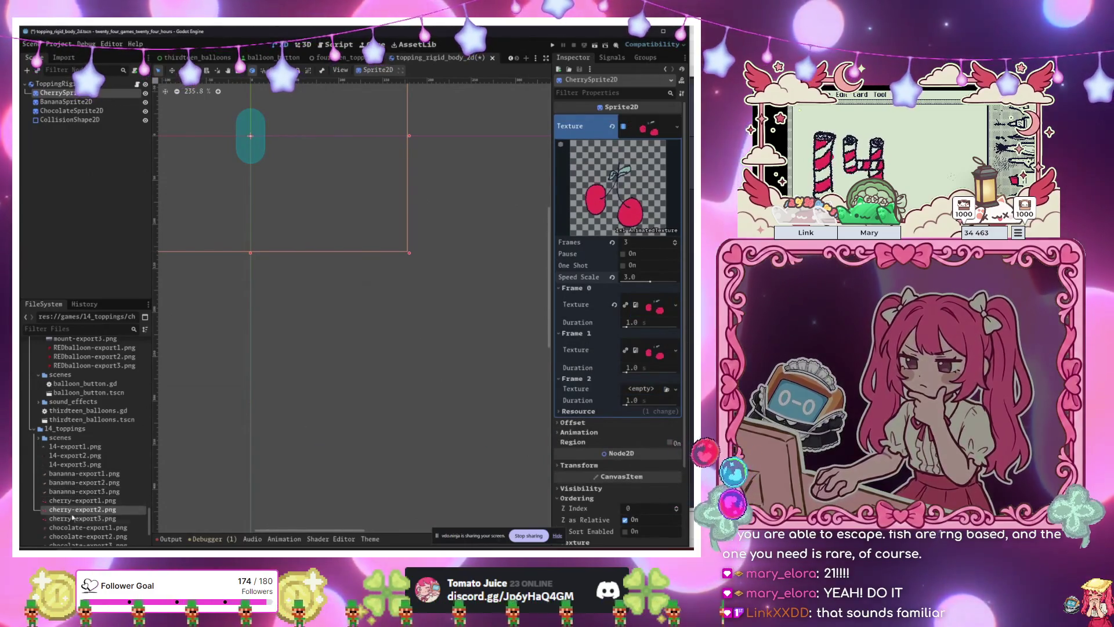
mouse_move(82, 518)
mouse_down()
mouse_move(621, 380)
mouse_move(639, 393)
mouse_up()
- Set cherry Frame 2 to cherry-export3.png, save, and return to the topping rigid body scene
click(469, 363)
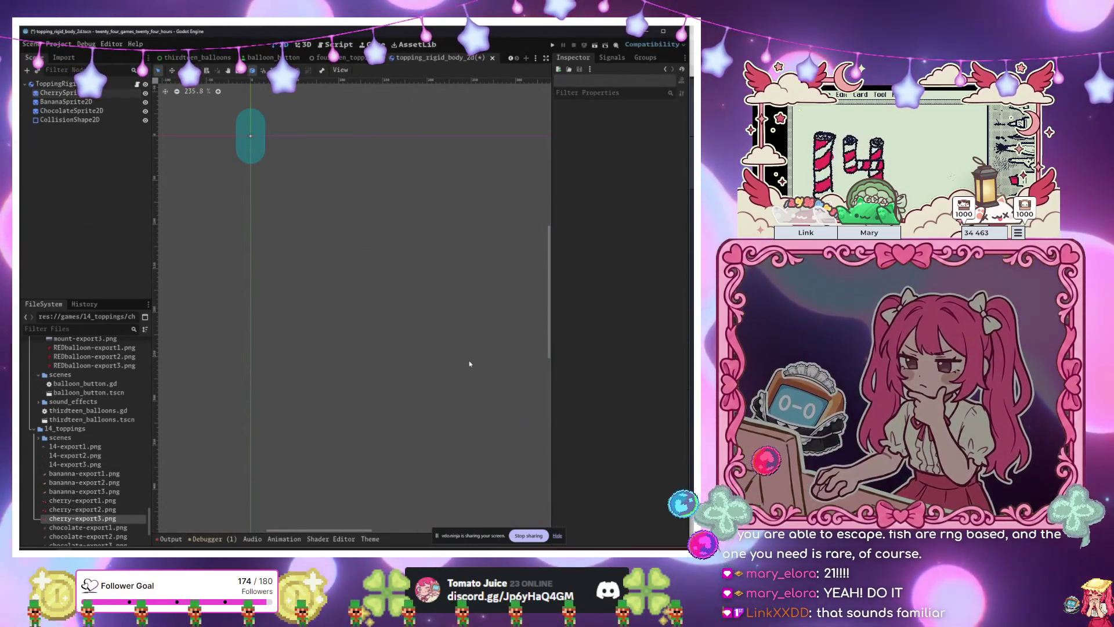
key(ctrl+s)
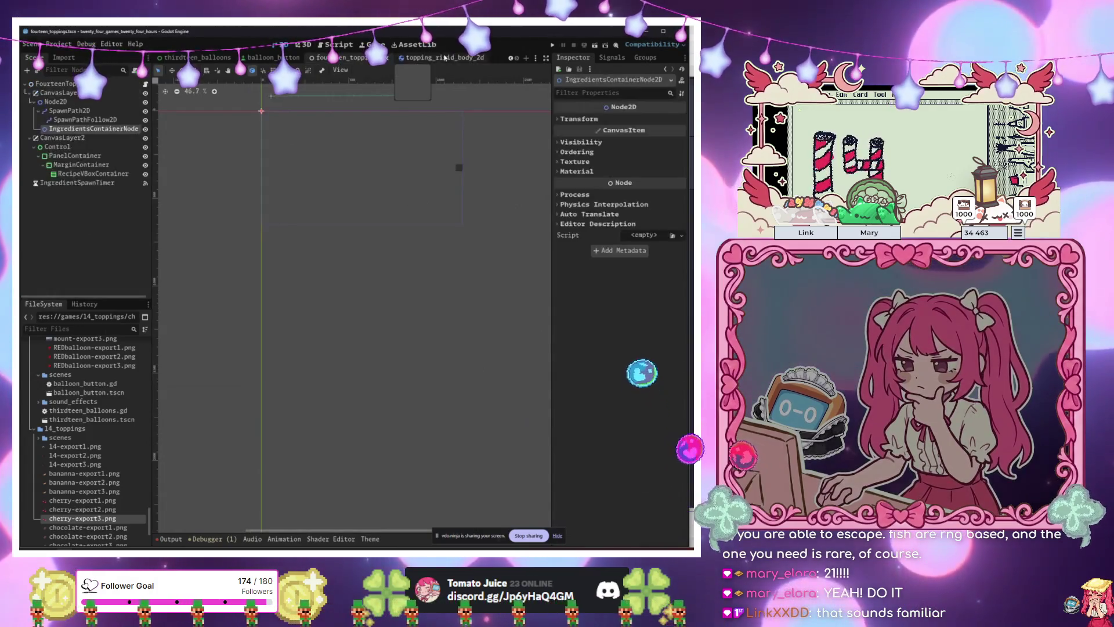
click(344, 200)
- Copy the cherry's AnimatedTexture and paste it as unique onto BananaSprite2D
click(81, 103)
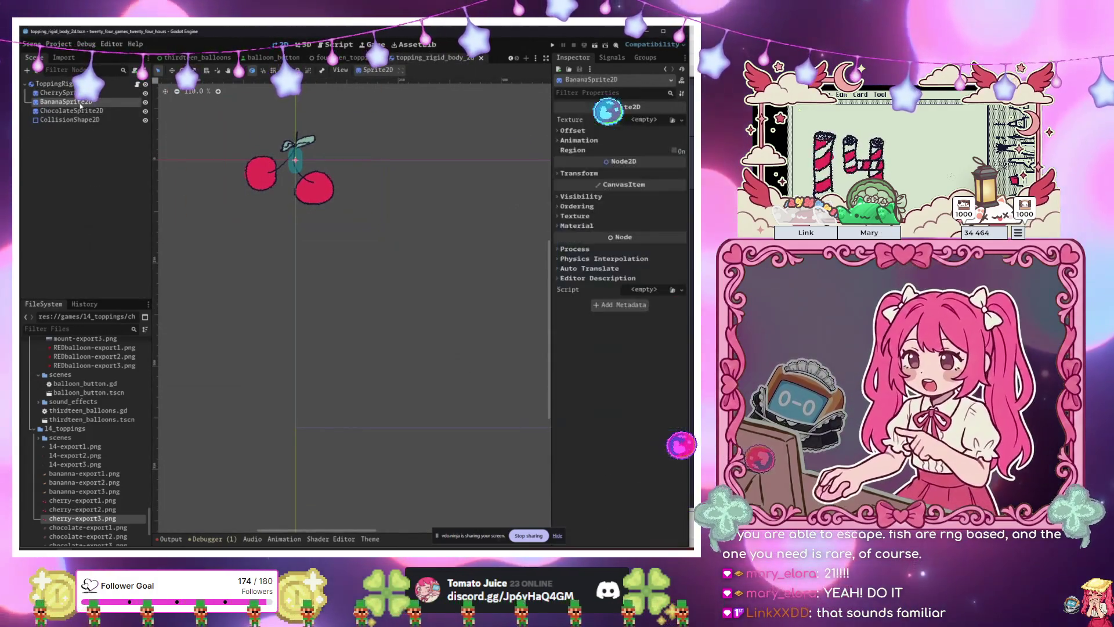
click(87, 92)
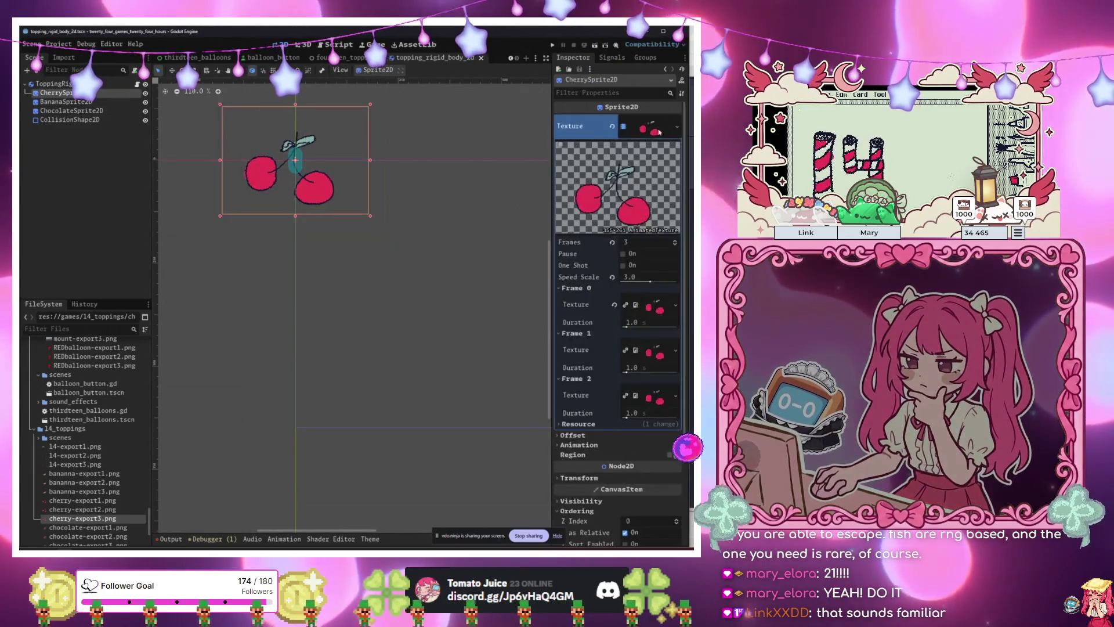
click(642, 124)
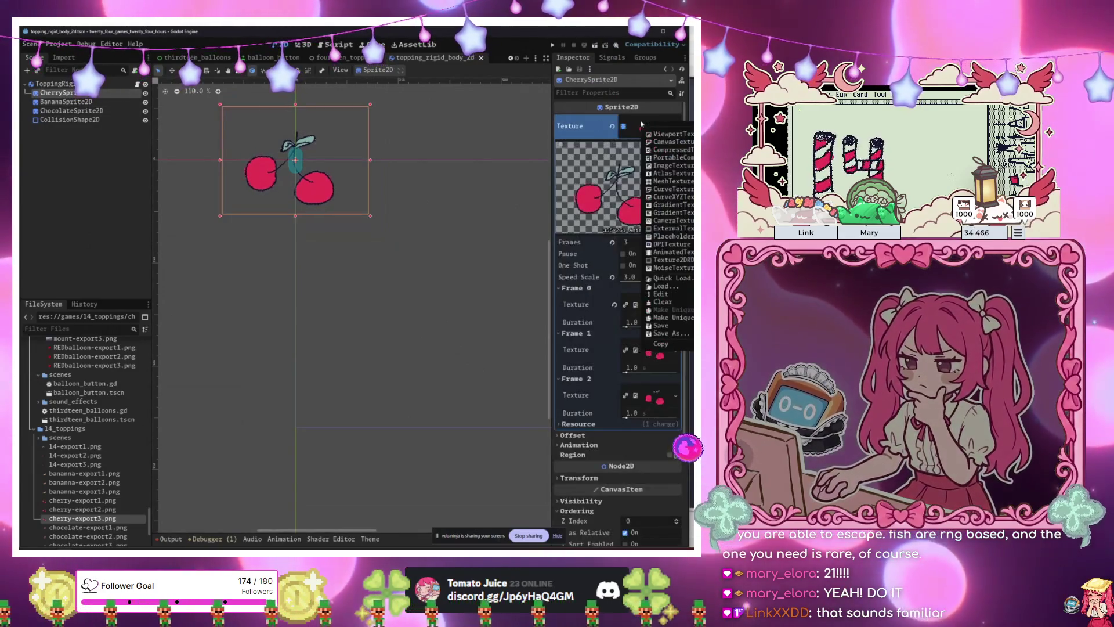
click(661, 345)
click(65, 102)
click(653, 123)
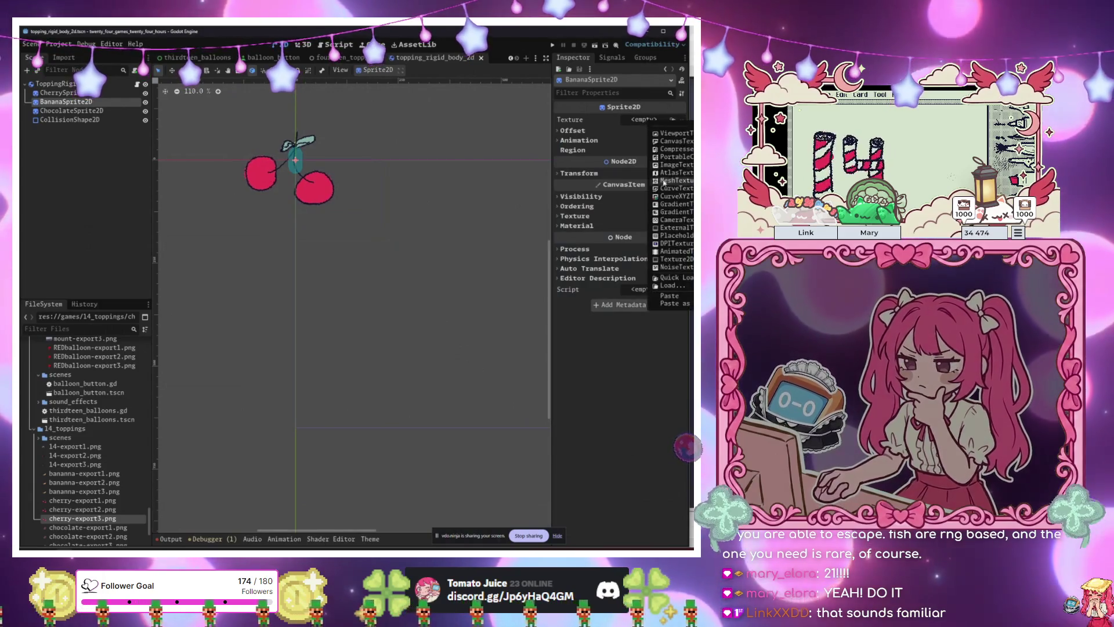
click(691, 300)
key(Return)
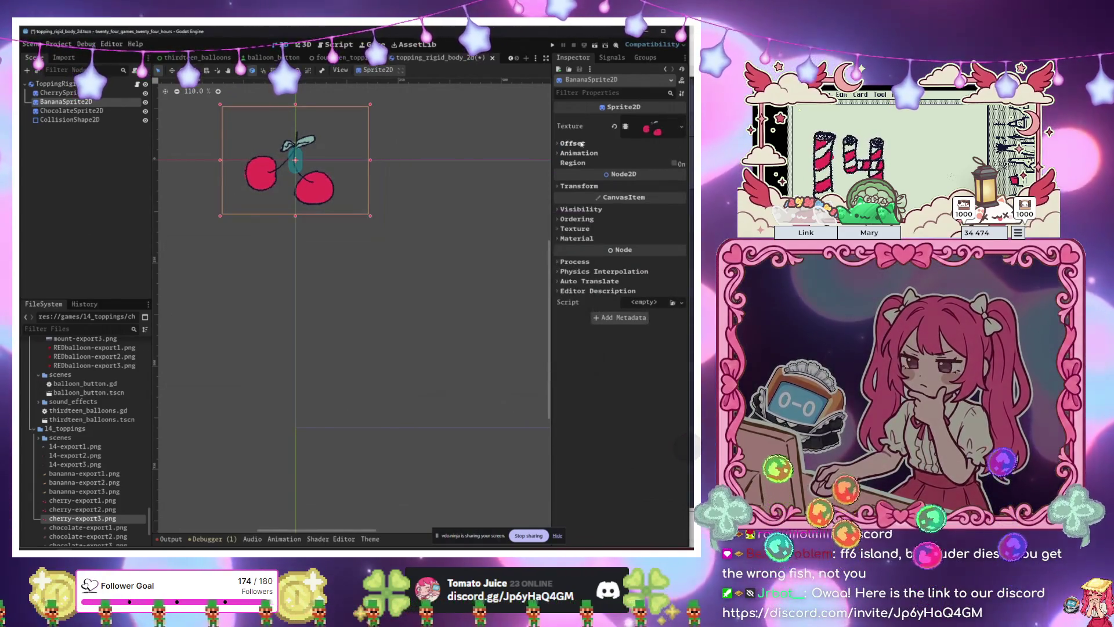
- Expand the banana texture's Frames 0–2 and set Frame 0 to bananna-export1.png
click(647, 134)
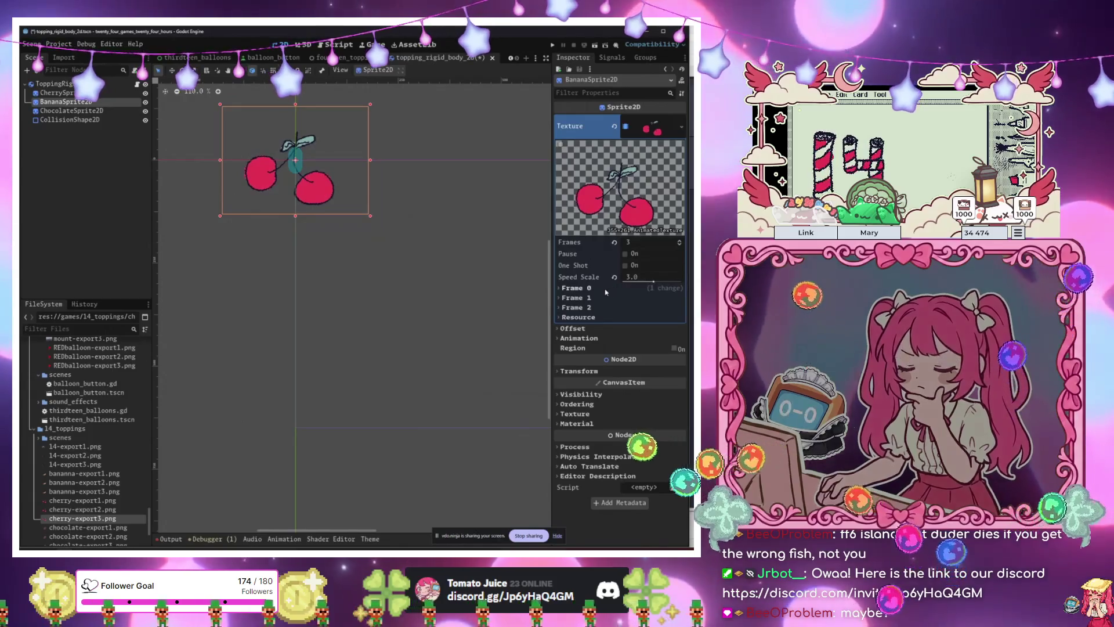
click(578, 288)
click(586, 365)
click(574, 364)
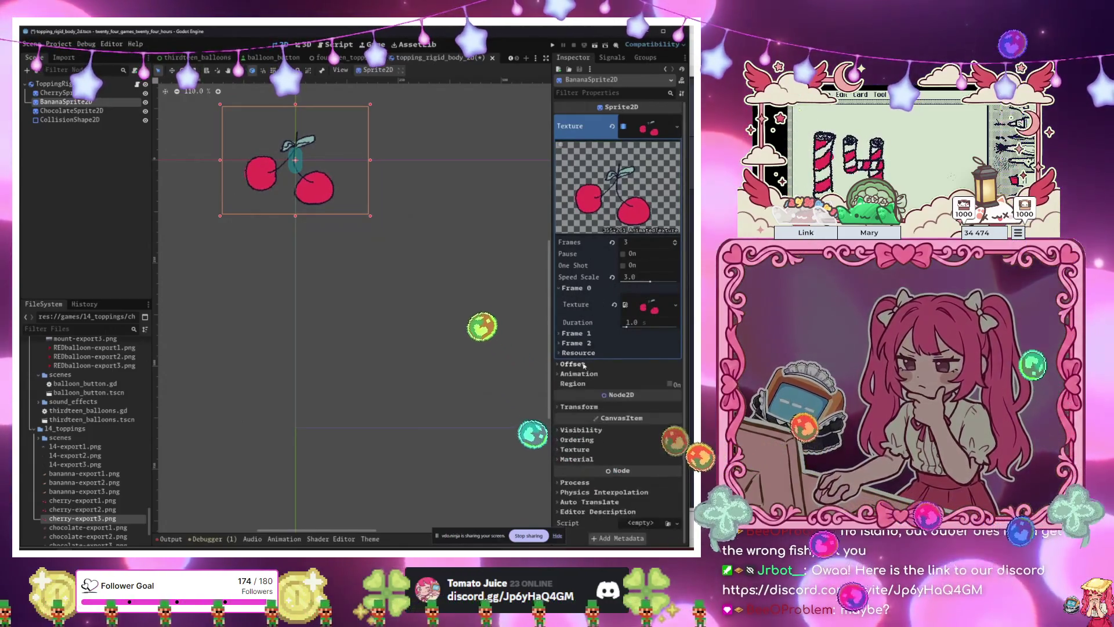
click(577, 333)
click(577, 378)
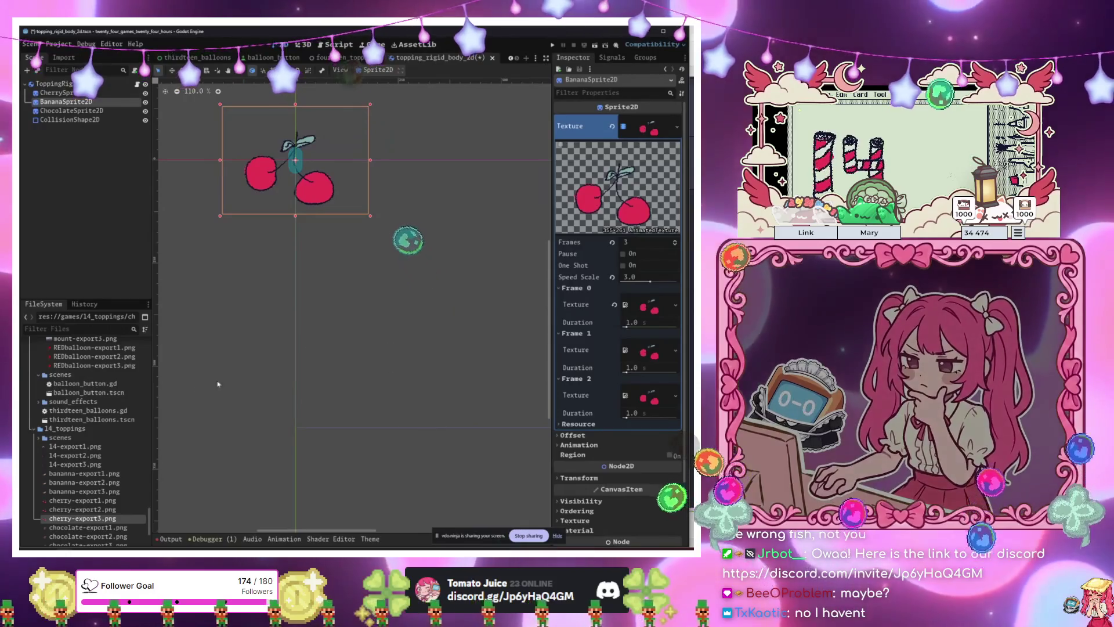
scroll(90, 477, down, 3)
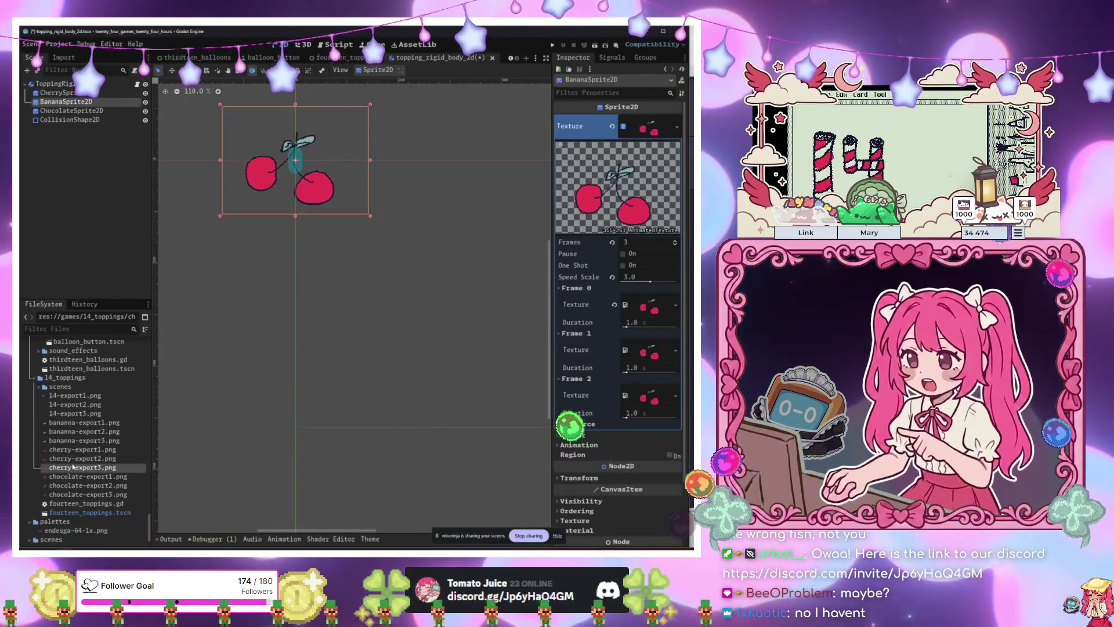
click(72, 425)
mouse_move(72, 426)
mouse_down()
mouse_move(650, 306)
mouse_move(348, 378)
mouse_move(615, 366)
mouse_move(647, 350)
mouse_move(93, 440)
mouse_move(641, 394)
mouse_up()
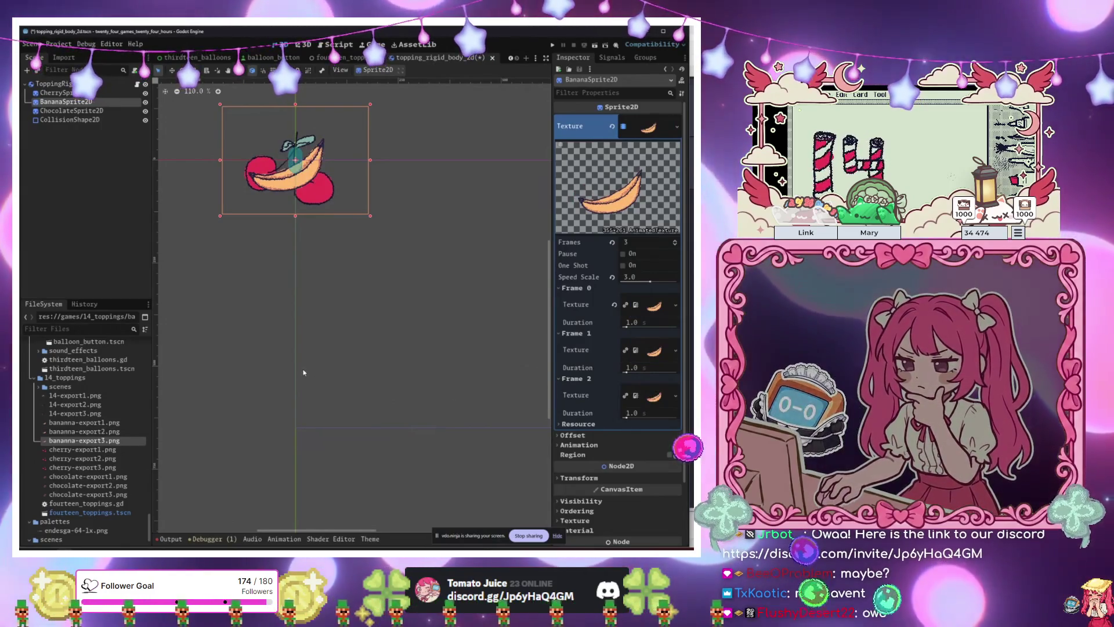
click(98, 476)
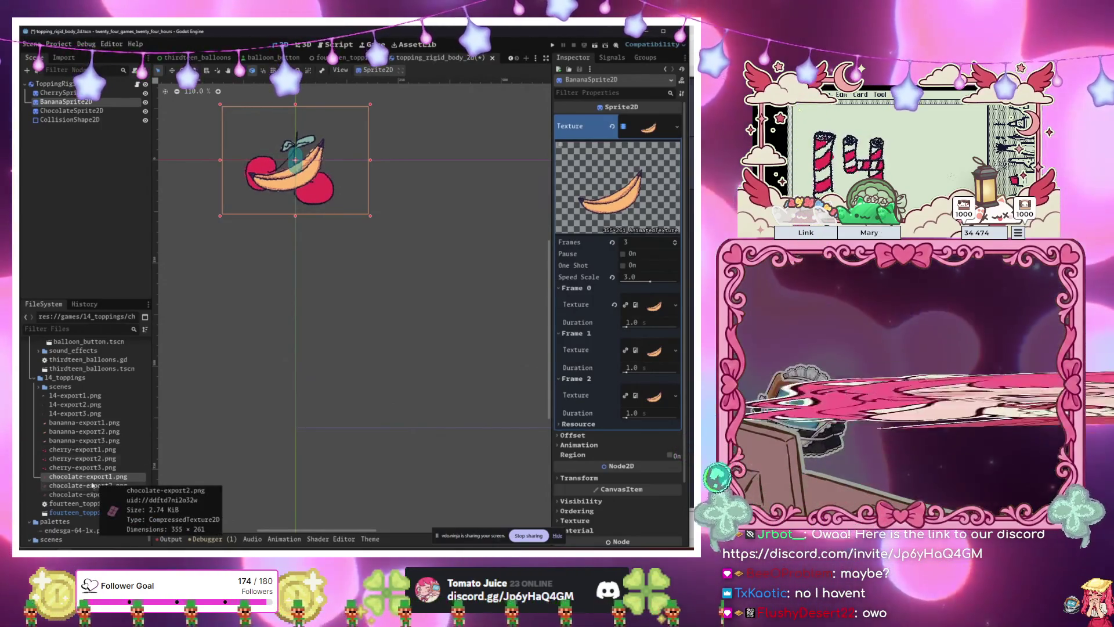
- Paste a unique AnimatedTexture onto ChocolateSprite2D and expand Frames 0–2
click(98, 111)
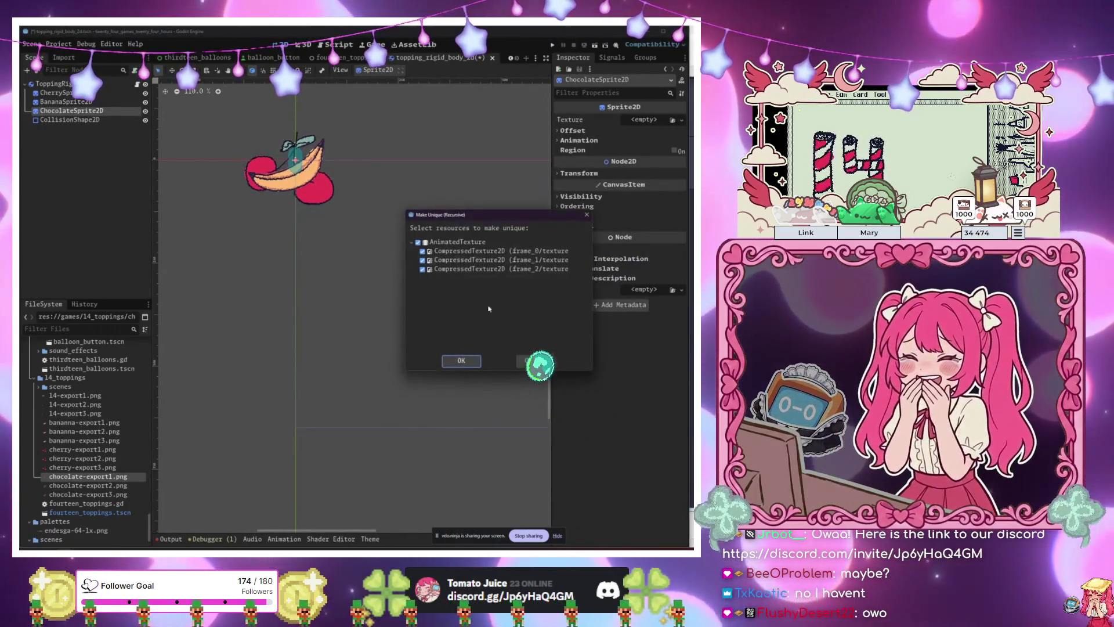
key(Return)
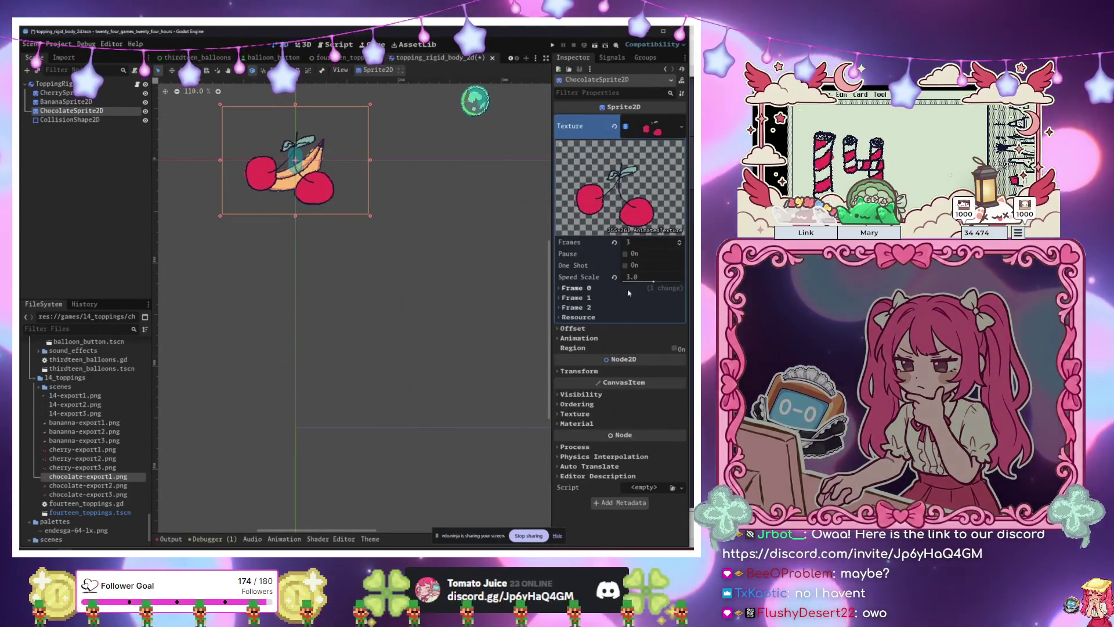
click(586, 288)
click(598, 333)
click(587, 378)
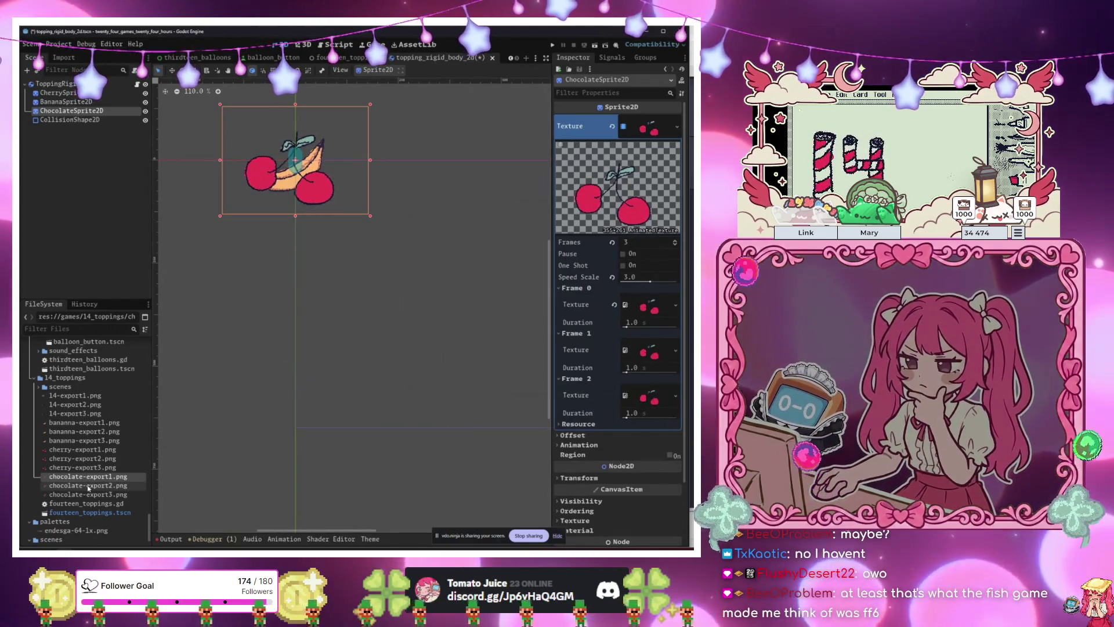
- Set chocolate Frames 0–2 to chocolate-export1, 2 and 3.png
mouse_move(88, 477)
mouse_down()
mouse_move(643, 336)
mouse_move(645, 305)
mouse_up()
mouse_move(88, 486)
mouse_down()
mouse_move(348, 418)
mouse_move(643, 397)
mouse_move(644, 349)
mouse_up()
mouse_move(88, 494)
mouse_down()
mouse_move(348, 441)
mouse_move(607, 417)
mouse_move(644, 397)
mouse_up()
click(273, 316)
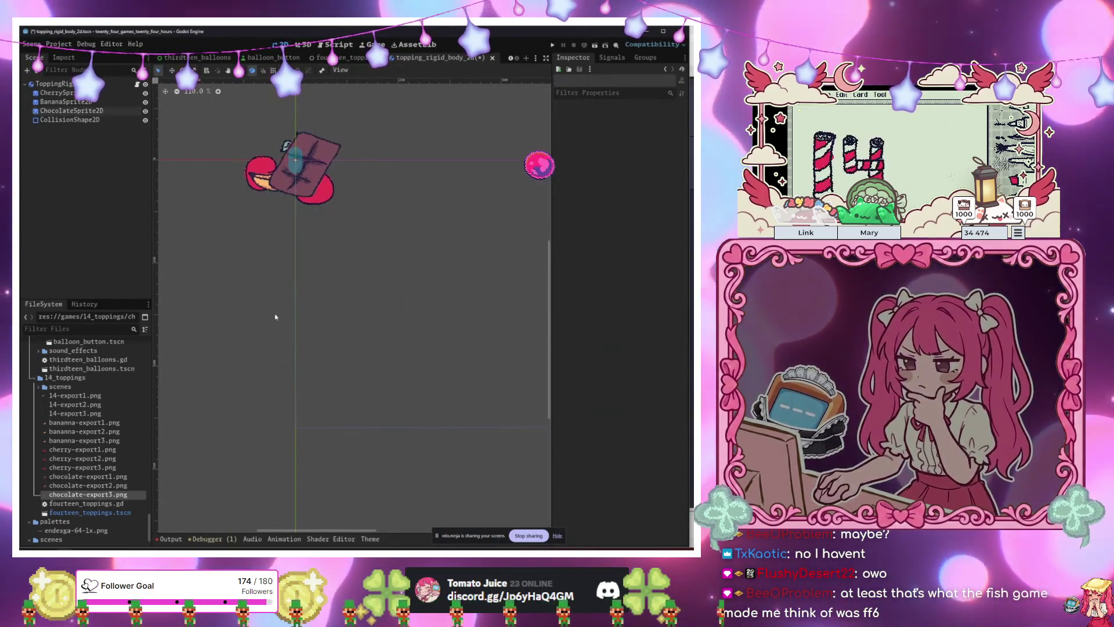
- Drag the CollisionShape2D outward to cover the topping sprite, then save and run the game
click(82, 121)
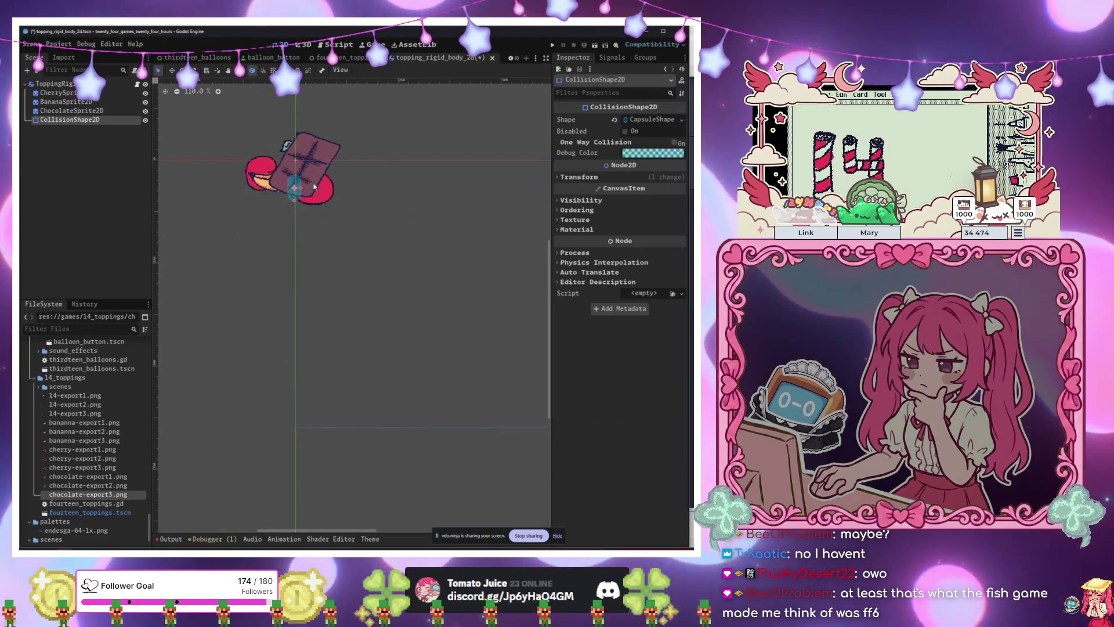
mouse_move(301, 192)
mouse_down()
mouse_move(338, 194)
mouse_move(311, 174)
mouse_up()
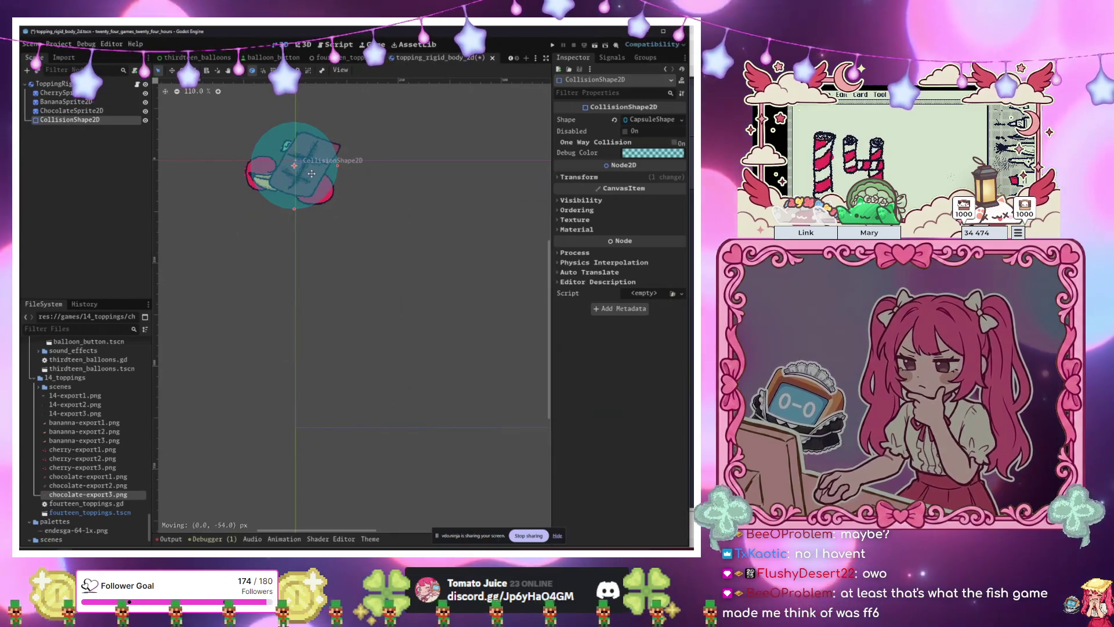
click(255, 289)
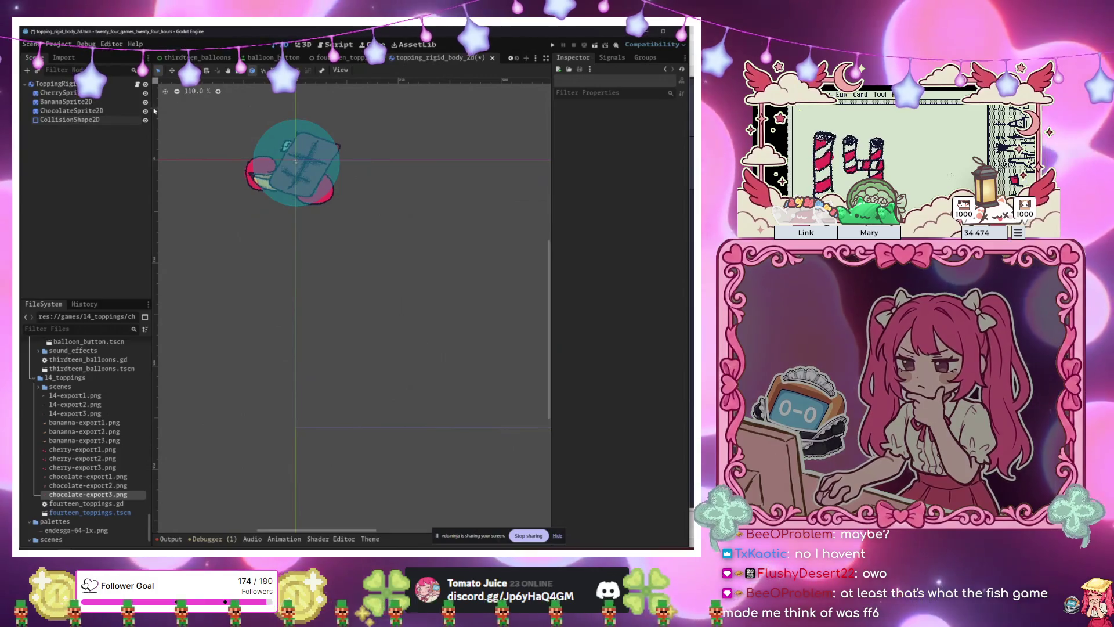
key(F5)
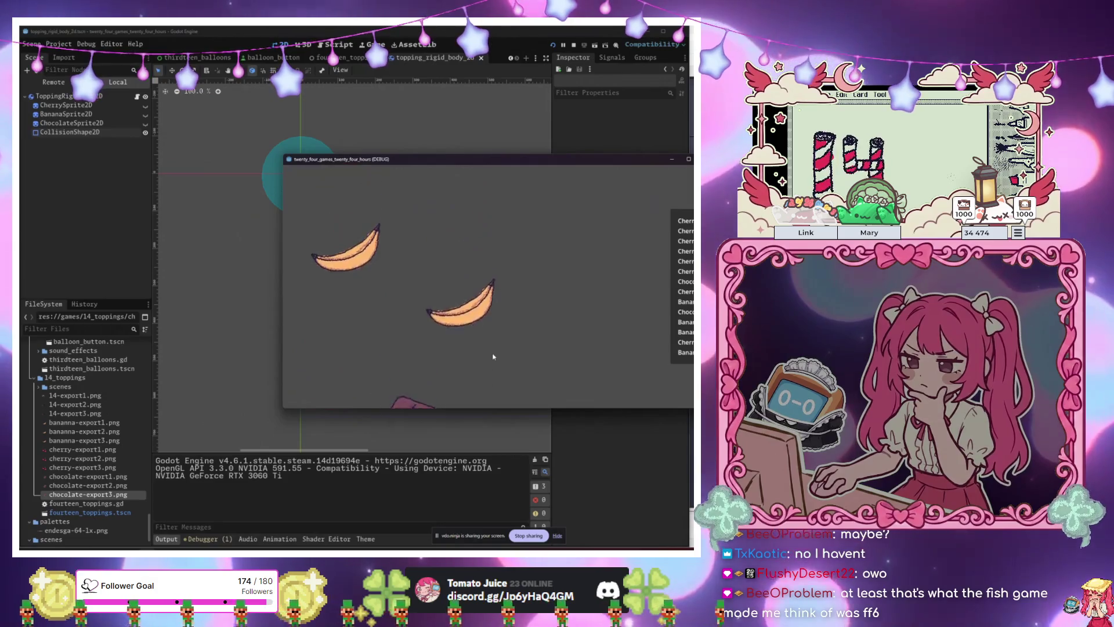
- Stop the game and set ToppingRigidBody2D's Transform scale to 0.2
key(F8)
scroll(423, 243, down, 3)
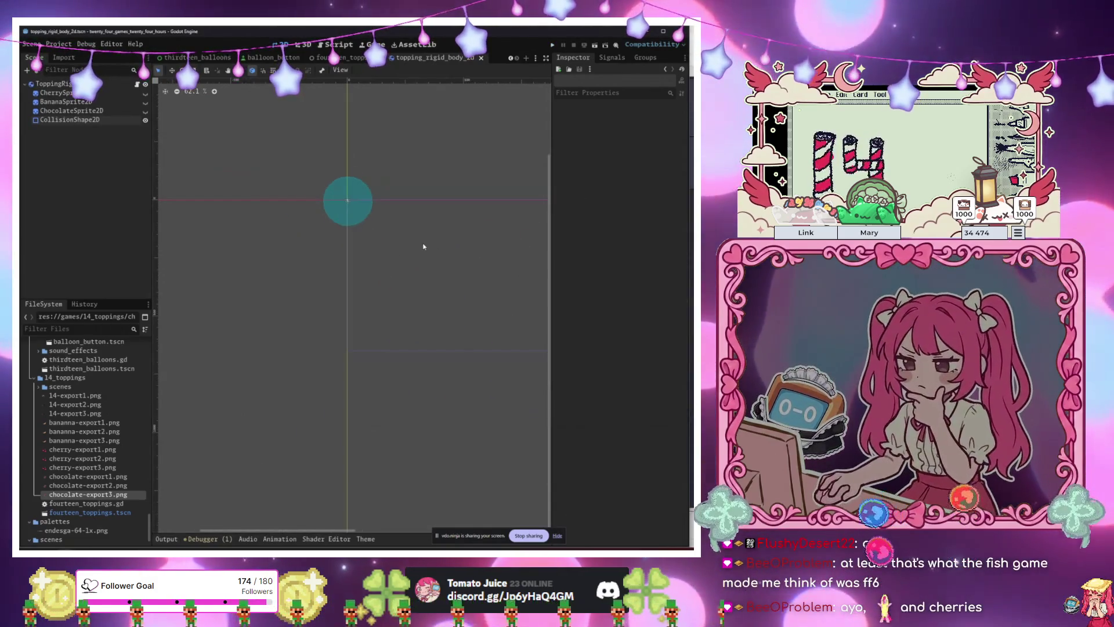
scroll(261, 221, right, 2)
click(85, 110)
click(58, 93)
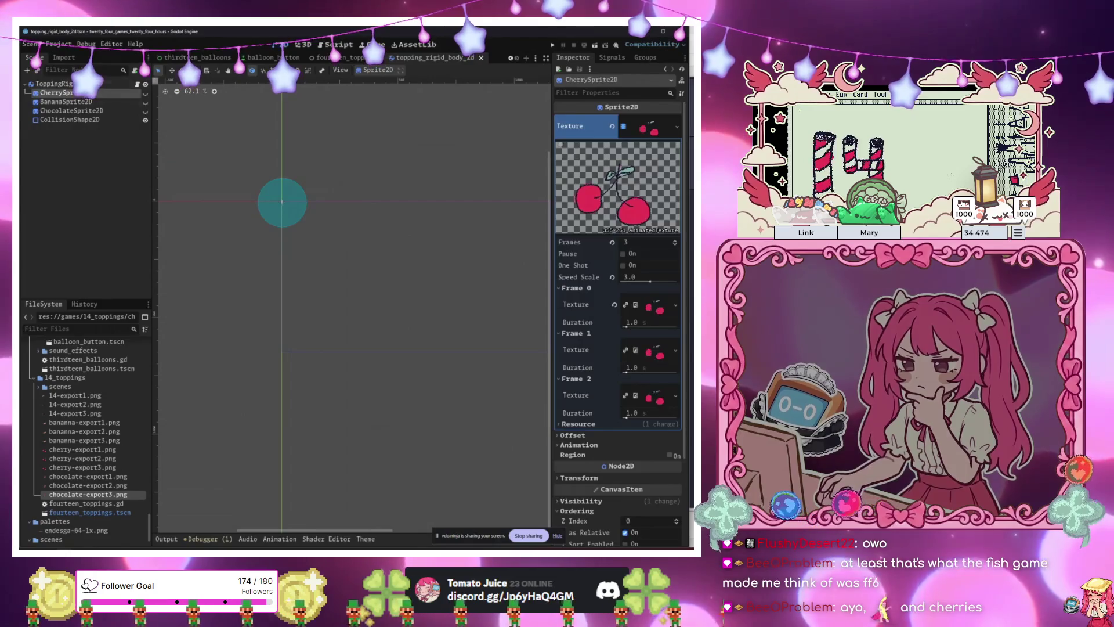
click(55, 83)
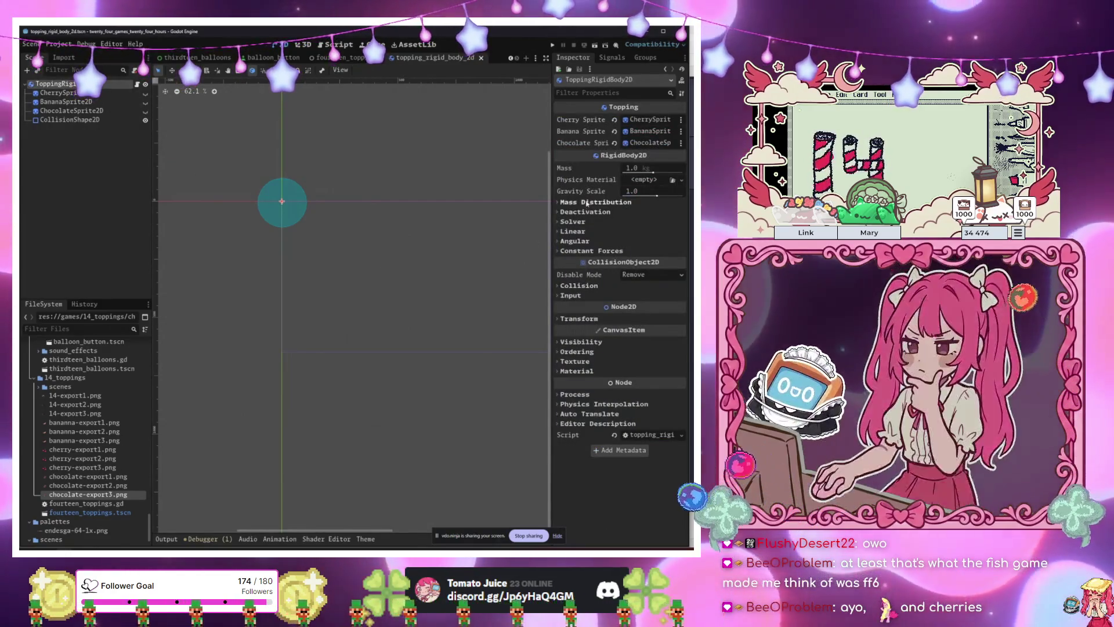
click(578, 319)
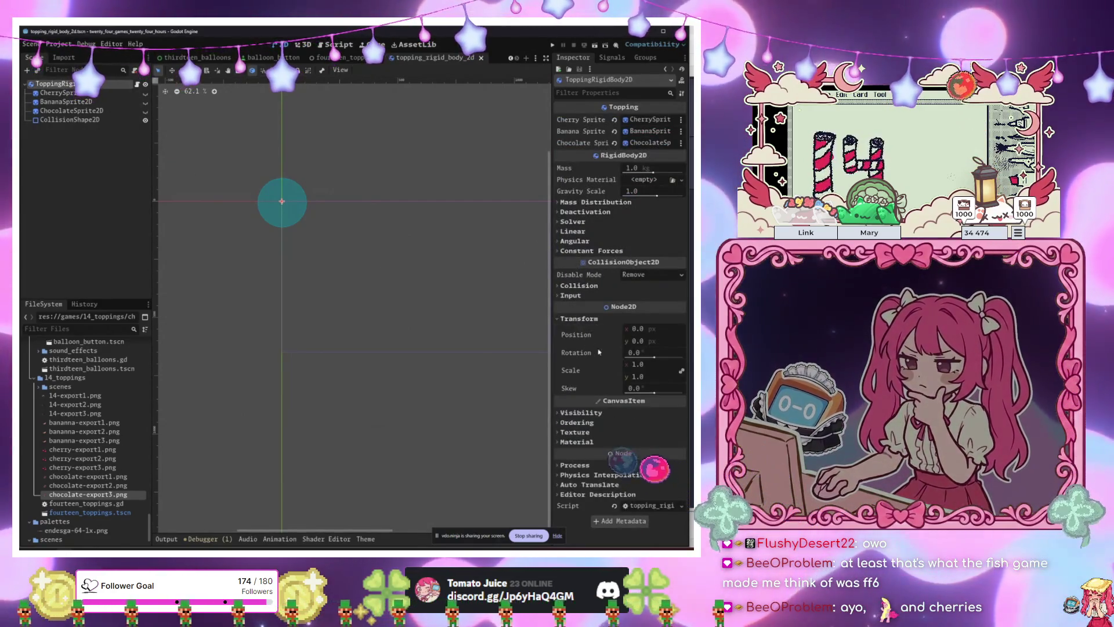
click(632, 364)
text(.)
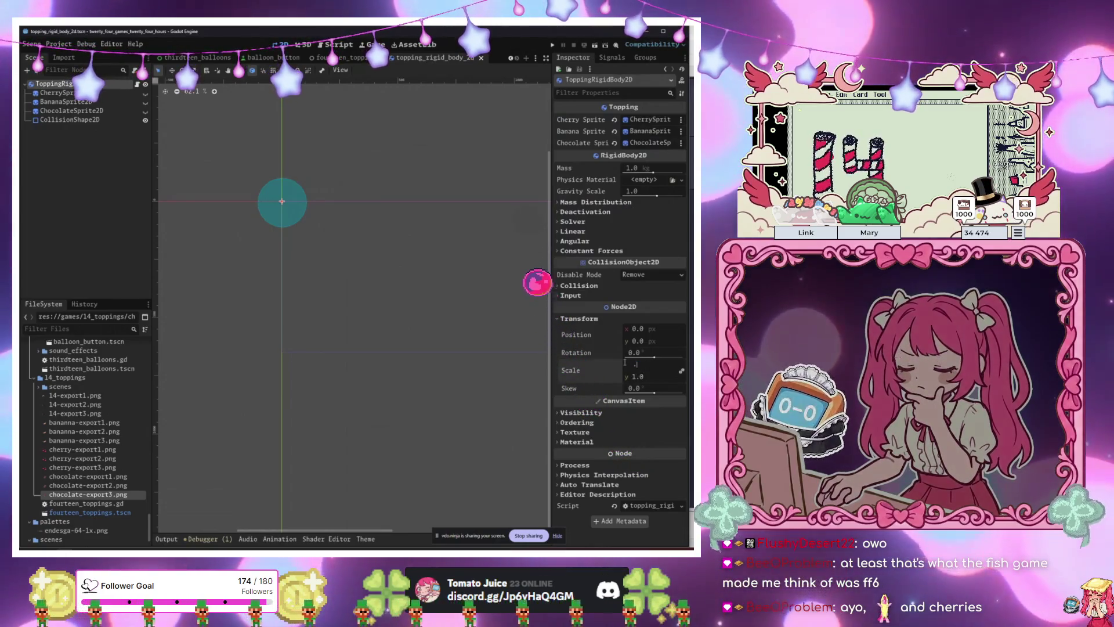
text(2)
key(Return)
- Test-run the smaller falling toppings, then open topping_rigid_body_2d.gd
key(F6)
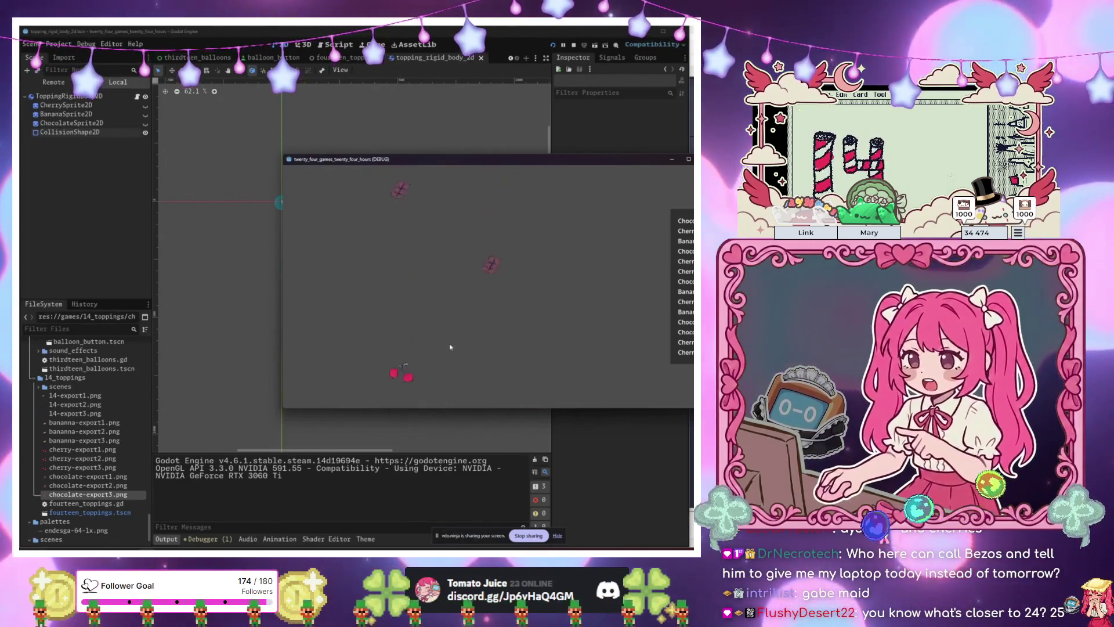
key(F8)
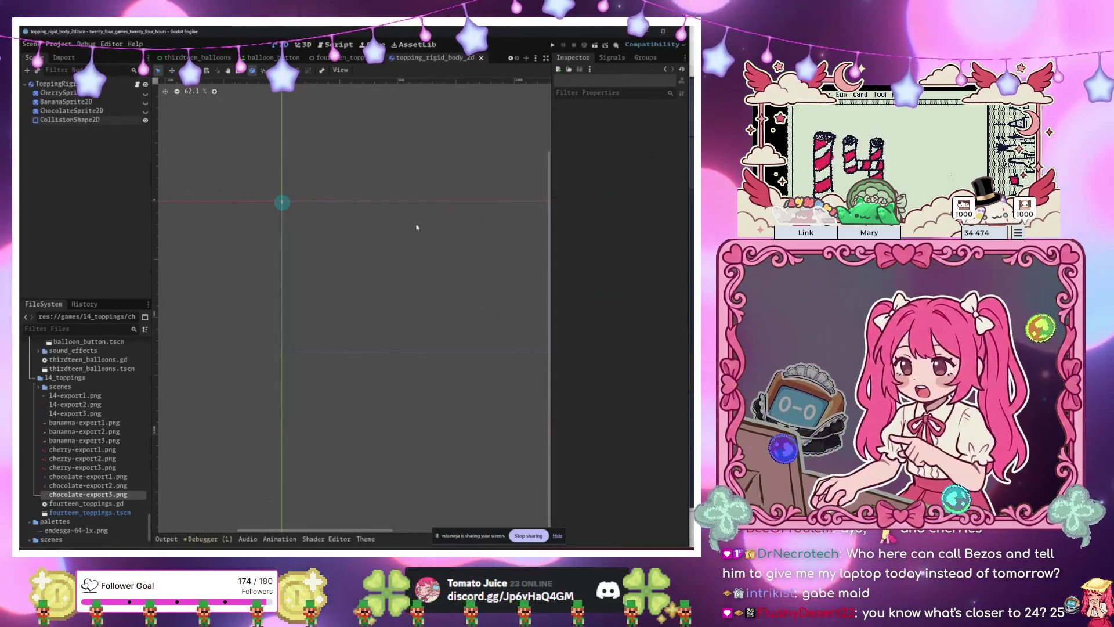
click(138, 85)
- In the fourteen_toppings scene, add an Area2D under Node2D after IngredientsContainerNode
click(328, 366)
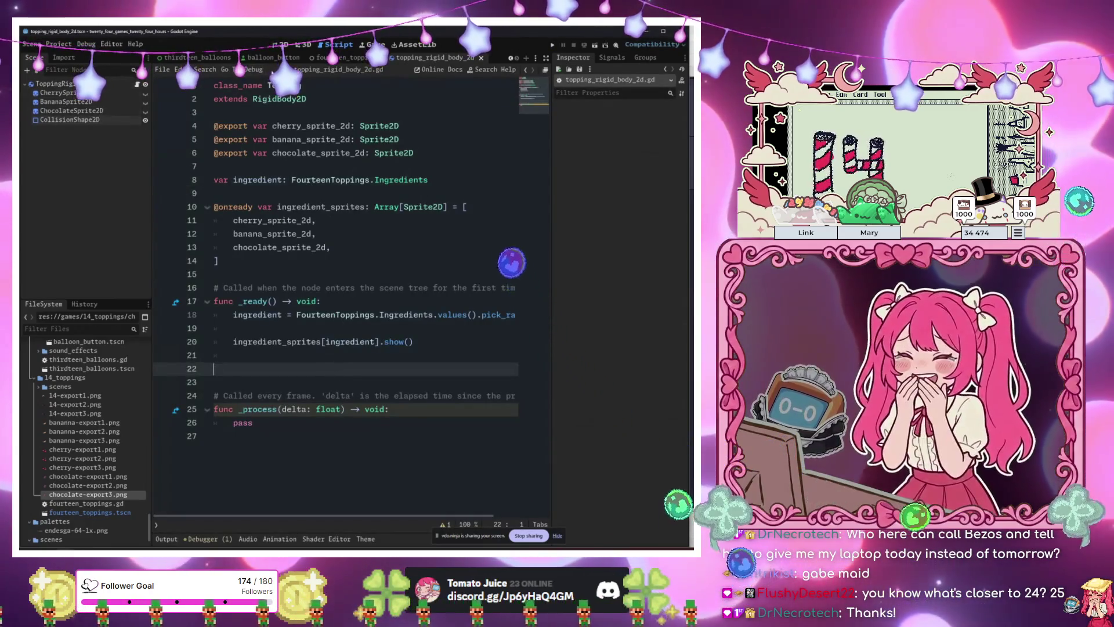
key(ctrl+shift+Tab)
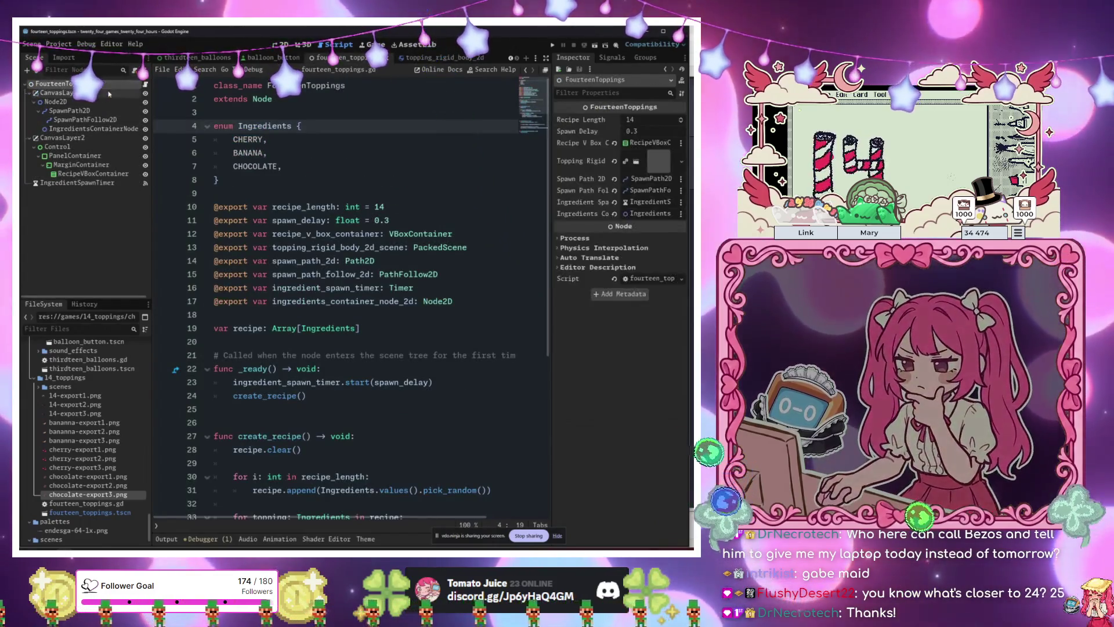
key(ctrl+a)
text(area)
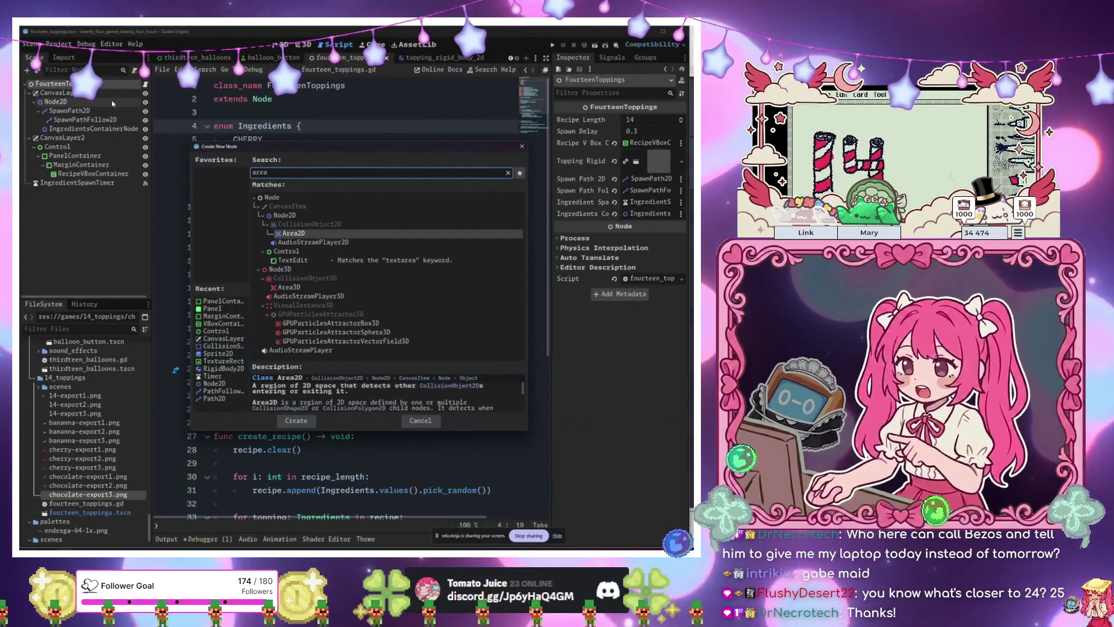
key(Return)
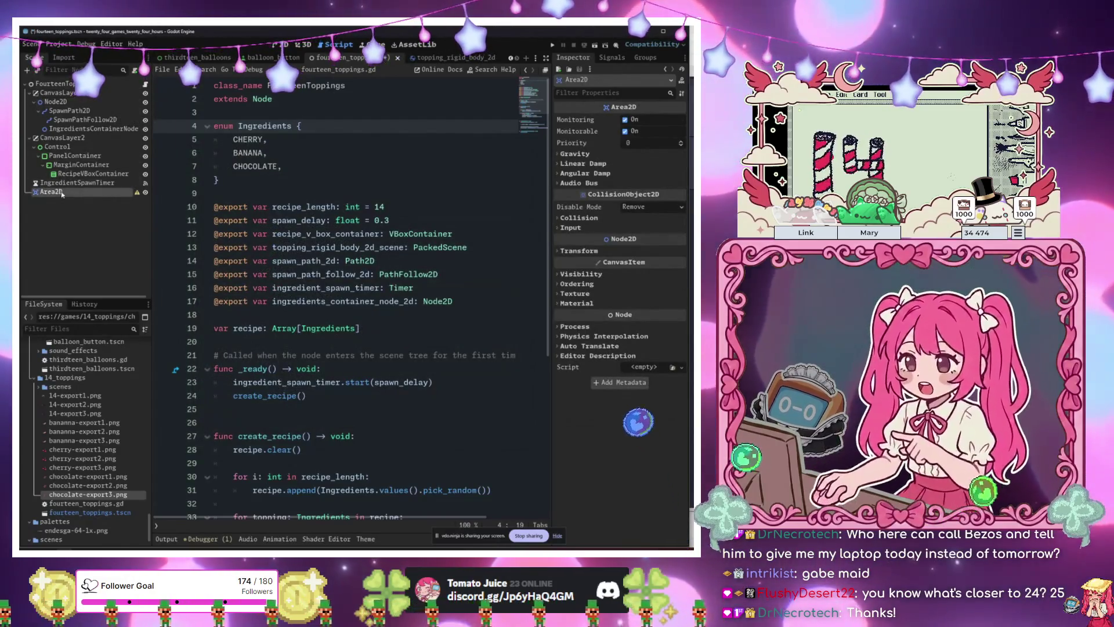
drag(63, 112, 70, 133)
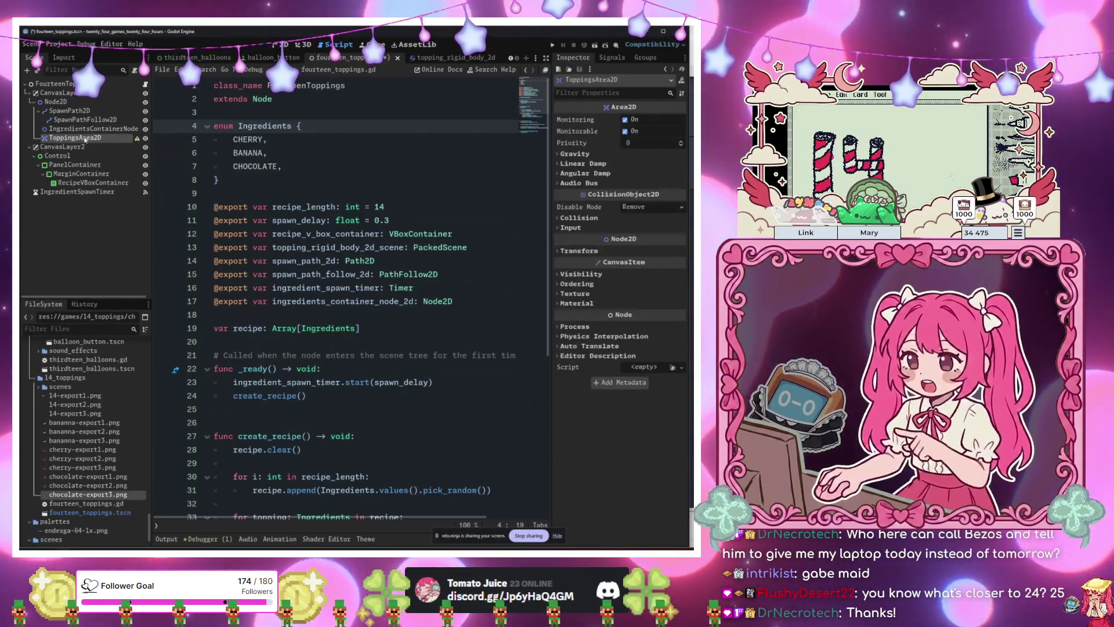
- Give ToppingsArea2D a CollisionShape2D child with a RectangleShape2D
key(ctrl+a)
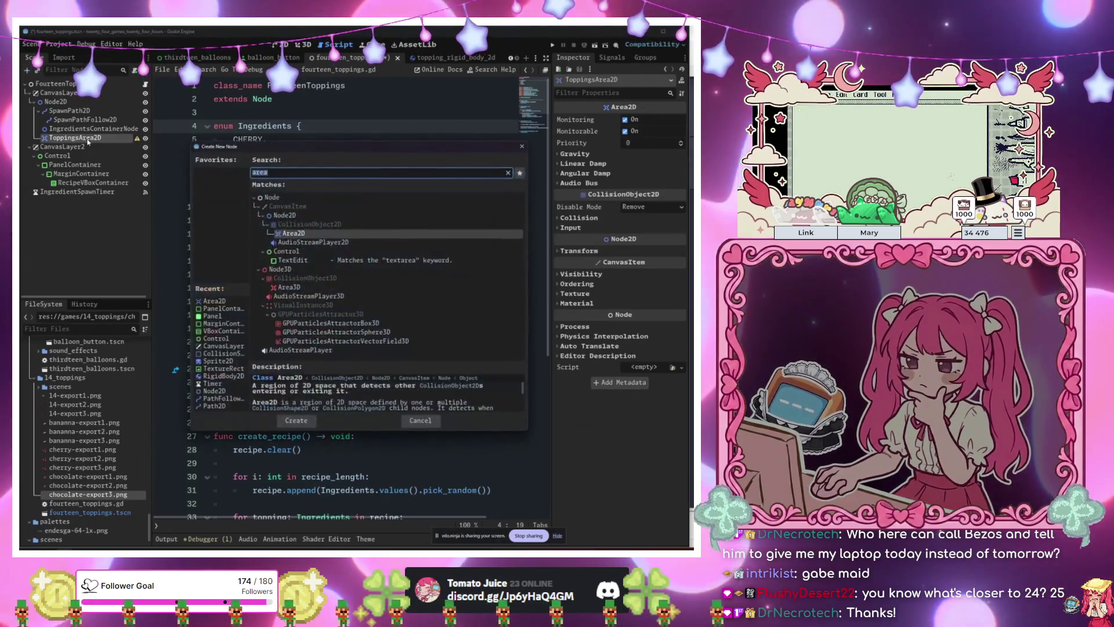
text(colli)
key(Return)
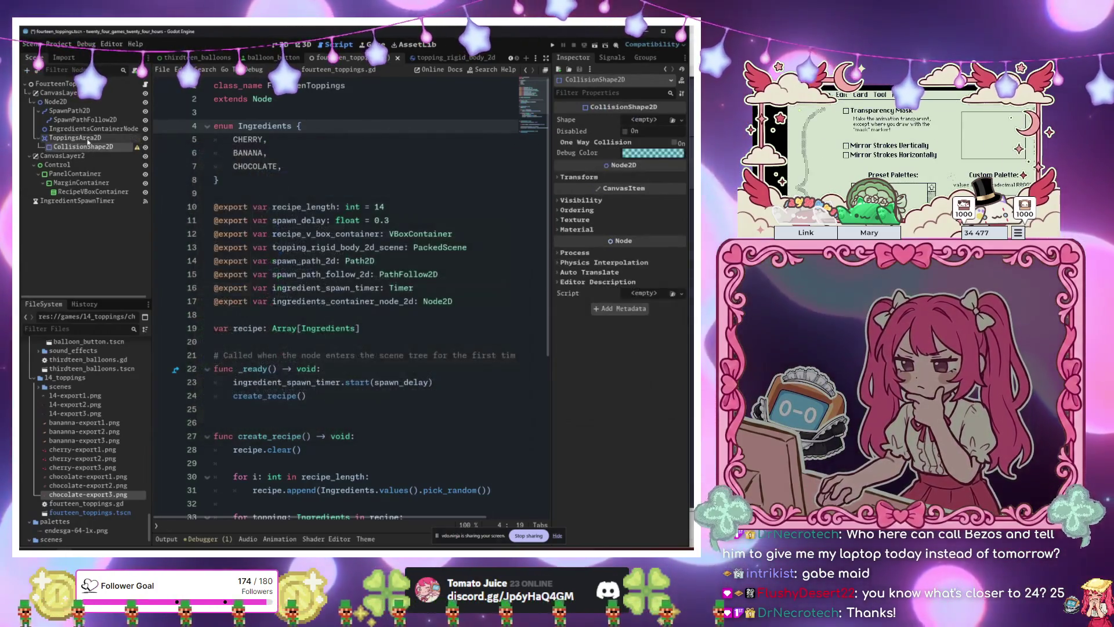
click(644, 119)
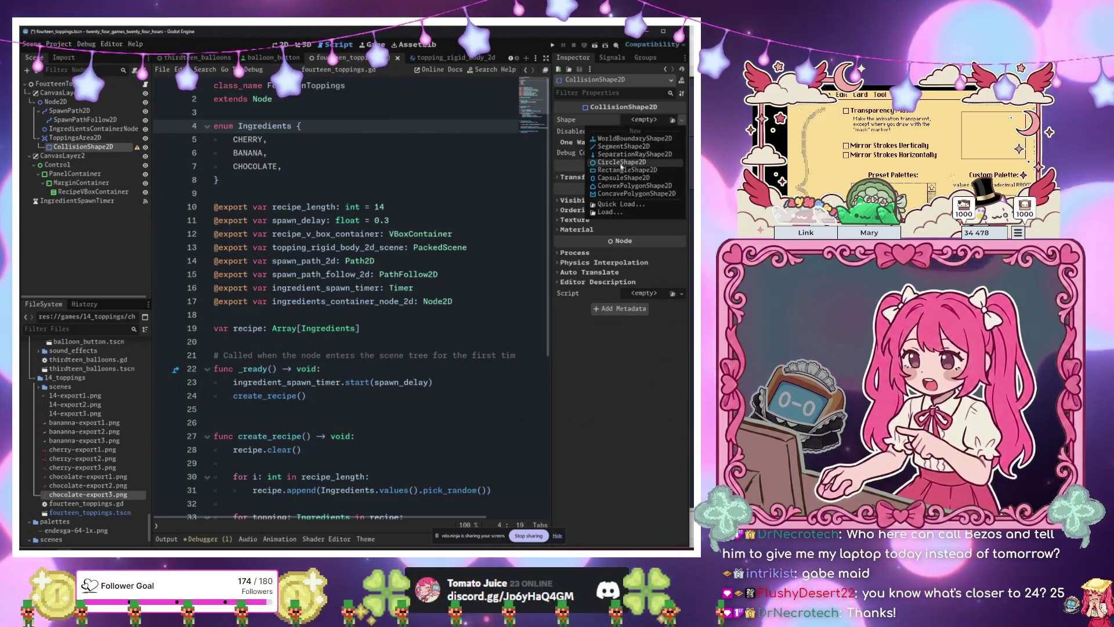
click(613, 171)
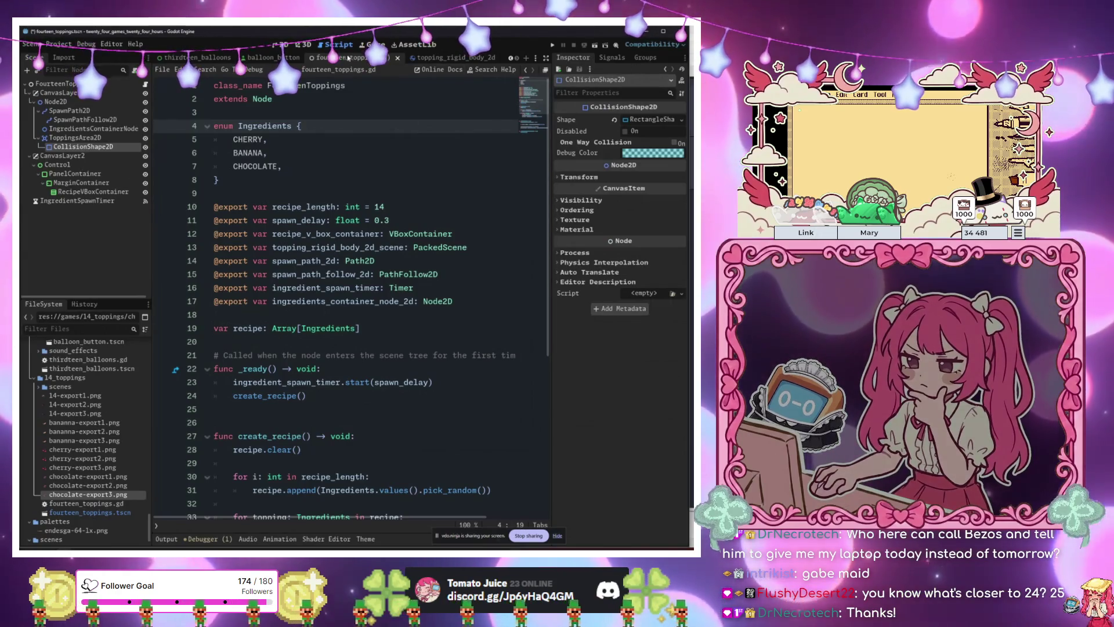
- Check the new area in the 2D view, then open fourteen_toppings.gd
click(282, 44)
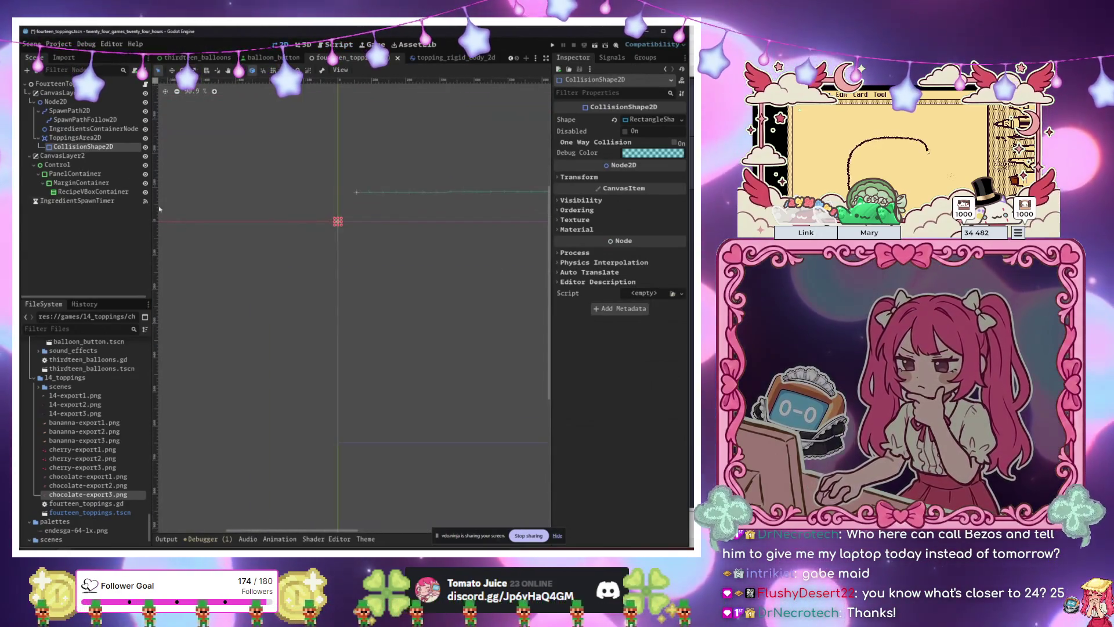
scroll(271, 325, up, 5)
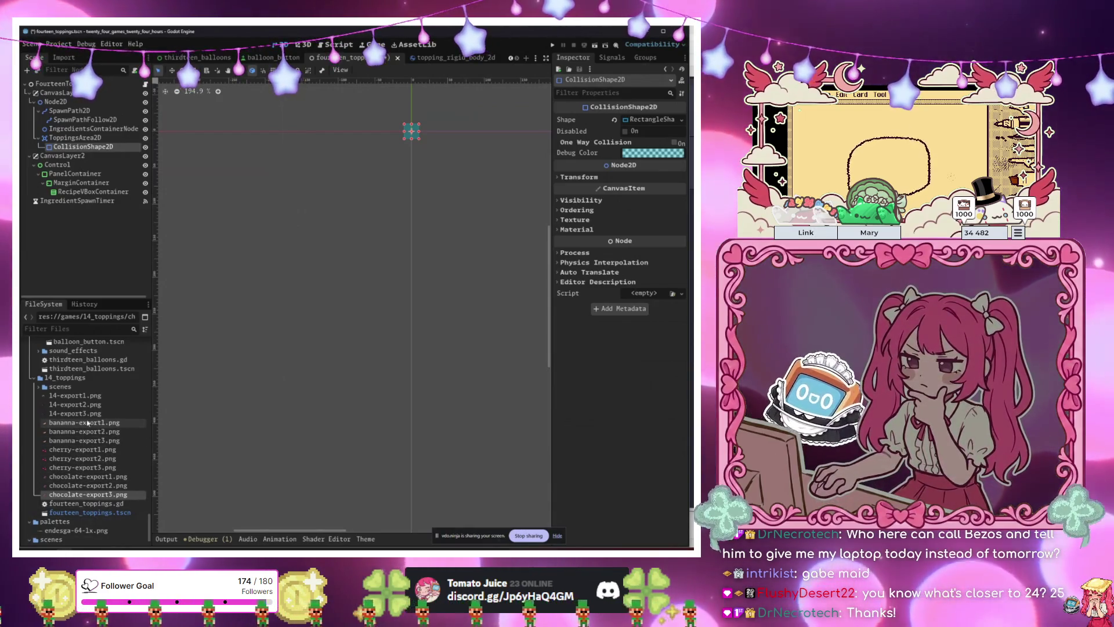
mouse_move(107, 428)
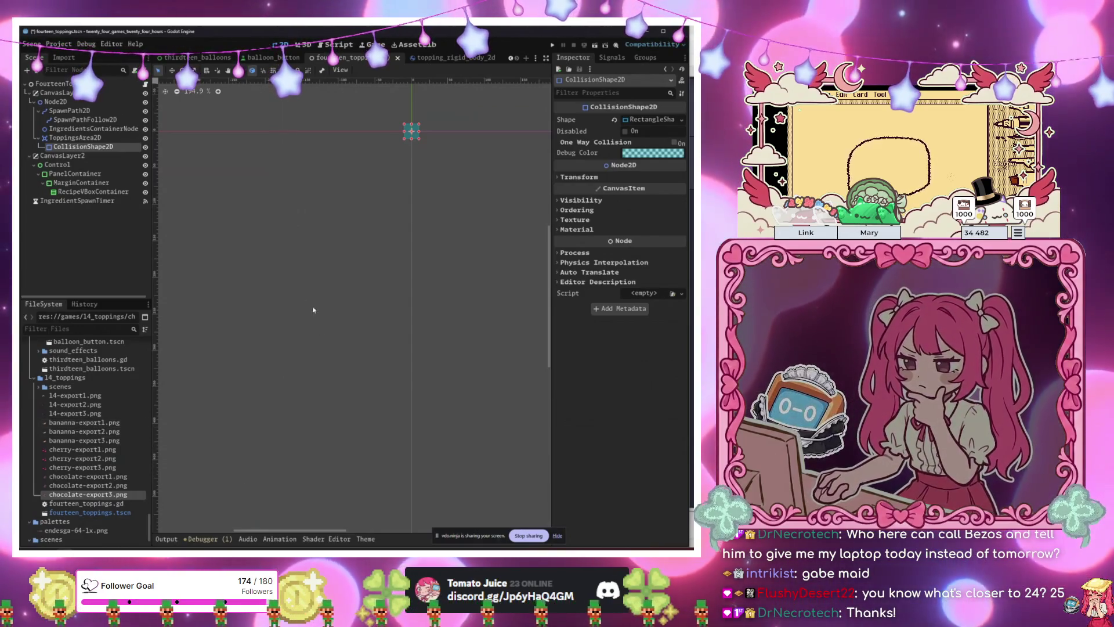
click(106, 147)
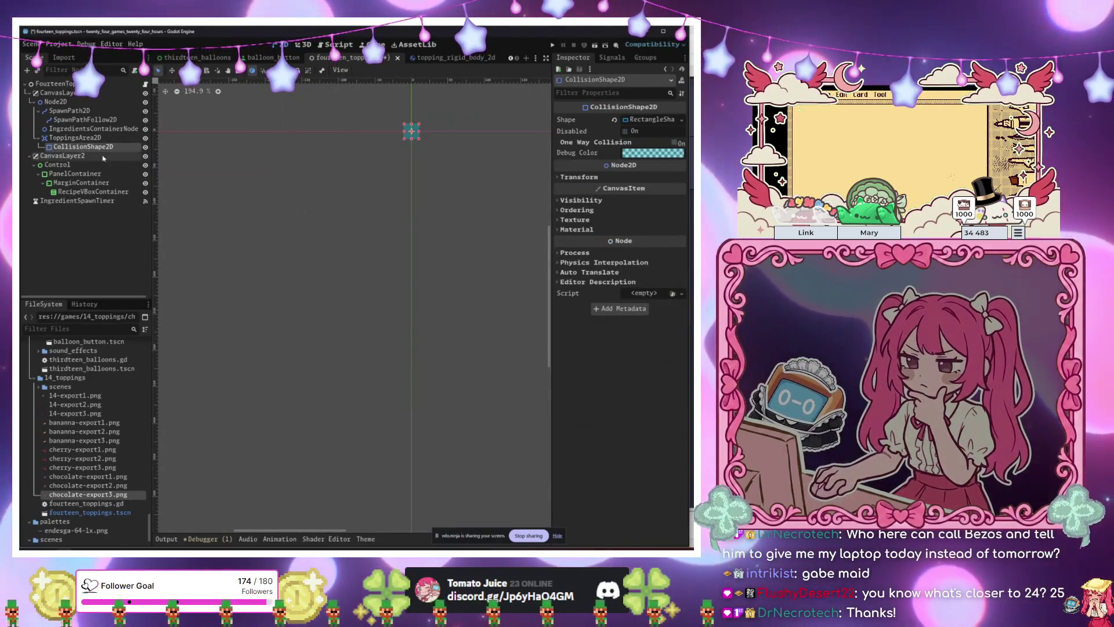
click(86, 139)
key(ctrl+a)
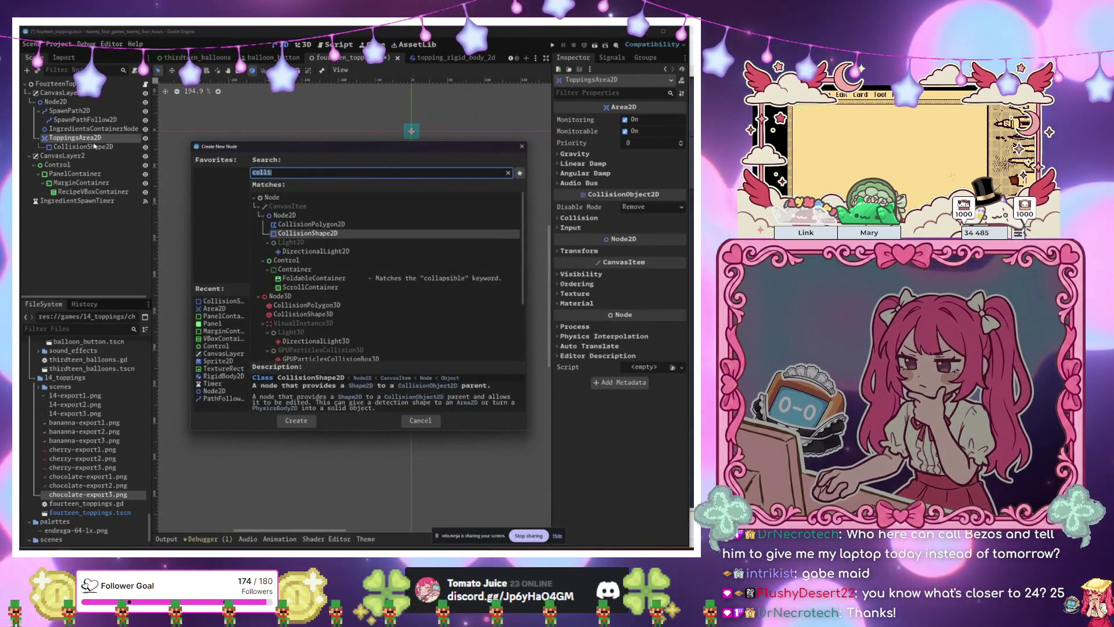
key(Escape)
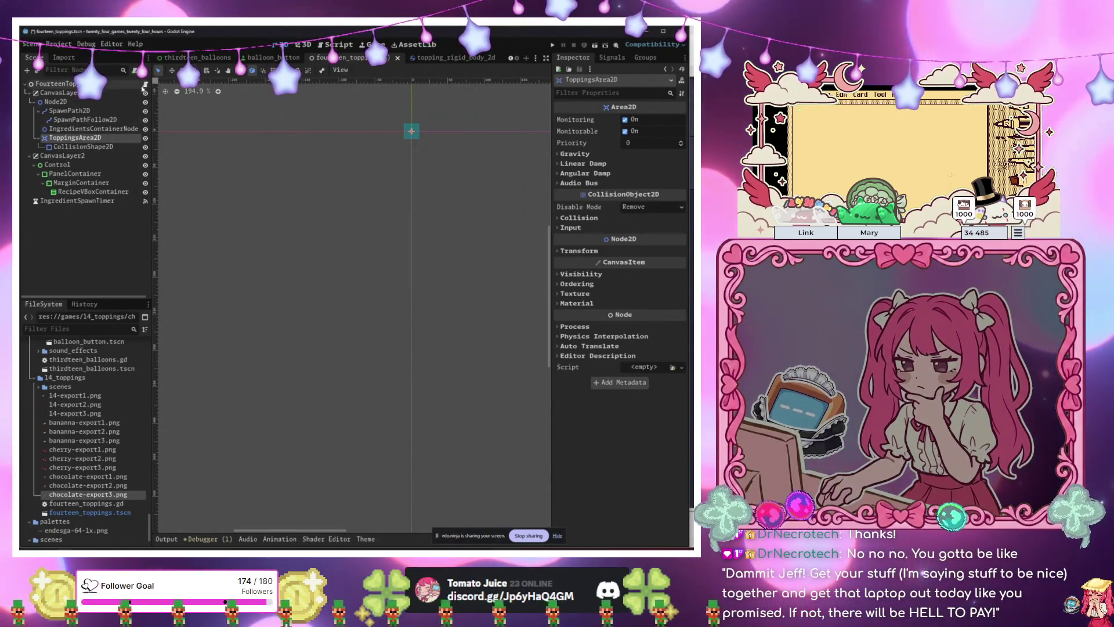
click(145, 87)
scroll(272, 213, down, 5)
- Add an empty _process function and paste in the toppings_area_2d export variable
click(272, 213)
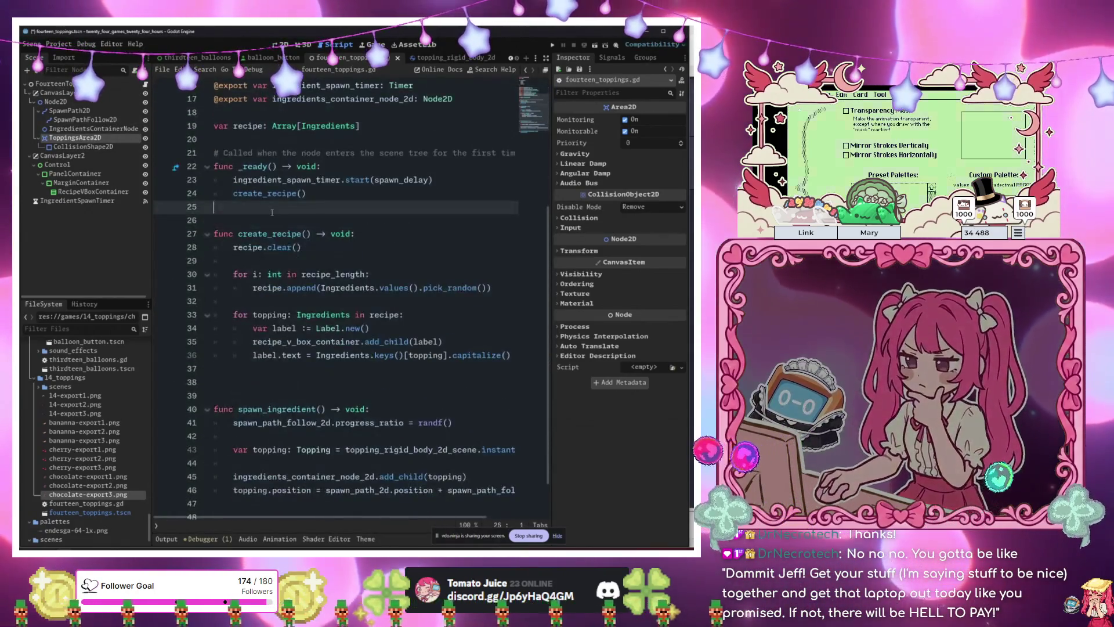
key(Return)
key(Return)
key(Return)
key(Up)
text(f)
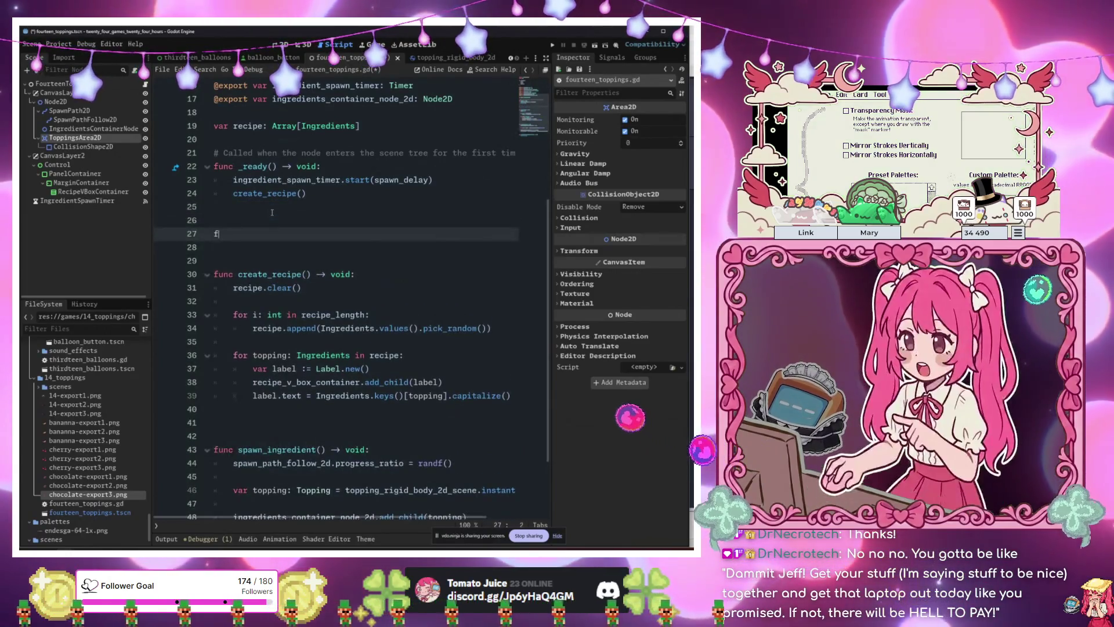
text(unc _pr)
key(Return)
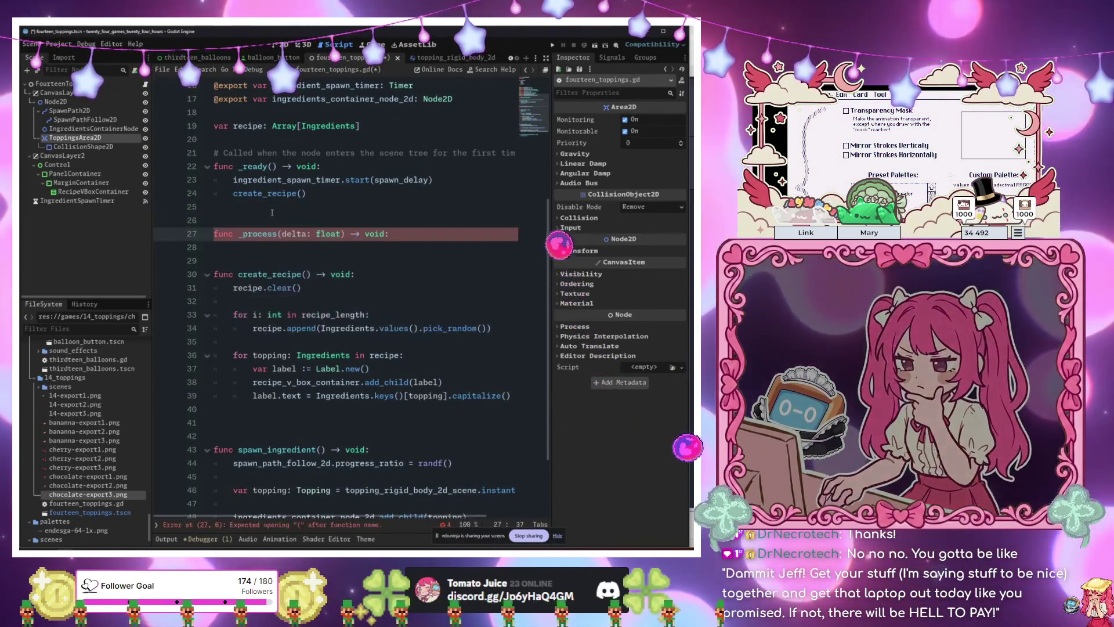
key(Return)
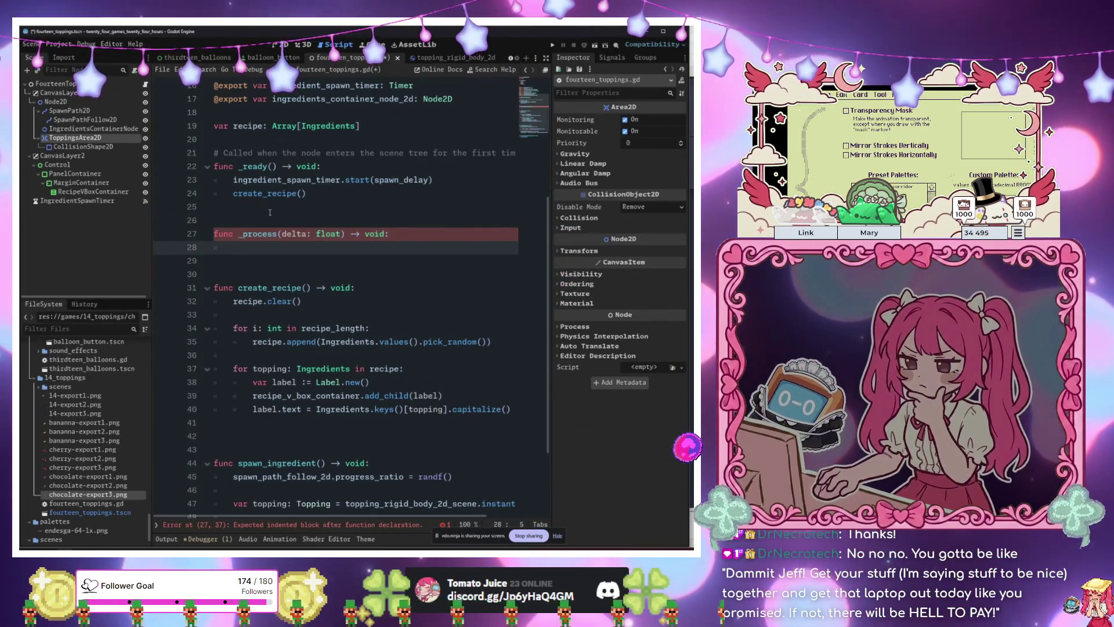
scroll(270, 212, up, 2)
click(298, 194)
text(@export var toppings_area_2d: Area2D)
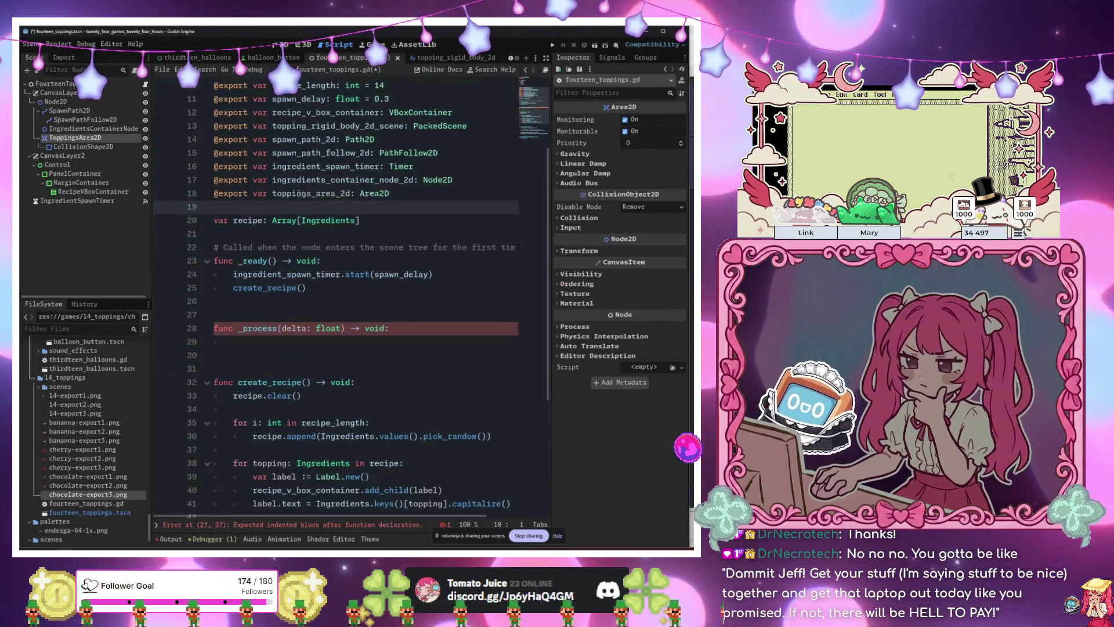
- Write toppings_area_2d.position = toppings_area_2d.get_global_mouse_position() in _process
click(332, 346)
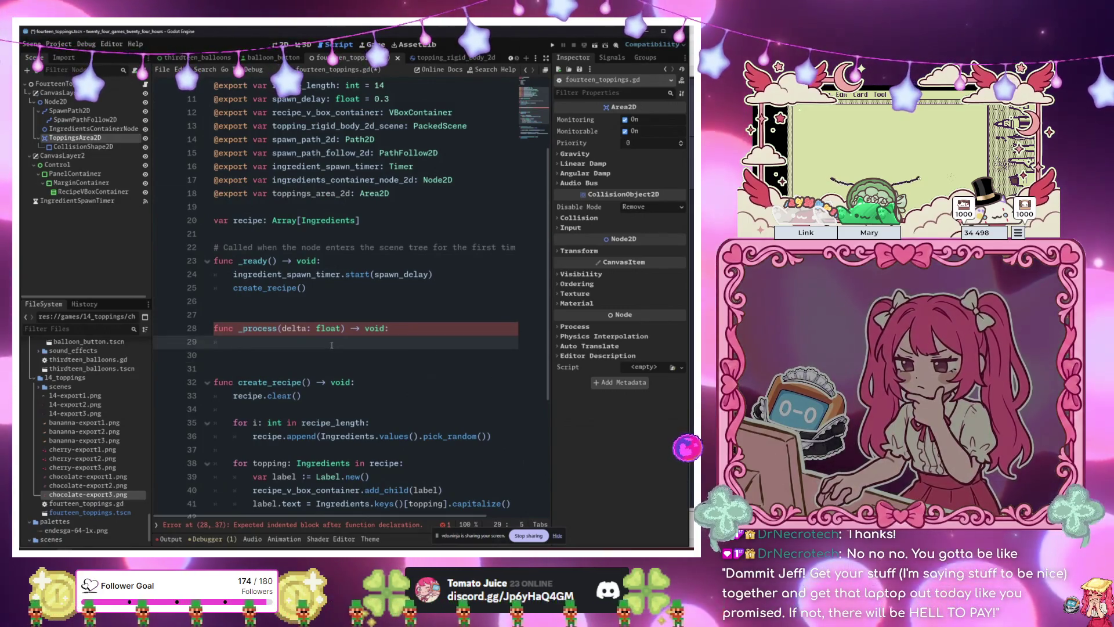
text(toppings_area_2d.)
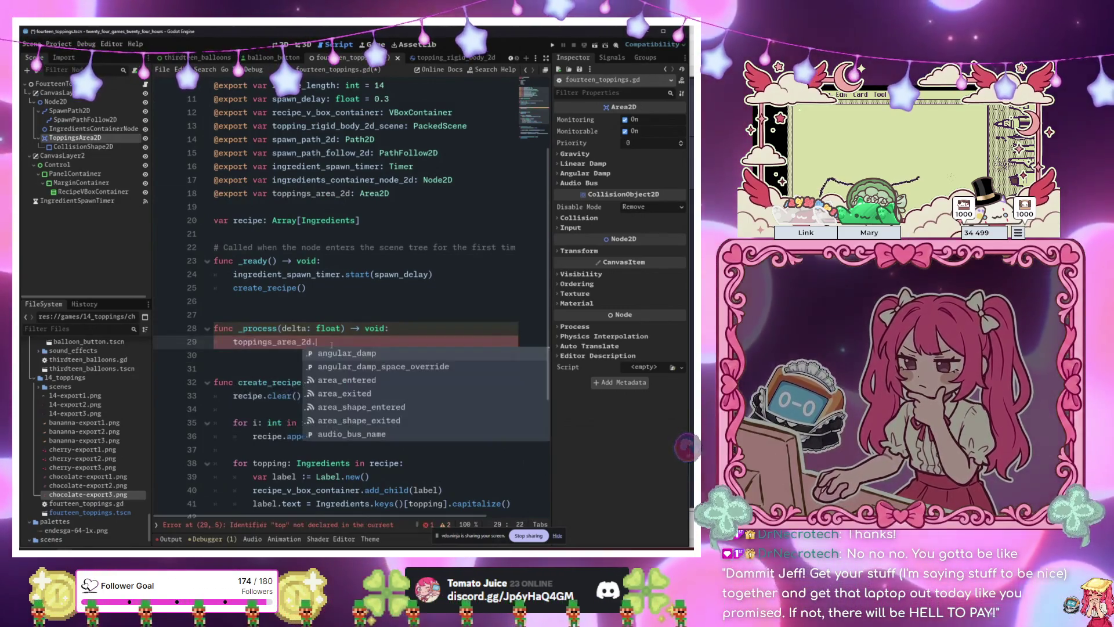
text(position = )
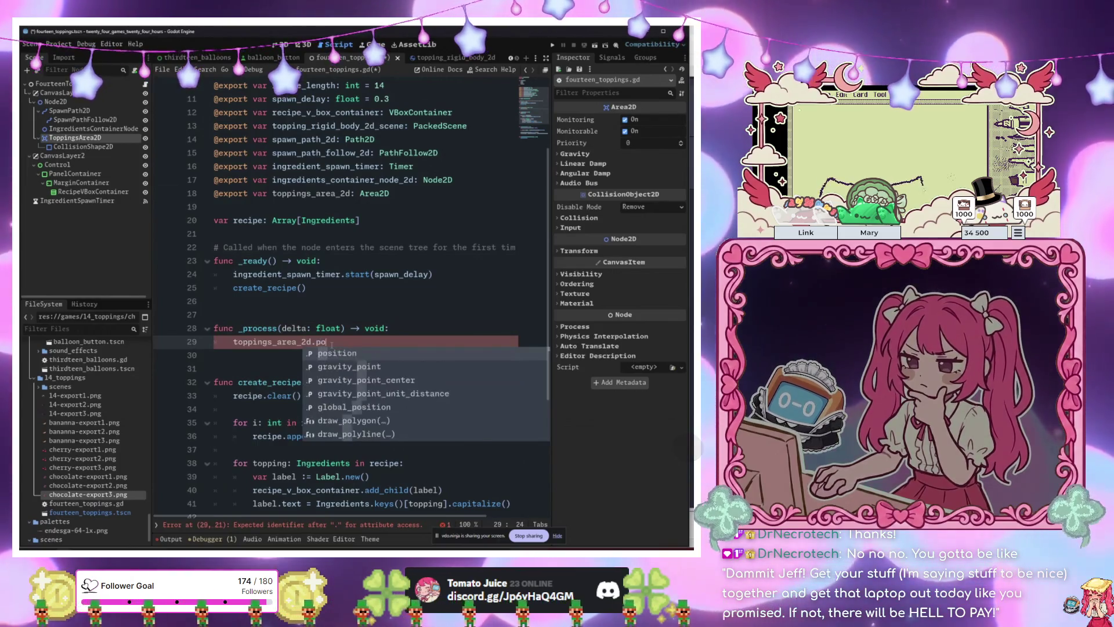
text(get_)
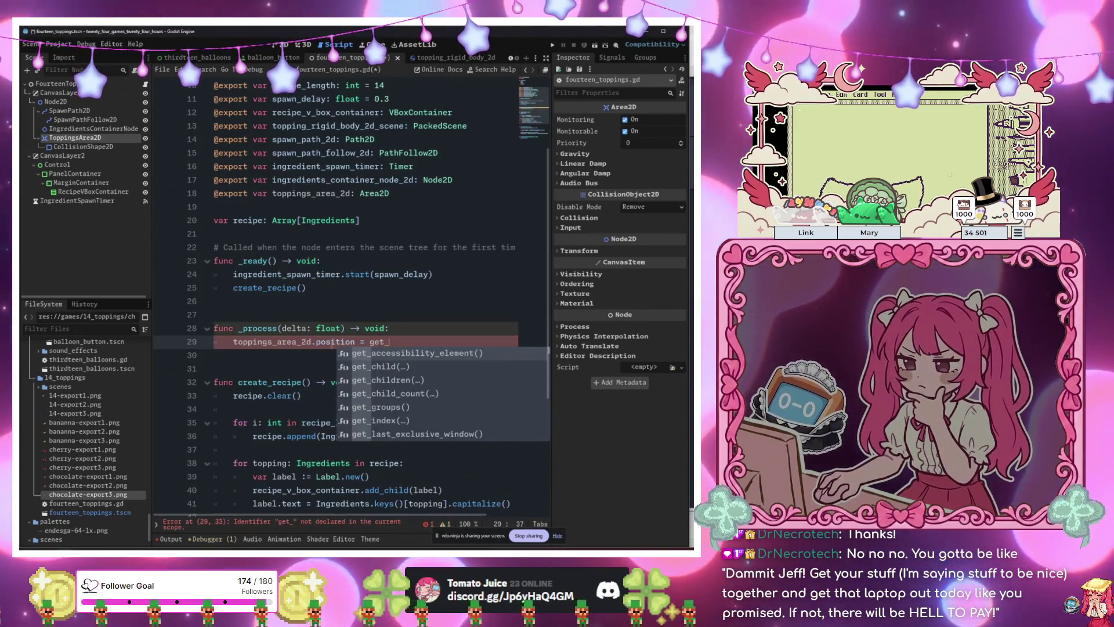
key(BackSpace)
key(BackSpace)
key(BackSpace)
text(top)
key(Return)
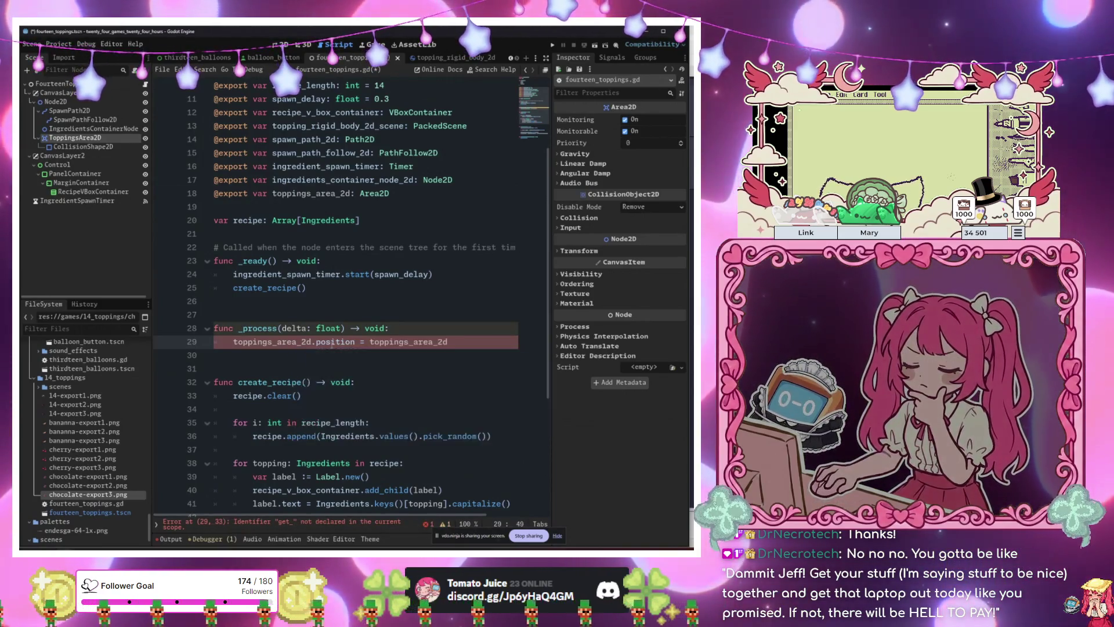
text(.get_glo)
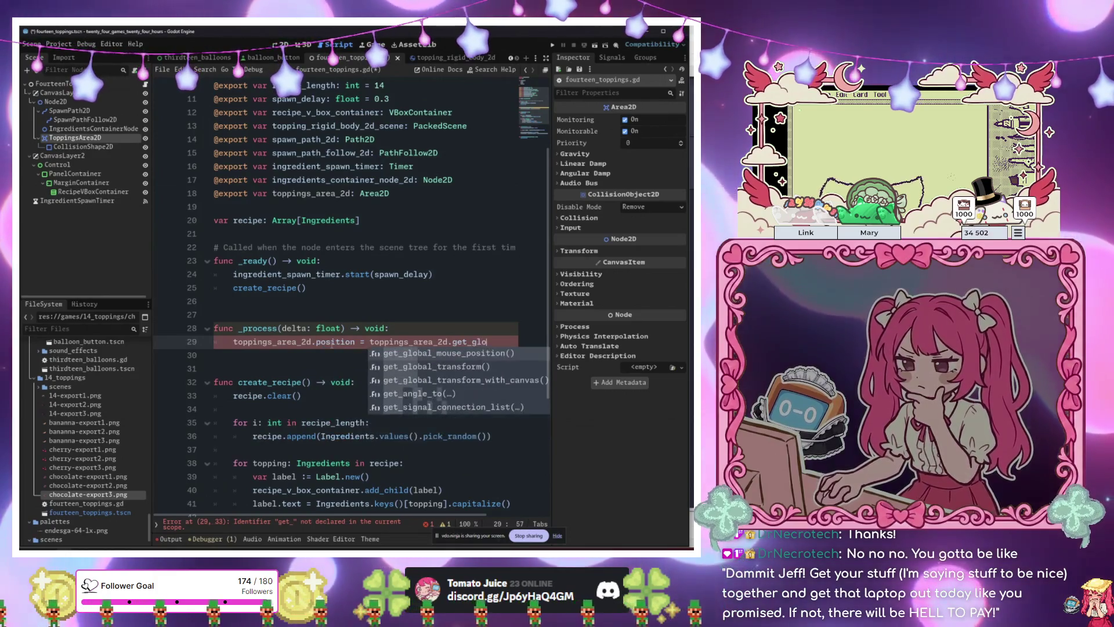
key(Return)
scroll(331, 344, up, 3)
click(331, 342)
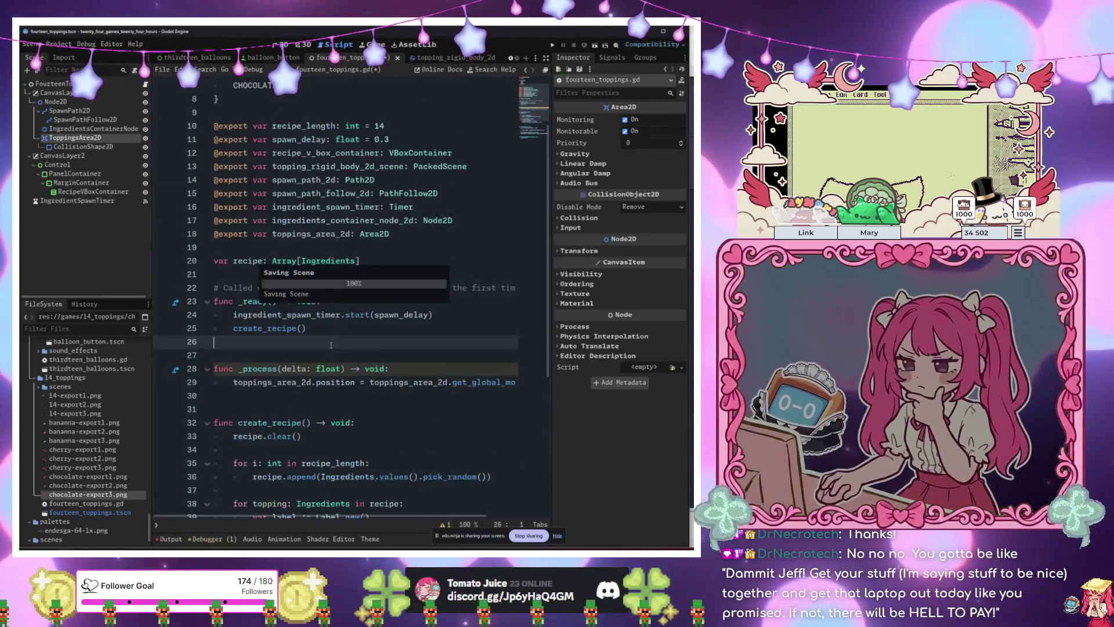
- Test-run the game, then begin adding a child node to ToppingsArea2D
key(F6)
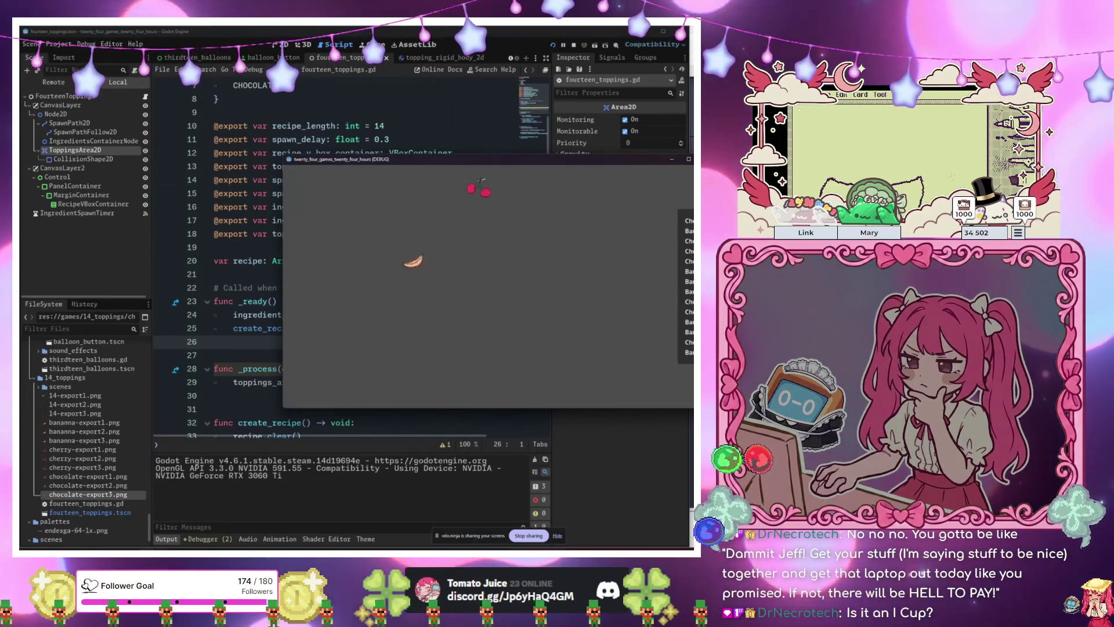
key(F8)
click(76, 147)
click(75, 139)
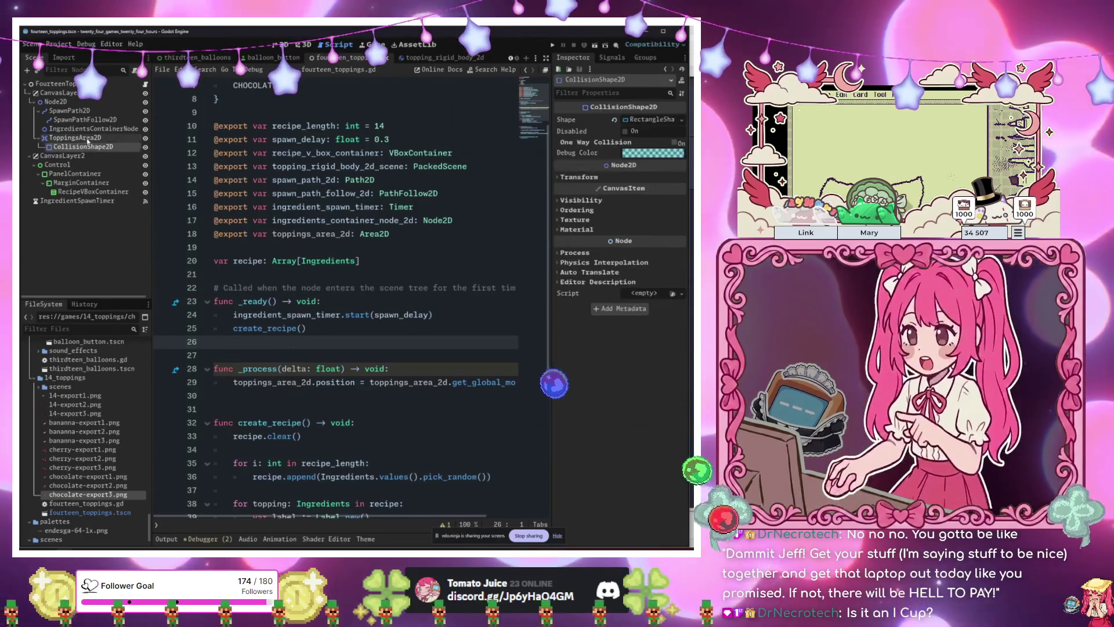
key(ctrl+a)
- Add a Sprite2D with a GradientTexture2D to ToppingsArea2D, placed above CollisionShape2D
text(sprite)
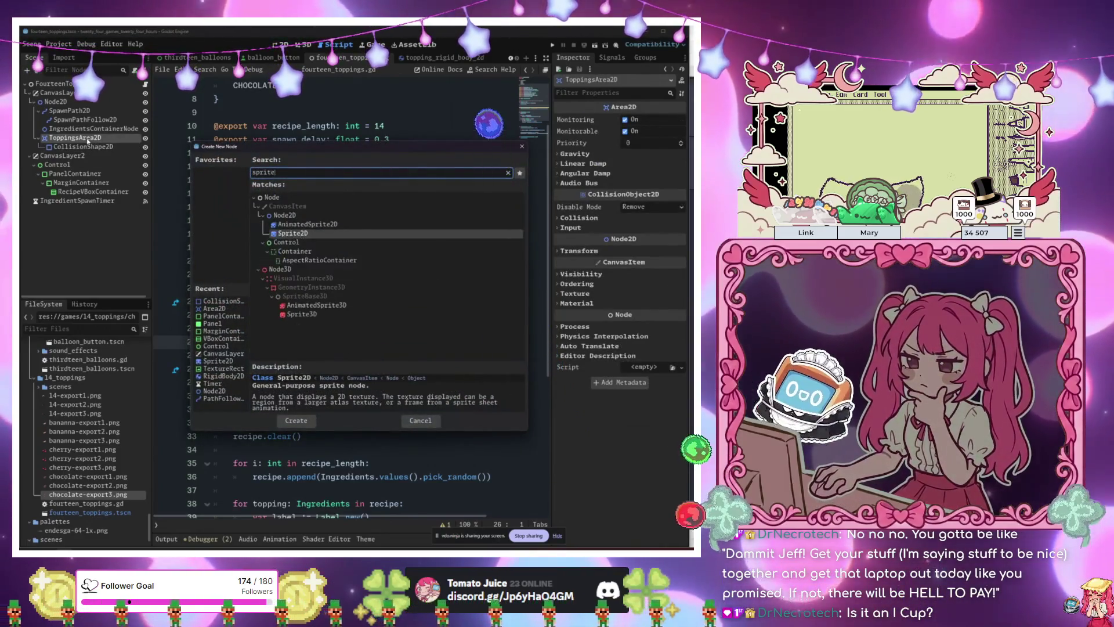
key(Return)
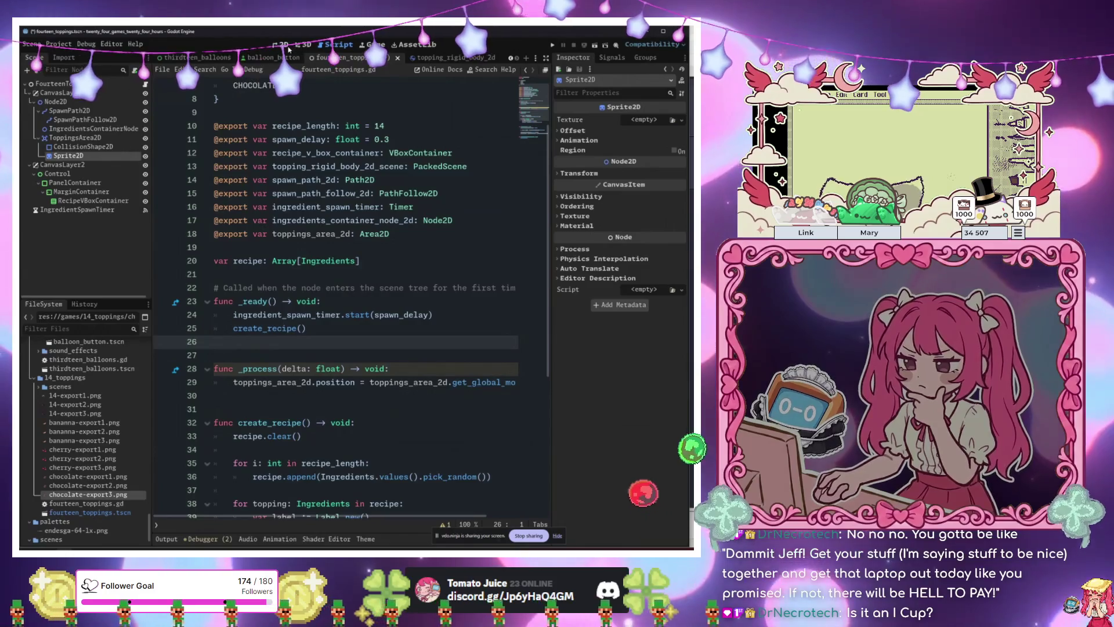
click(285, 46)
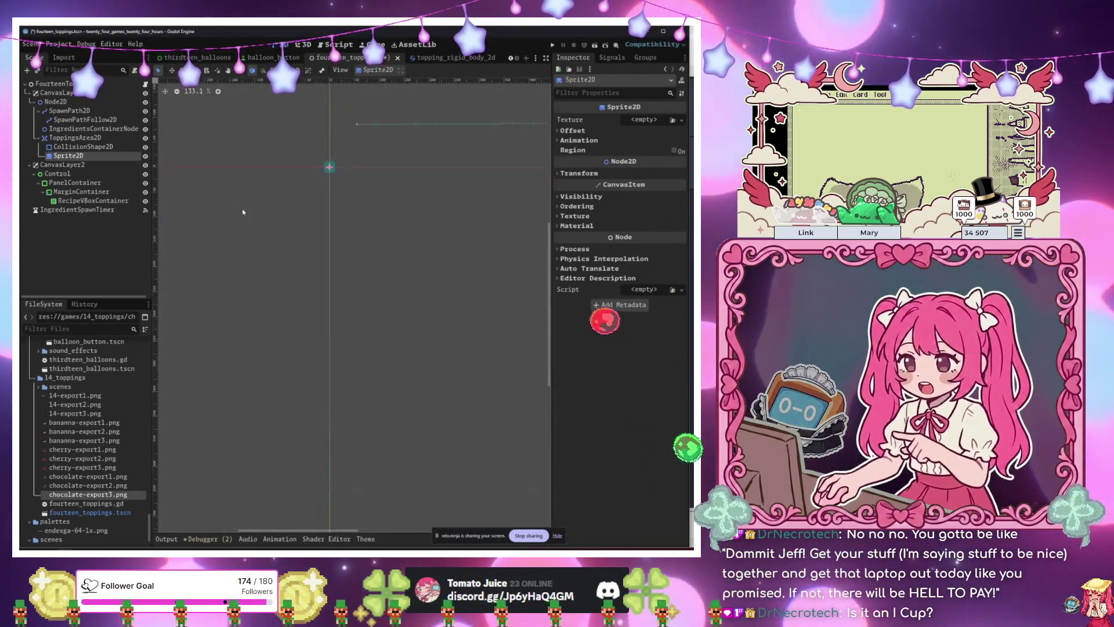
scroll(395, 117, up, 2)
click(644, 120)
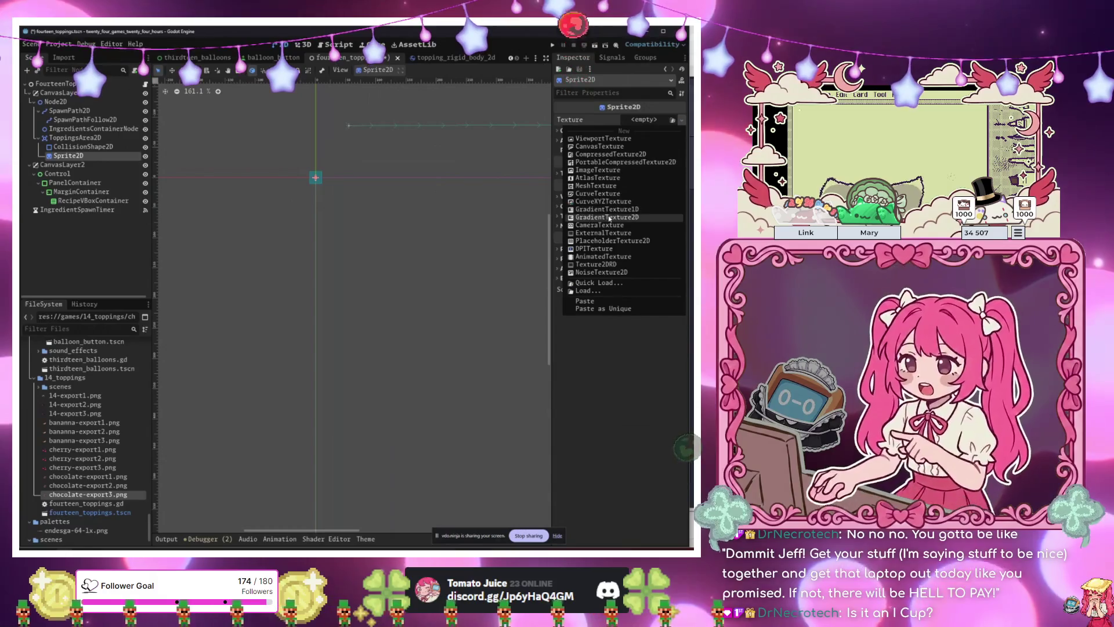
click(607, 217)
scroll(407, 219, down, 7)
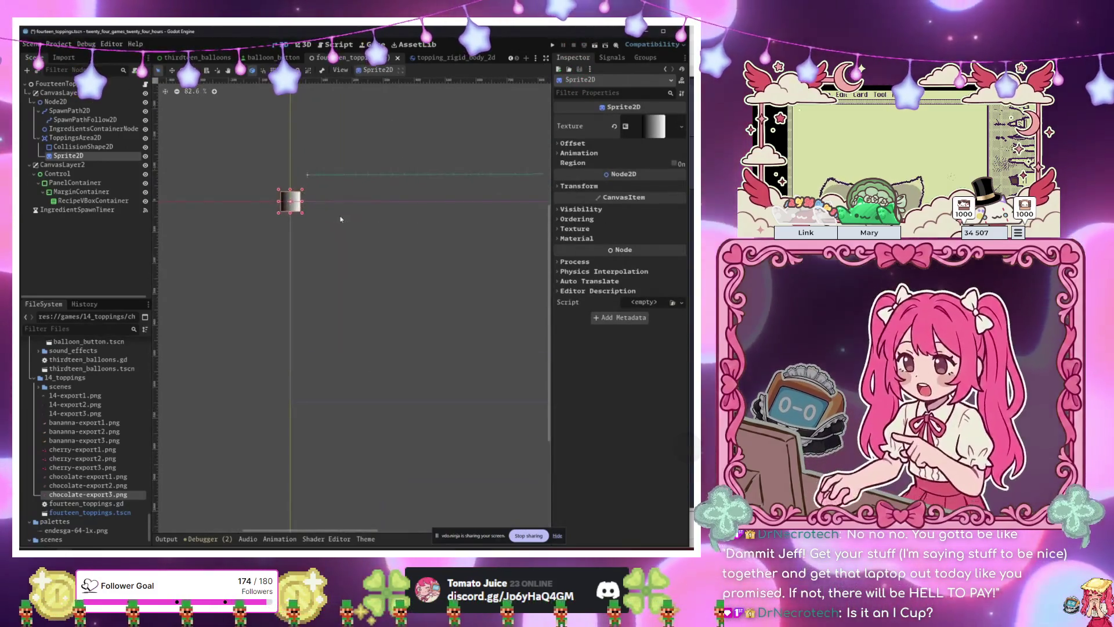
scroll(340, 219, up, 4)
drag(67, 156, 80, 148)
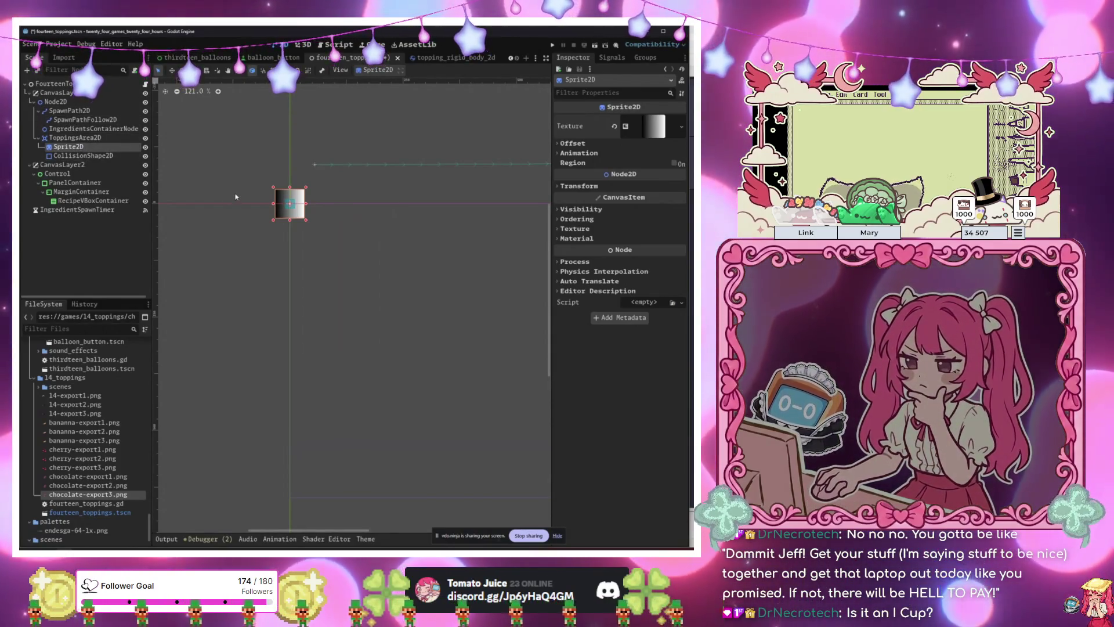
- Enlarge the collision rectangle to cover the sprite and test-run the game
click(83, 155)
scroll(285, 212, up, 5)
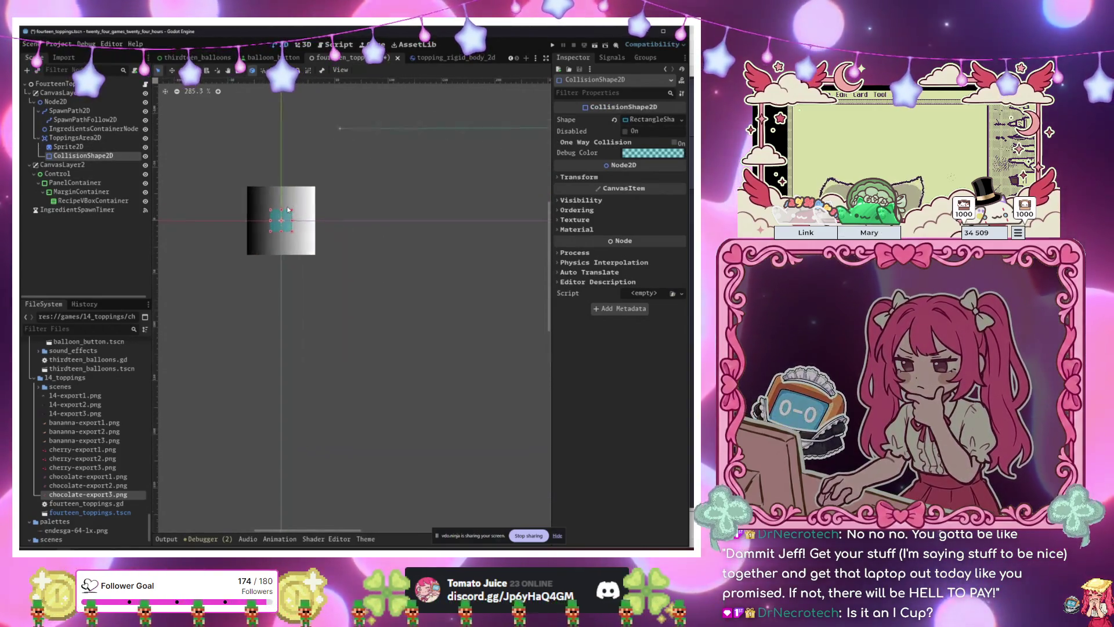
scroll(290, 211, up, 2)
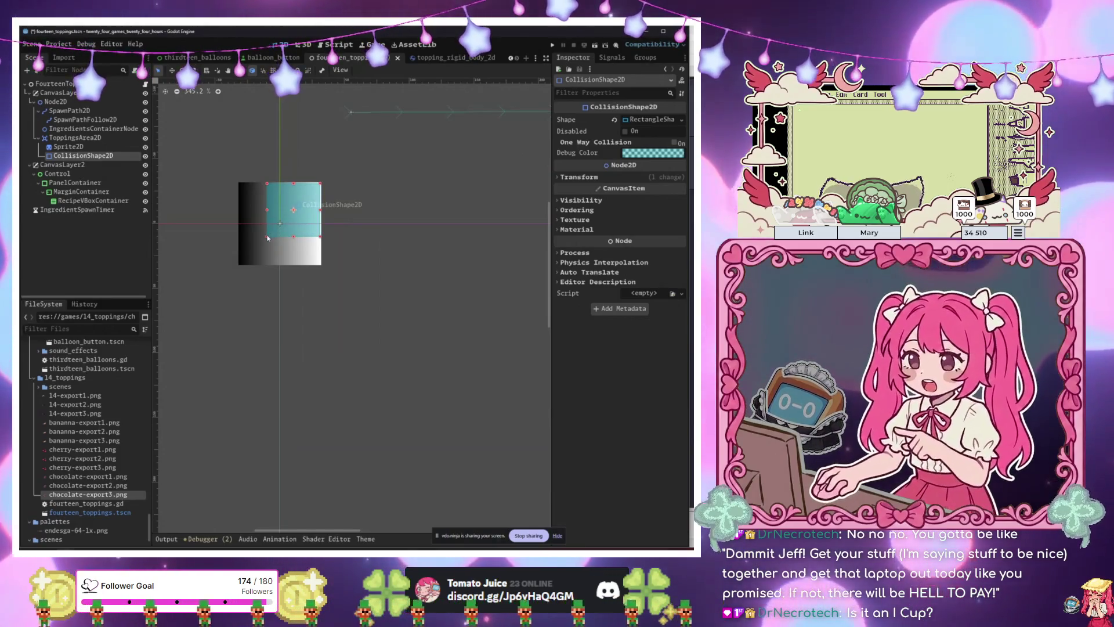
drag(268, 237, 239, 265)
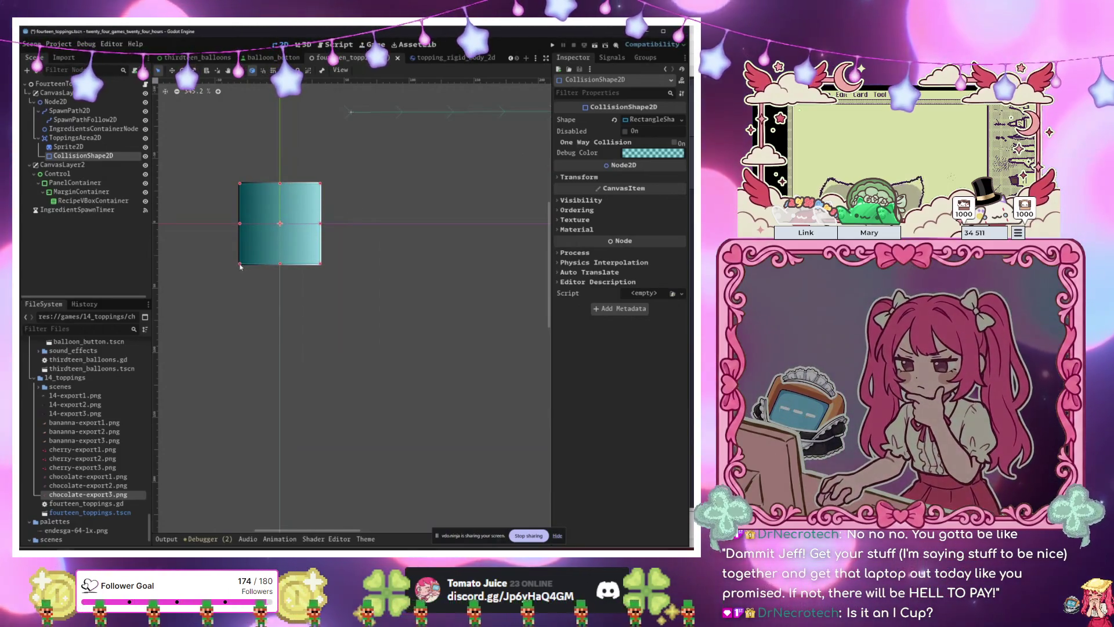
click(244, 297)
scroll(328, 287, down, 9)
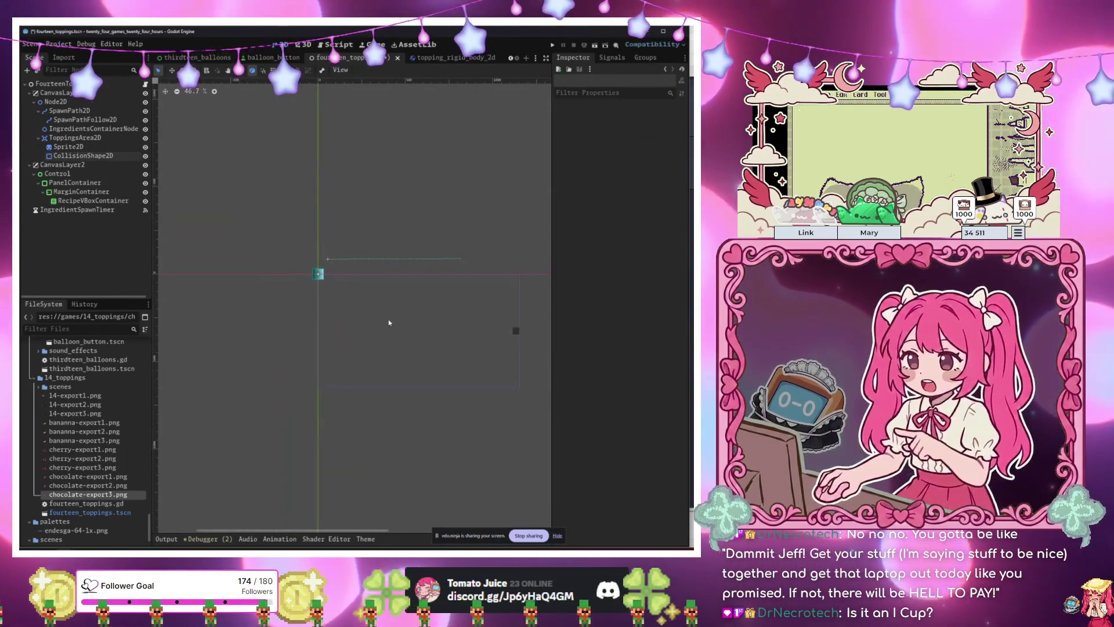
key(F6)
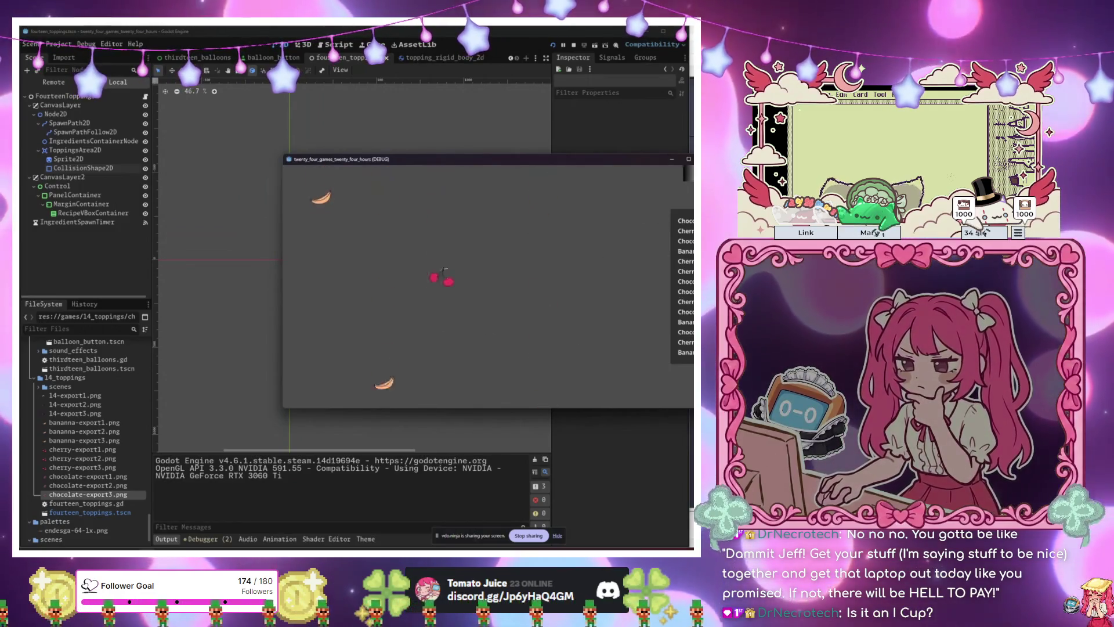
key(F8)
- Move ToppingsArea2D above IngredientsContainerNode2D and show the Signals list
click(85, 150)
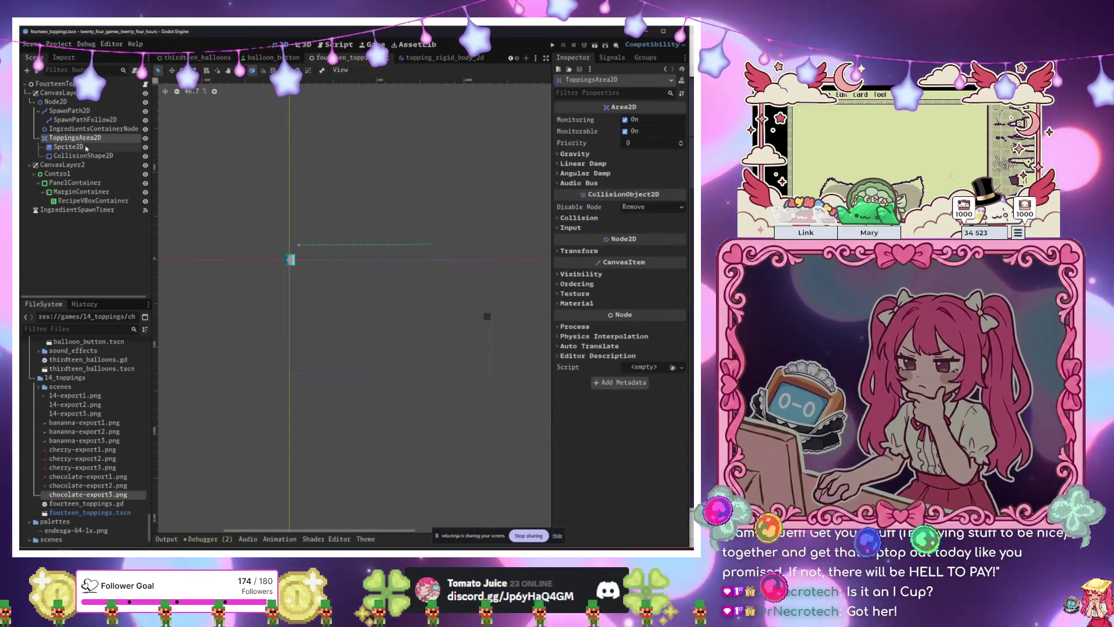
click(86, 156)
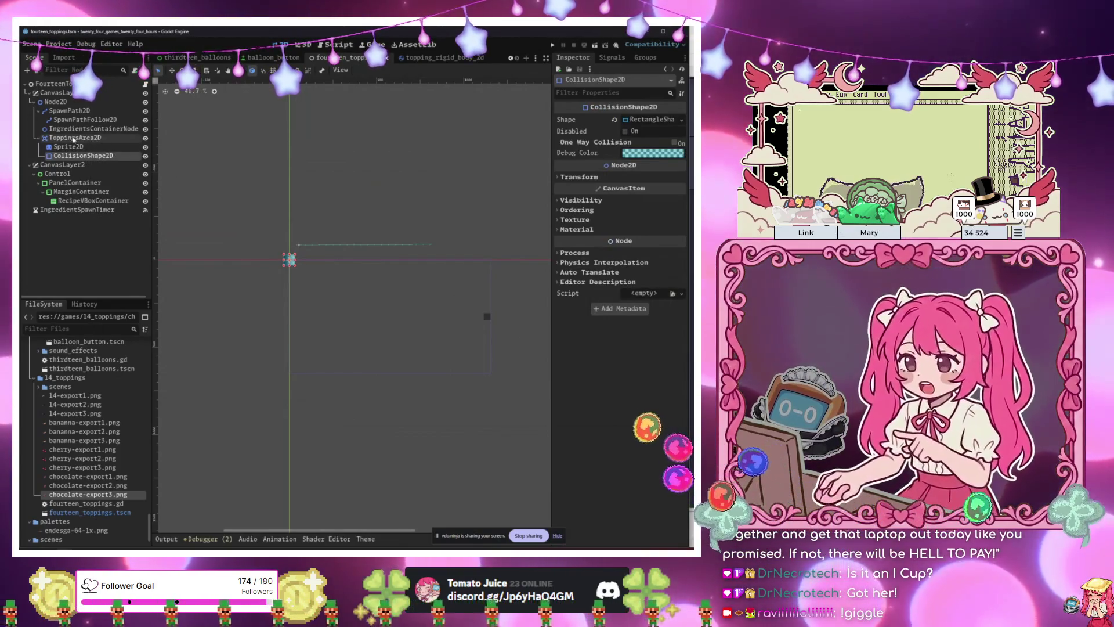
drag(74, 140, 78, 133)
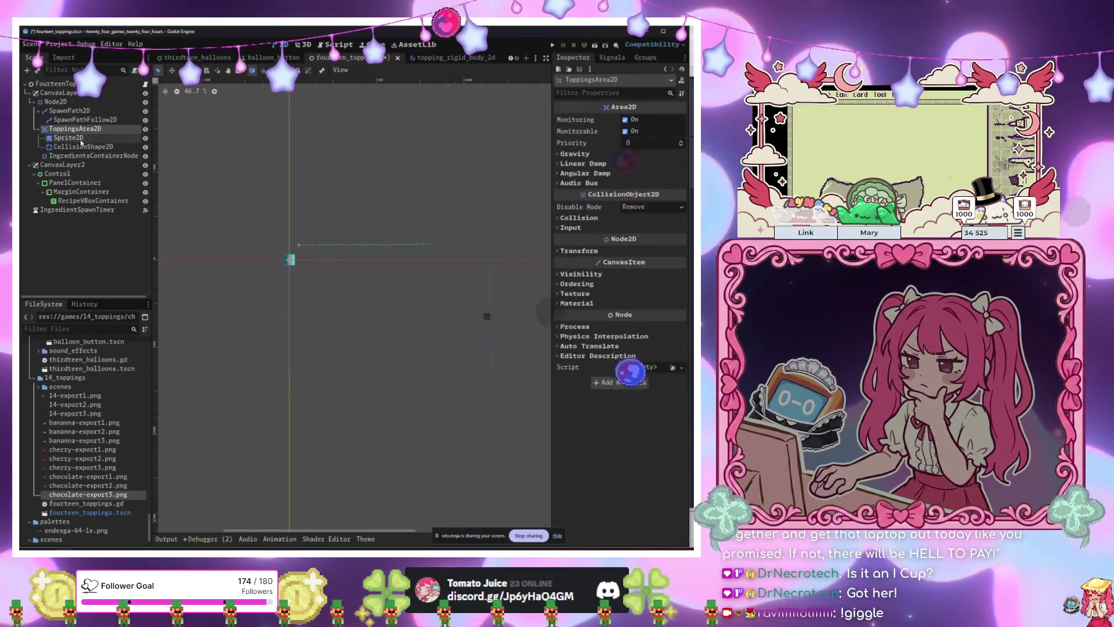
click(75, 155)
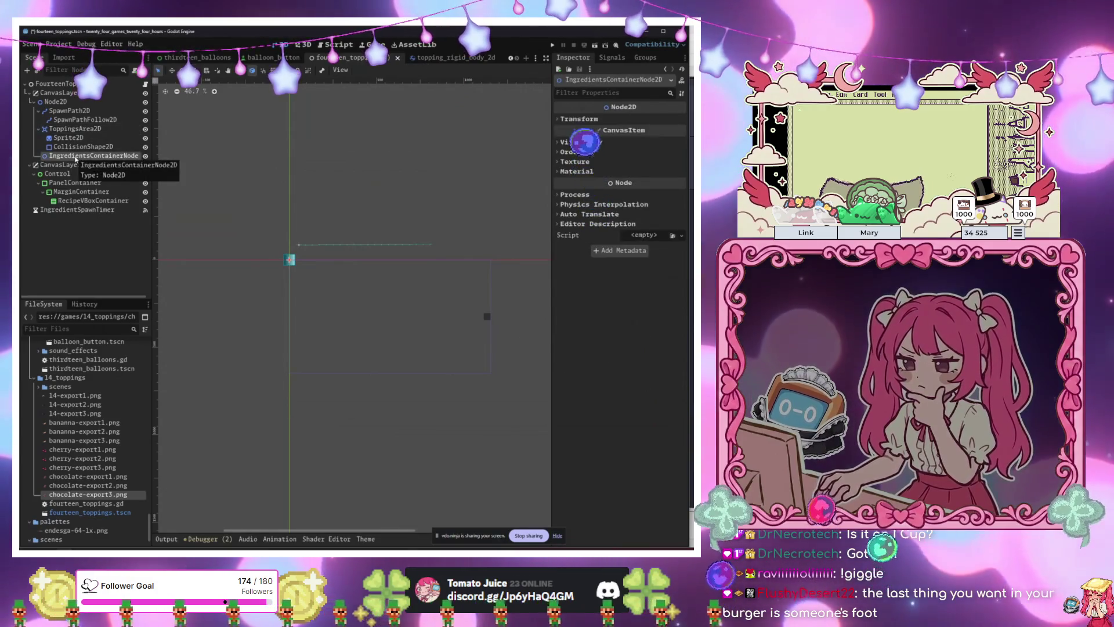
click(77, 129)
click(85, 146)
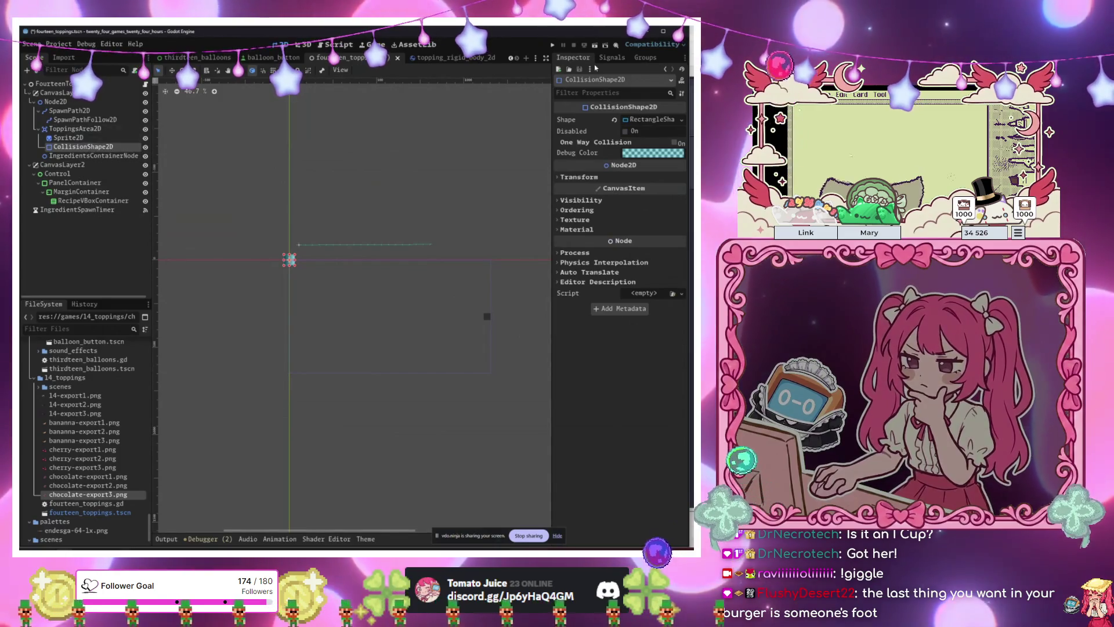
click(612, 58)
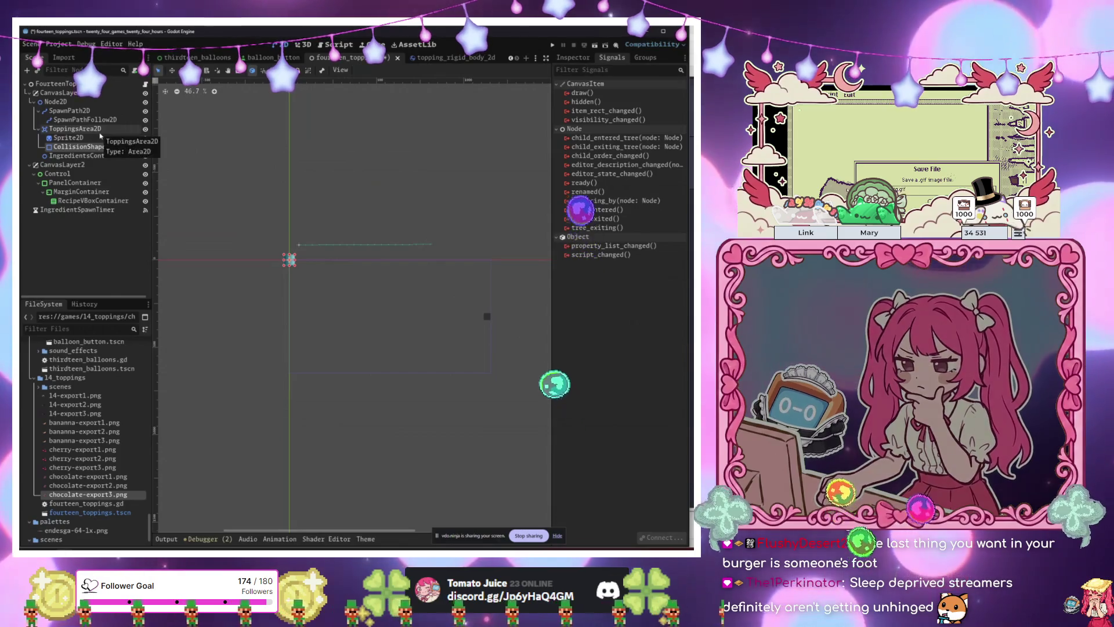
- Connect ToppingsArea2D's body_entered signal to the script and delete the placeholder pass
click(74, 128)
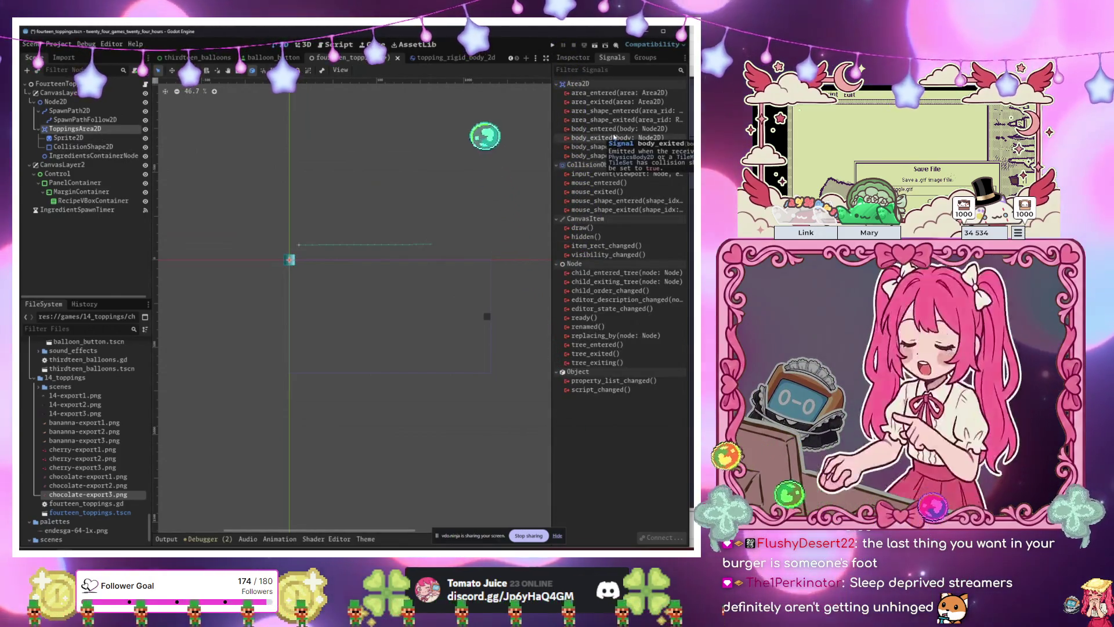
double_click(604, 129)
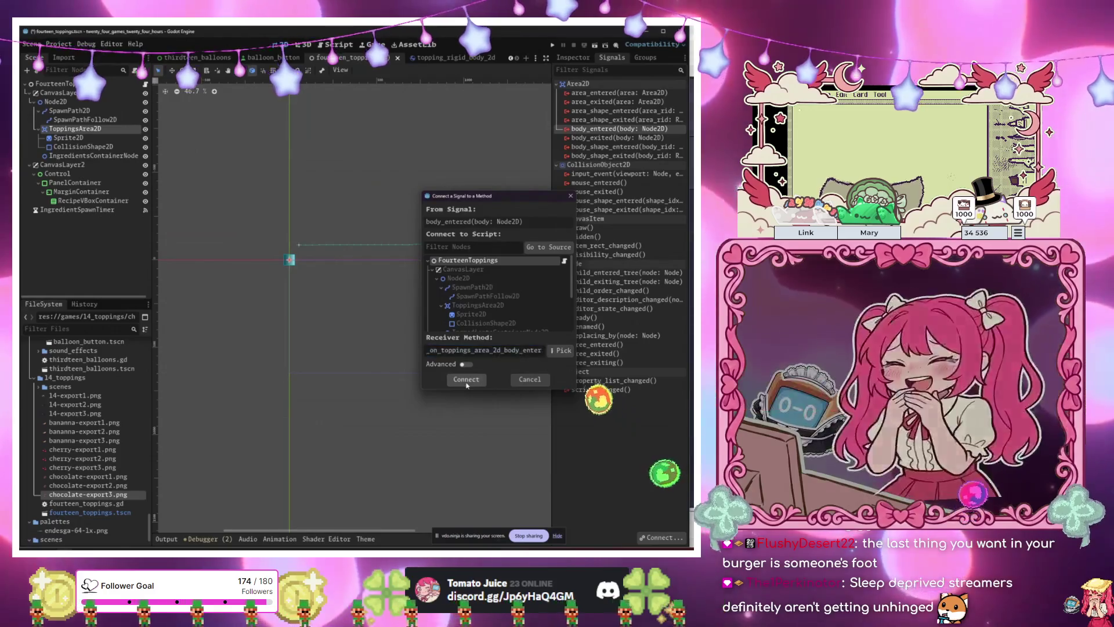
click(466, 379)
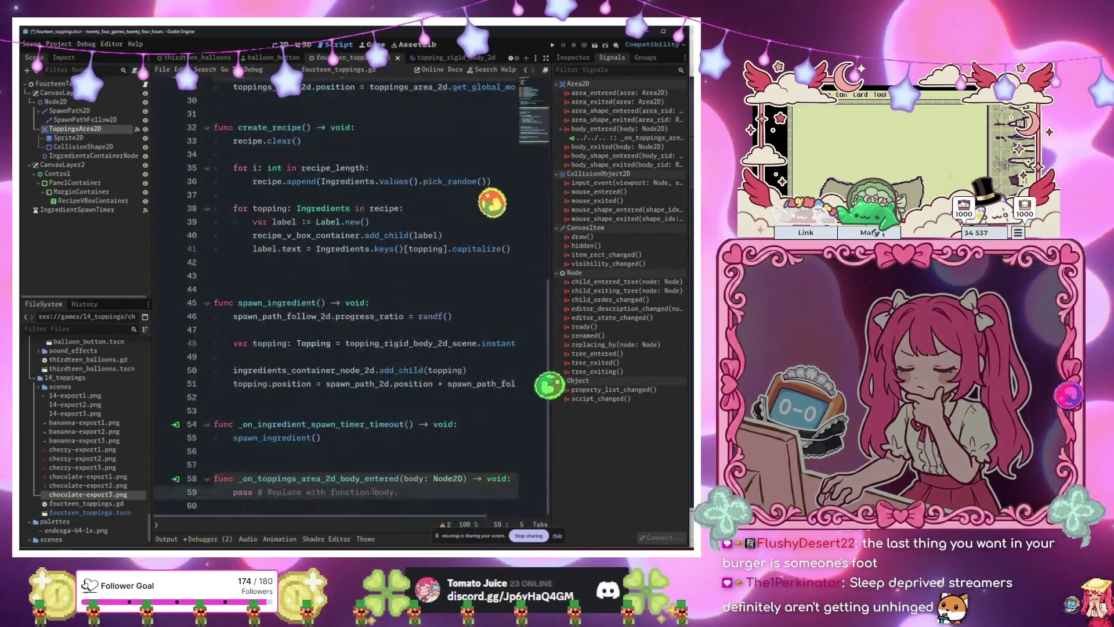
key(BackSpace)
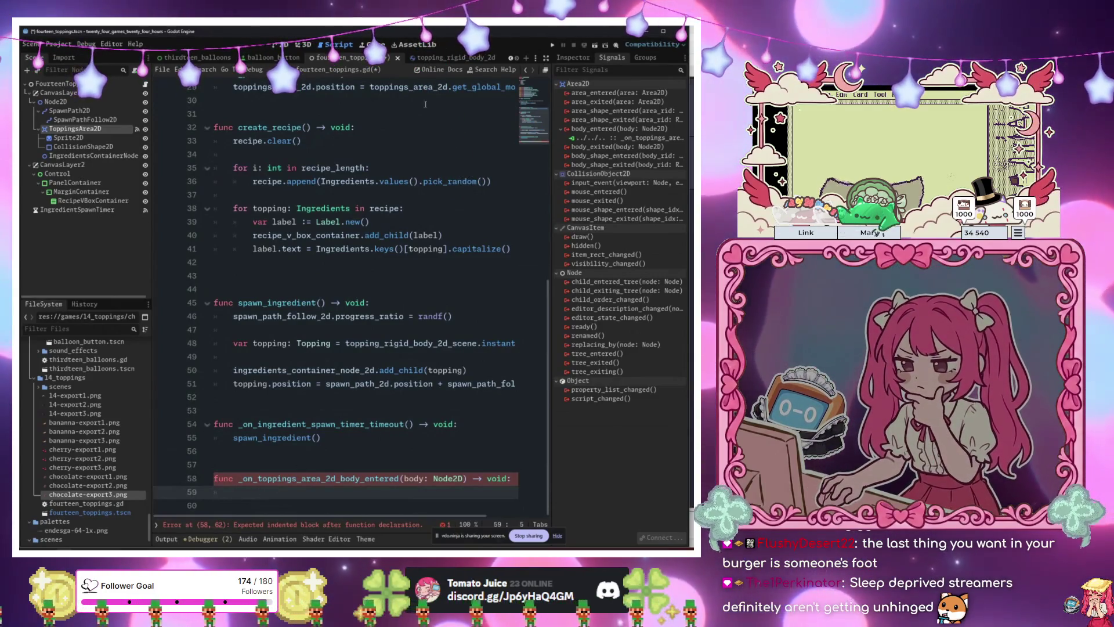
- Open the topping_rigid_body_2d scene and show ToppingRigidBody2D in the Inspector
click(449, 60)
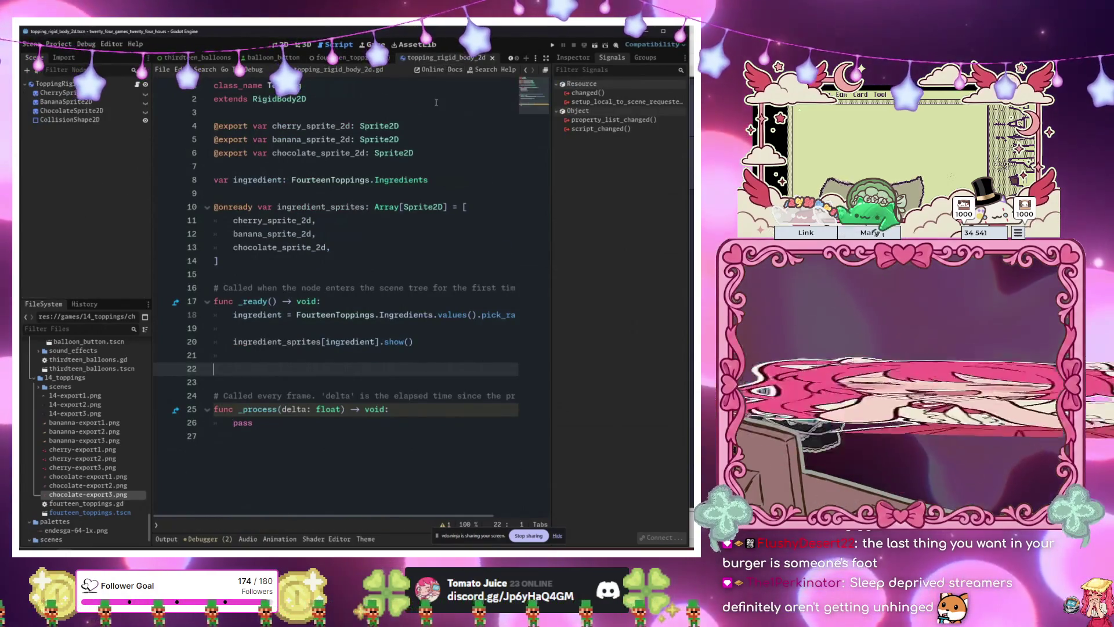
click(55, 83)
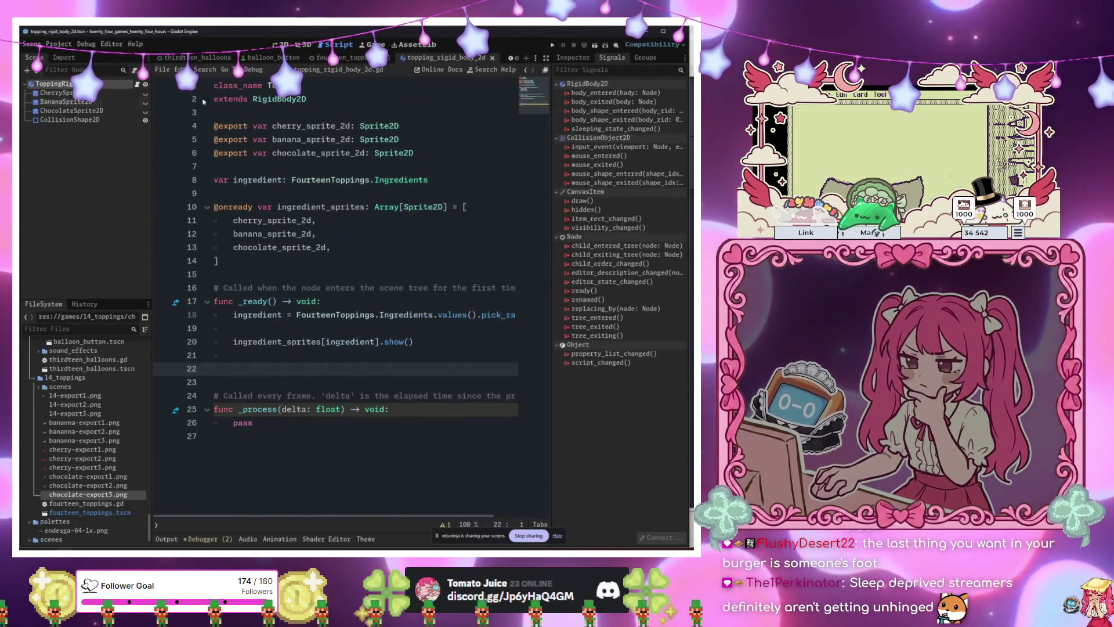
click(567, 58)
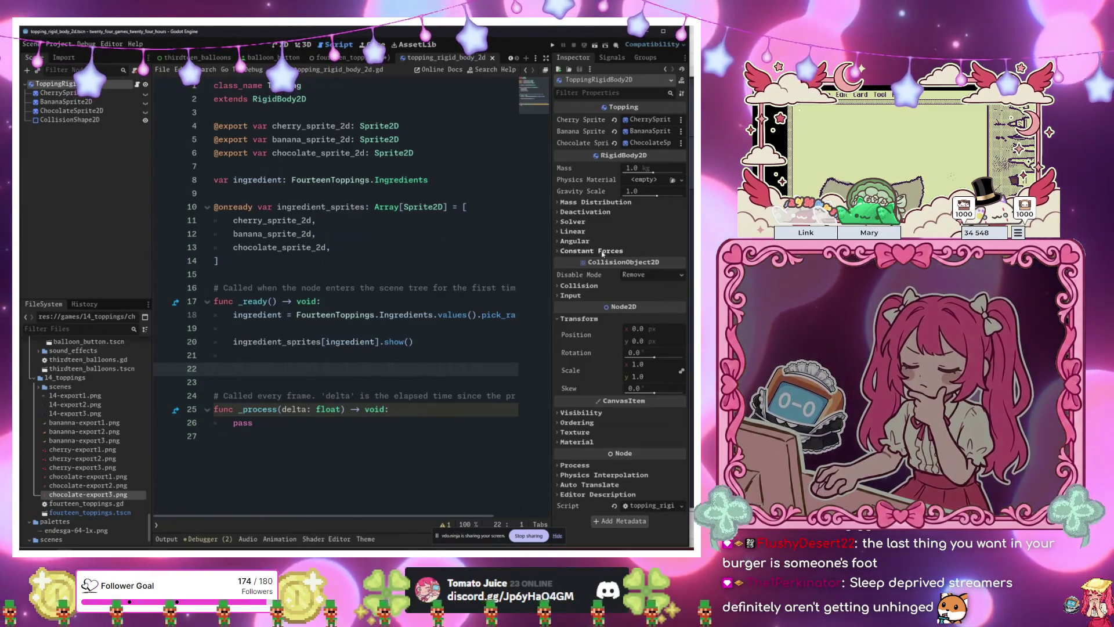
- Check the rigid body's Deactivation section and Freeze Mode choices, then select CollisionShape2D
click(599, 211)
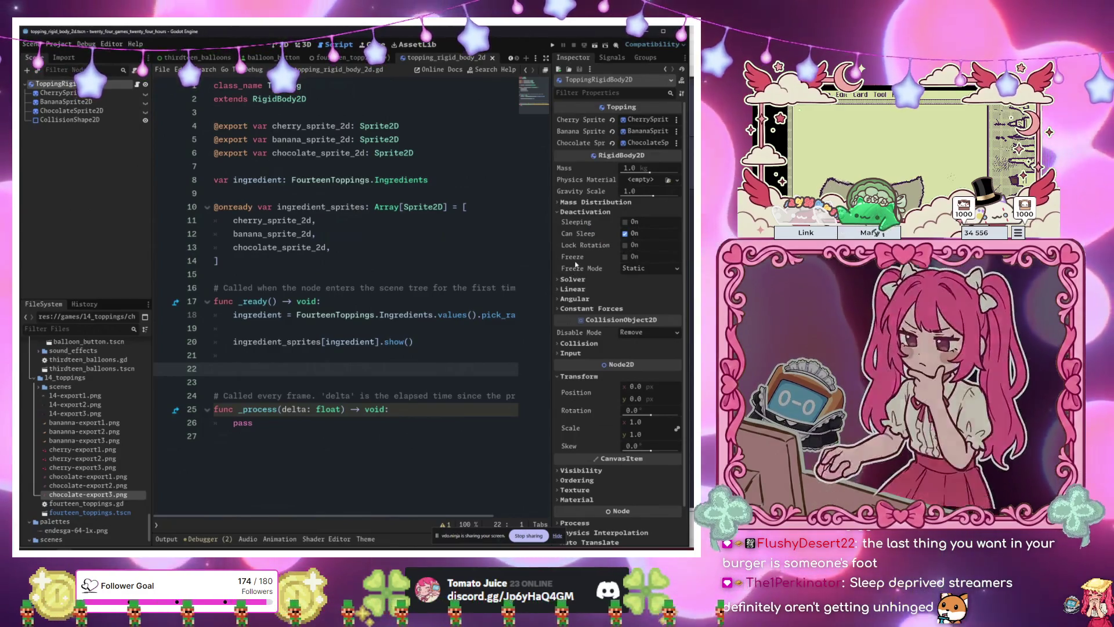
mouse_move(576, 264)
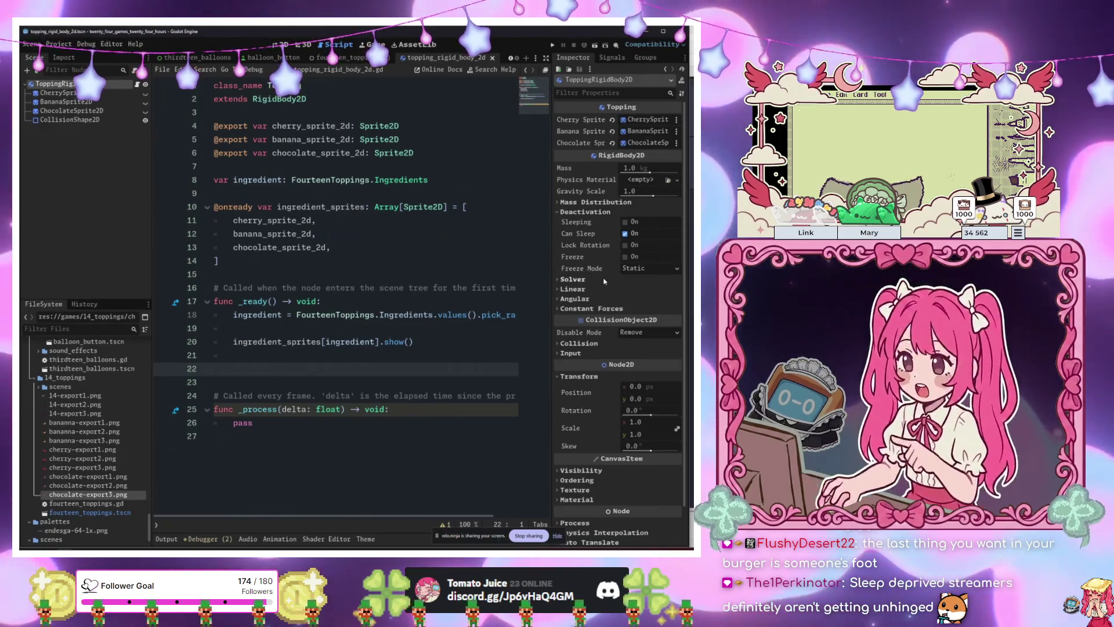
click(668, 270)
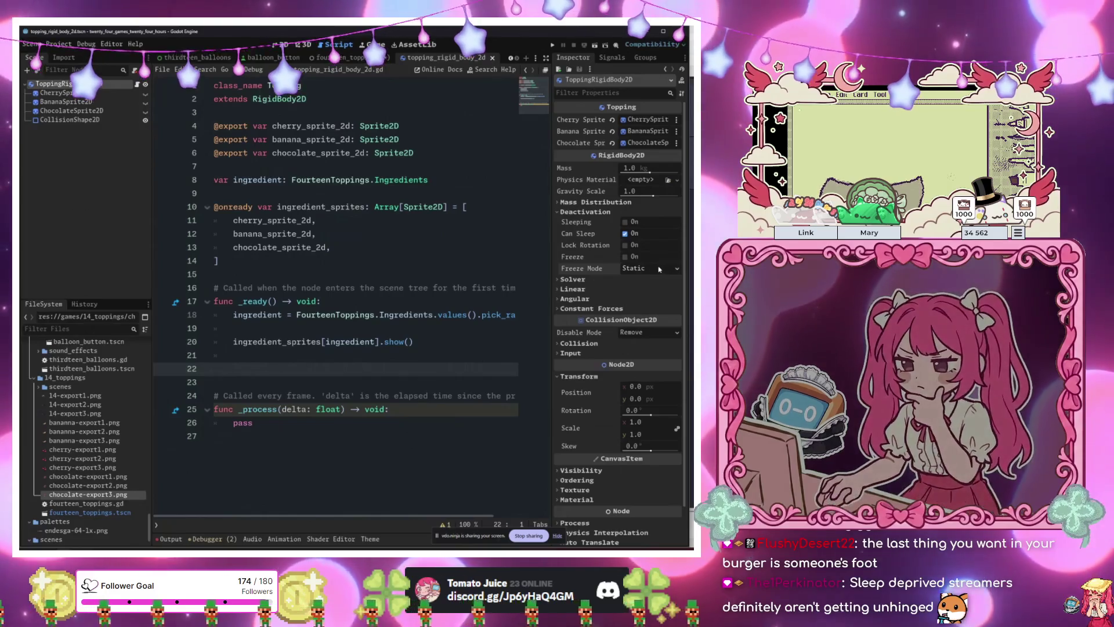
click(77, 121)
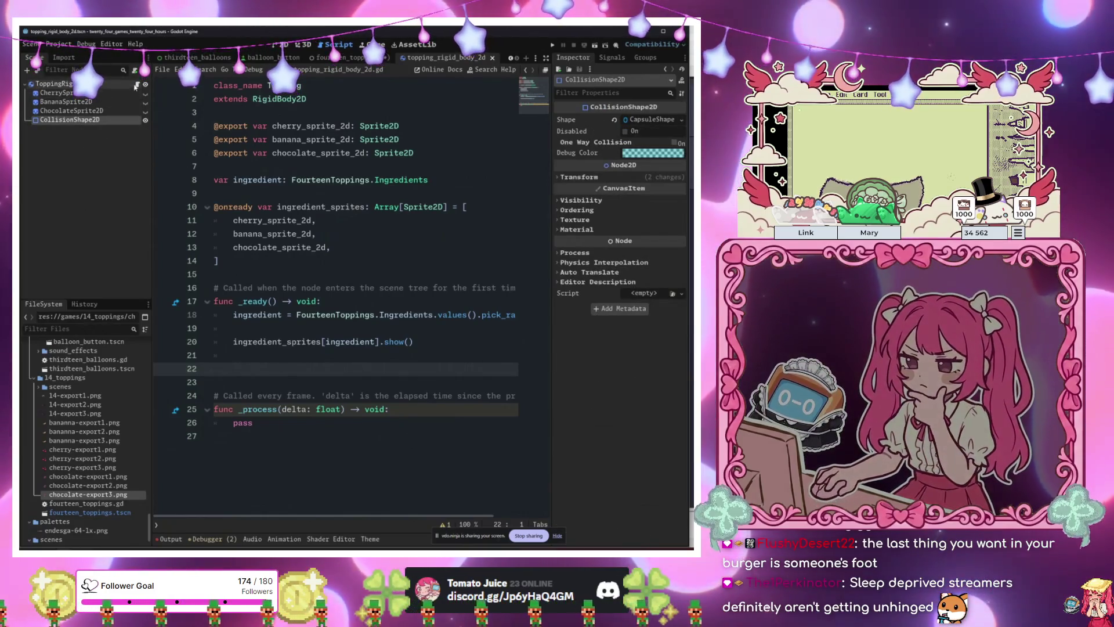
click(215, 166)
text(@export var collision_shape_2d: CollisionShape2D)
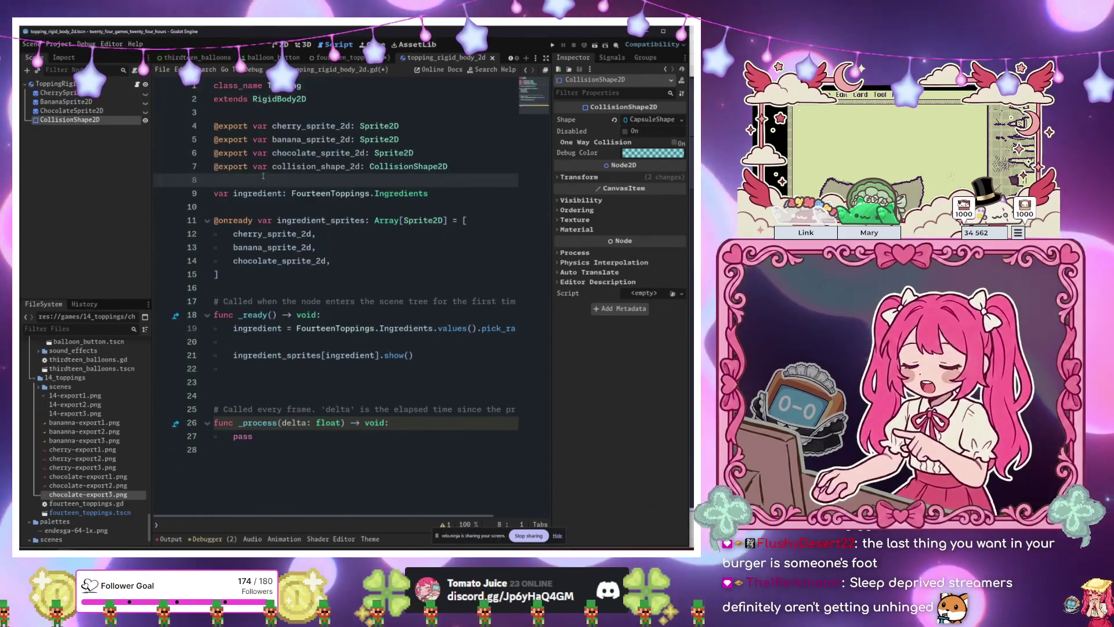
key(Return)
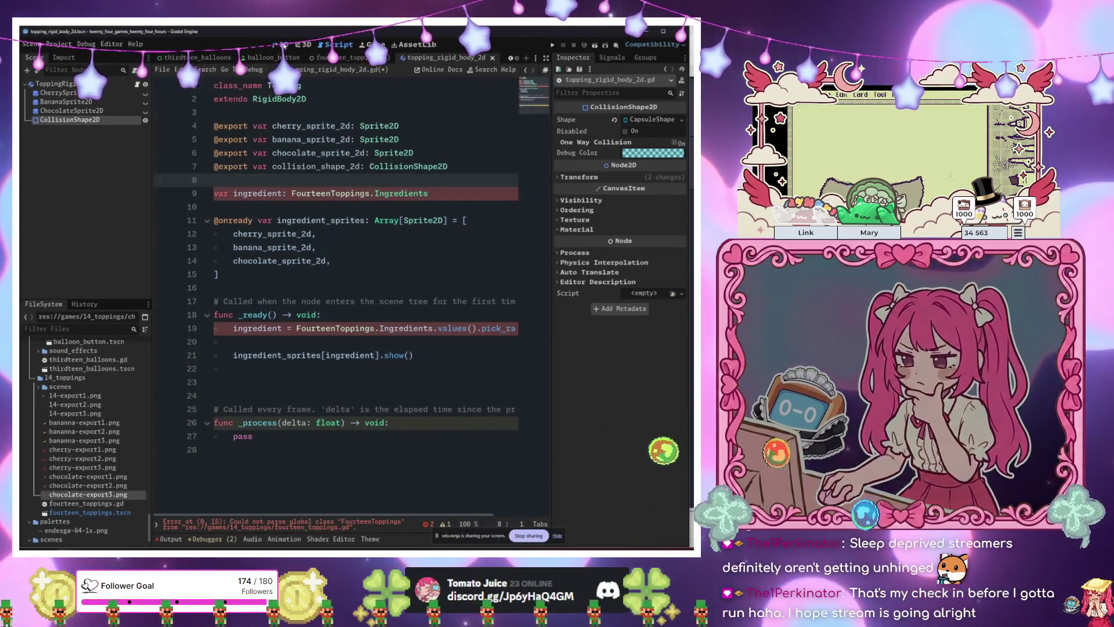
- Open the fourteen_toppings scene in 2D and select the Sprite2D under ToppingsArea2D
key(ctrl+F1)
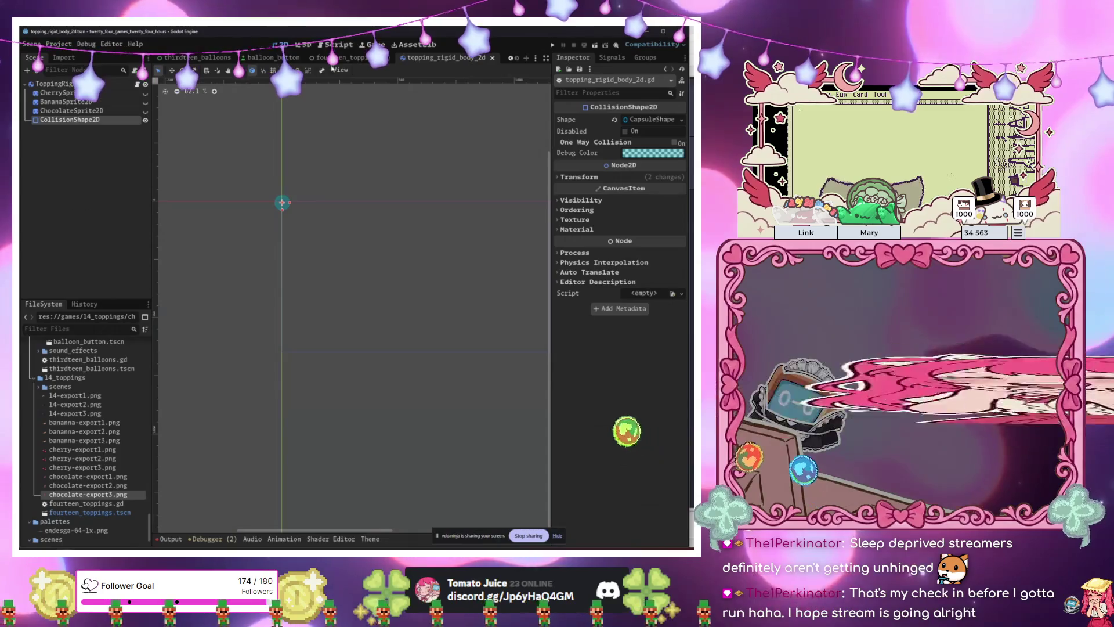
click(340, 59)
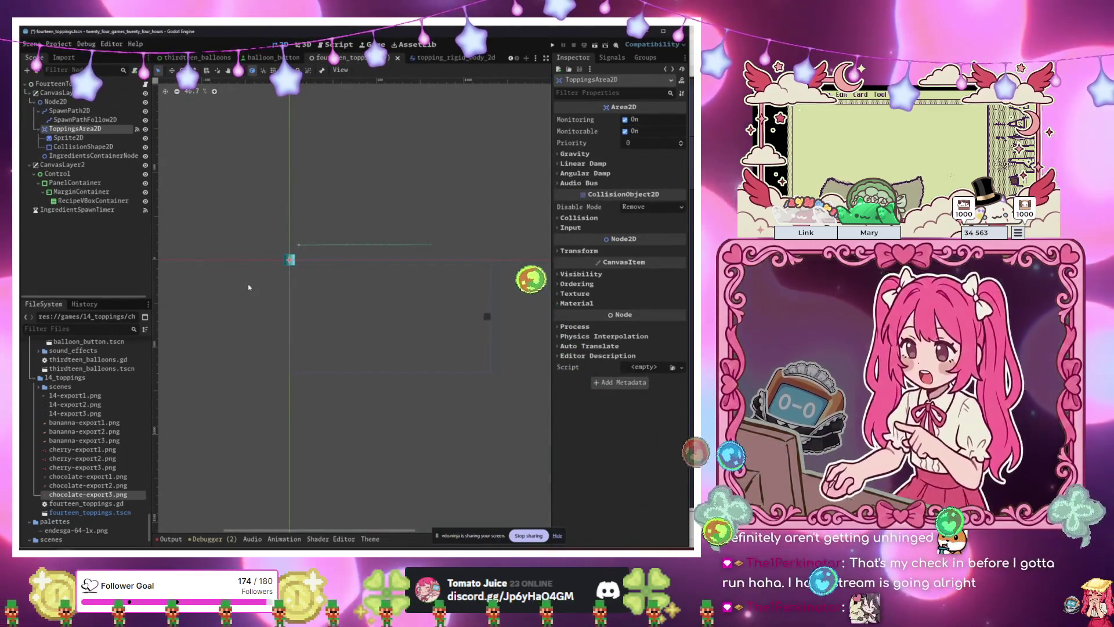
scroll(253, 268, up, 5)
scroll(253, 268, up, 2)
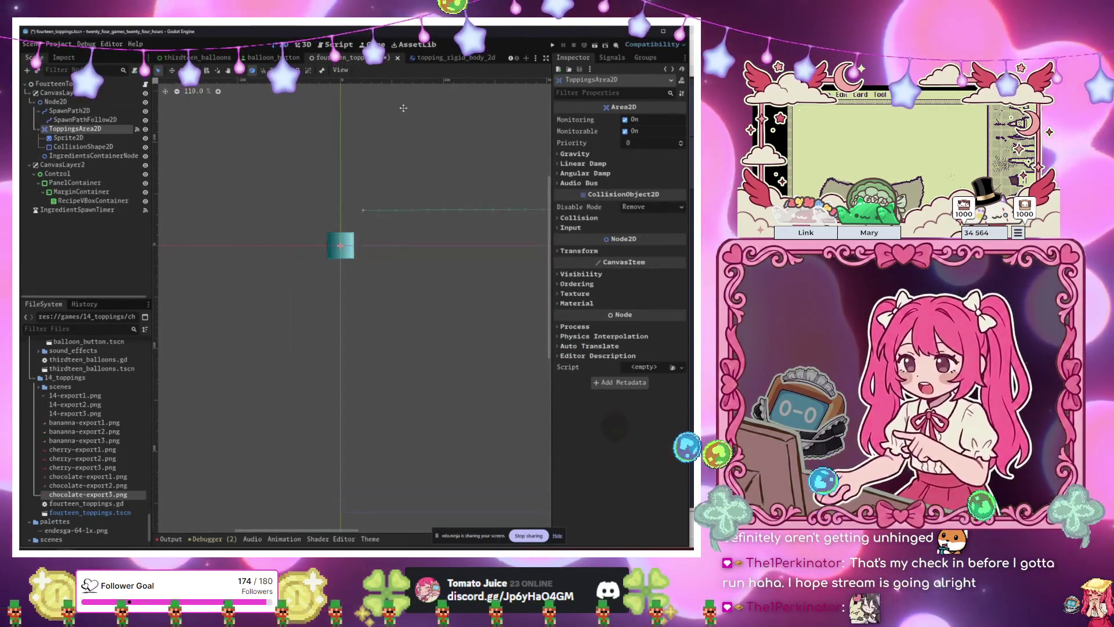
scroll(315, 200, down, 8)
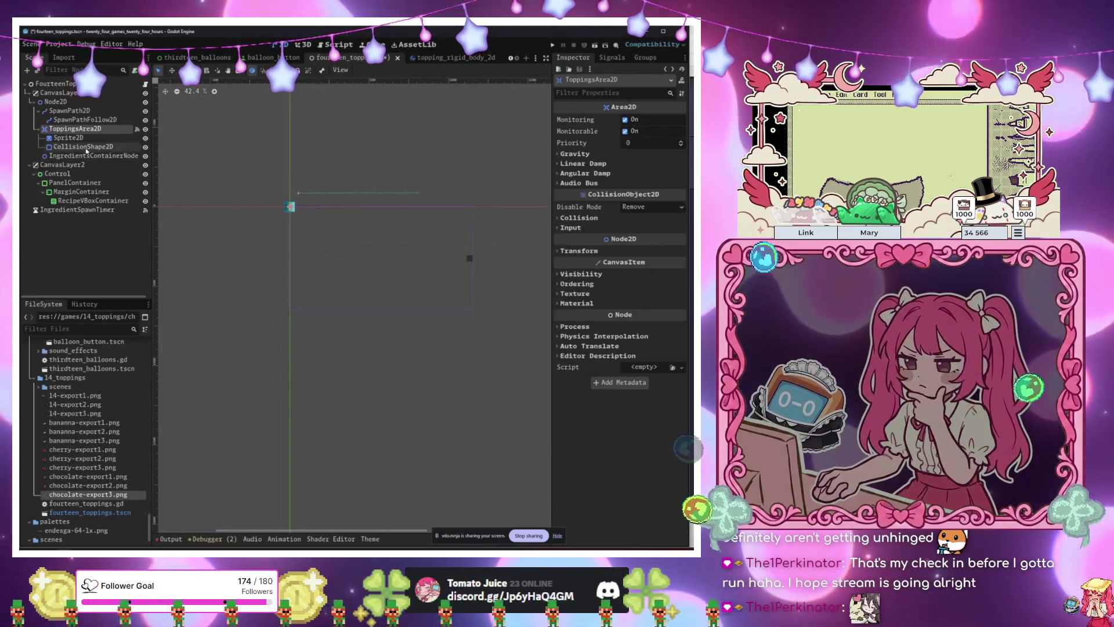
click(81, 147)
click(91, 130)
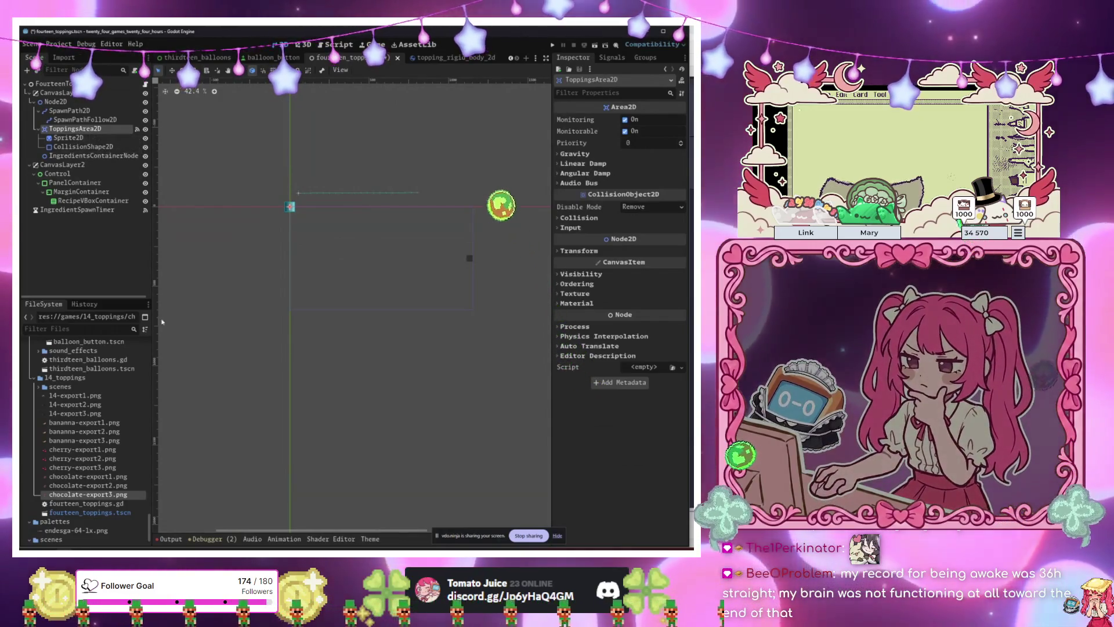
key(Down)
- Merge the jacie branch into programming_branch with a merge commit, push to origin, and return to Godot
key(alt+Tab)
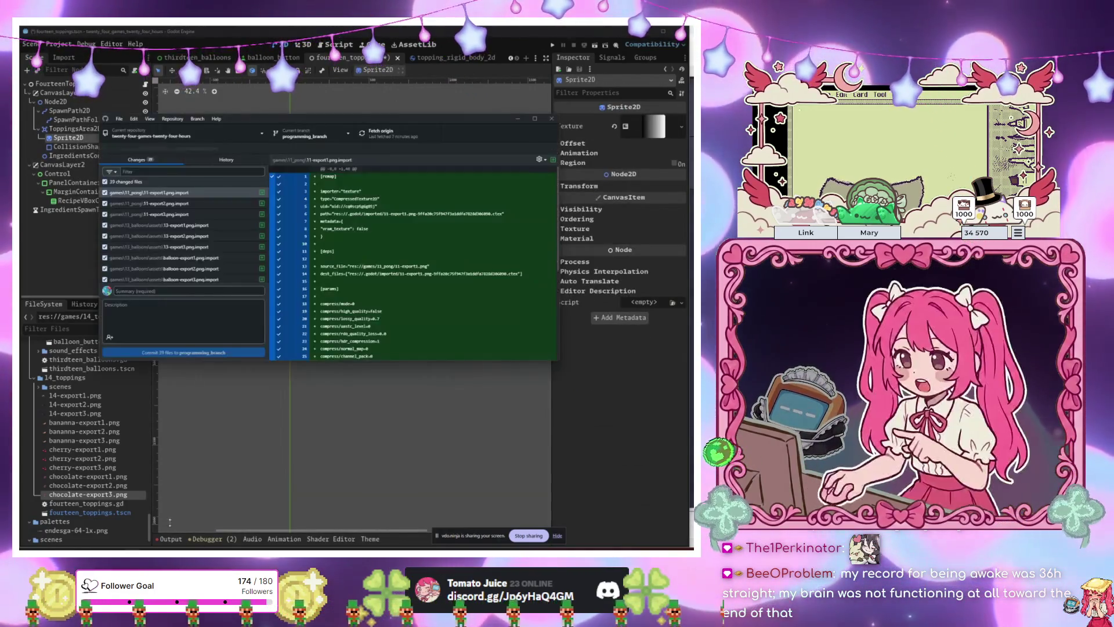
click(308, 135)
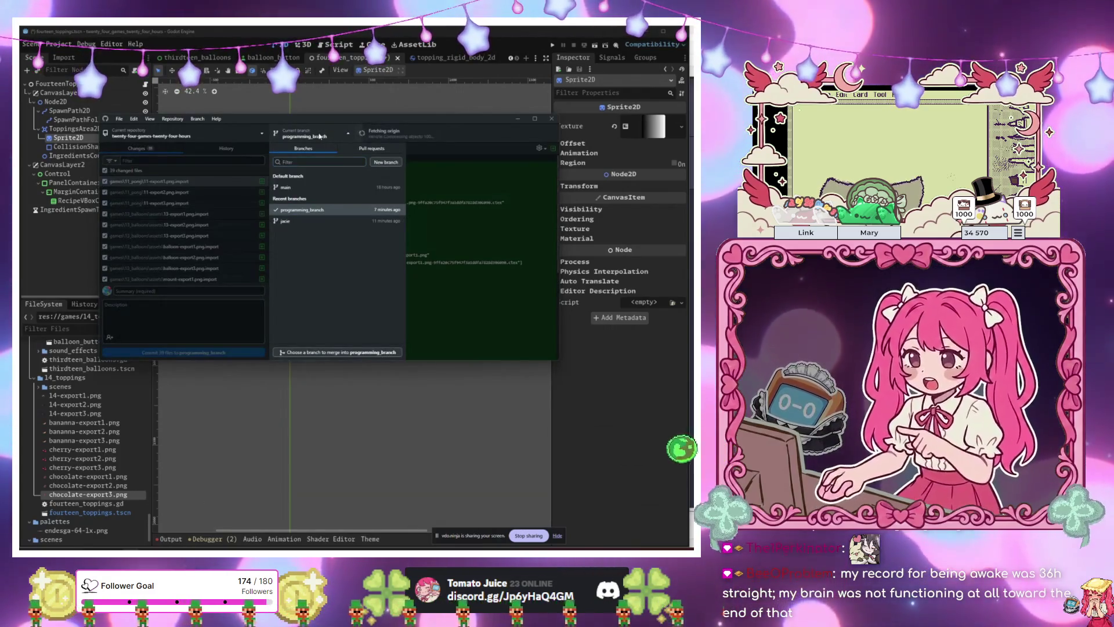
click(313, 210)
click(311, 136)
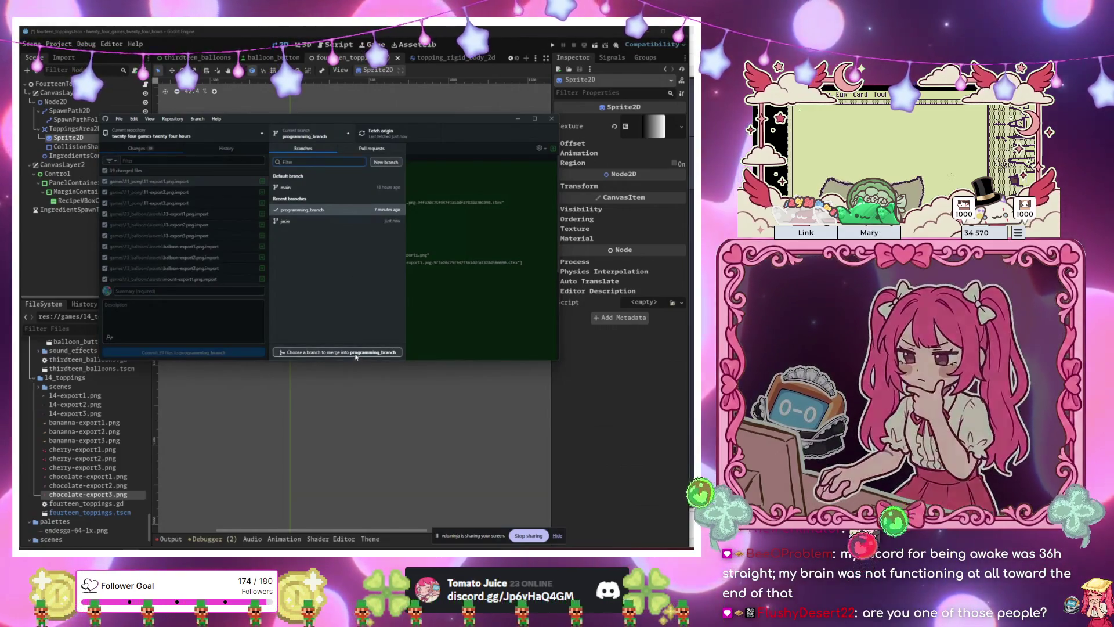
click(355, 352)
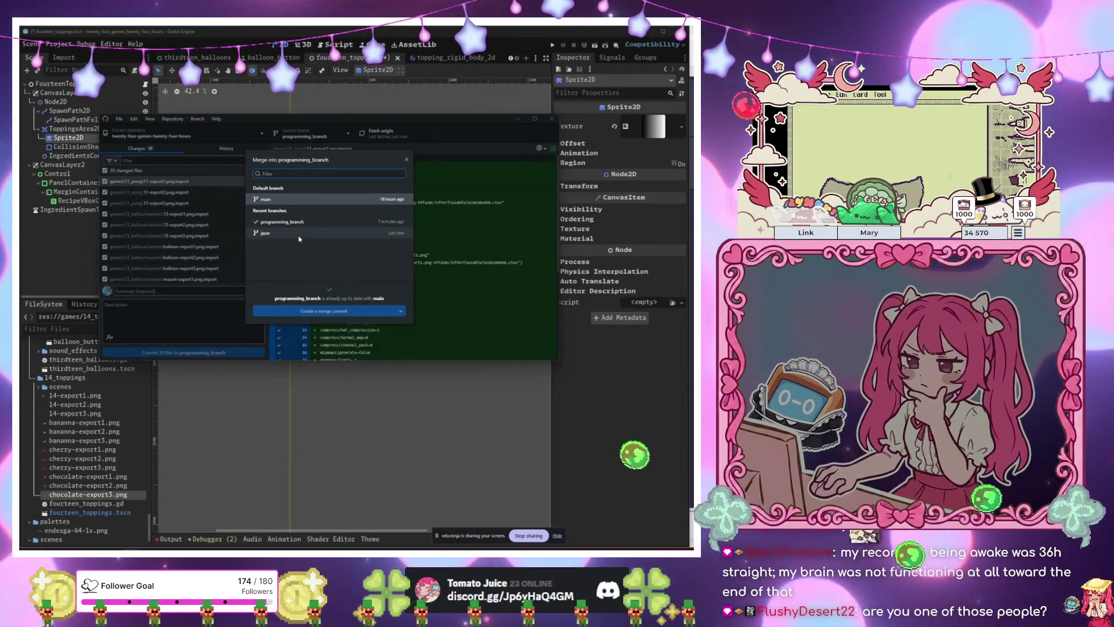
click(291, 235)
click(329, 311)
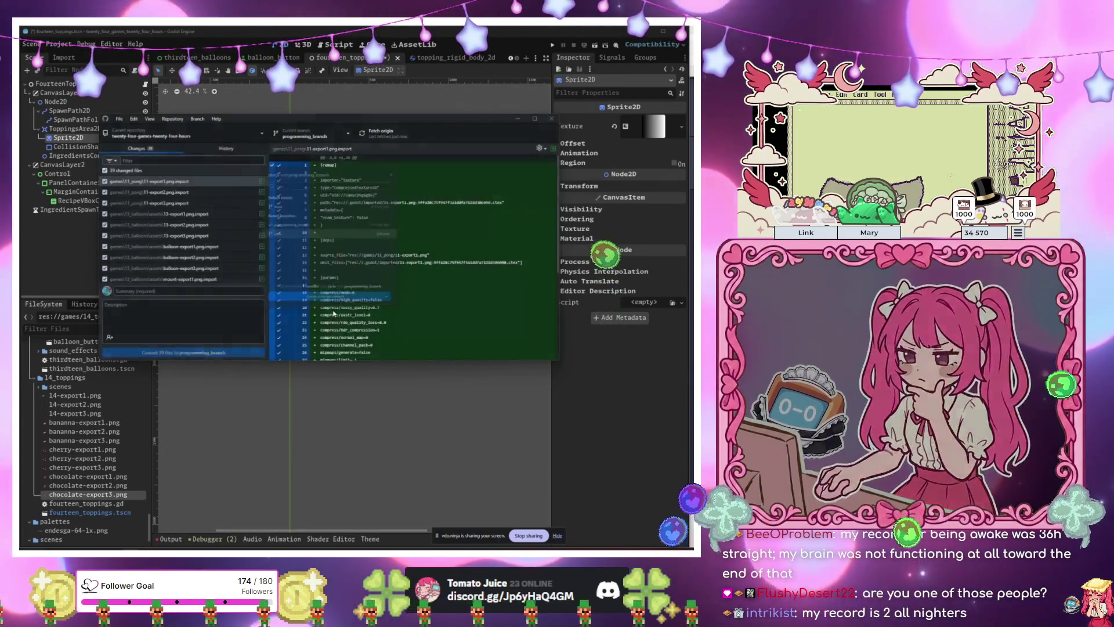
click(394, 135)
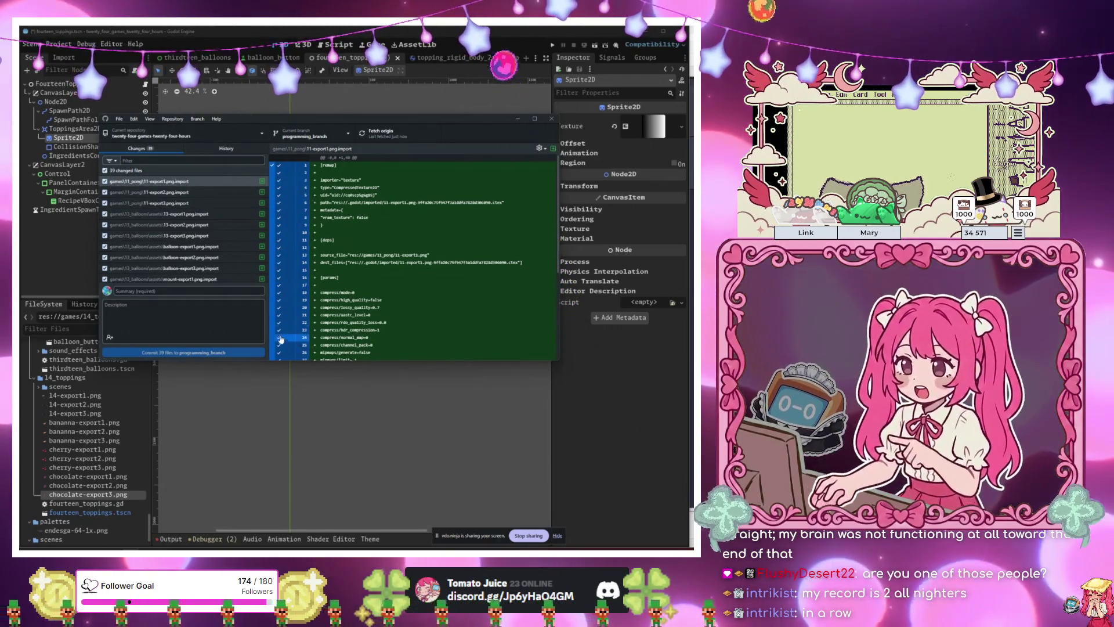
click(171, 450)
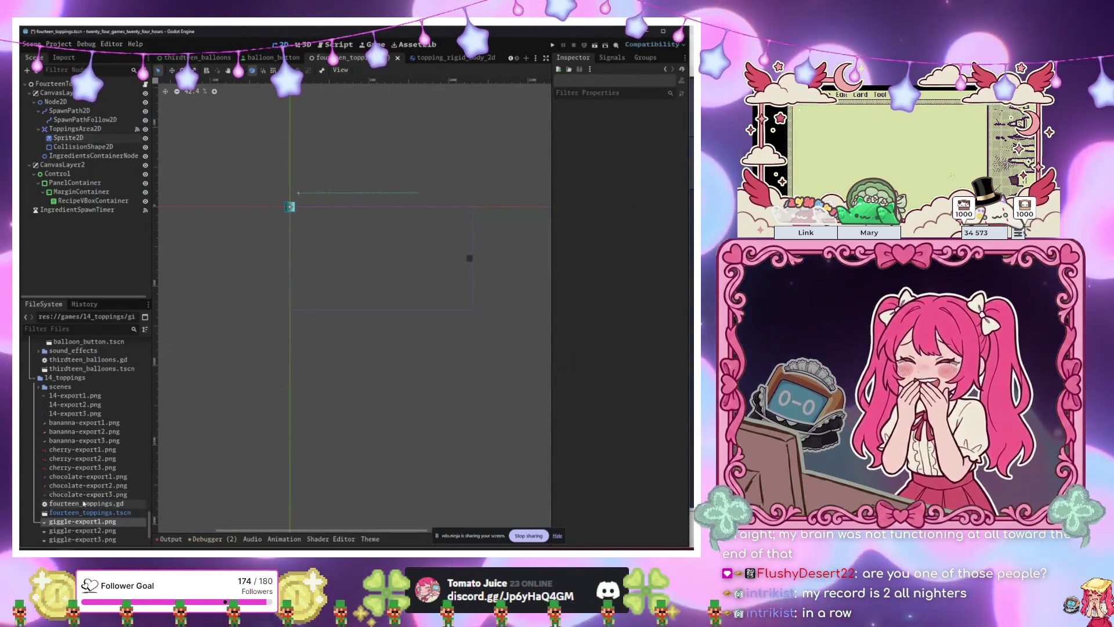
- Replace the toppings-area Sprite2D's texture with a new 3-frame AnimatedTexture at speed 3
scroll(79, 508, down, 2)
scroll(79, 453, up, 2)
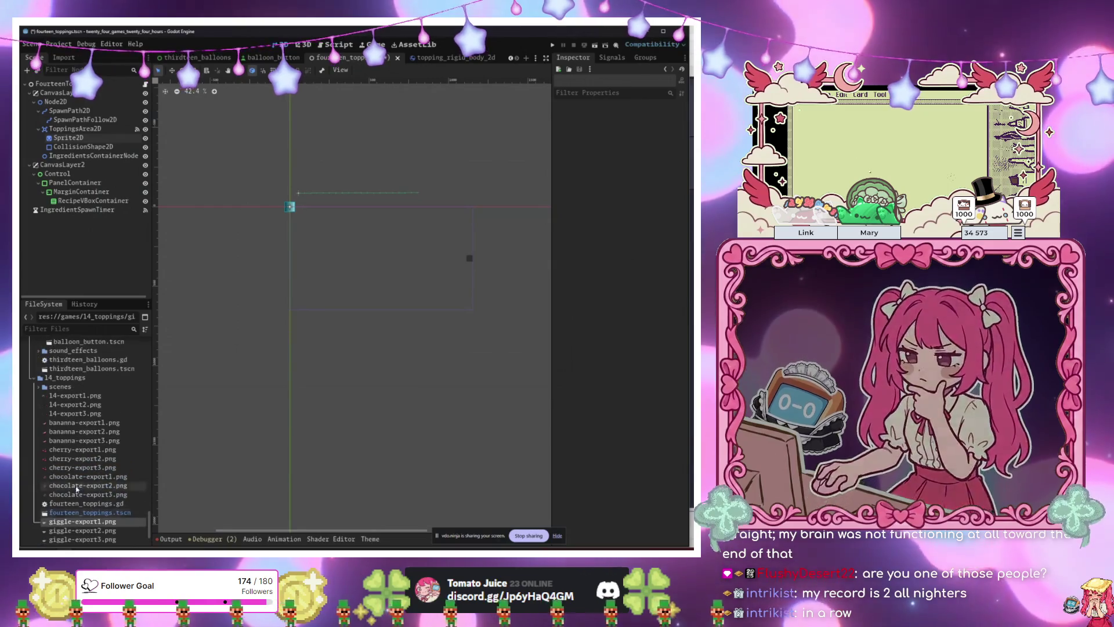
click(85, 147)
click(81, 138)
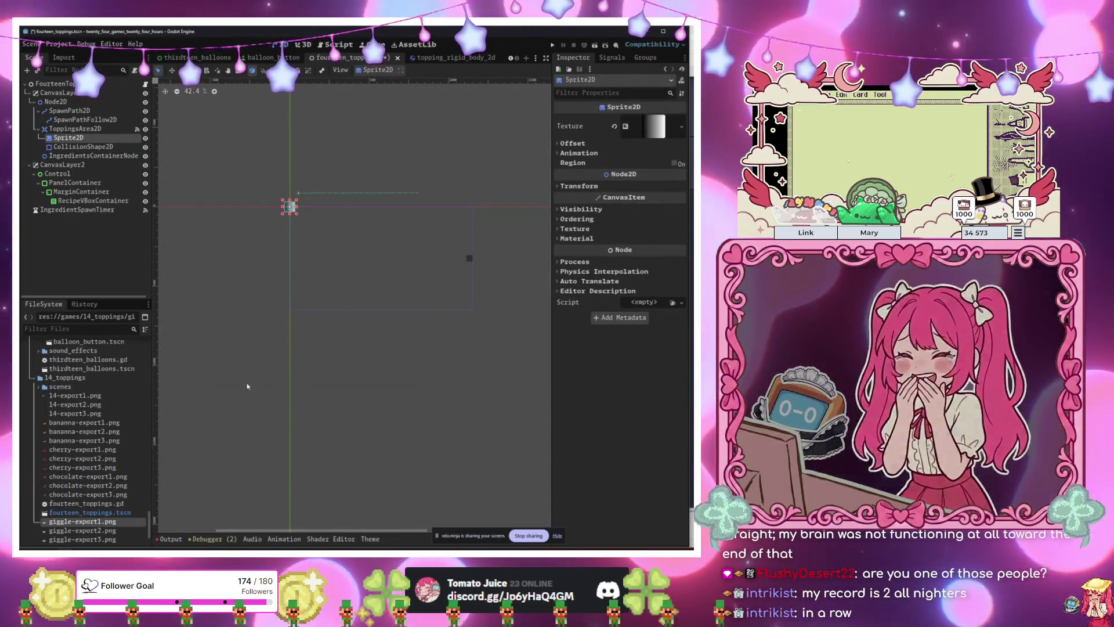
click(614, 126)
click(644, 119)
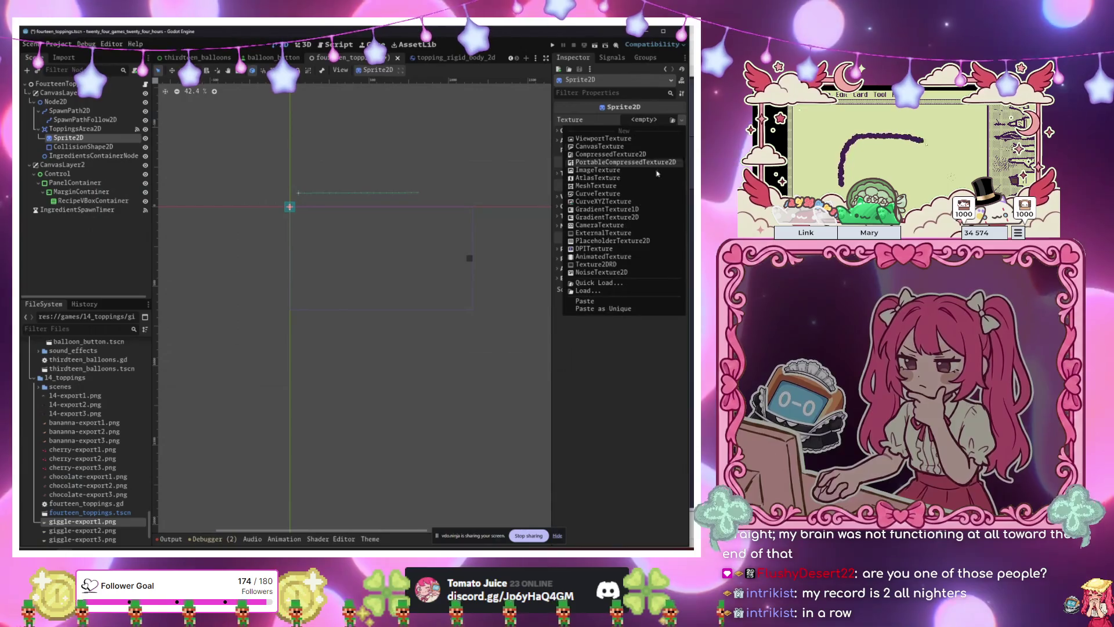
click(606, 256)
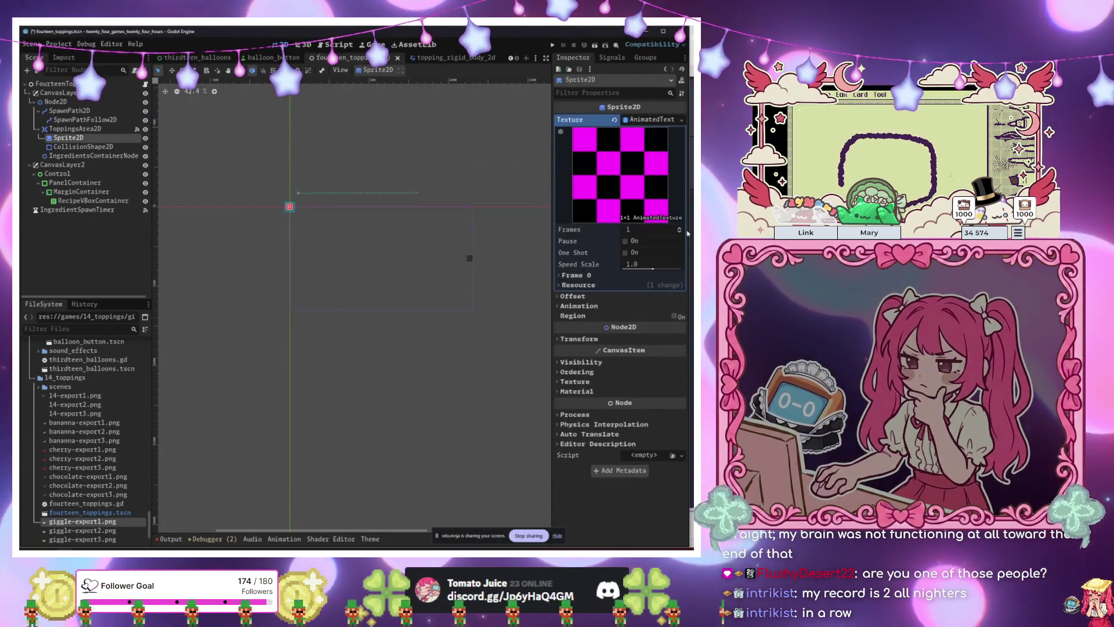
click(679, 228)
click(679, 228)
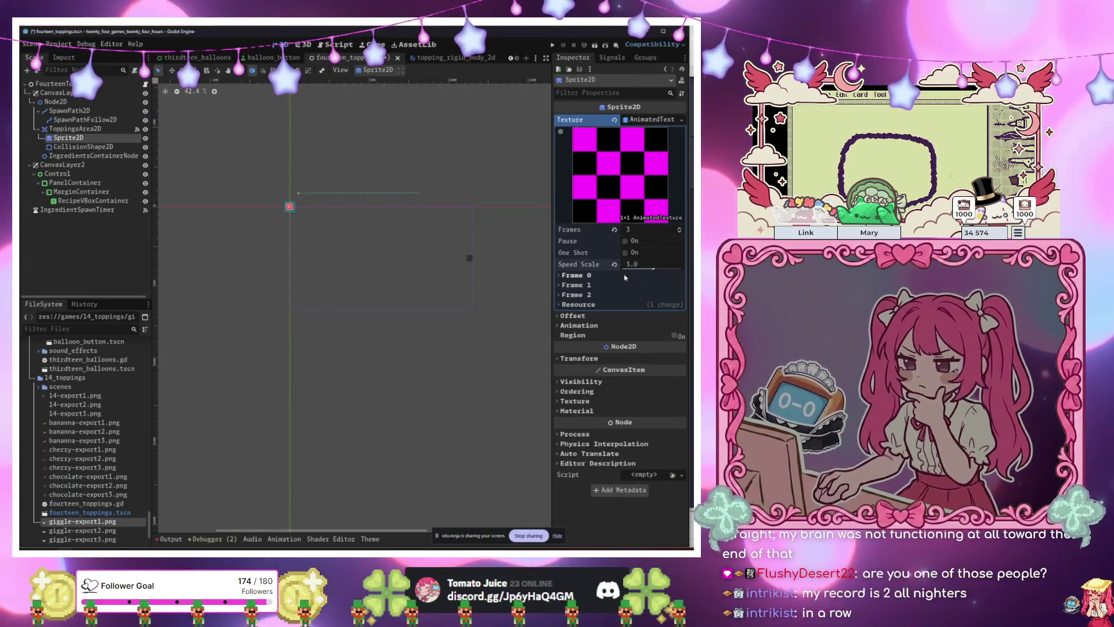
- Assign giggle-export1.png, giggle-export2.png and giggle-export3.png to Frames 0, 1 and 2
click(625, 276)
click(592, 308)
click(591, 341)
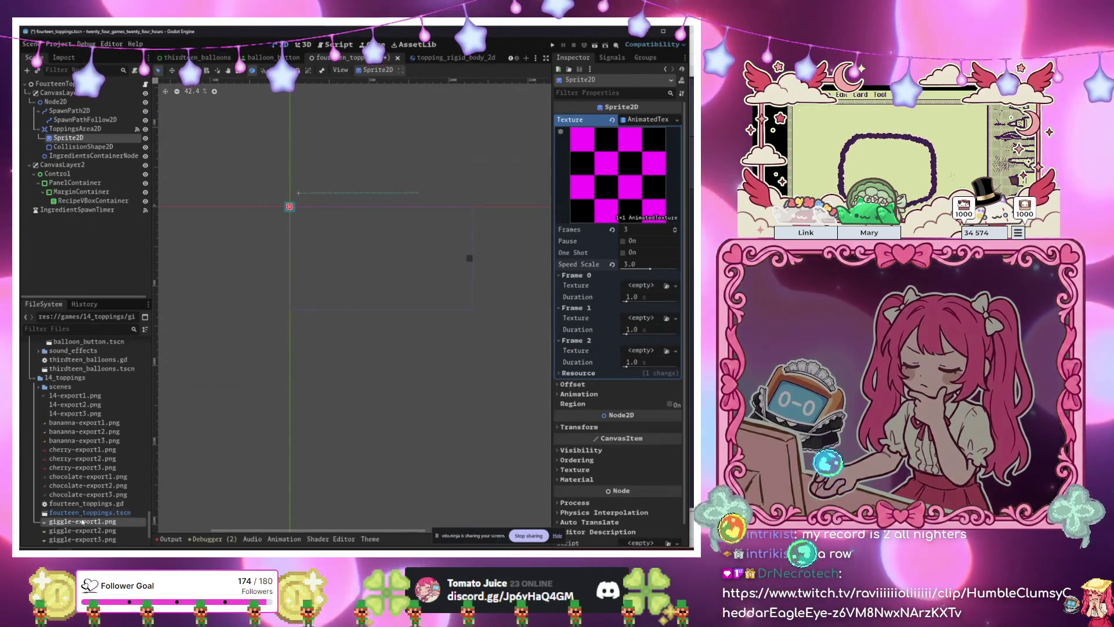
mouse_move(81, 525)
mouse_down()
mouse_move(530, 305)
mouse_move(641, 285)
mouse_up()
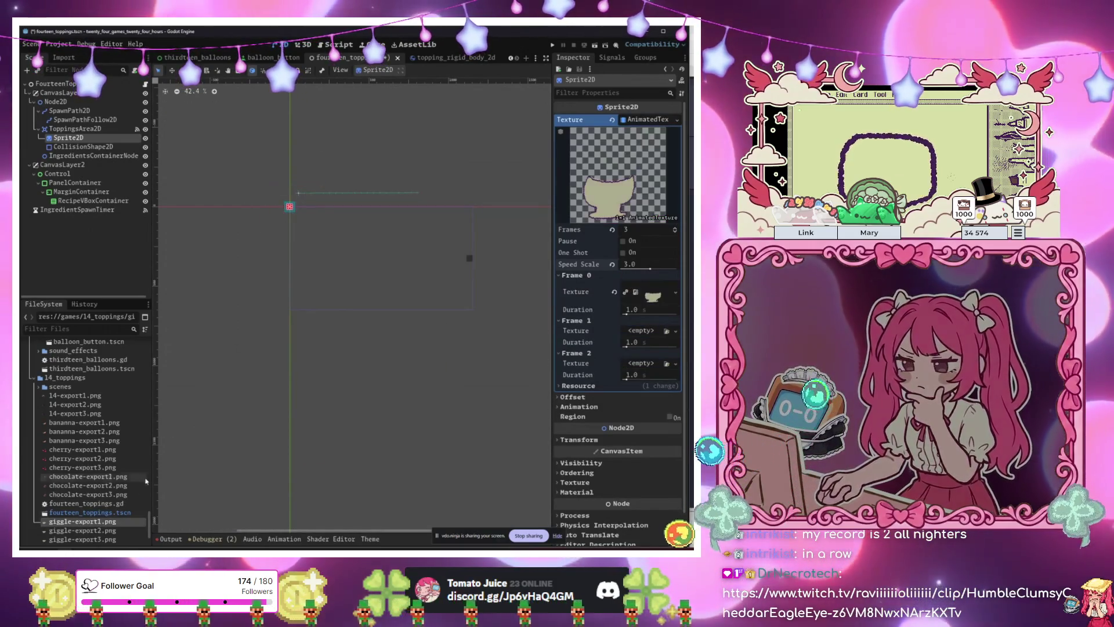
mouse_move(91, 534)
mouse_down()
mouse_move(473, 413)
mouse_move(643, 331)
mouse_up()
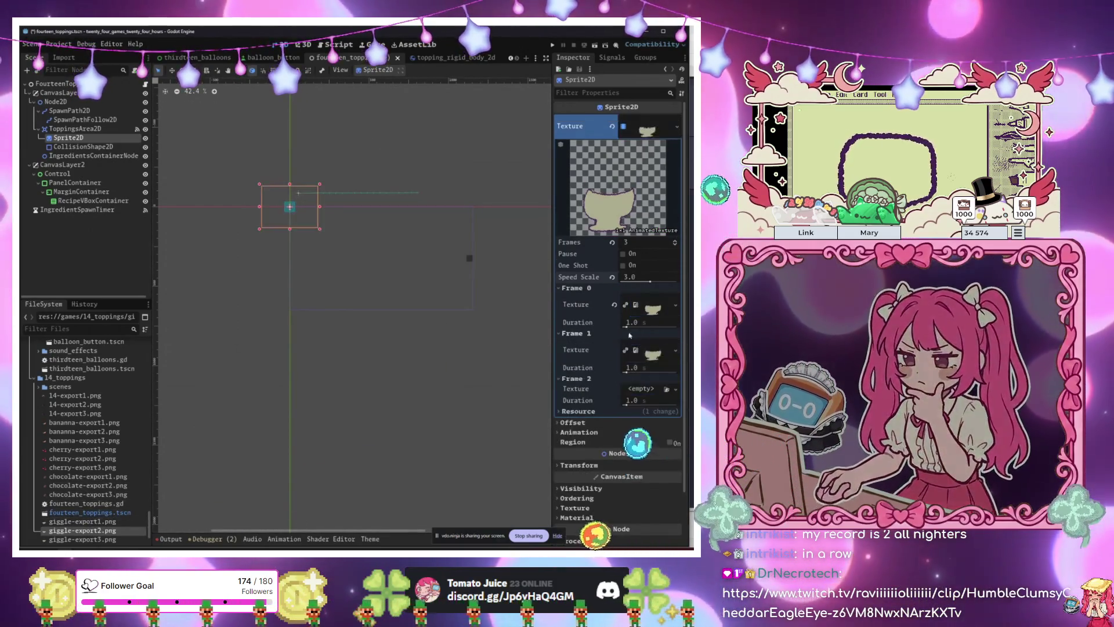
scroll(130, 504, down, 3)
drag(81, 488, 609, 404)
scroll(312, 265, up, 2)
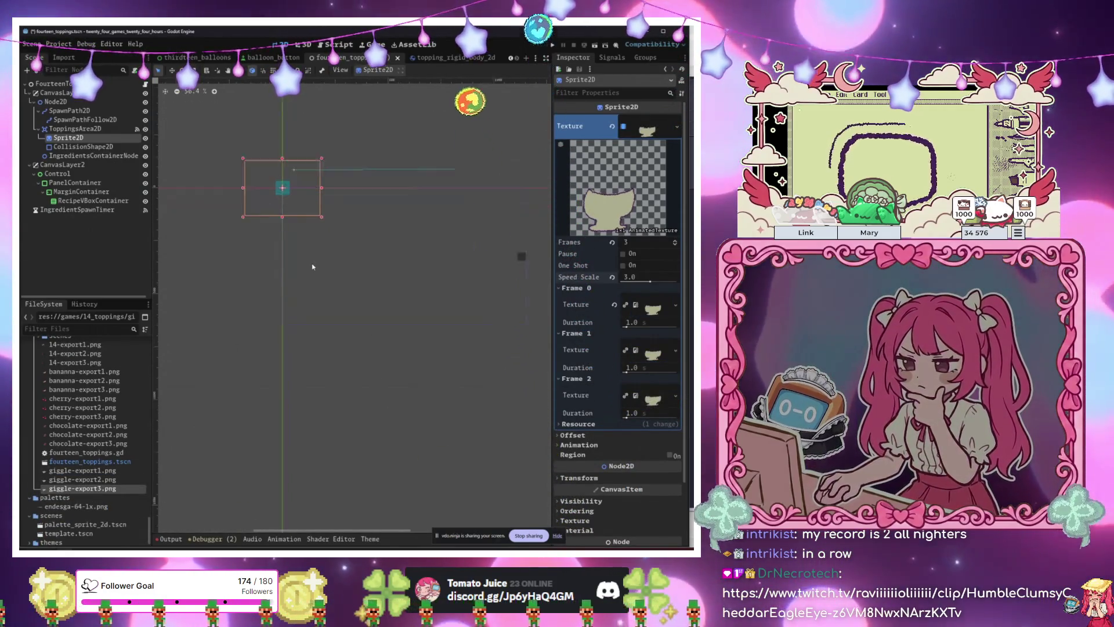
click(276, 279)
scroll(276, 191, up, 1)
click(277, 181)
scroll(277, 182, up, 1)
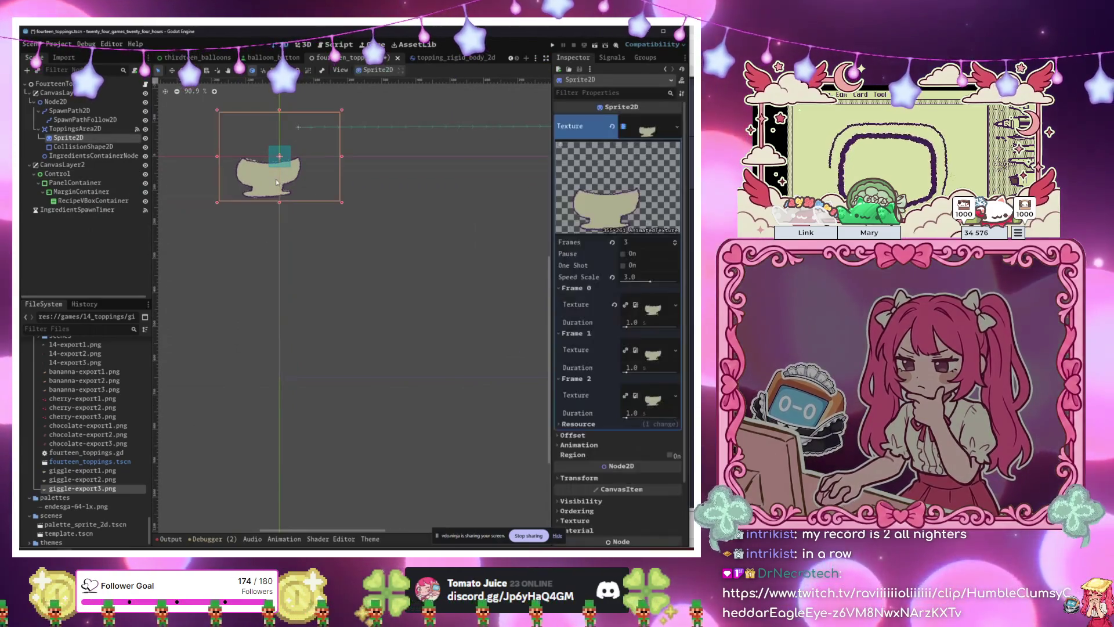
click(87, 155)
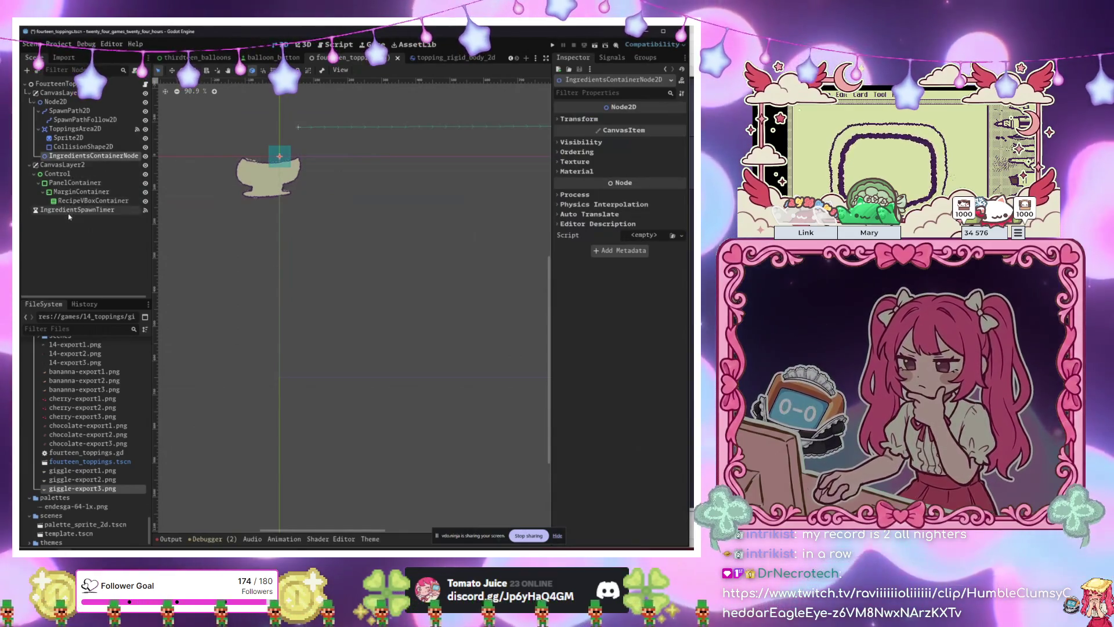
- Move the toppings area's bowl sprite to position (32, -32)
click(83, 146)
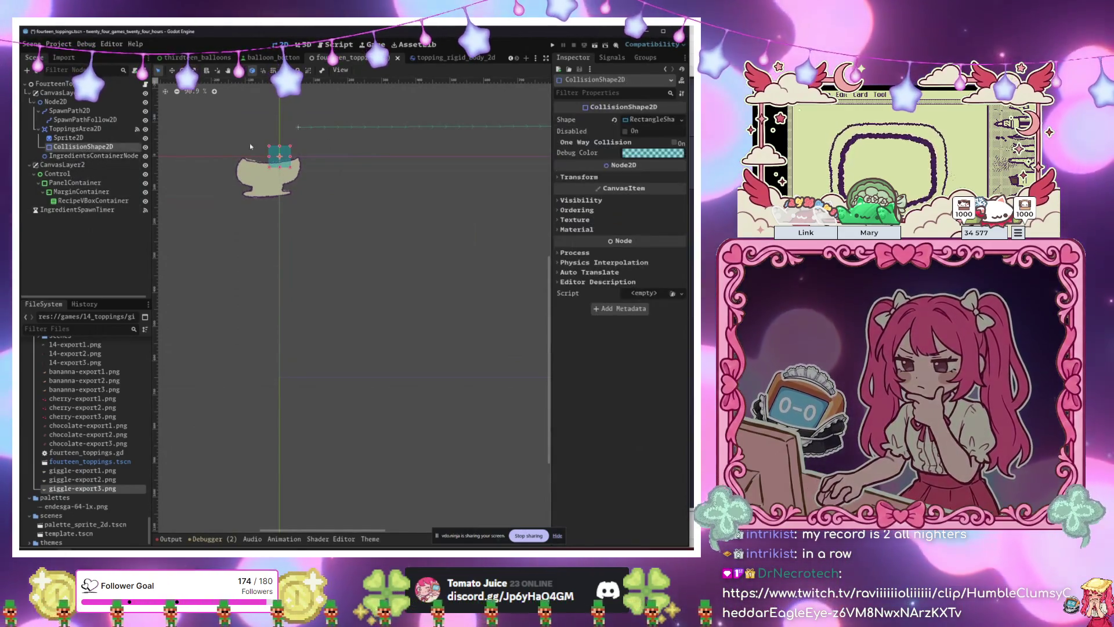
click(647, 119)
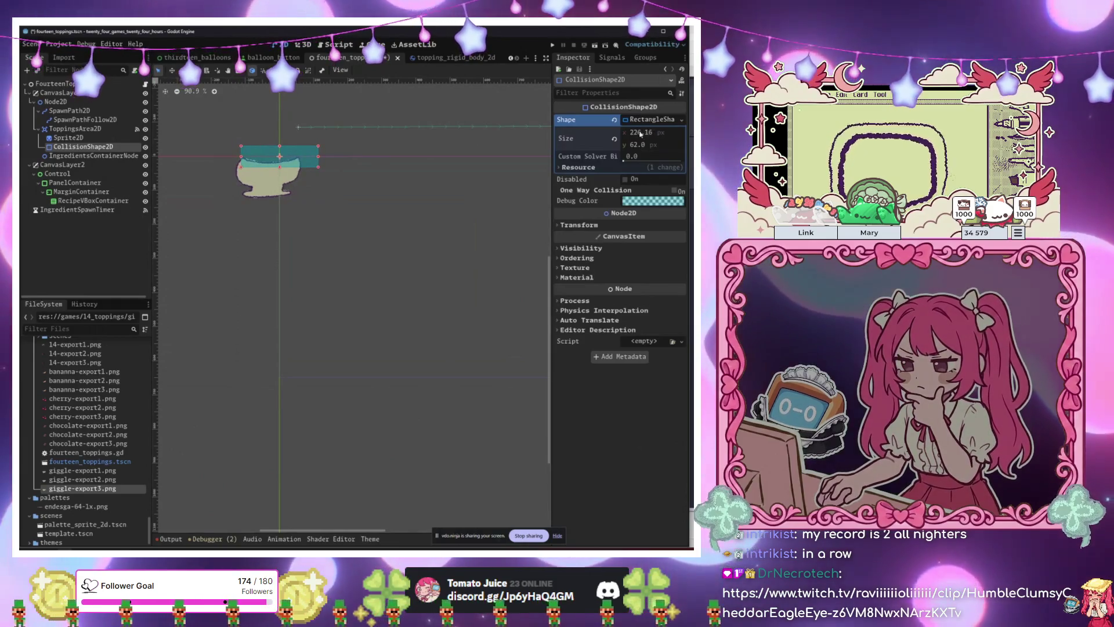
click(68, 137)
key(w)
drag(263, 225, 281, 207)
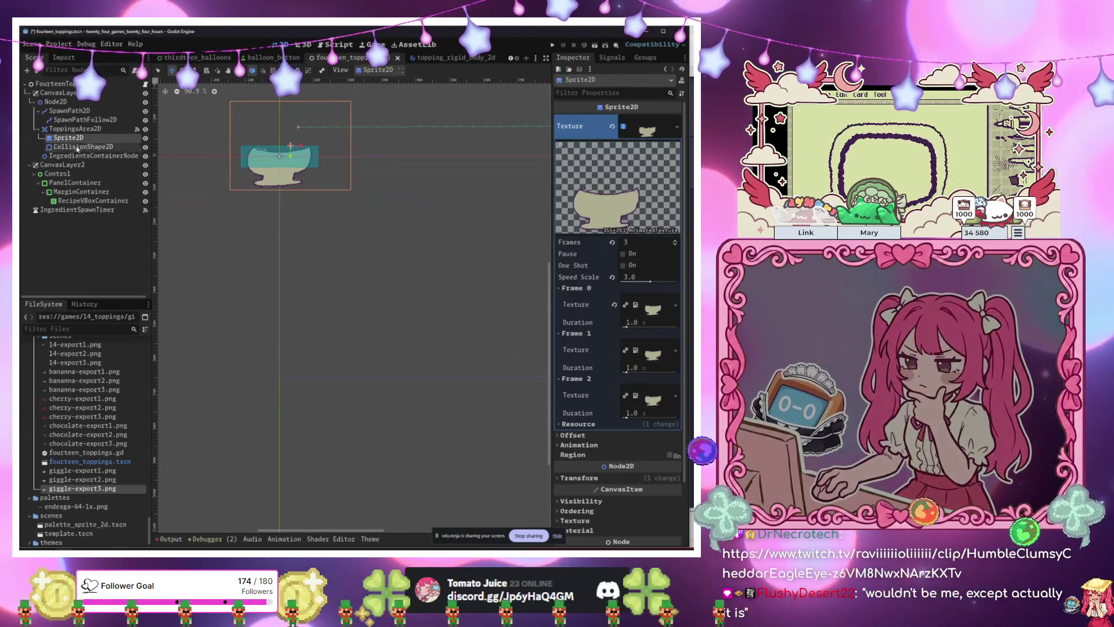
- Narrow the toppings area's collision rectangle to about 158 px wide
click(77, 147)
drag(643, 133, 614, 132)
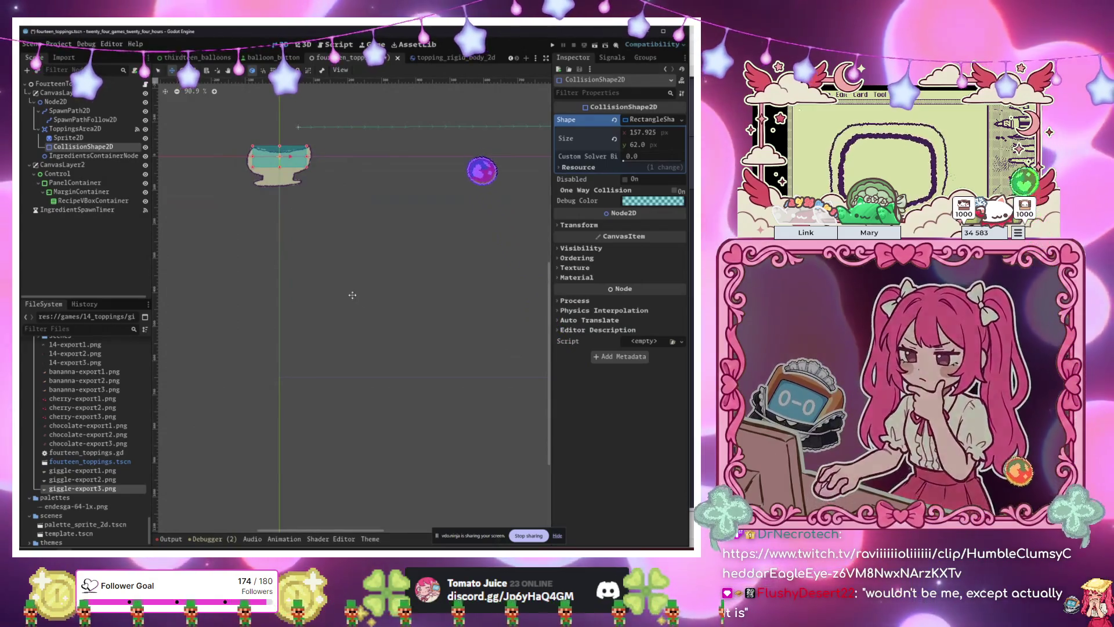
scroll(261, 345, down, 3)
click(119, 84)
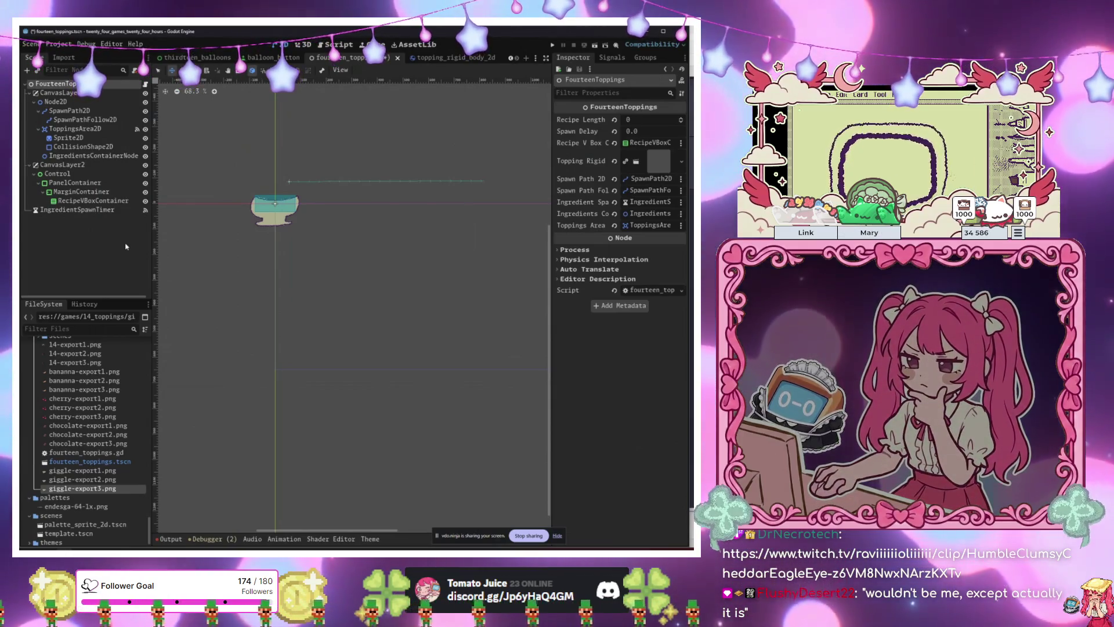
- Change the topping scene's root node type from RigidBody2D to Area2D
click(444, 60)
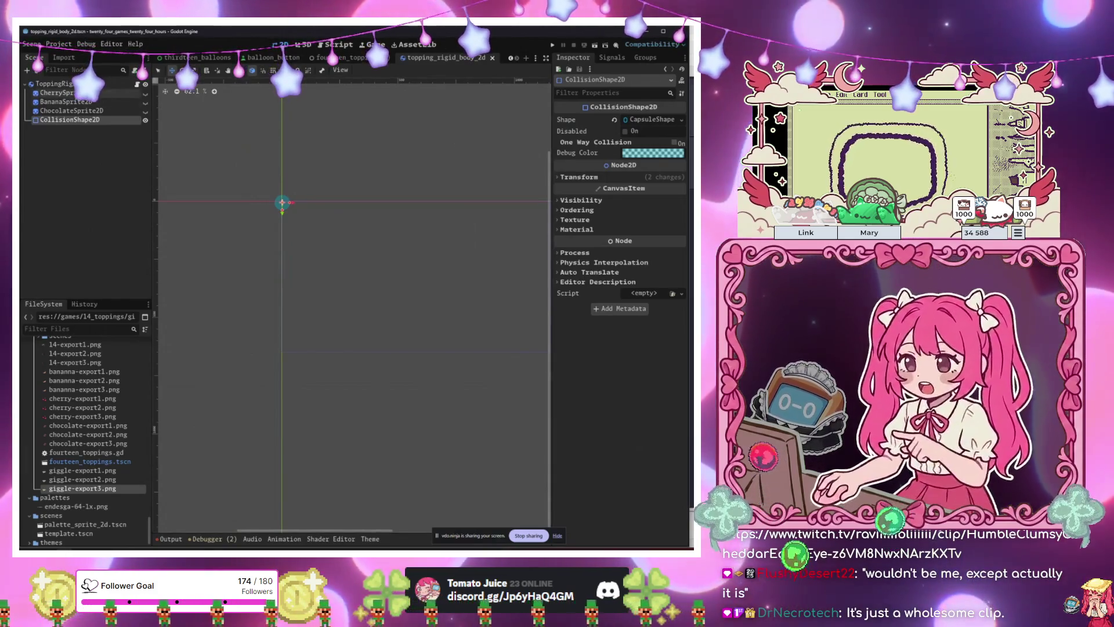
right_click(93, 84)
click(139, 192)
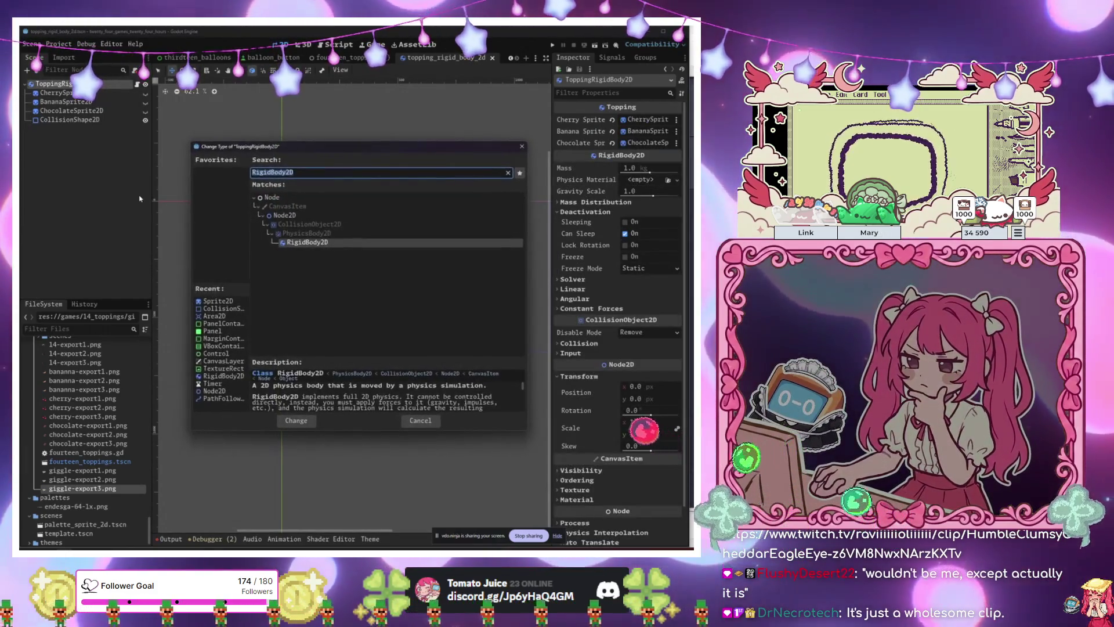
text(area2d)
key(Return)
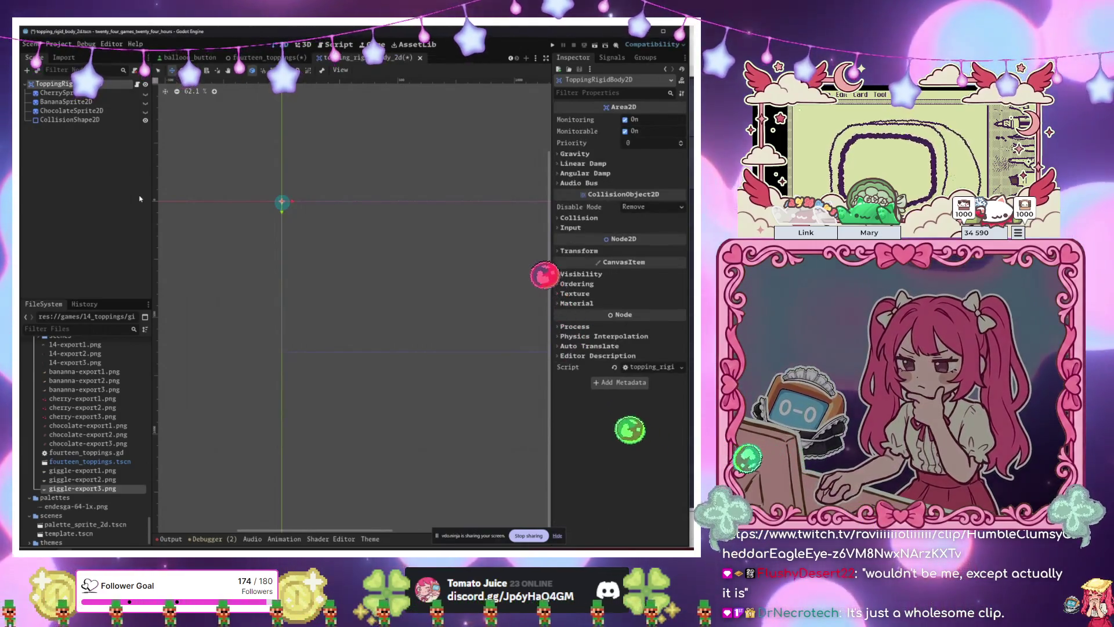
- Open the topping's script and jump to the reported error on line 9
click(138, 85)
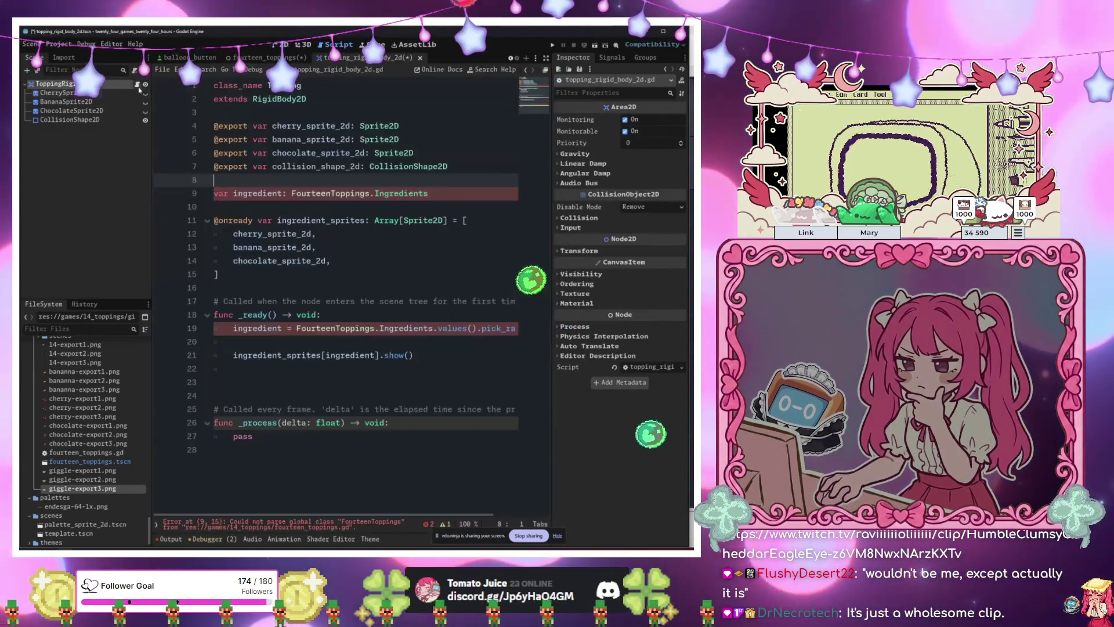
click(377, 315)
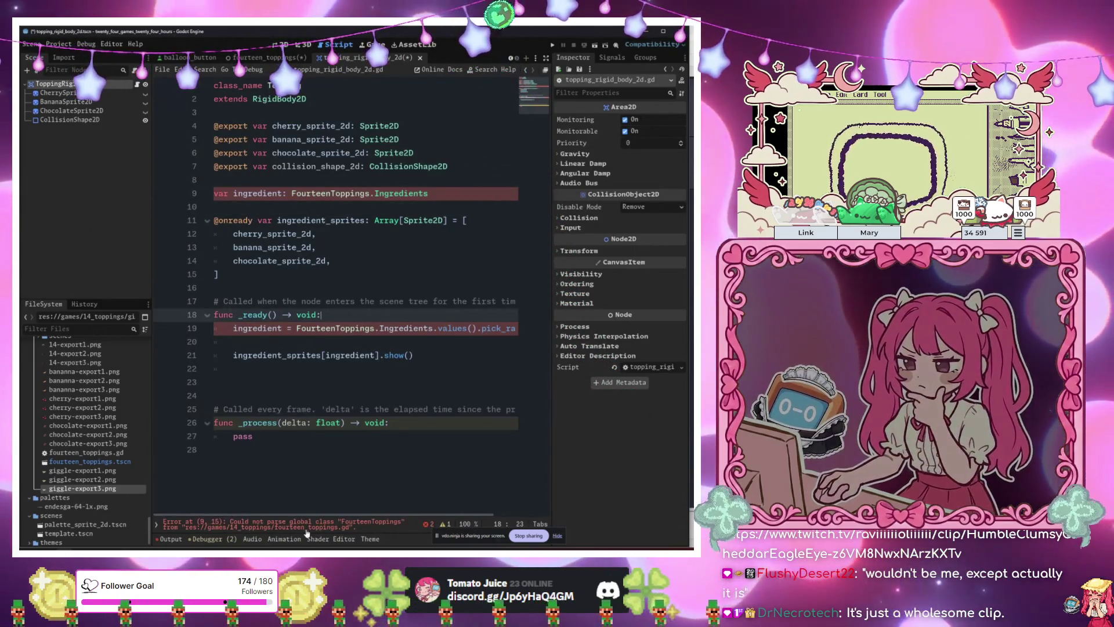
click(314, 525)
- Remove the stray character on line 59 of fourteen_toppings.gd
click(249, 58)
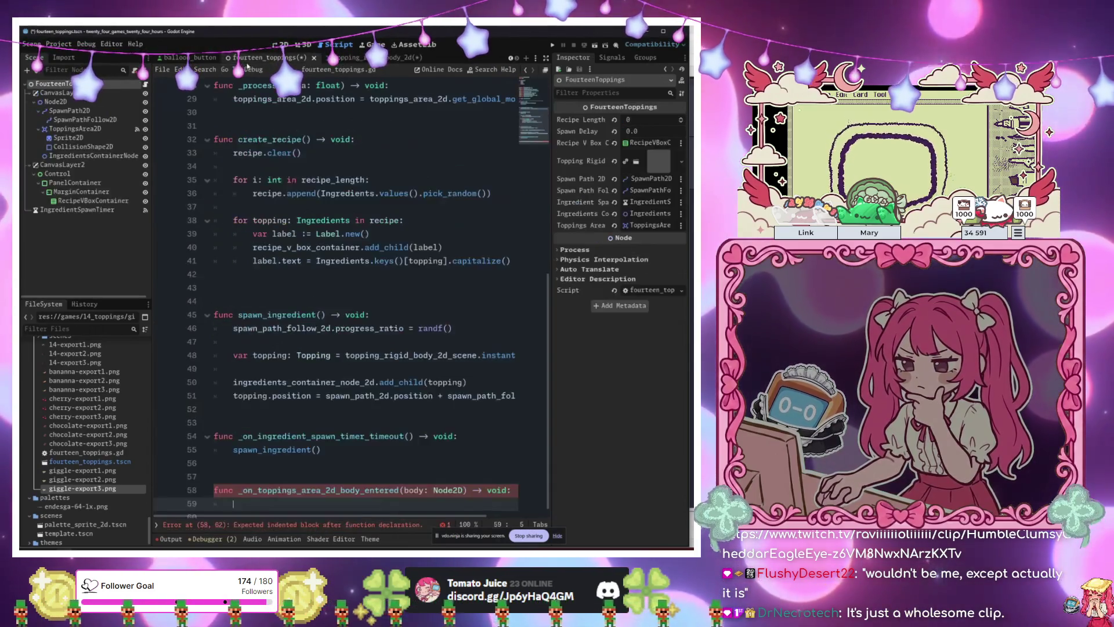
scroll(357, 495, down, 1)
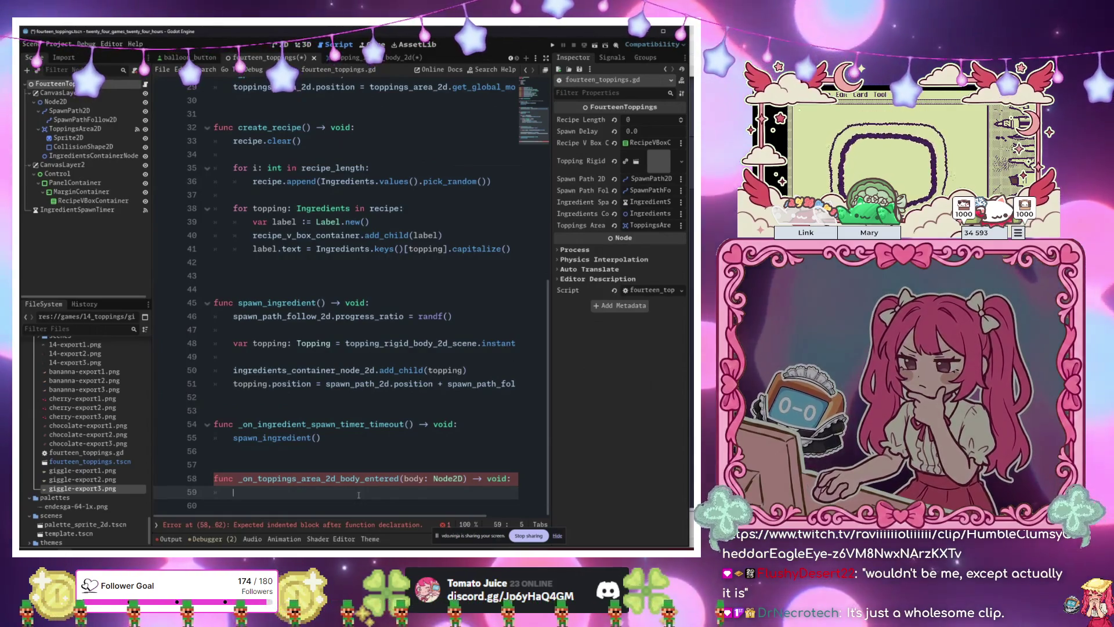
text(b)
key(BackSpace)
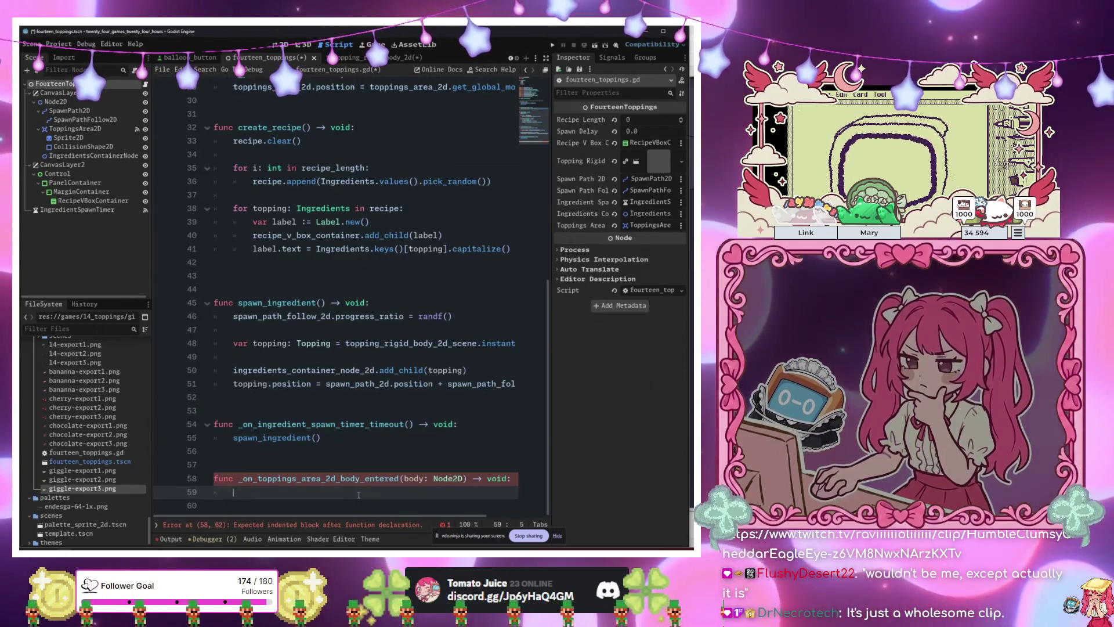
- Review the topping scene's nodes and its collision_shape_2d export line, leaving the script unchanged
click(346, 60)
click(73, 110)
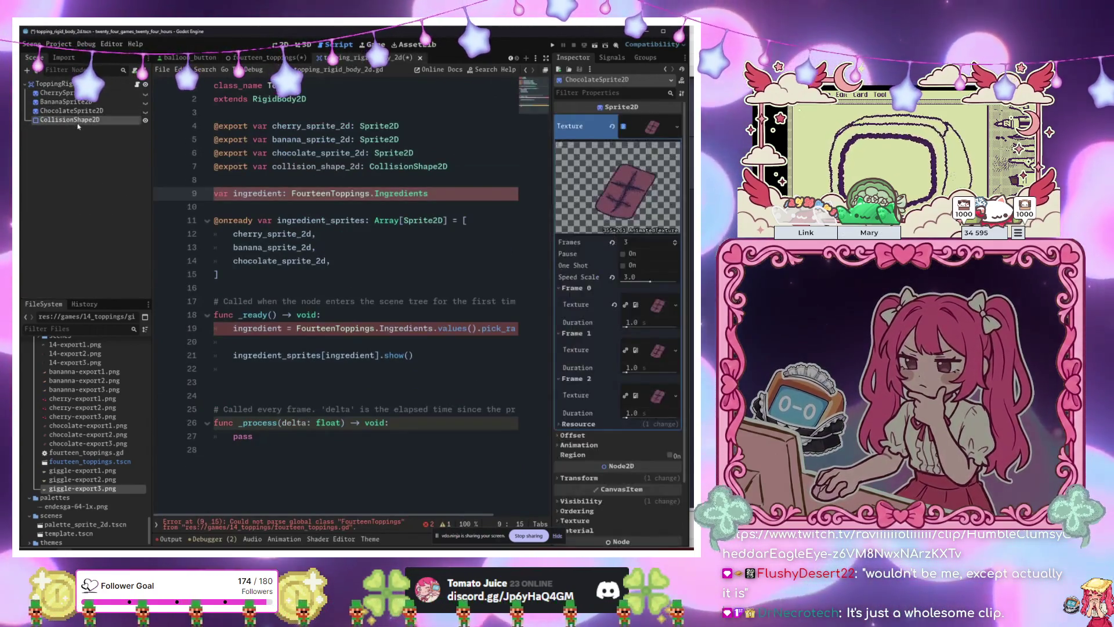
click(77, 120)
click(57, 83)
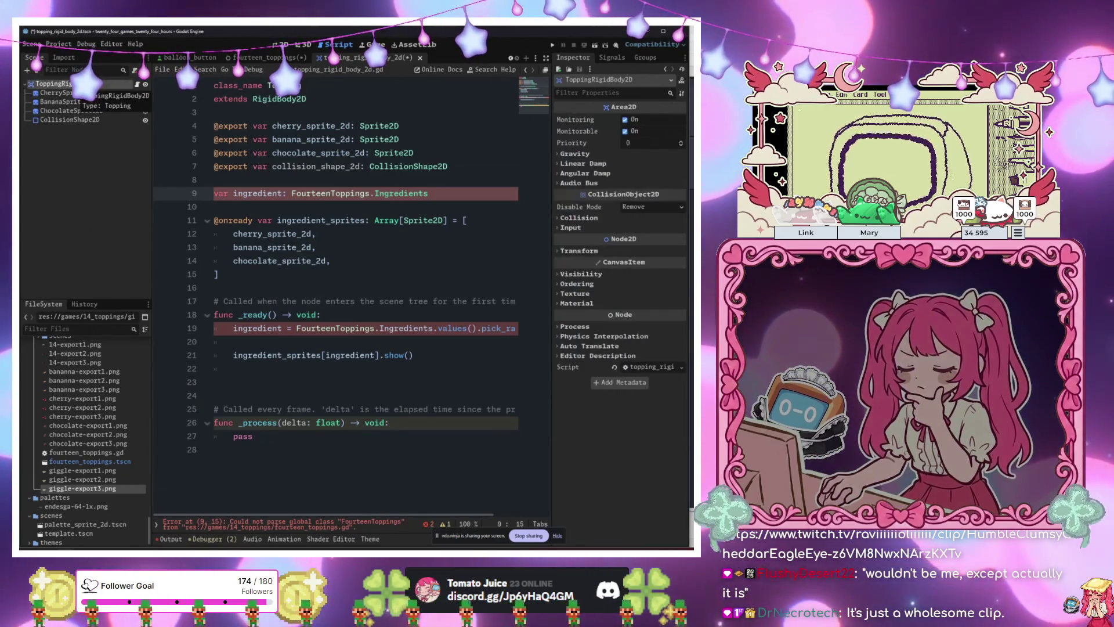
click(304, 150)
key(ctrl+z)
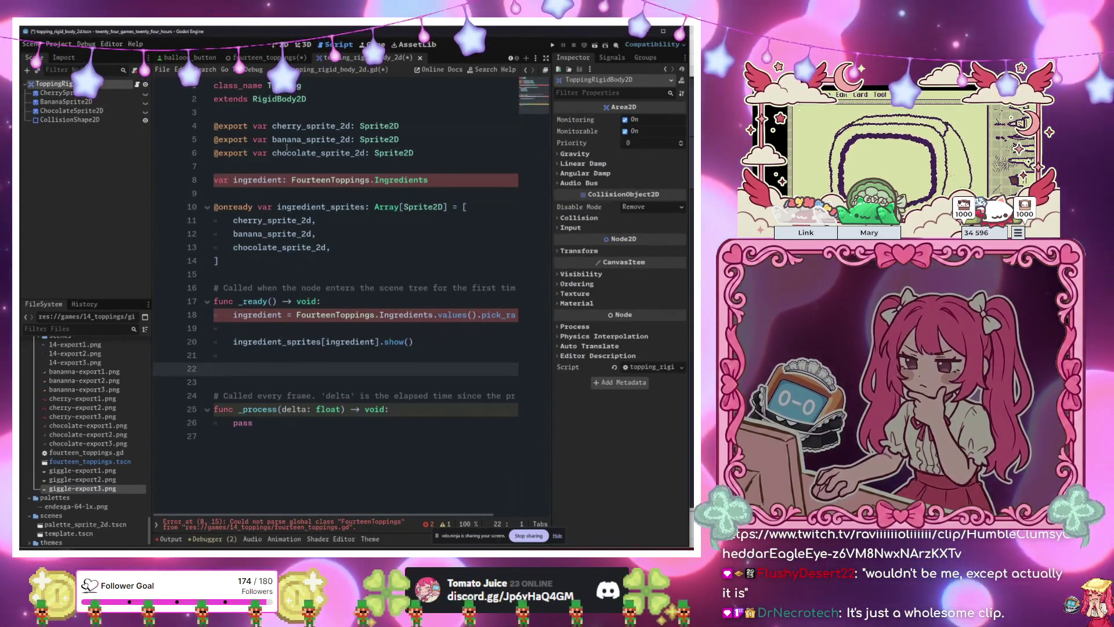
key(ctrl+z)
click(294, 194)
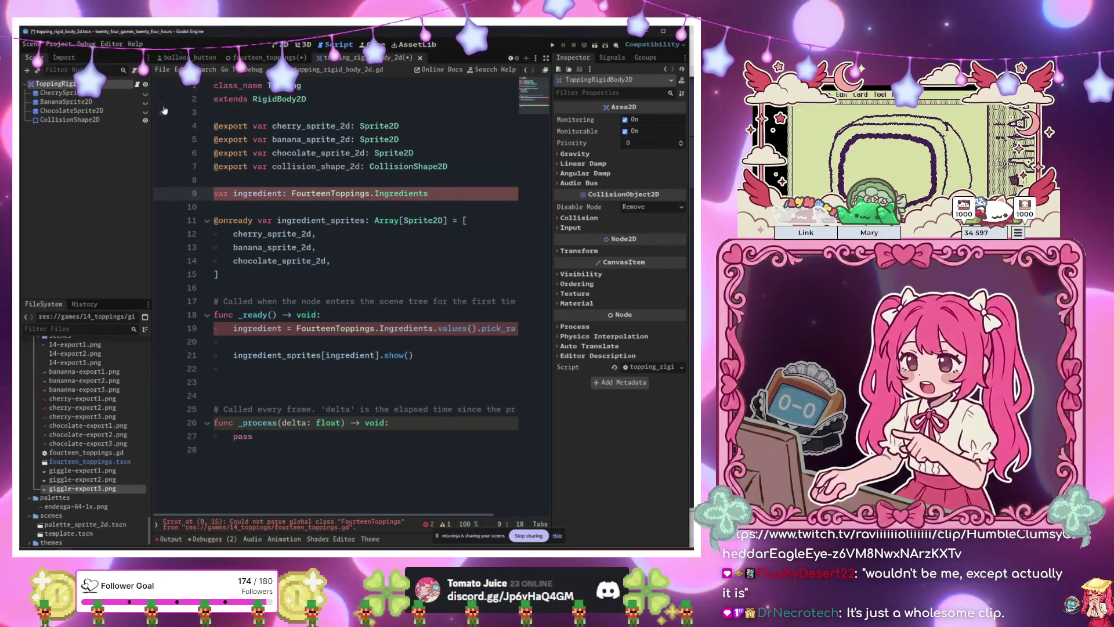
- Delete the unfinished body-entered handler and show ToppingsArea2D's signals
click(273, 58)
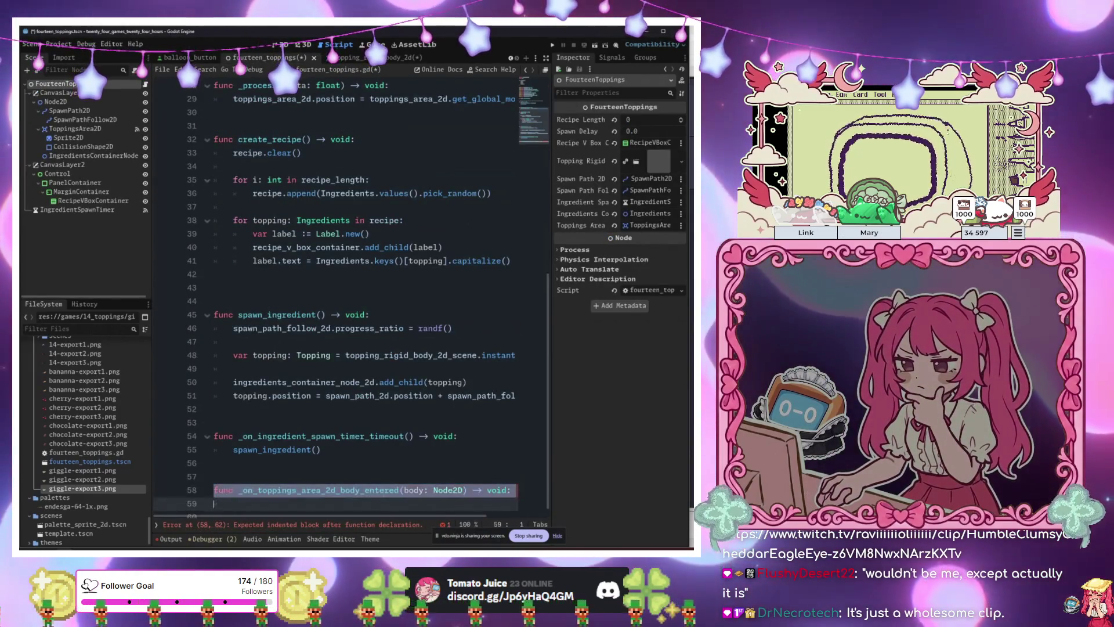
click(321, 477)
key(BackSpace)
click(102, 137)
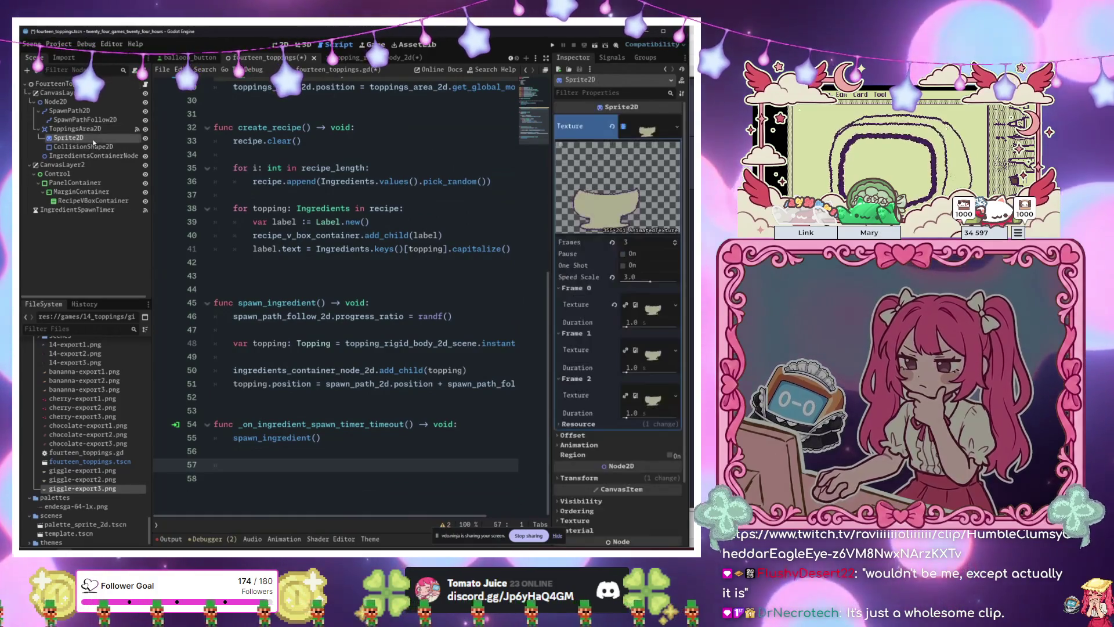
key(Up)
click(613, 57)
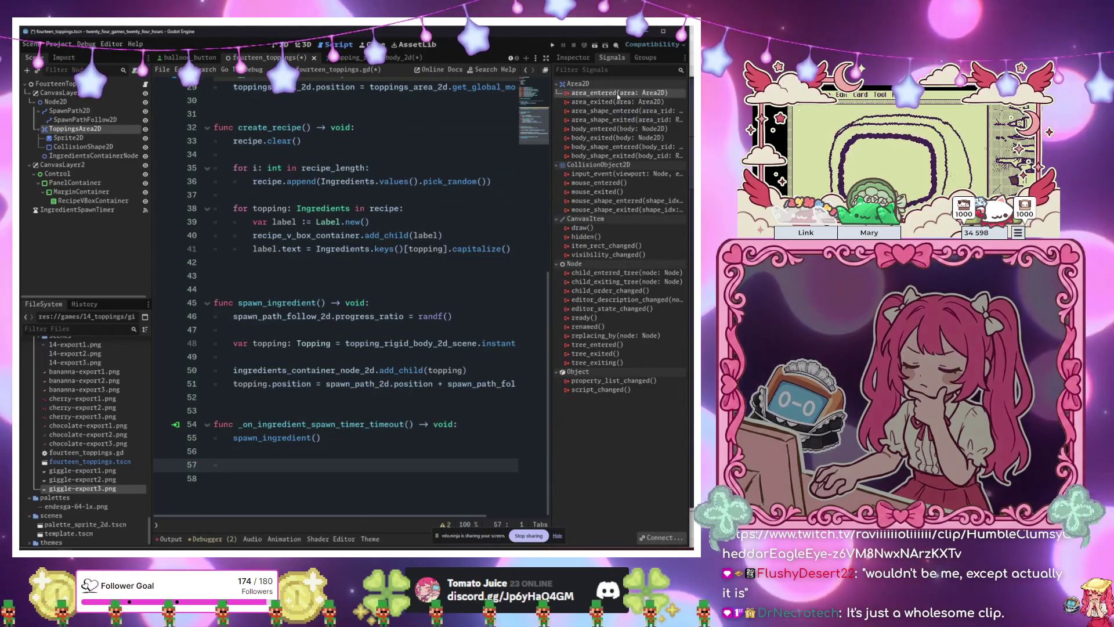
- Connect ToppingsArea2D's area_entered signal to fourteen_toppings.gd and remove its placeholder pass
double_click(618, 93)
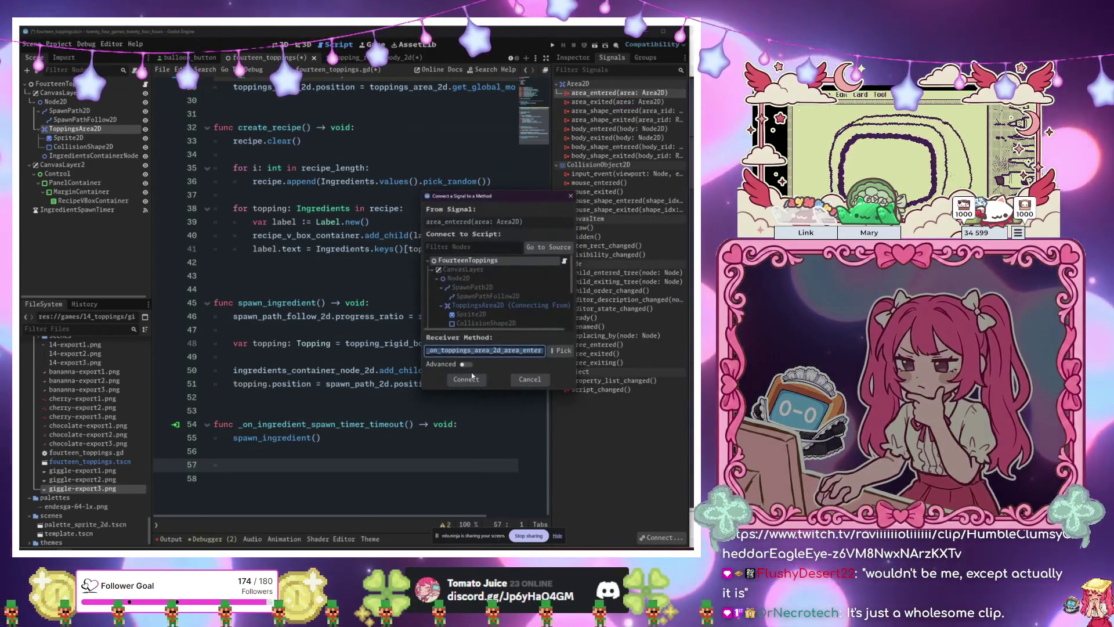
click(466, 379)
click(365, 451)
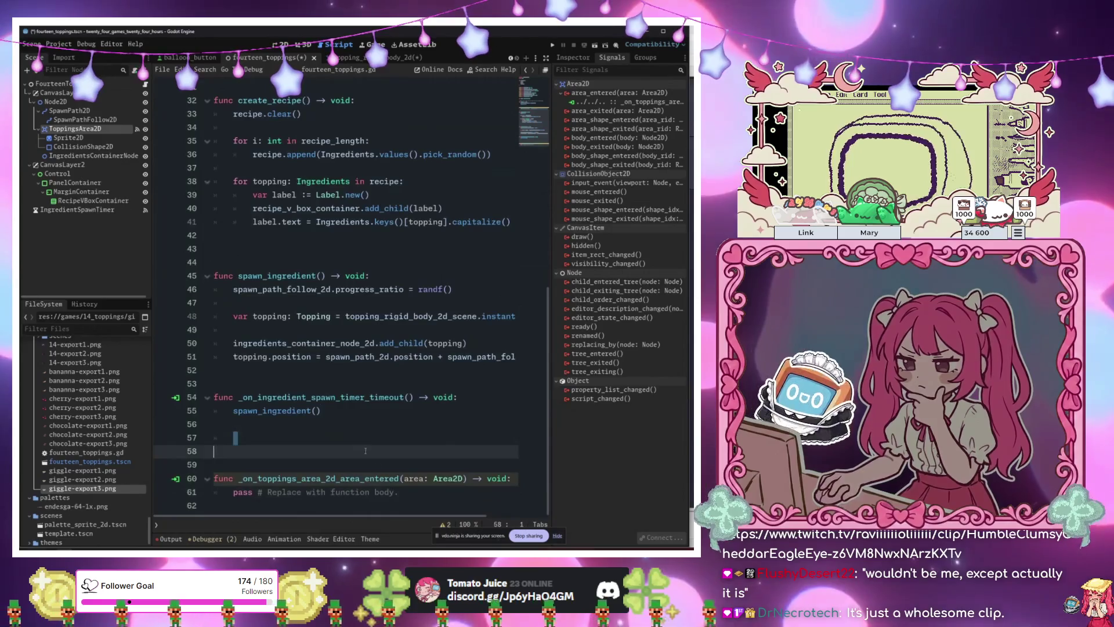
key(Delete)
key(Delete)
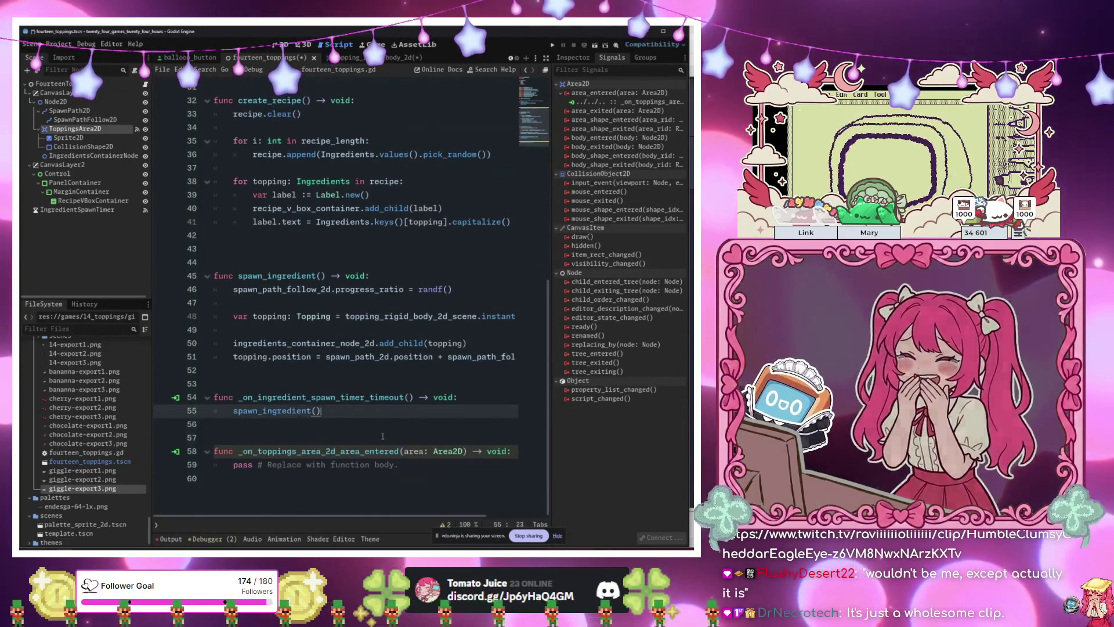
click(403, 451)
drag(426, 463, 233, 464)
key(BackSpace)
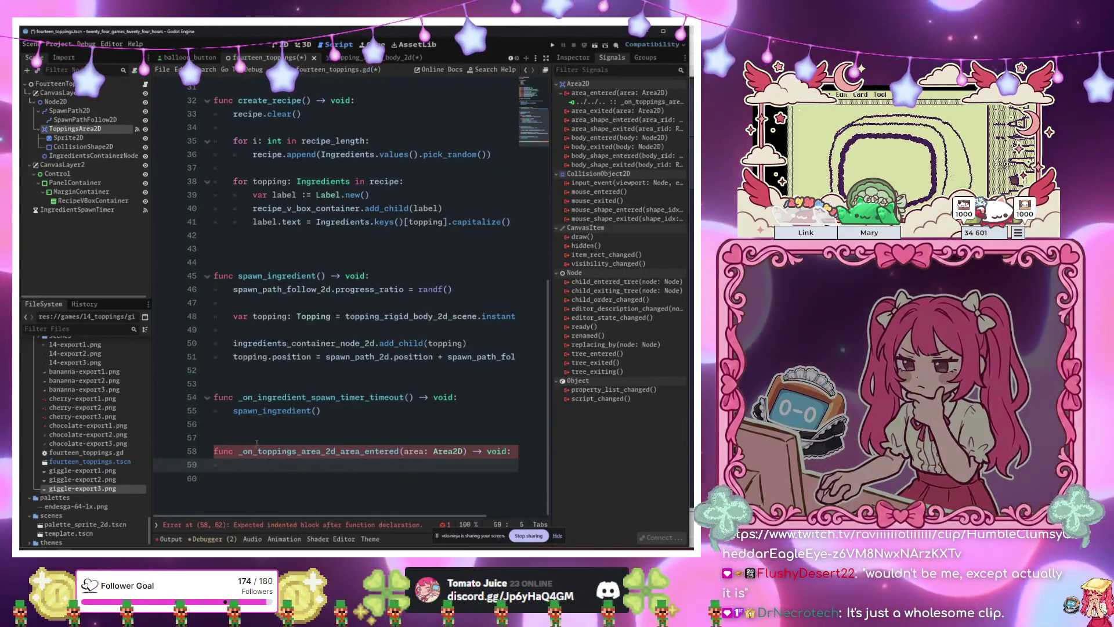
- Write 'if area is Topping:' in the handler with 'pass' on the indented line below
text(var area)
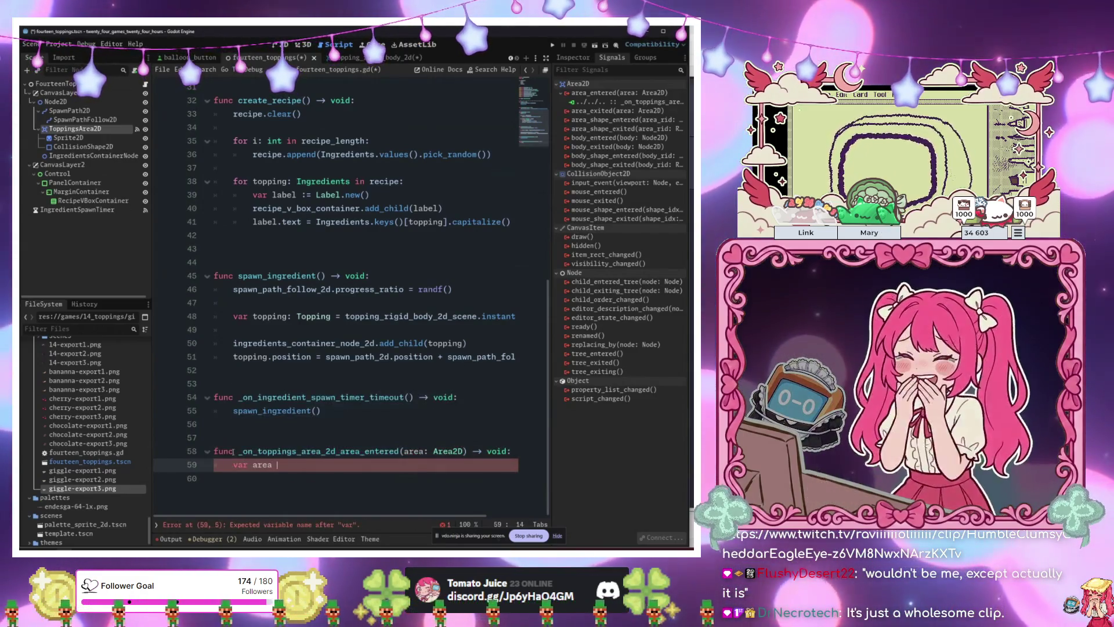
key(BackSpace)
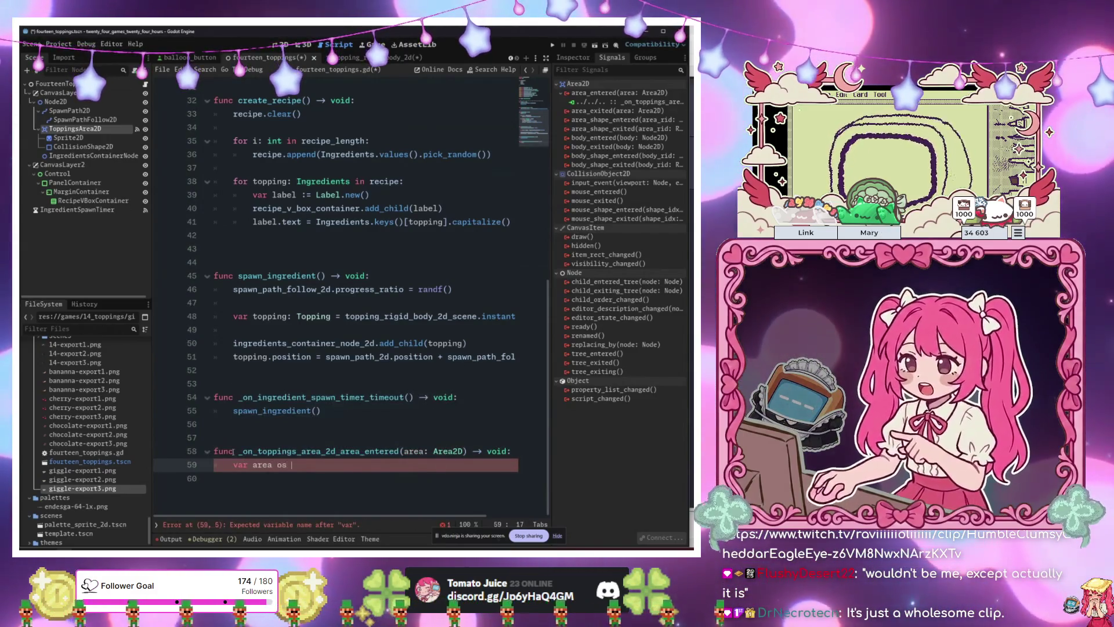
scroll(233, 451, up, 1)
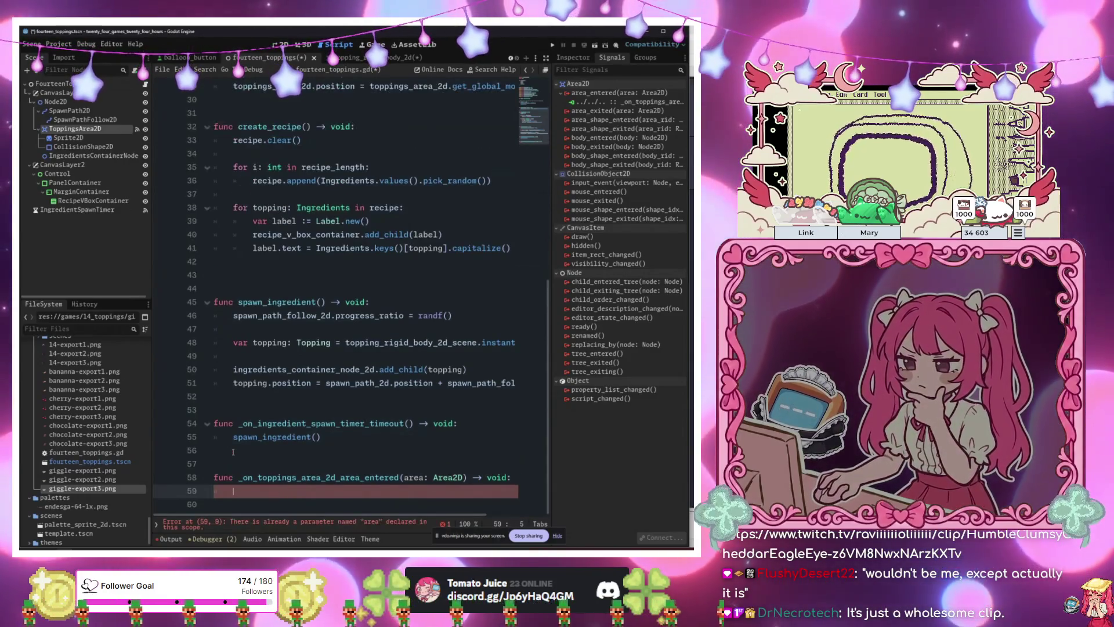
key(ctrl+BackSpace)
key(ctrl+BackSpace)
text(if area is )
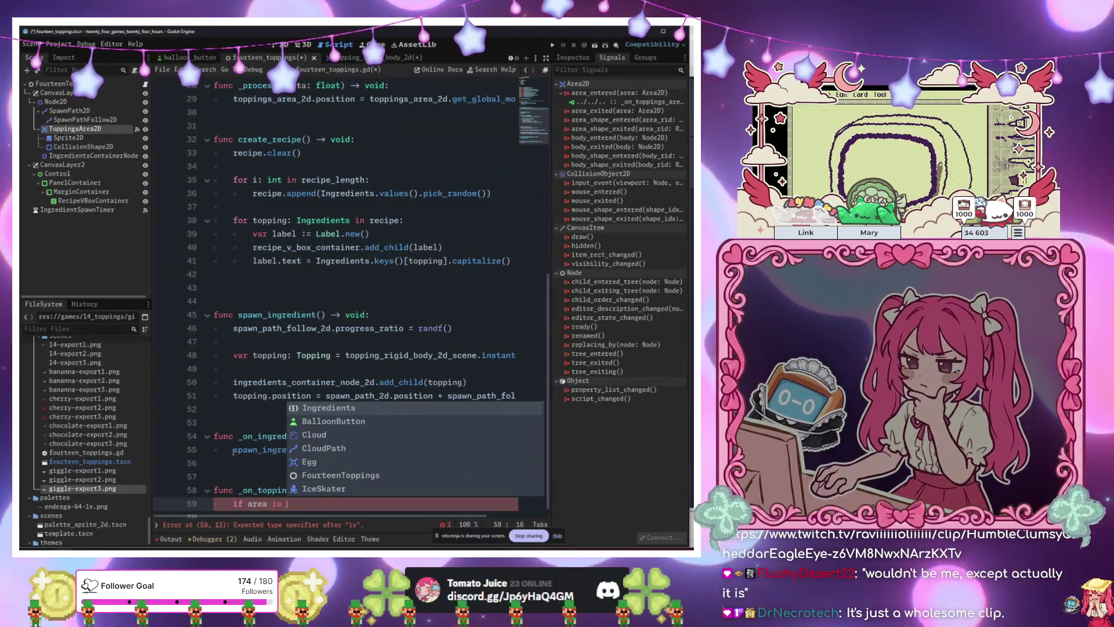
text(Top)
key(Return)
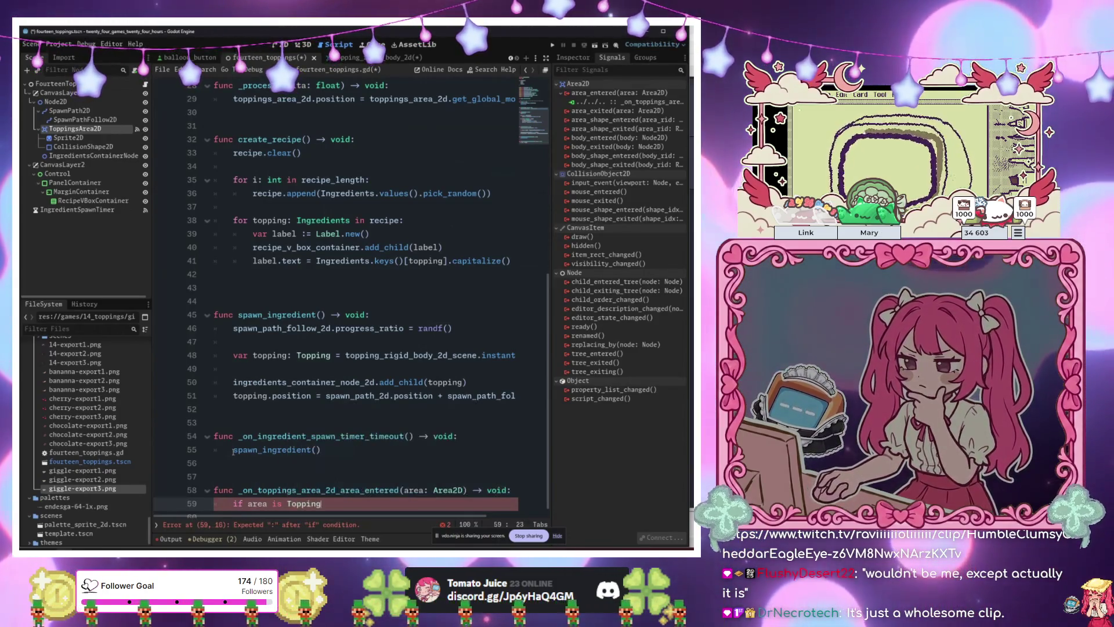
key(Return)
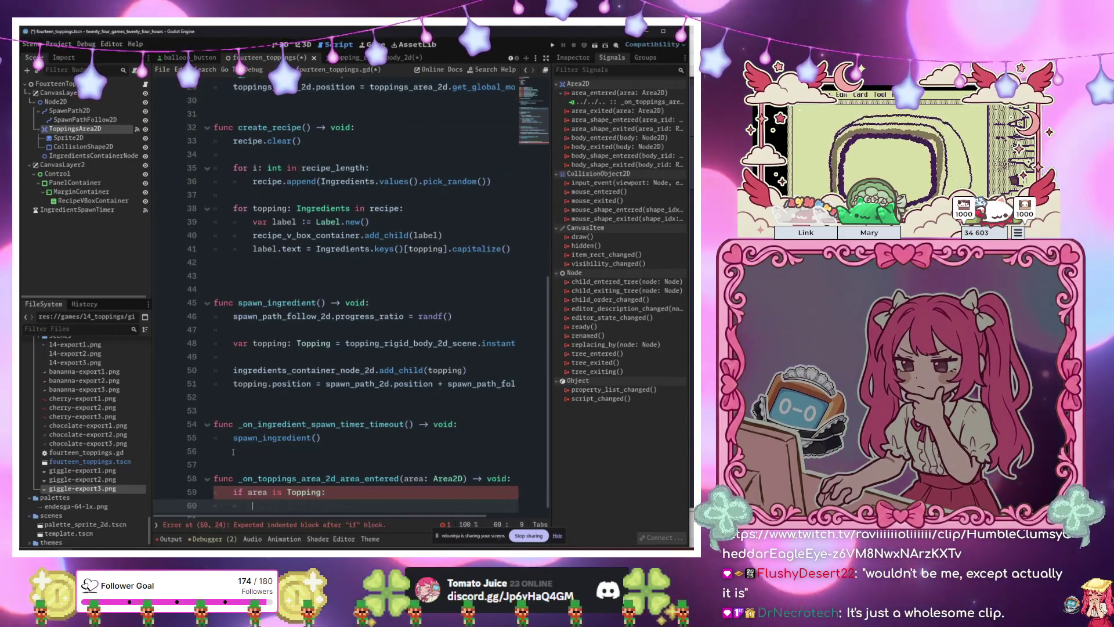
text(rea)
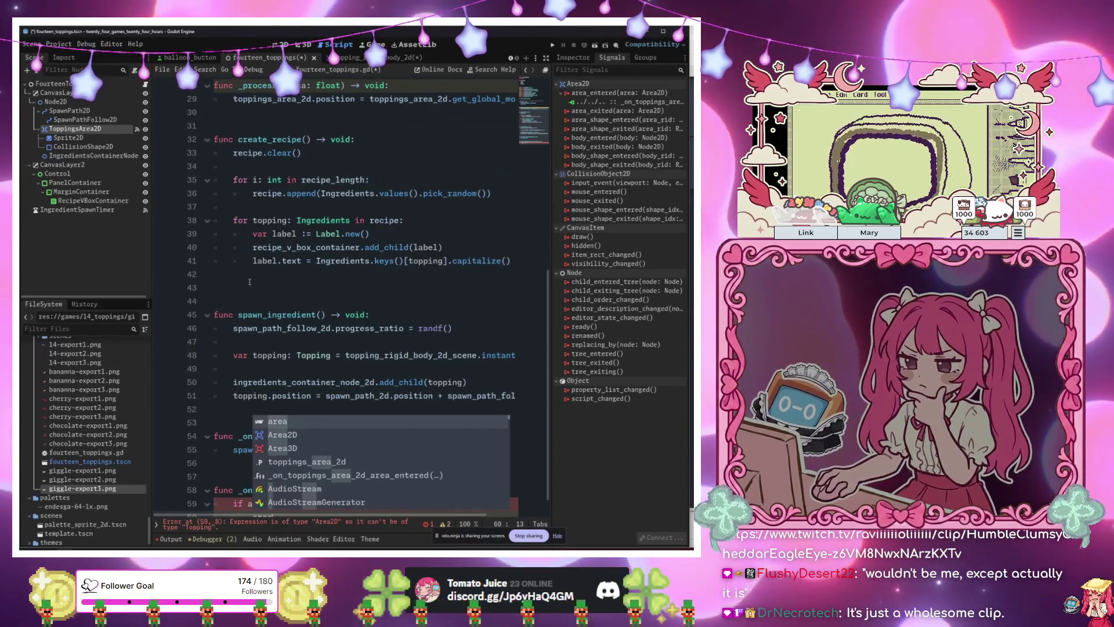
key(BackSpace)
key(BackSpace)
key(BackSpace)
text(pass)
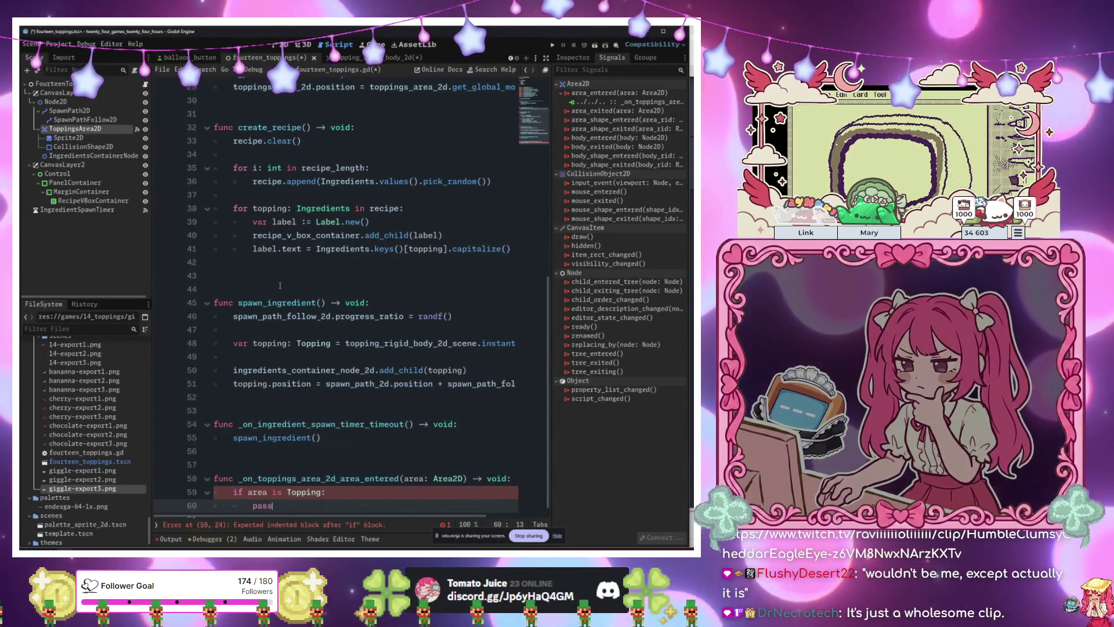
scroll(293, 503, down, 1)
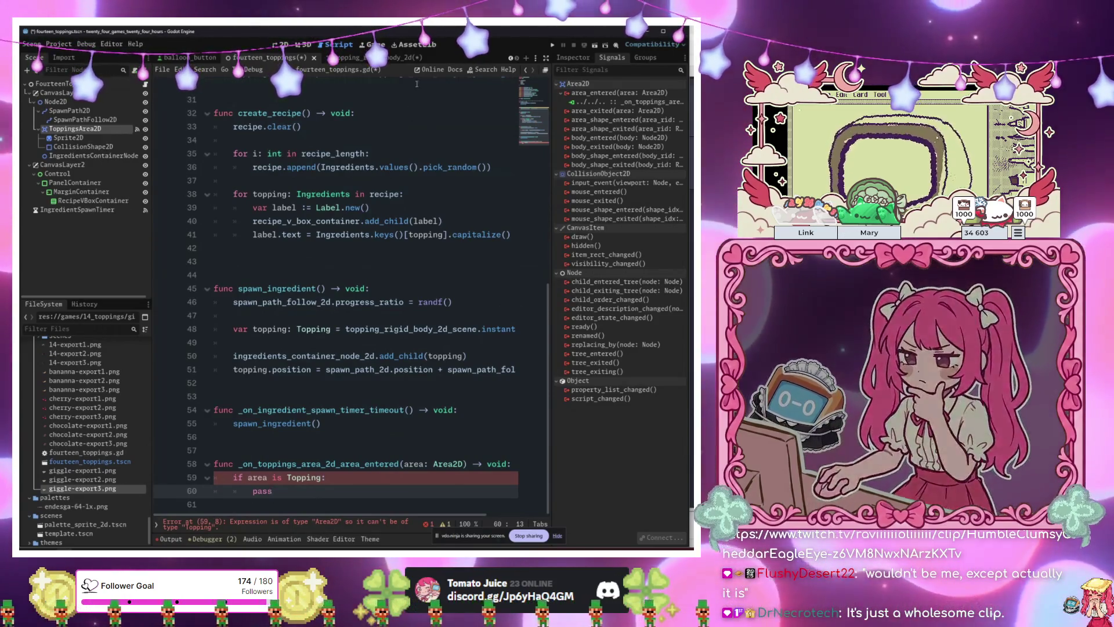
- Change topping_rigid_body_2d.gd to 'extends Area2D' and save
click(359, 58)
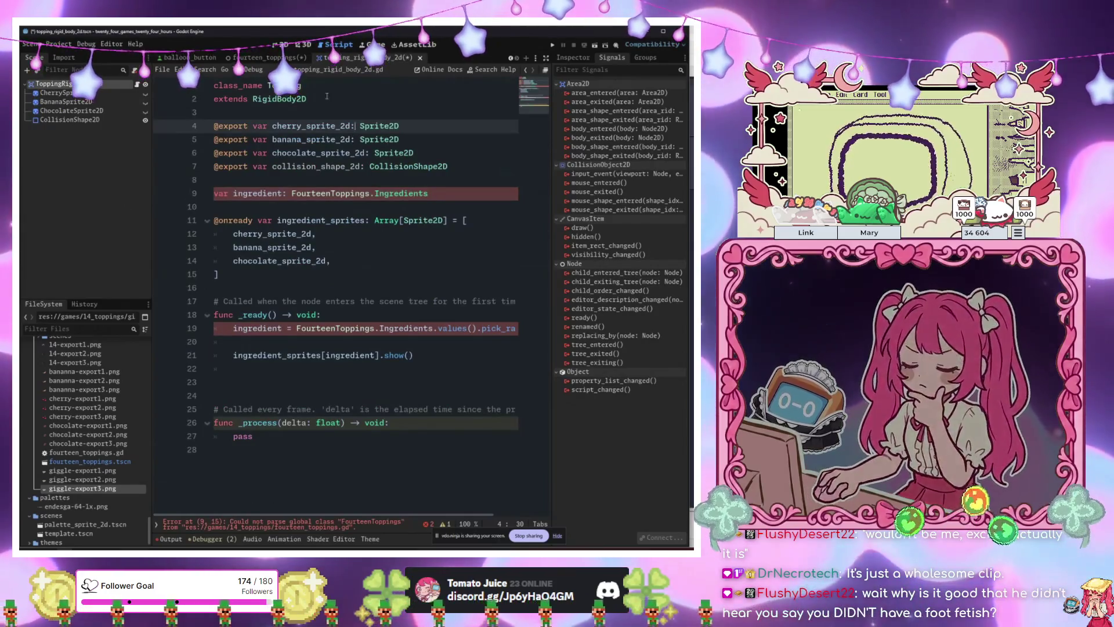
drag(305, 85, 292, 98)
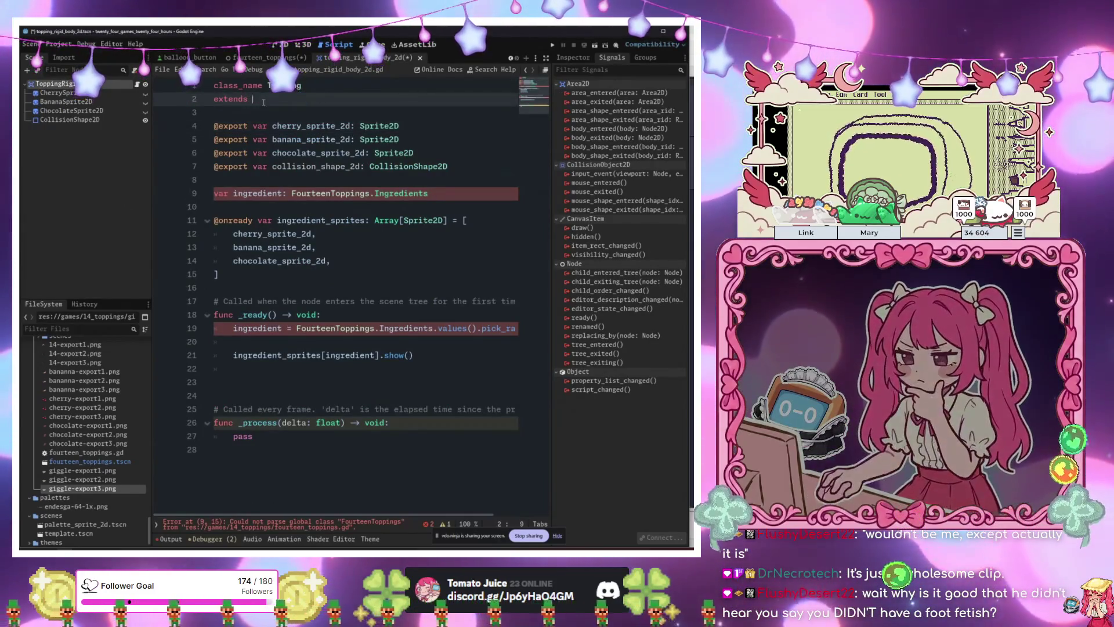
text(Area)
key(Return)
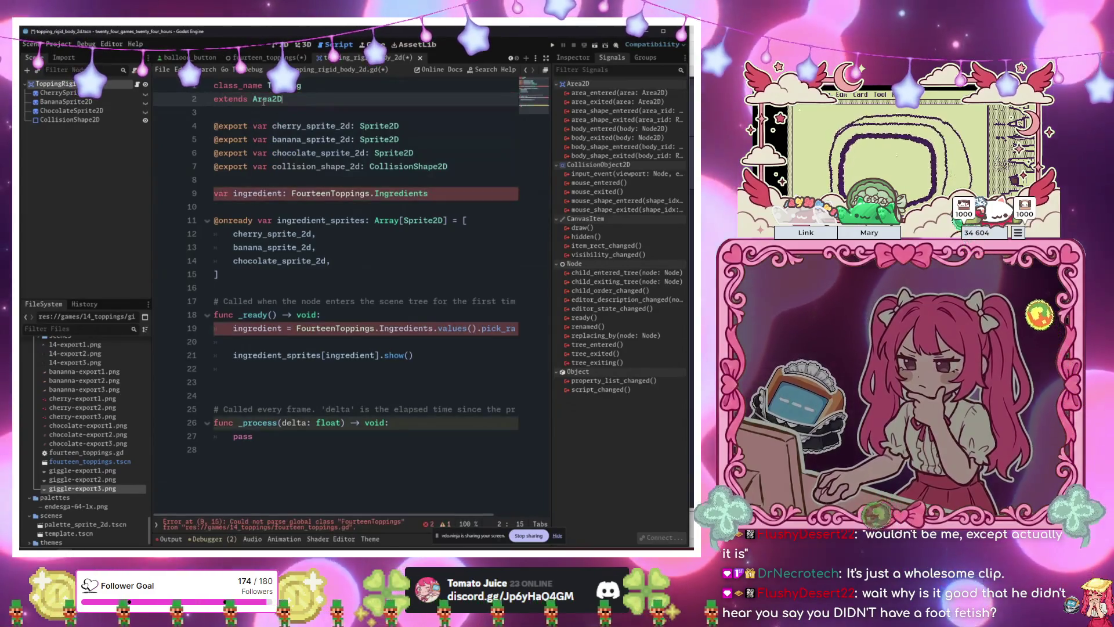
click(356, 193)
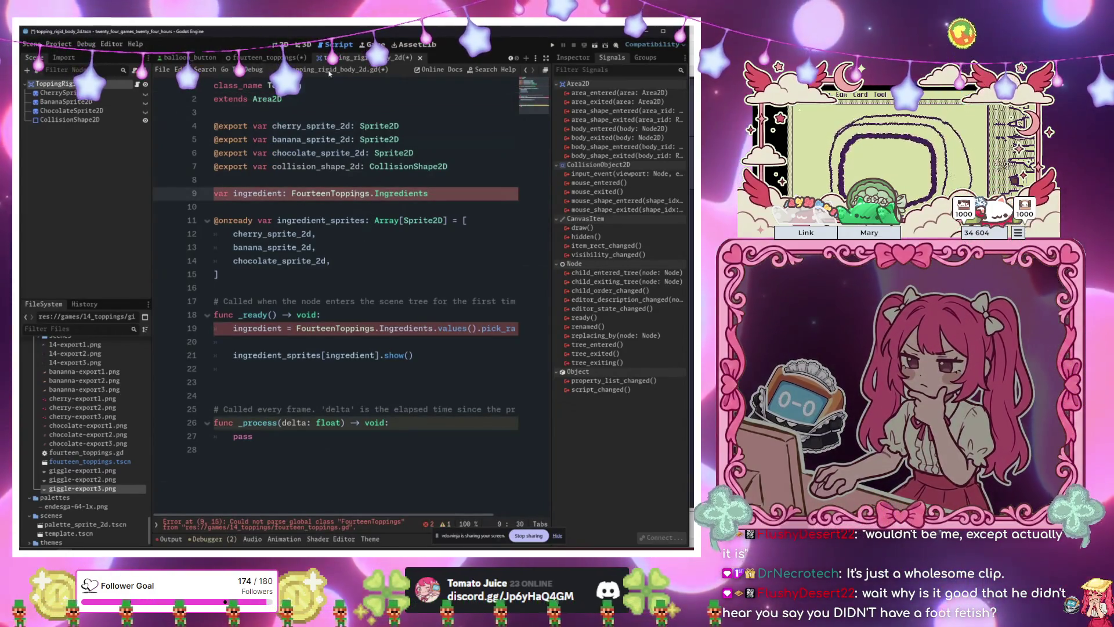
key(ctrl+s)
- In fourteen_toppings.gd, type 'area.moving = false' in the Topping check to replace pass
click(345, 58)
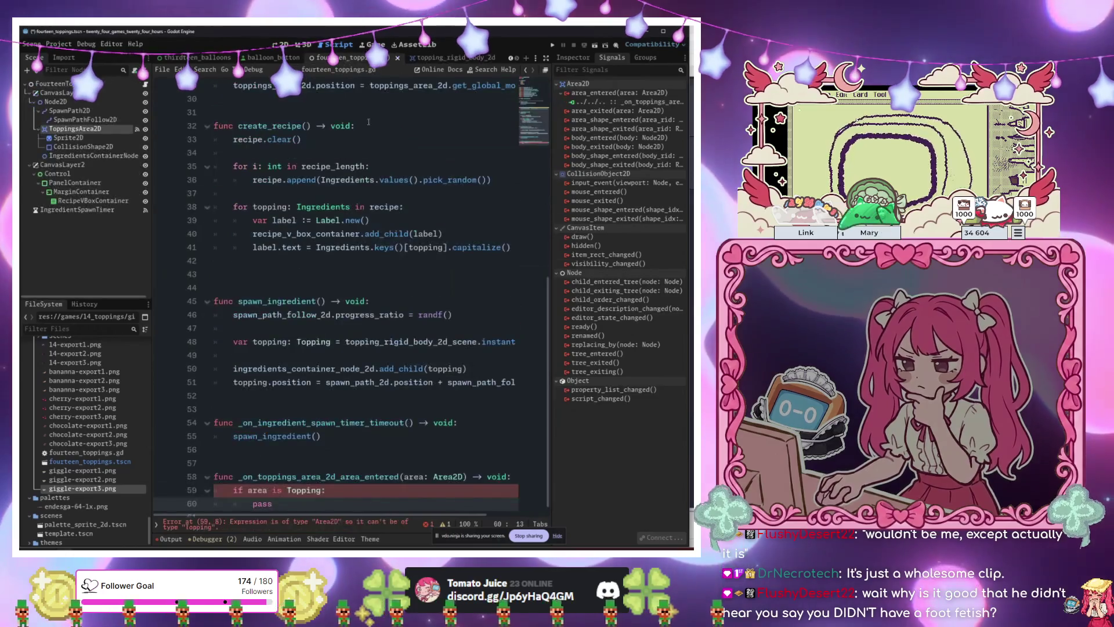
click(341, 409)
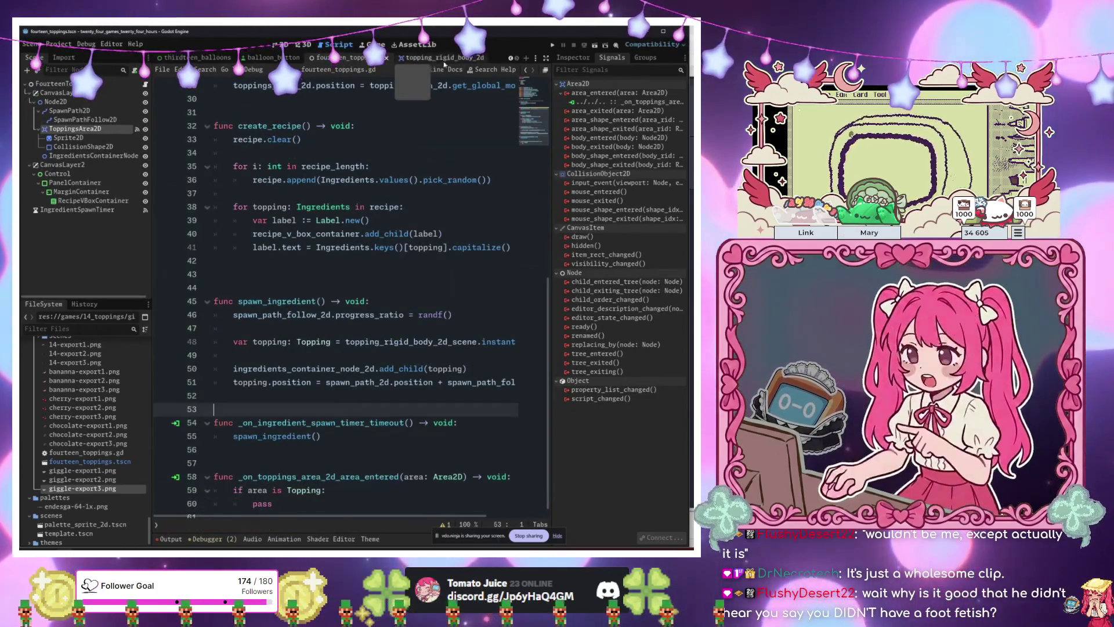
click(441, 58)
click(343, 58)
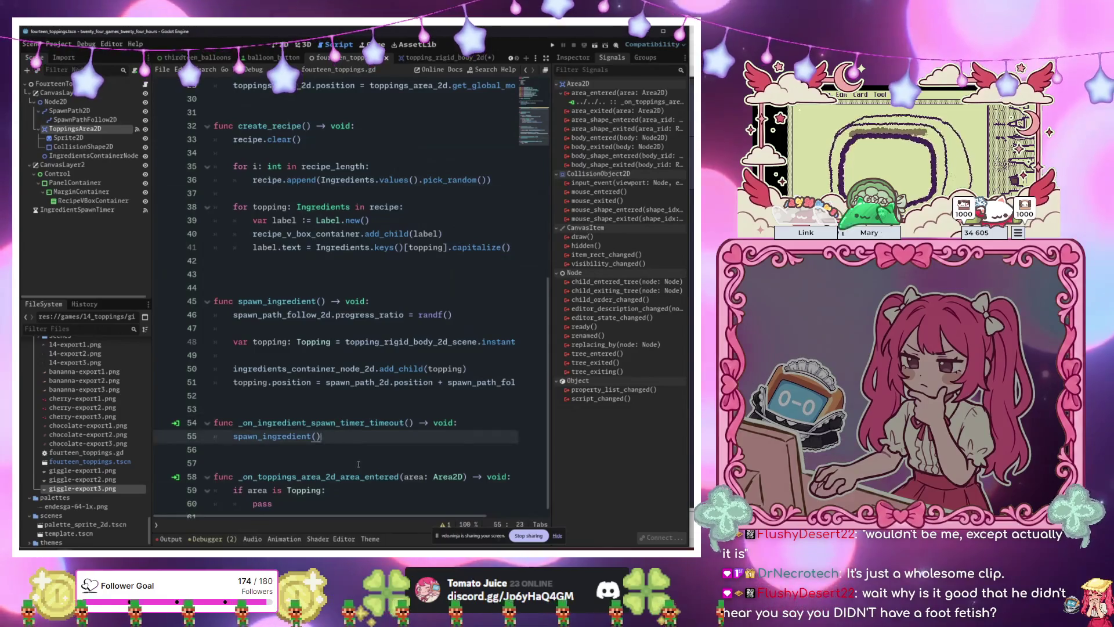
click(340, 500)
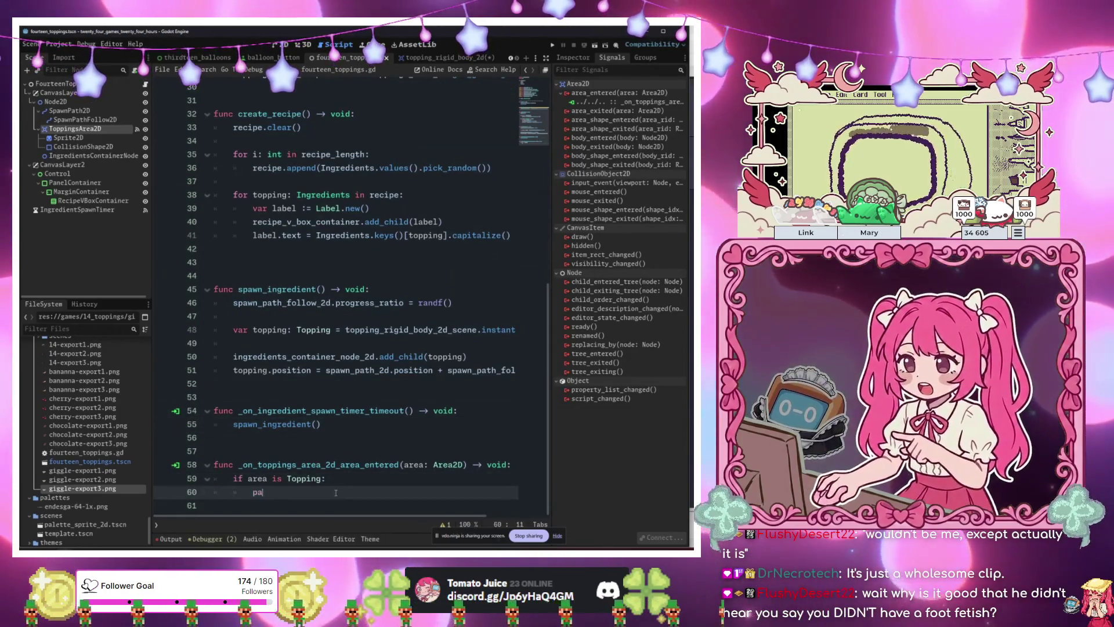
text(area.m)
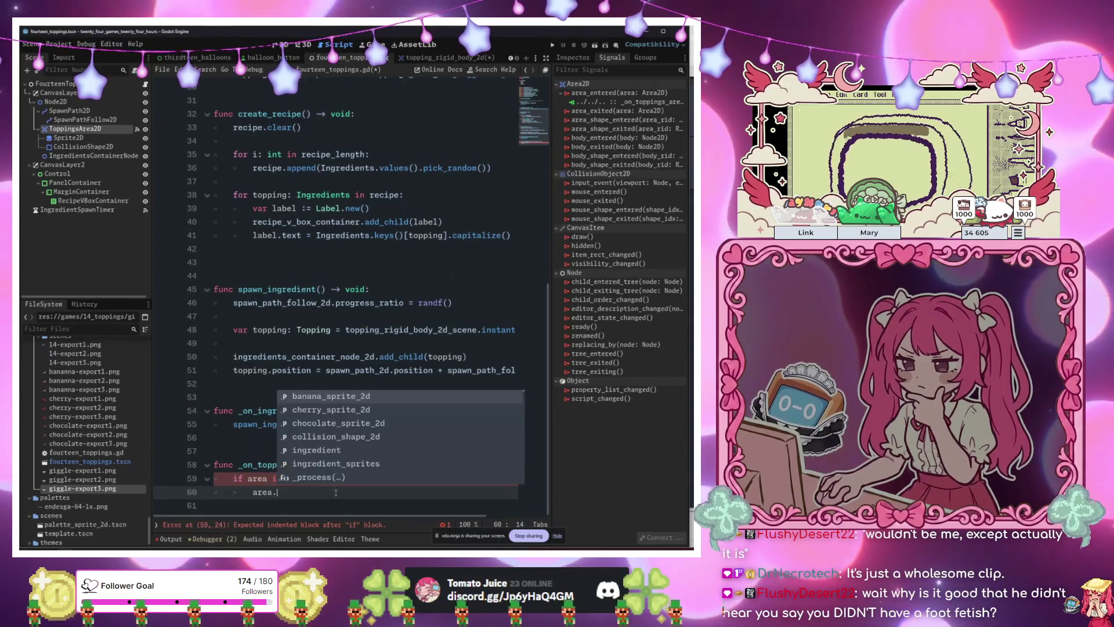
text(oving = false)
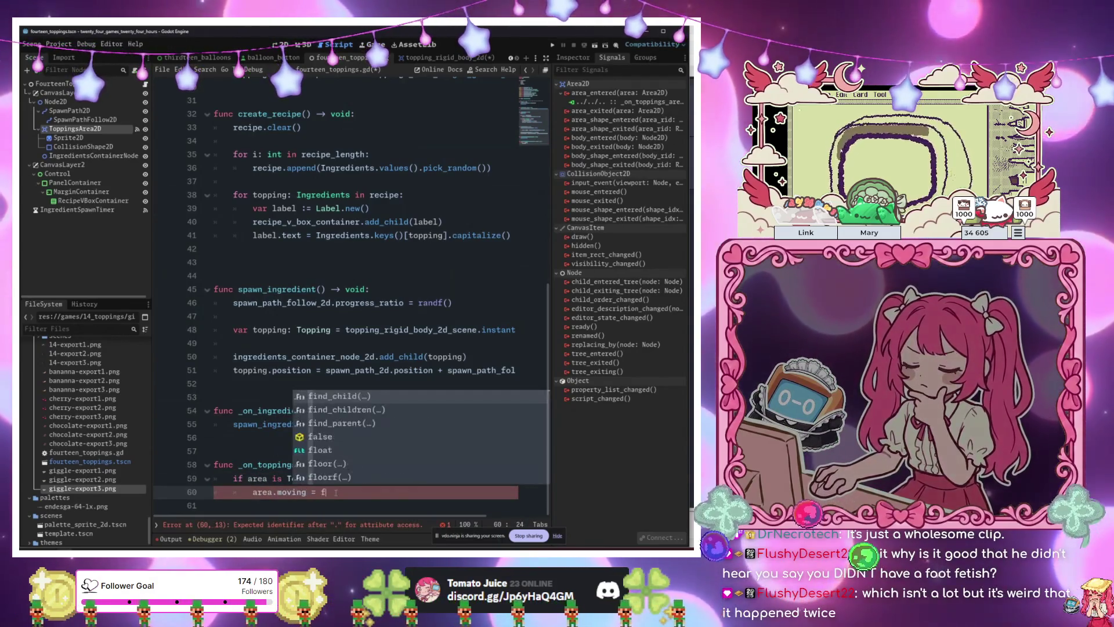
- Declare a 'var moving: bool = true' variable in the topping script
click(415, 58)
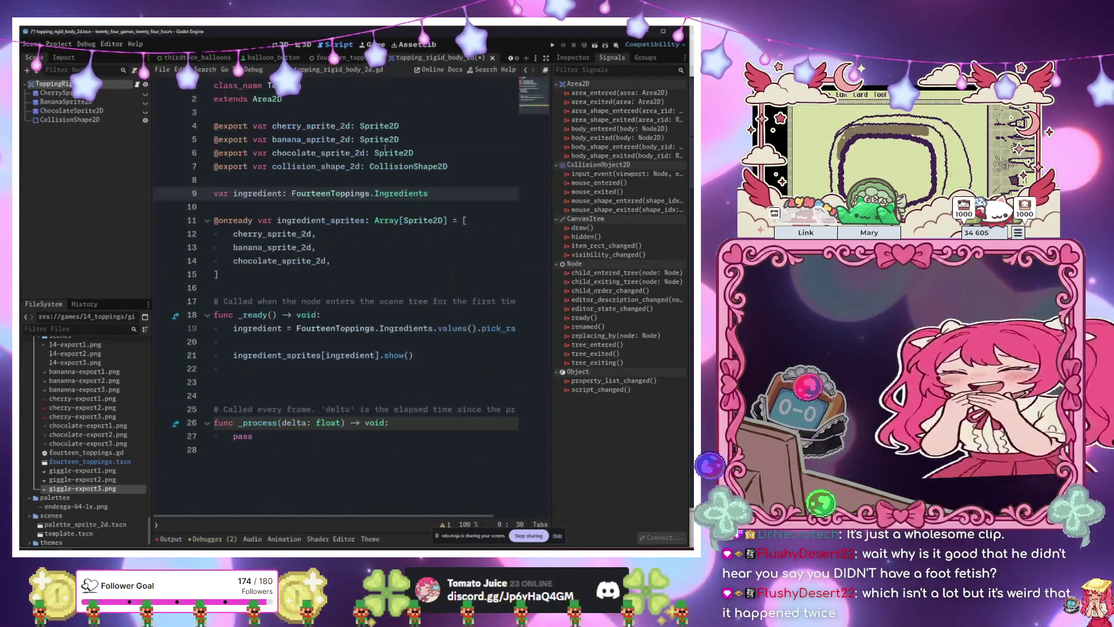
key(Return)
key(Return)
key(Up)
key(Up)
key(Up)
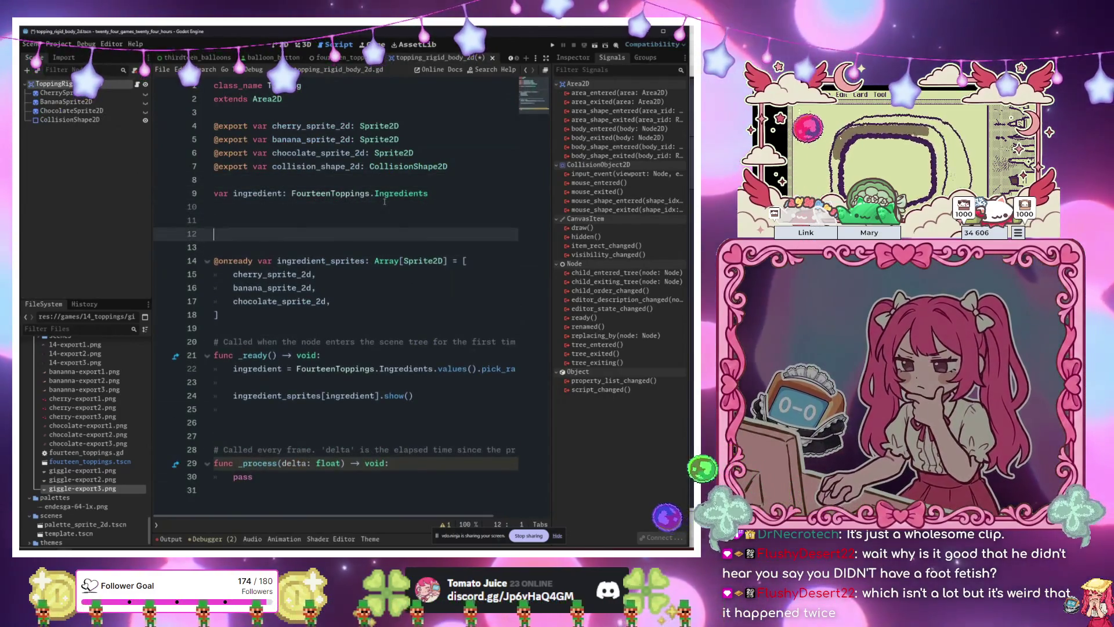
text(var moving)
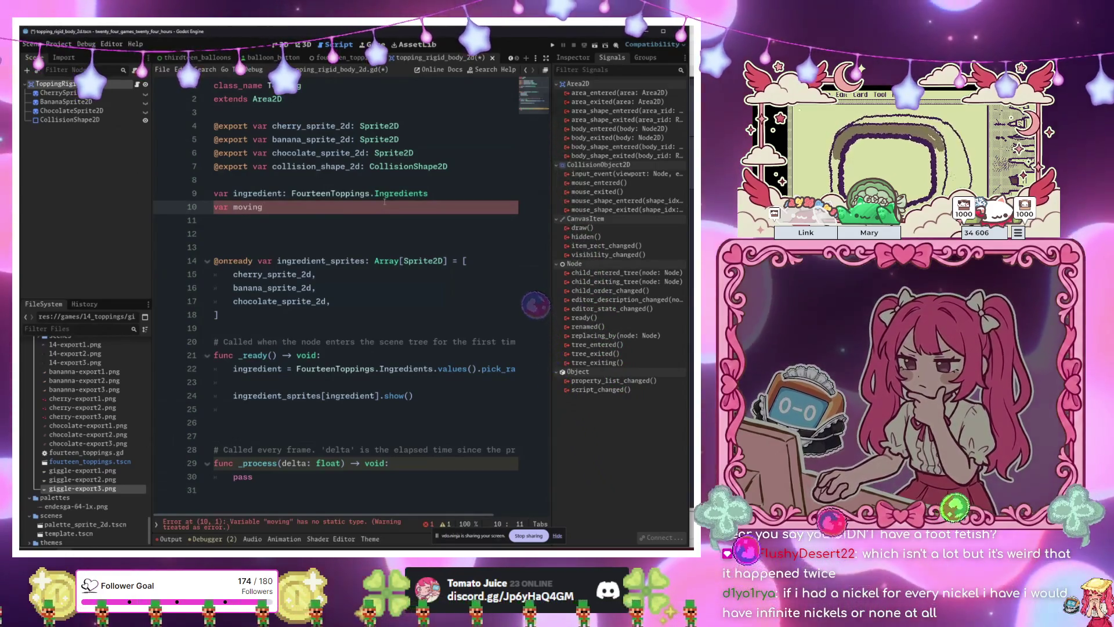
text(: bool = true)
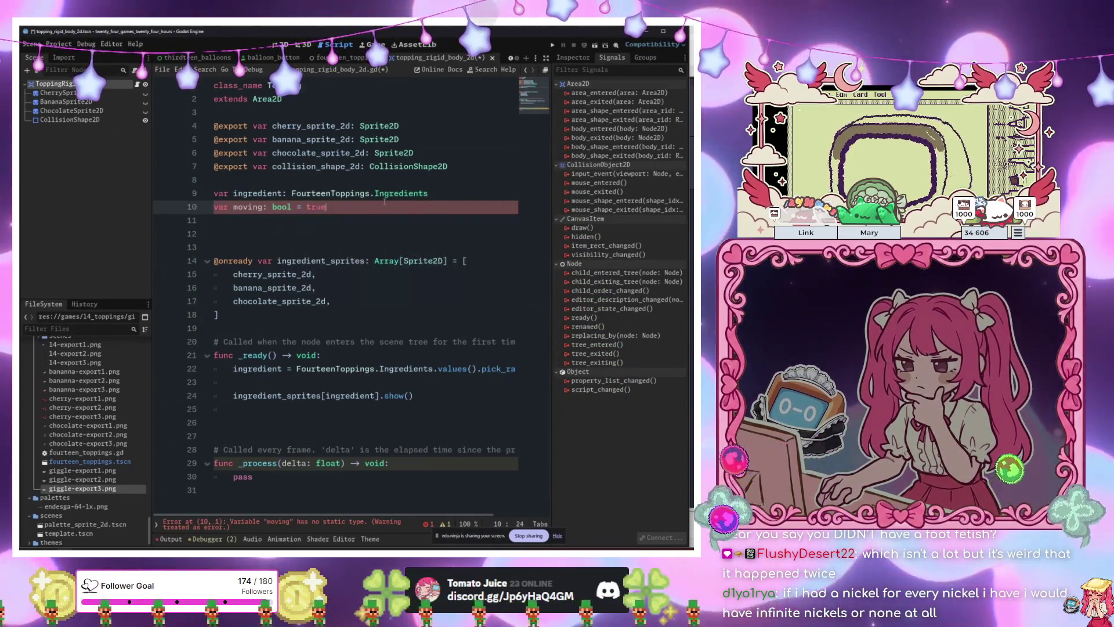
- Replace pass in _process with 'if not moving: return'
double_click(278, 475)
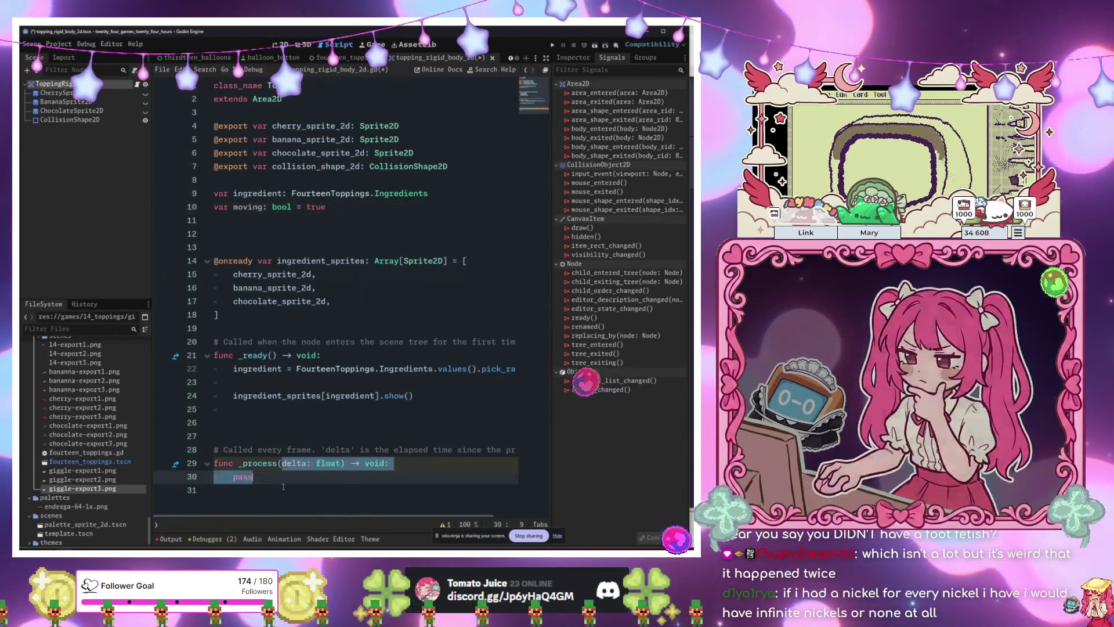
text(if not moving:)
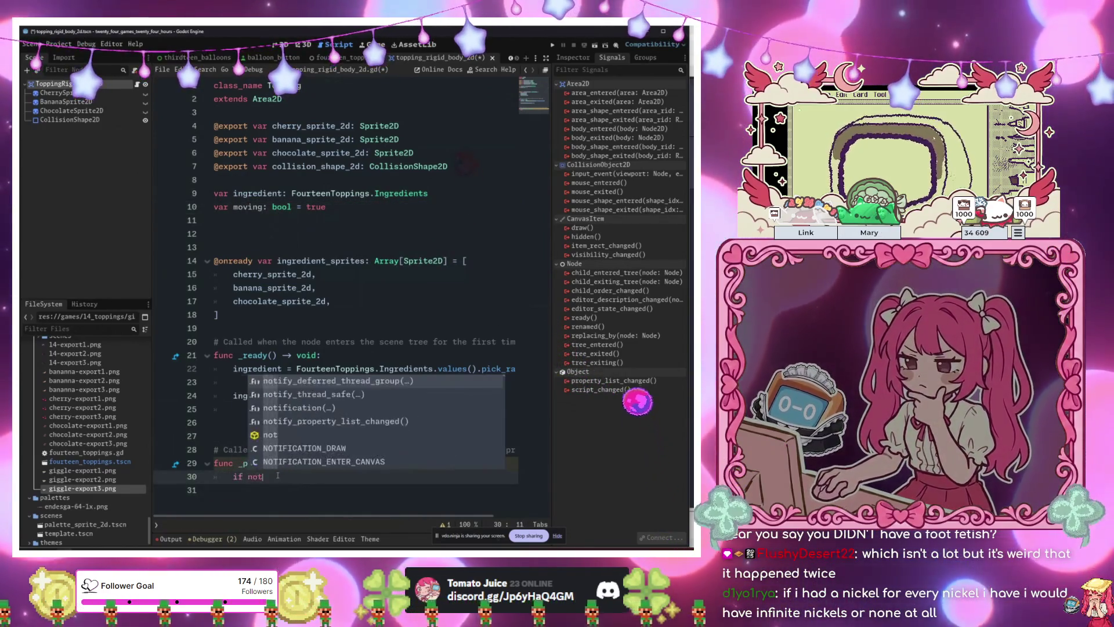
key(Return)
text(return)
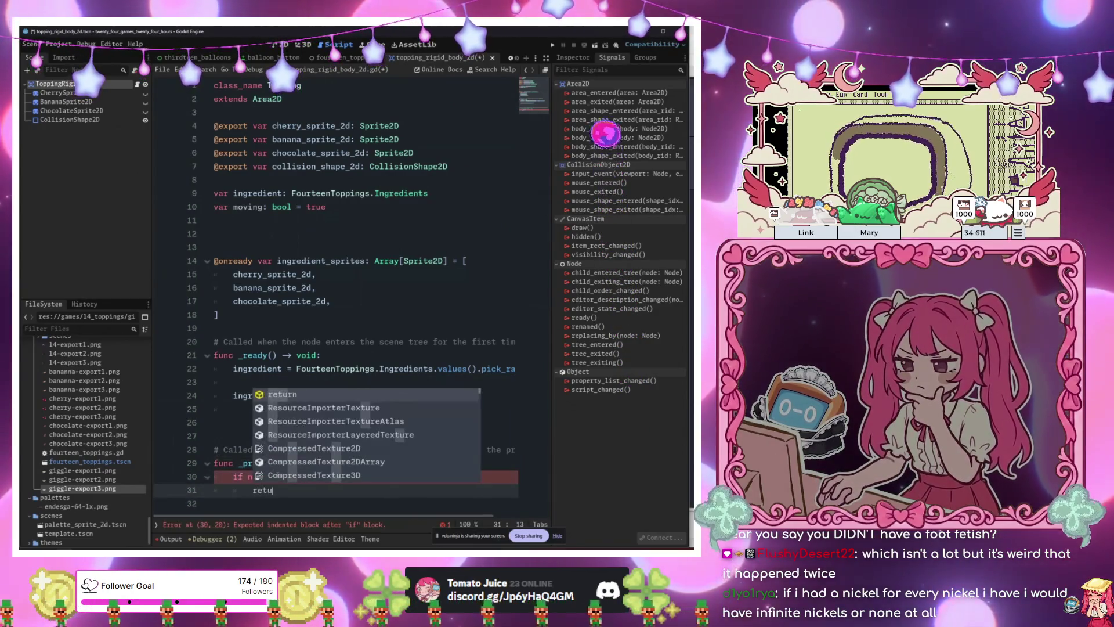
key(Return)
- Add a line after the check that changes position.y by a delta-scaled amount each frame
key(Return)
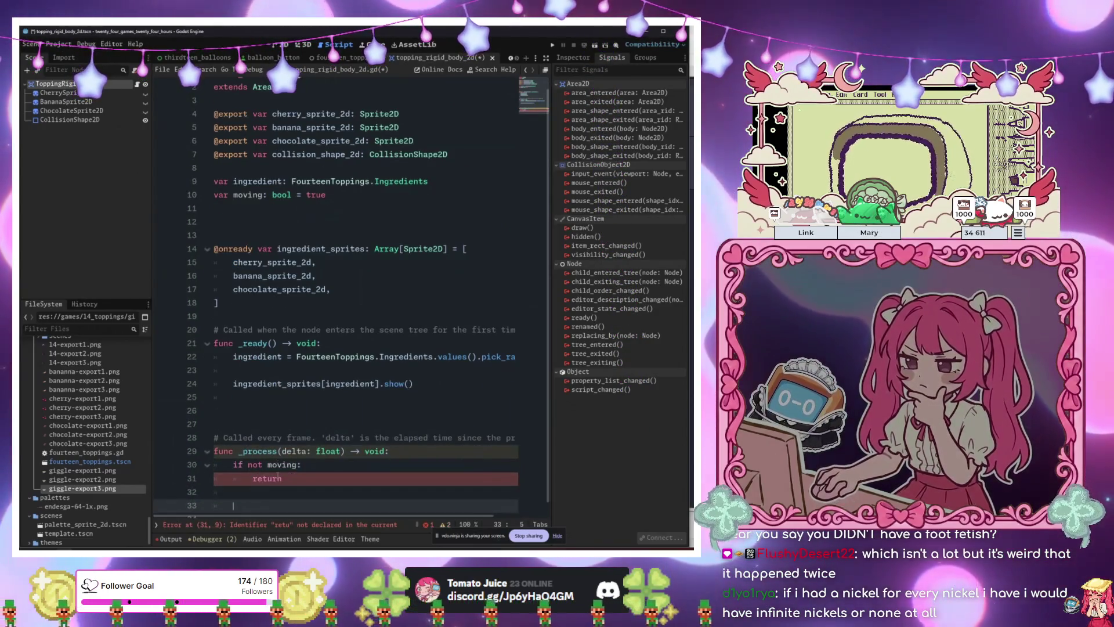
key(BackSpace)
text(pos)
key(Return)
text(.y -=)
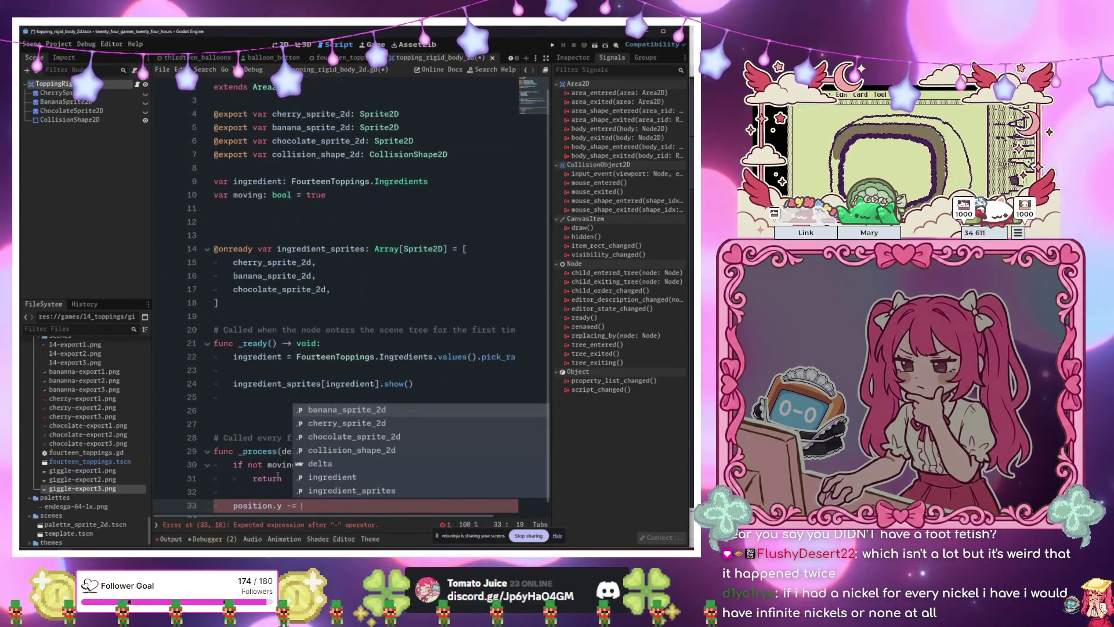
text( 309)
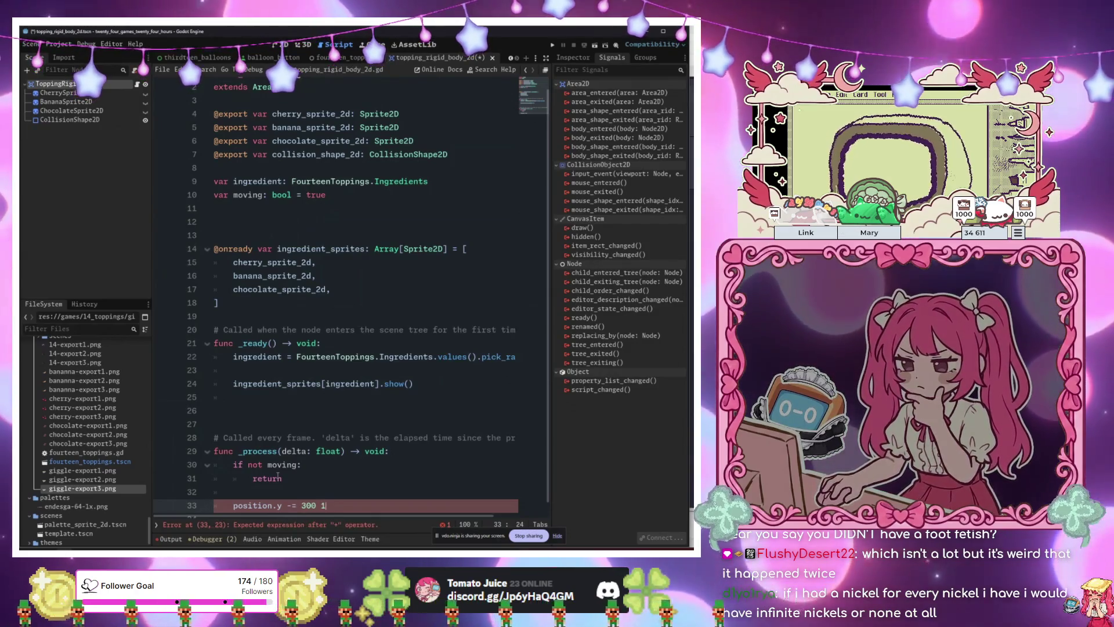
text(delta)
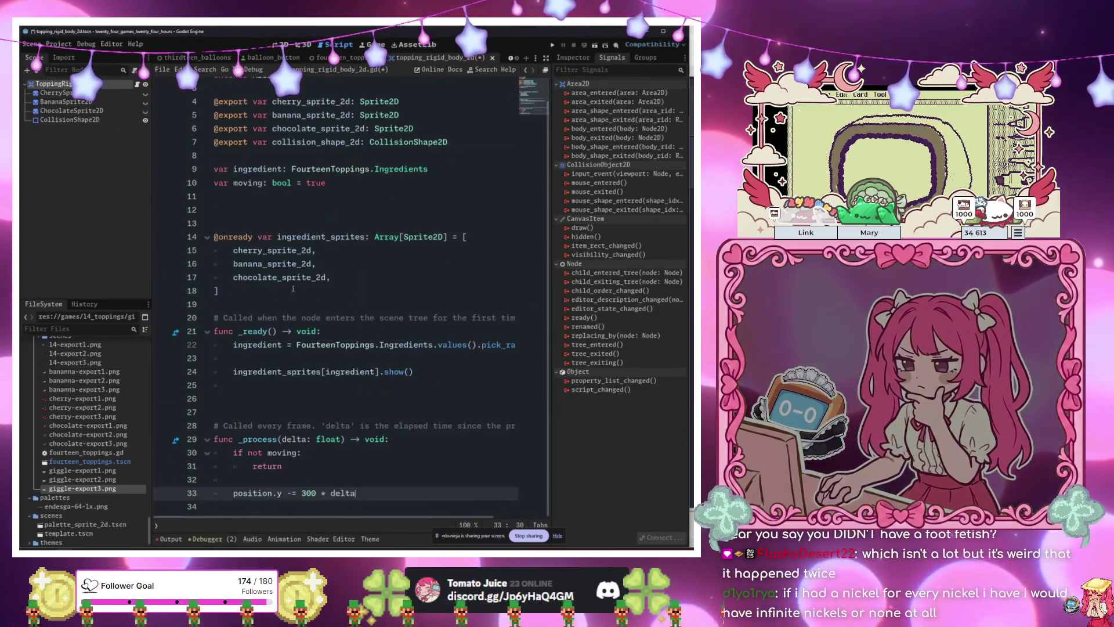
- Declare 'var additional_y_movement: float = 20' among the variables
click(319, 277)
click(342, 199)
key(Return)
key(Return)
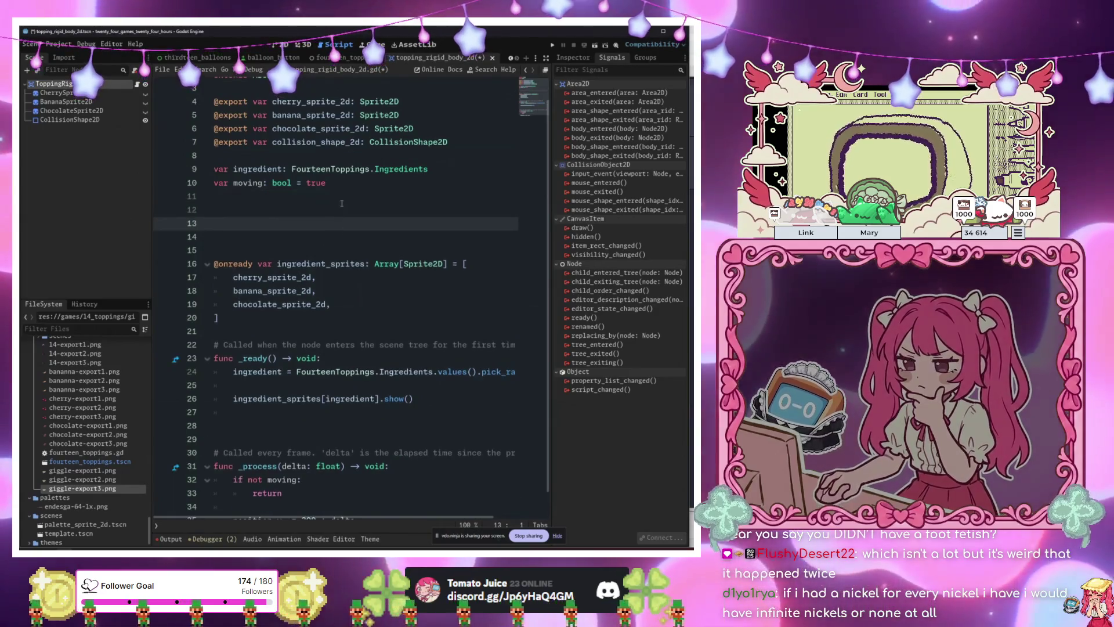
text(var)
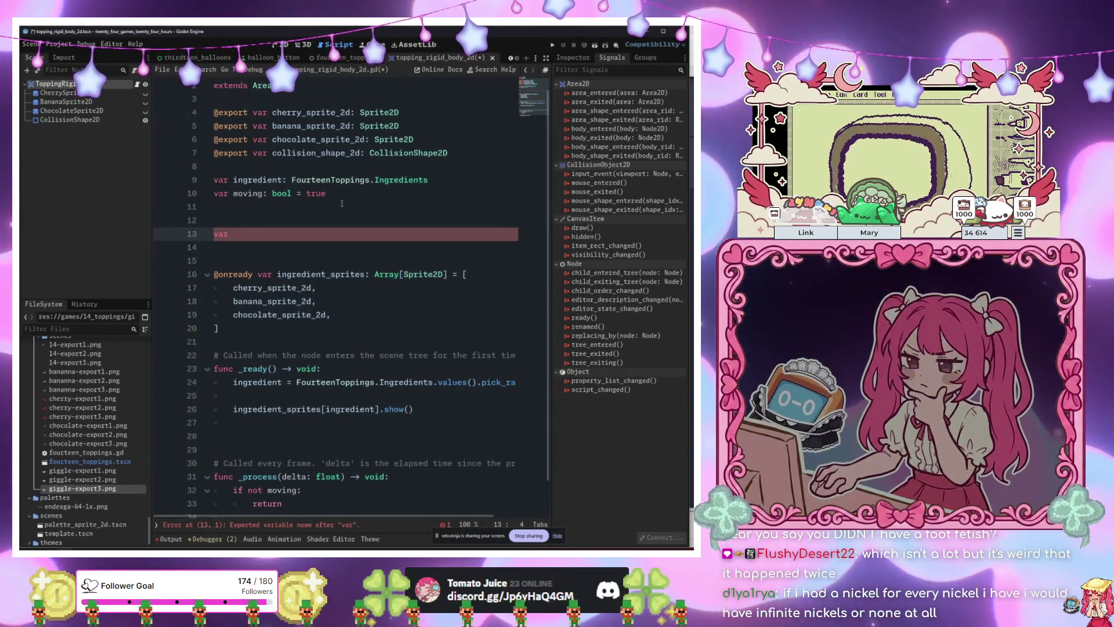
text( additional_y_p)
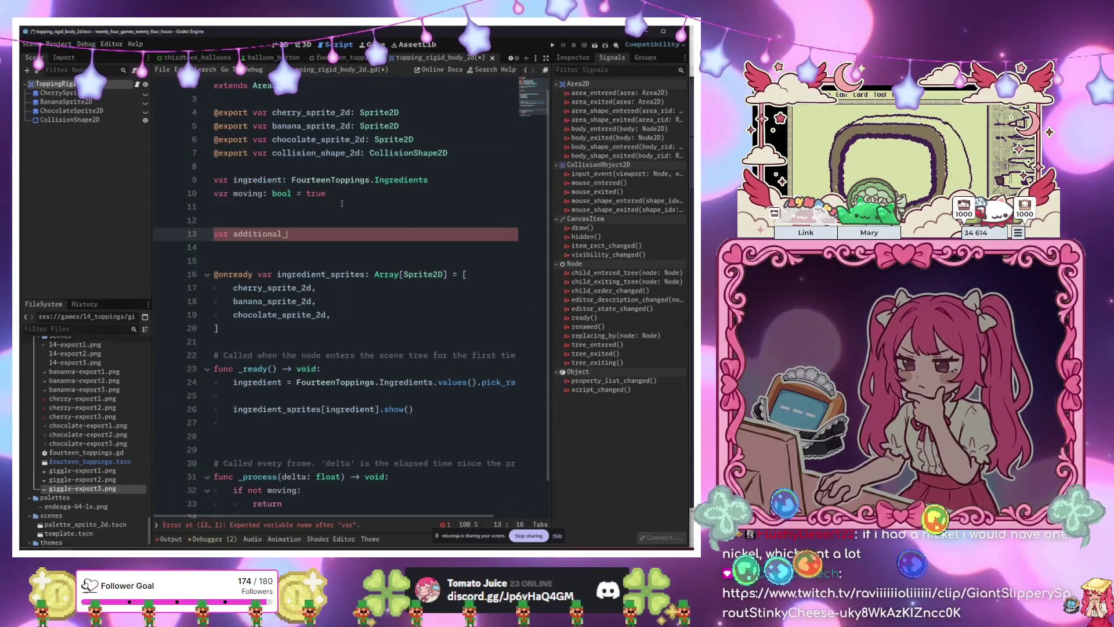
key(BackSpace)
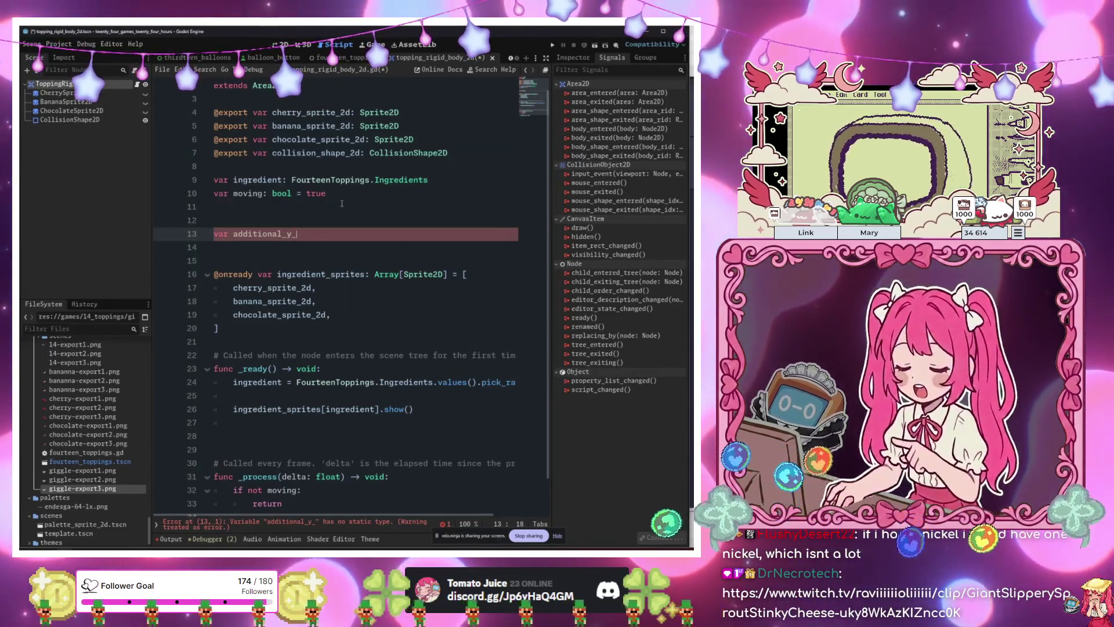
text(movement: float = )
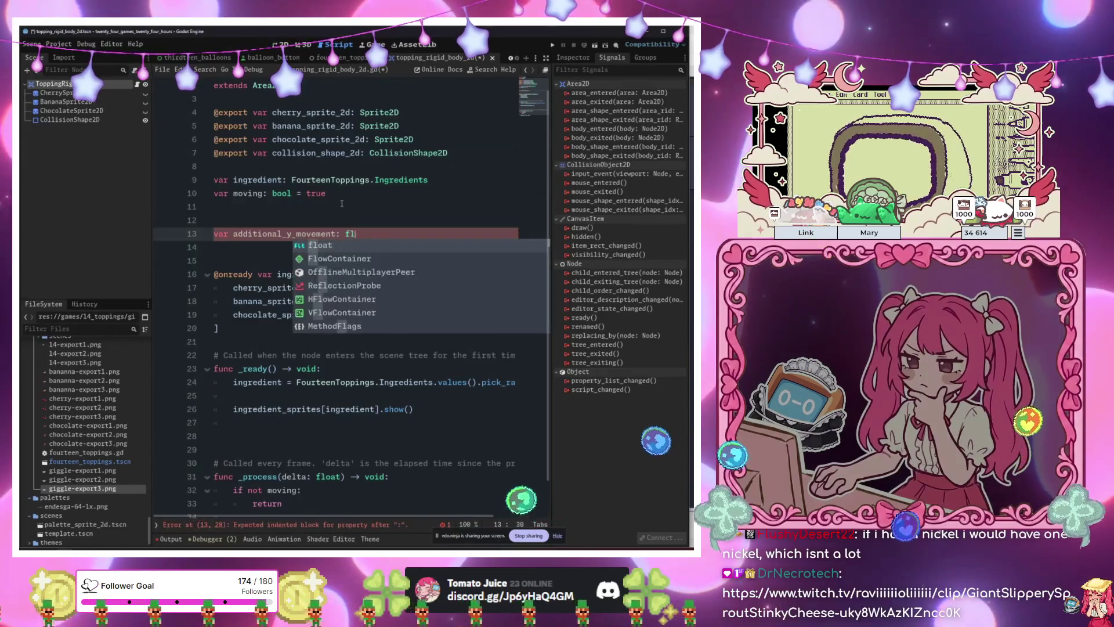
text(20)
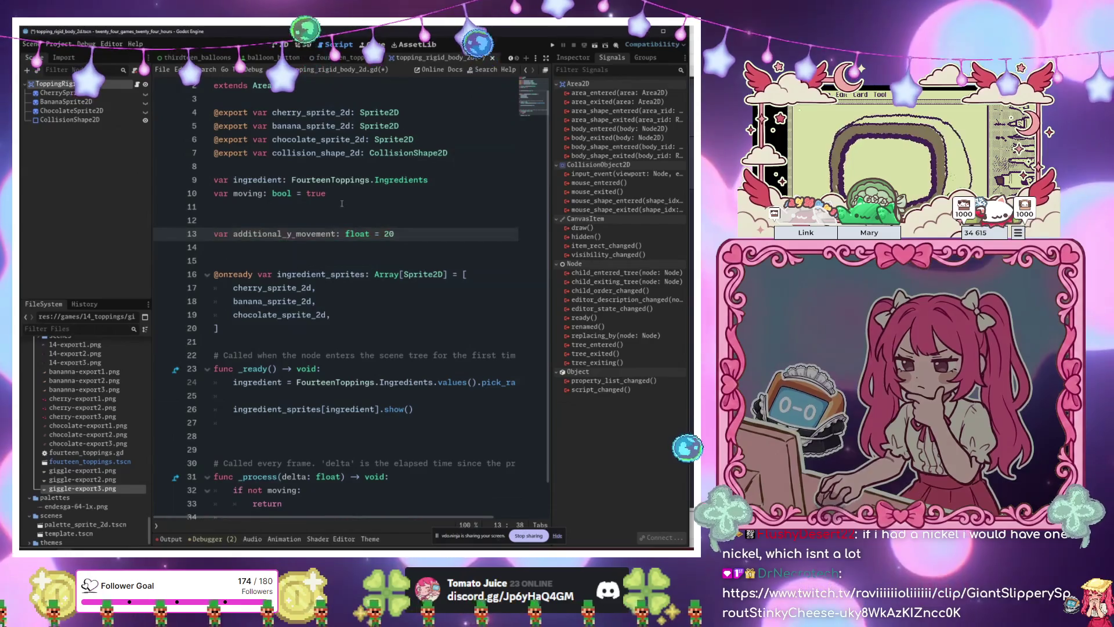
- Fix the parentheses on line 35 to include additional_y_movement in the position update
scroll(336, 377, down, 1)
click(330, 483)
click(316, 493)
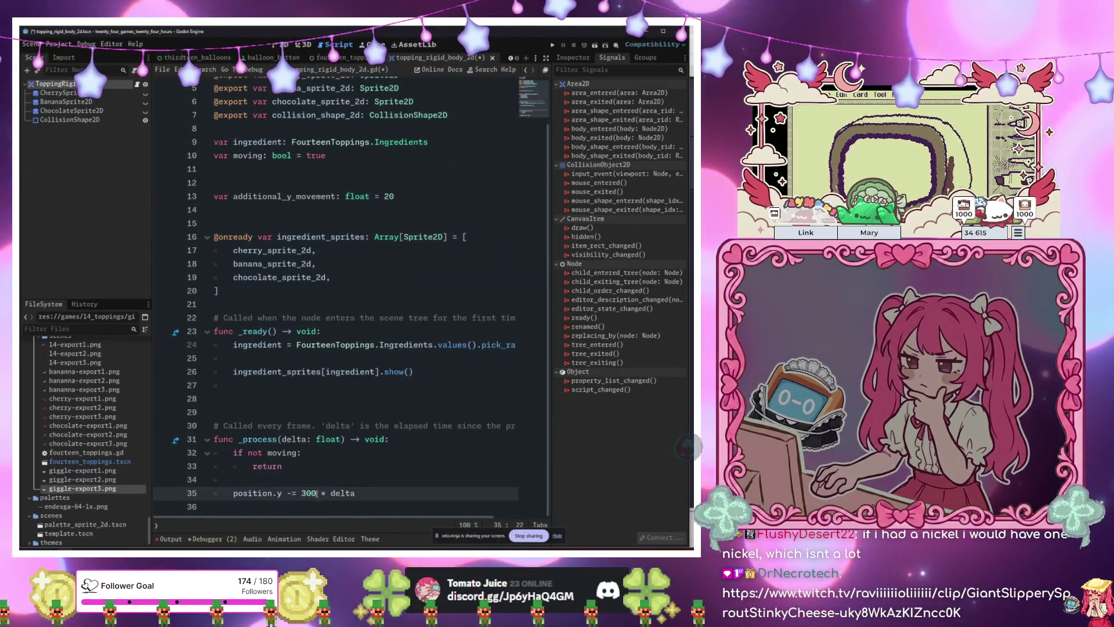
key(Return)
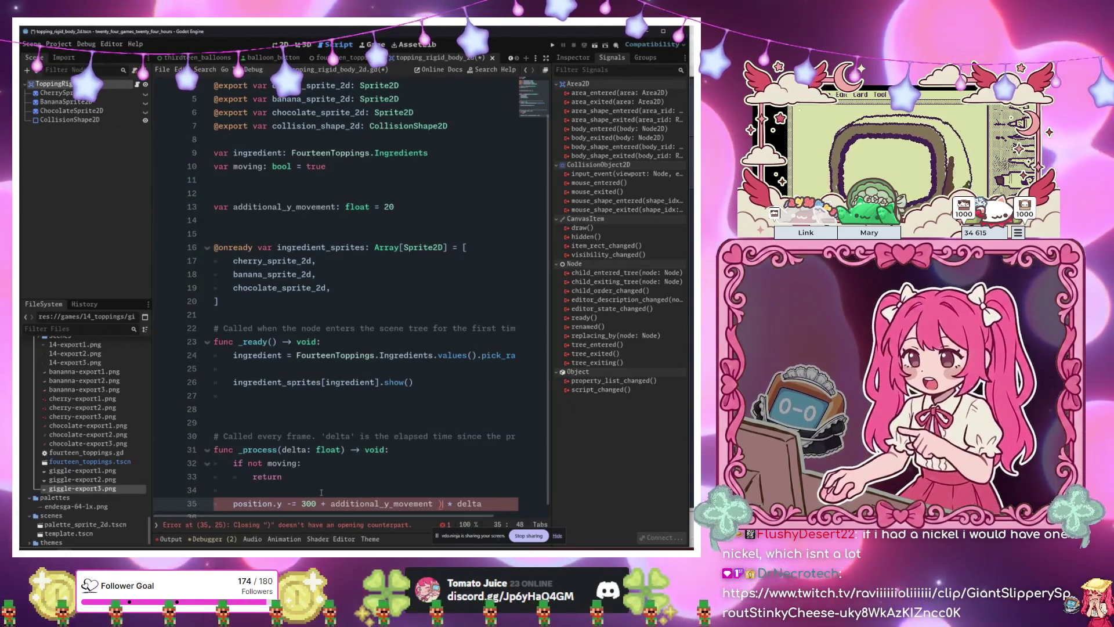
text(()
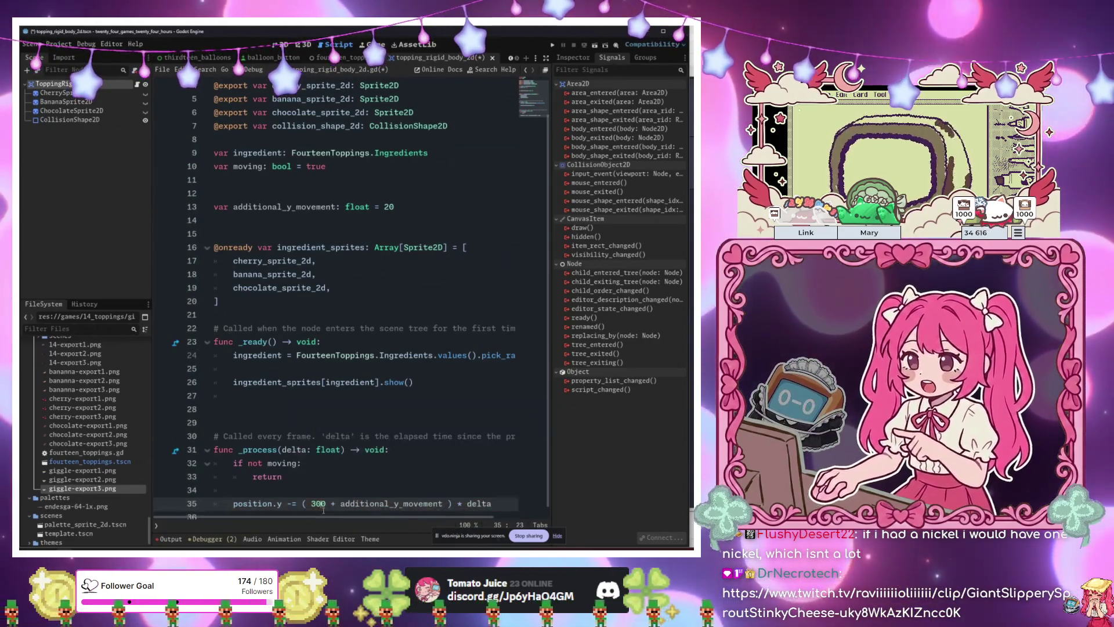
- Add 'additional_y_movement += 10 * delta' on line 36 and save the script
click(324, 511)
scroll(324, 510, down, 2)
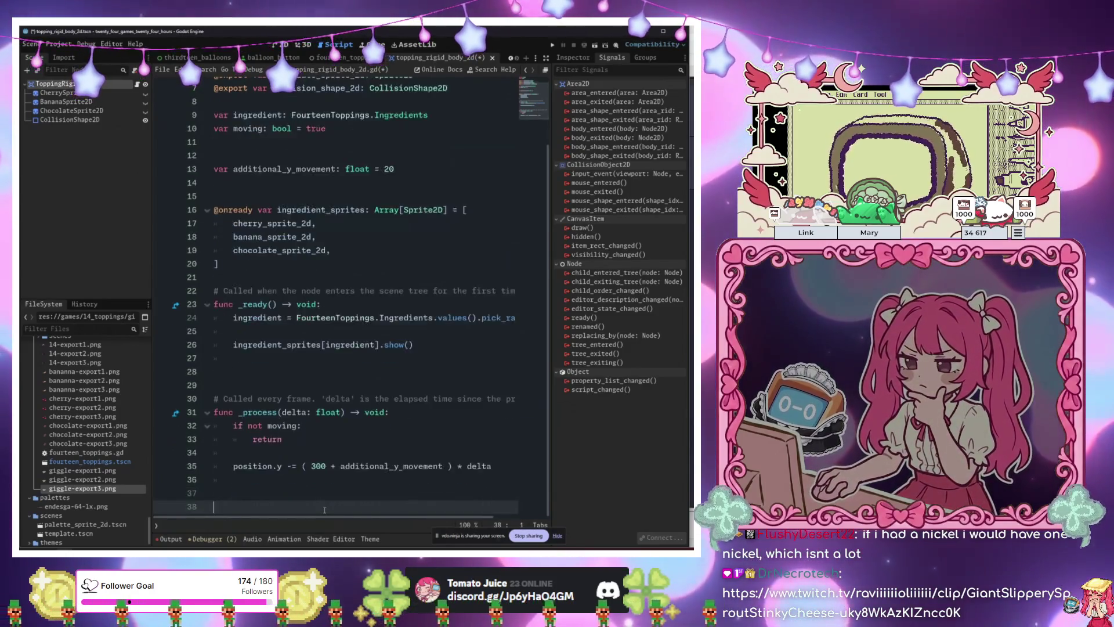
key(BackSpace)
text(ad)
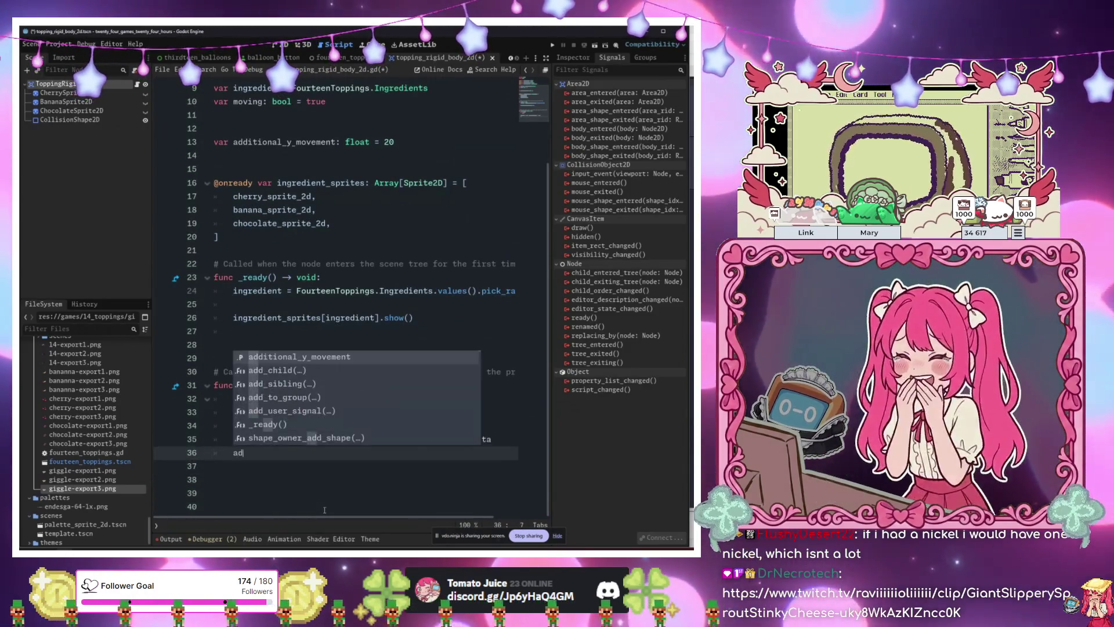
key(BackSpace)
scroll(325, 510, up, 1)
text(additional_y_movement +)
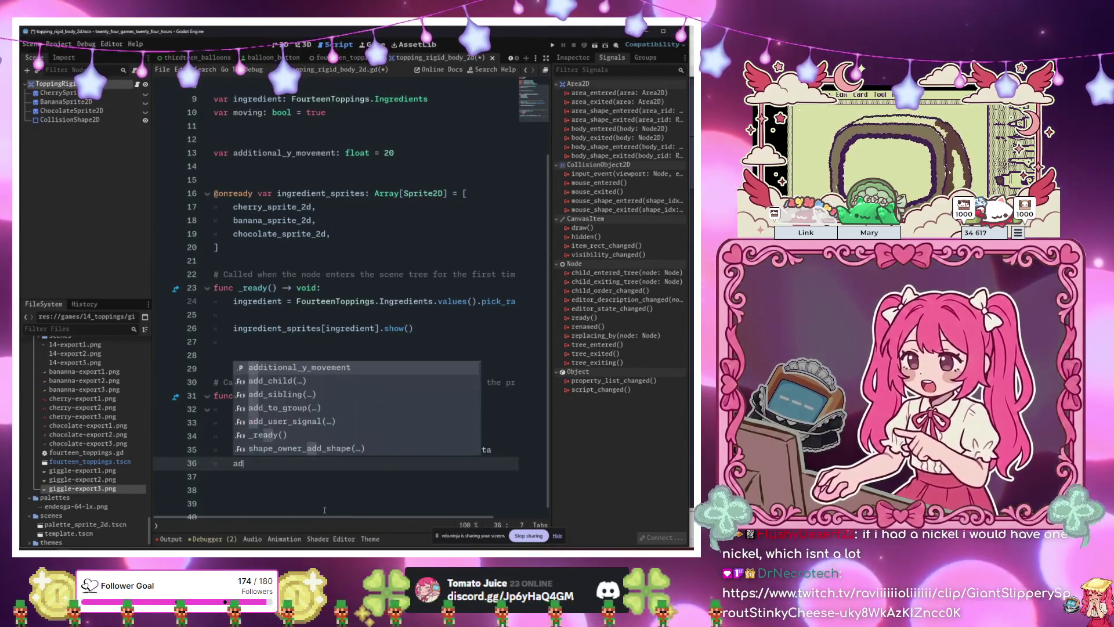
text(= 10 !*)
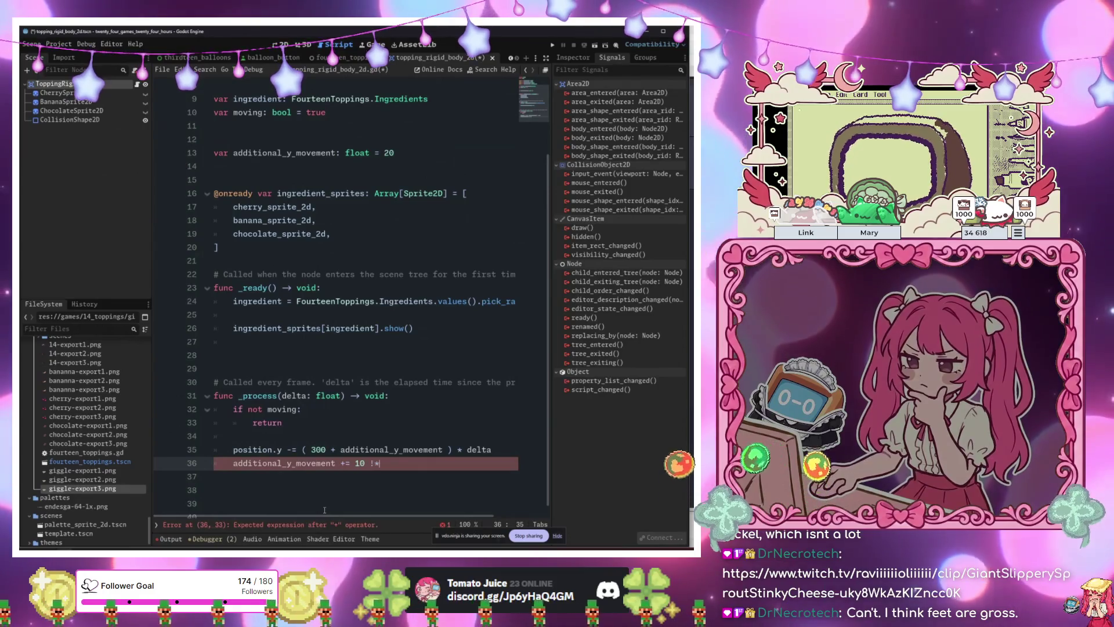
key(BackSpace)
text(* )
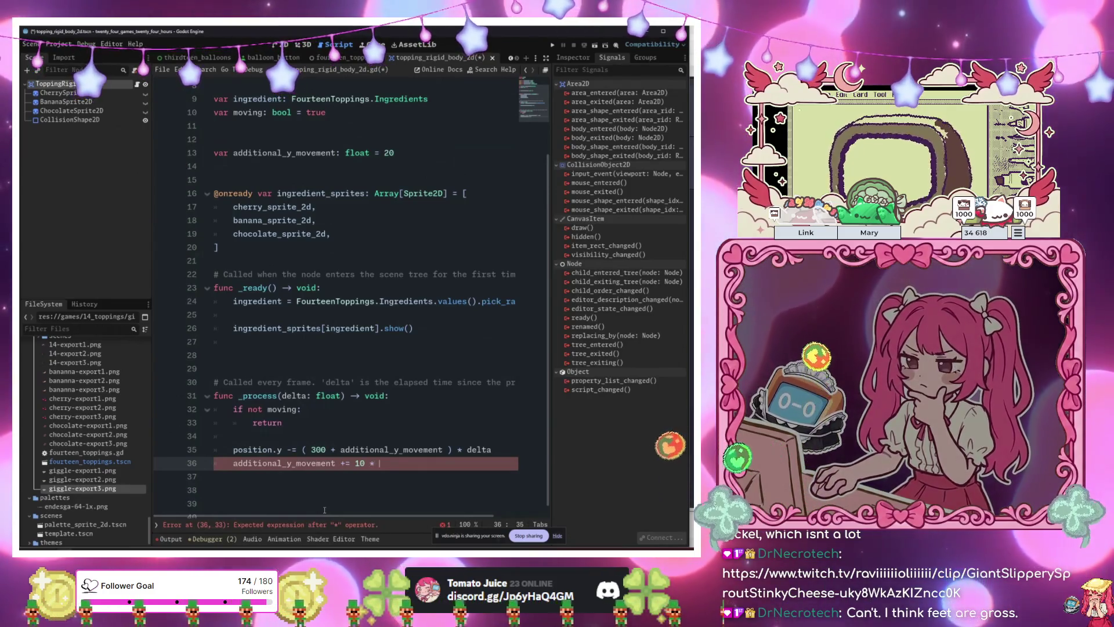
text(delta)
click(346, 235)
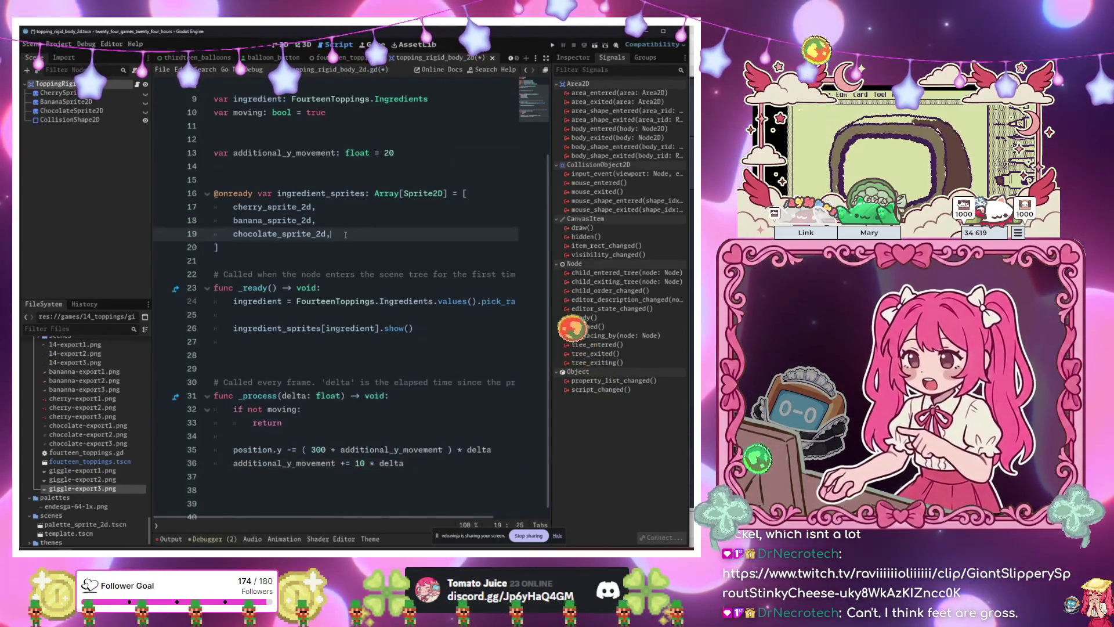
scroll(345, 235, up, 3)
key(ctrl+s)
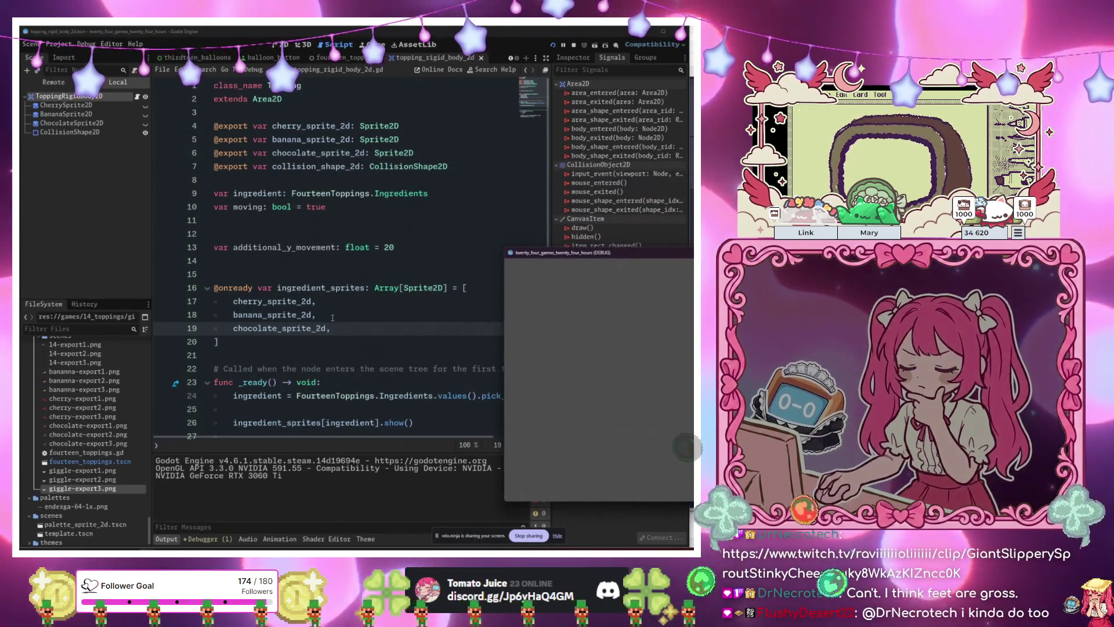
- Change '-=' to '+=' on the position.y line, rerun the game to check, then close it
scroll(332, 318, down, 4)
click(337, 359)
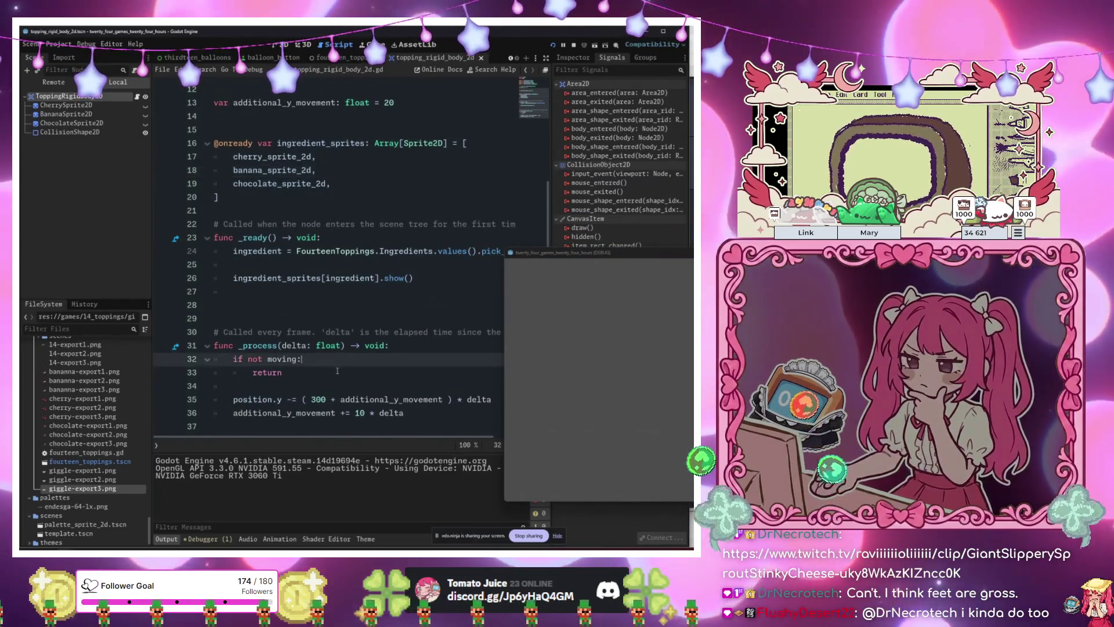
click(347, 399)
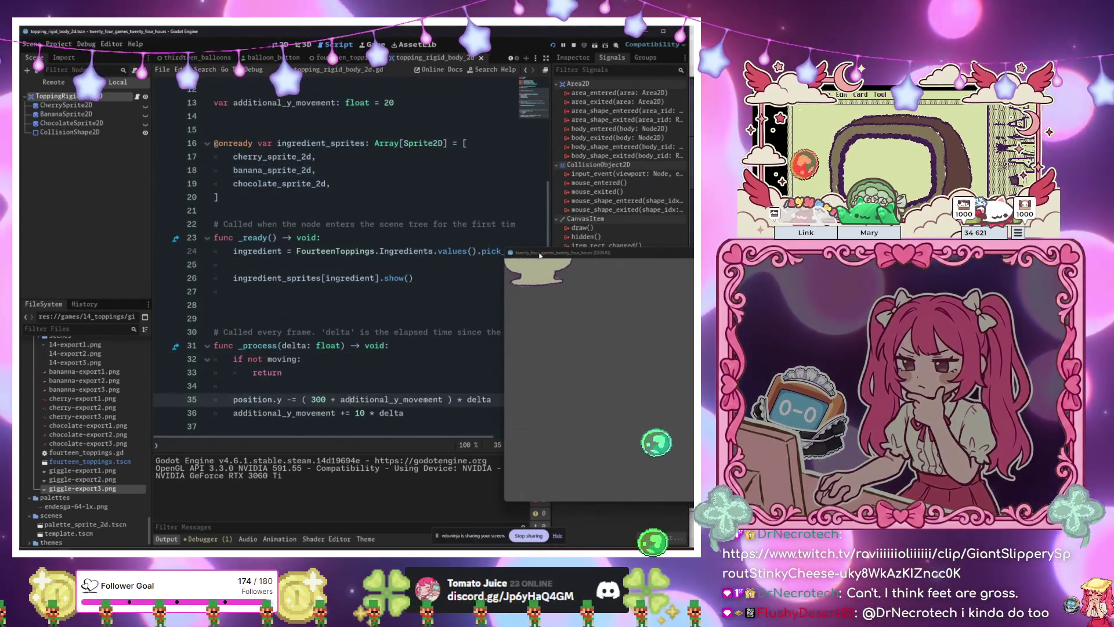
drag(540, 255, 636, 372)
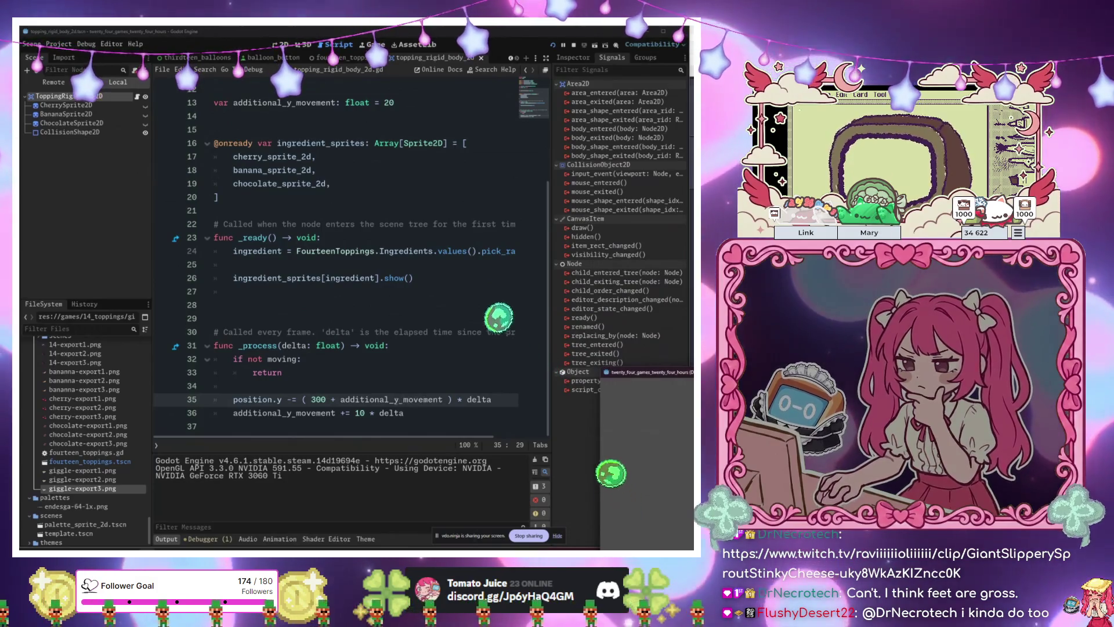
click(292, 399)
key(BackSpace)
text(+)
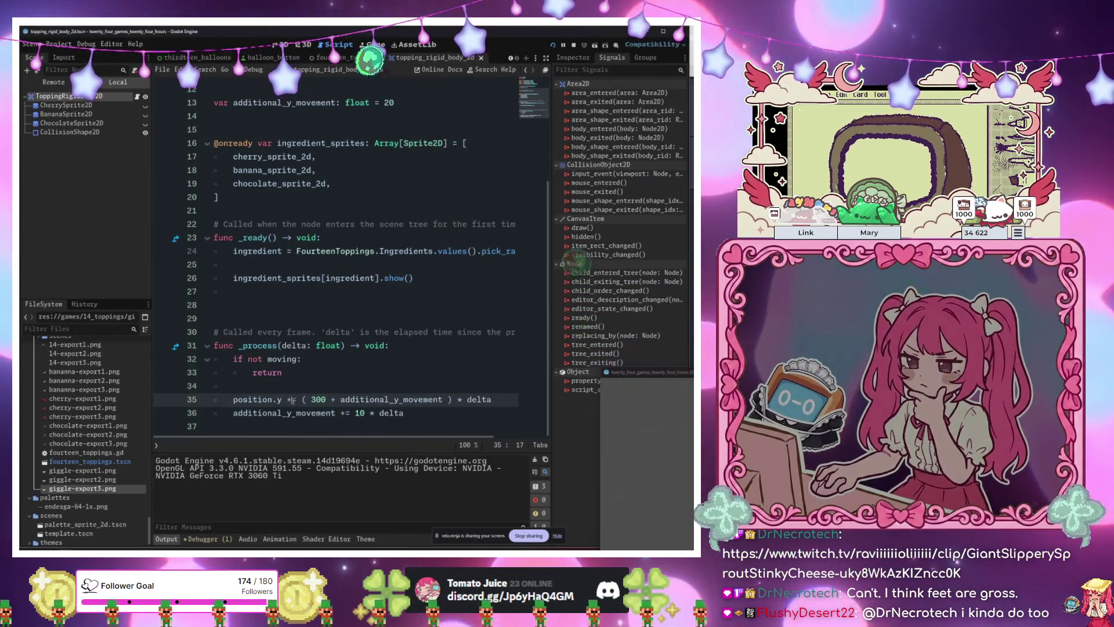
click(370, 399)
key(F5)
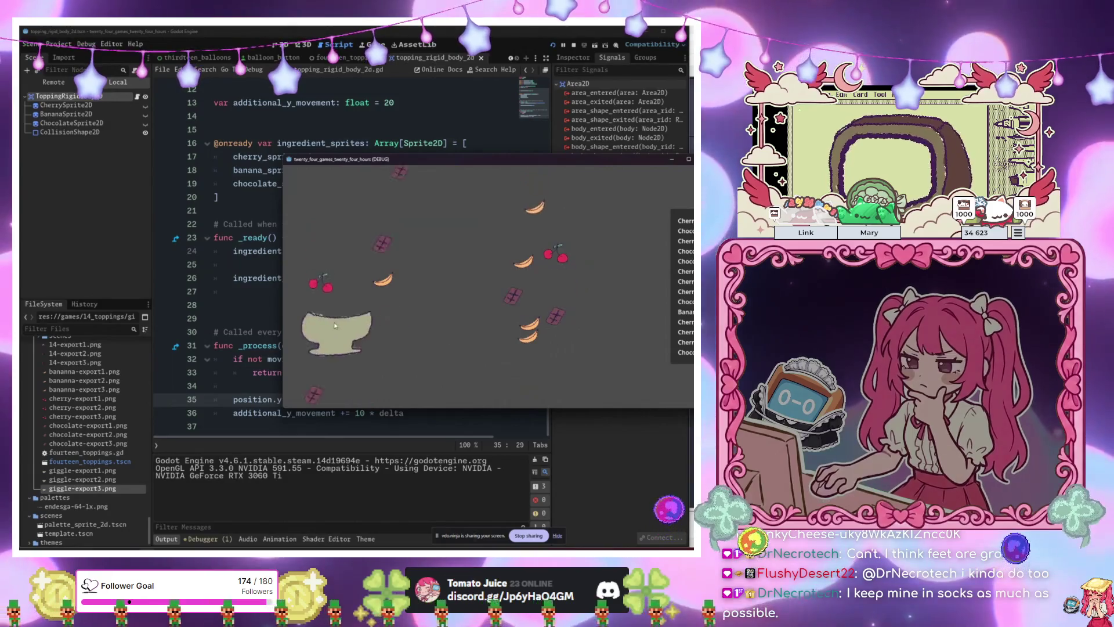
key(F8)
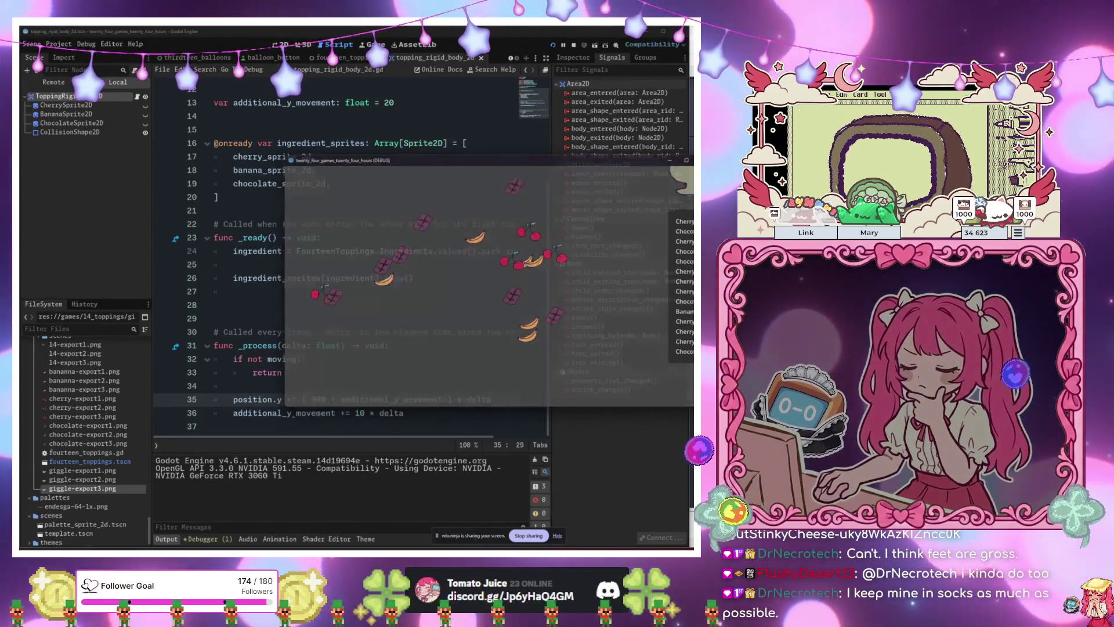
- Put the caret after 'return' on line 33, under 'if not moving:'
click(398, 493)
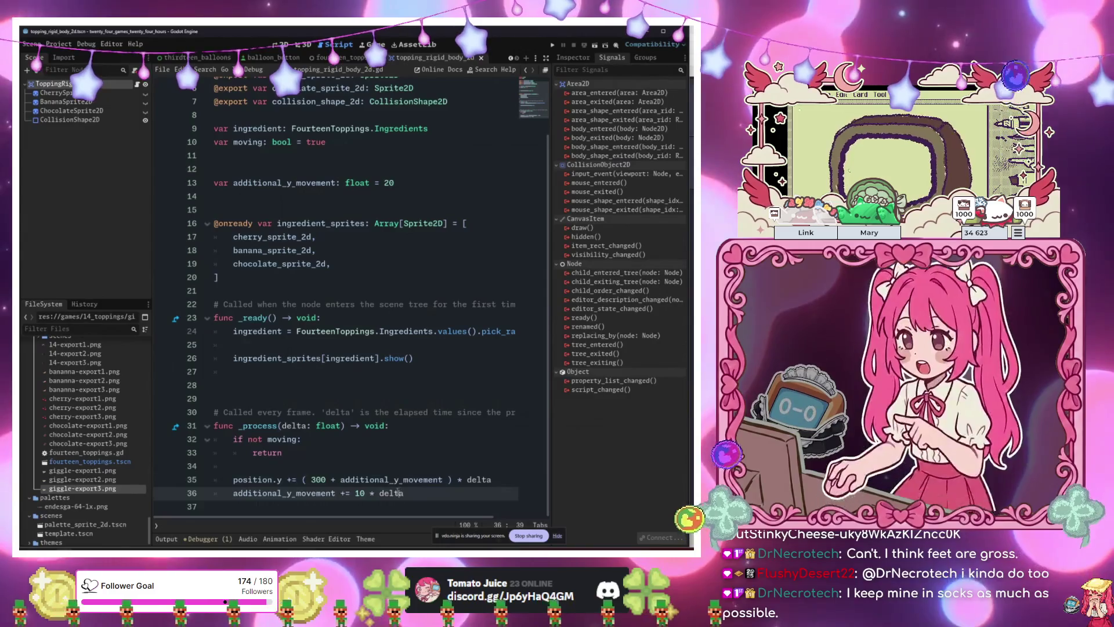
click(380, 481)
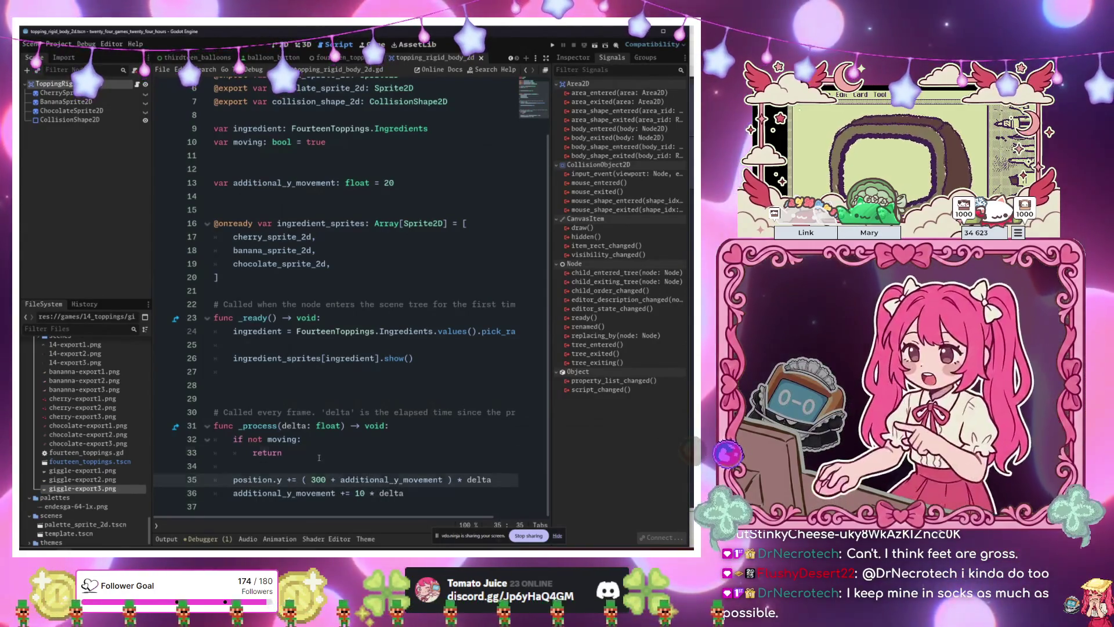
click(312, 458)
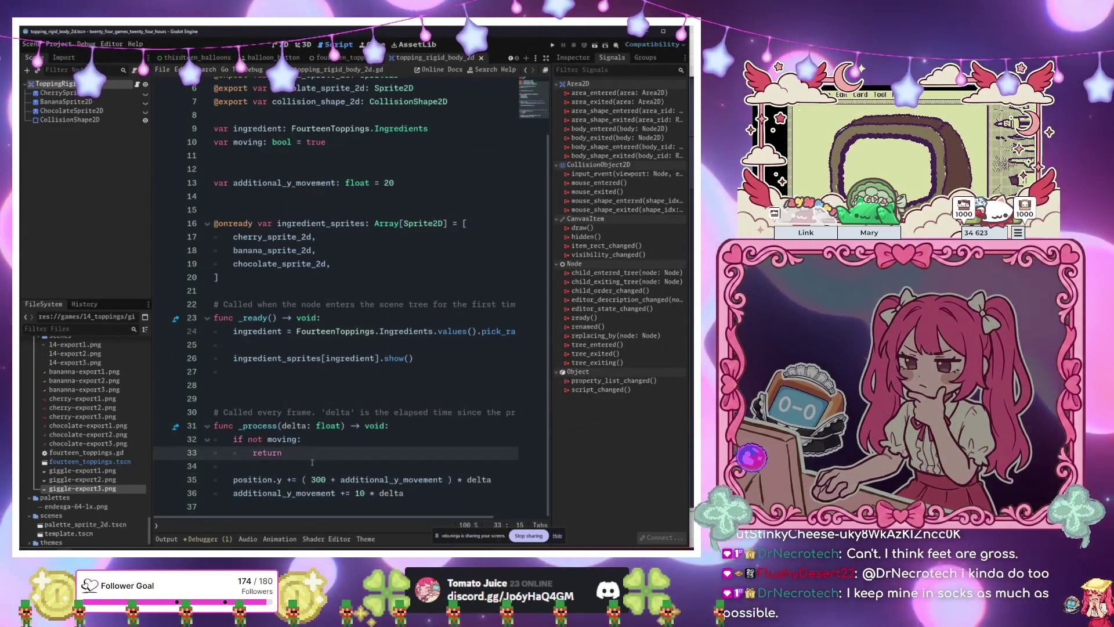
click(330, 440)
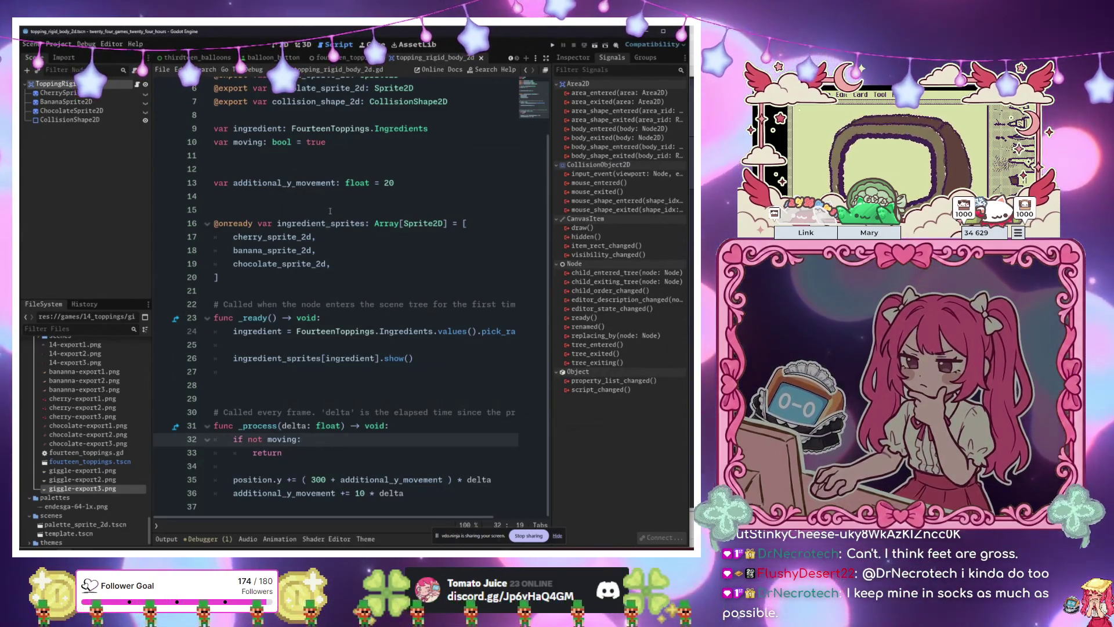
click(330, 210)
click(357, 198)
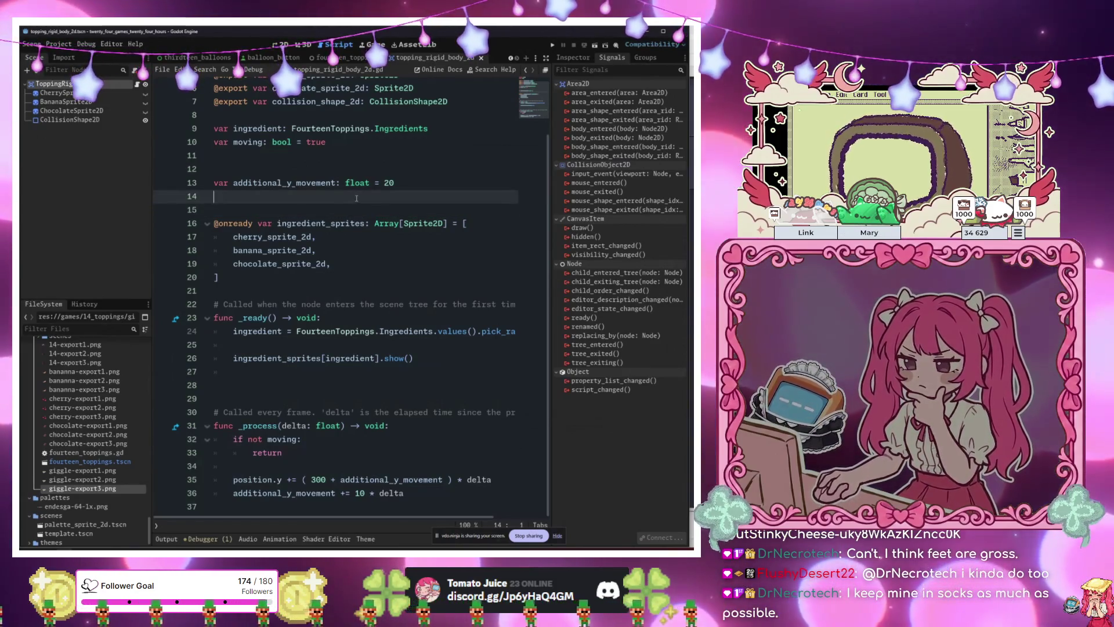
key(Up)
key(Up)
key(Up)
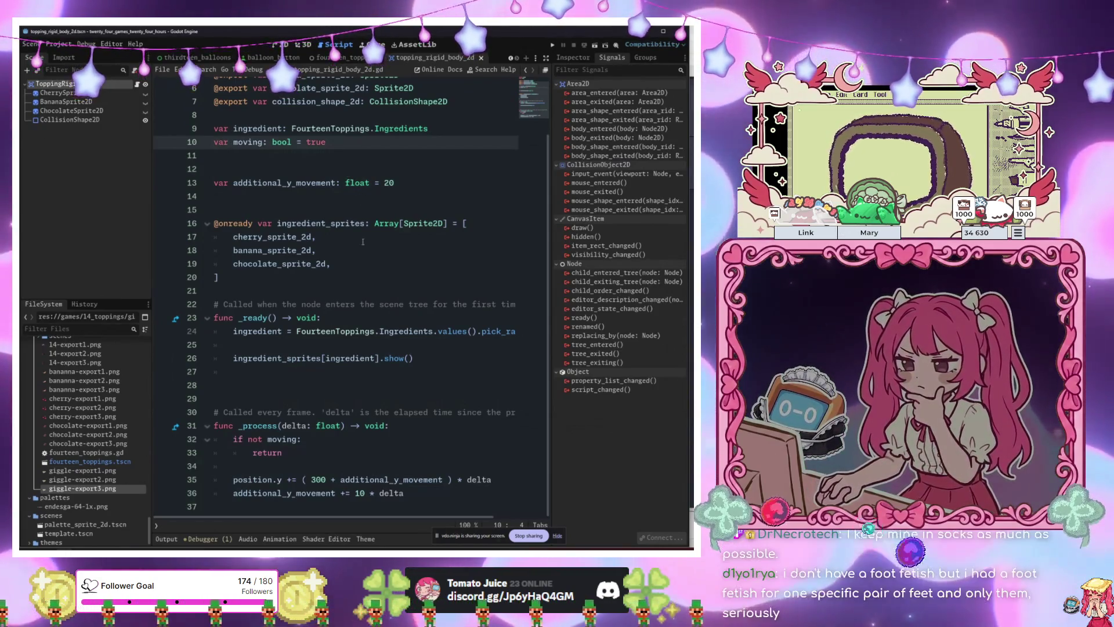
click(369, 451)
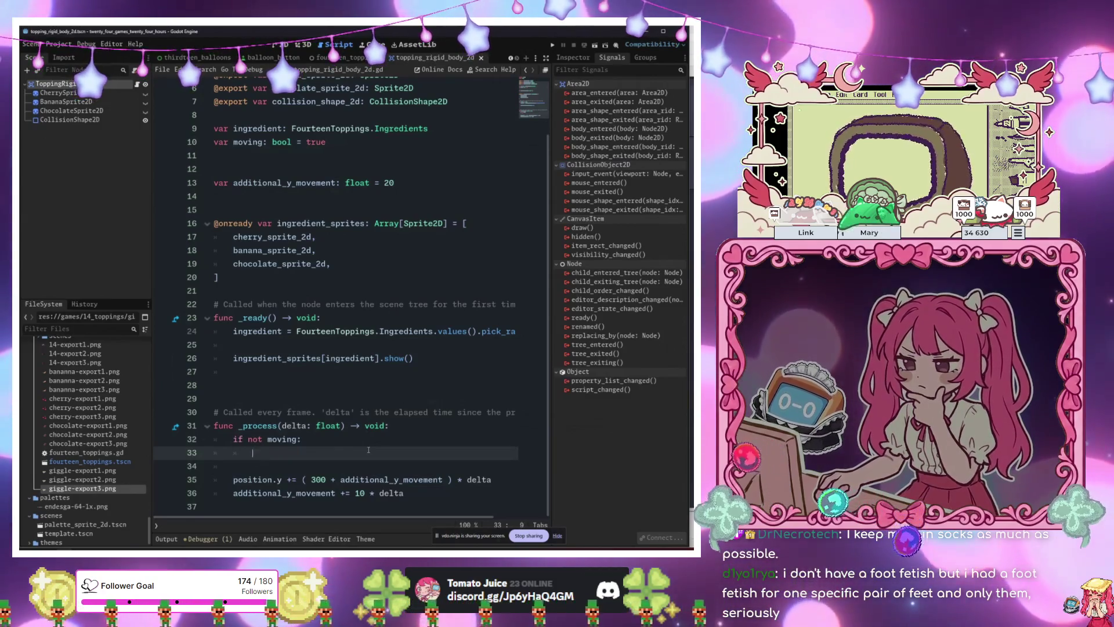
- Replace the return with an attach() call and declare a new void function at the script end
key(BackSpace)
key(BackSpace)
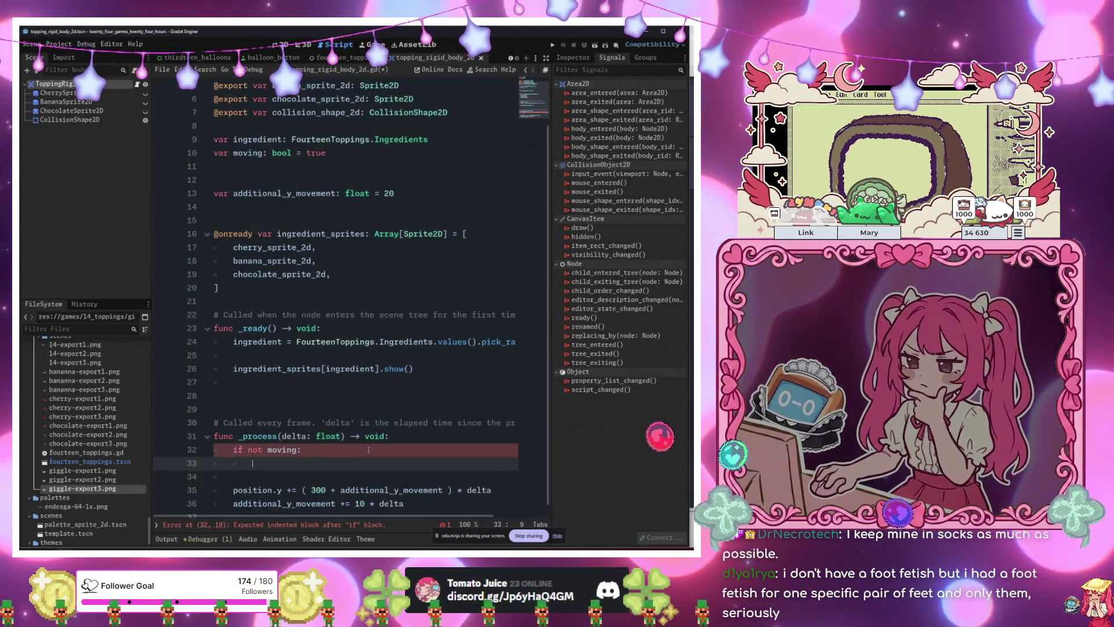
text(attach())
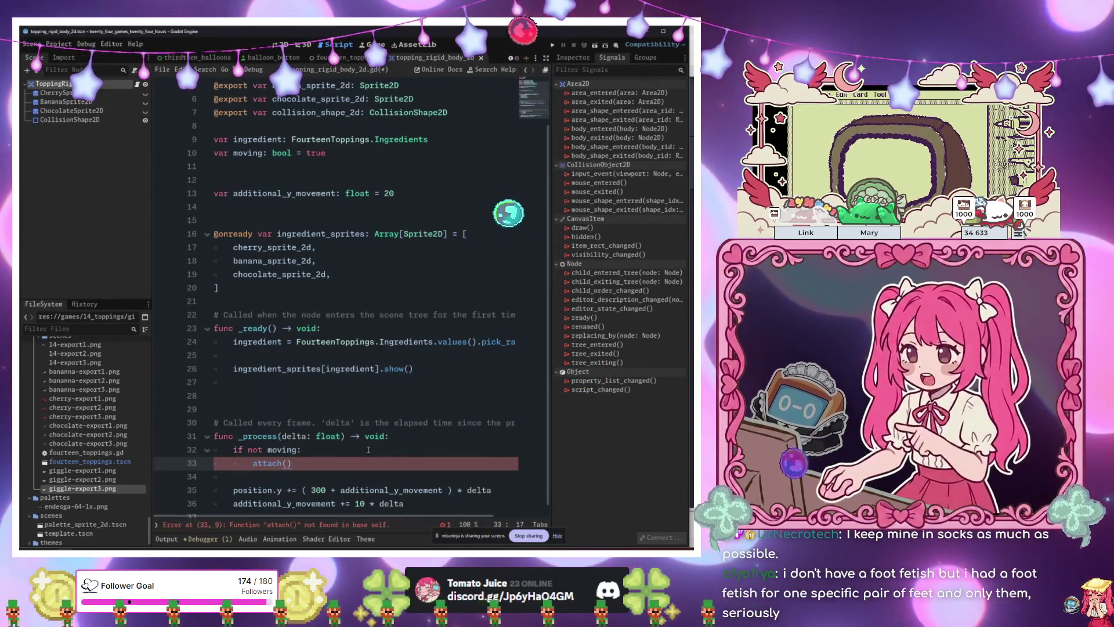
scroll(414, 487, down, 1)
click(414, 486)
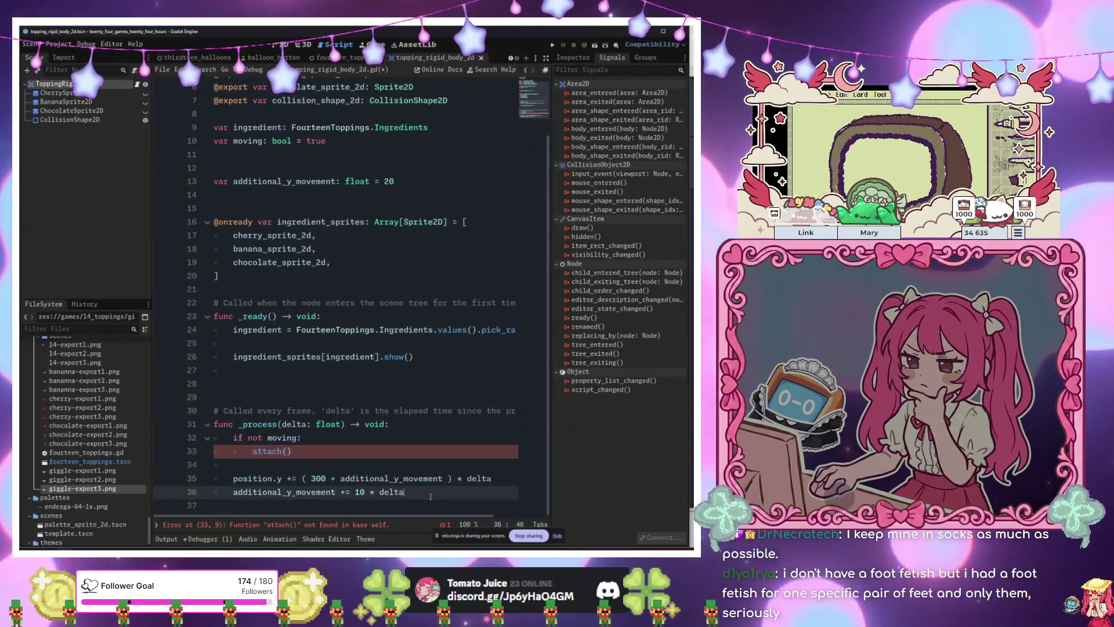
key(Down)
key(Down)
key(Down)
key(Up)
text(func attack() -)
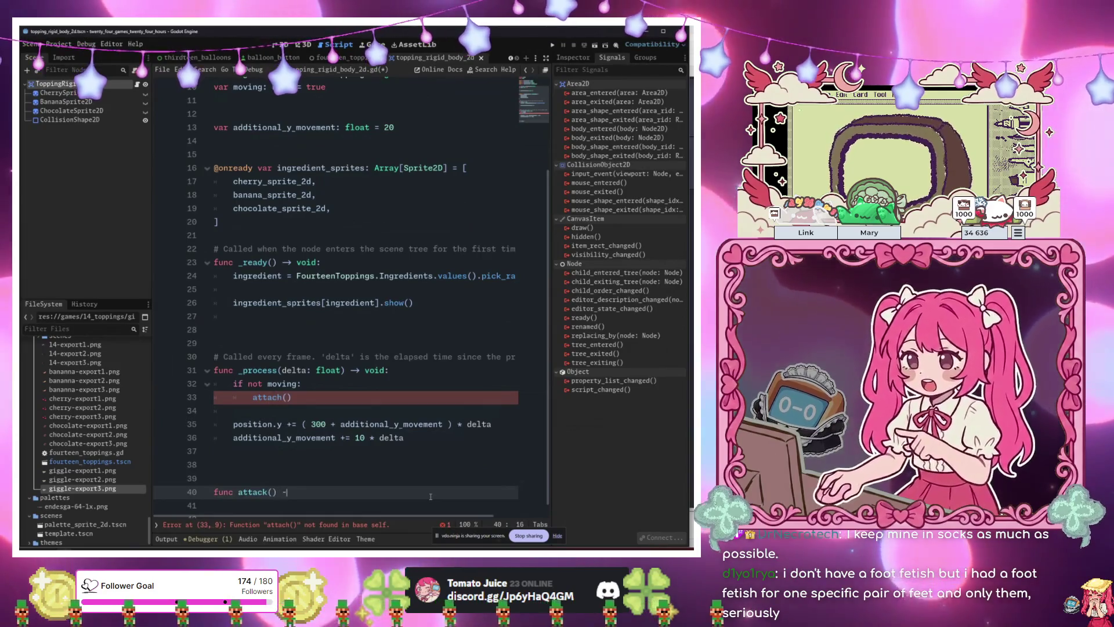
text(> void:)
key(Return)
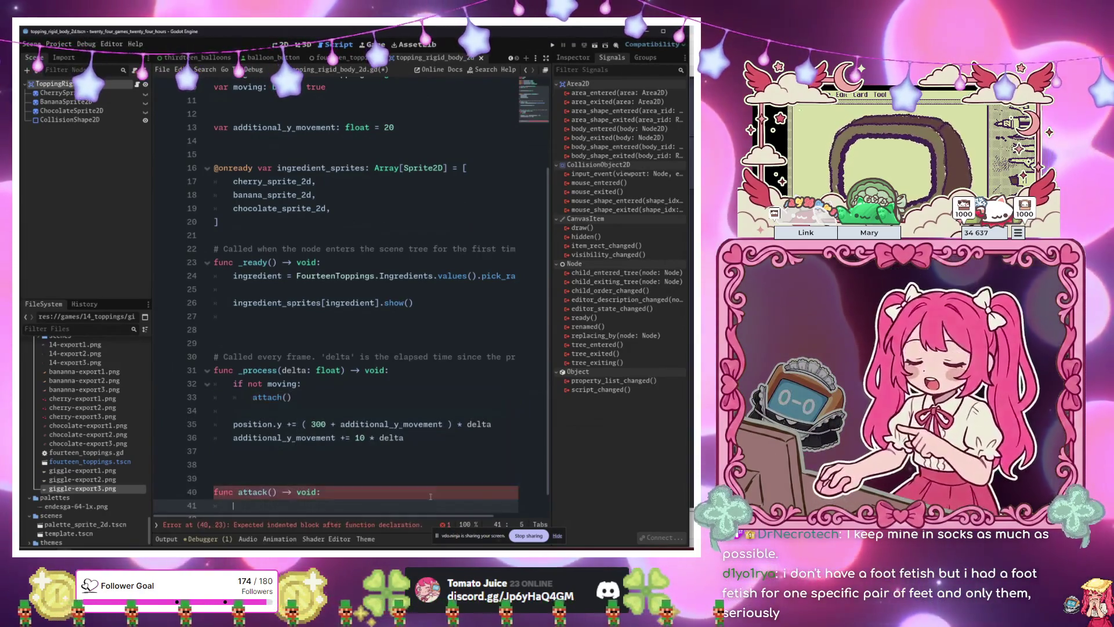
- Name the function attach and begin its body with a 'position' line
key(Up)
key(Right)
key(Right)
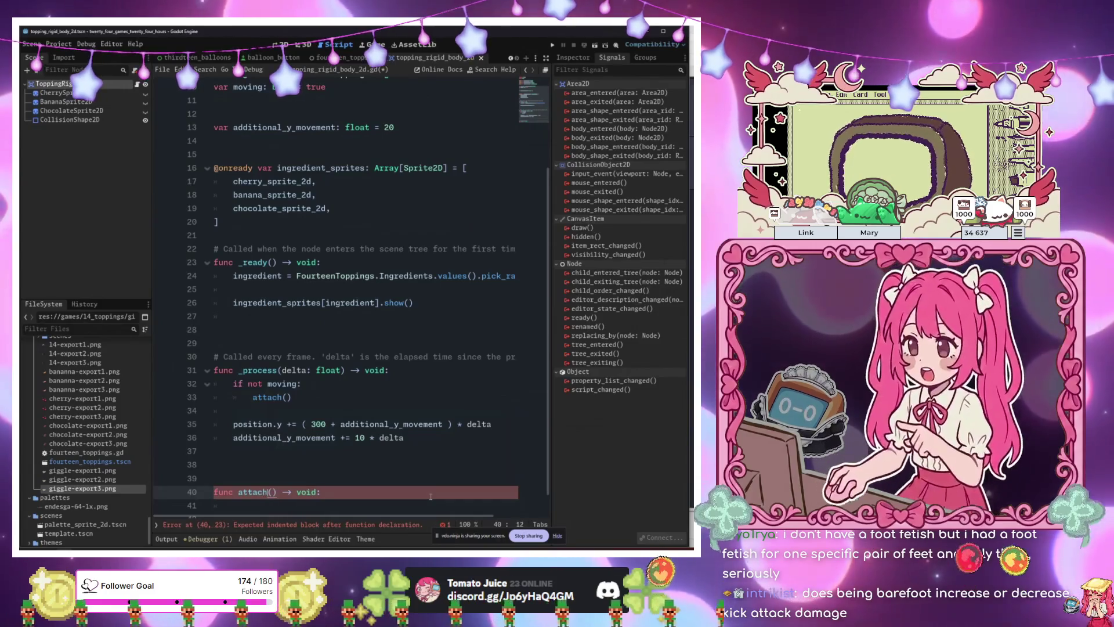
key(Down)
text(position)
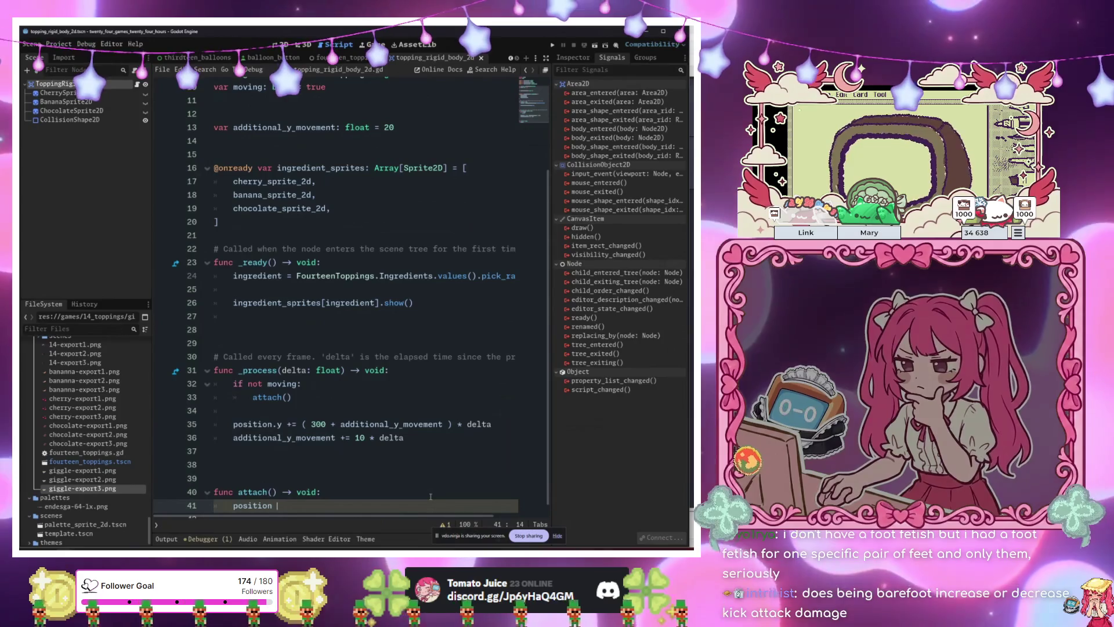
text(=)
key(BackSpace)
key(BackSpace)
key(BackSpace)
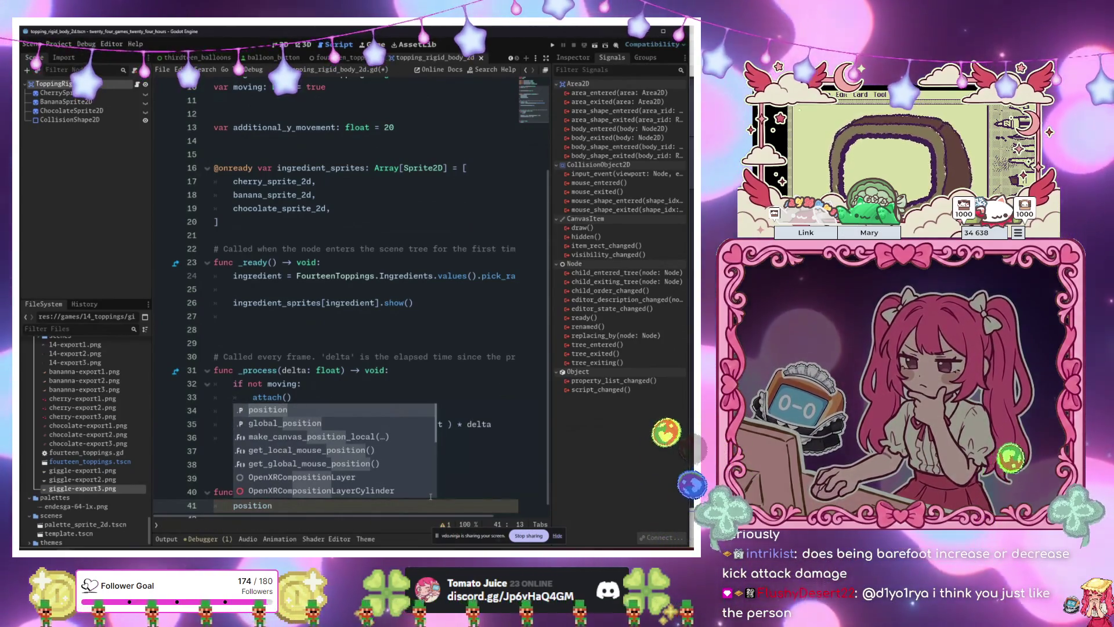
key(Escape)
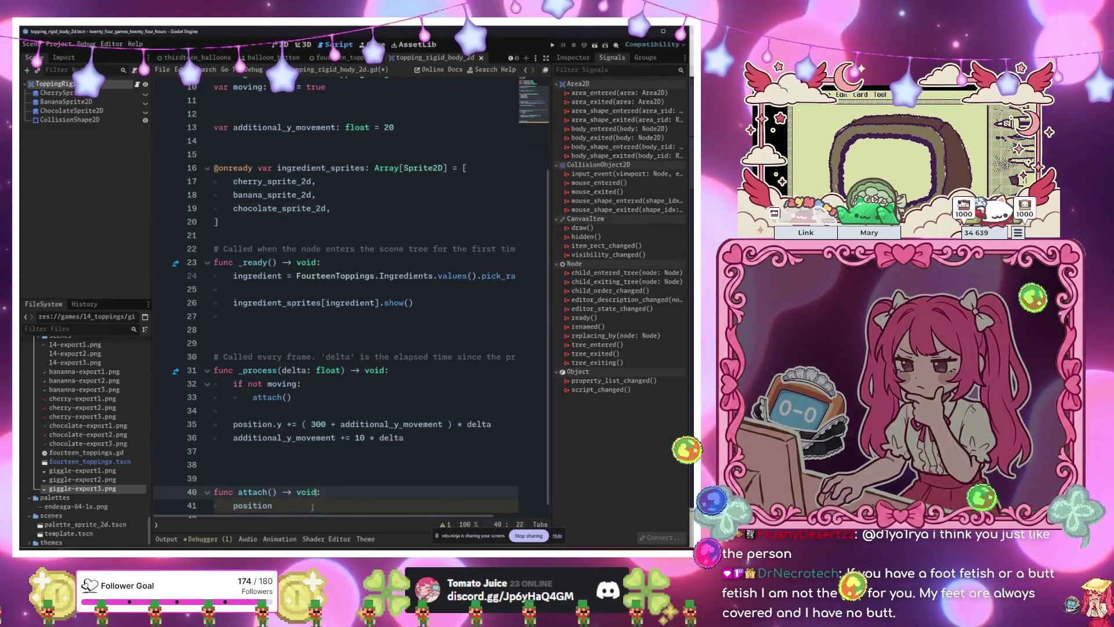
scroll(315, 429, up, 3)
scroll(315, 430, up, 1)
click(294, 229)
- Turn the unfinished distance variable on line 11 into 'var attach_delta: Vector2'
text(var di)
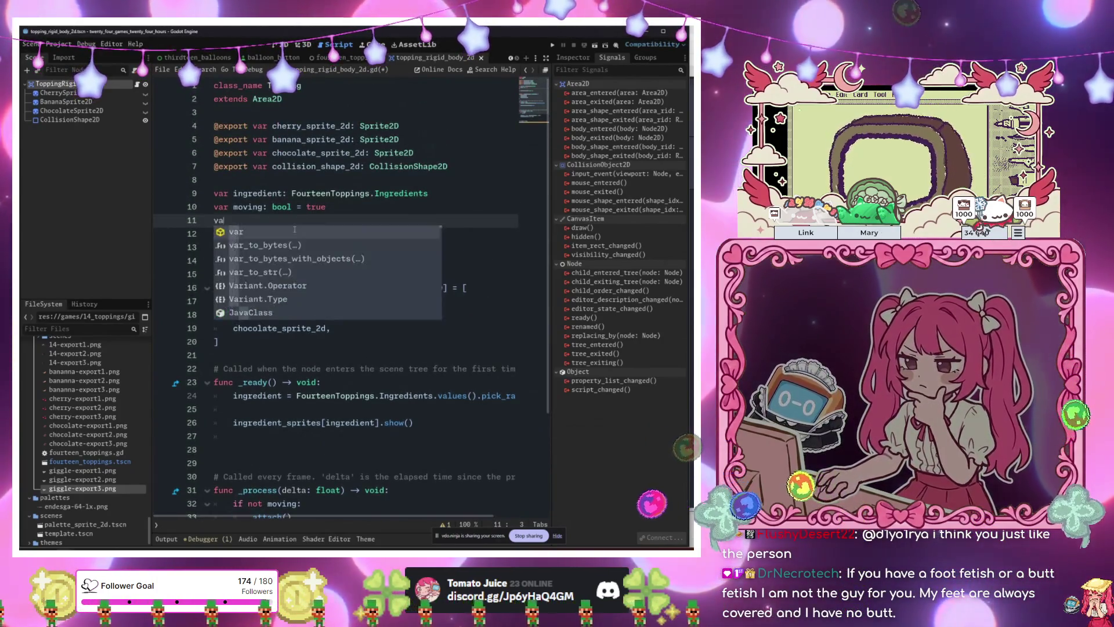
text(stance)
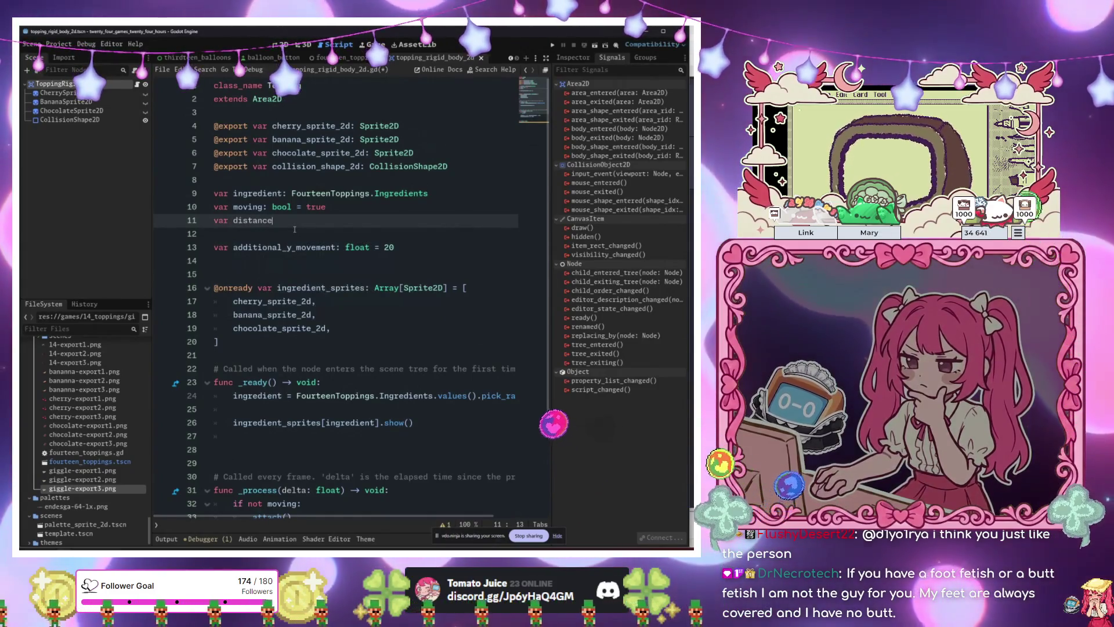
key(BackSpace)
key(BackSpace)
key(BackSpace)
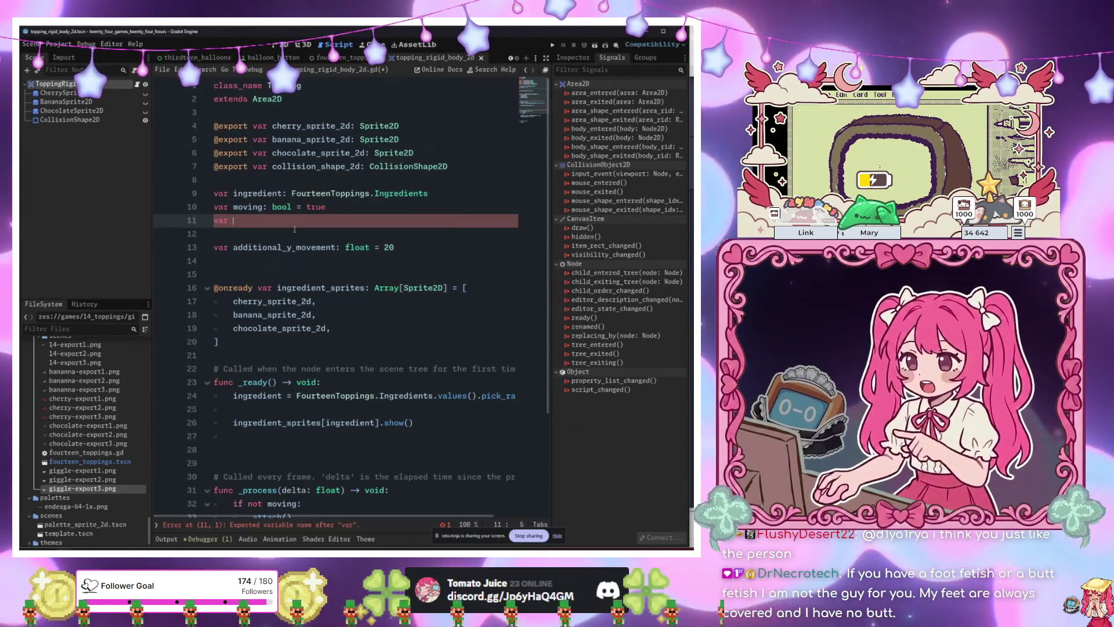
click(294, 230)
scroll(299, 228, down, 3)
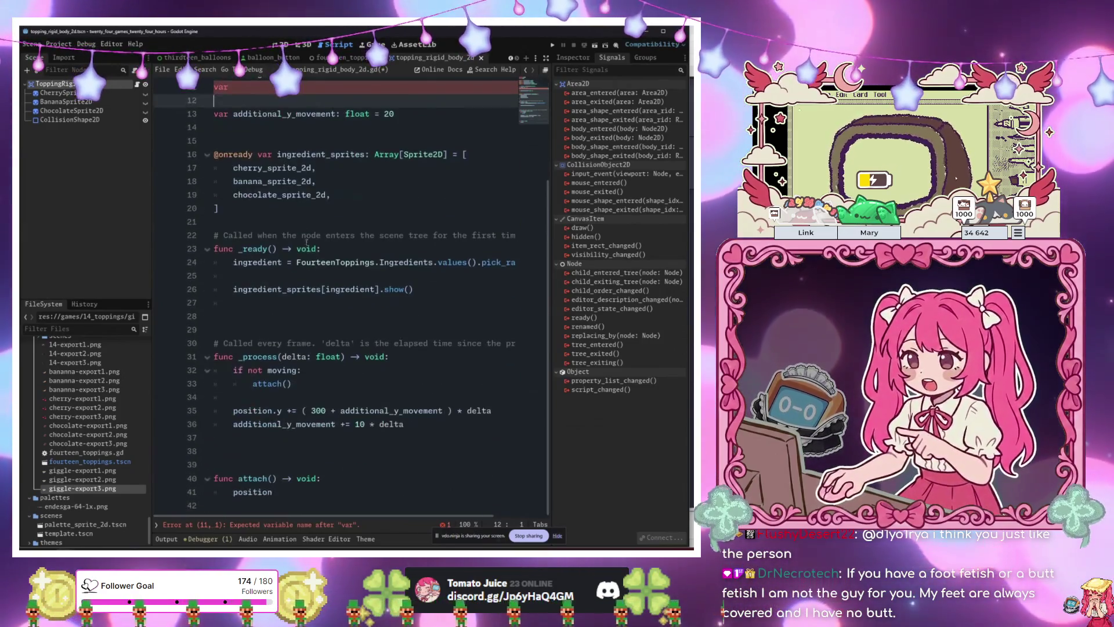
click(334, 490)
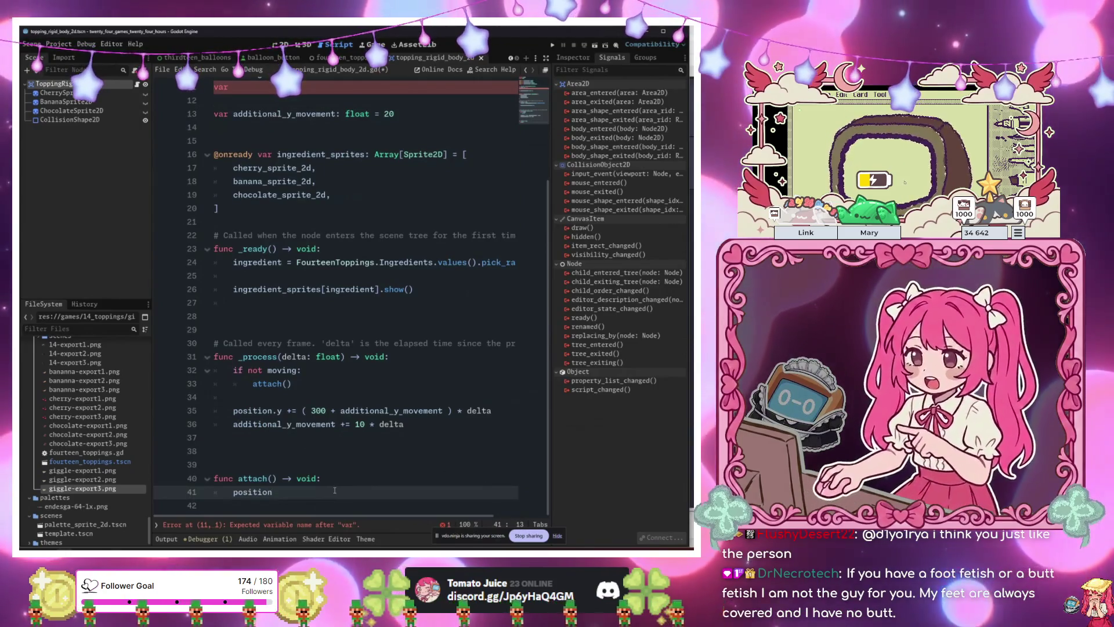
scroll(334, 486, up, 3)
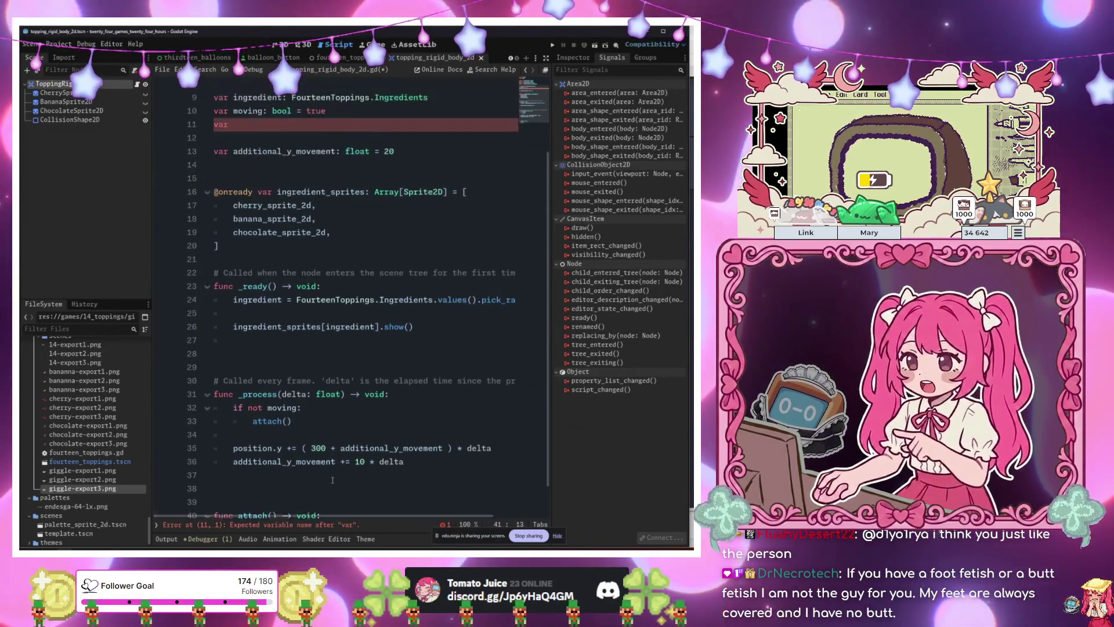
click(296, 212)
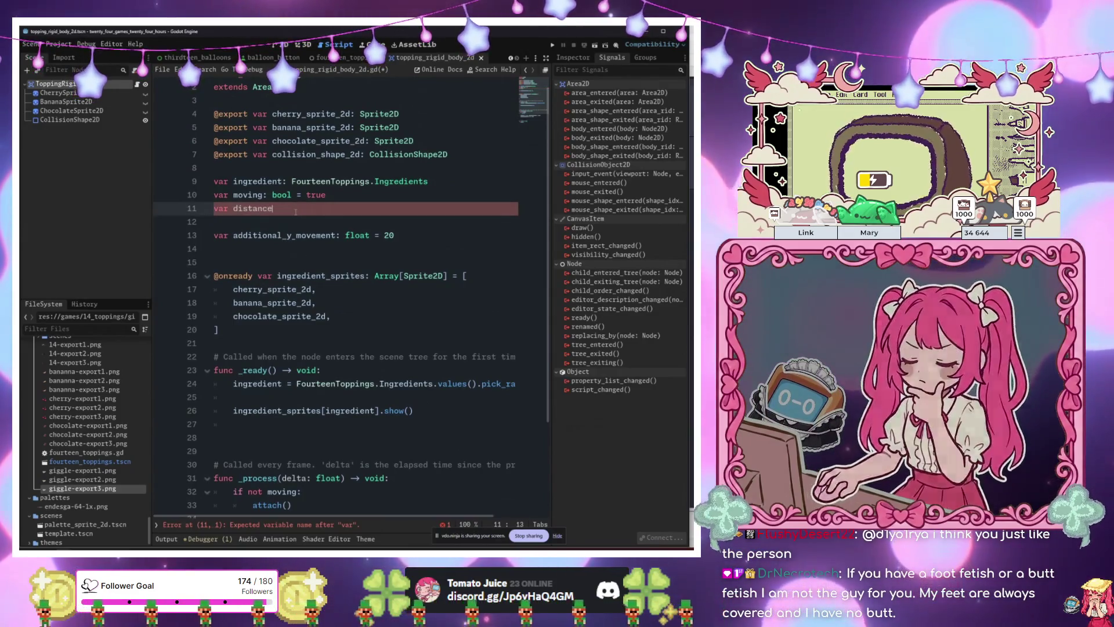
scroll(296, 213, up, 1)
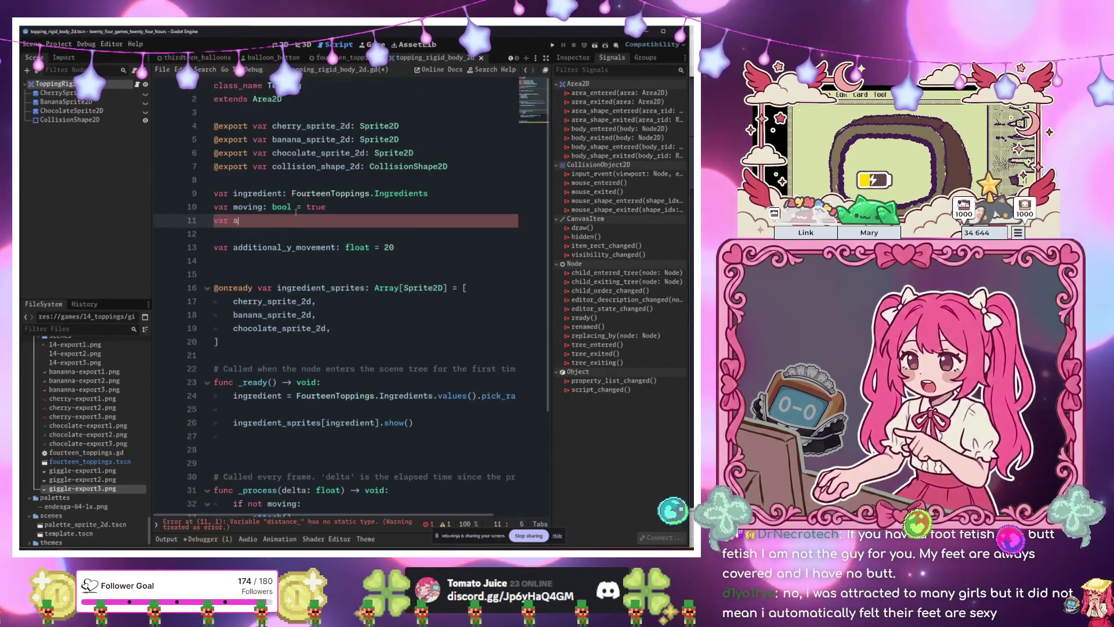
text(_delta: )
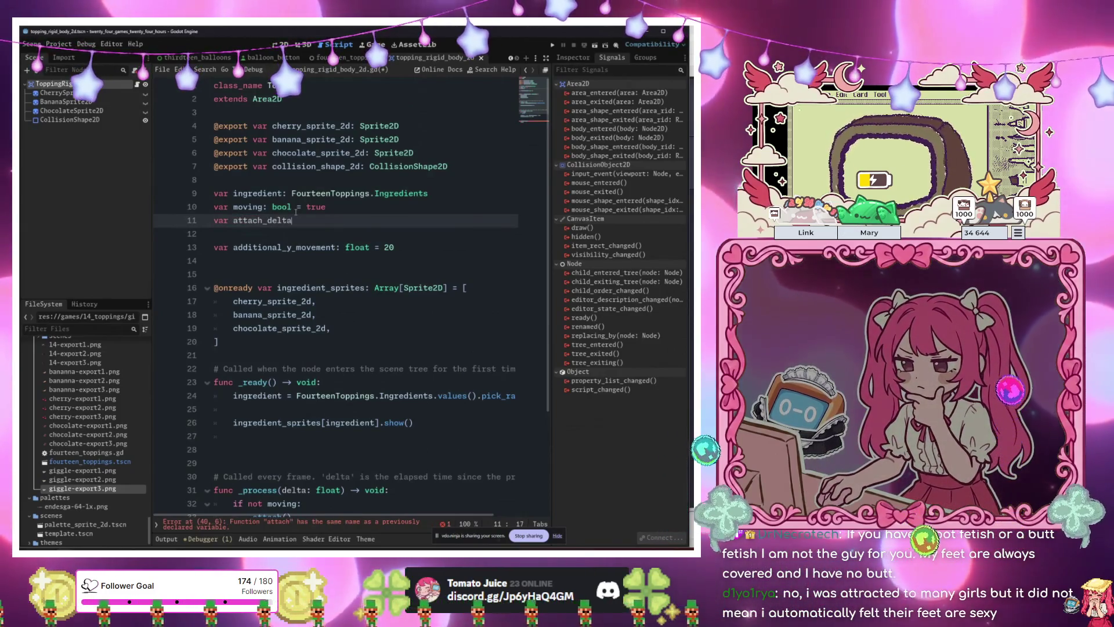
text(Vector2 =)
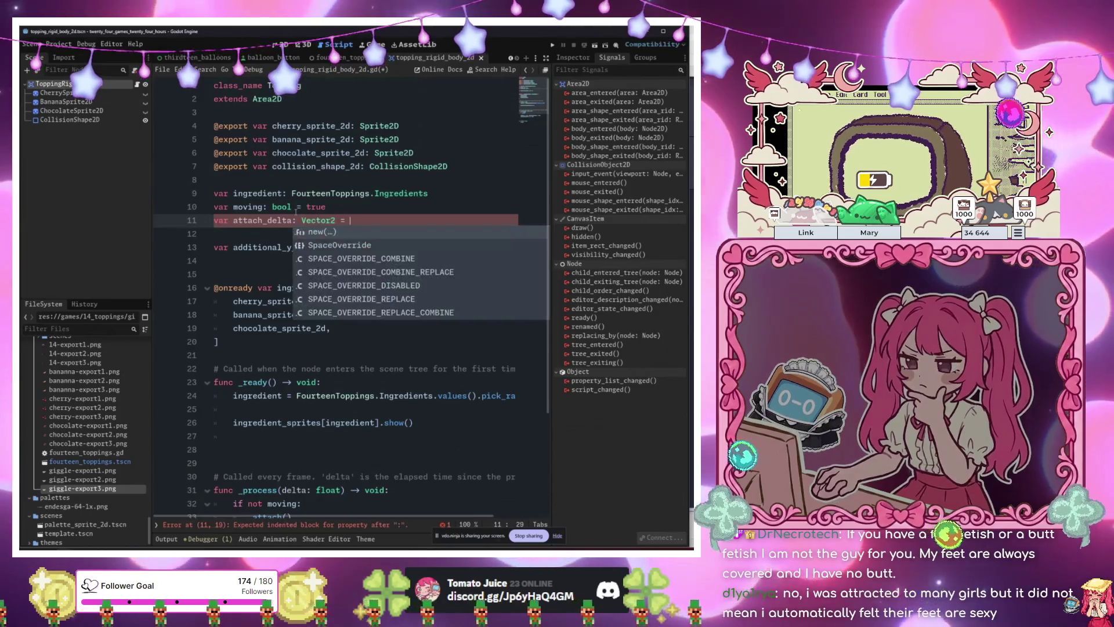
key(BackSpace)
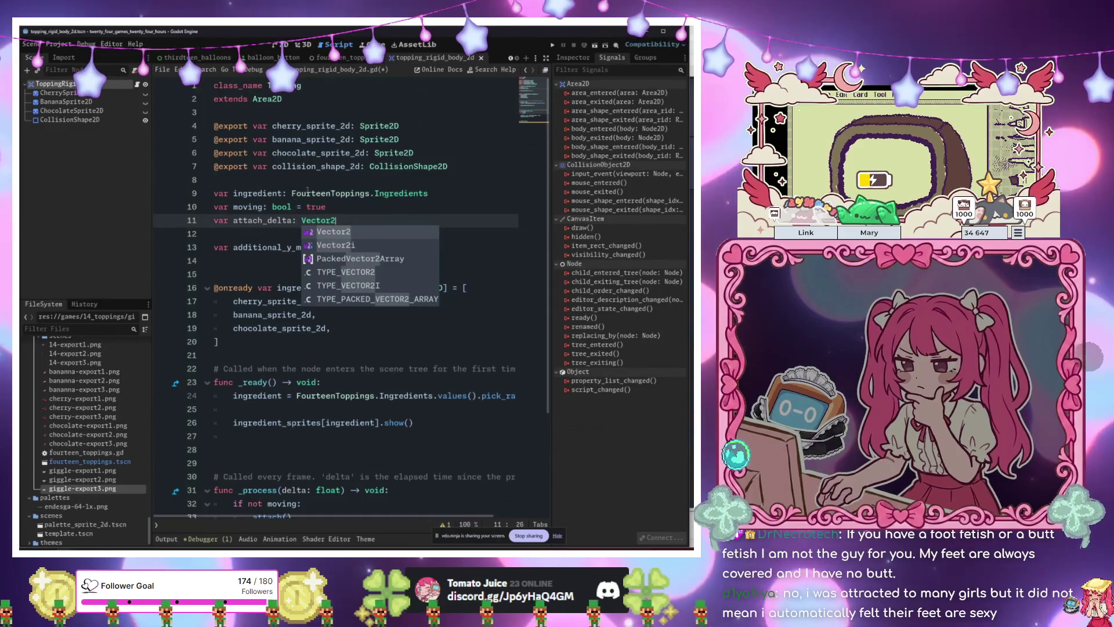
- Add 'var attach_node: Node2D' below attach_delta
scroll(307, 189, down, 4)
click(309, 491)
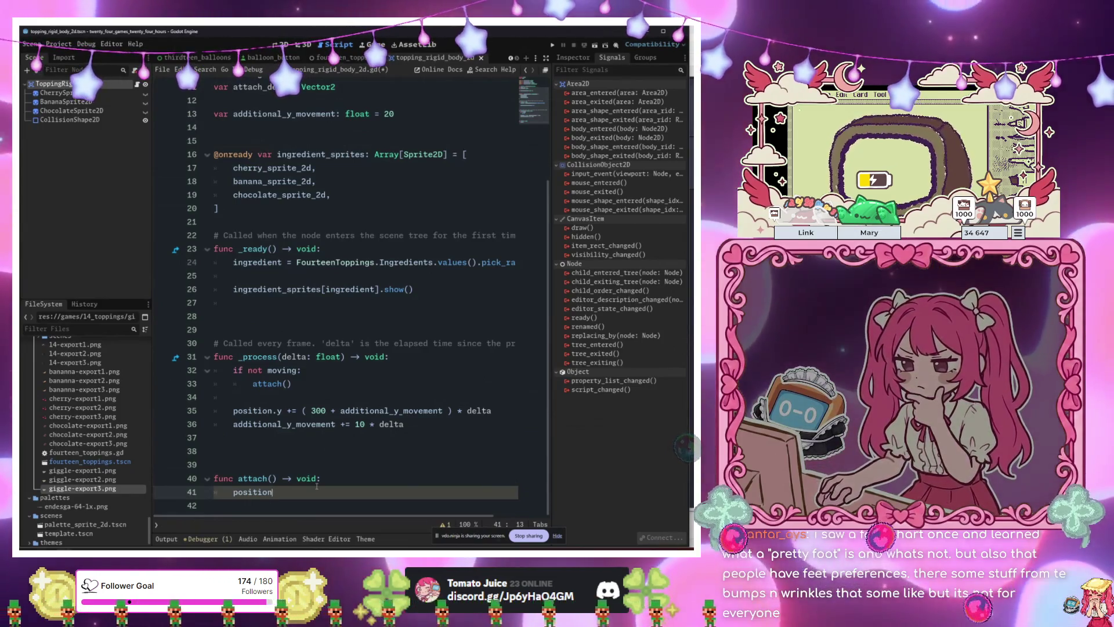
scroll(348, 290, up, 4)
click(389, 220)
key(Return)
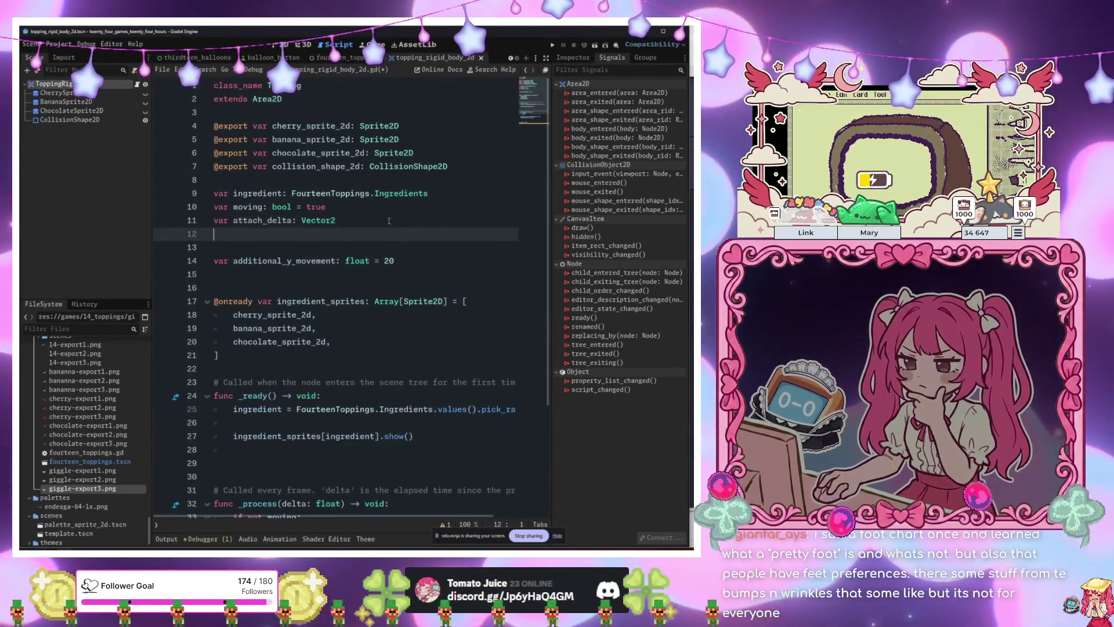
text(var )
text(attach_no)
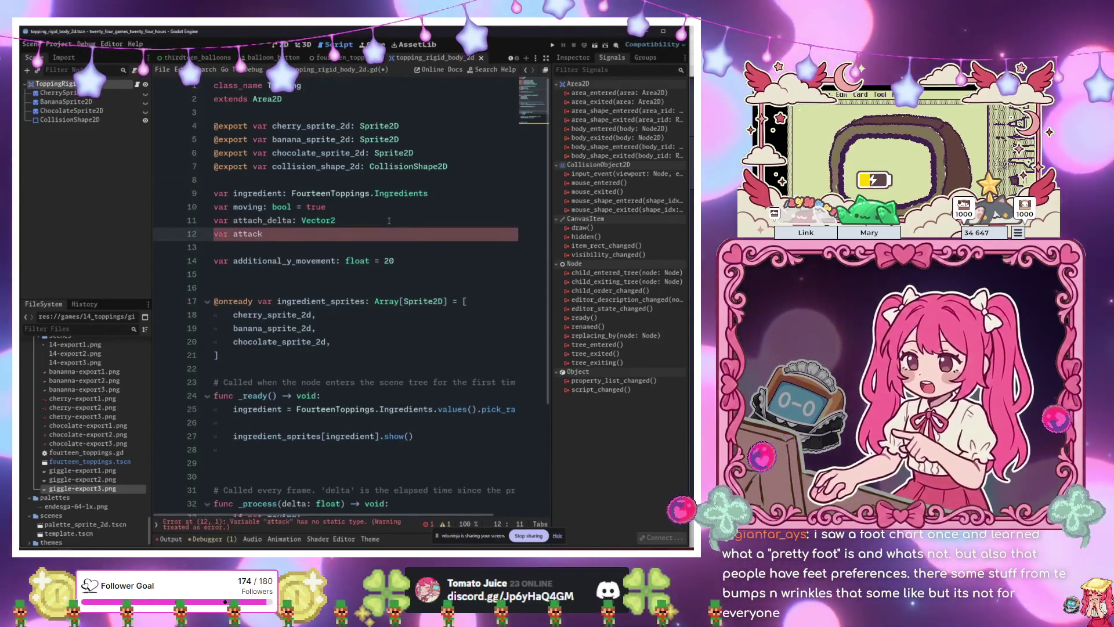
text(de: Node)
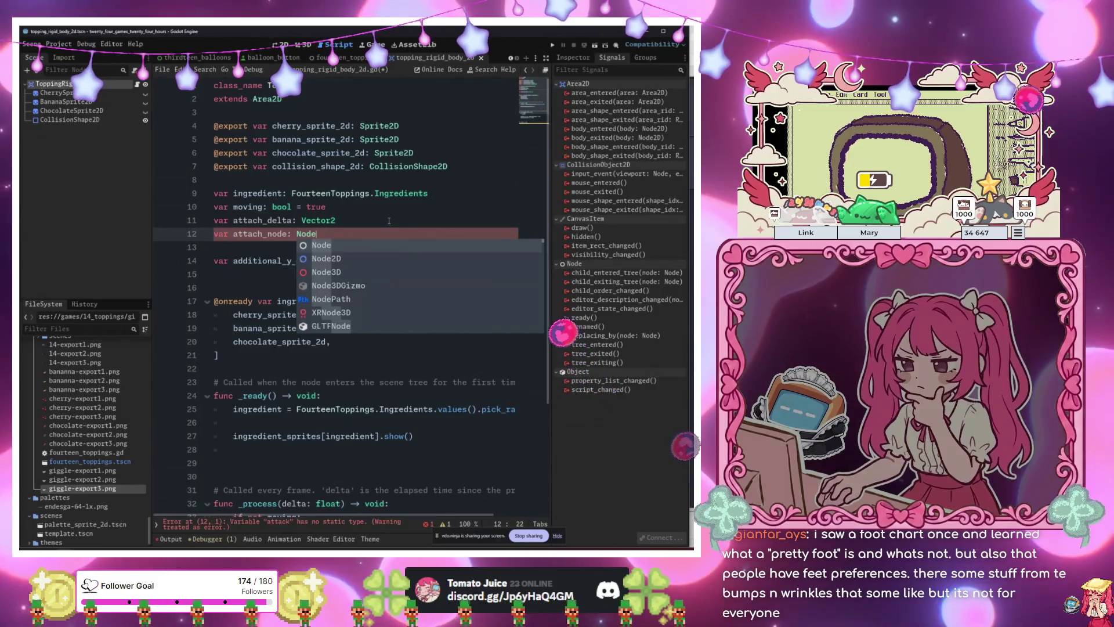
key(Return)
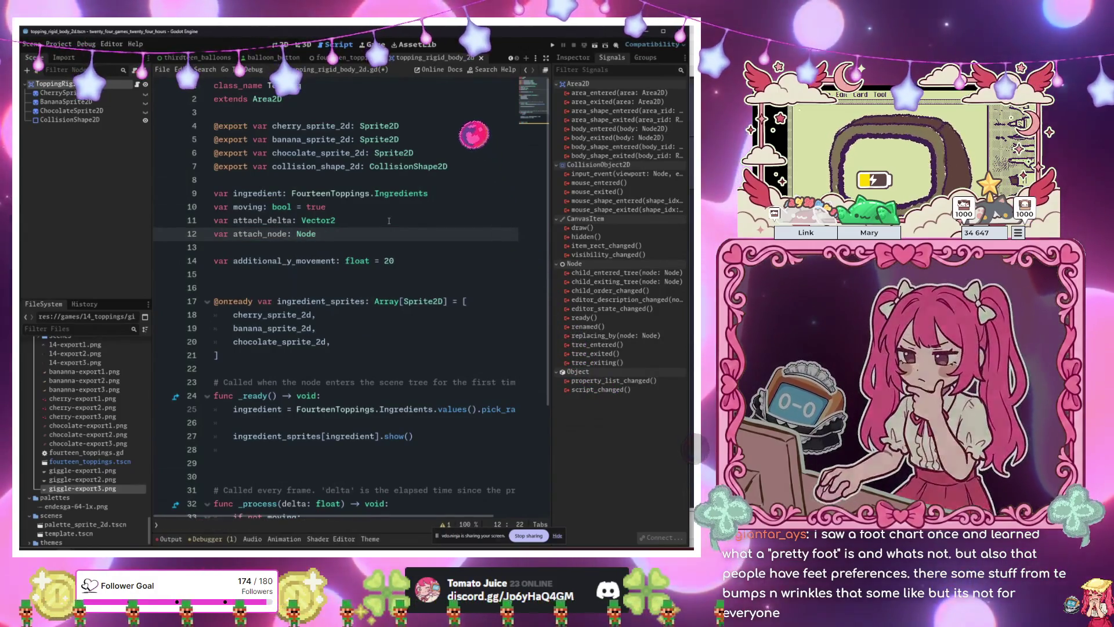
key(ctrl+space)
text(2D)
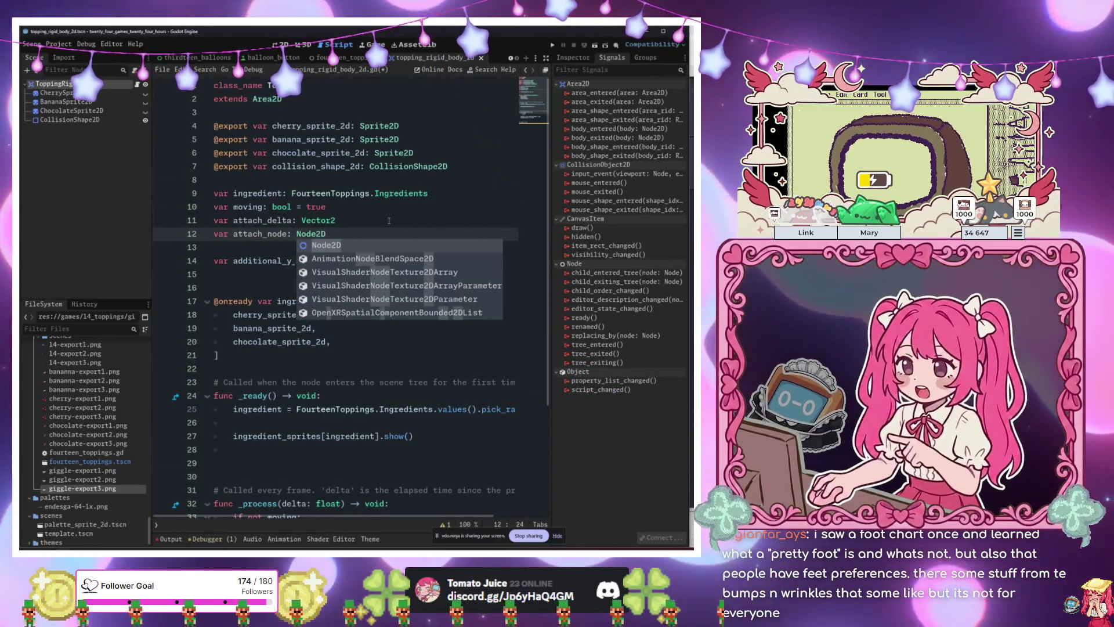
key(Escape)
scroll(389, 221, down, 4)
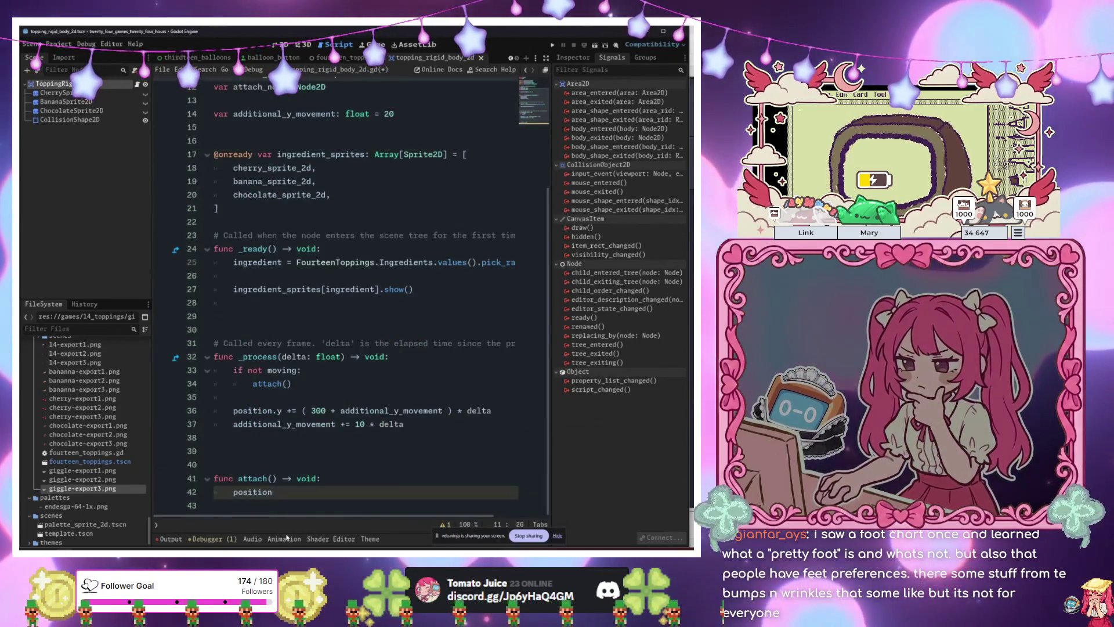
- On line 42 in attach(), write 'position = attach_node + attach_delta'
click(302, 497)
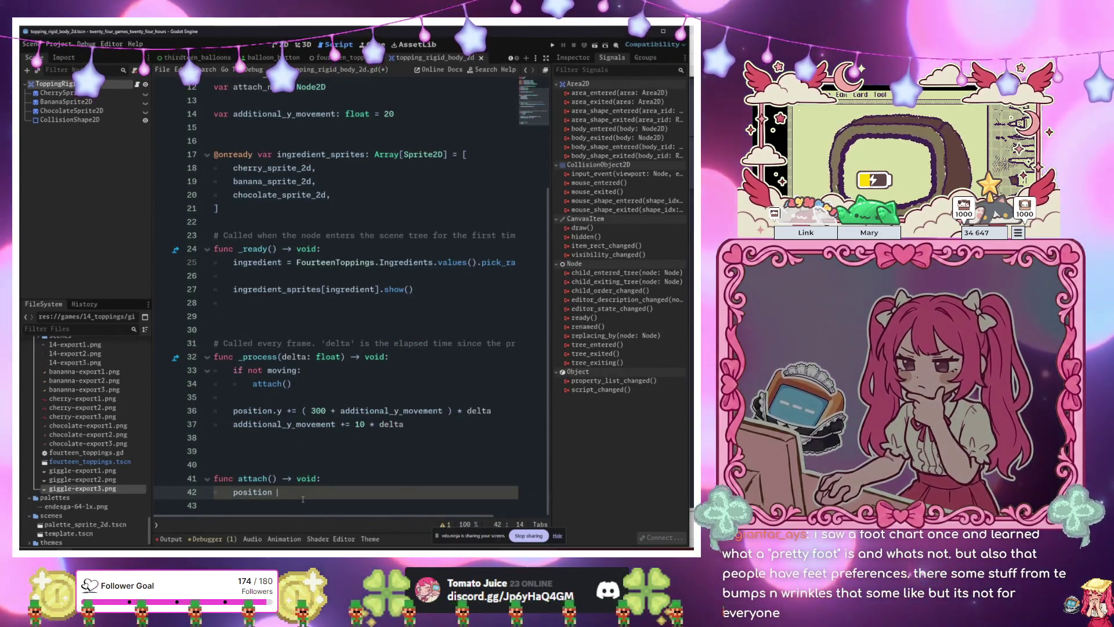
text(=)
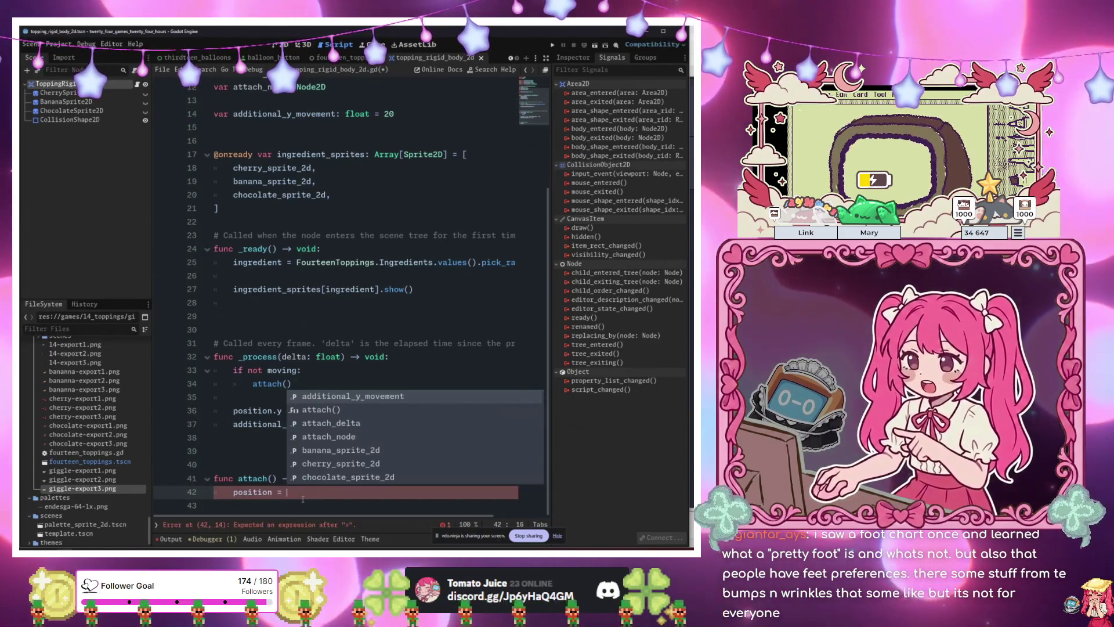
scroll(222, 362, up, 3)
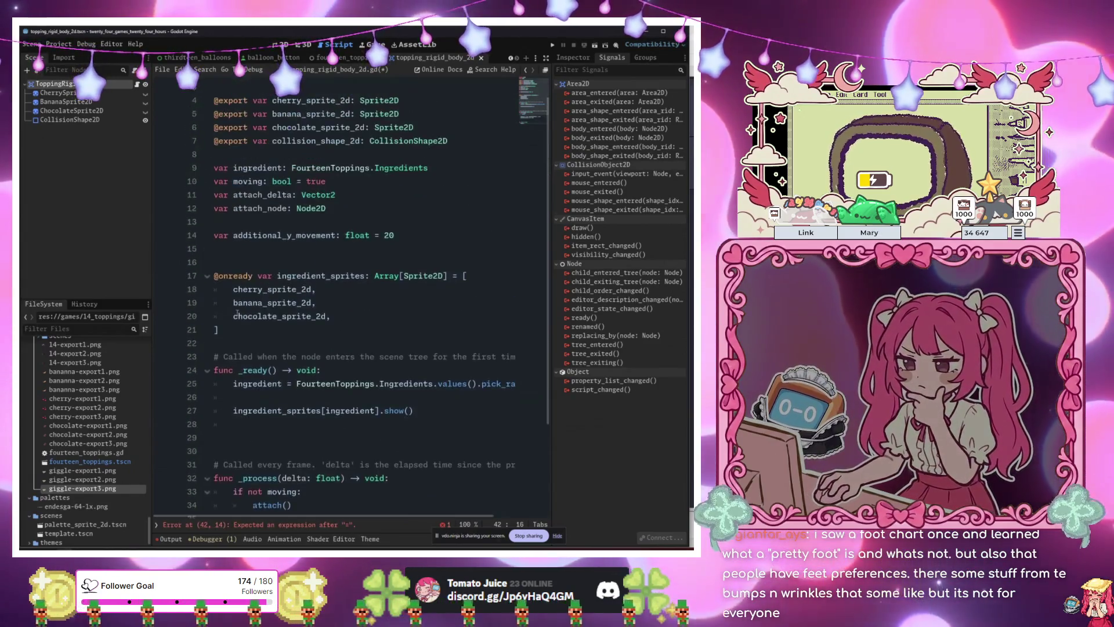
scroll(268, 330, down, 3)
text(at)
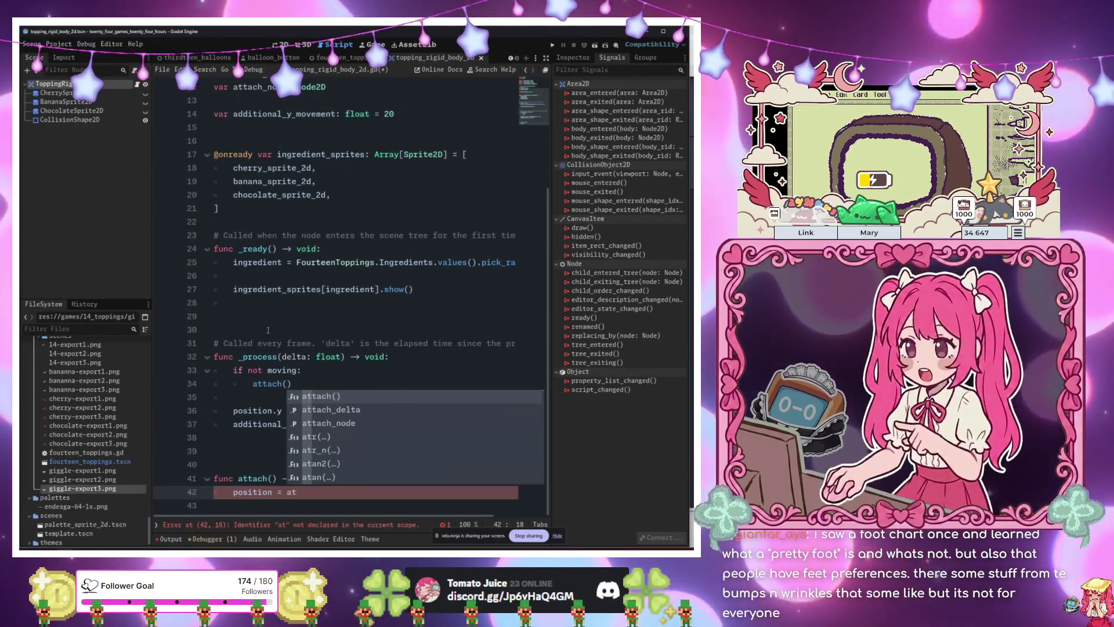
text(tach_node )
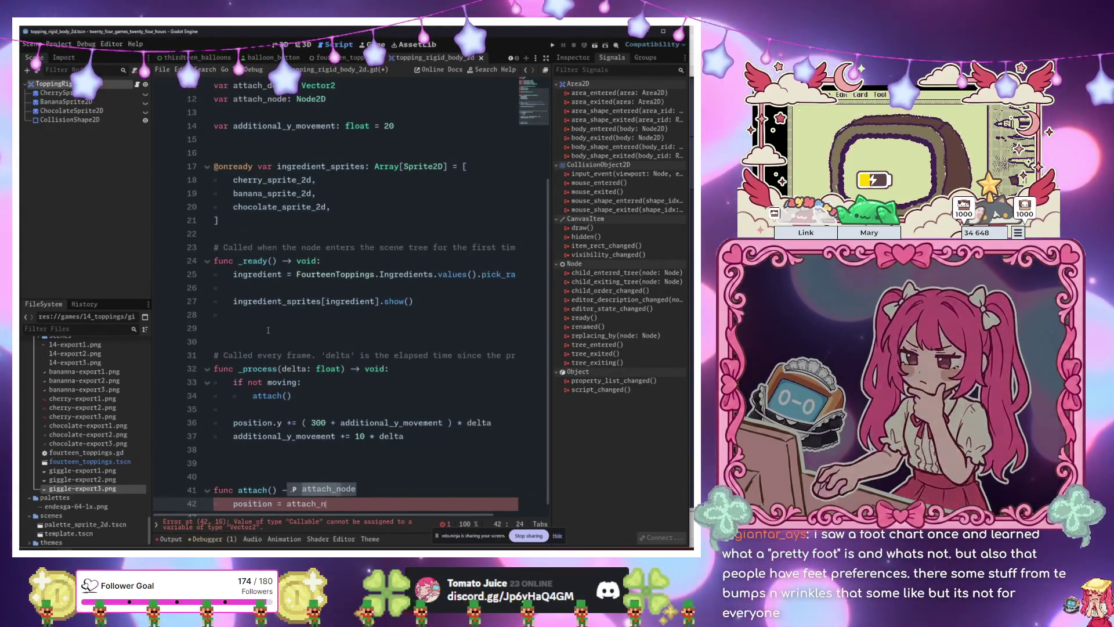
text(+)
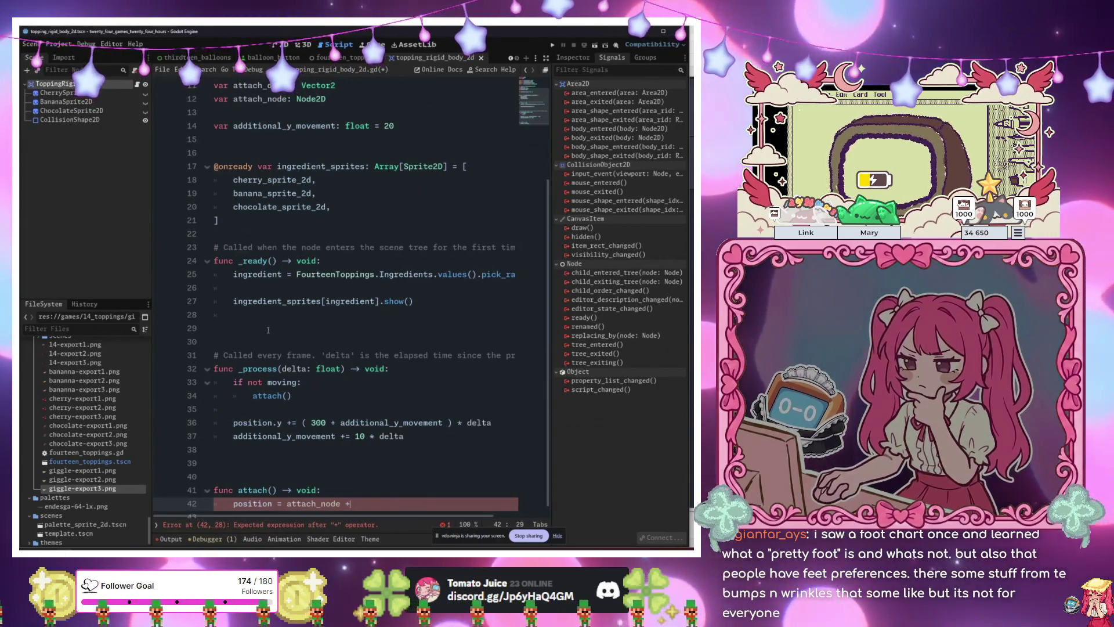
scroll(268, 330, up, 3)
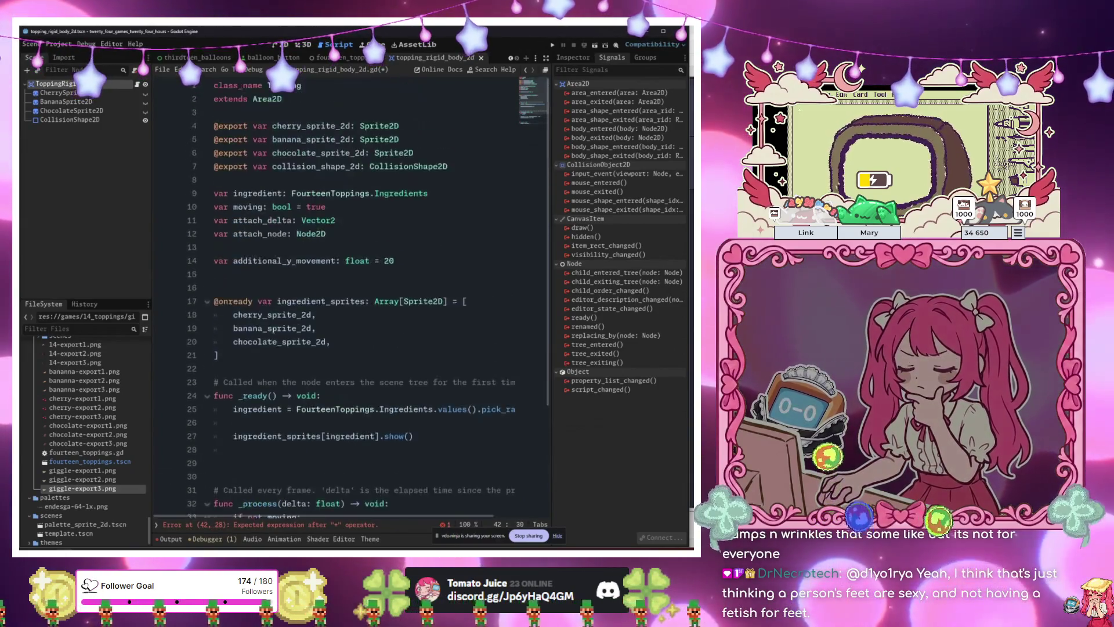
scroll(273, 334, down, 3)
text(attach_node + att)
key(Down)
key(Return)
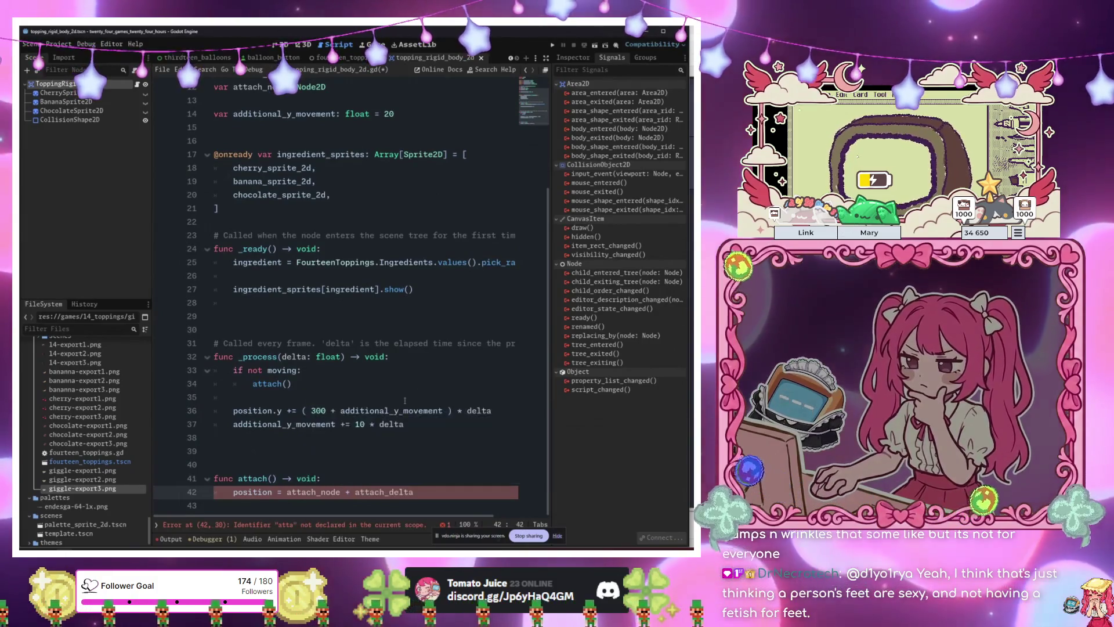
- Change attach_node to attach_node.position in the line 42 assignment
scroll(348, 406, up, 1)
click(366, 436)
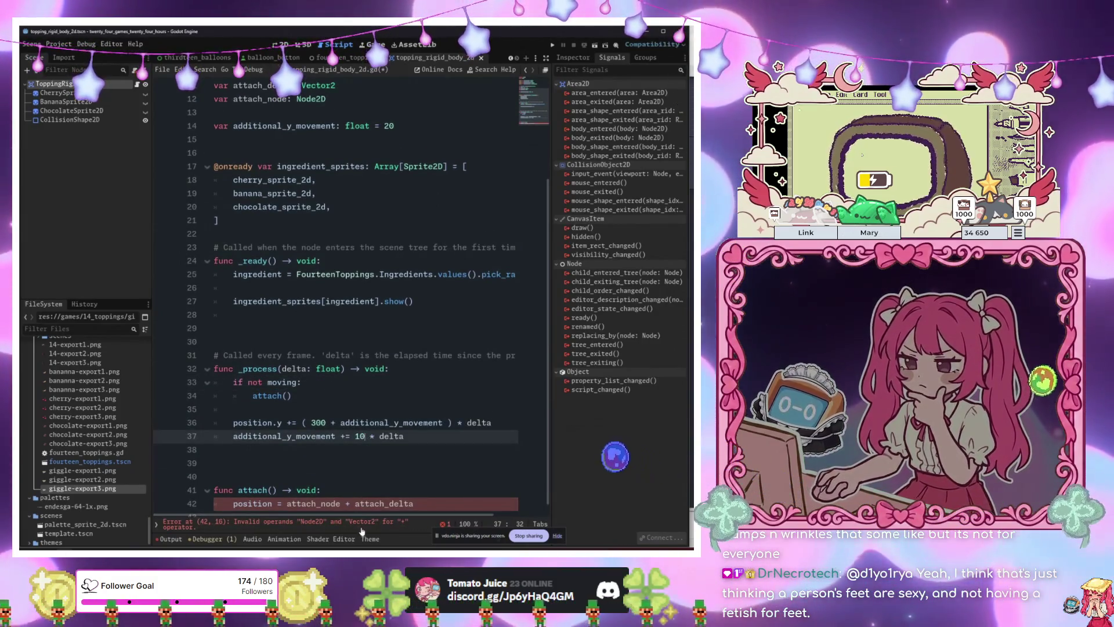
click(399, 503)
key(End)
scroll(371, 418, up, 2)
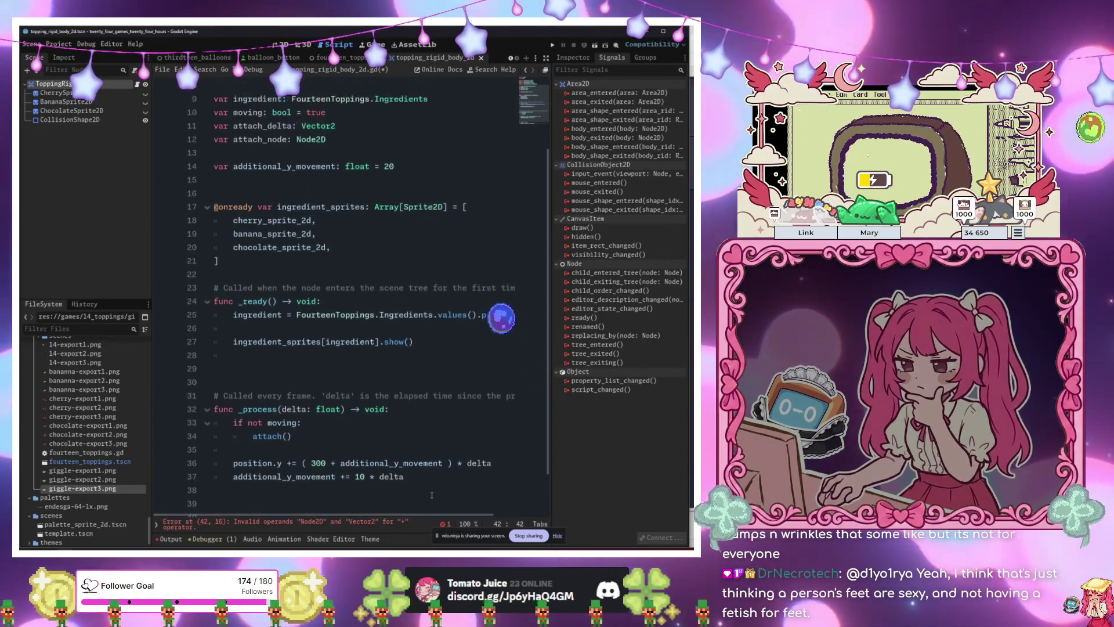
scroll(354, 470, down, 2)
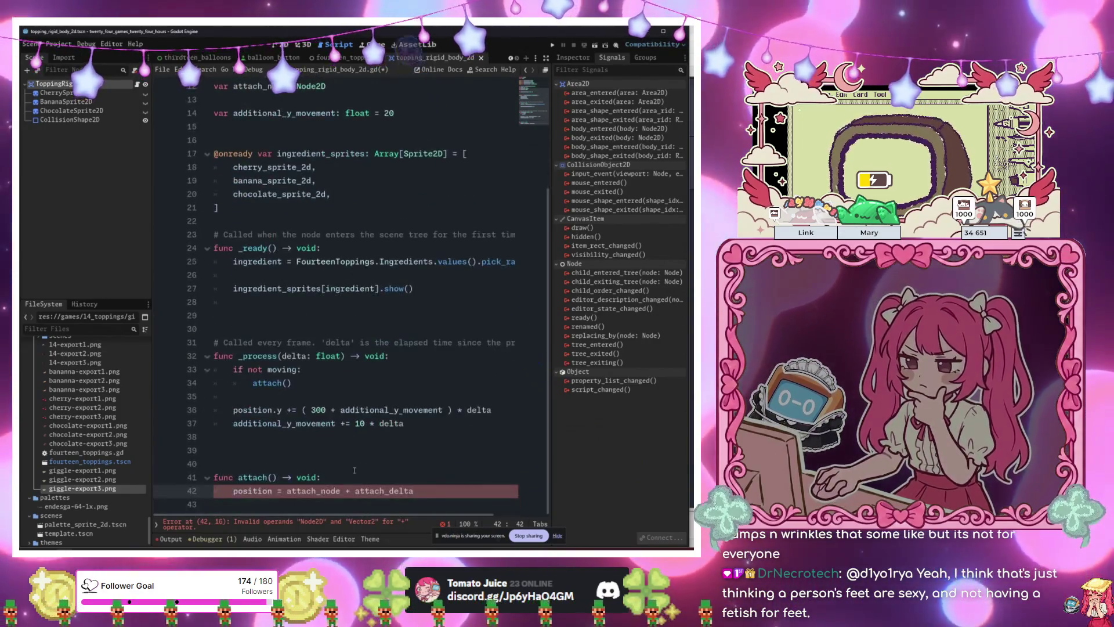
text(.position)
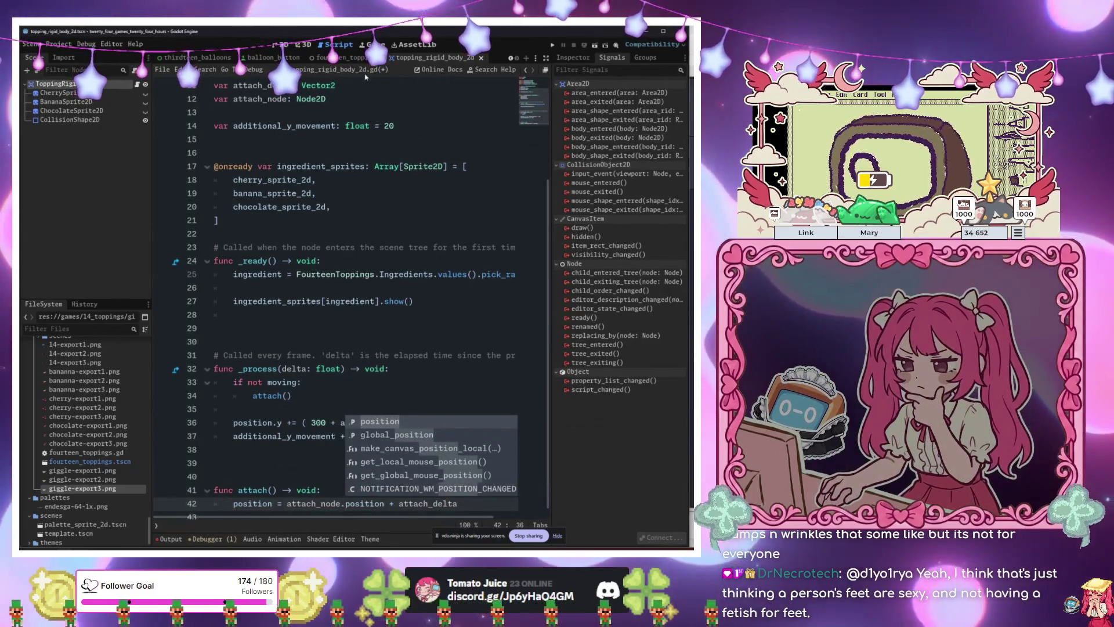
- Open the fourteen_toppings scene's script at the area-entered handler
click(273, 56)
click(281, 44)
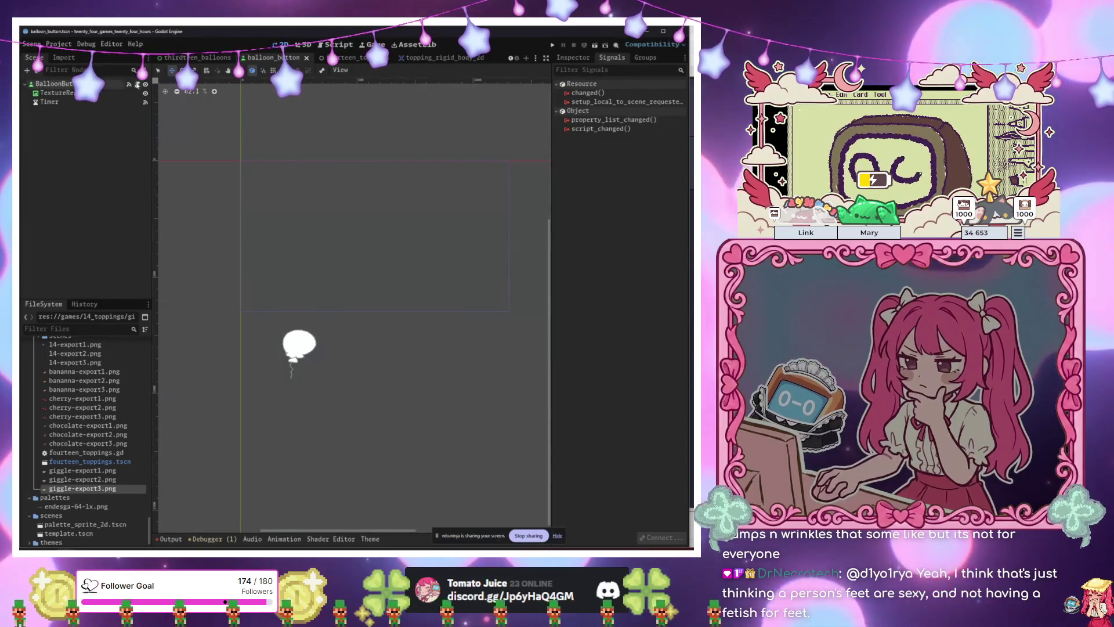
click(323, 58)
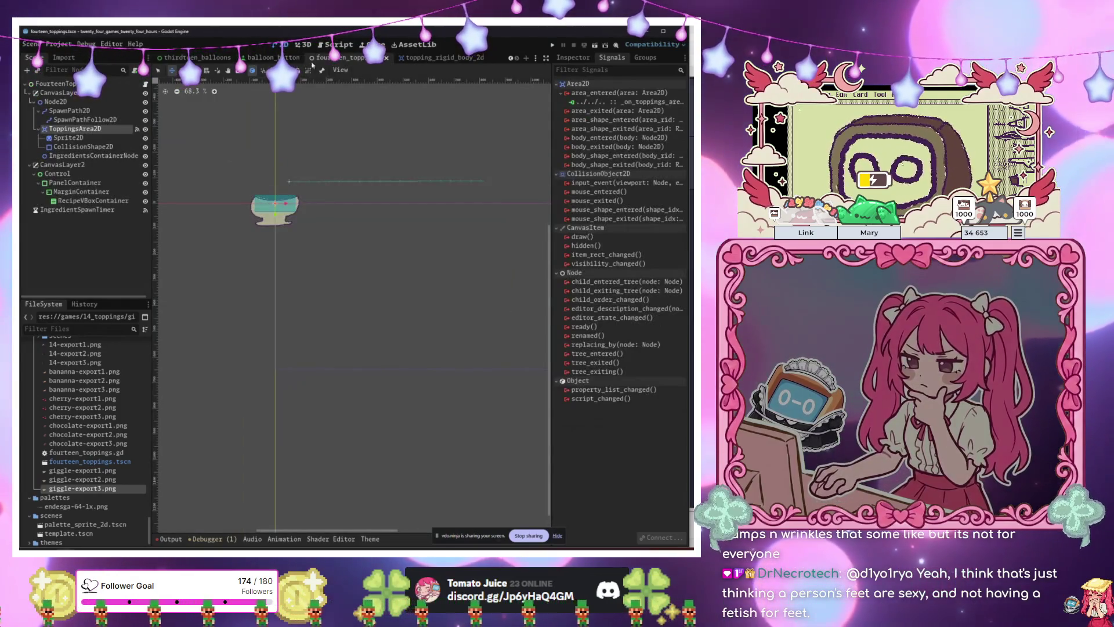
click(145, 85)
scroll(287, 315, down, 1)
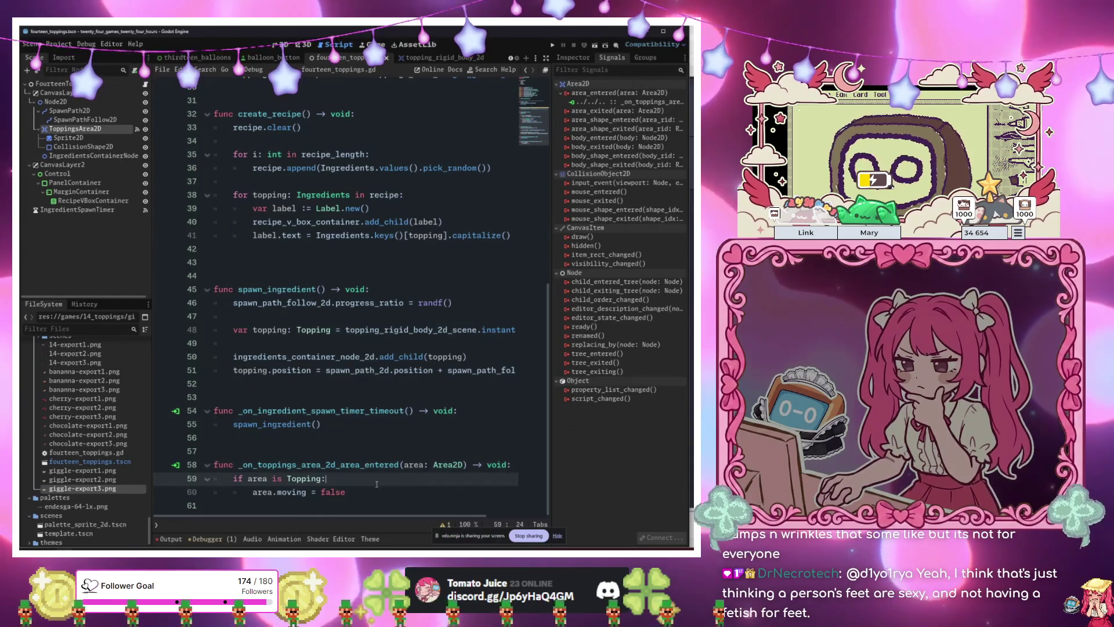
- After stopping the topping, add the line area.attach_delta = position - area.position
key(Return)
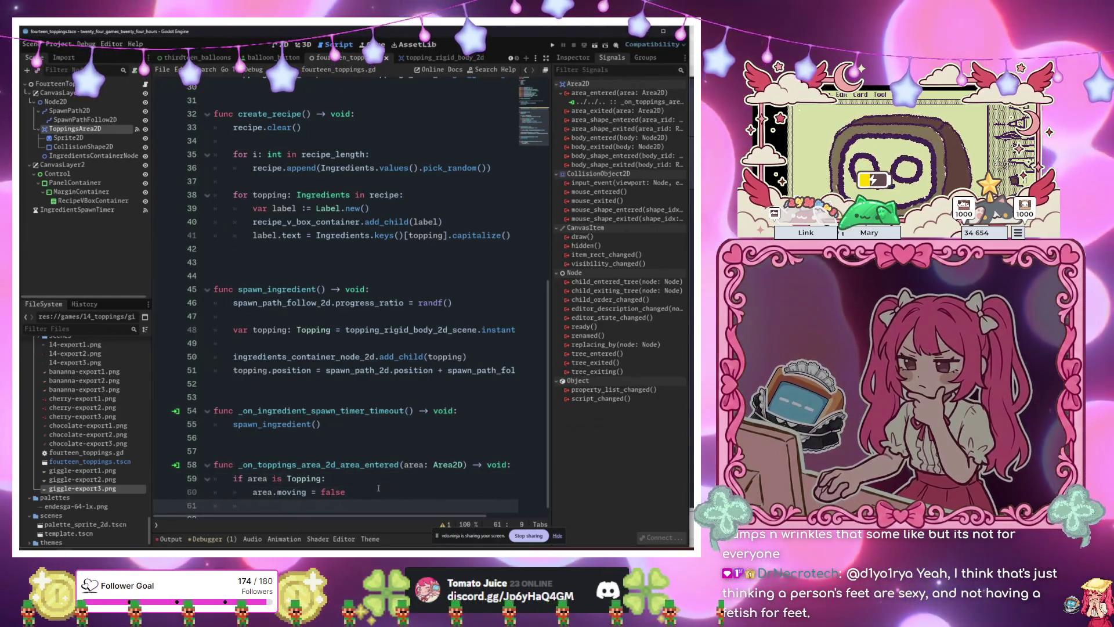
text(atta)
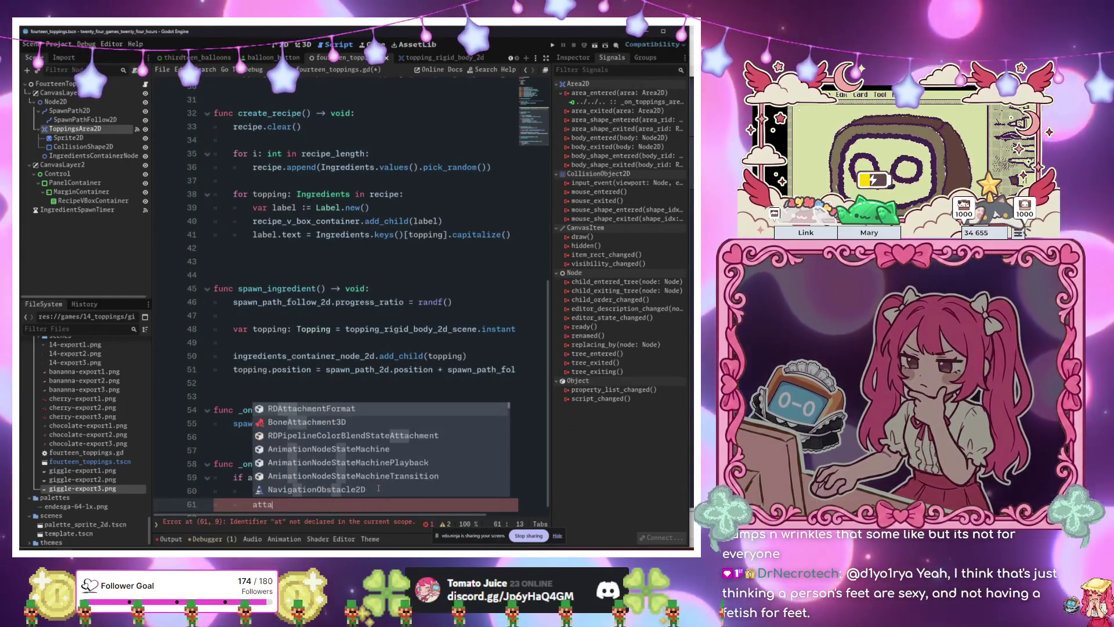
text(rea.at)
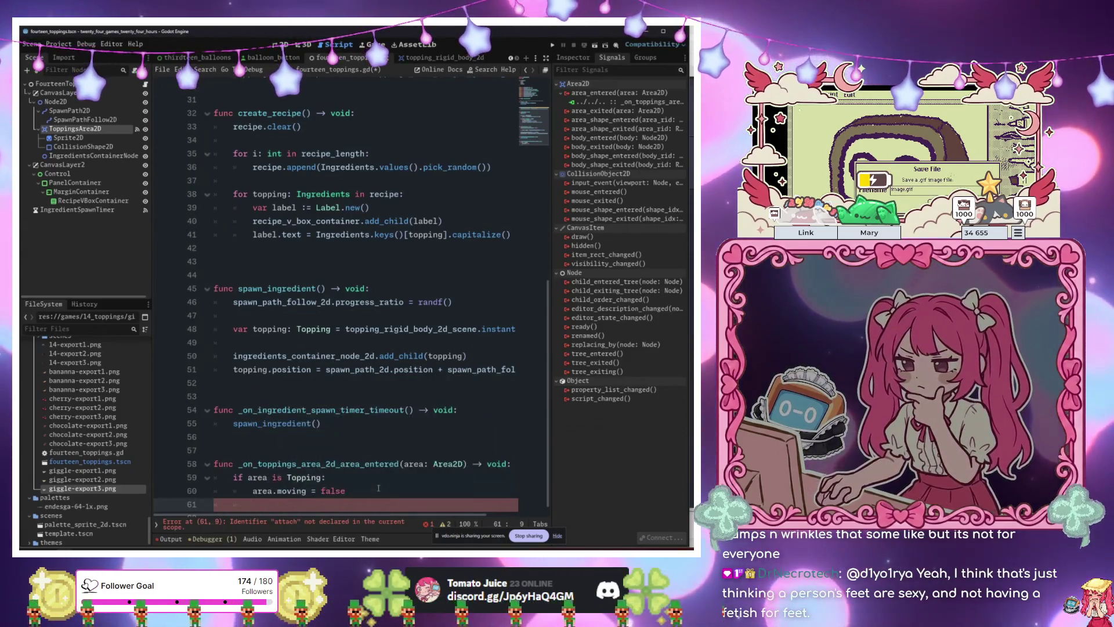
key(Down)
key(Down)
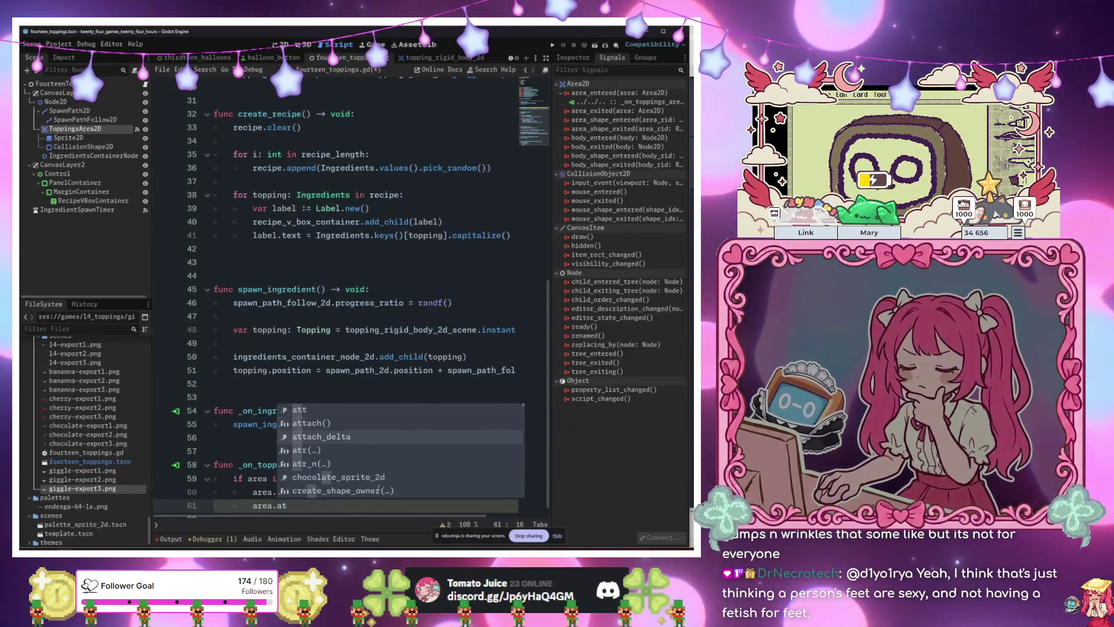
key(Return)
text(= po)
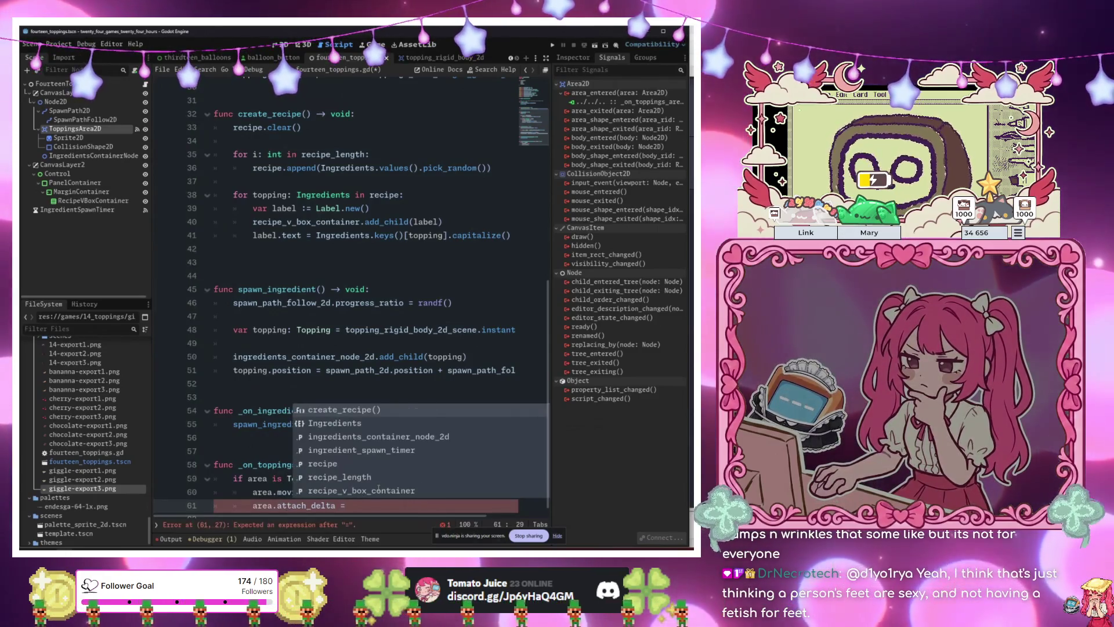
key(BackSpace)
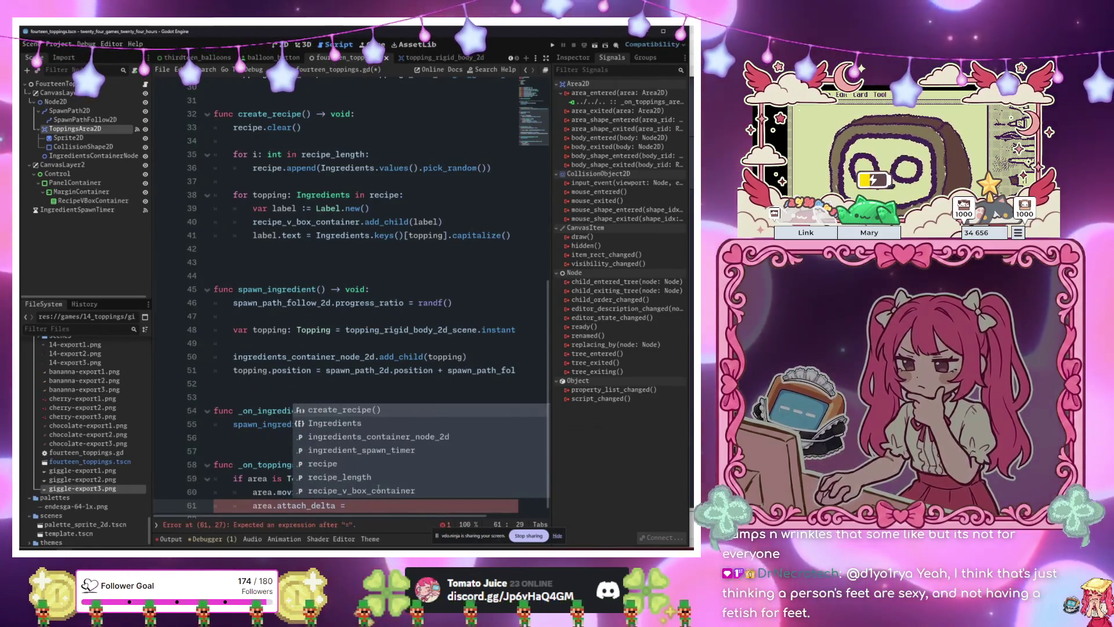
text(ositoin)
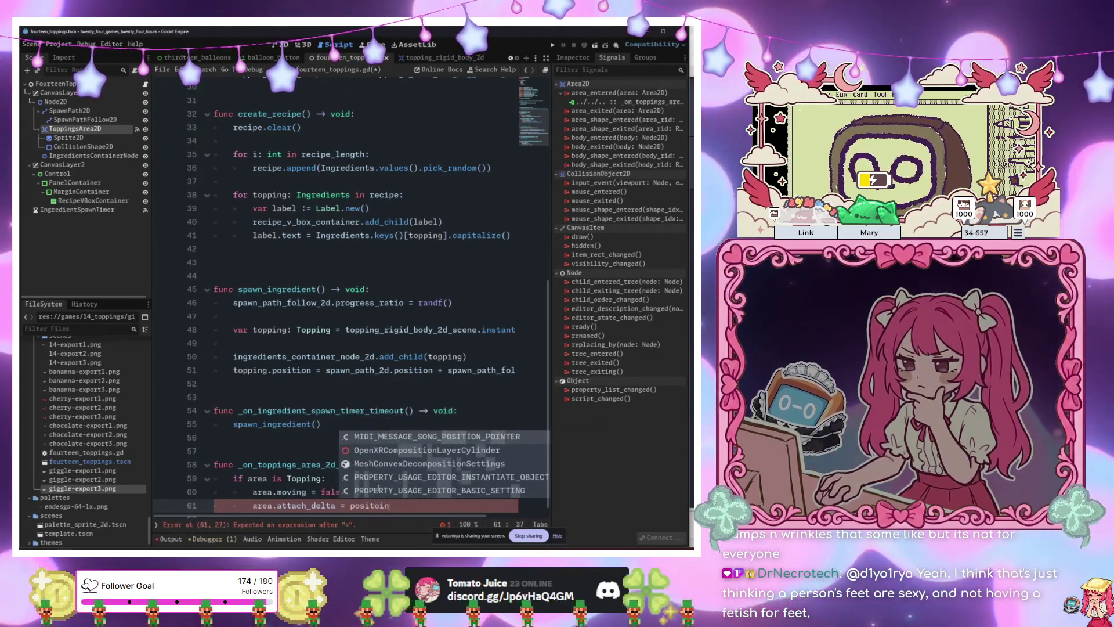
key(BackSpace)
key(BackSpace)
key(BackSpace)
text(ion - )
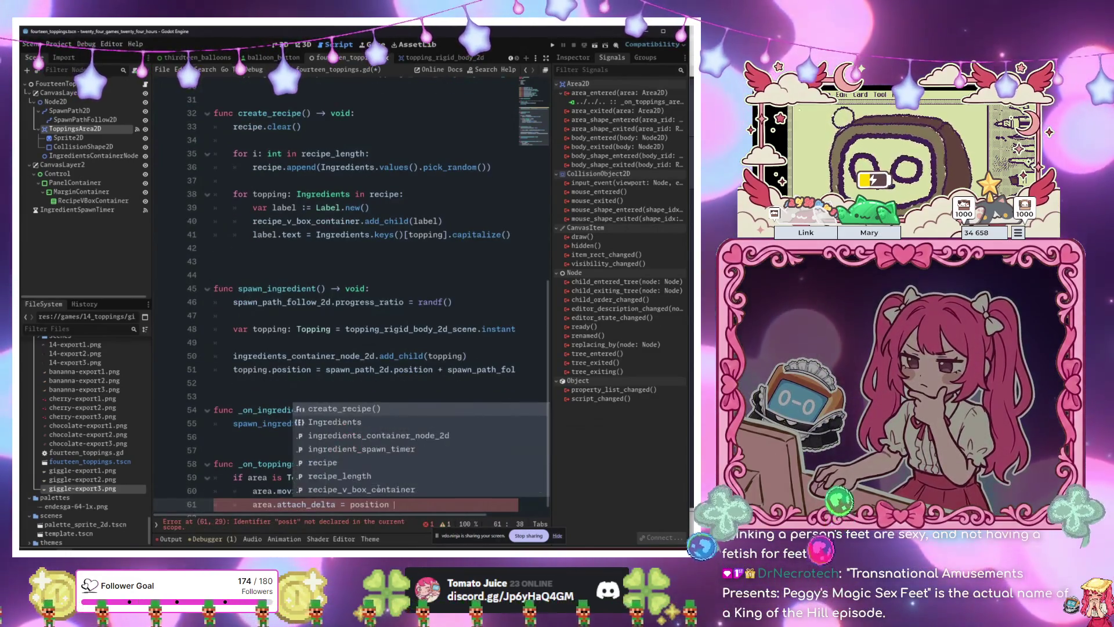
text(area.position)
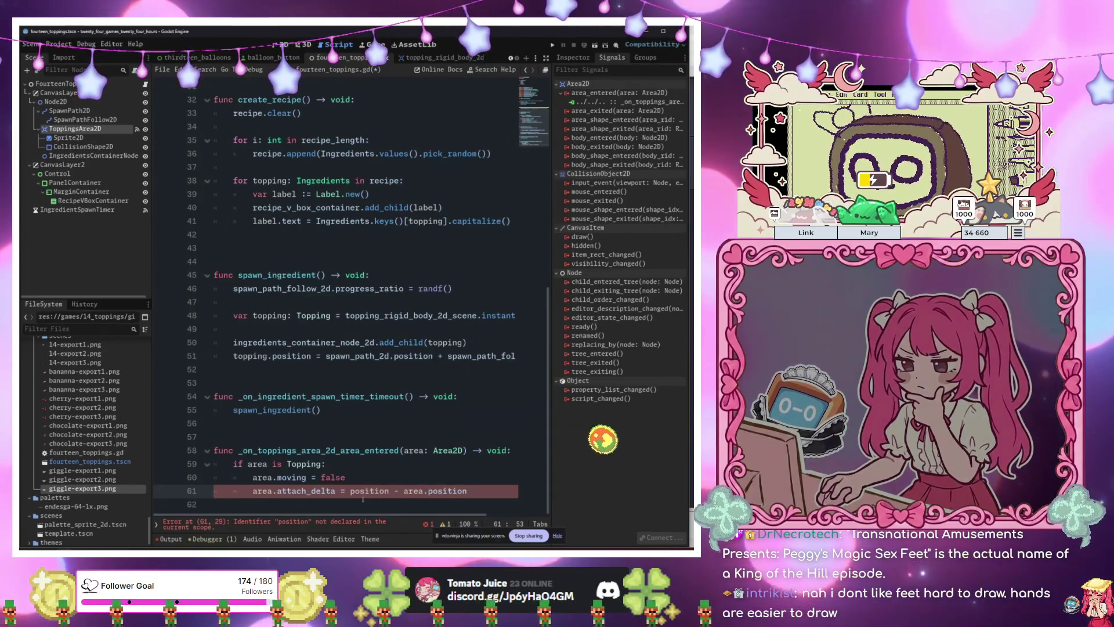
- Change the attach_delta value to toppings_area_2d.position - area.position
scroll(387, 492, up, 7)
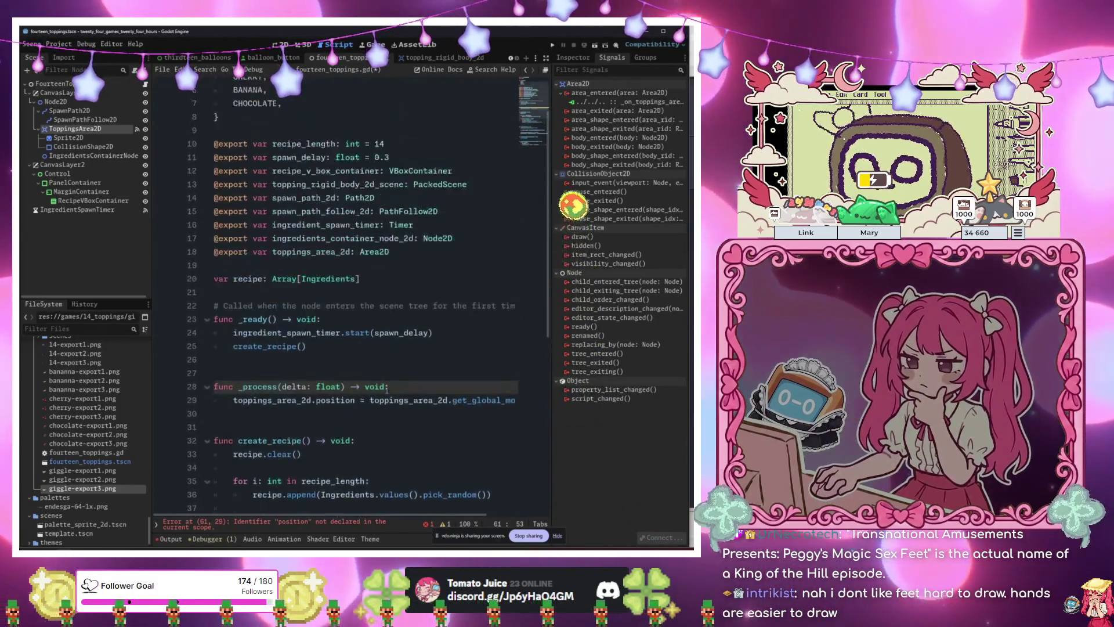
scroll(386, 391, down, 4)
scroll(386, 391, up, 7)
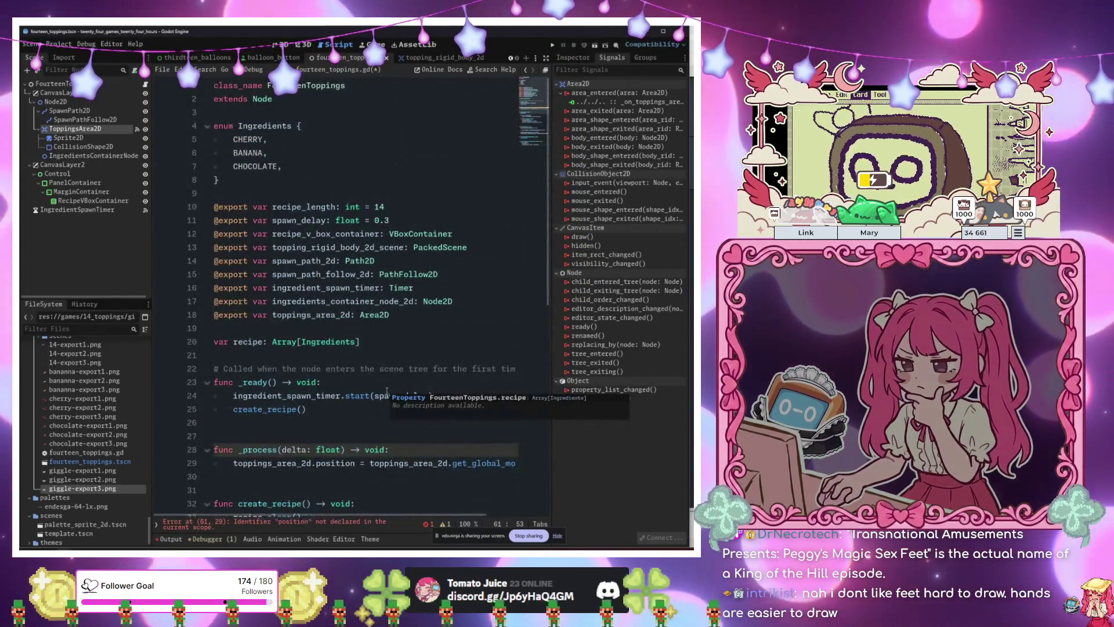
scroll(387, 390, down, 10)
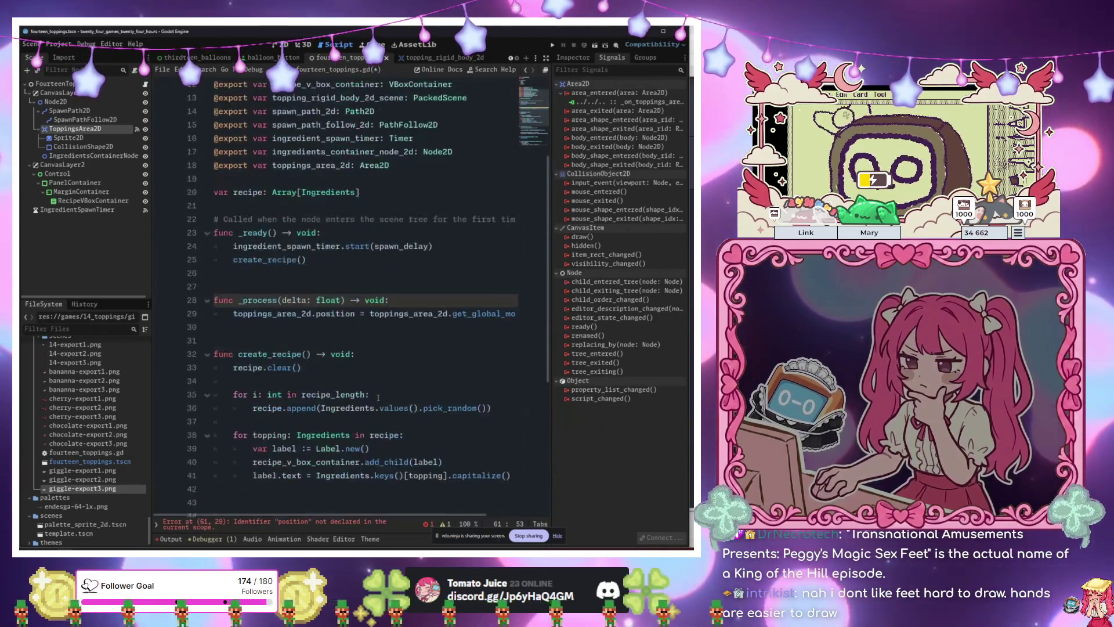
click(350, 491)
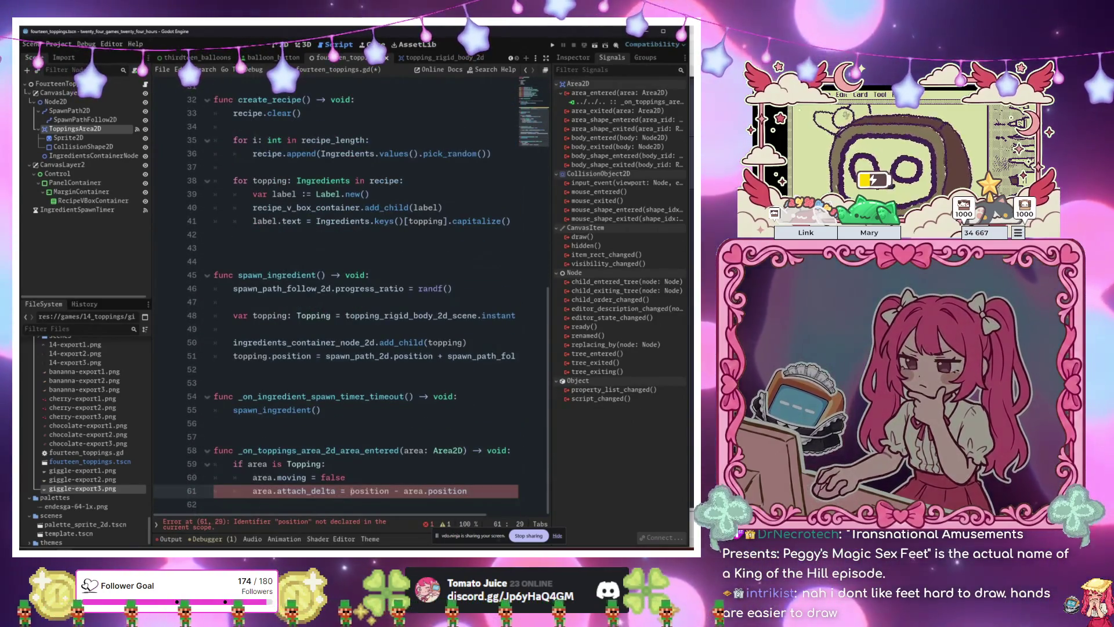
text(toppings_area_2d.)
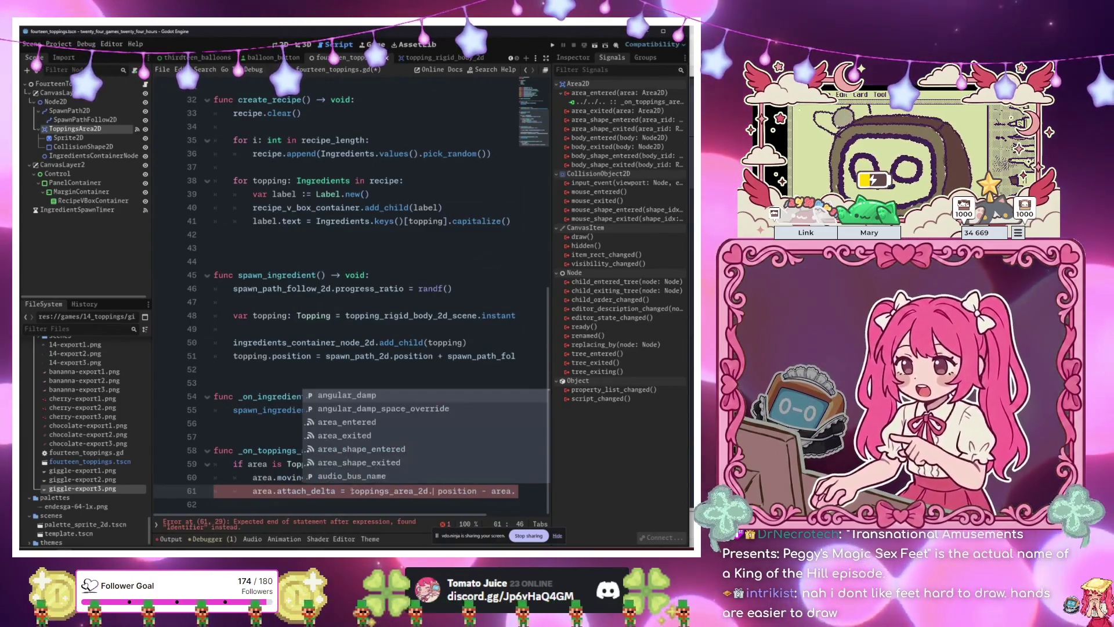
key(Return)
text(.)
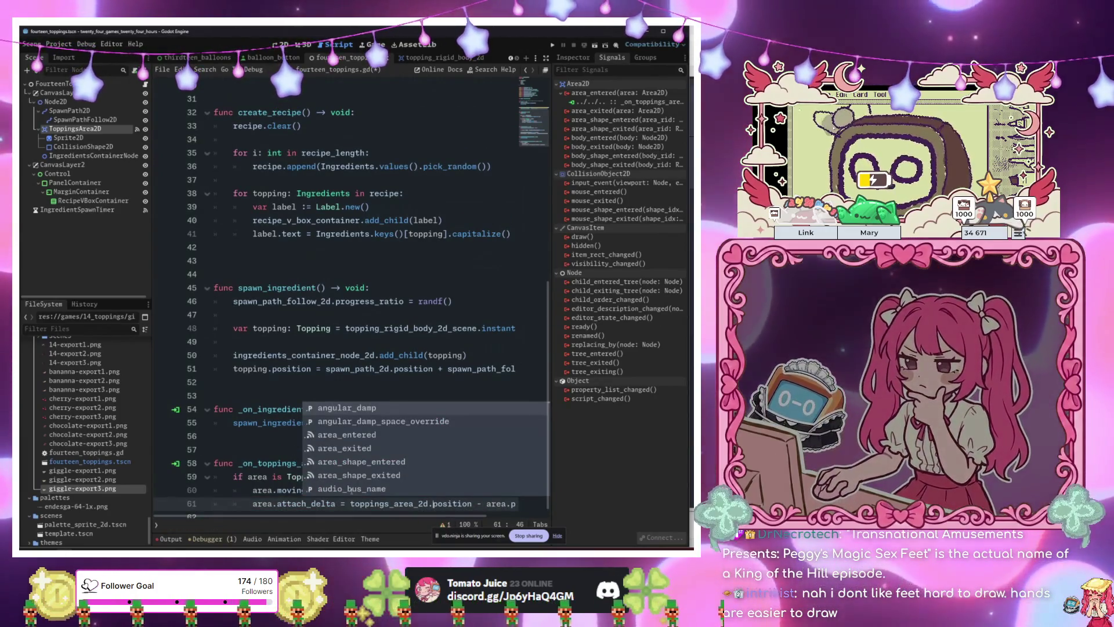
- Add area.attach_node = toppings_area_2d on line 62, then save and run the game
click(306, 512)
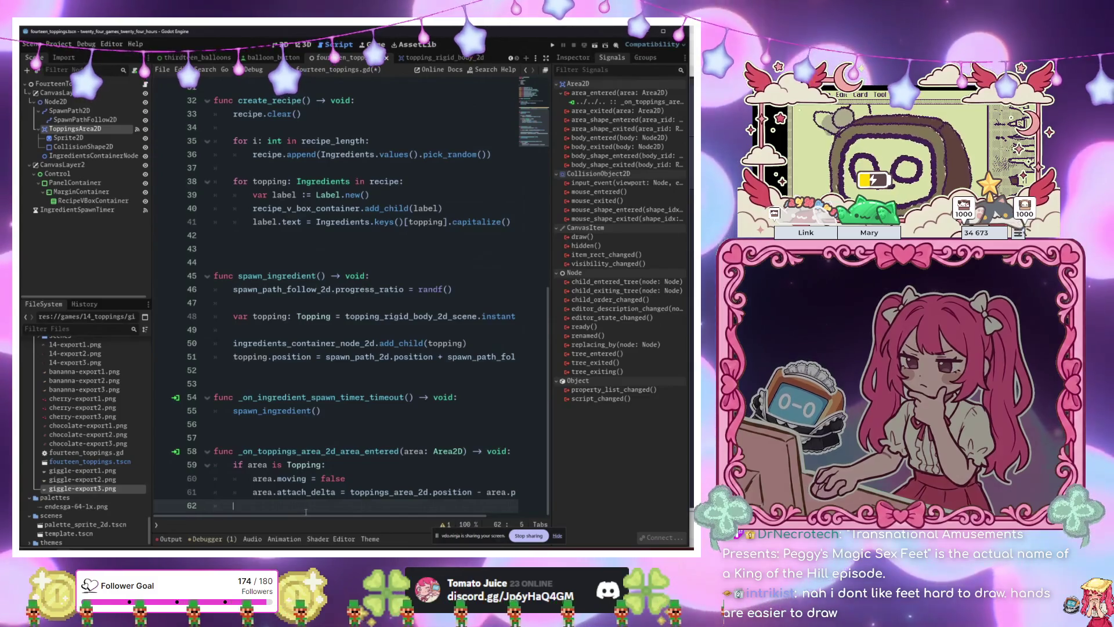
text(area.)
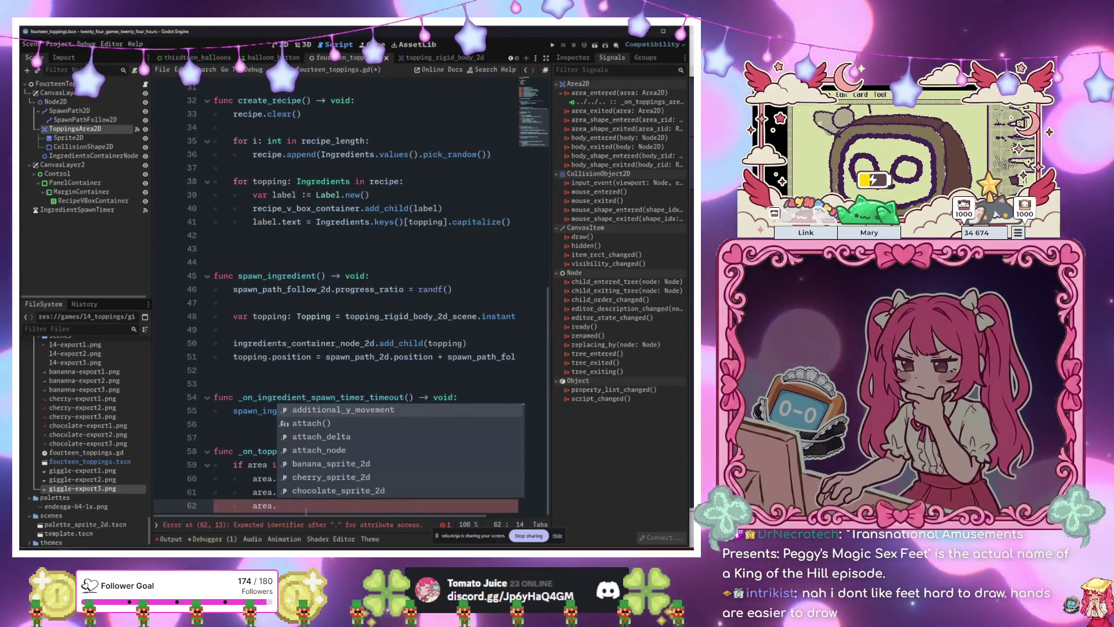
key(Down)
key(Down)
key(Down)
key(Return)
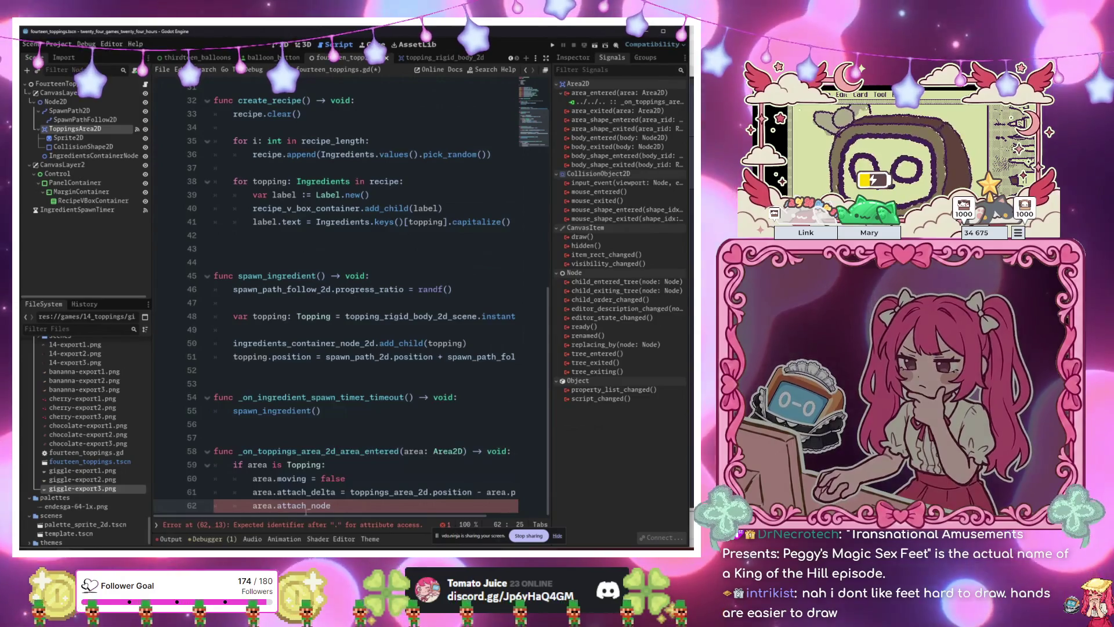
text(= )
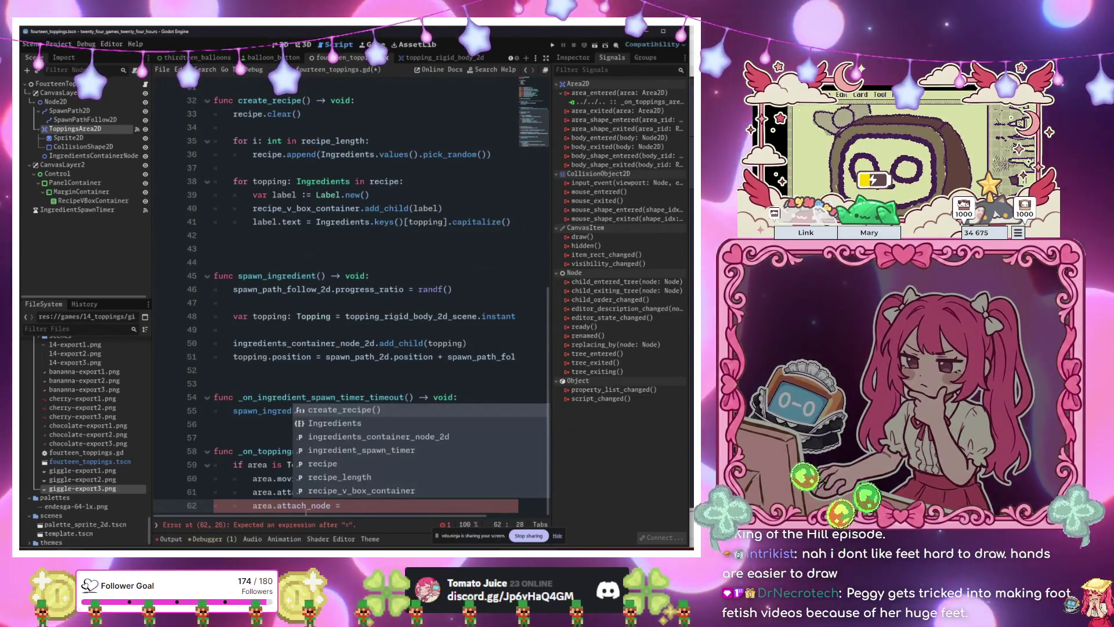
text(top)
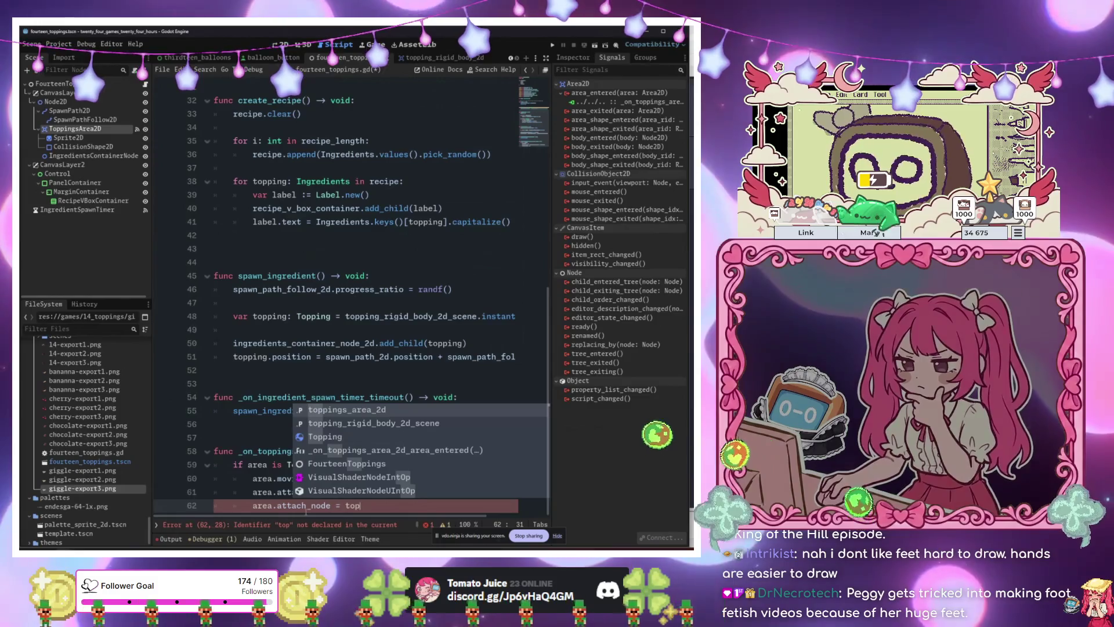
key(Return)
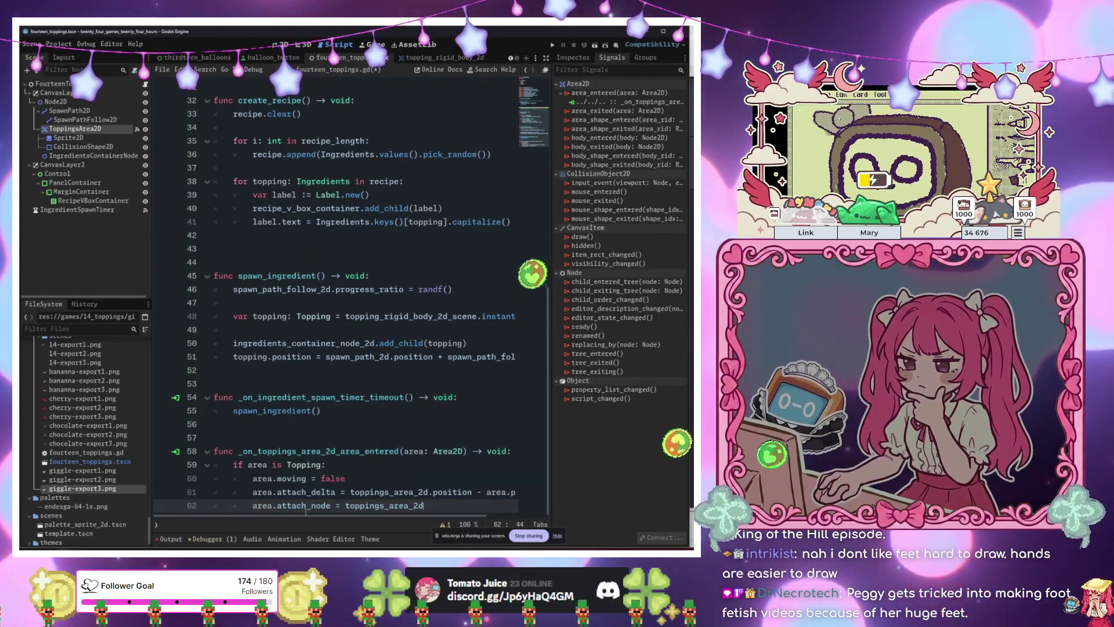
key(F5)
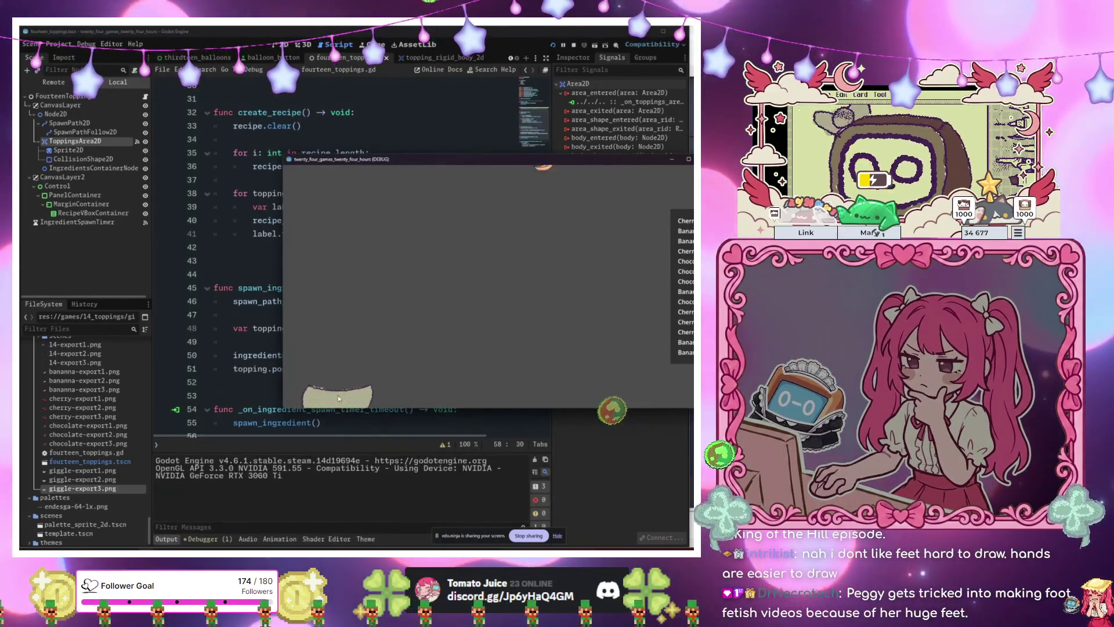
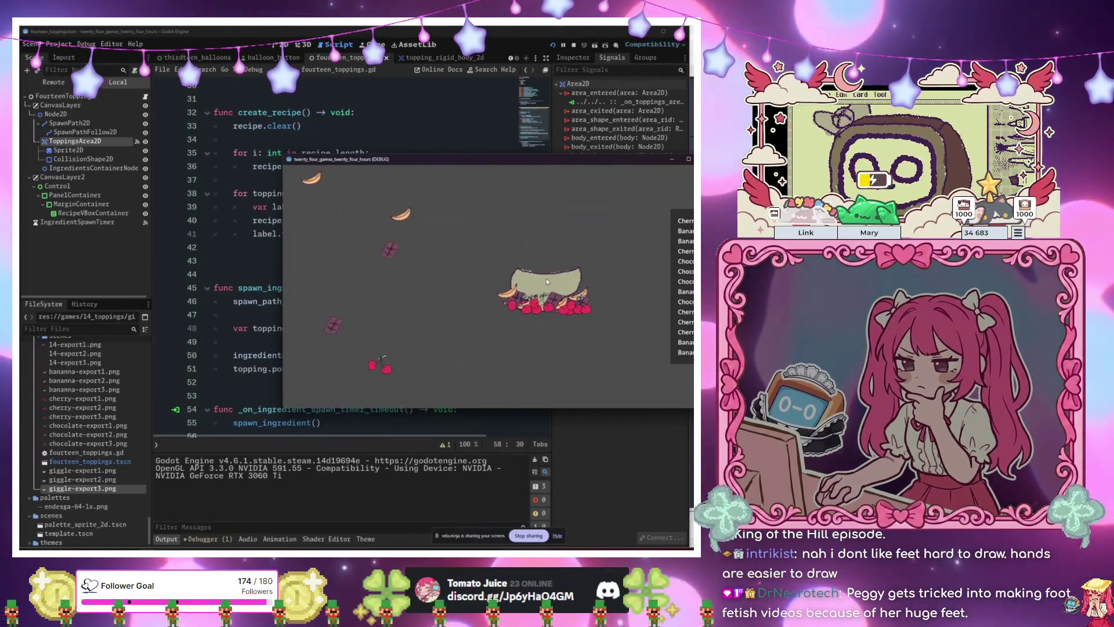
- Stop the game, move to line 61, then re-run the game to test it and stop it again
click(689, 159)
click(290, 221)
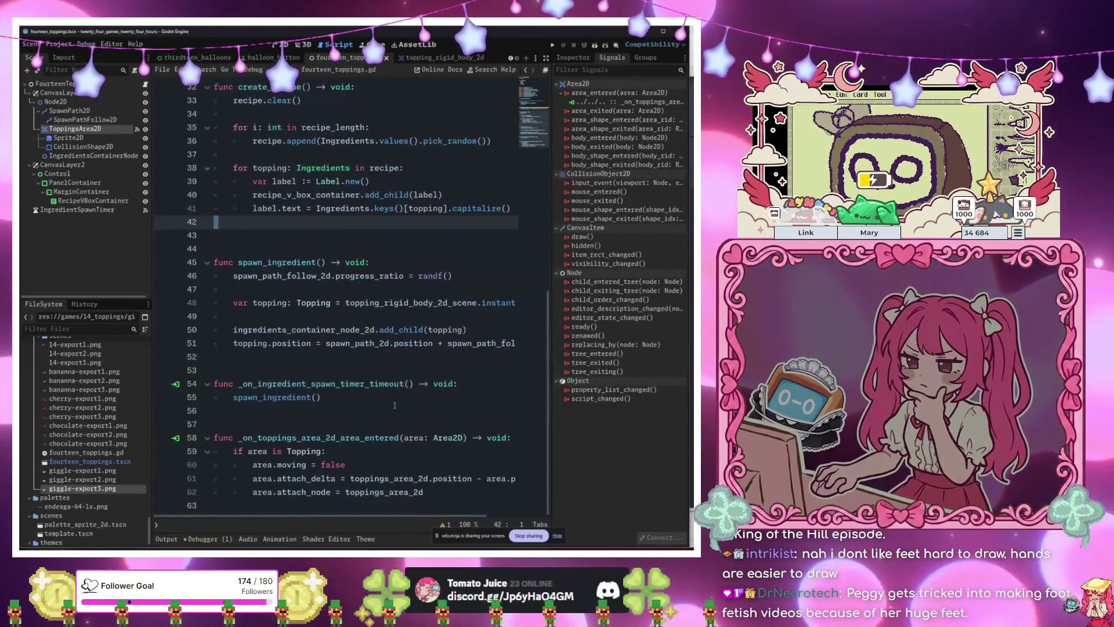
click(382, 479)
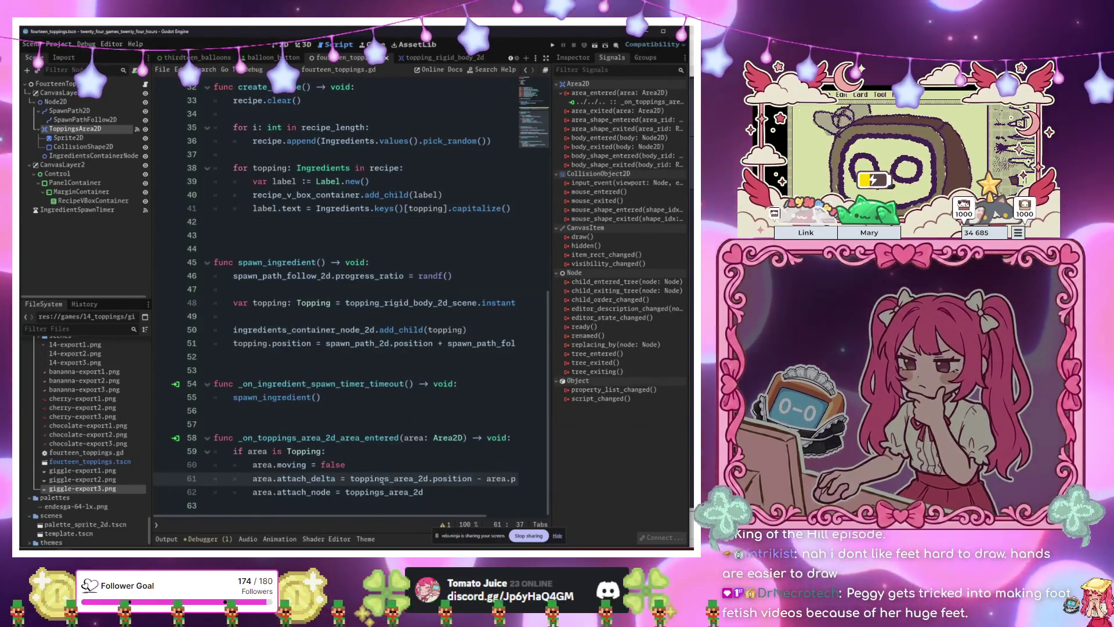
mouse_move(388, 479)
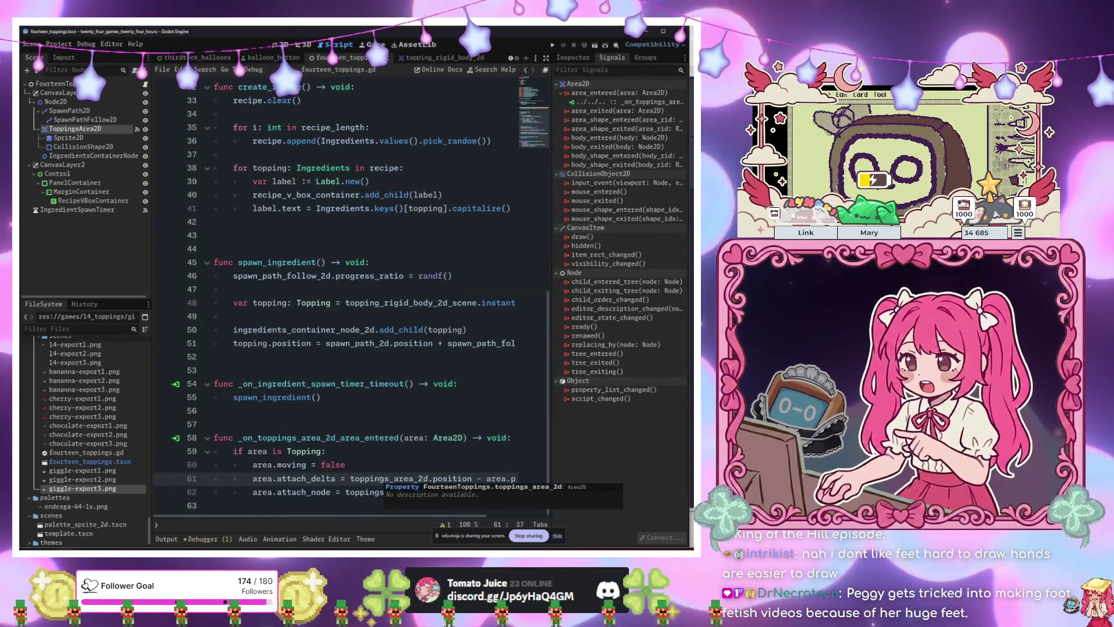
click(481, 479)
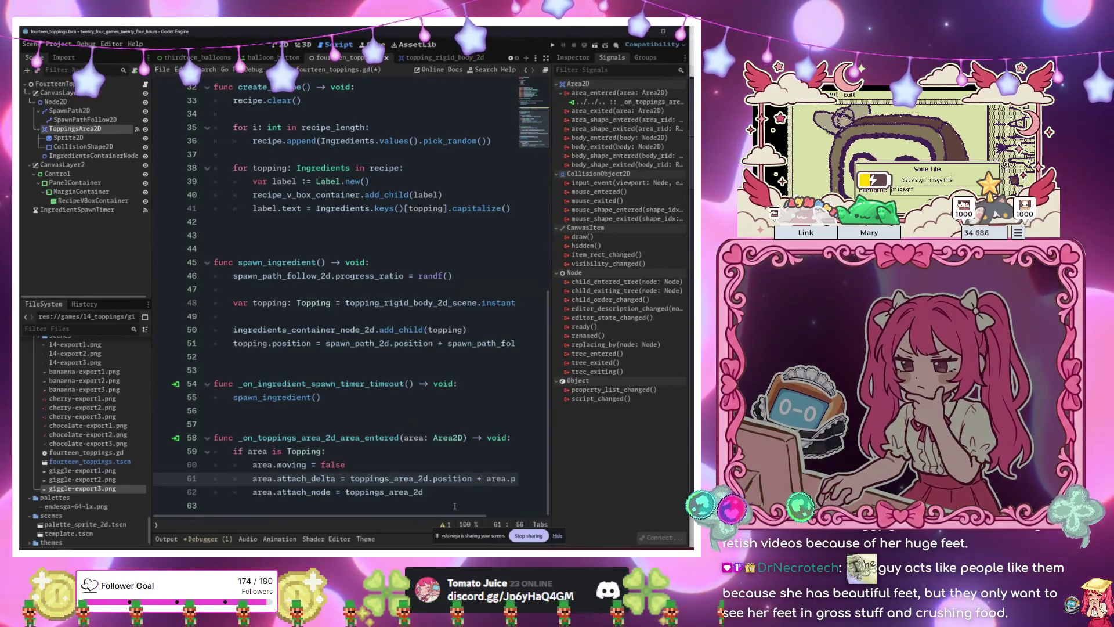
click(465, 383)
key(F6)
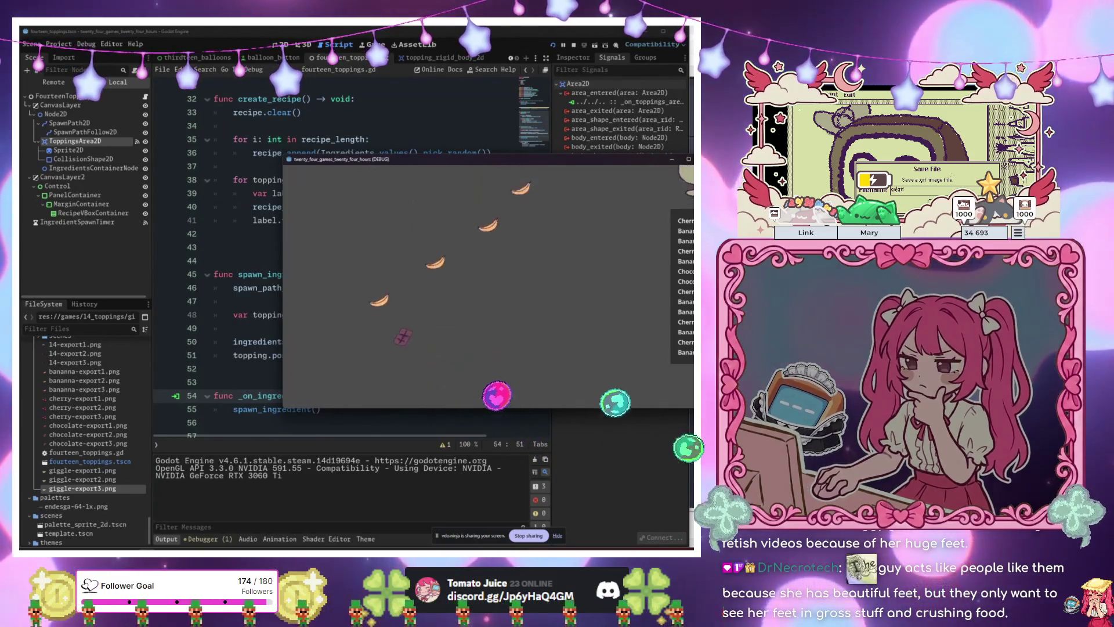
key(F8)
- Change line 61 to attach_delta = toppings_area_2d.position - area.position
click(478, 490)
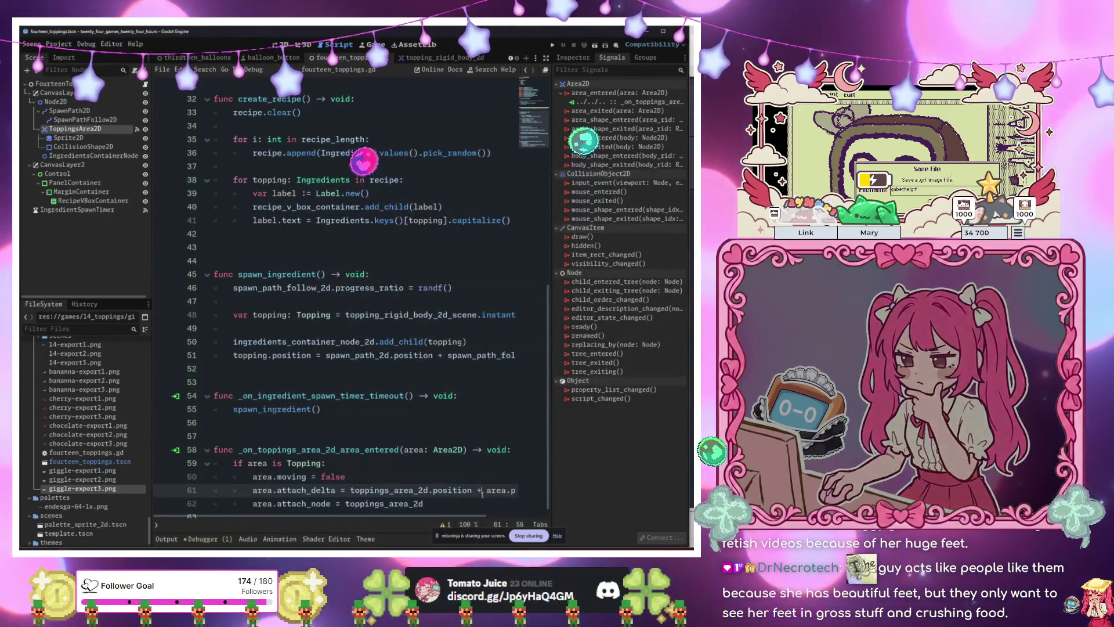
text(-)
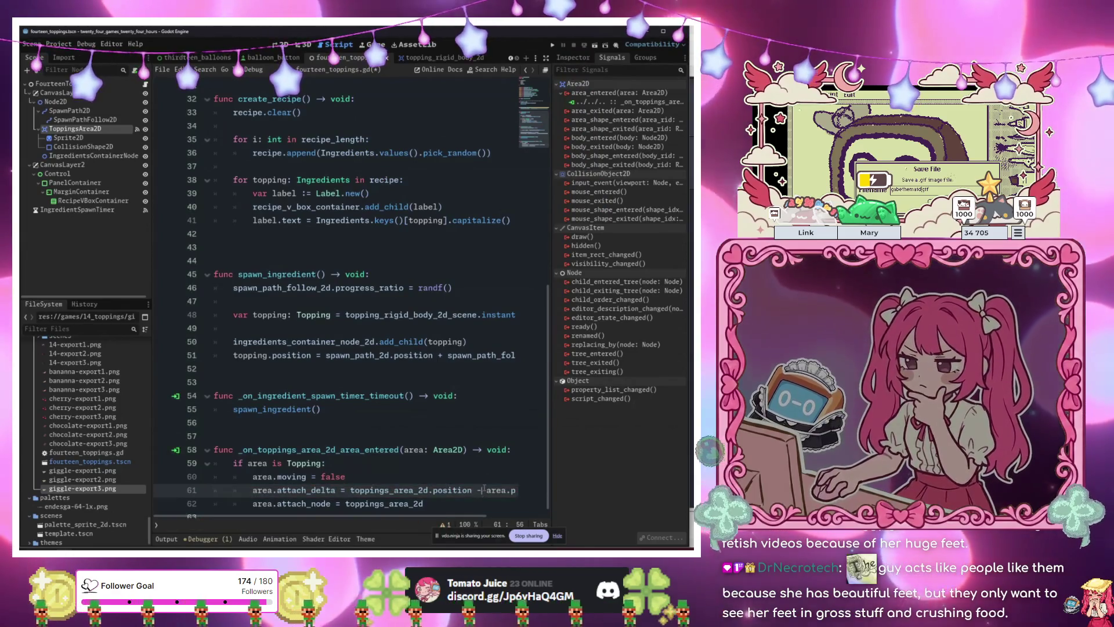
scroll(485, 413, down, 1)
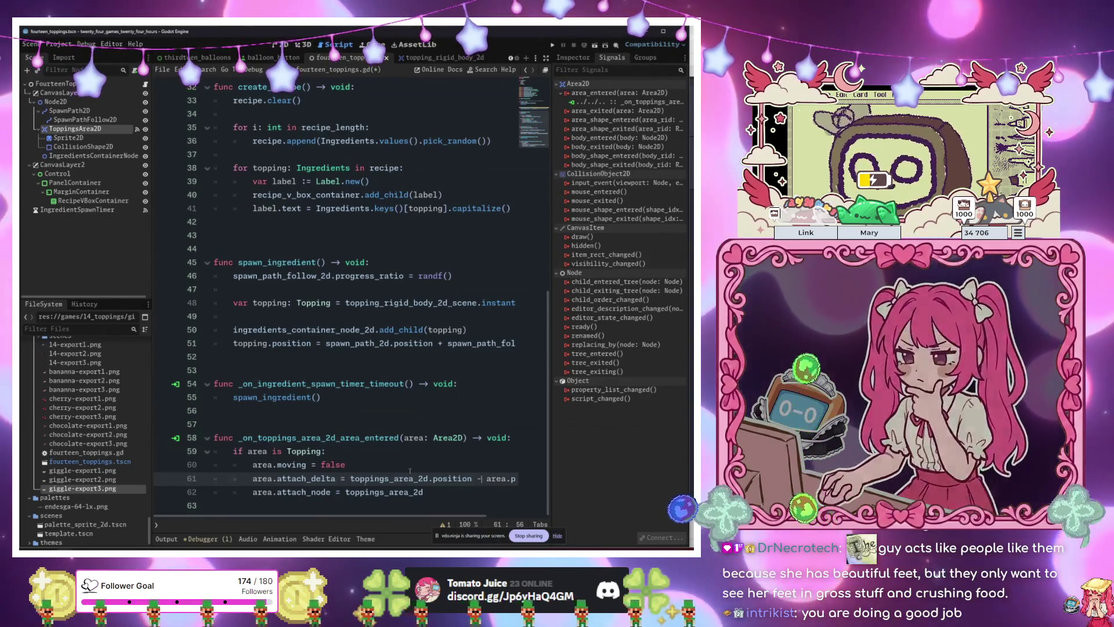
- In topping_rigid_body_2d.gd, replace the '+' before attach_delta on line 42 with '-'
ctrl+click(311, 452)
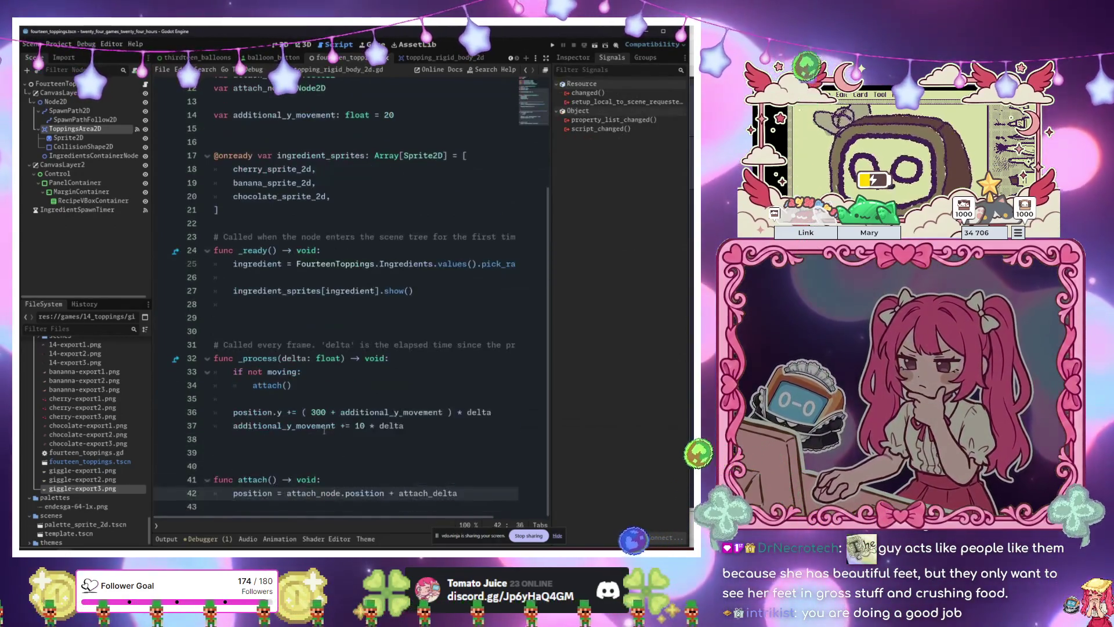
click(394, 493)
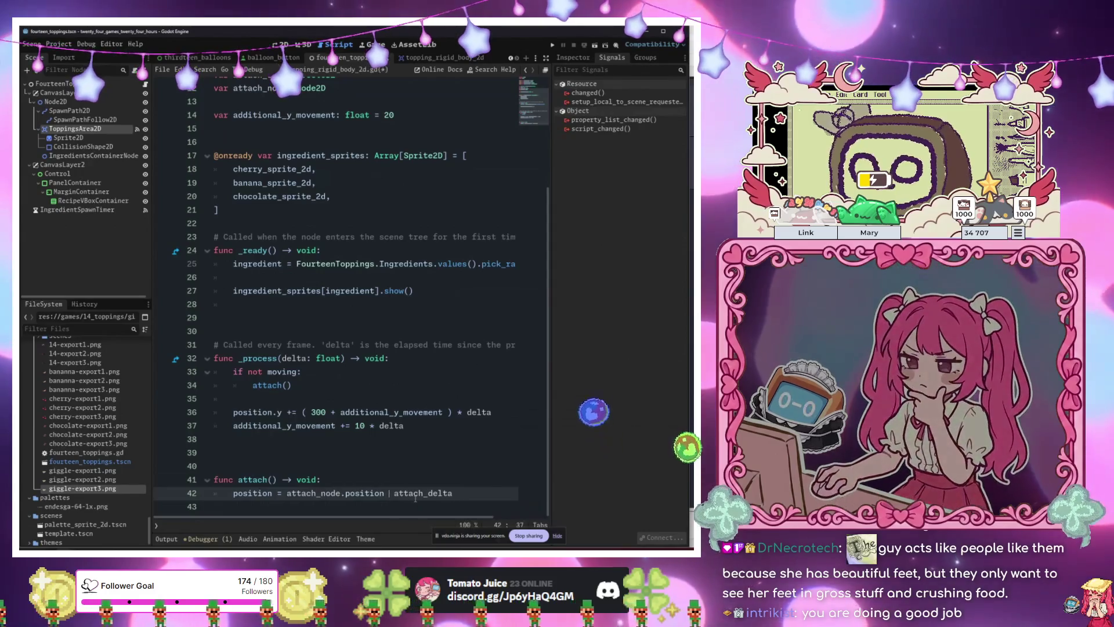
key(BackSpace)
text(-)
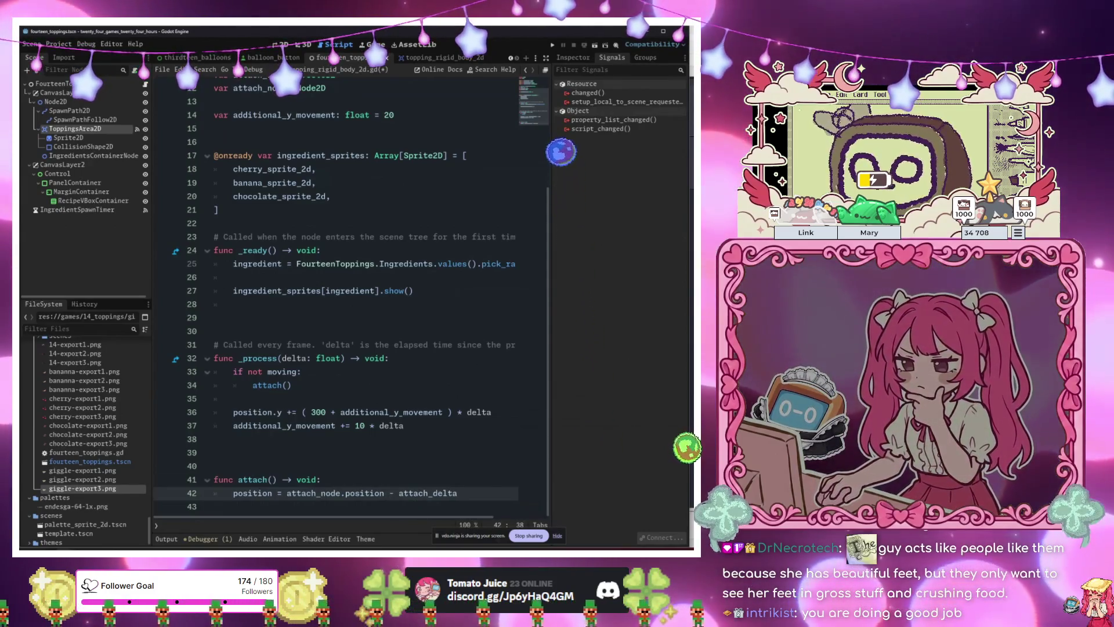
- Save and test-run the game to check the topping attachment, then close it
click(428, 344)
key(F6)
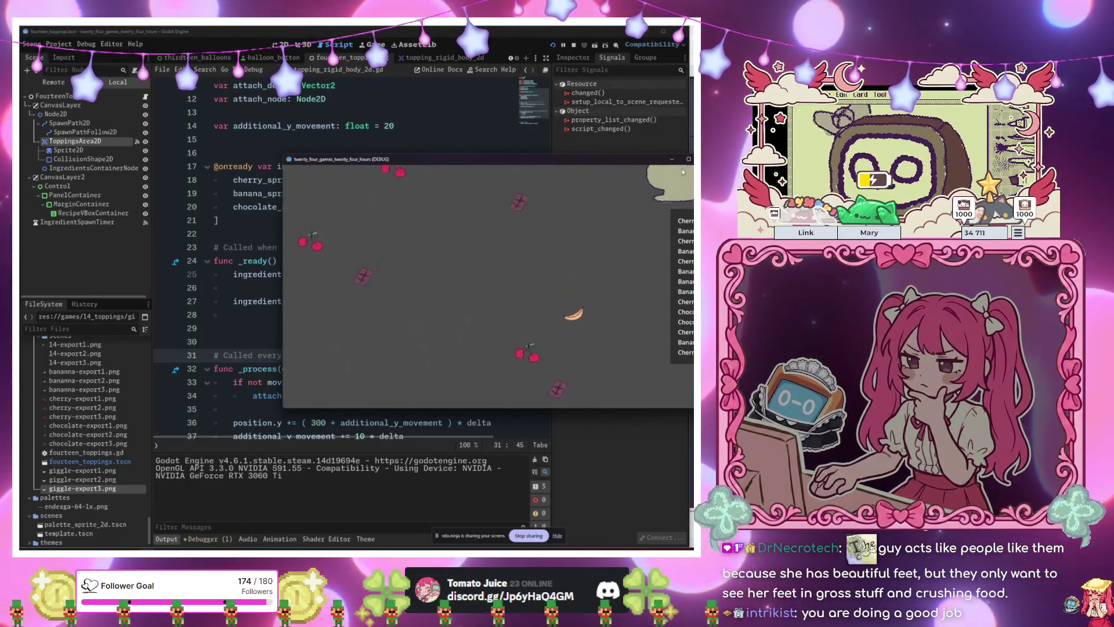
click(689, 159)
click(398, 492)
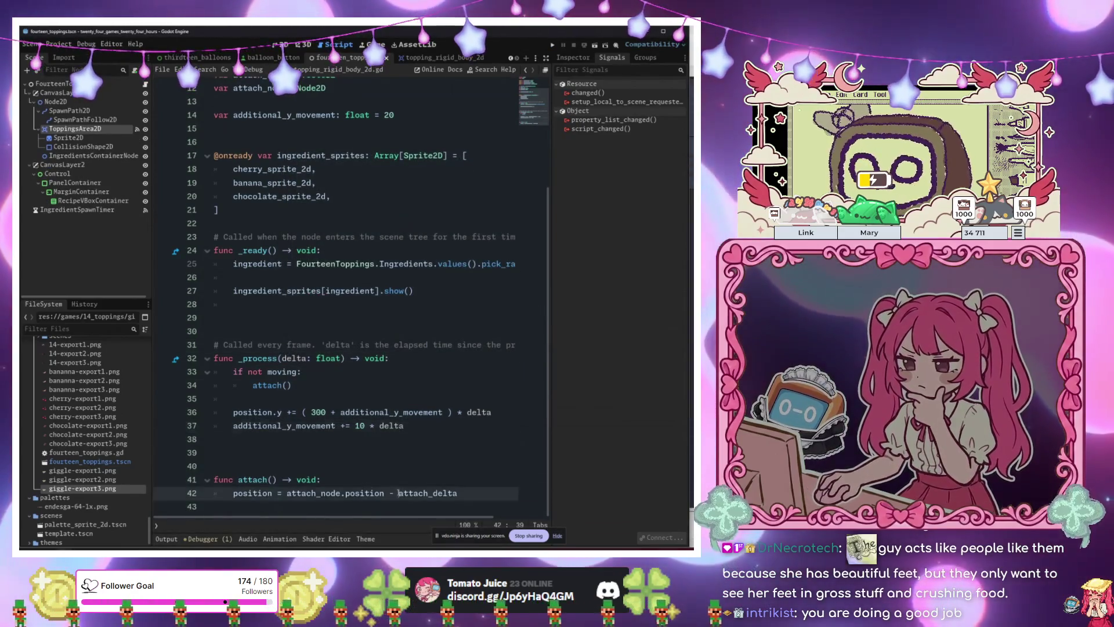
scroll(413, 372, up, 4)
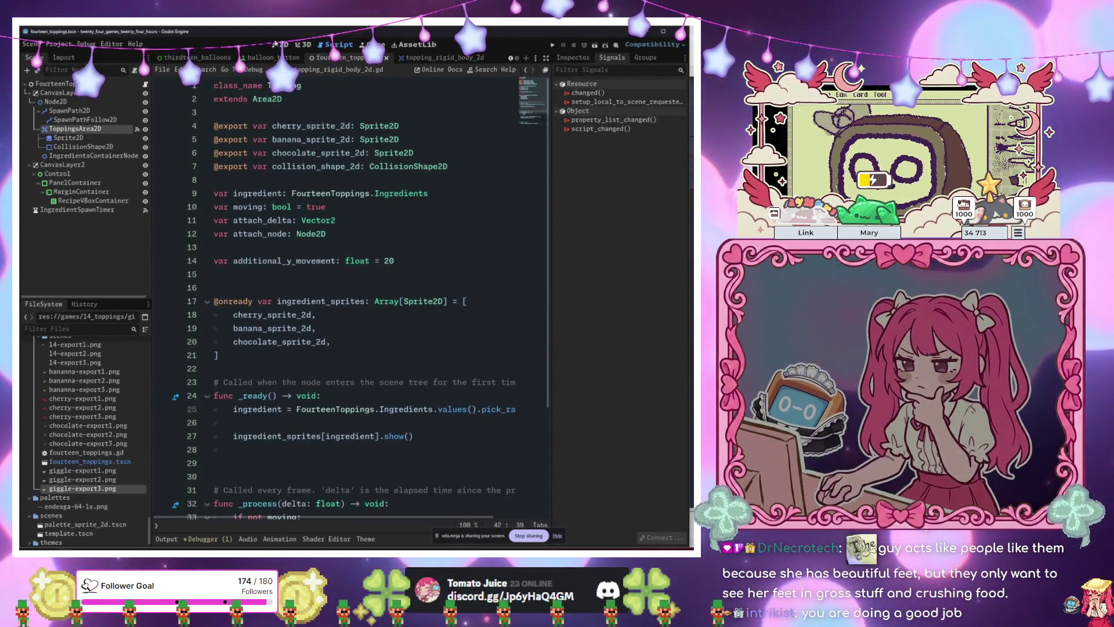
- In the 2D view, cancel an accidental bowl move and return to the fourteen_toppings scene
click(282, 44)
scroll(264, 209, up, 5)
drag(255, 208, 263, 212)
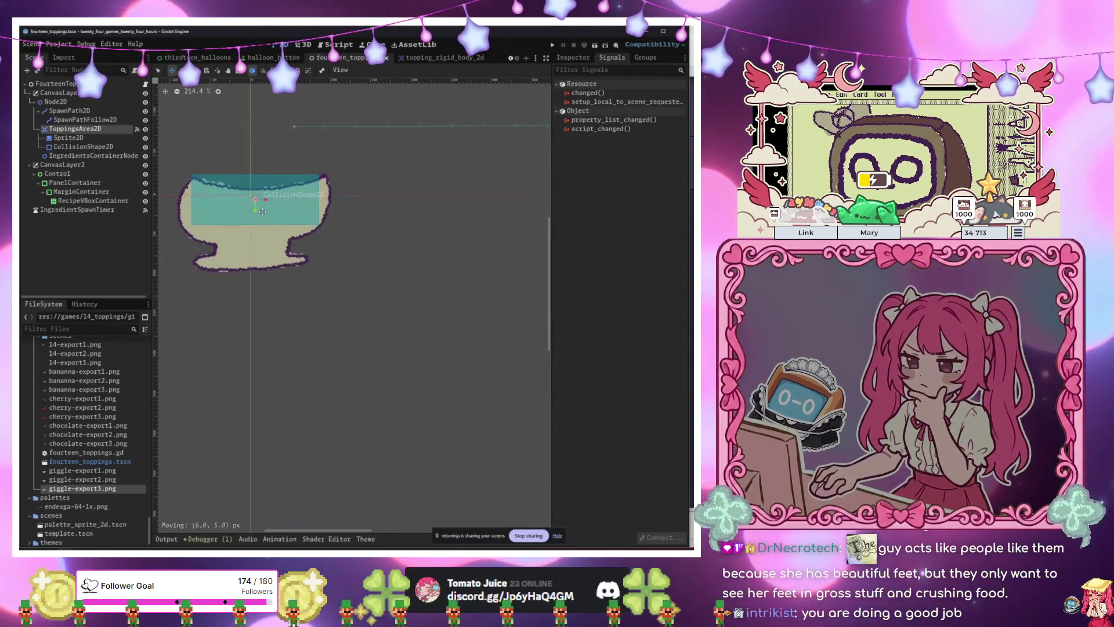
right_click(264, 213)
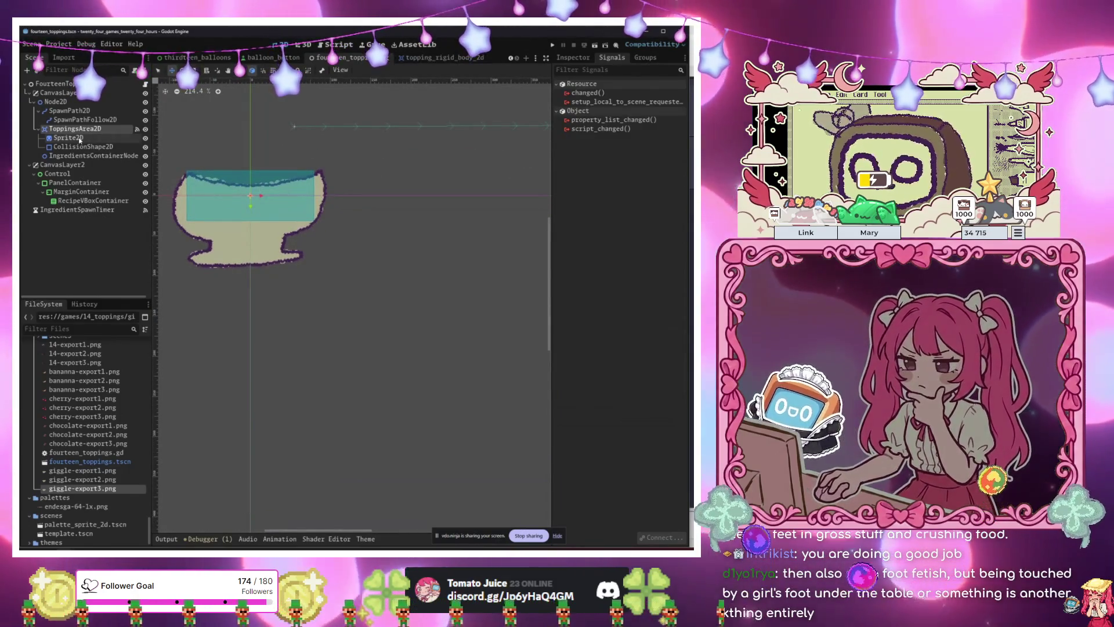
click(423, 60)
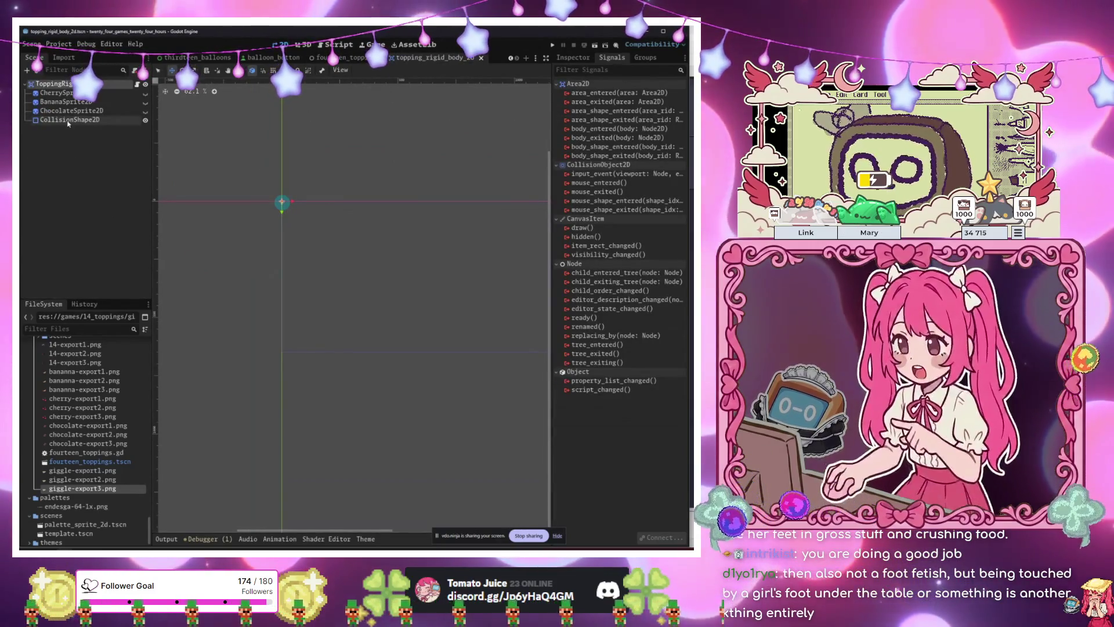
click(335, 58)
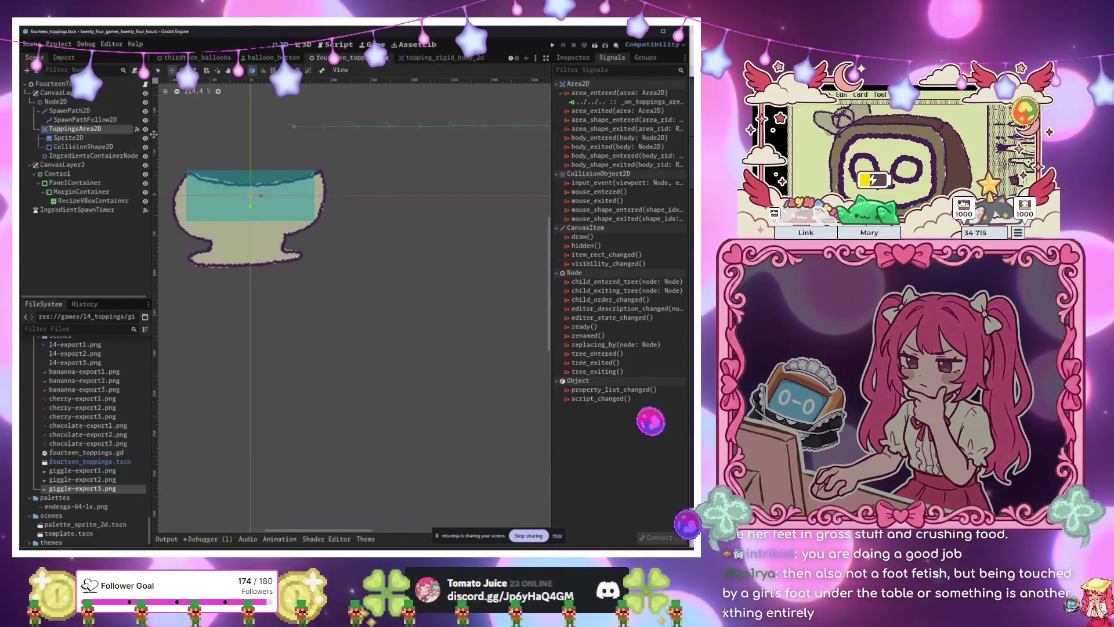
- Select the bowl's CollisionShape2D, rotate it, and clear its Shape property in the Inspector
click(84, 146)
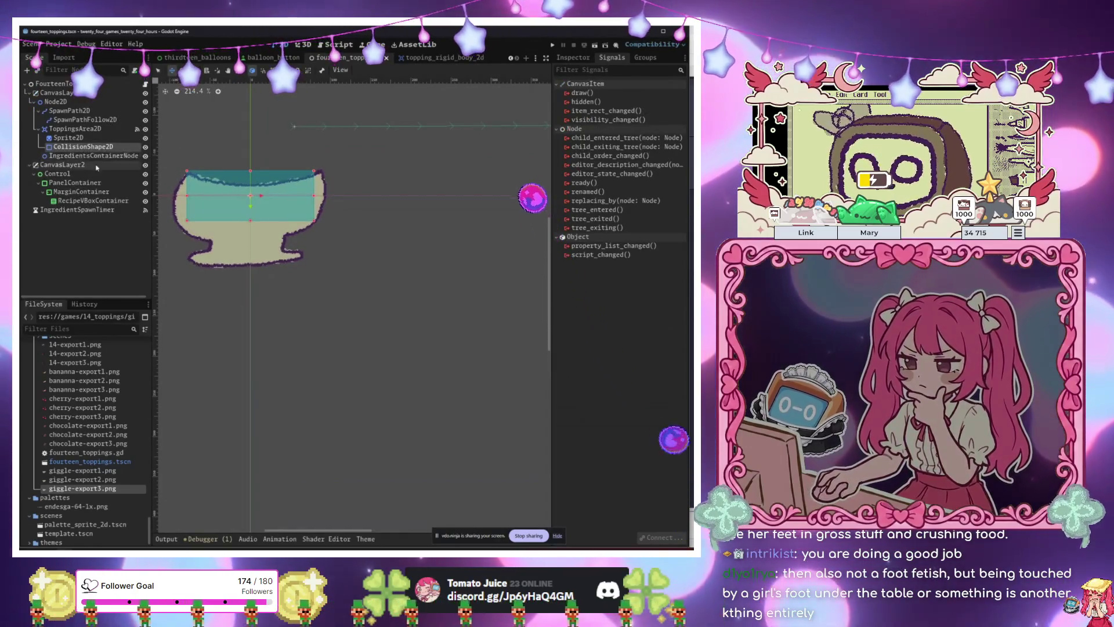
scroll(258, 206, up, 5)
mouse_move(277, 210)
mouse_down()
mouse_move(287, 197)
mouse_move(401, 232)
mouse_up()
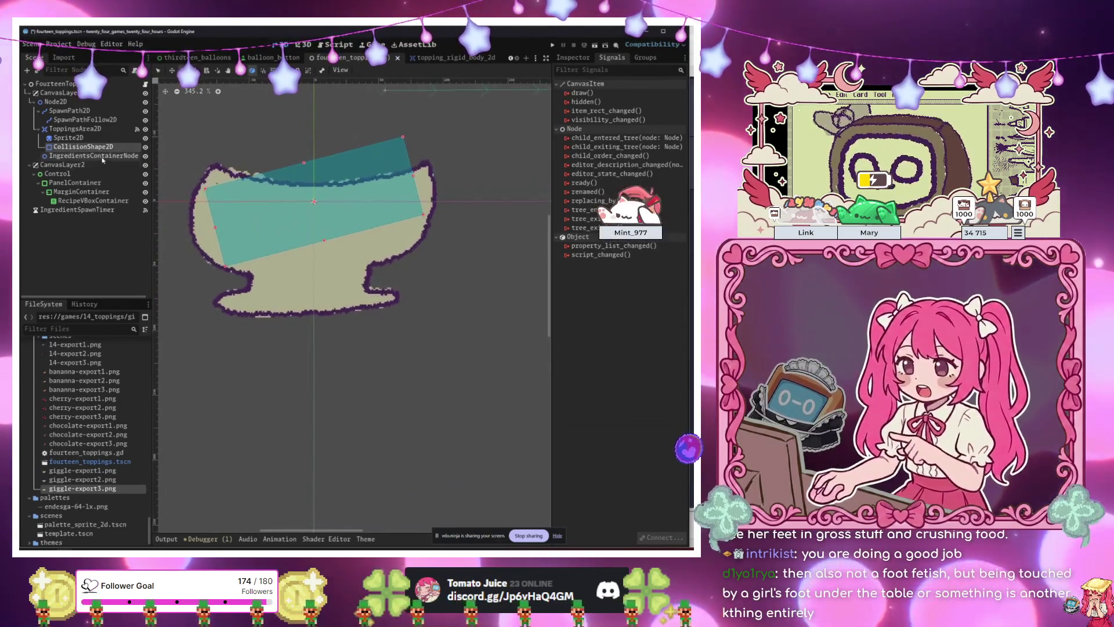
click(582, 61)
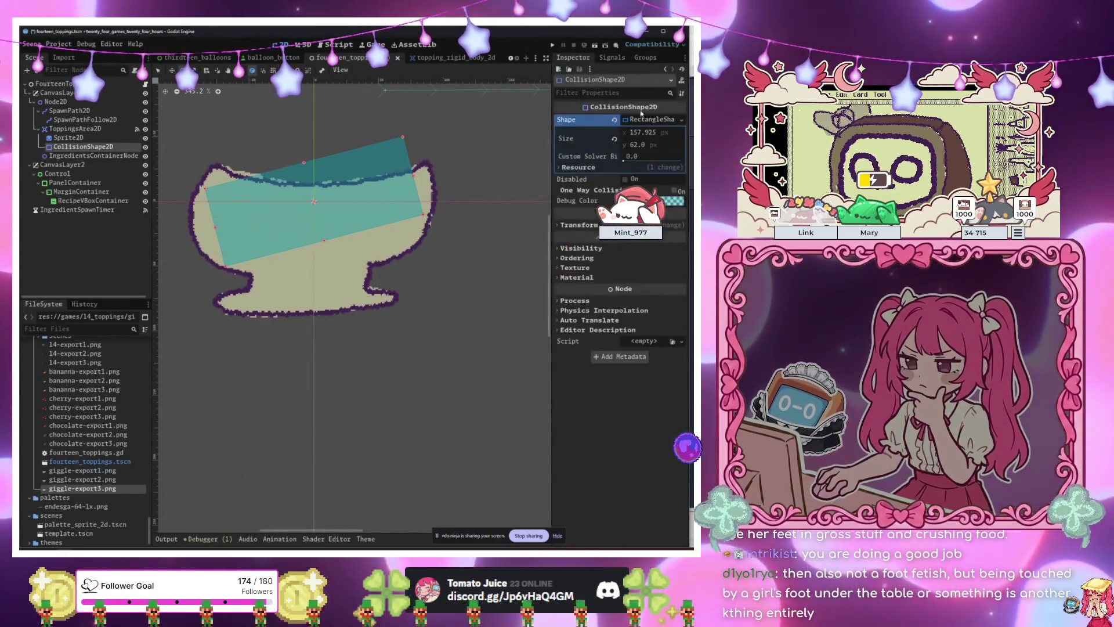
click(631, 168)
click(631, 169)
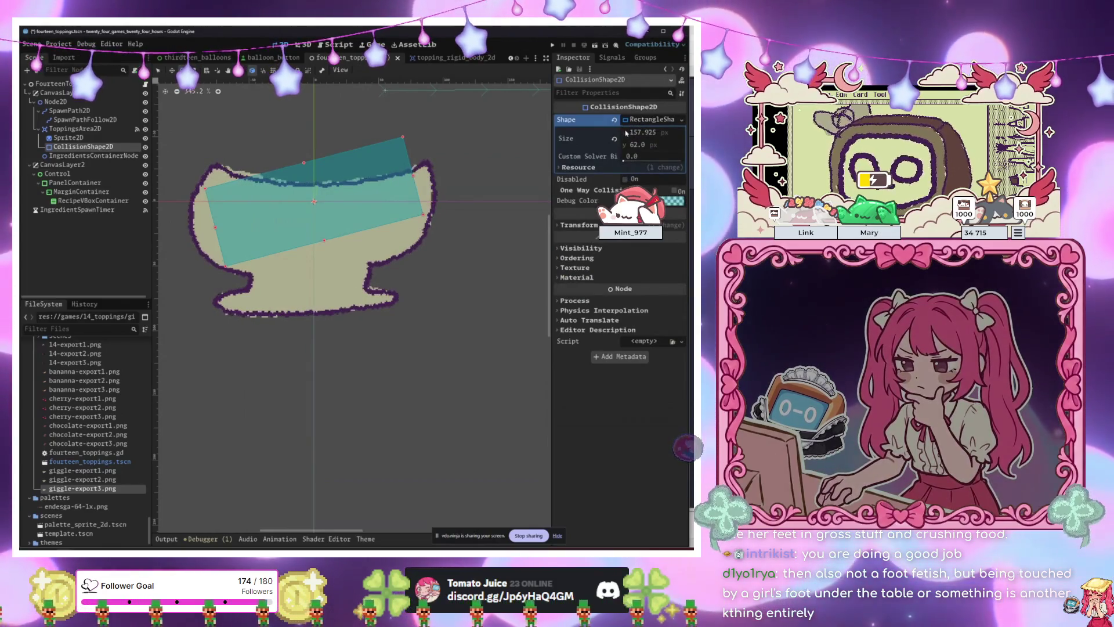
click(614, 120)
click(643, 120)
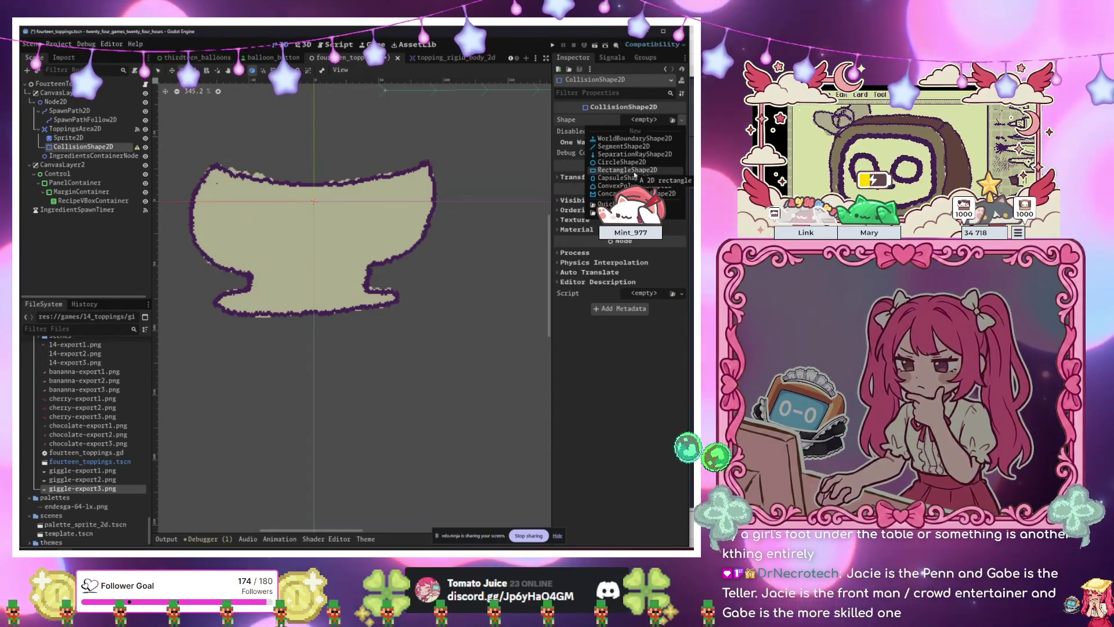
- Give the collision a new RectangleShape2D, stretch it along the bowl's right rim, and duplicate it
click(635, 171)
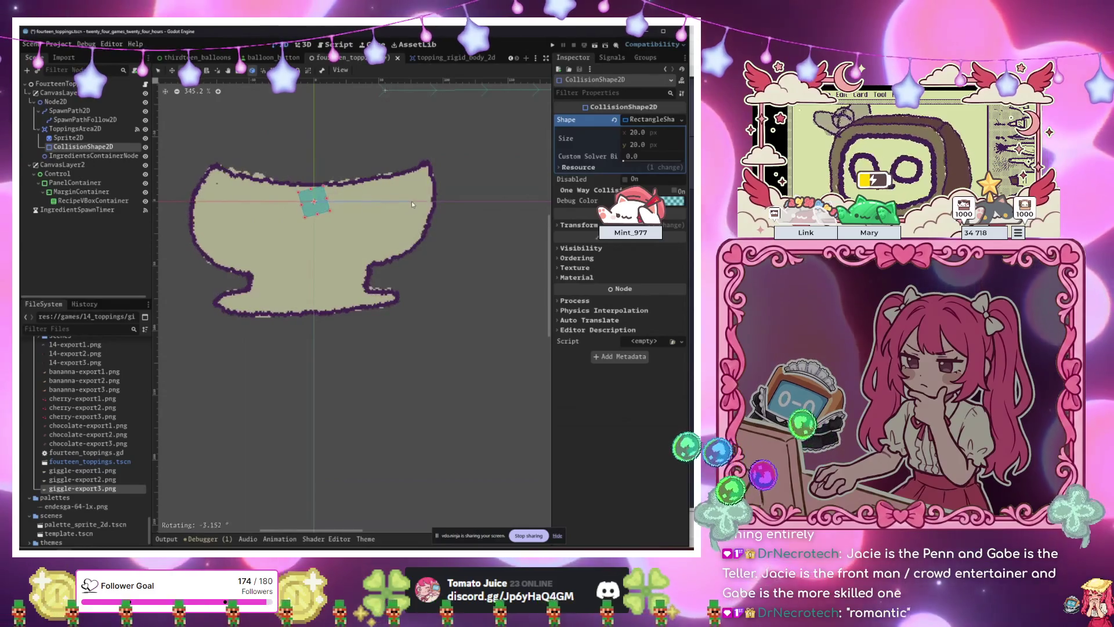
key(w)
mouse_move(412, 203)
mouse_down()
mouse_move(412, 189)
mouse_move(491, 188)
mouse_move(469, 196)
mouse_up()
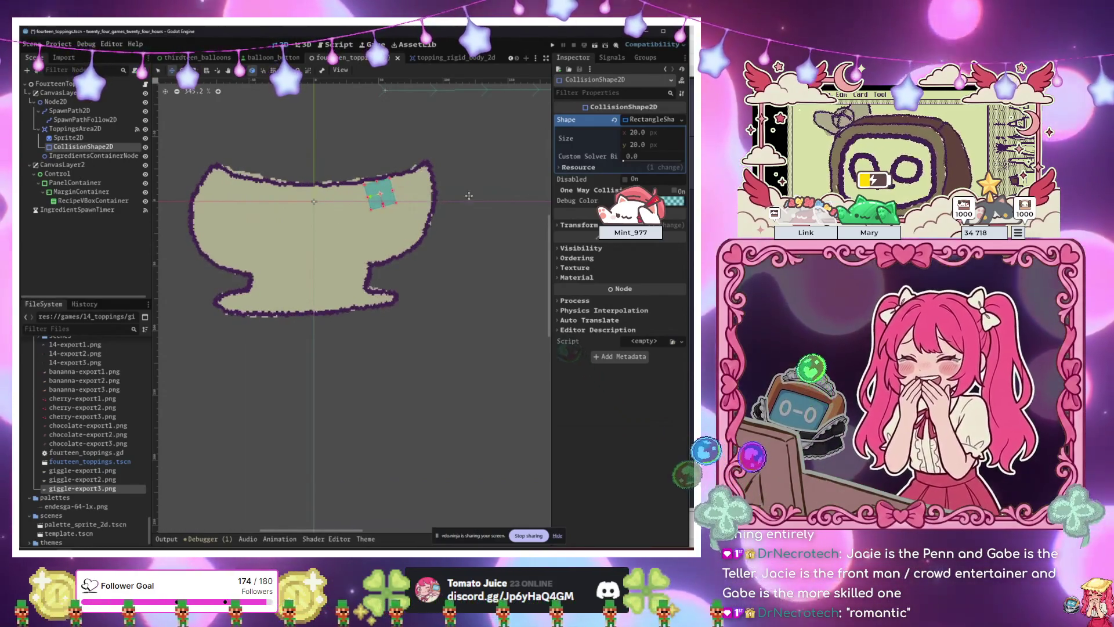
key(q)
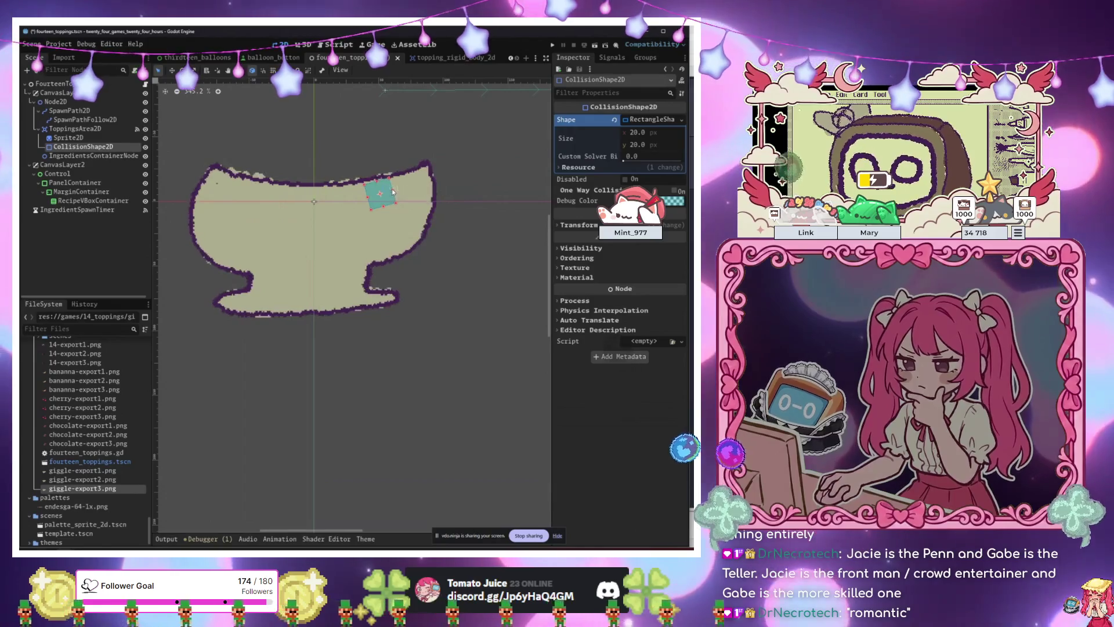
drag(393, 192, 440, 185)
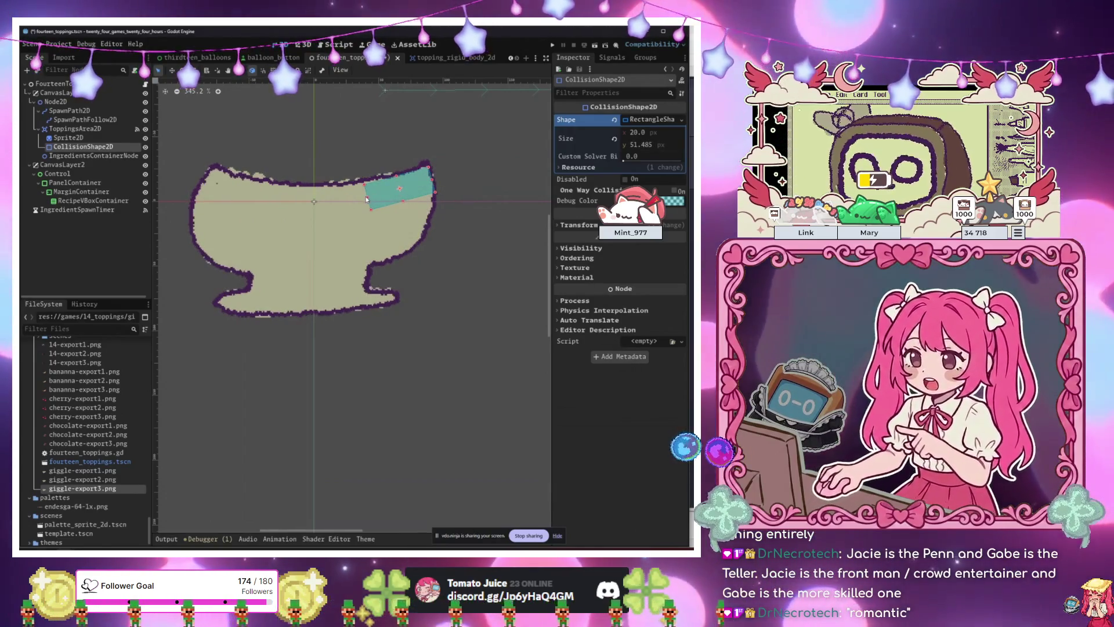
drag(359, 201, 336, 207)
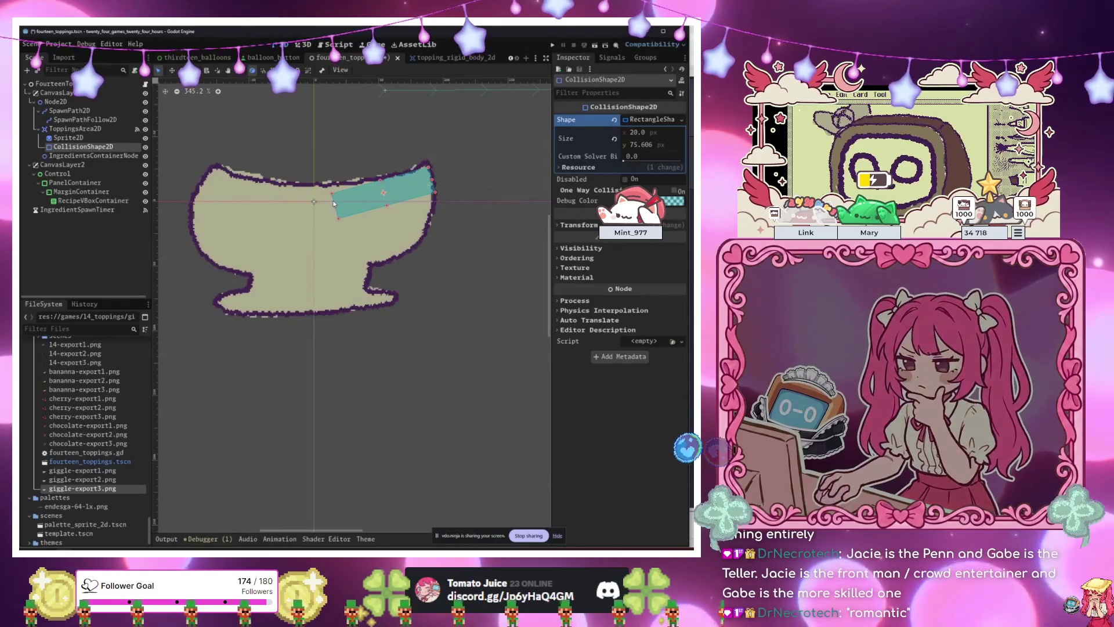
key(ctrl+d)
click(353, 224)
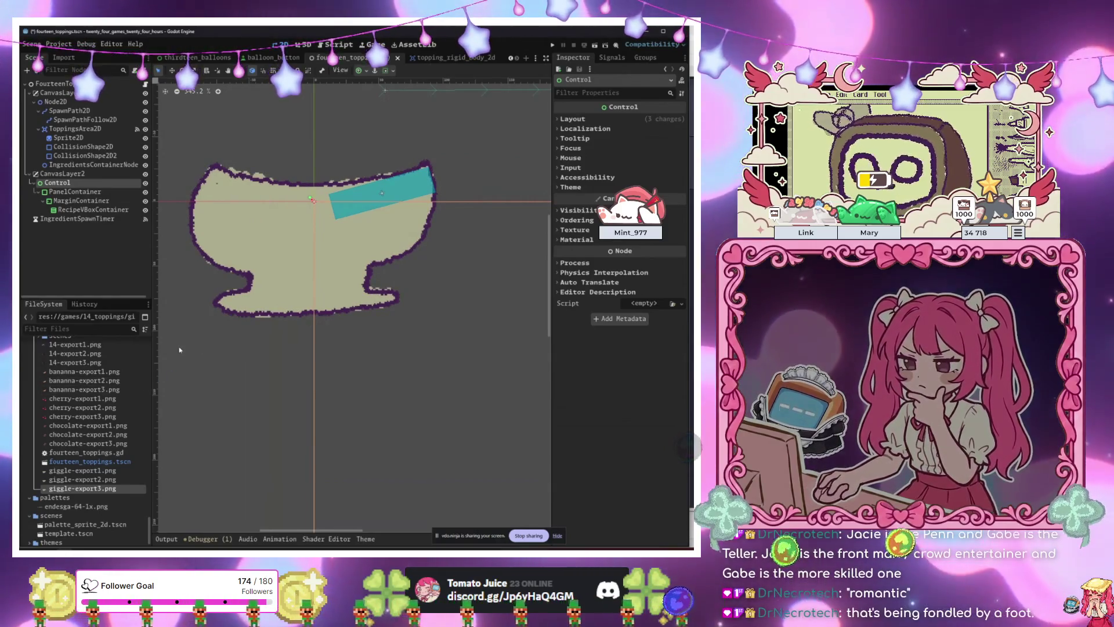
- Duplicate the rectangle as CollisionShape2D3, then move and rotate it onto the bowl's left rim
click(178, 350)
click(406, 195)
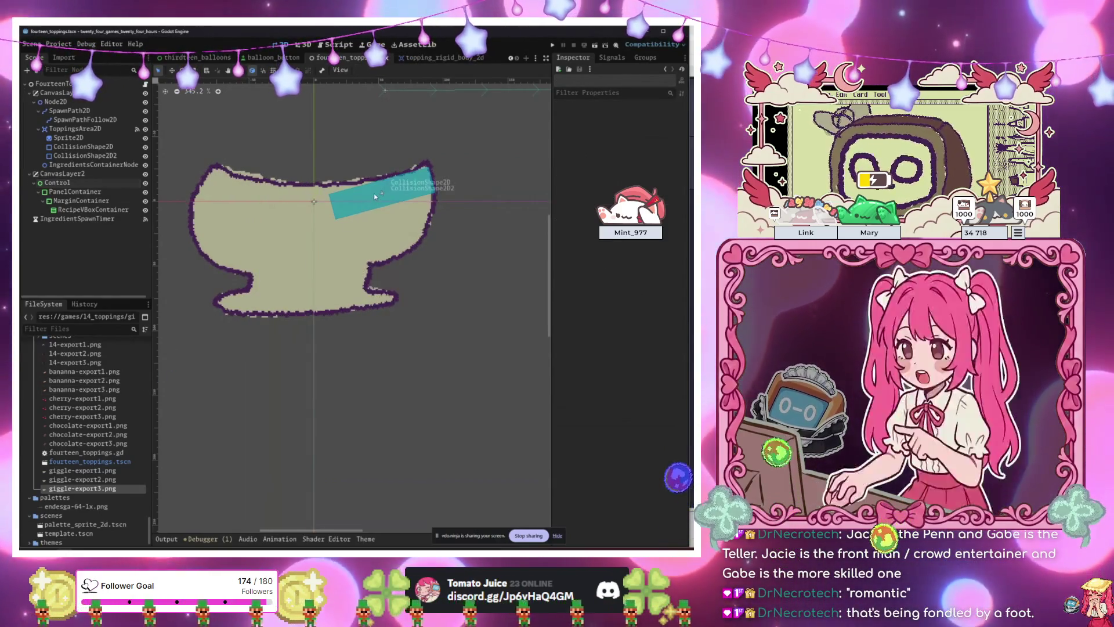
key(ctrl+d)
click(384, 203)
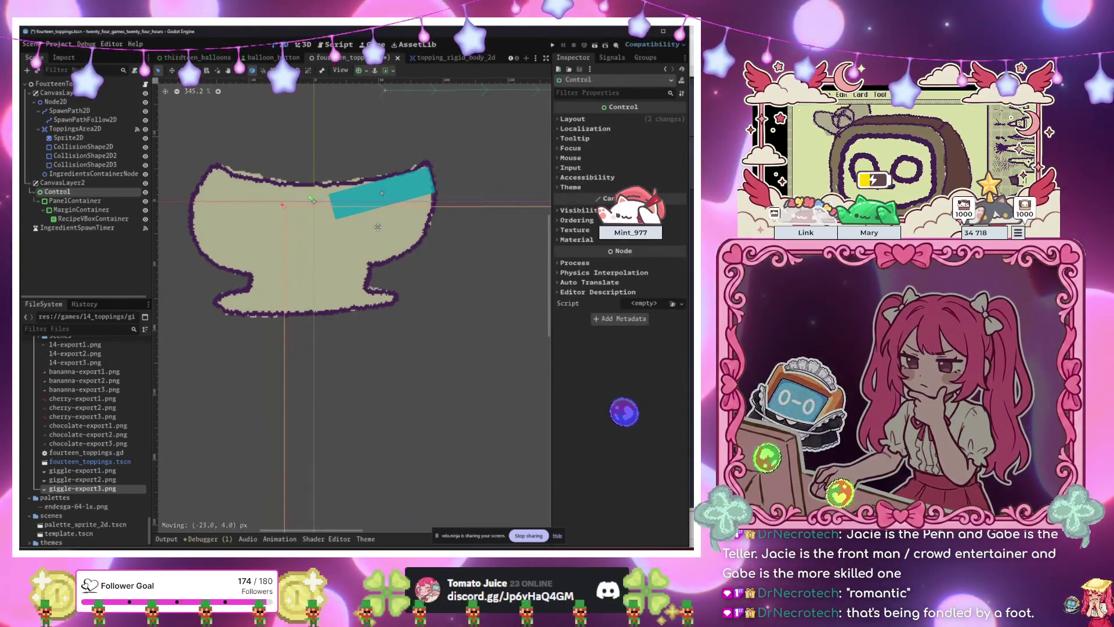
click(359, 199)
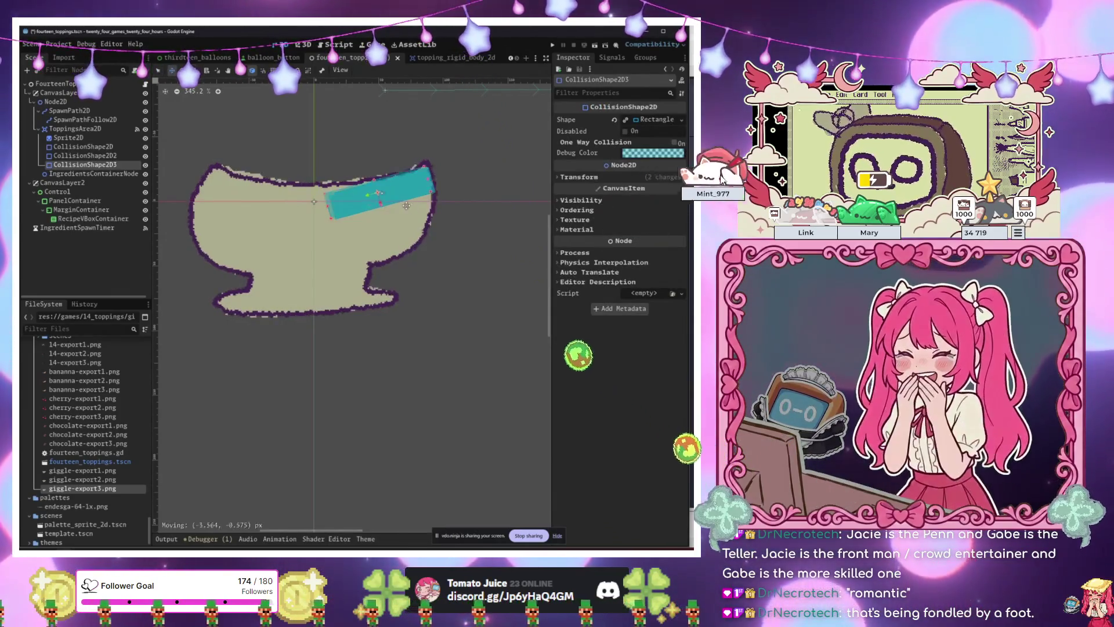
mouse_move(412, 208)
mouse_down()
mouse_move(276, 213)
mouse_move(250, 243)
mouse_move(328, 199)
mouse_move(325, 235)
mouse_move(350, 225)
mouse_move(353, 239)
mouse_up()
key(w)
key(e)
key(w)
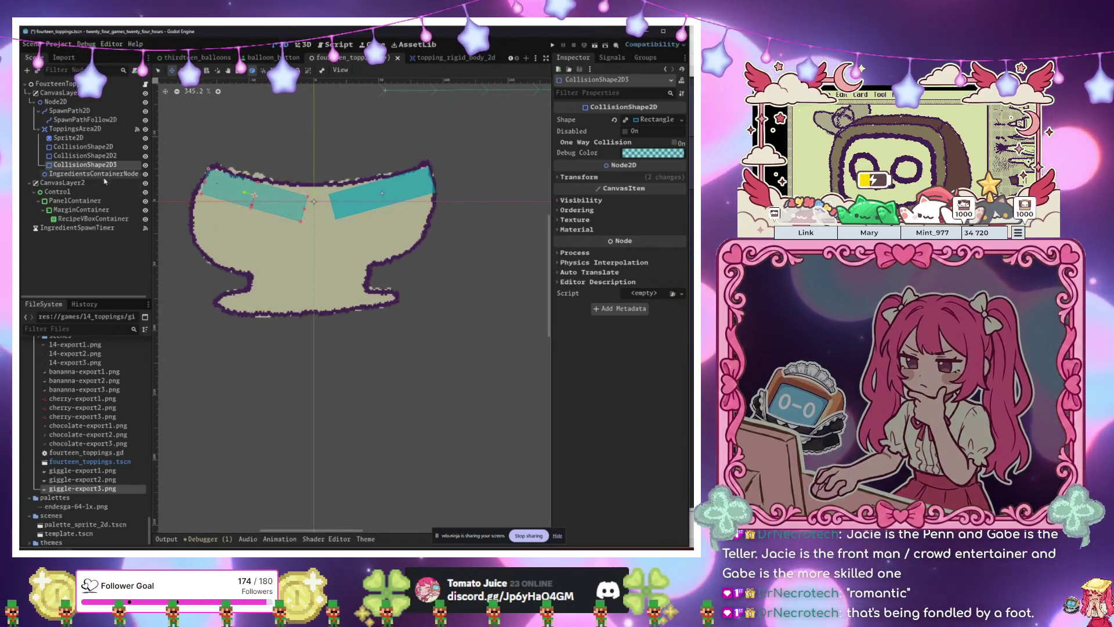
- Move CollisionShape2D2 to the rim's centre, then save and test-run the game
click(96, 156)
mouse_move(389, 200)
mouse_down()
mouse_move(341, 218)
mouse_move(386, 234)
mouse_up()
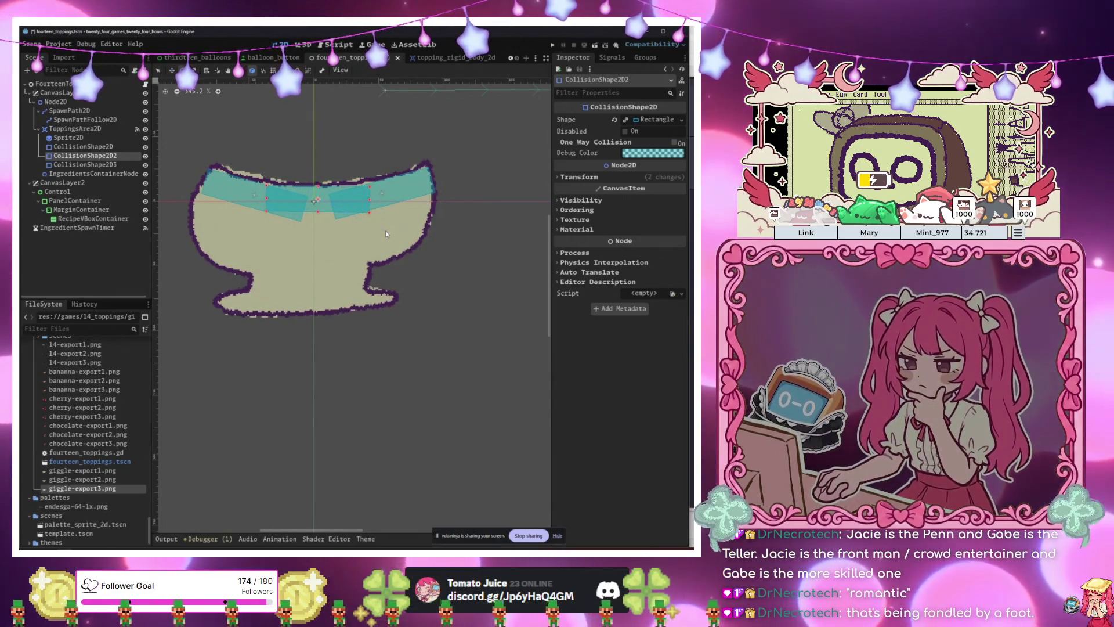
key(F6)
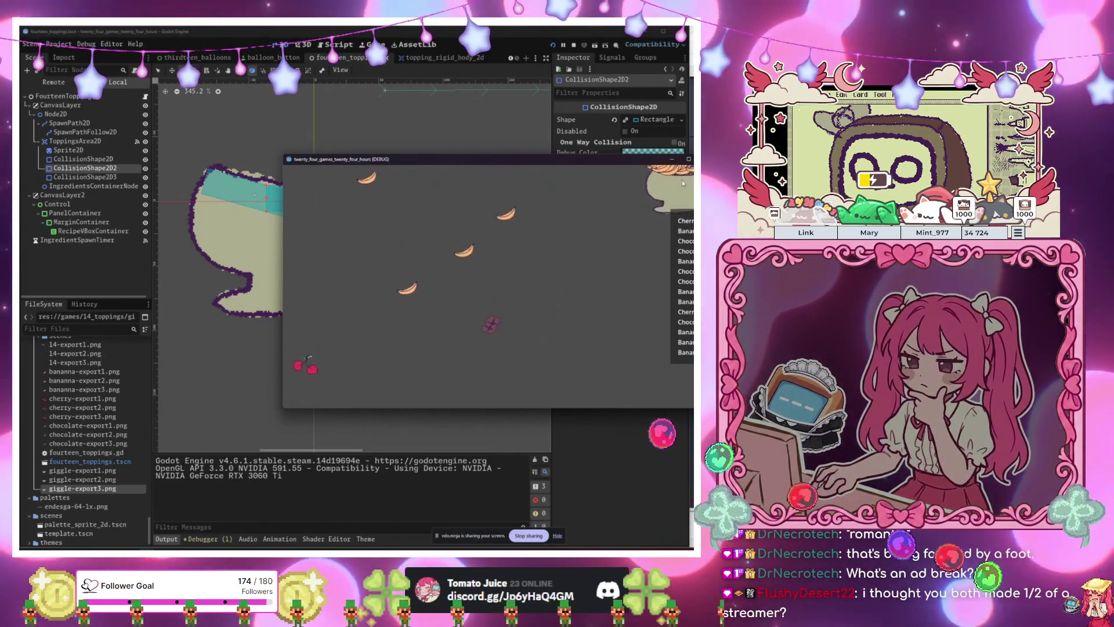
key(F8)
- Open fourteen_toppings.gd and insert blank lines at line 53, above the spawn timer handler
scroll(340, 227, down, 2)
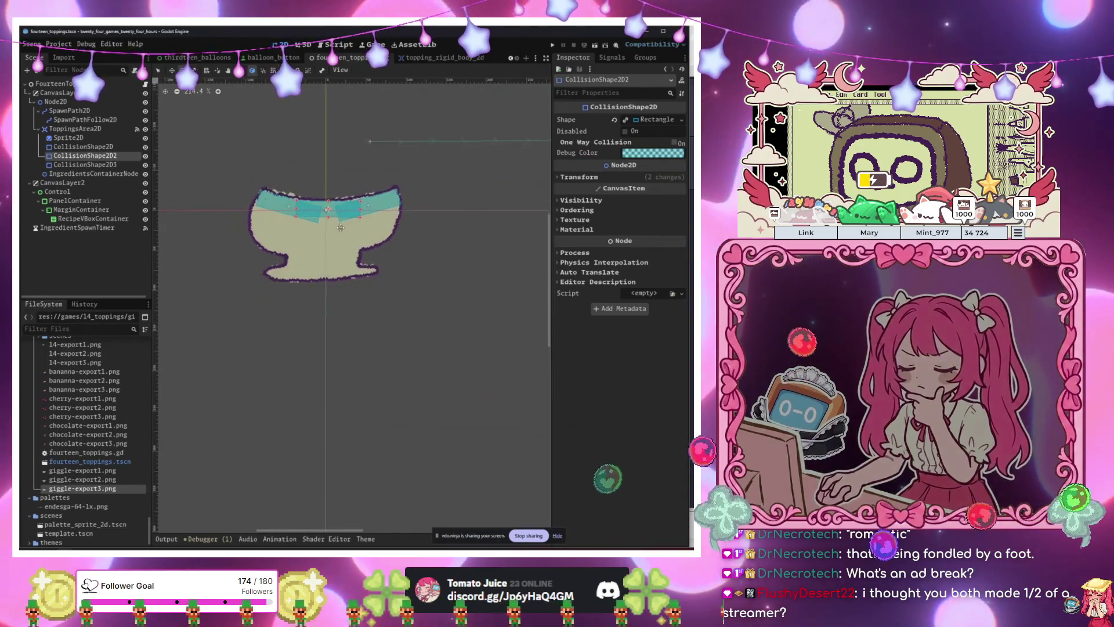
click(339, 45)
click(214, 410)
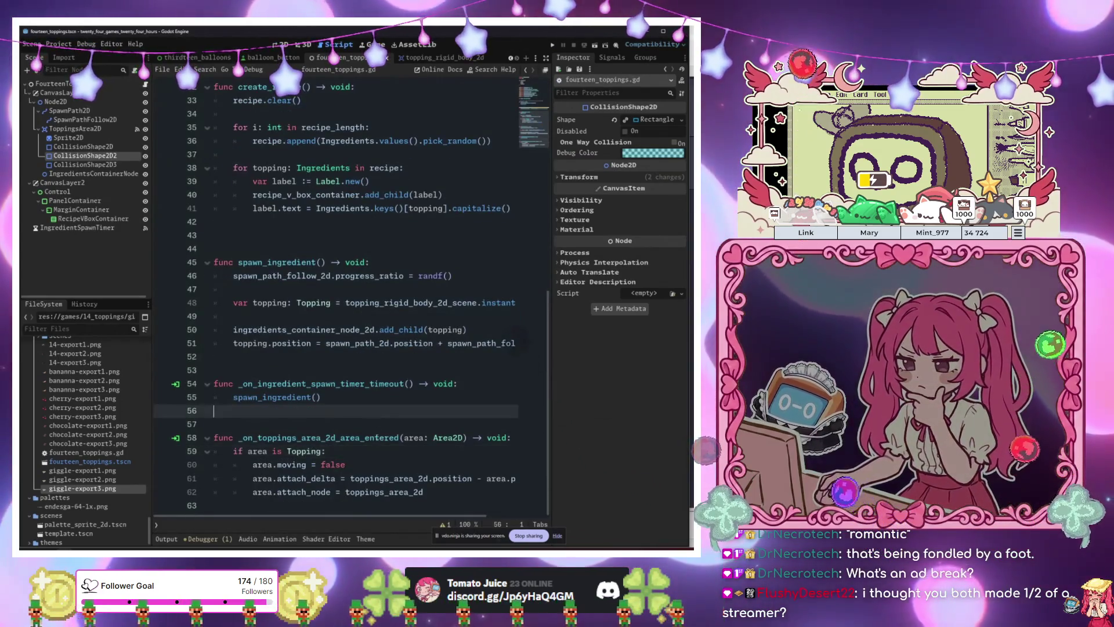
click(406, 400)
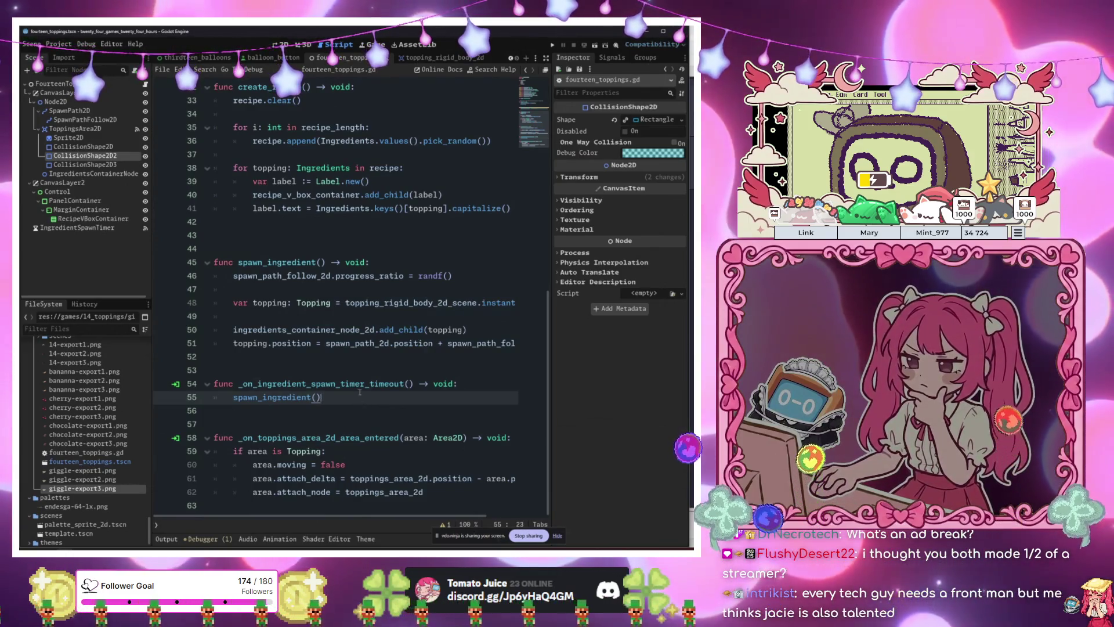
click(392, 465)
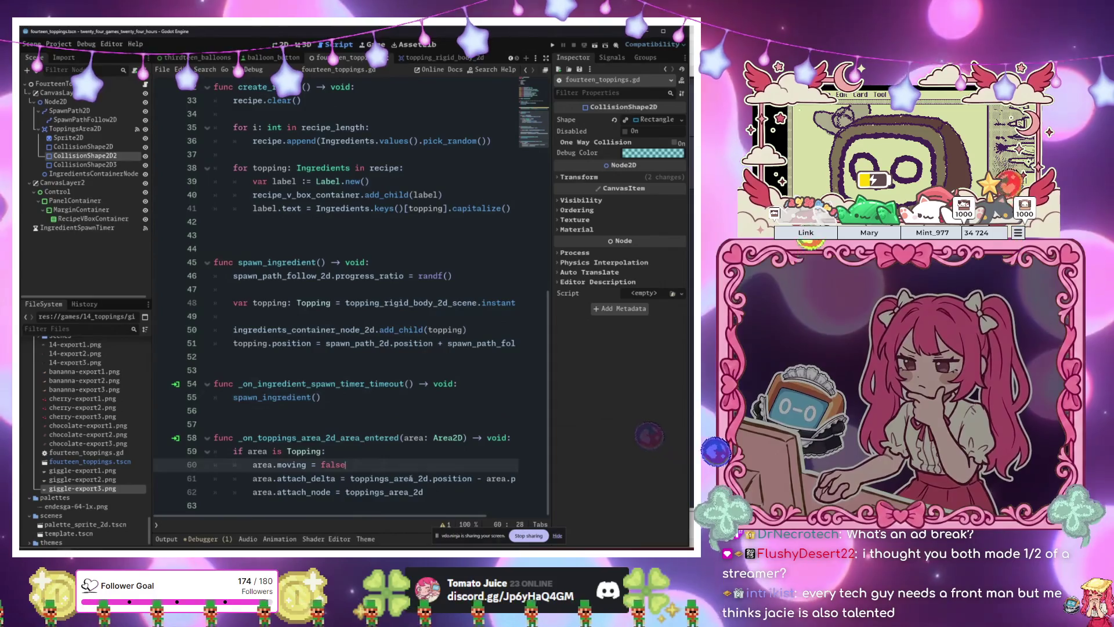
click(389, 454)
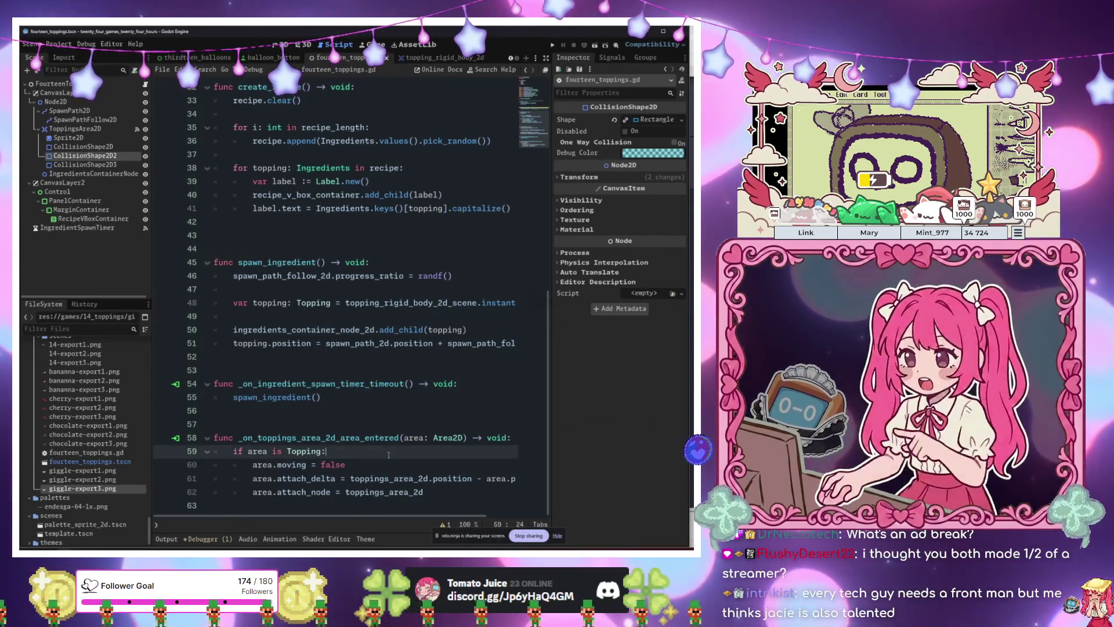
click(348, 411)
click(354, 372)
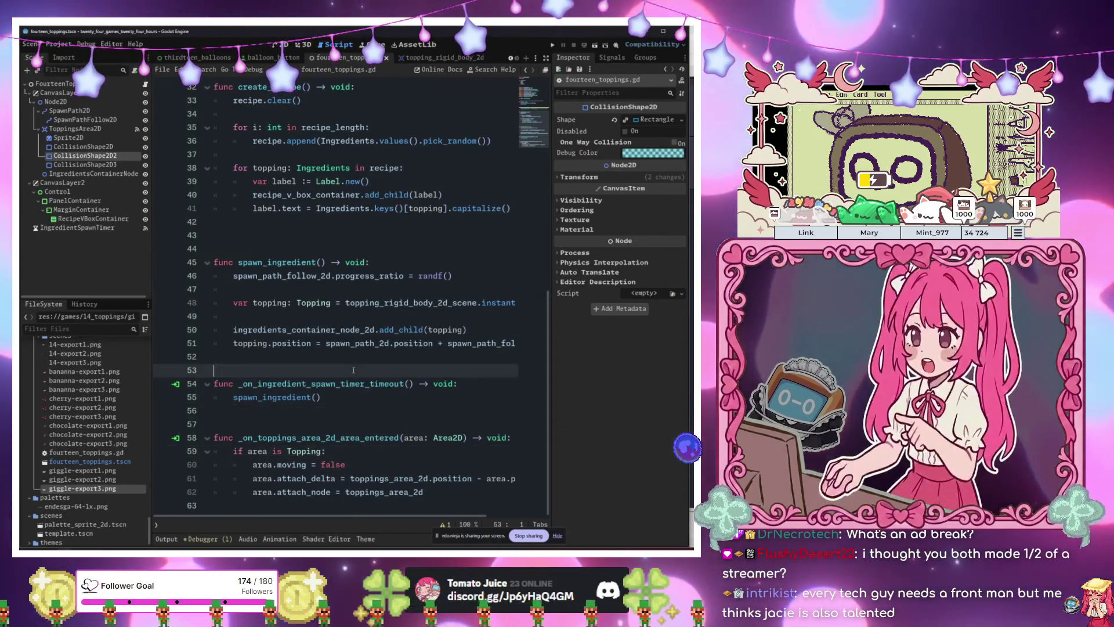
key(Return)
key(Return)
key(Return)
key(Up)
key(Up)
- Write func check_if_next_ingredient_on_recipe() -> void: on line 54, leaving an empty indented body
text(func is_)
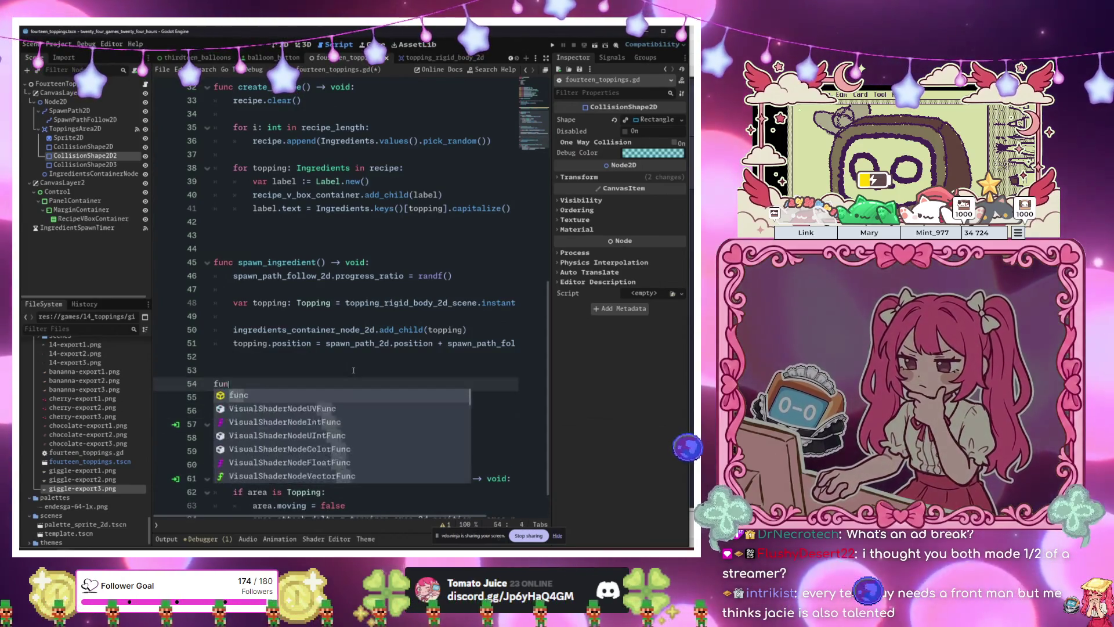
key(BackSpace)
key(BackSpace)
key(BackSpace)
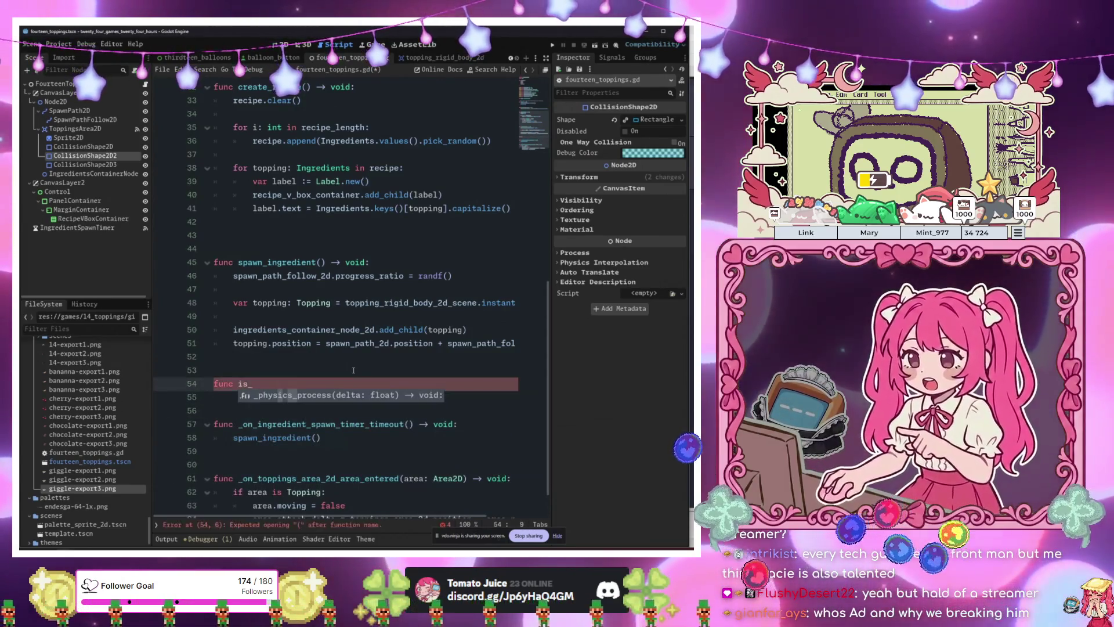
text(c)
text(heck_if)
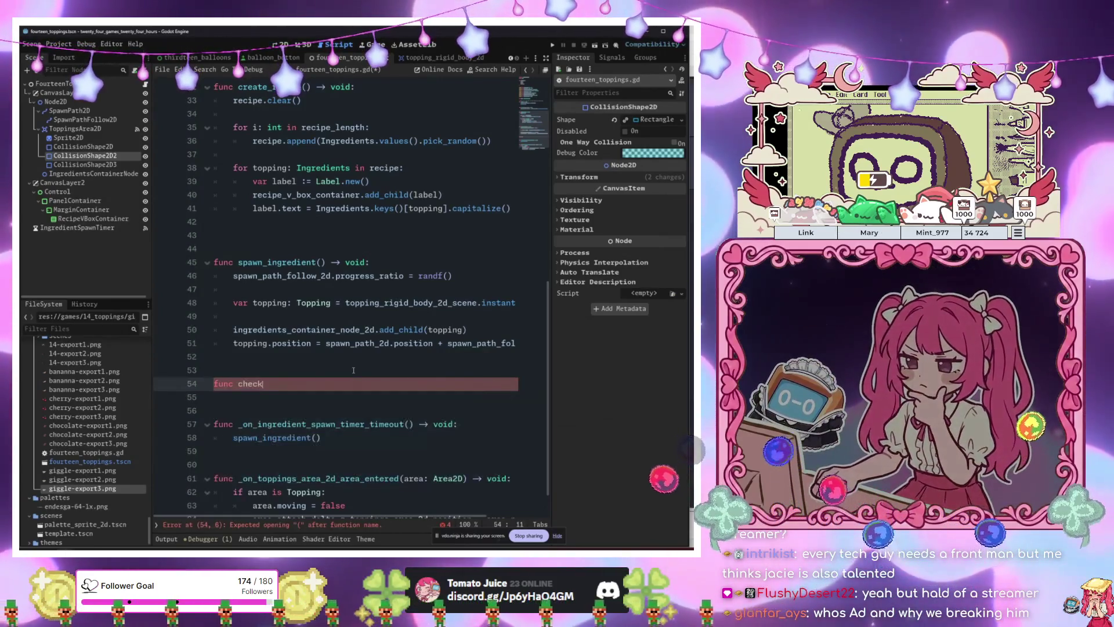
key(BackSpace)
text(_next_in)
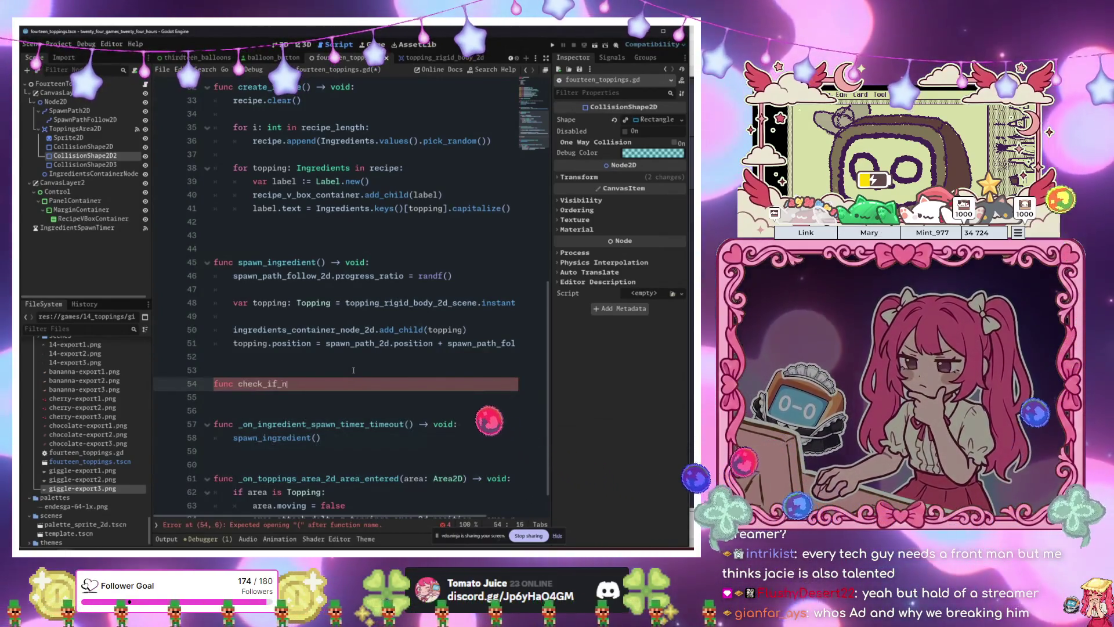
text(gredient_on_)
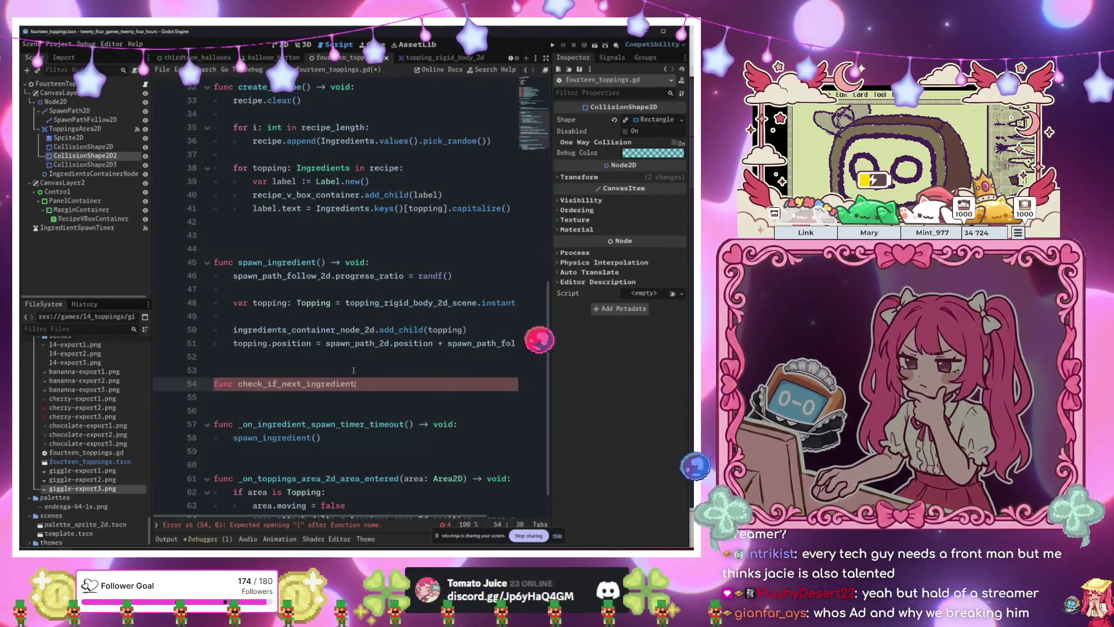
text(recipe() -> void)
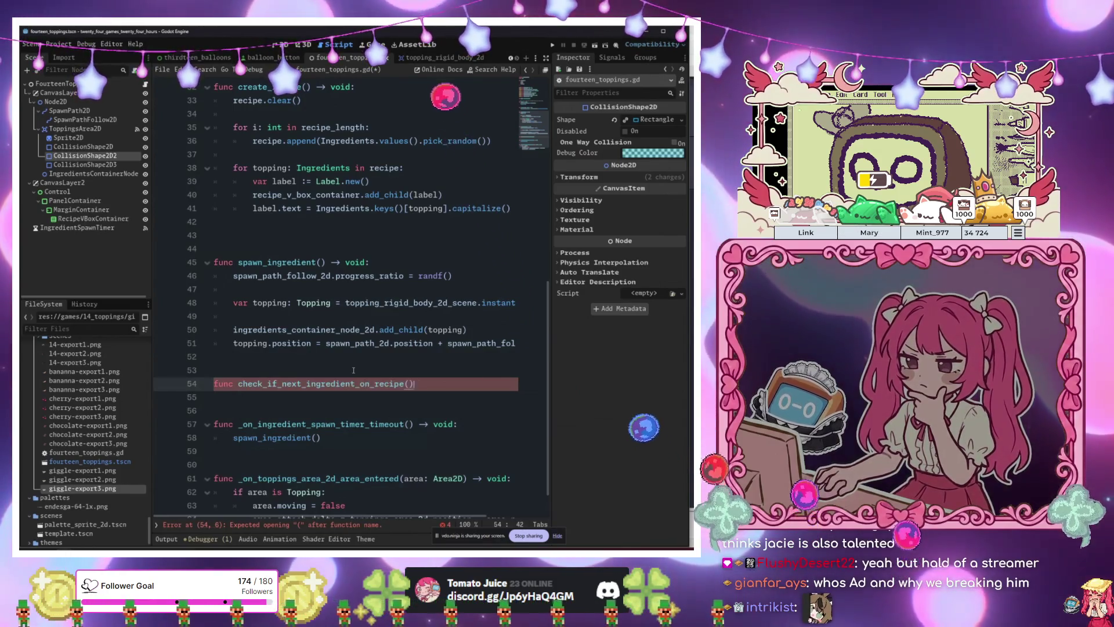
text(:)
key(Return)
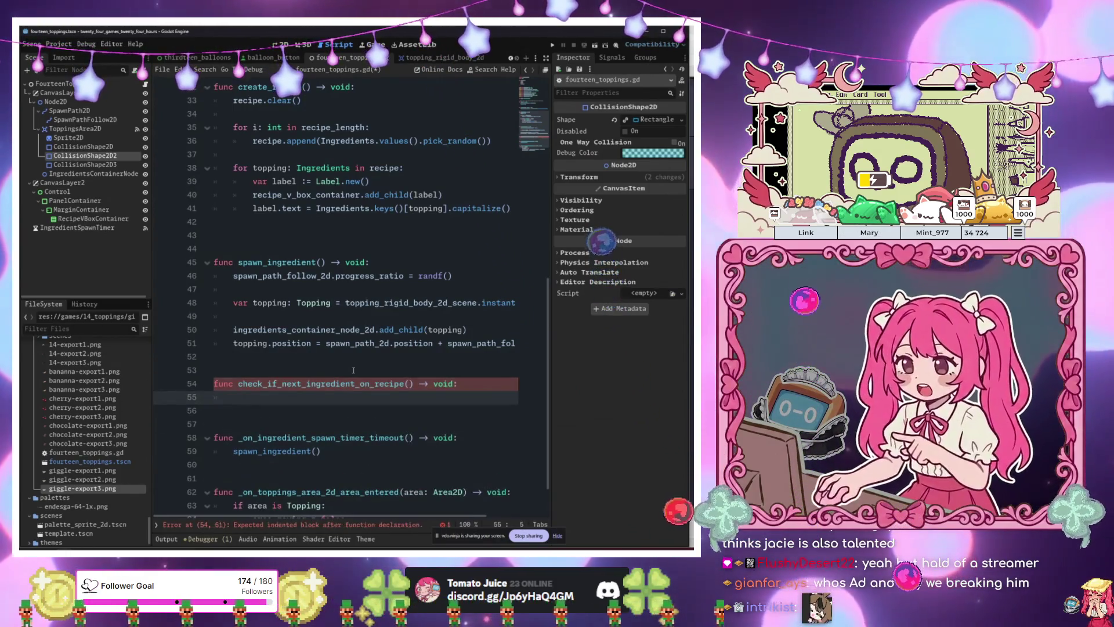
scroll(318, 366, up, 1)
scroll(318, 366, up, 3)
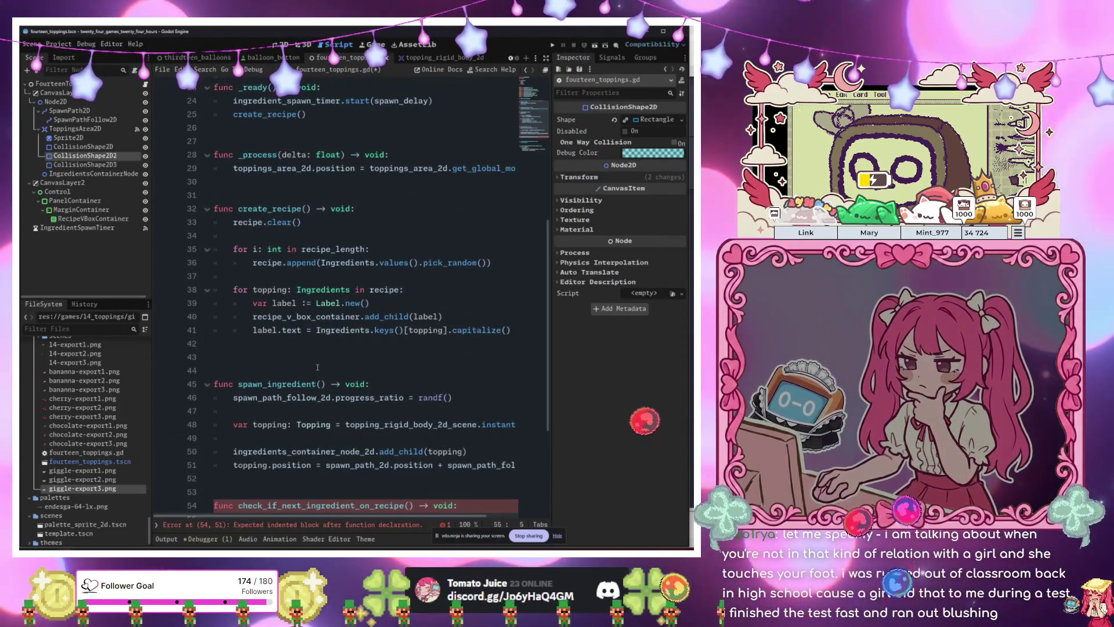
scroll(311, 352, down, 5)
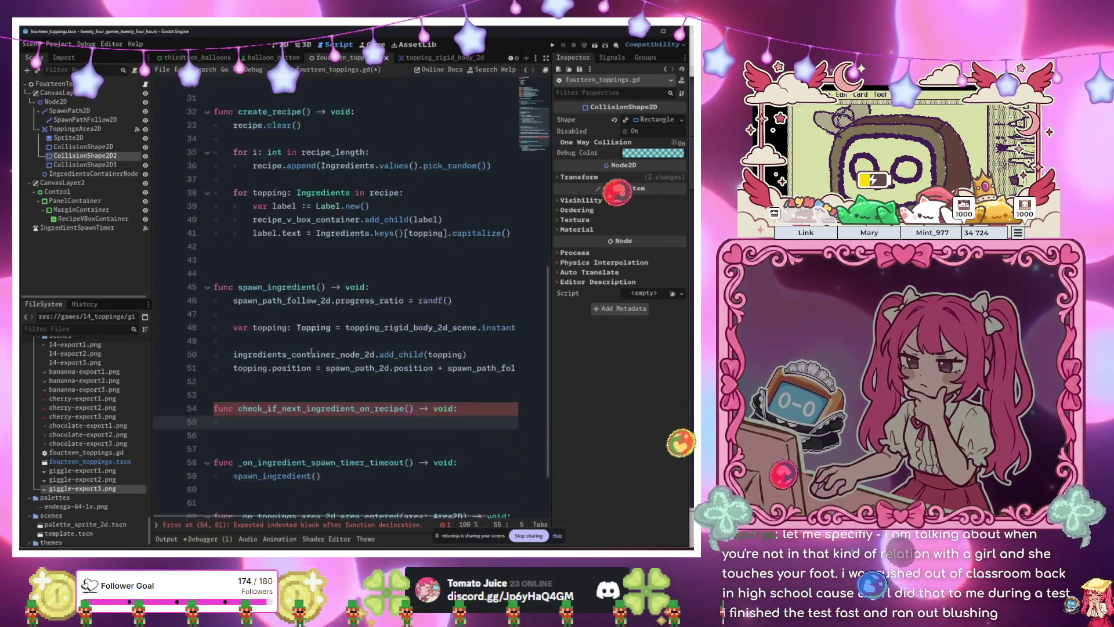
click(359, 437)
click(368, 342)
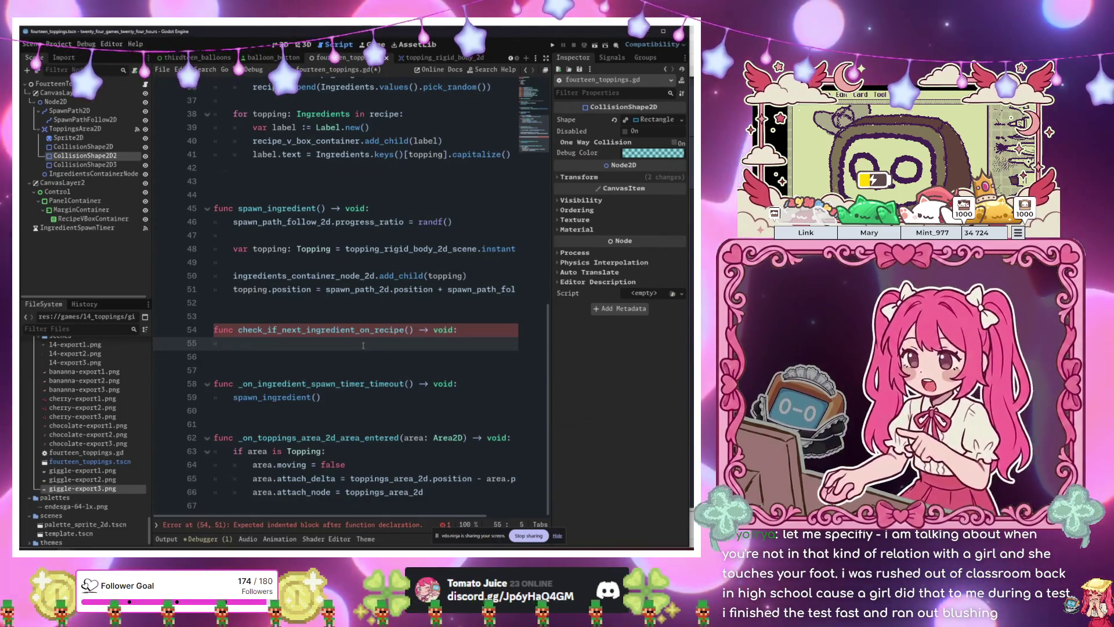
scroll(364, 346, up, 10)
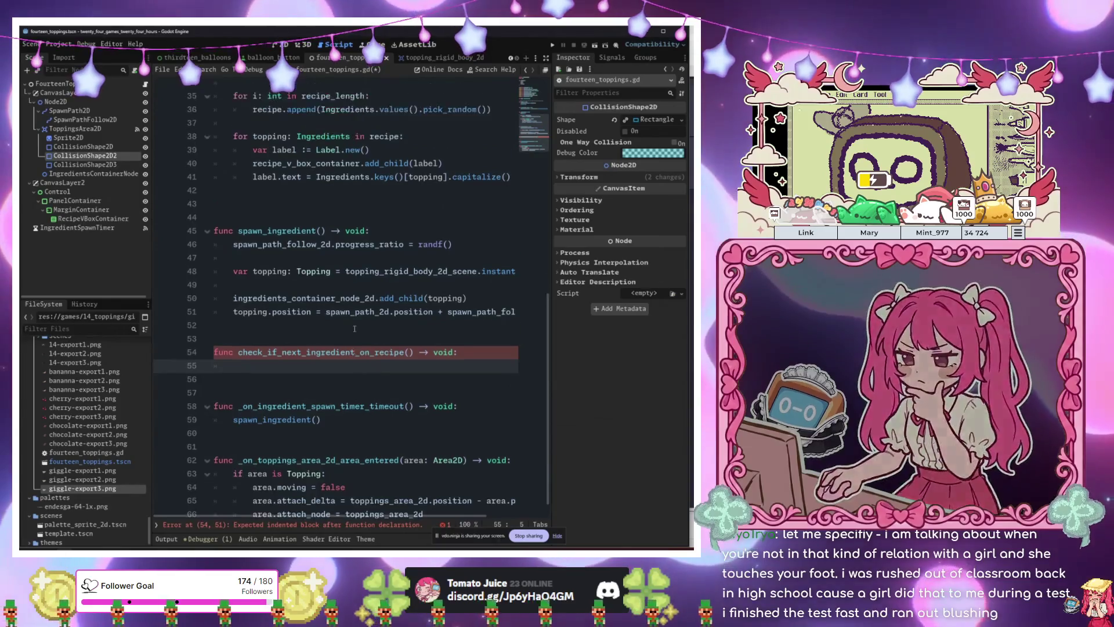
scroll(355, 328, down, 10)
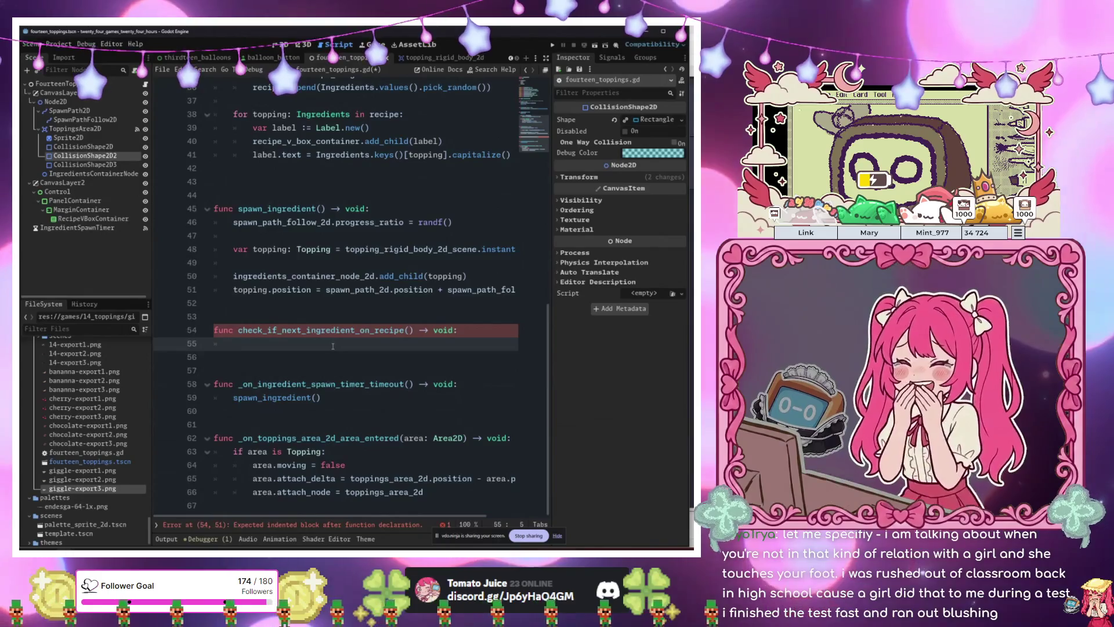
- Add var next_ingredient: Ingredients = recipe.pop_front() to the body, then begin an if line
text(rec)
key(BackSpace)
key(BackSpace)
key(BackSpace)
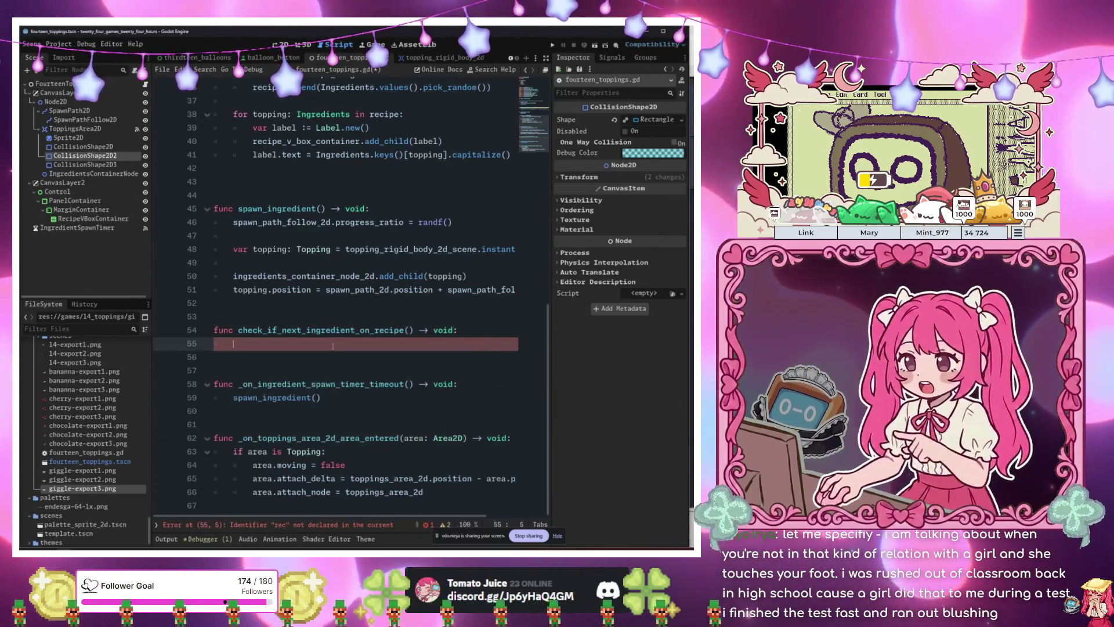
text(var next_ingredient:)
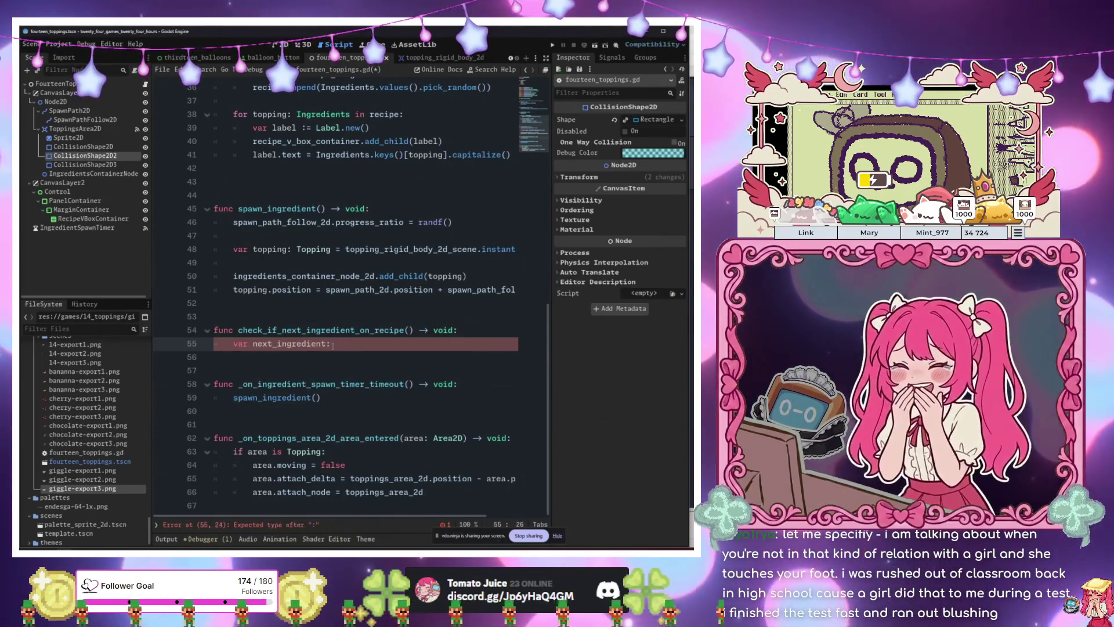
text(Ing)
key(Return)
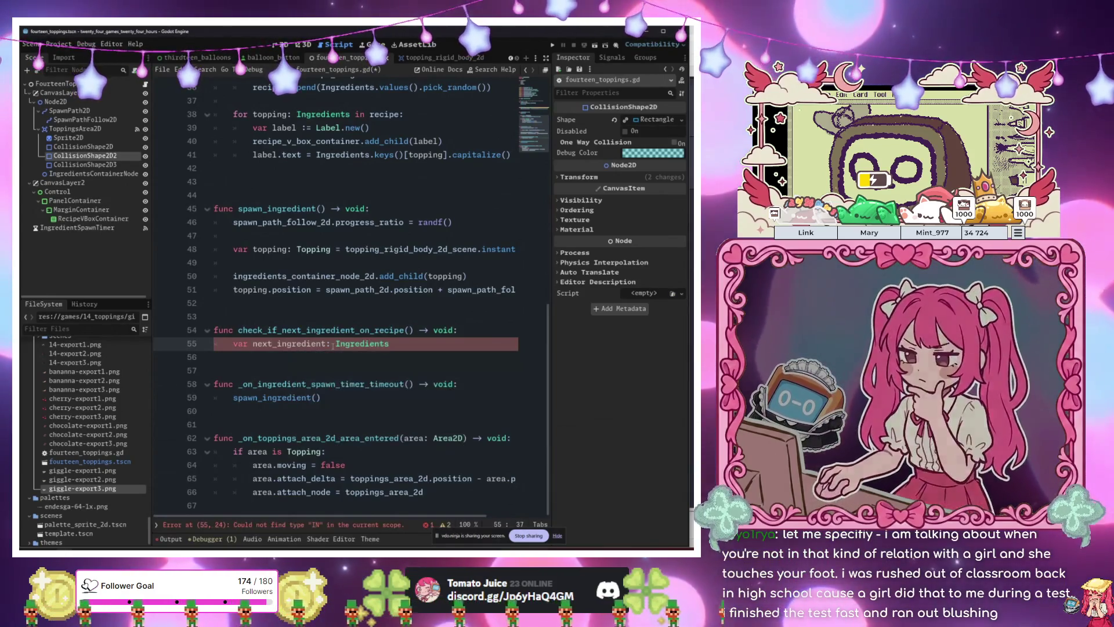
text(= )
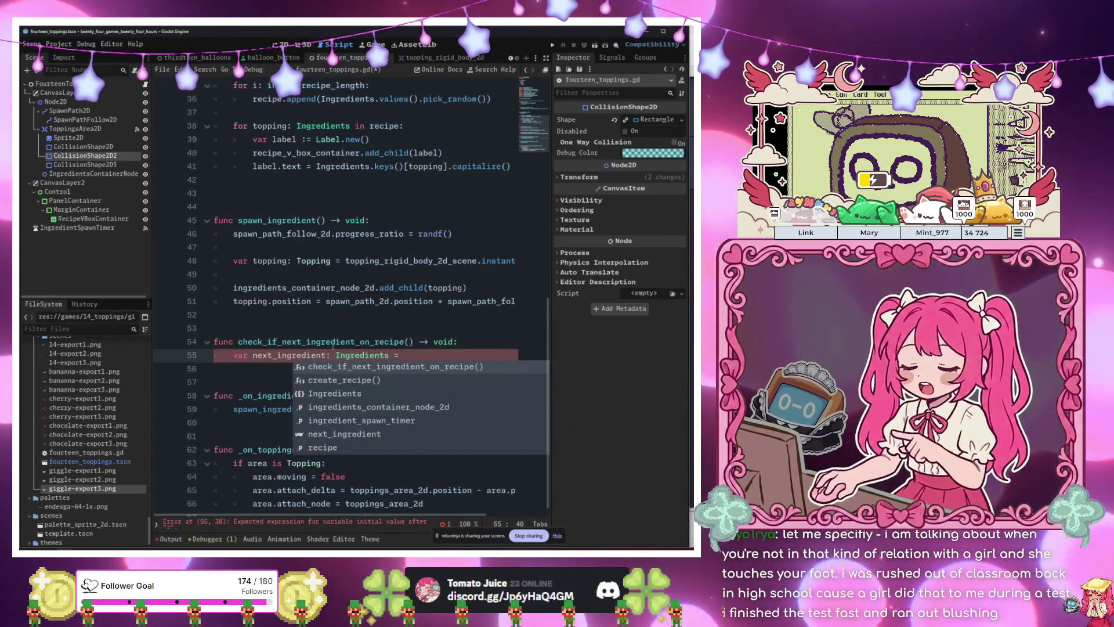
text(recipe.)
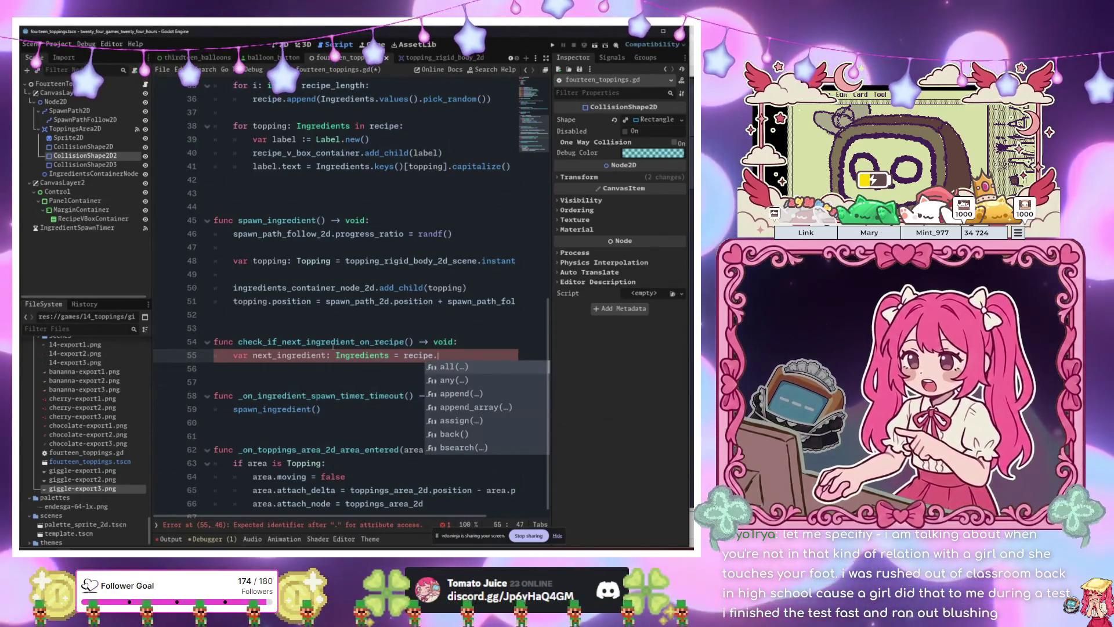
text(pop)
key(Return)
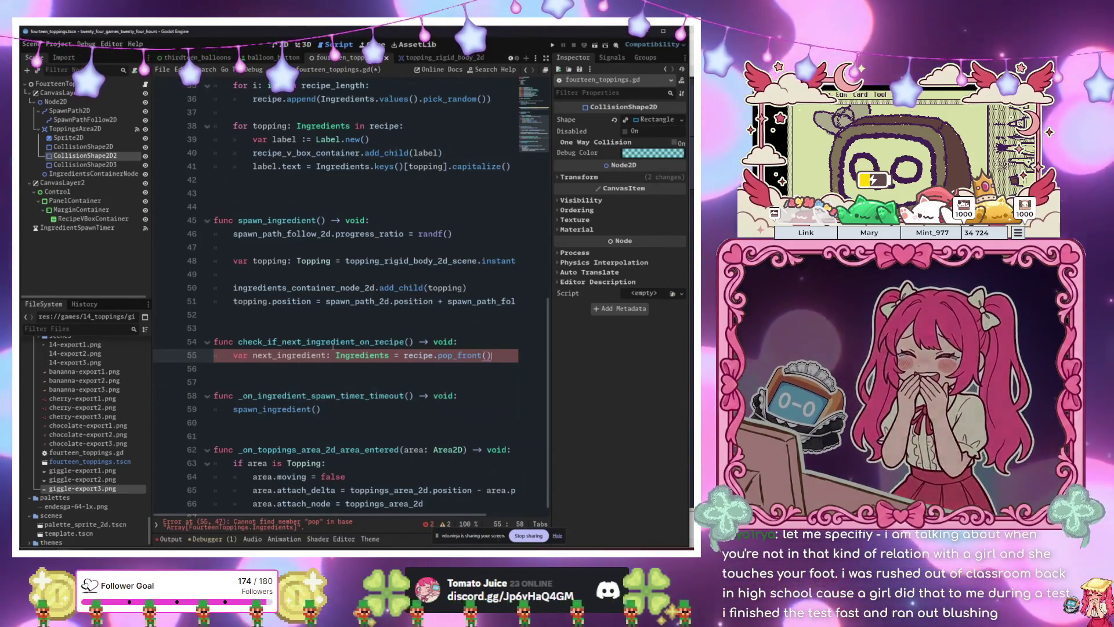
key(Return)
key(Return)
text(i)
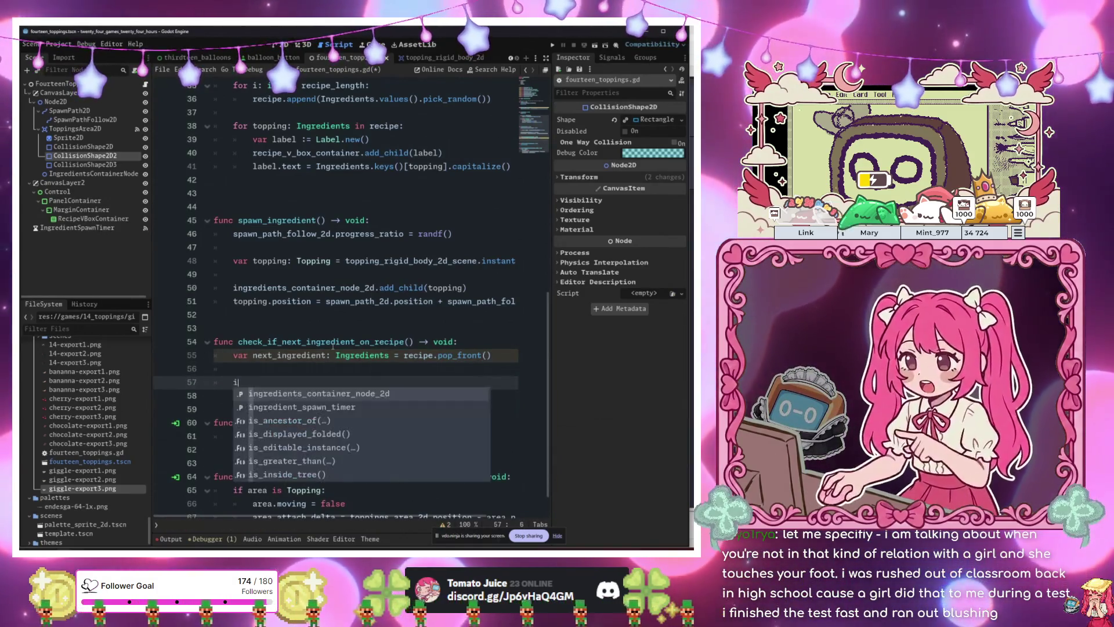
text(f)
click(390, 341)
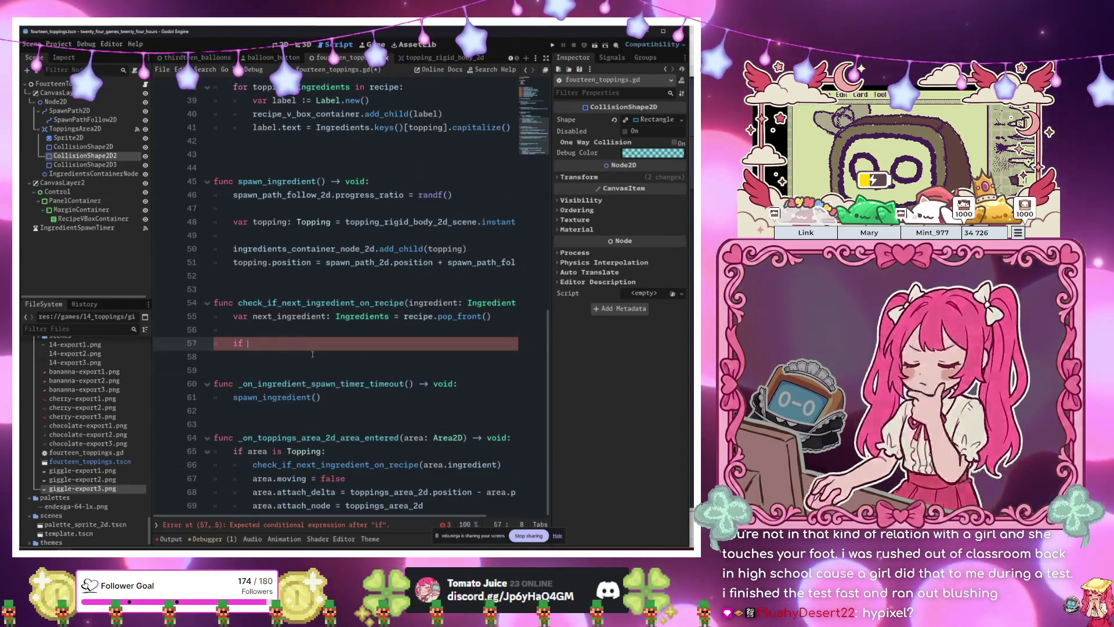
- Save, then complete the condition as if next_ingredient == ingredient: with a check_list() call inside
key(ctrl+s)
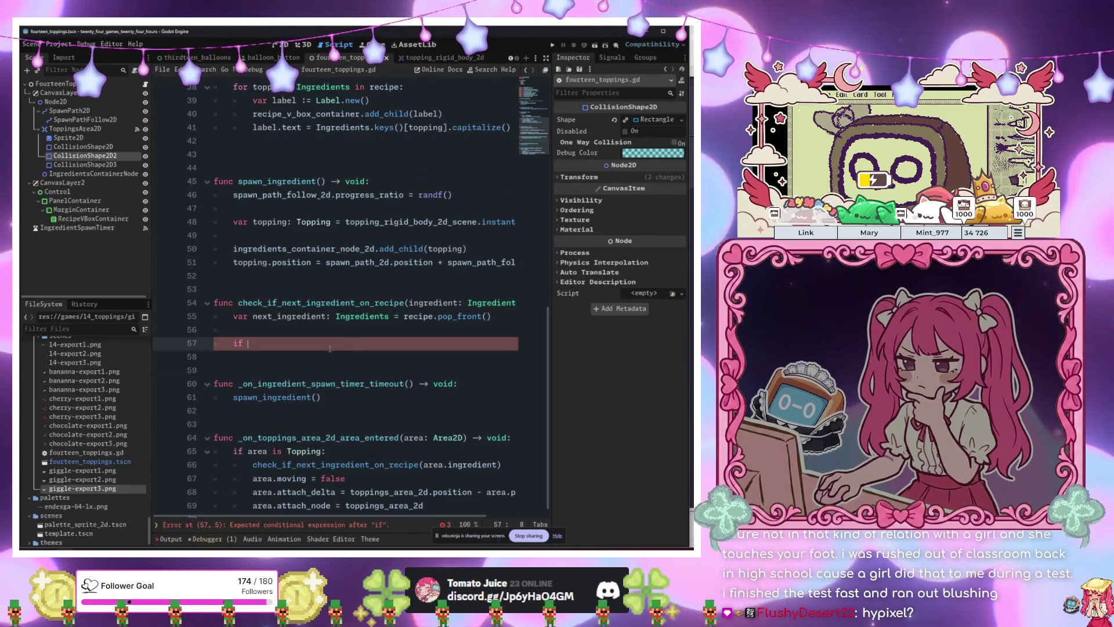
text(next_ingredient == )
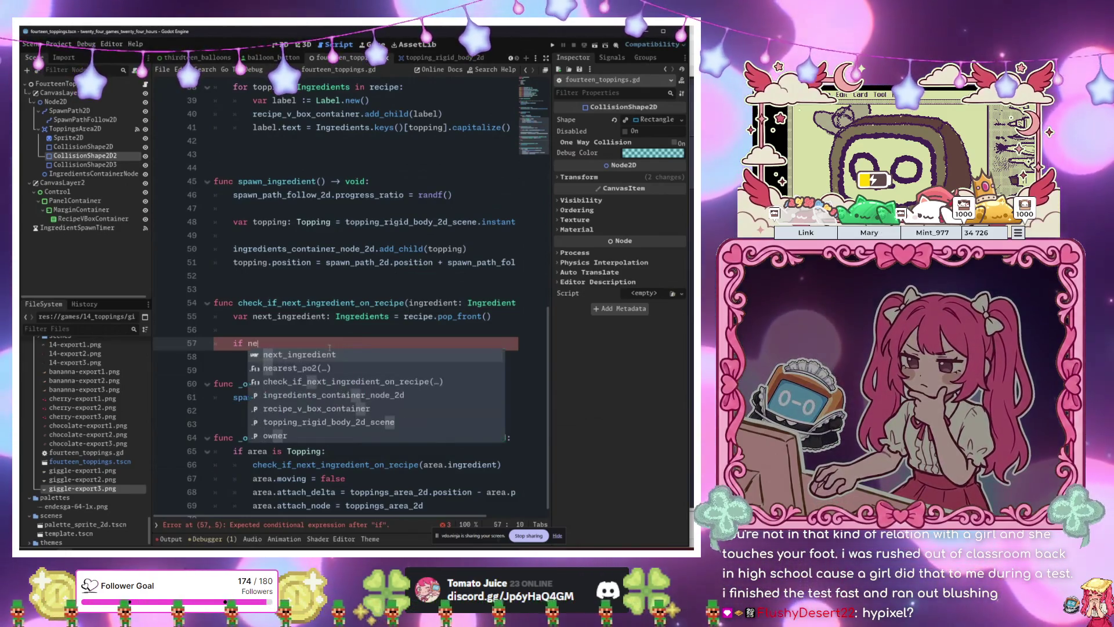
text(ingredient:)
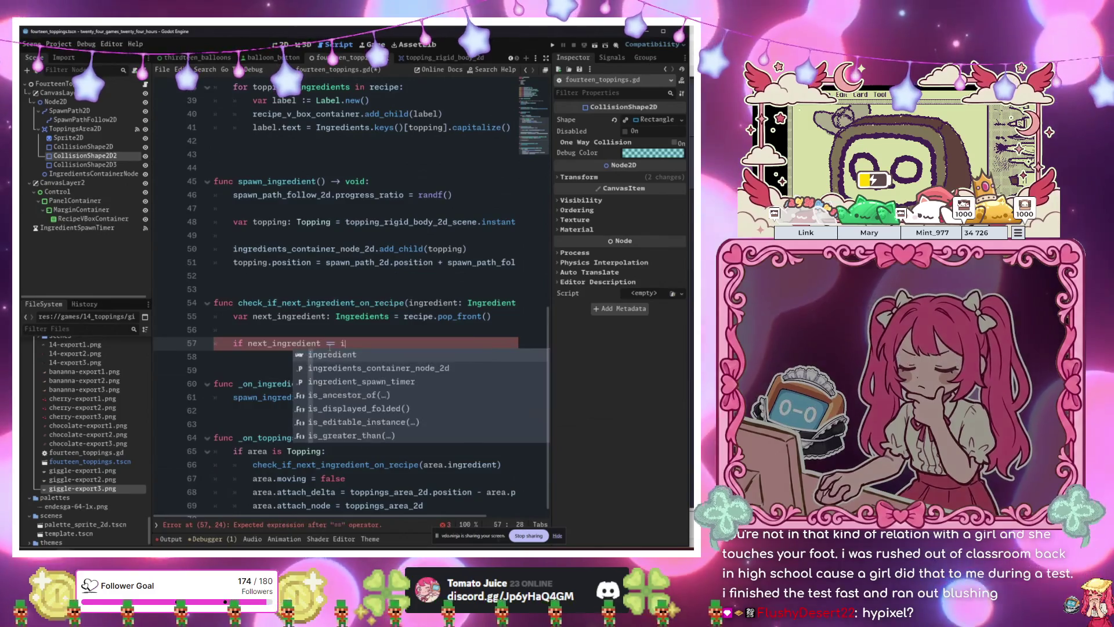
key(Return)
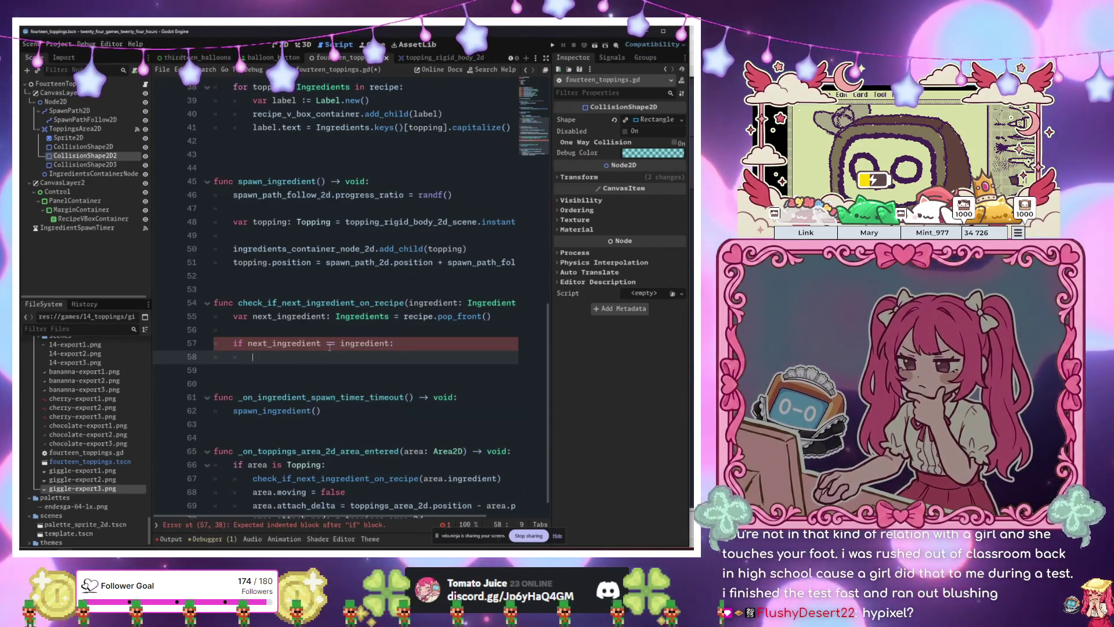
text(add_poi)
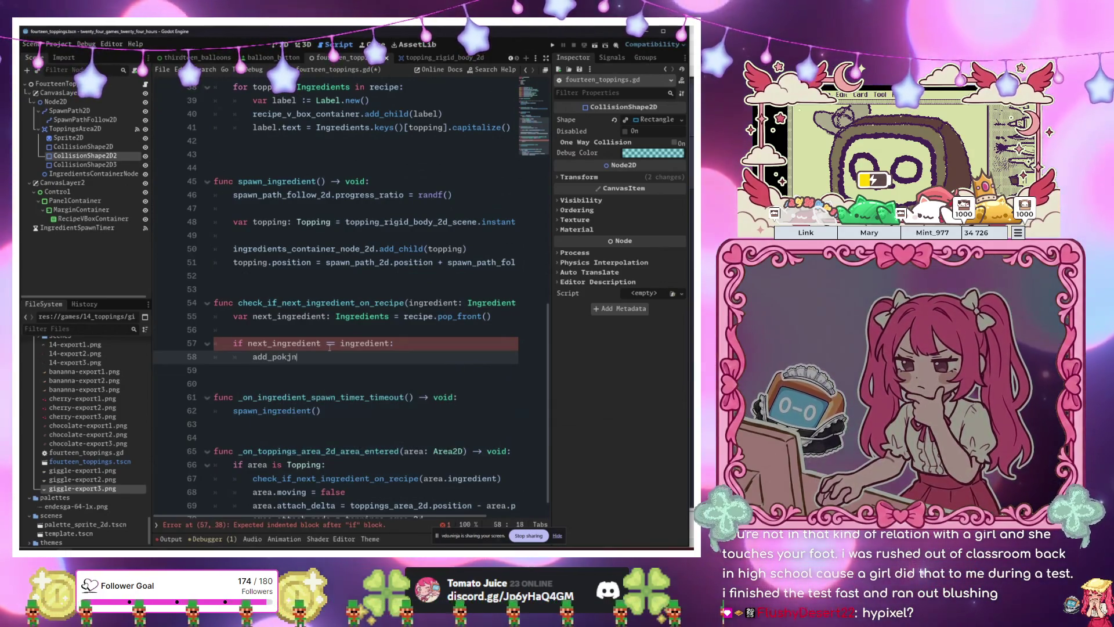
text(nt())
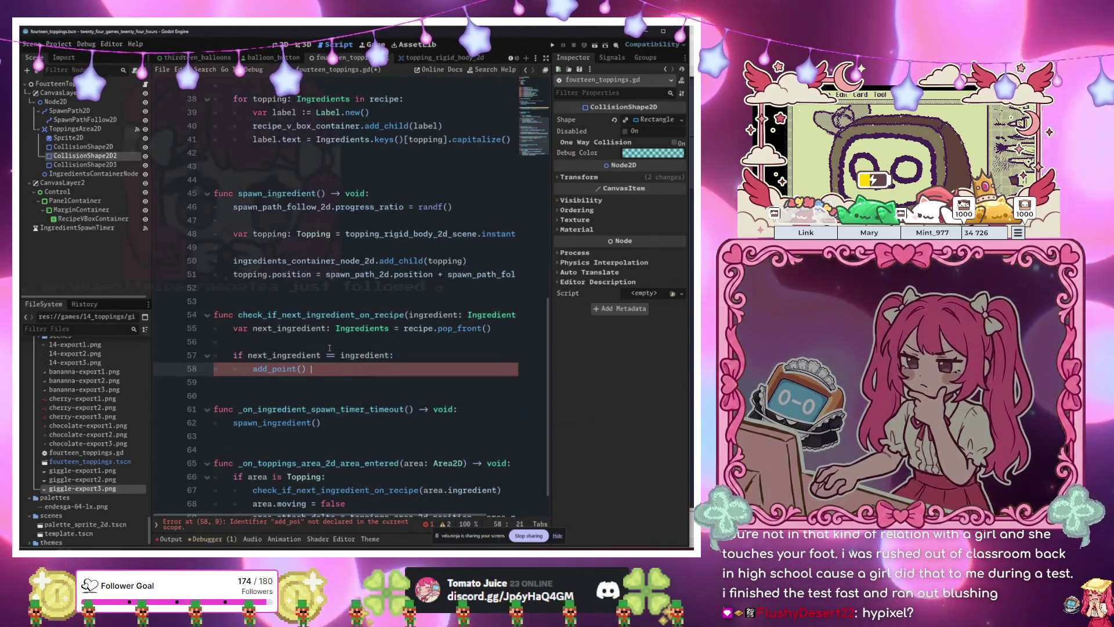
key(Return)
key(BackSpace)
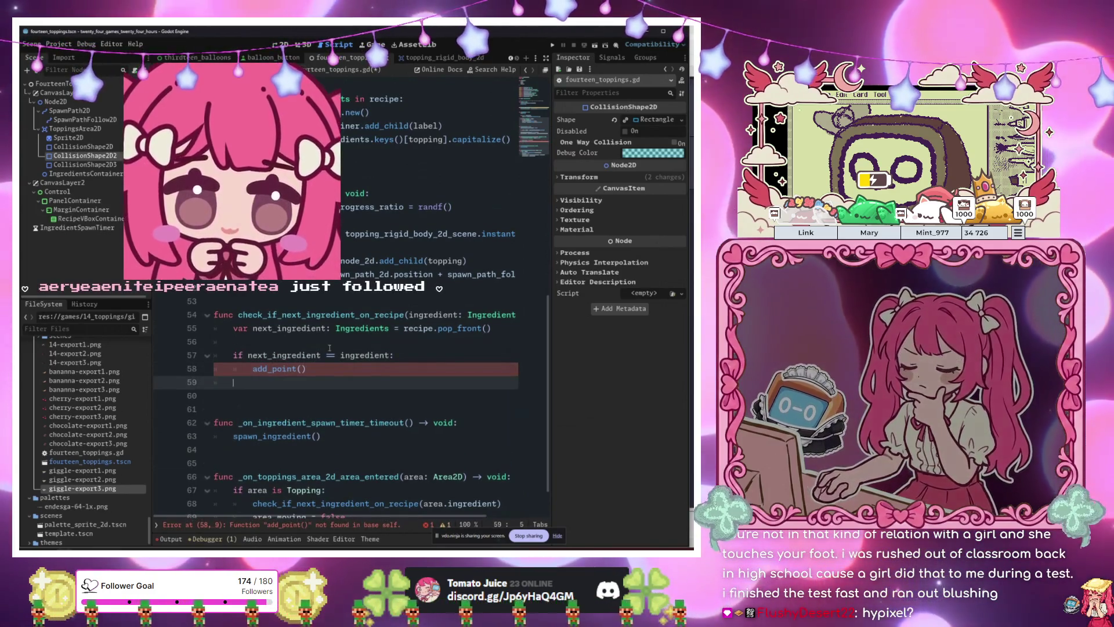
key(BackSpace)
key(BackSpace)
key(BackSpace)
key(BackSpace)
key(BackSpace)
text(check_list)
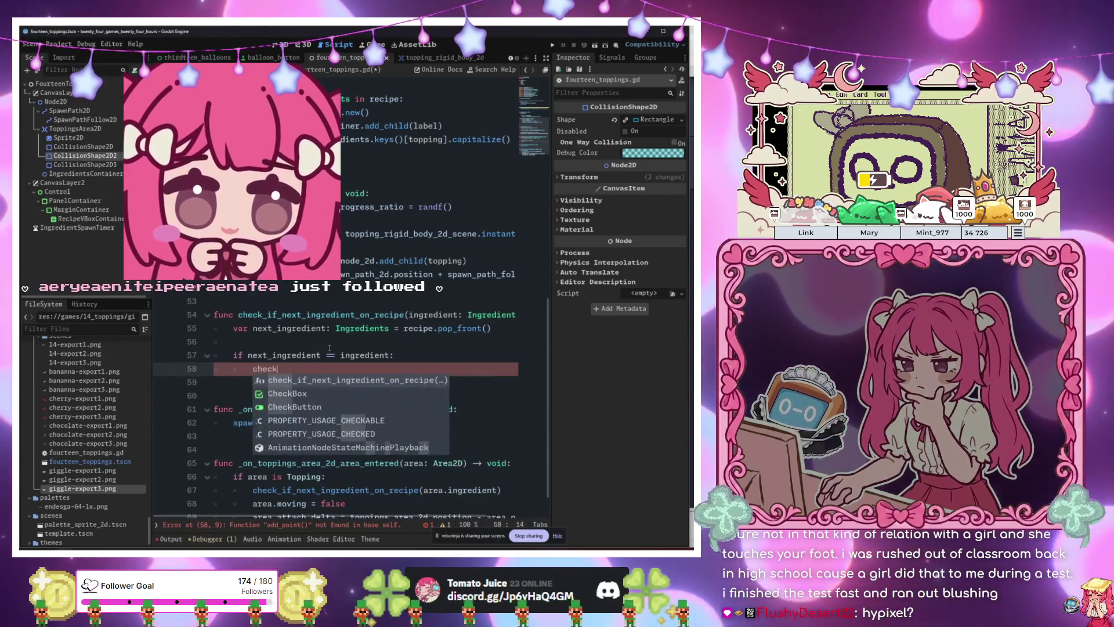
text(())
key(Return)
key(BackSpace)
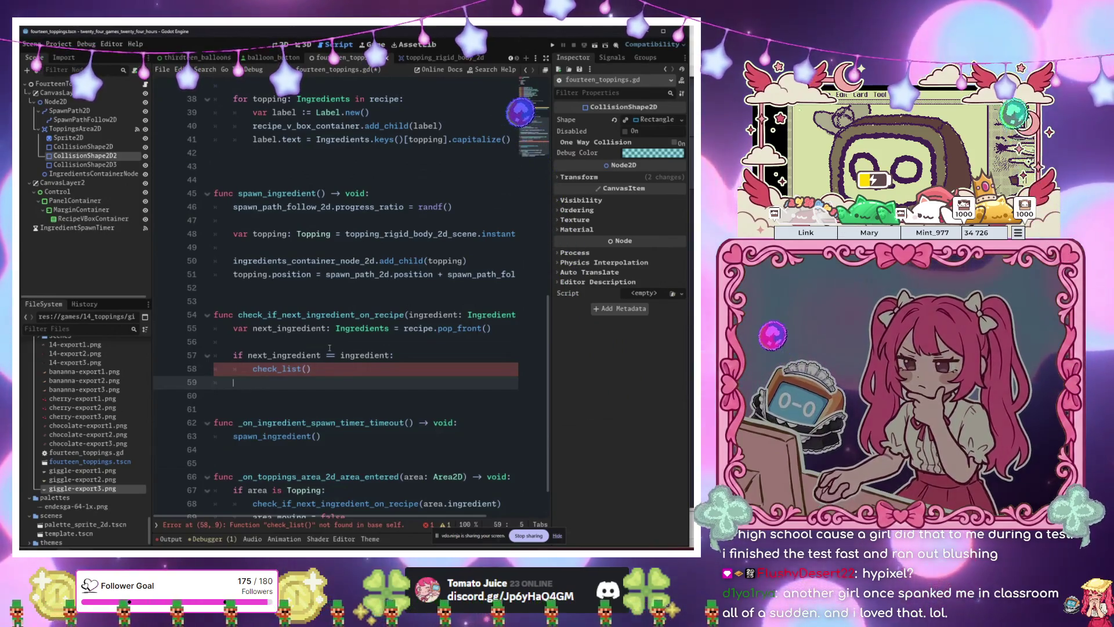
- Add an else: branch calling lose(), and insert a blank line above the function
text(else:)
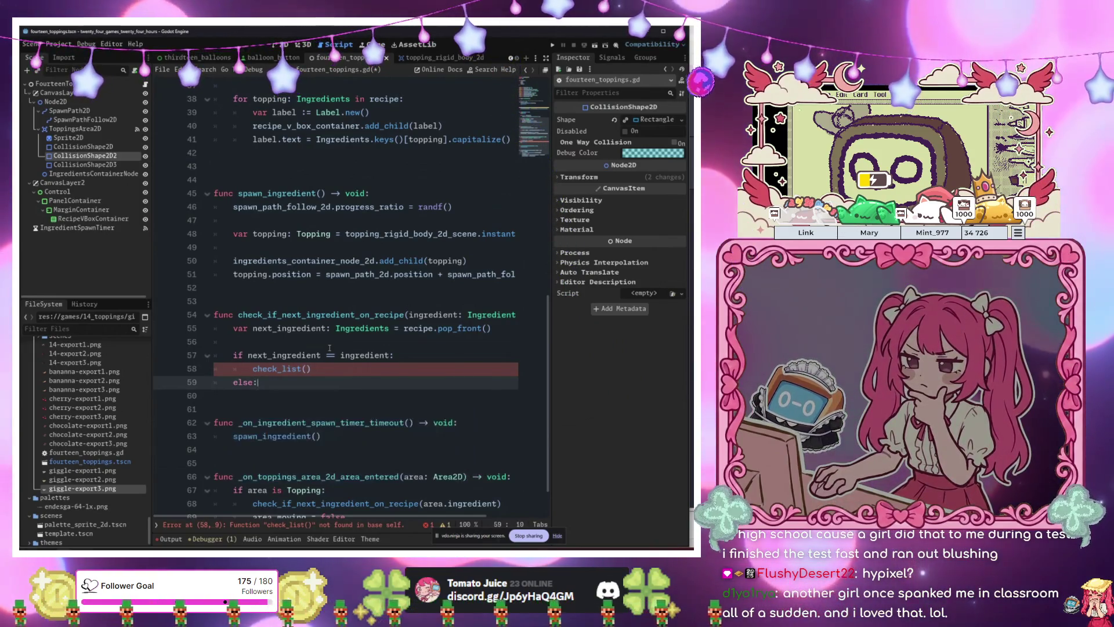
key(Return)
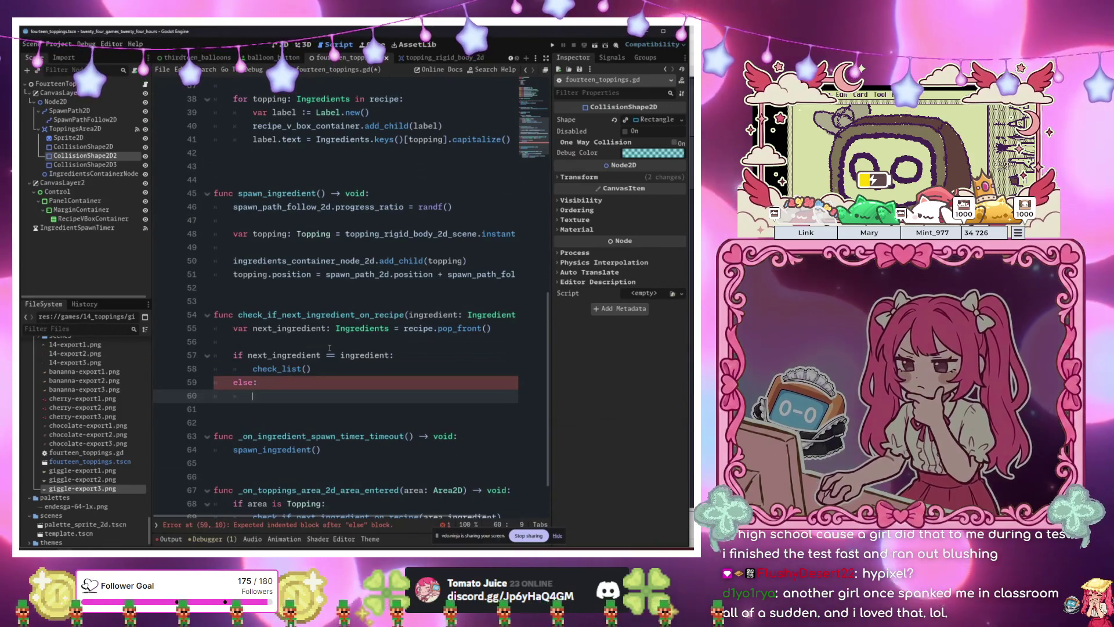
text(lose())
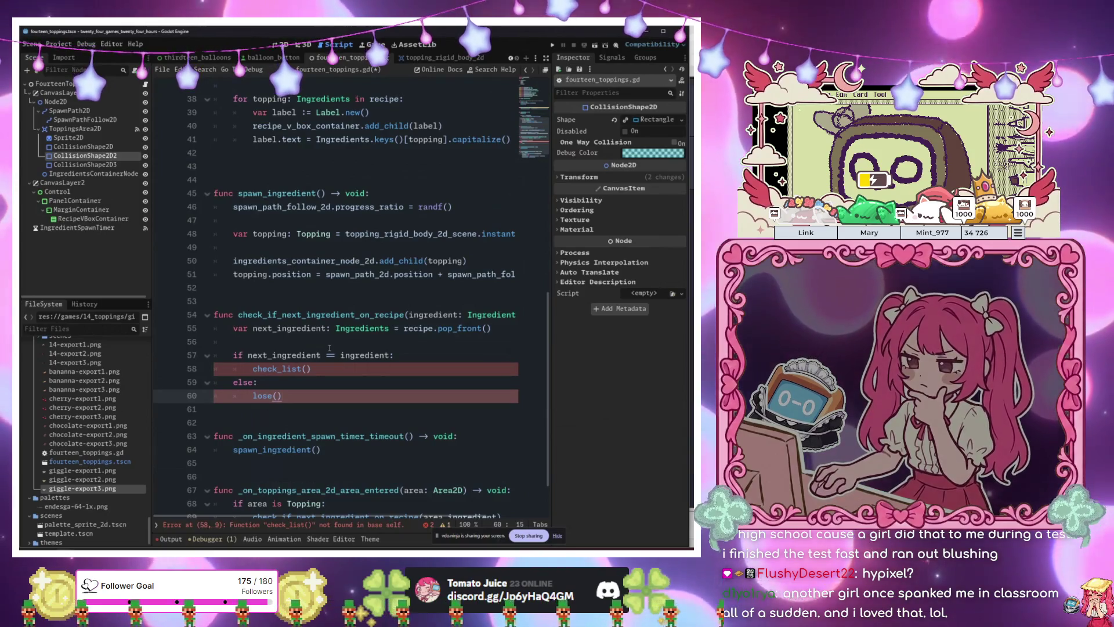
key(Up)
key(Up)
key(Up)
key(Down)
key(Return)
key(Return)
key(Return)
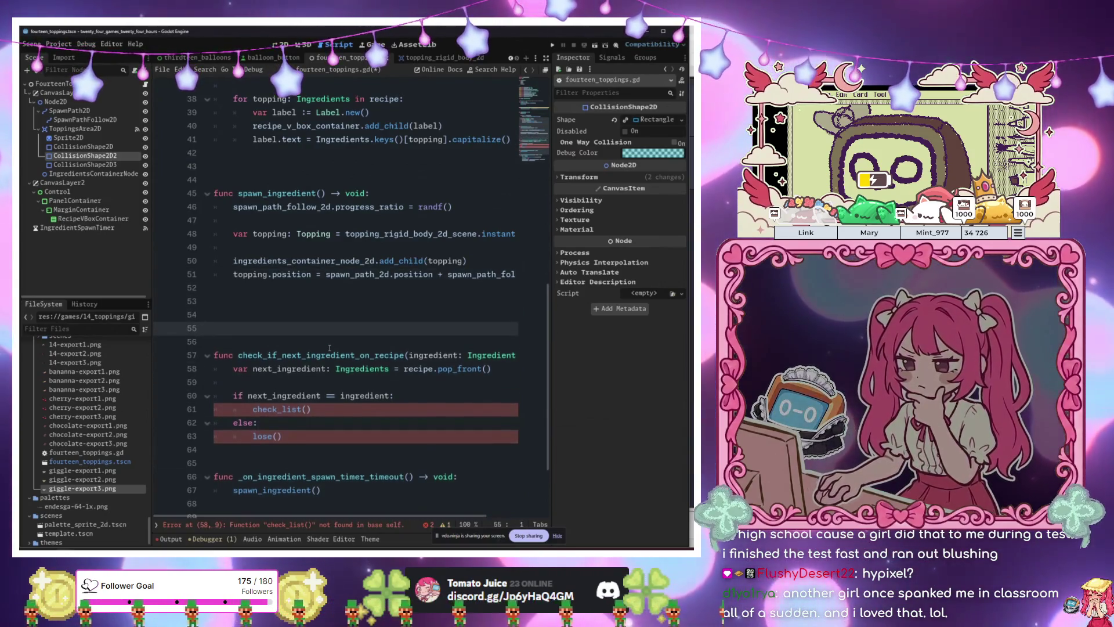
key(Up)
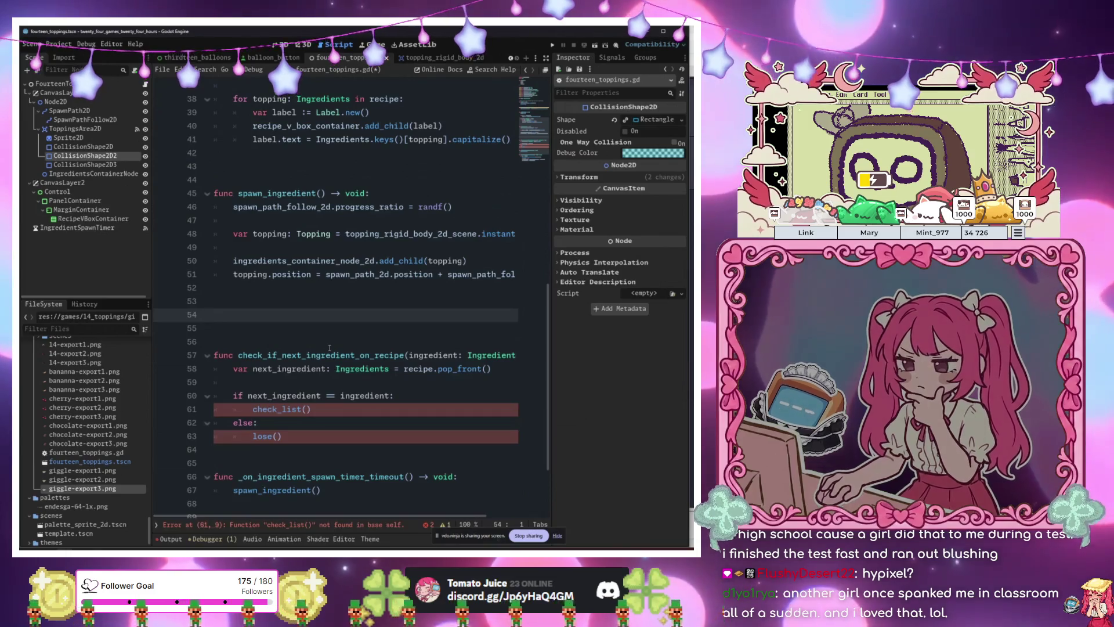
- Rename the check_list() call to check_ingredient()
click(283, 409)
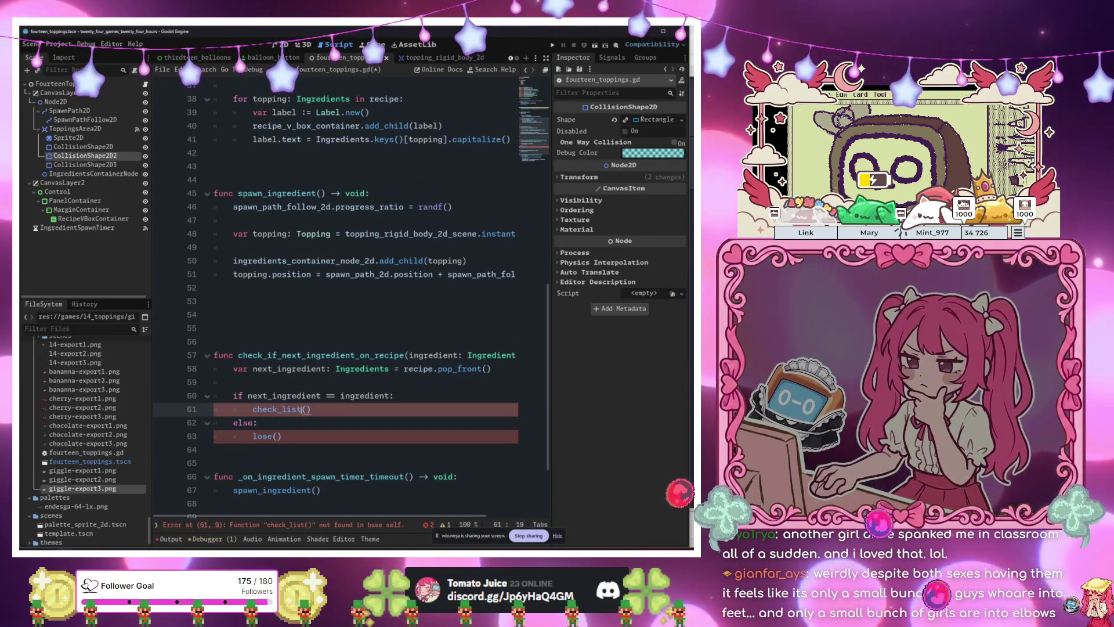
text(ingredient)
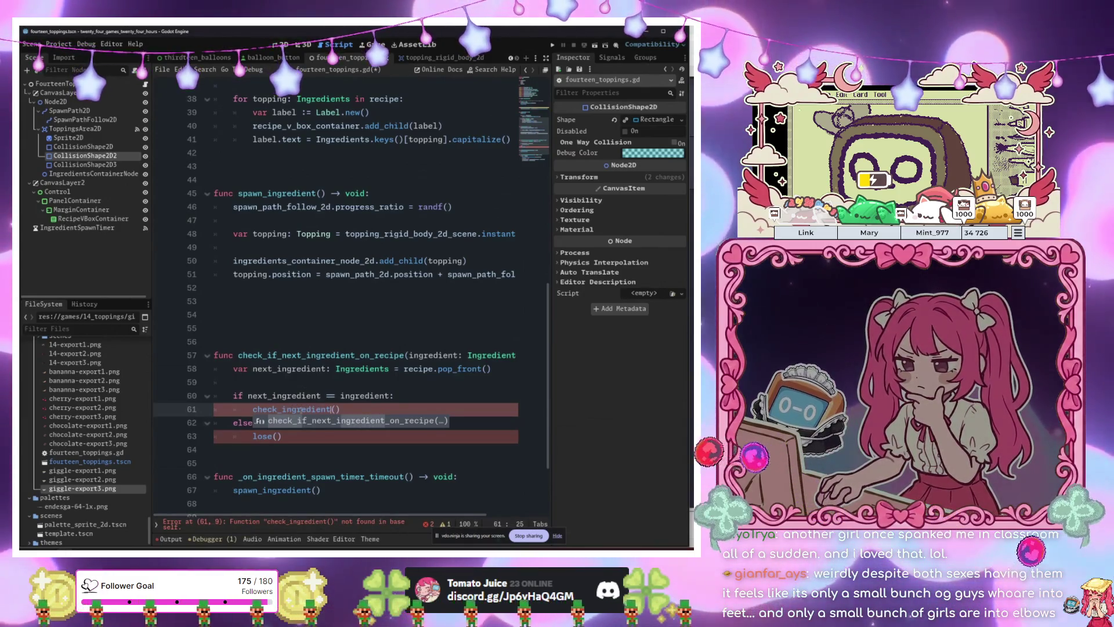
click(371, 409)
- On line 43 below create_recipe(), type func update_recipe_list() -> void:
scroll(383, 409, up, 6)
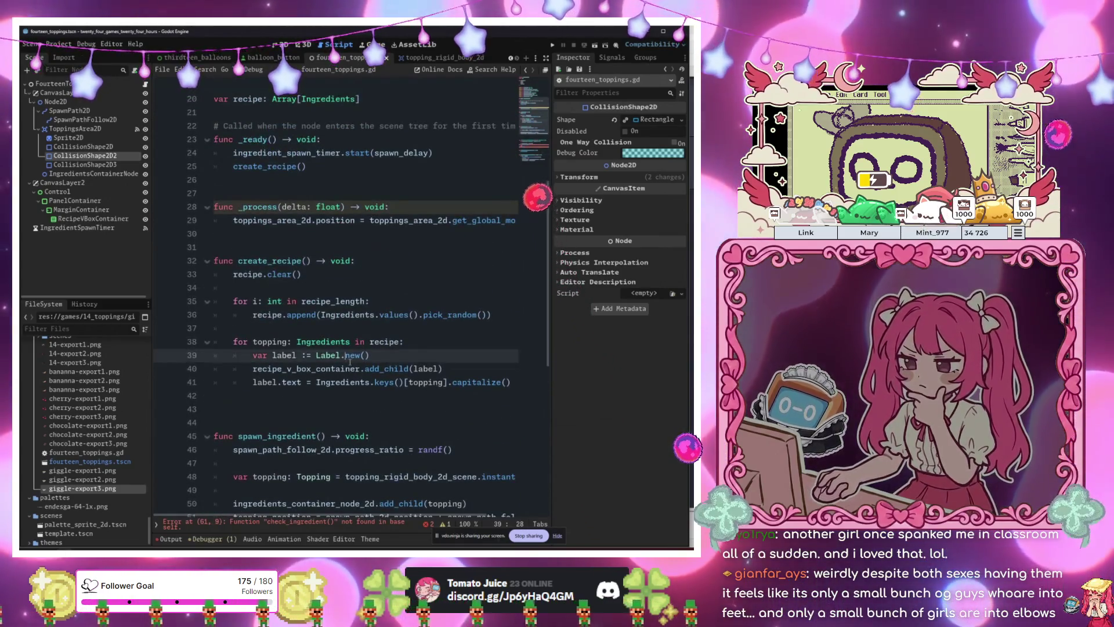
click(311, 404)
key(Return)
key(Return)
key(Up)
key(Up)
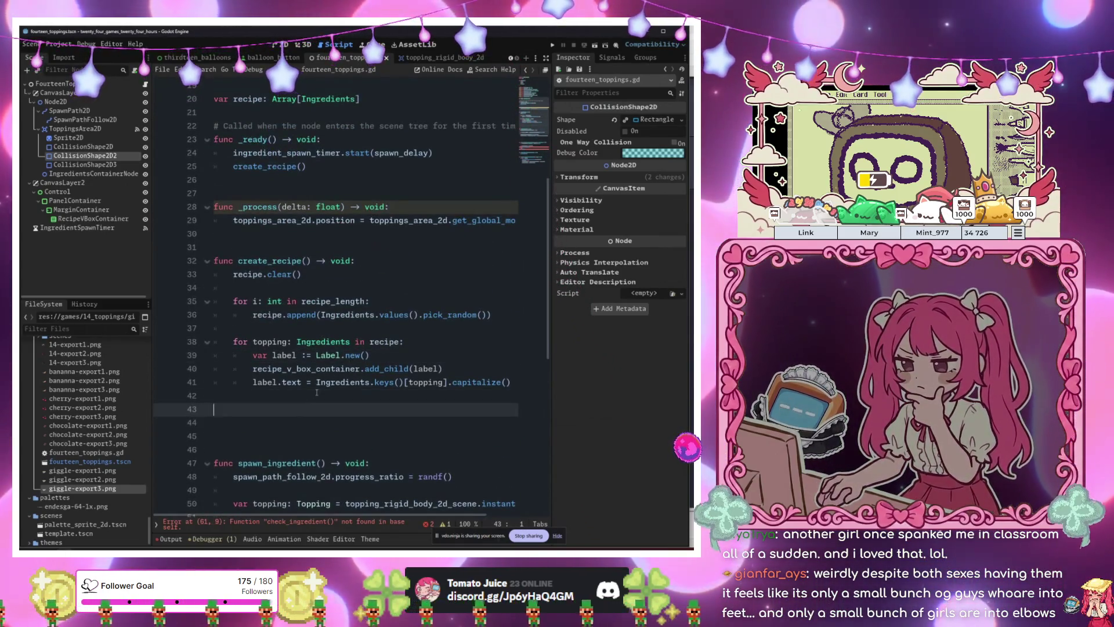
text(func redo)
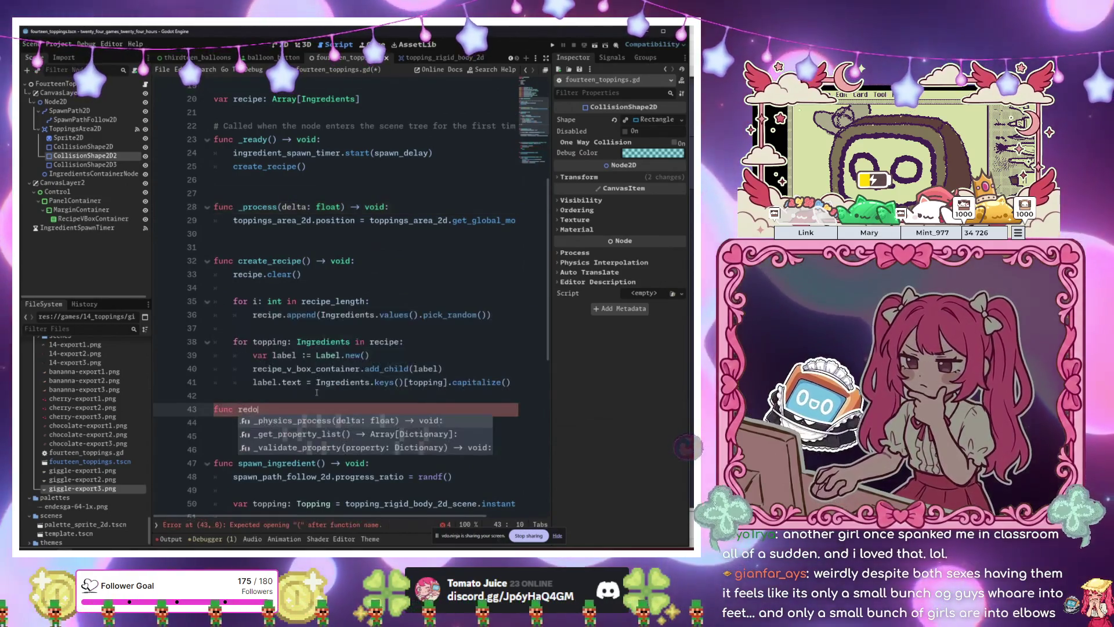
key(BackSpace)
key(BackSpace)
key(BackSpace)
text(update_recipe_list() )
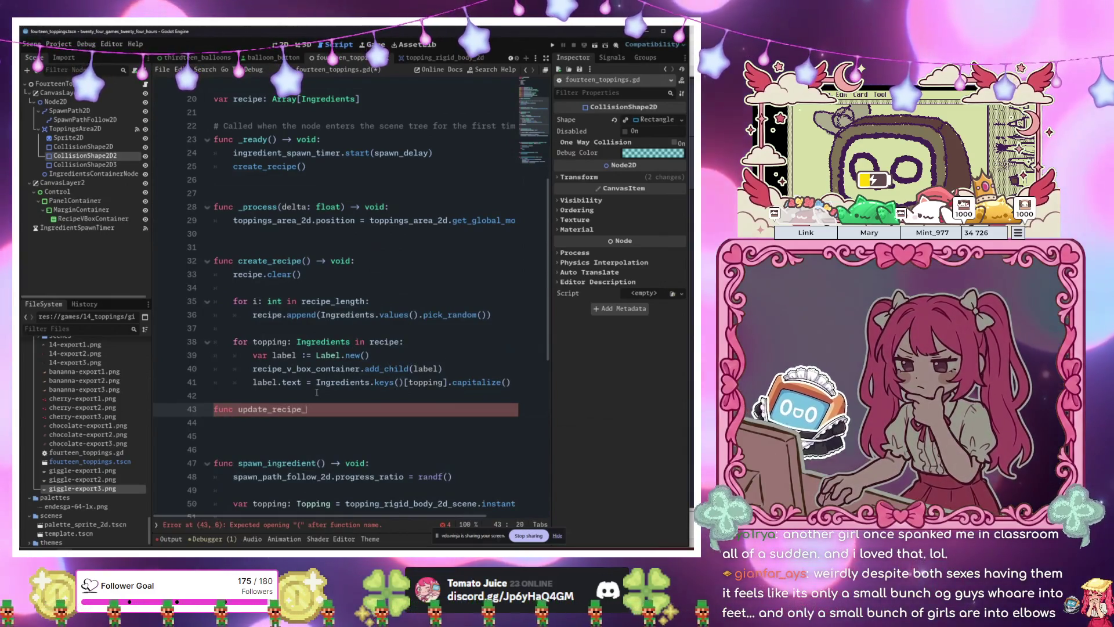
text(-> void:)
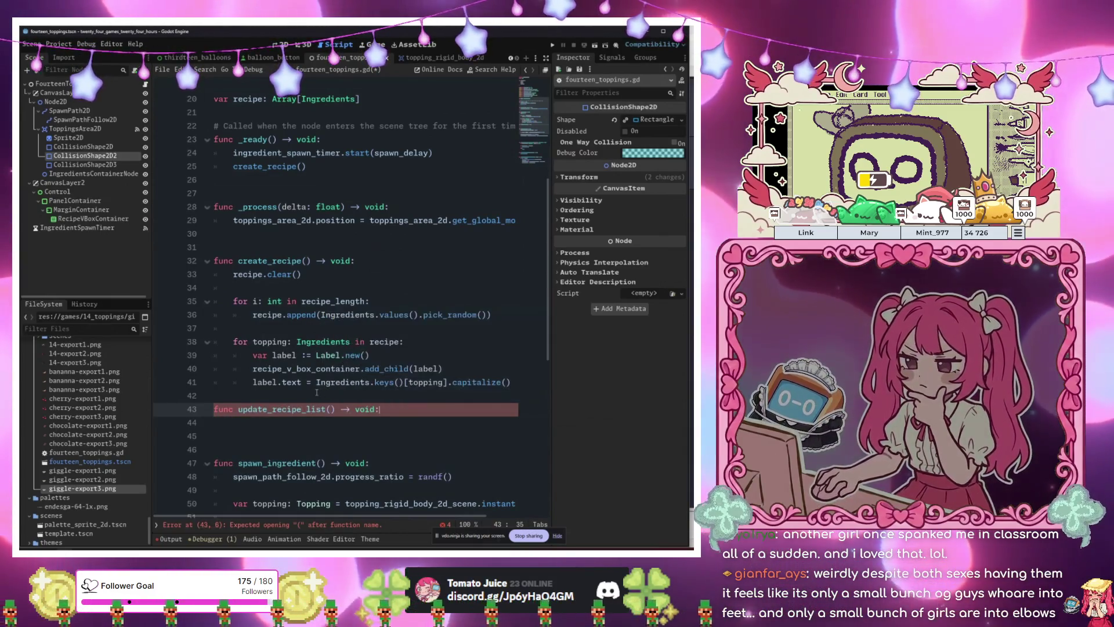